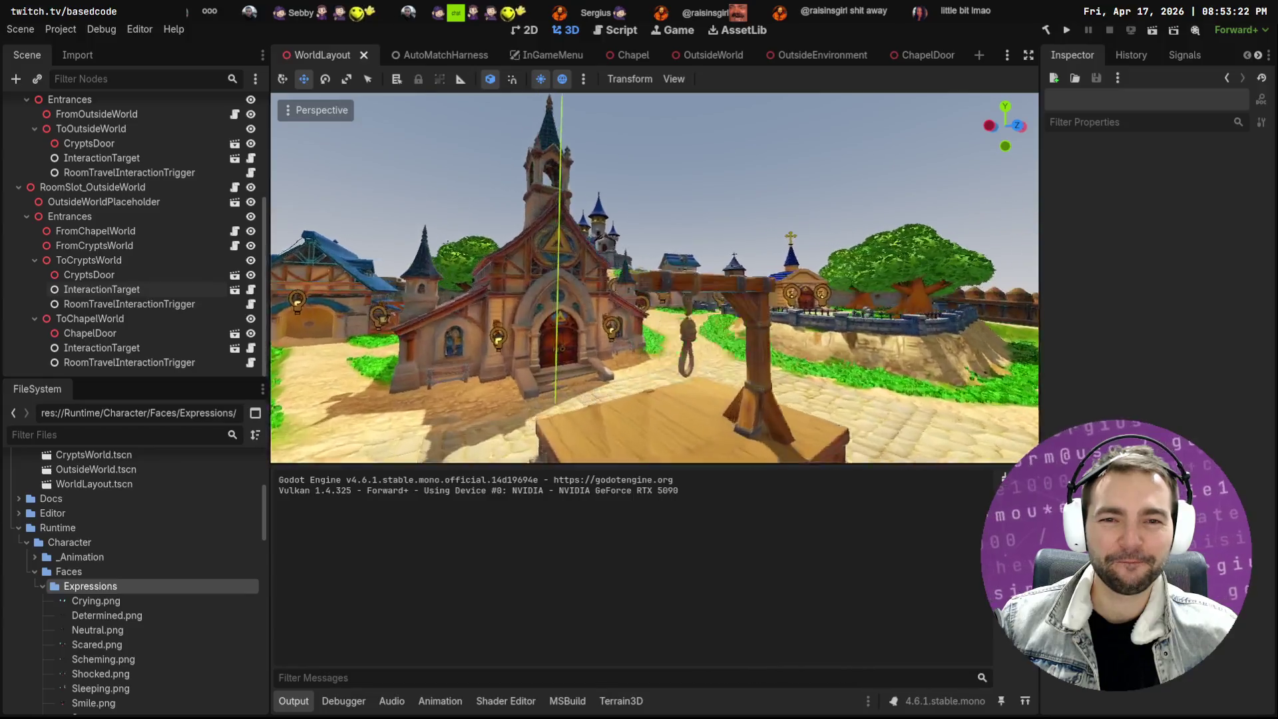
Move the AutoMatchHarness tab ahead of WorldLayout and launch the harness with F6
key(s)
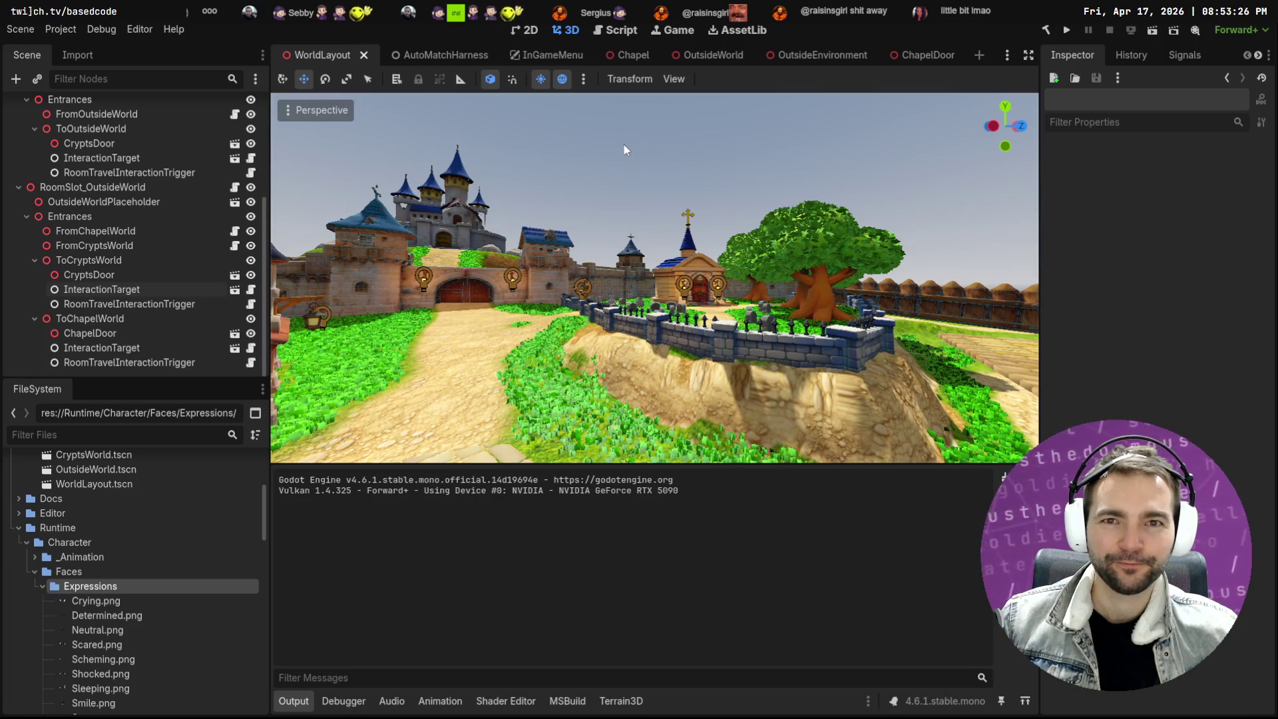
click(445, 59)
drag(444, 60, 308, 60)
key(F6)
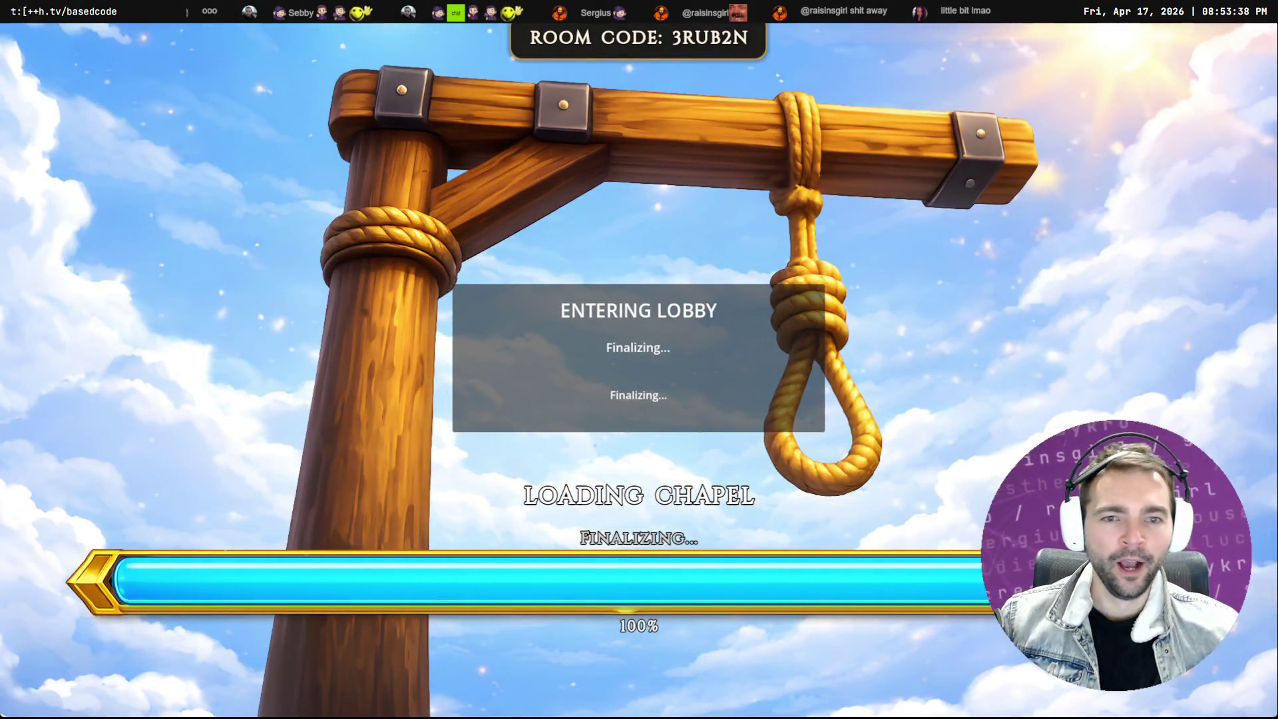
Walk out of the chapel, through the crypts and out to the village
key(w)
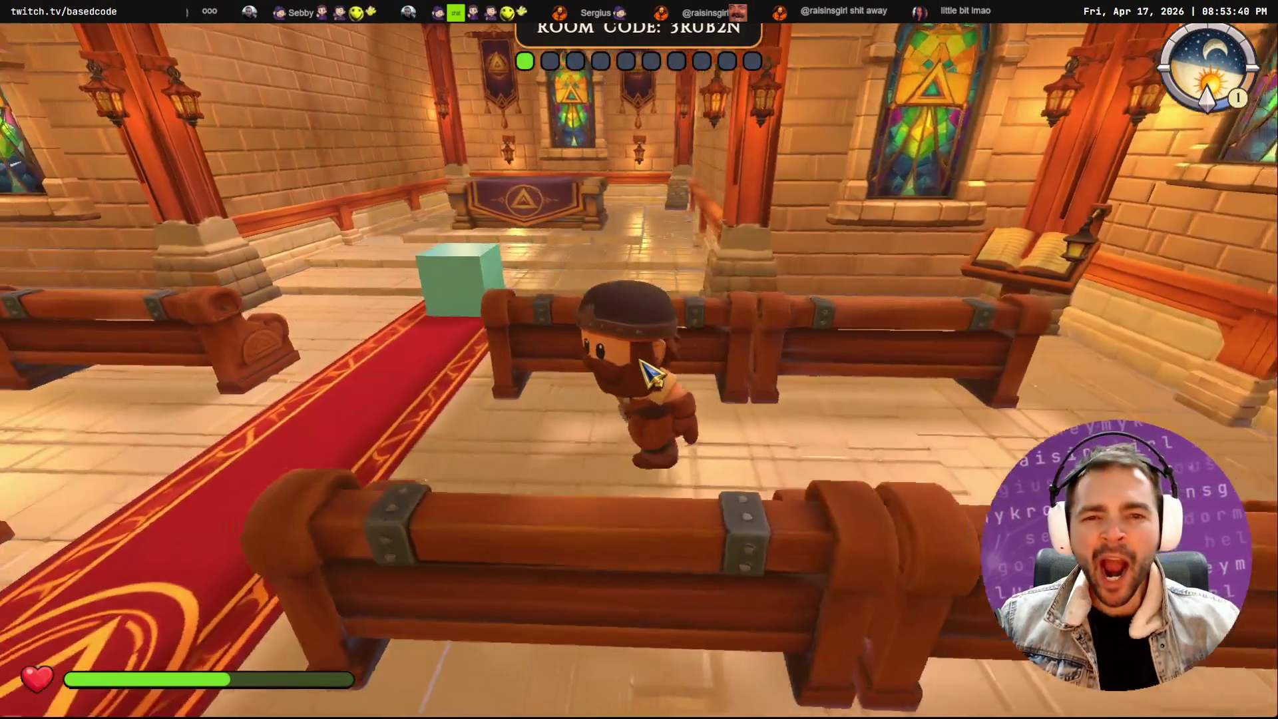
key(w)
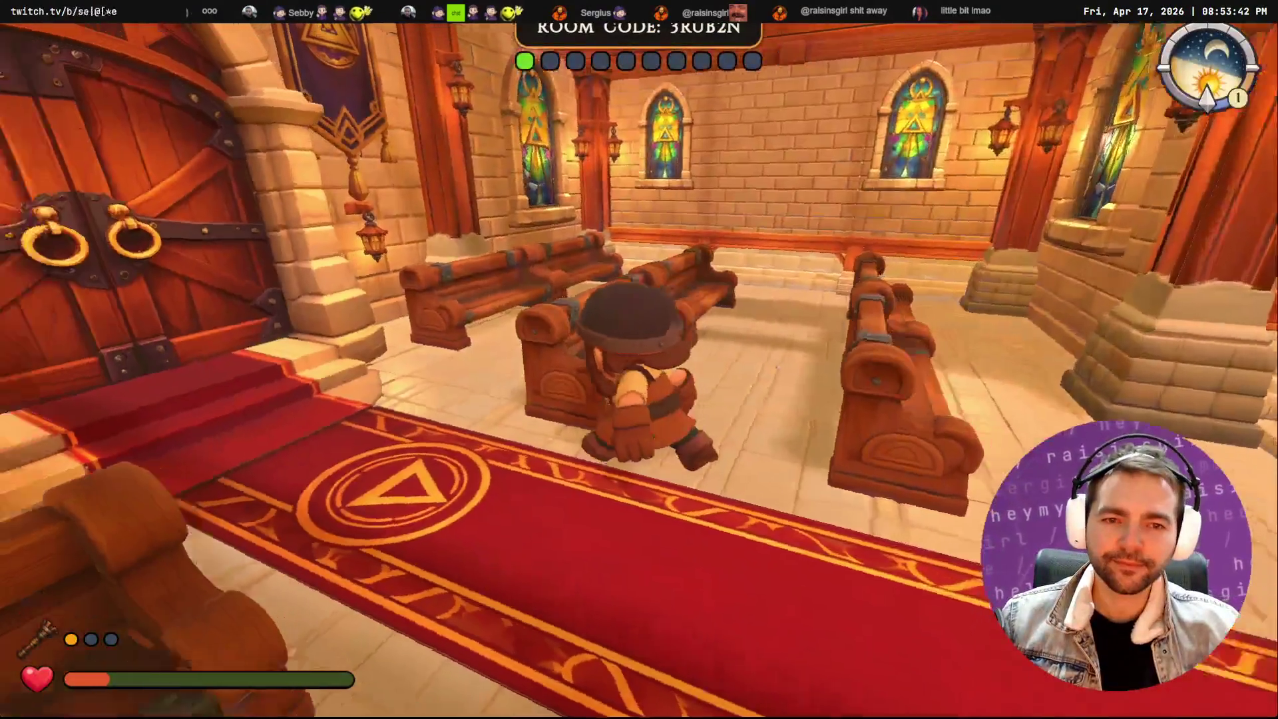
key(w)
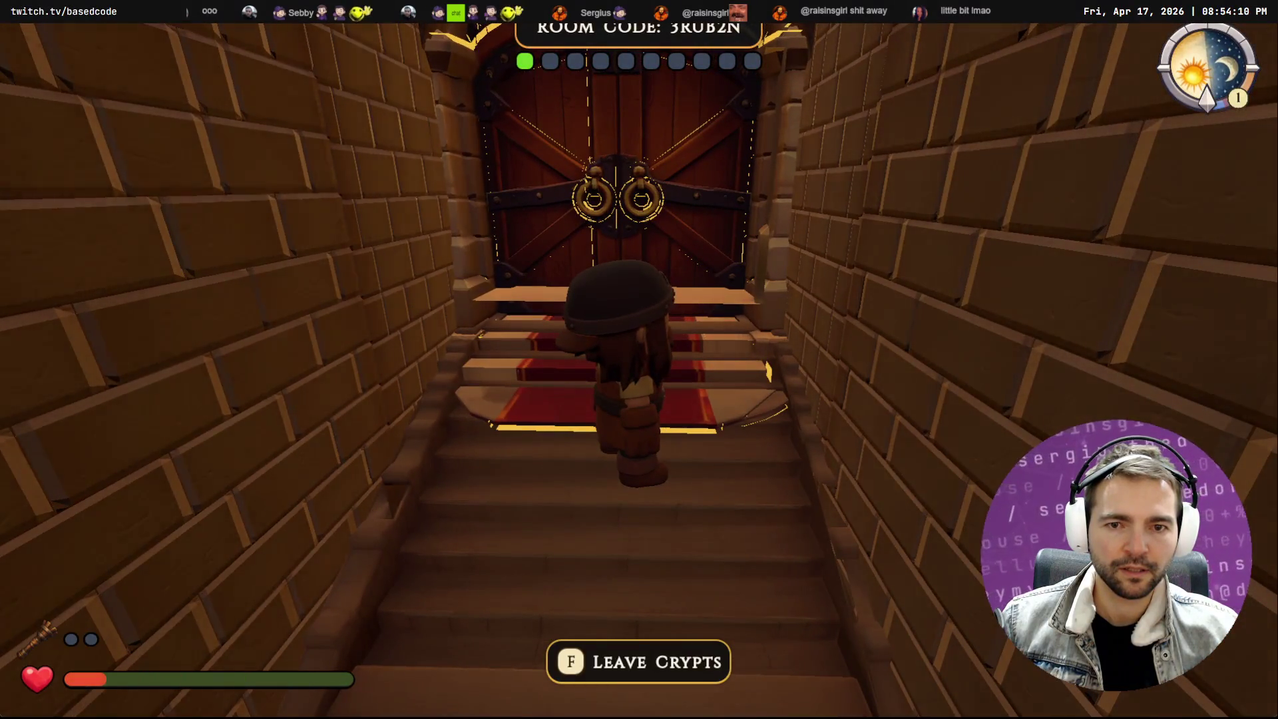
key(f)
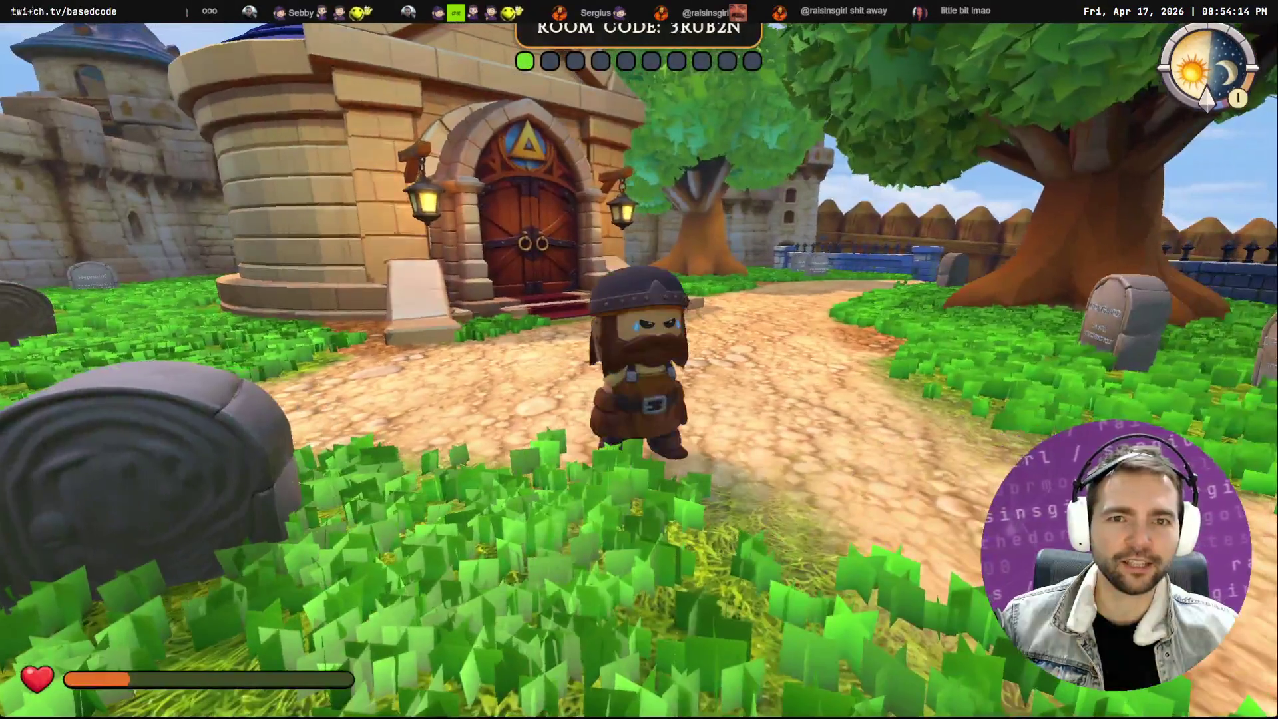
Quit the game from the pause menu and confirm
key(Escape)
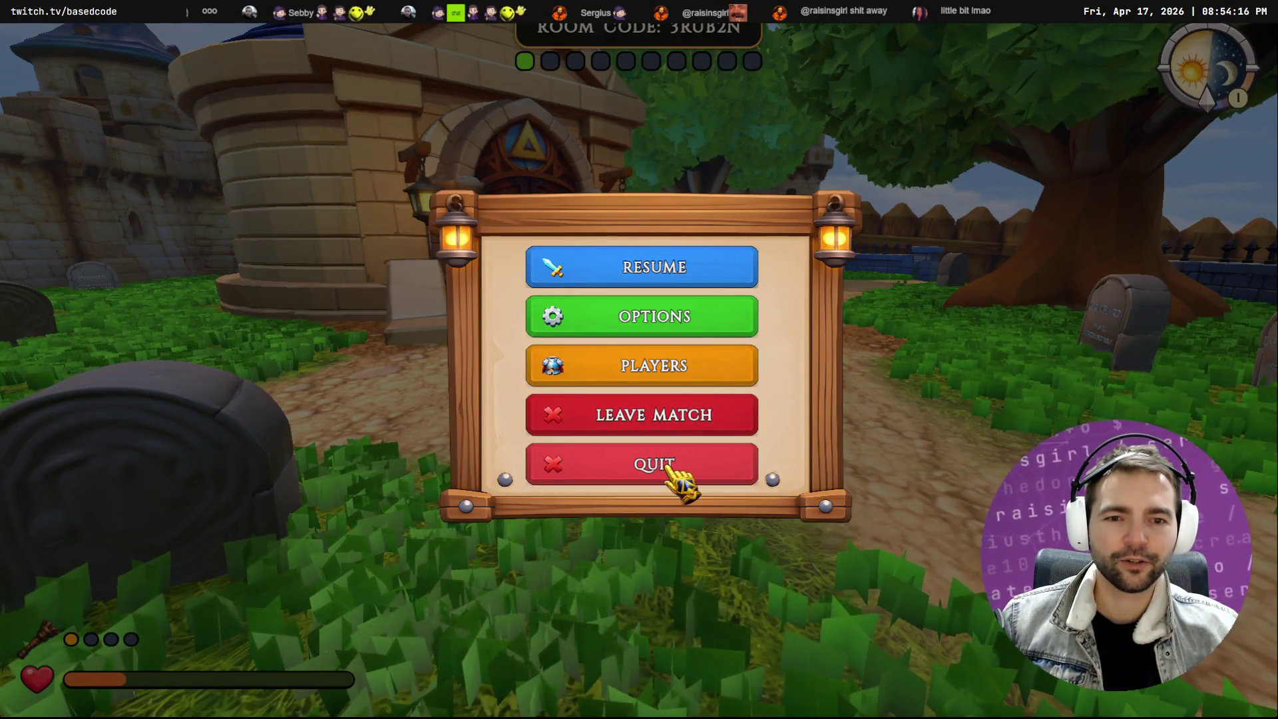
click(668, 464)
click(775, 447)
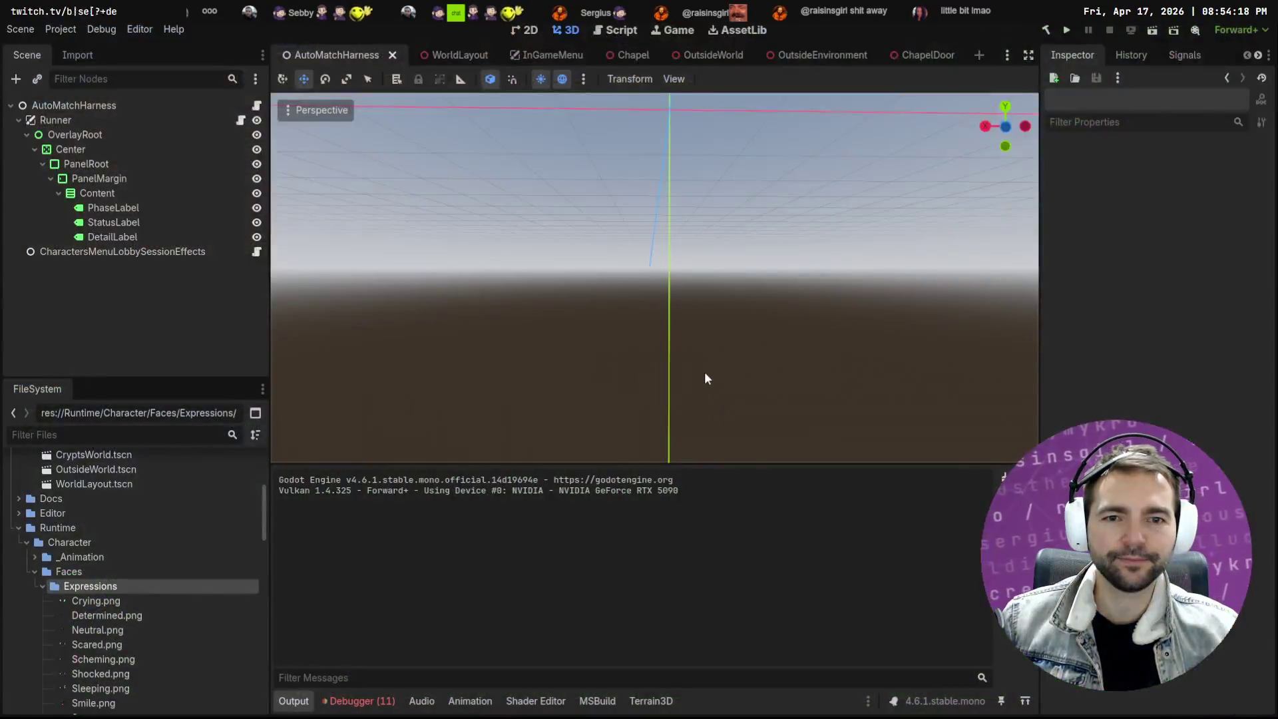
Return to WorldLayout, browse the room-slot branches and frame OutsideWorldPlaceholder
click(442, 53)
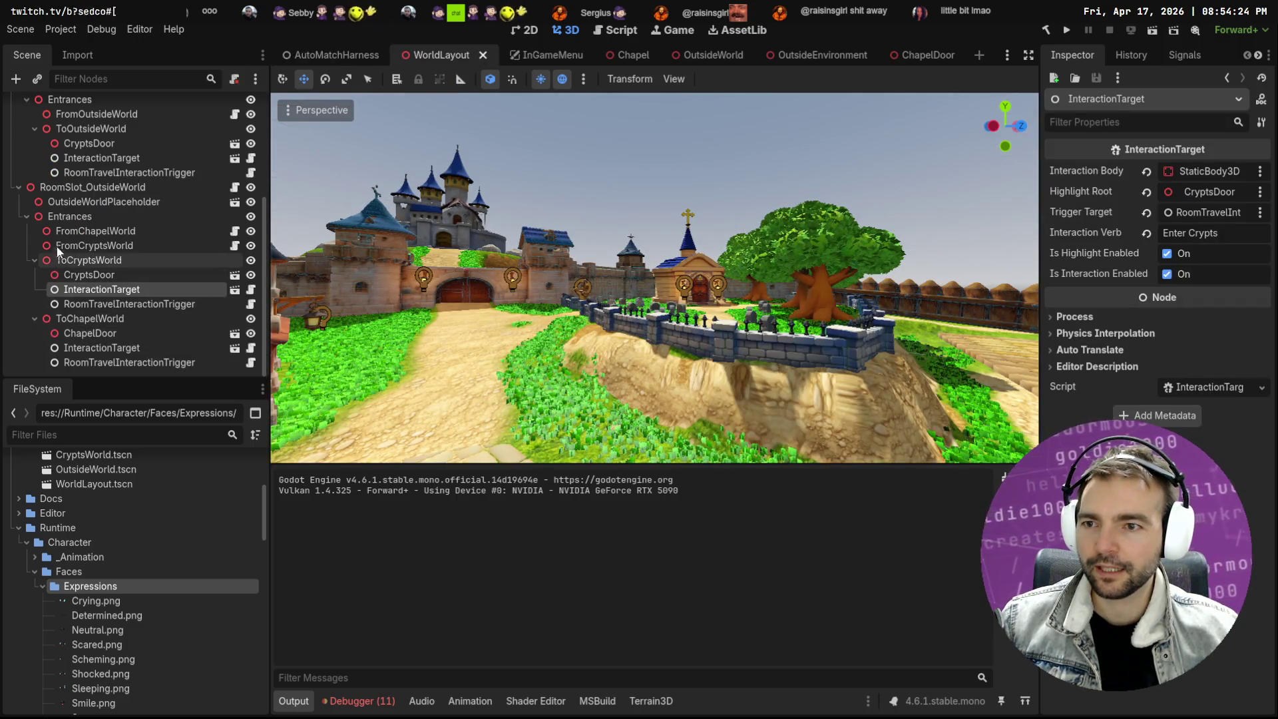
click(33, 260)
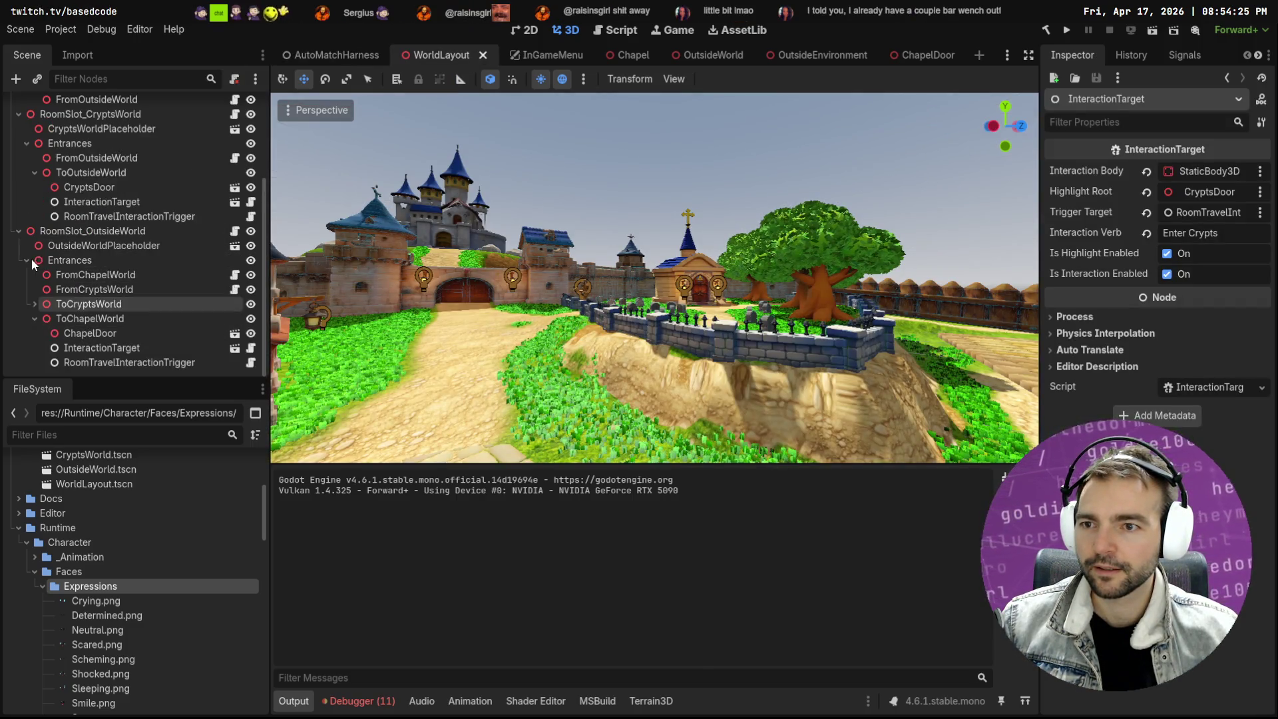
click(35, 303)
click(100, 245)
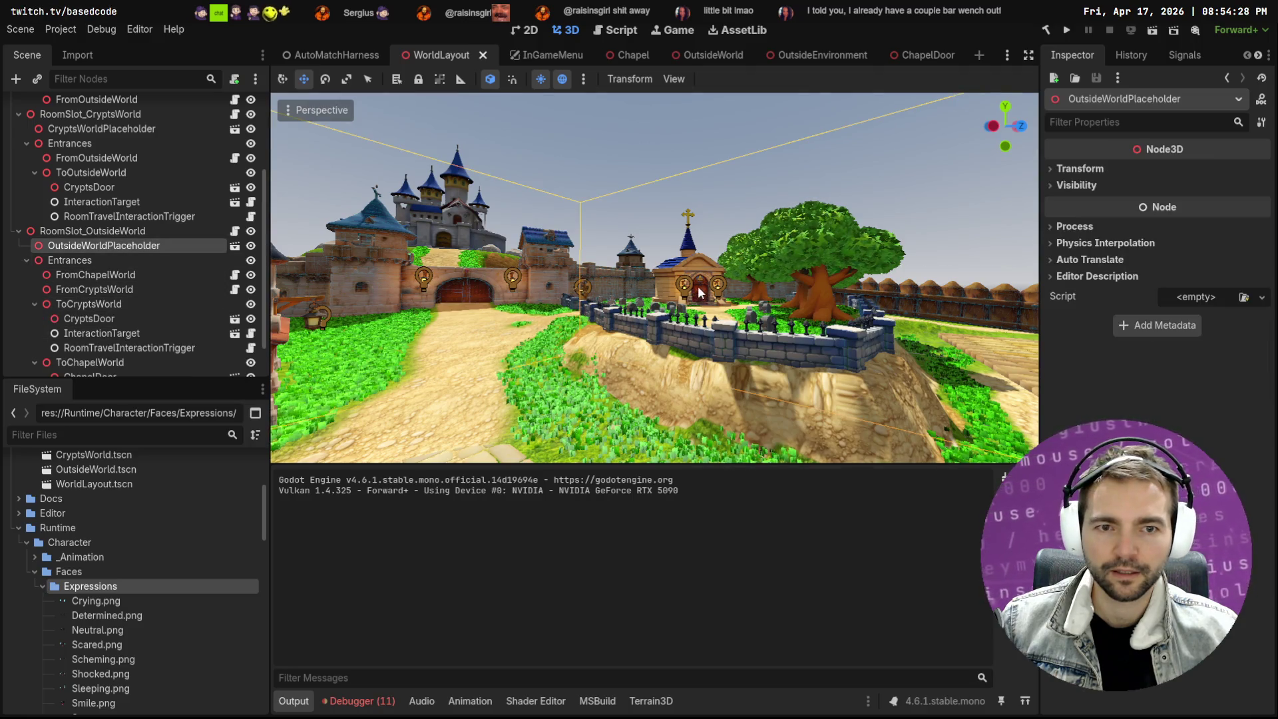
key(f)
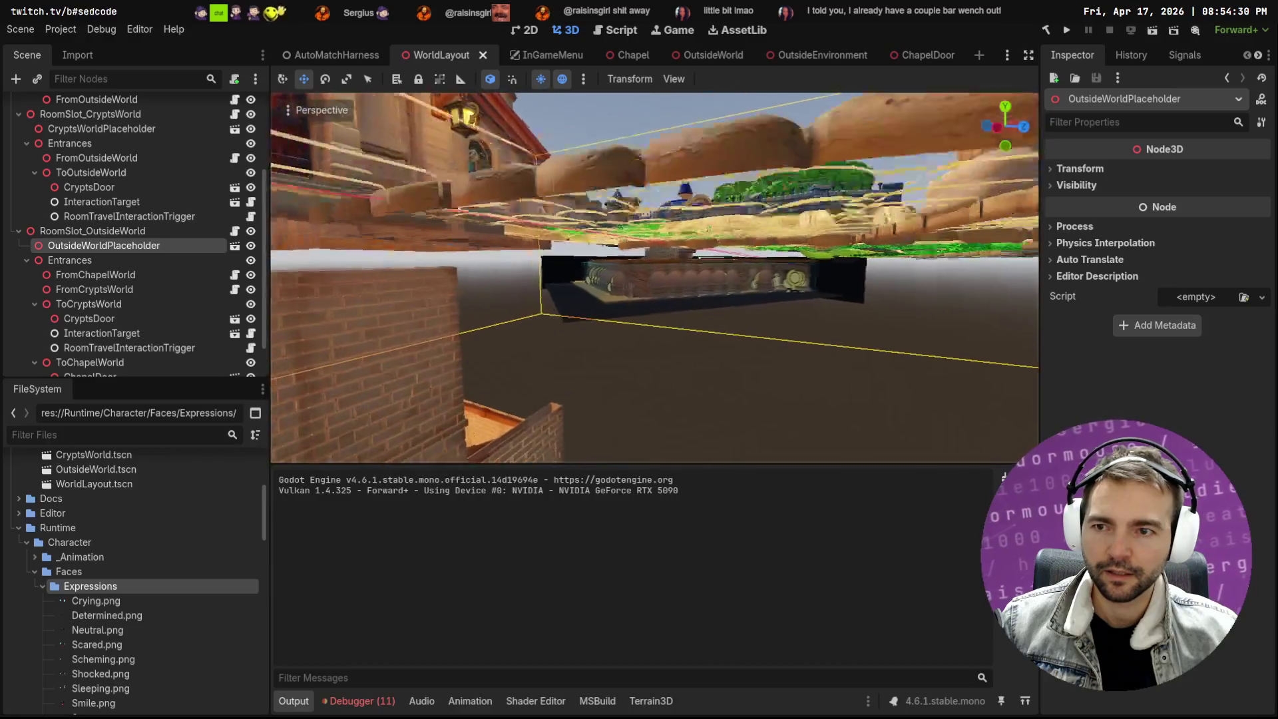
key(w)
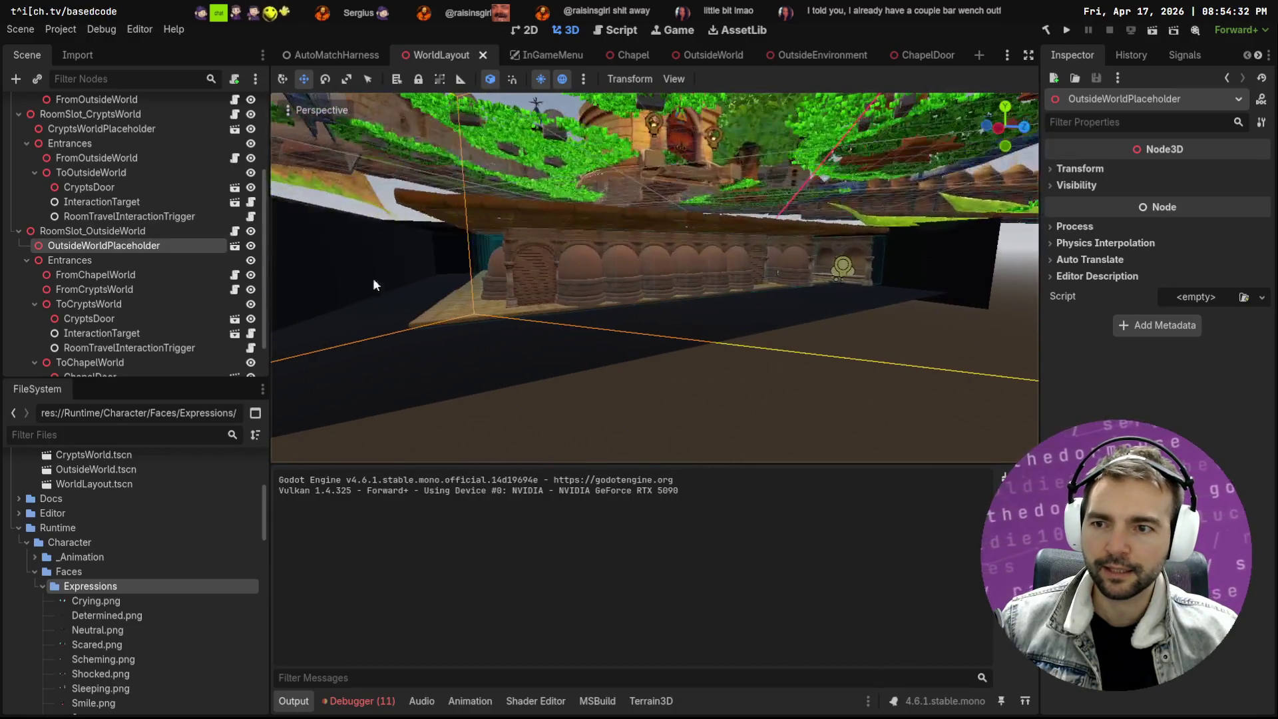
click(18, 231)
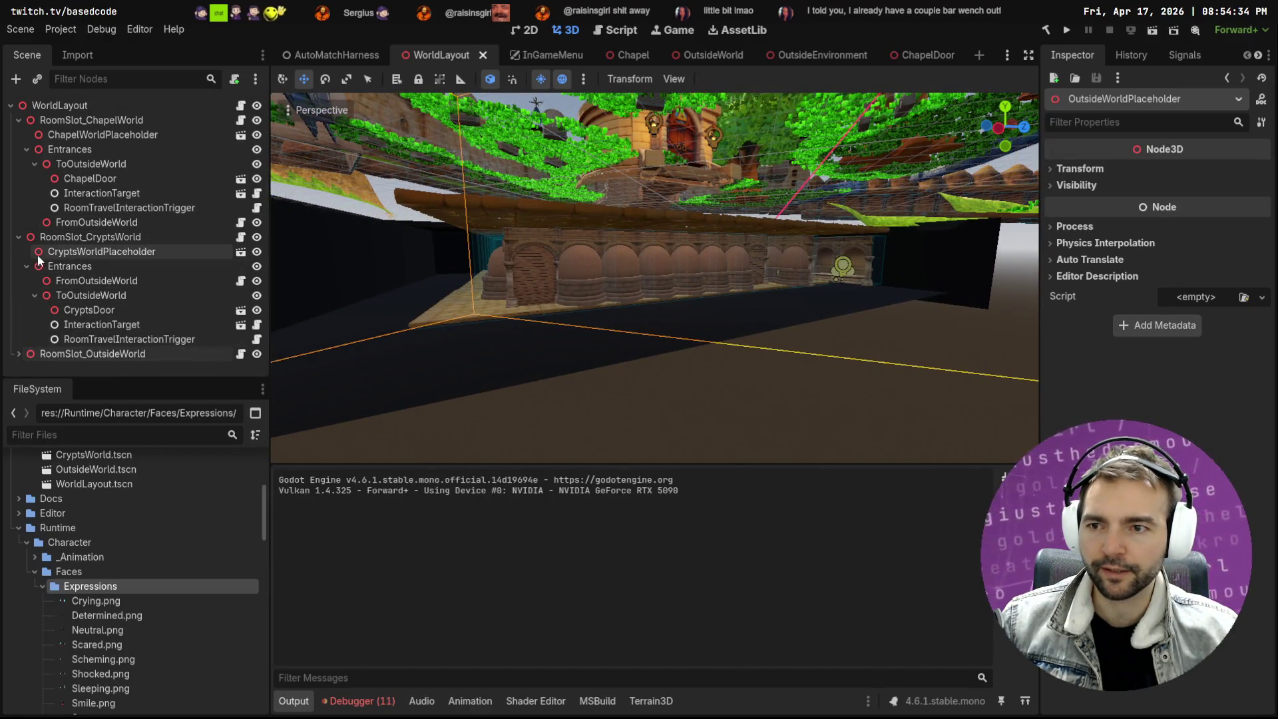
Lower CryptsWorldPlaceholder about 11 units, then frame the FromOutsideWorld entrance
click(56, 251)
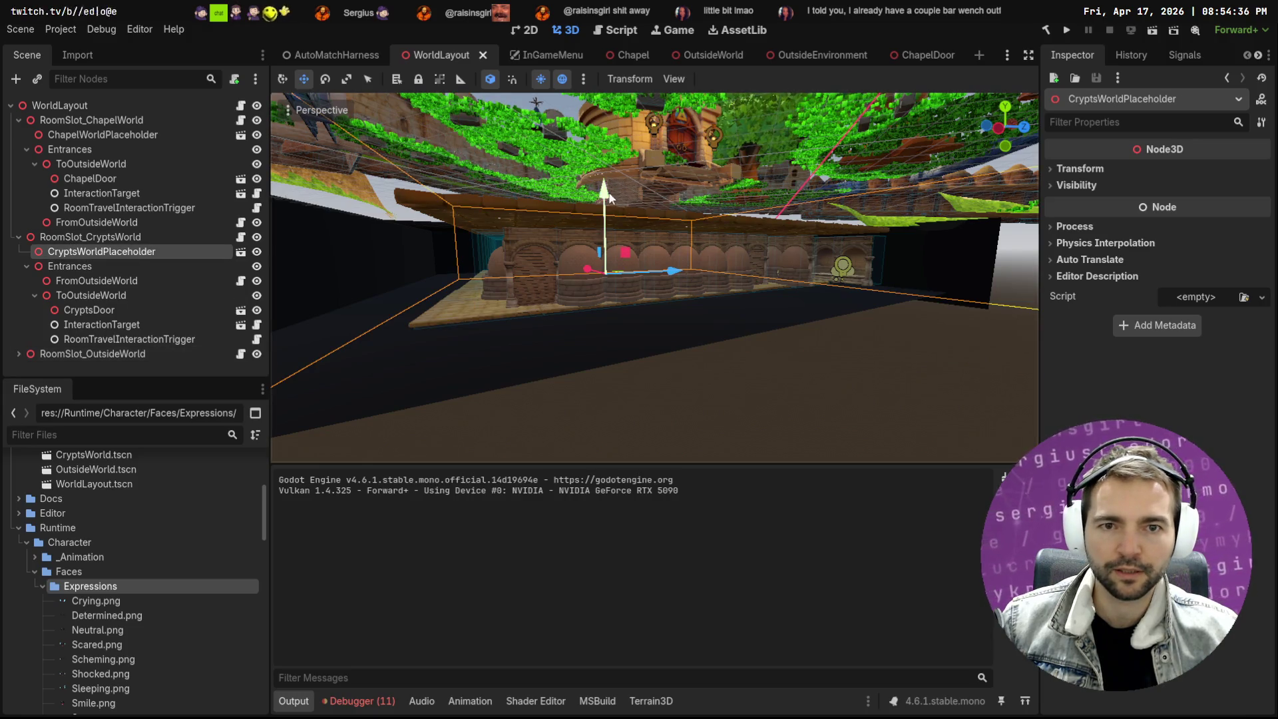
drag(604, 191, 603, 251)
scroll(654, 249, up, 3)
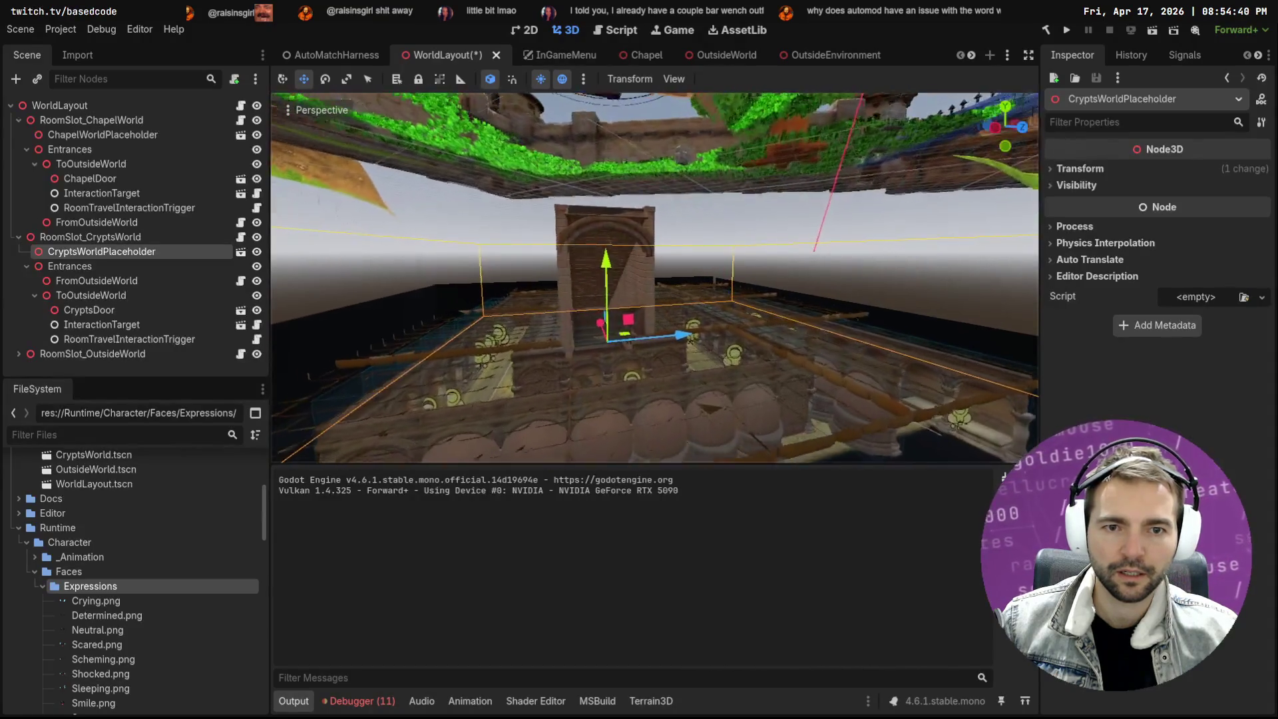
click(100, 280)
key(f)
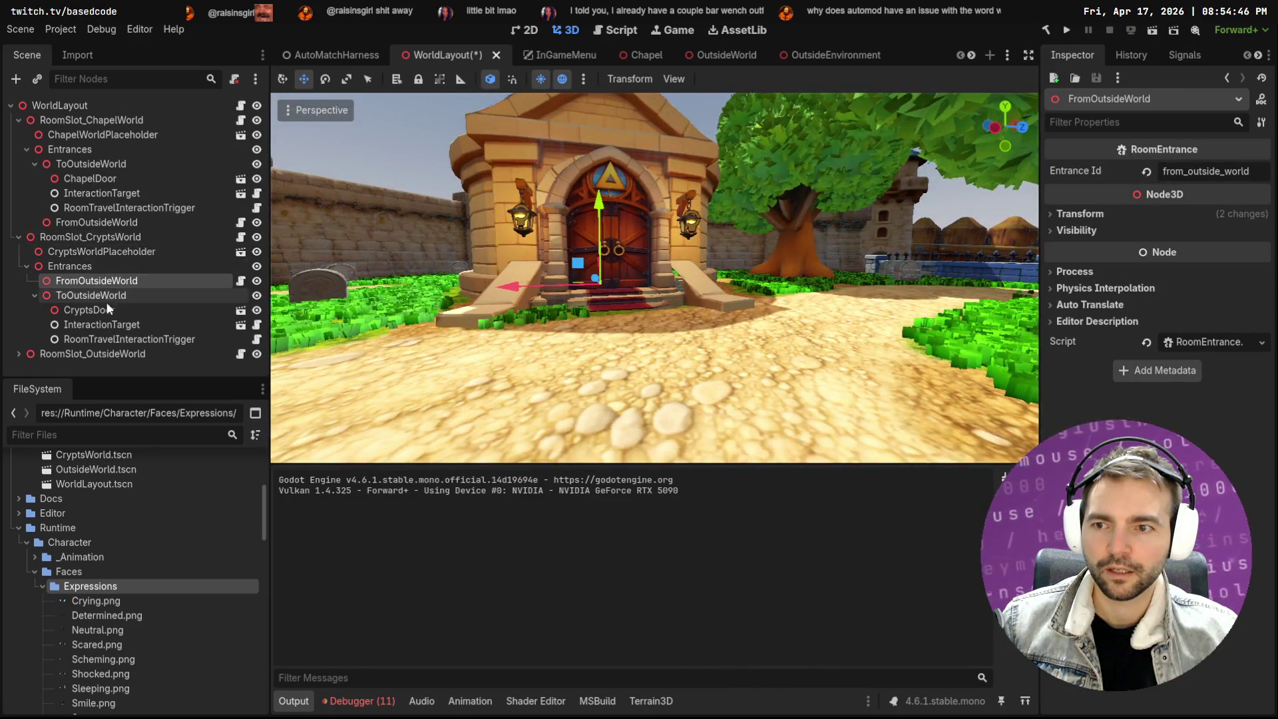
Lower the CryptsDoor about 6 units to sit with the moved crypts
click(601, 312)
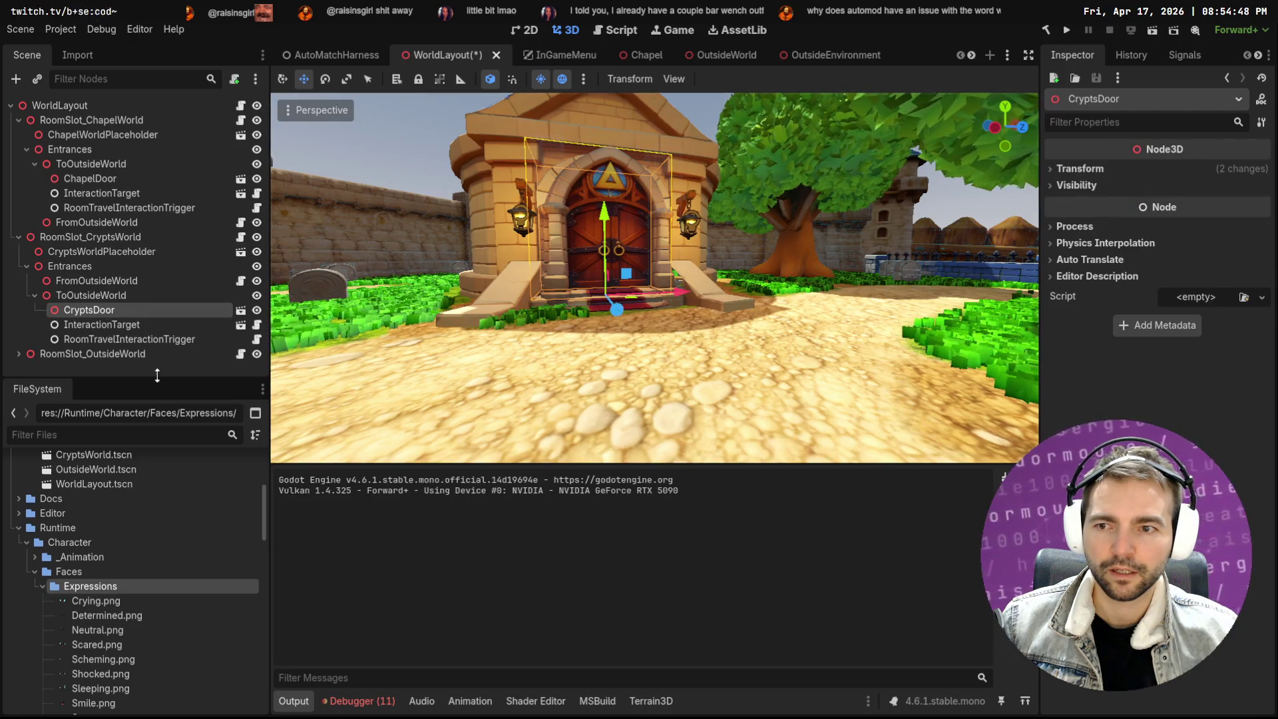
click(101, 325)
click(476, 290)
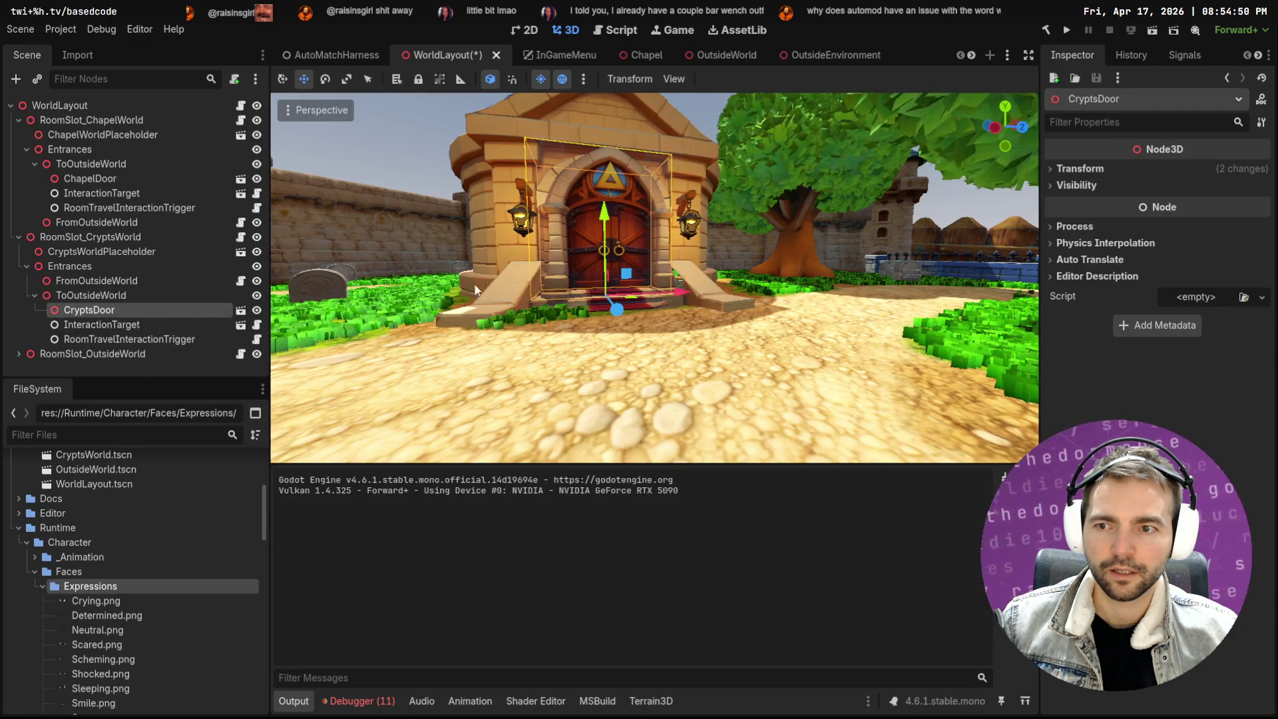
drag(604, 227, 602, 353)
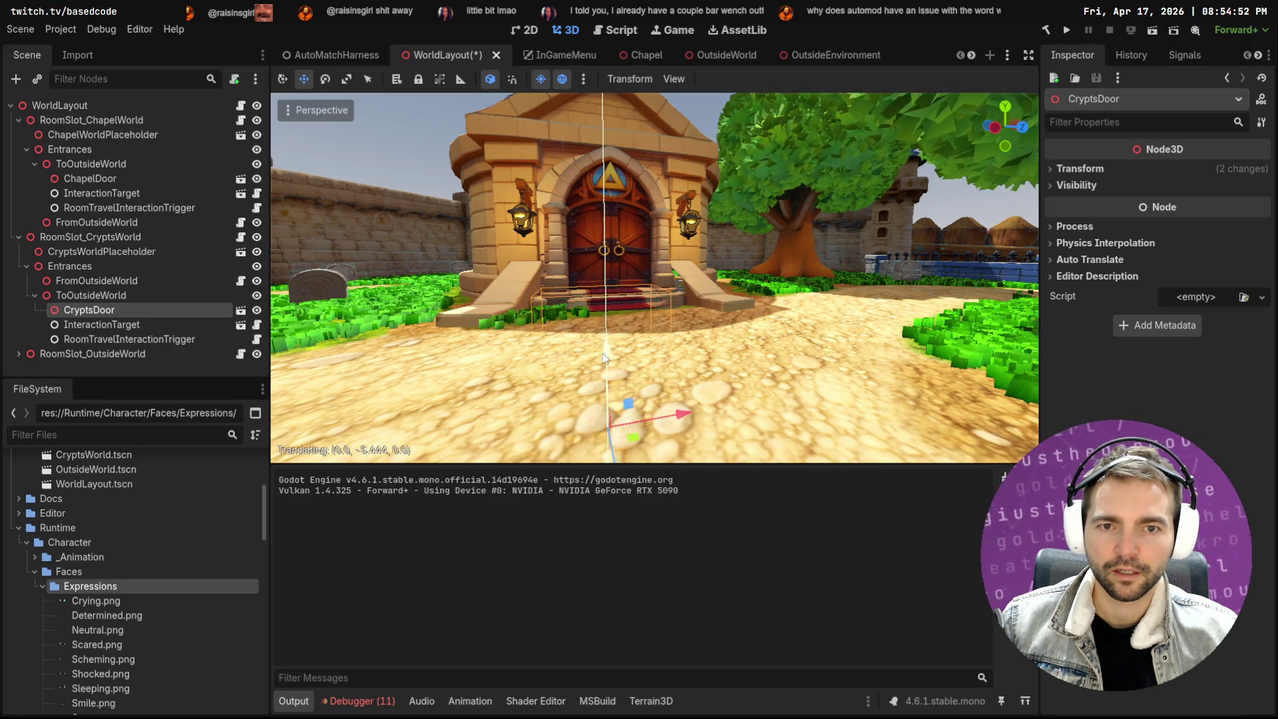
key(f)
drag(655, 228, 655, 324)
key(f)
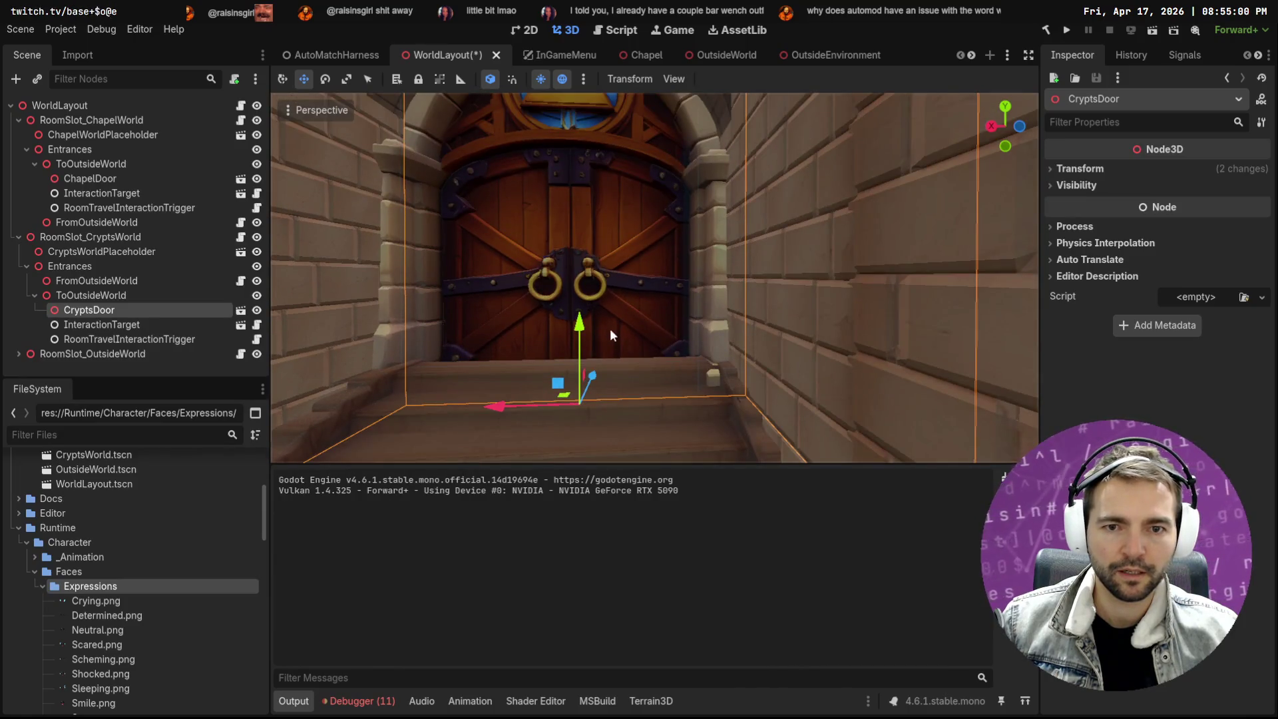
drag(581, 326, 581, 296)
key(f)
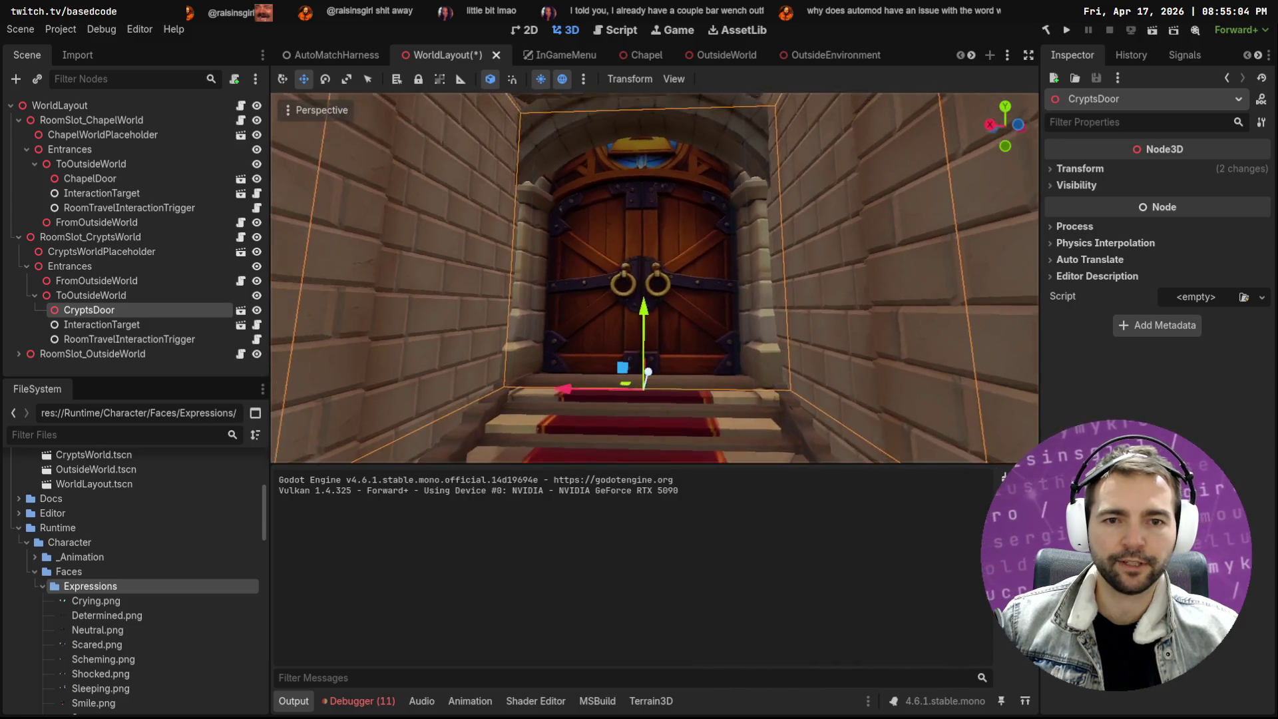
Save WorldLayout and relaunch the AutoMatchHarness scene with F6
key(ctrl+s)
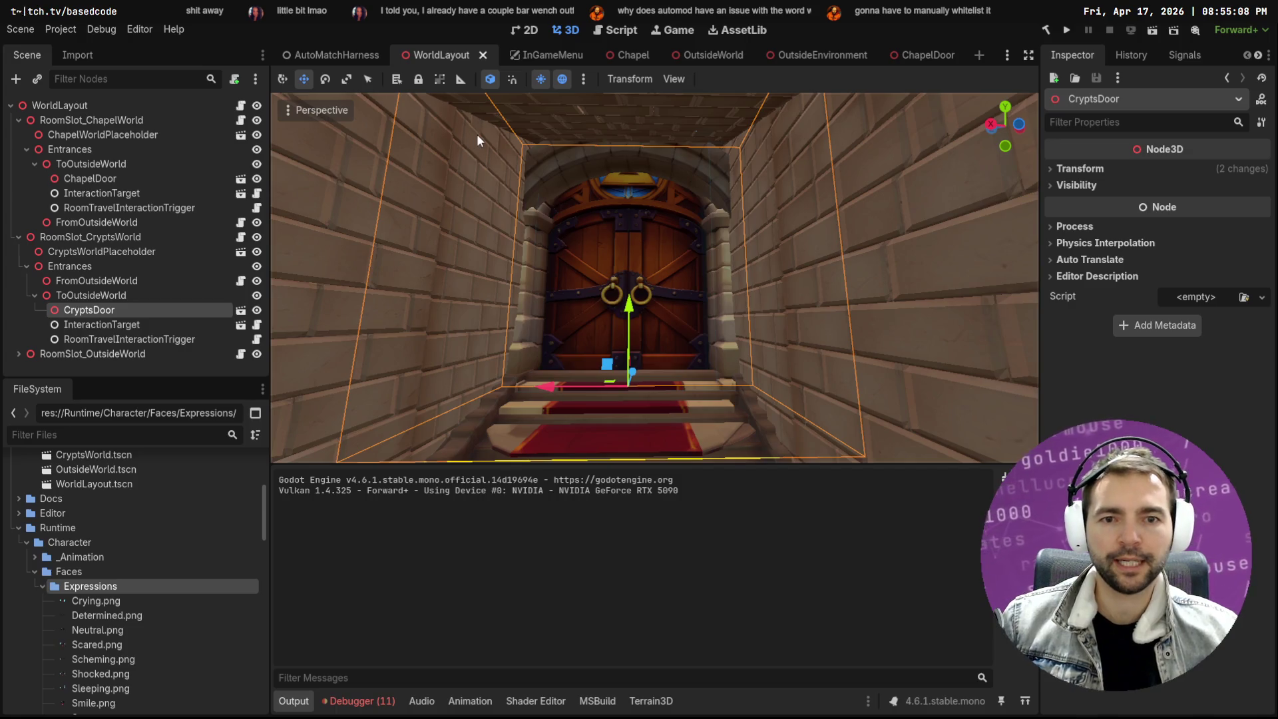
right_click(736, 258)
key(w)
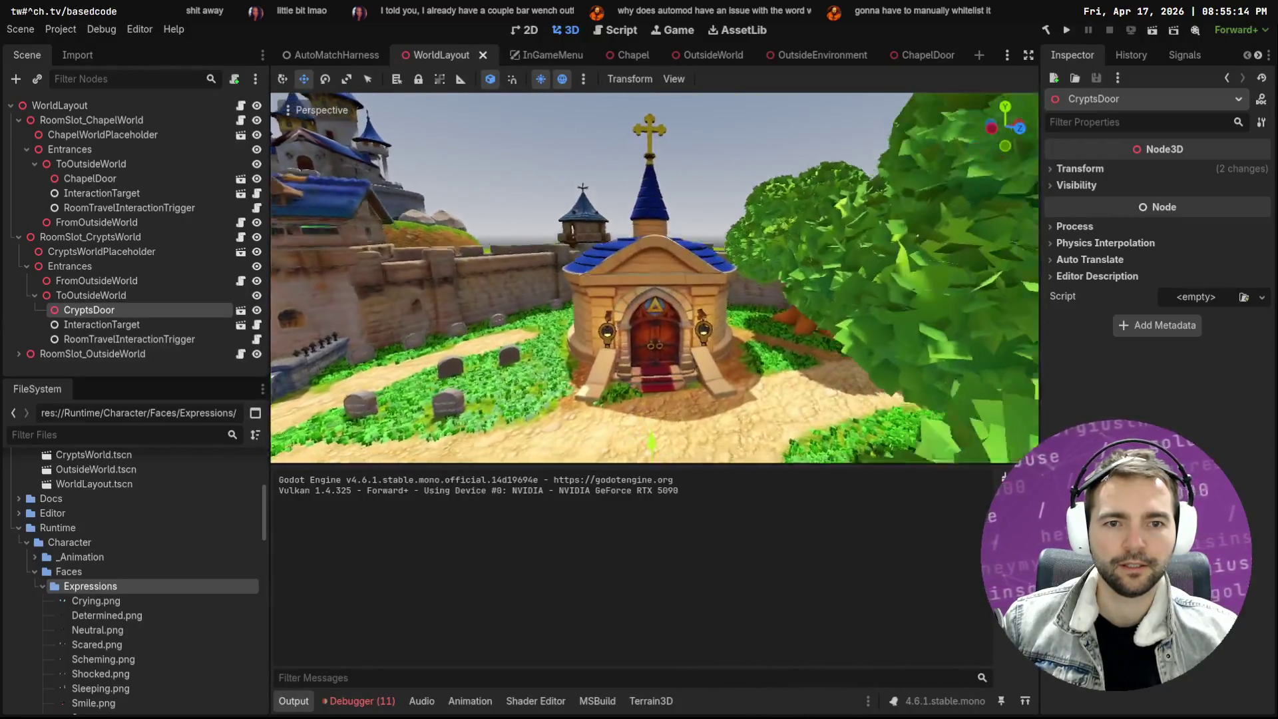
key(ctrl+s)
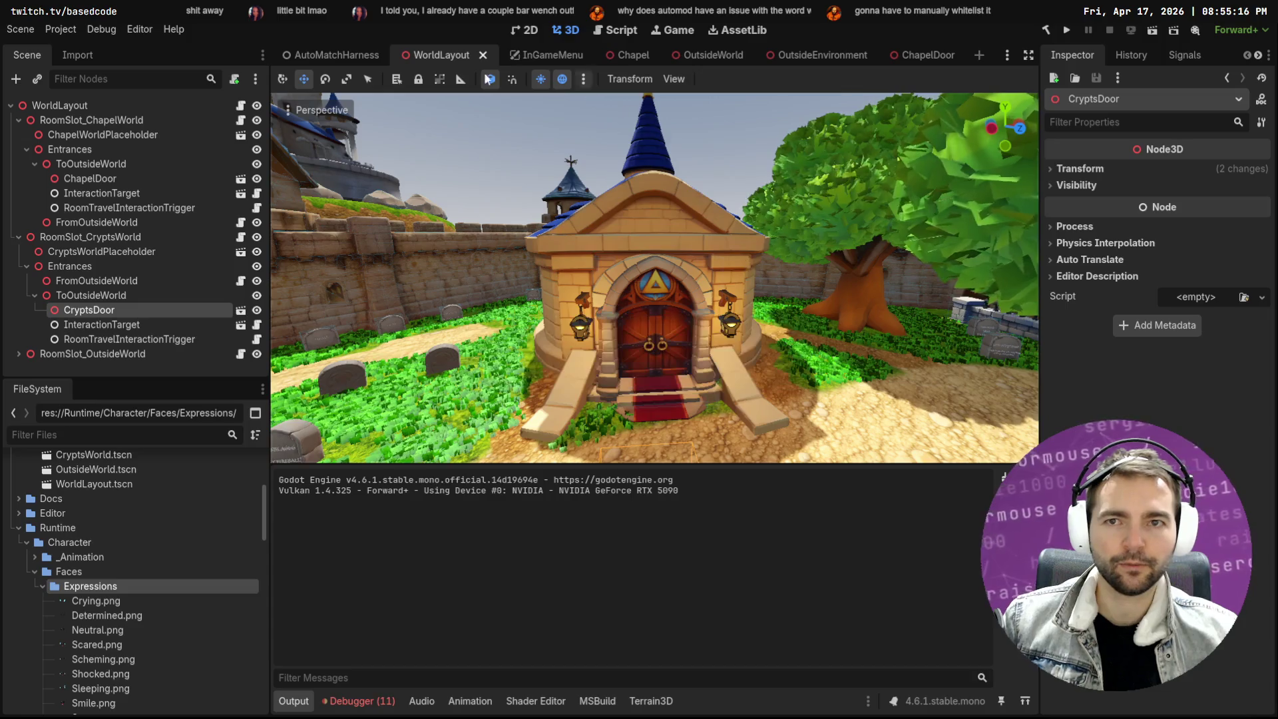
click(334, 57)
key(F6)
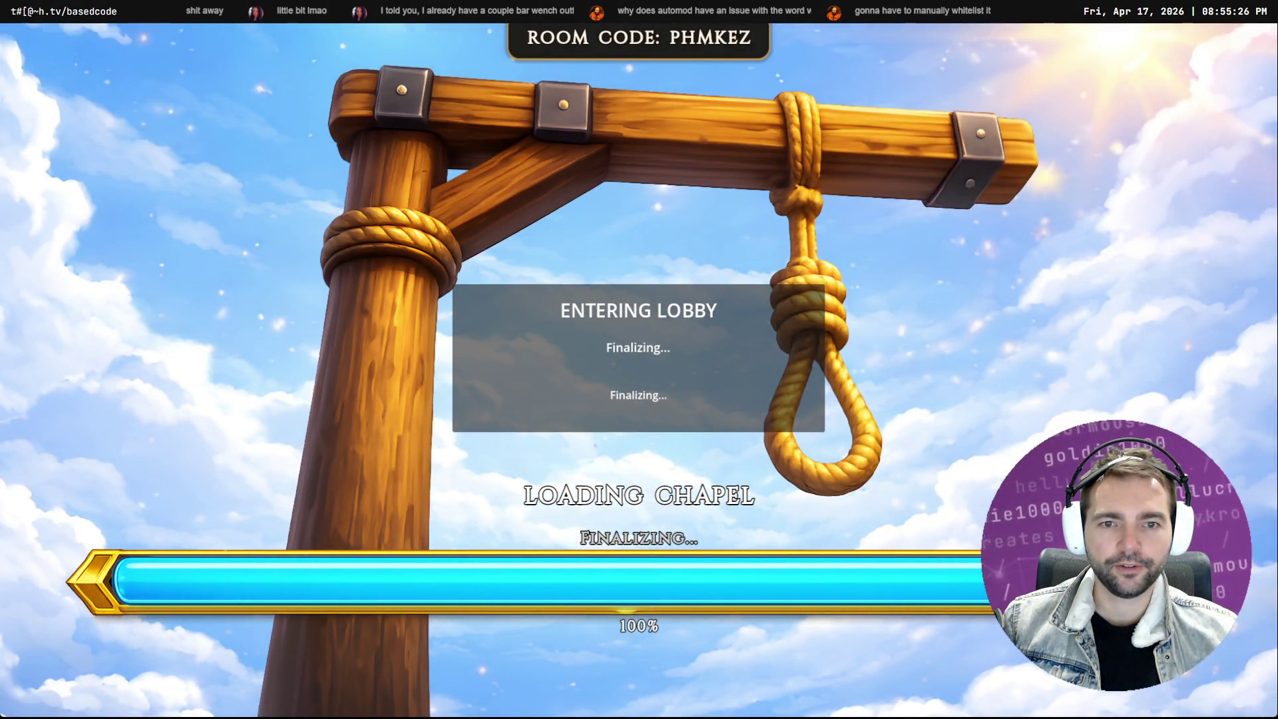
Run from the chapel through the village and graveyard into the crypts and out, then stop with F8
key(w)
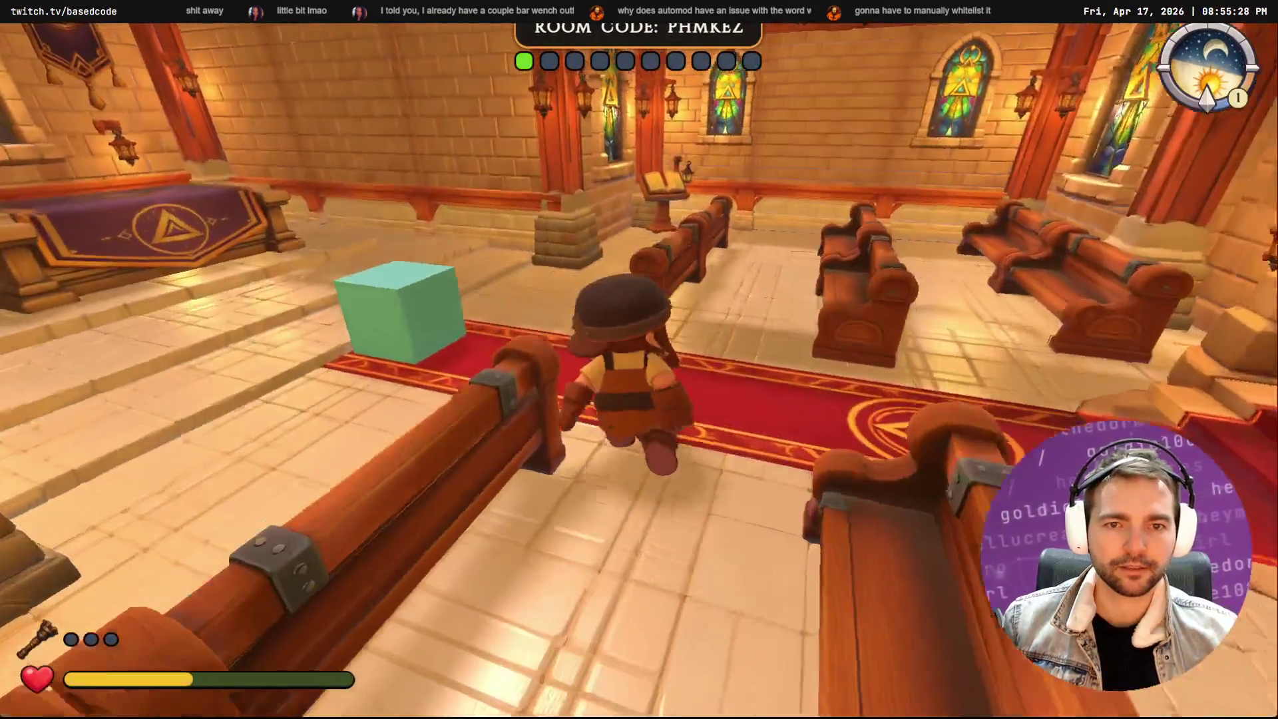
key(w)
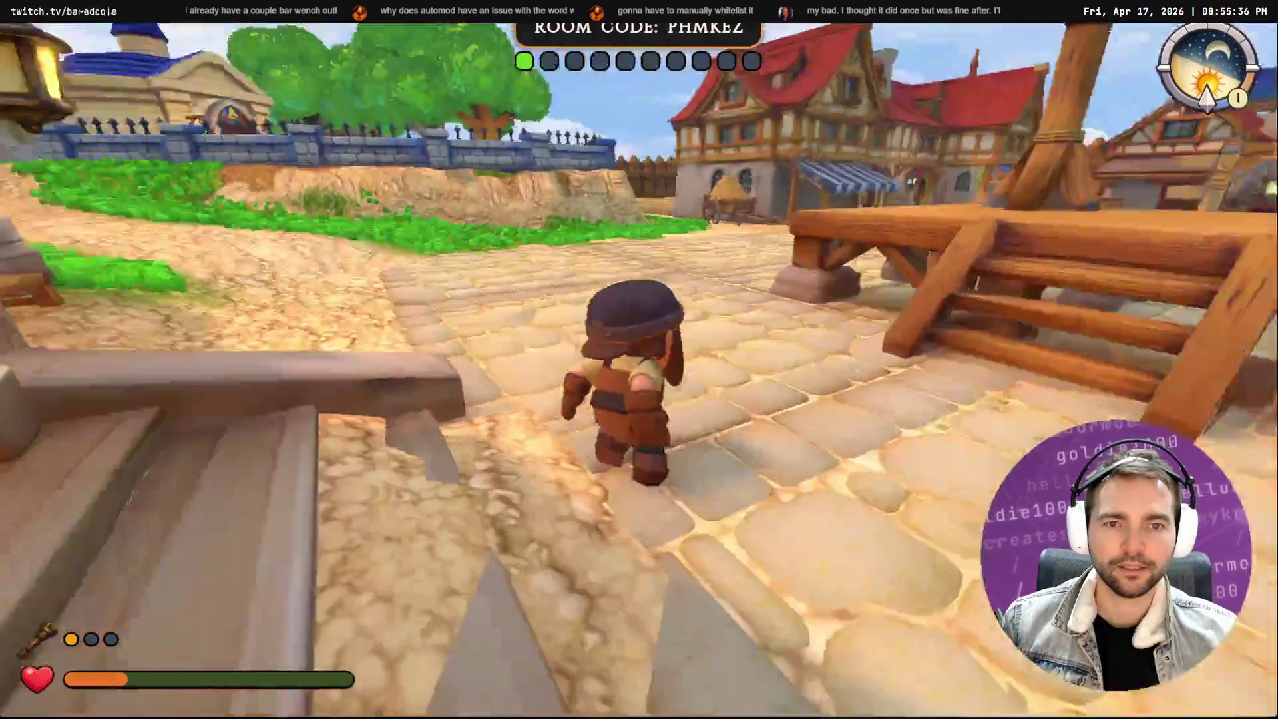
key(w)
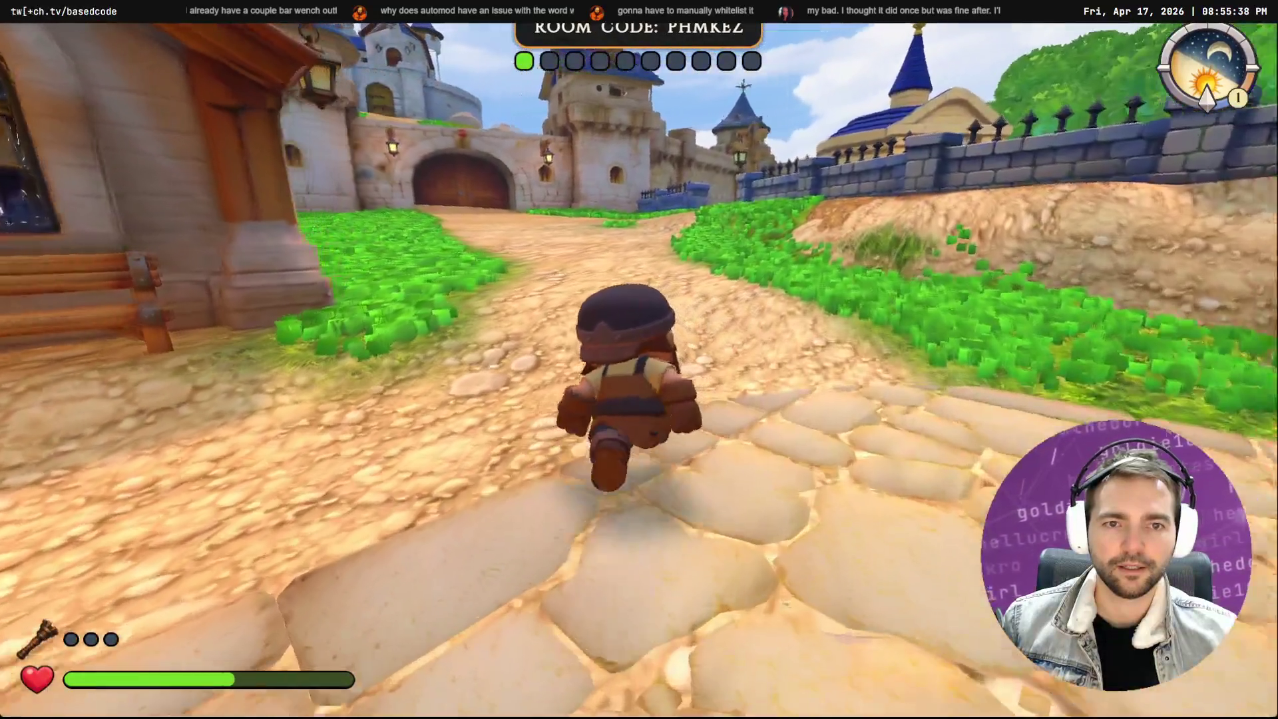
key(w)
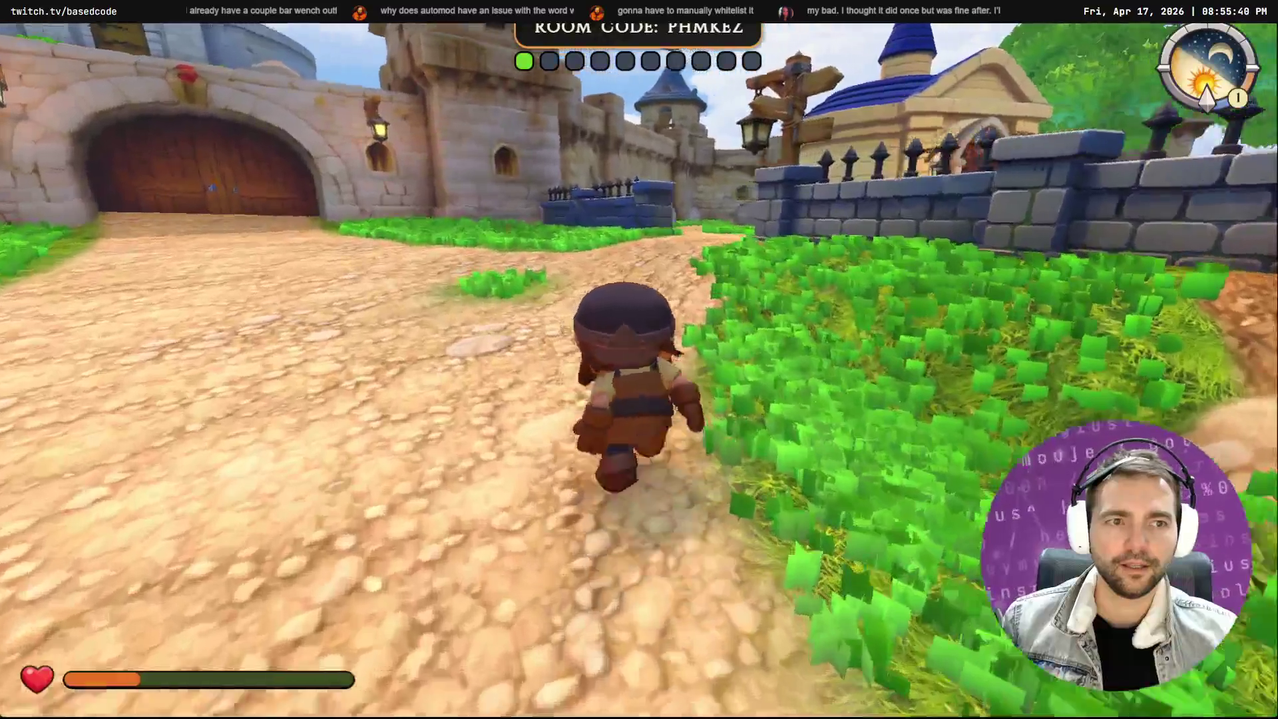
key(w)
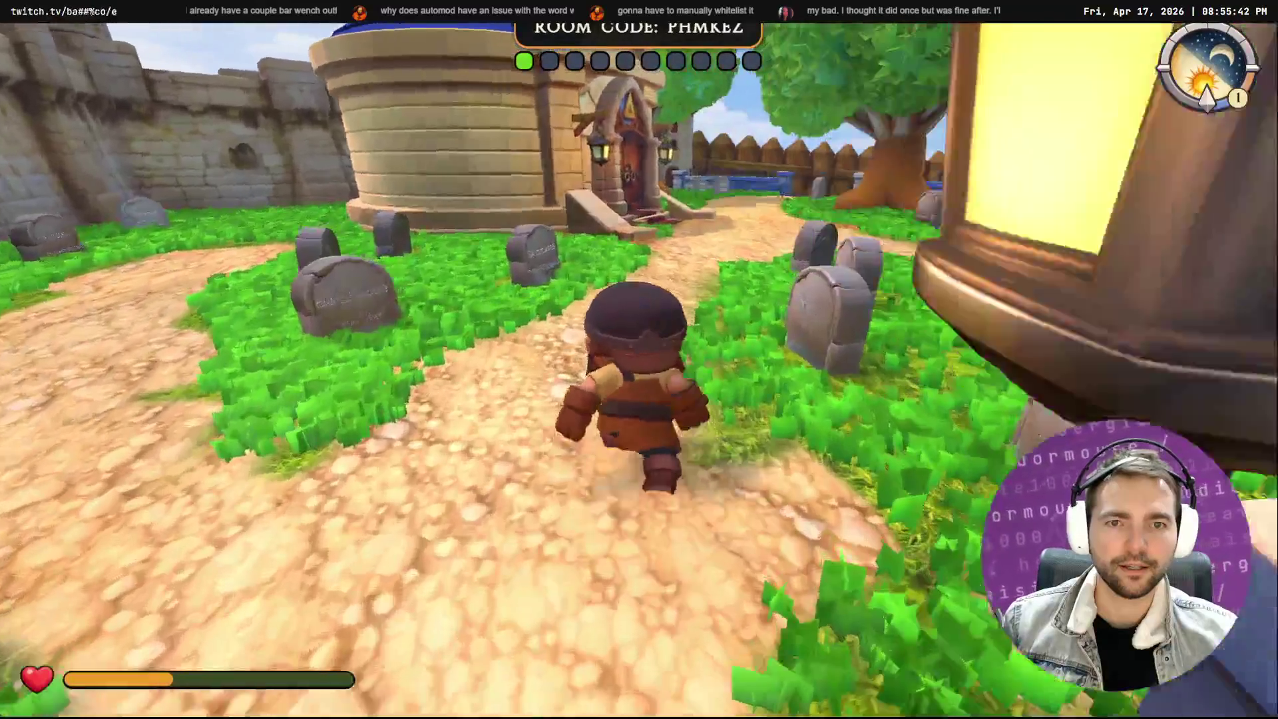
key(w)
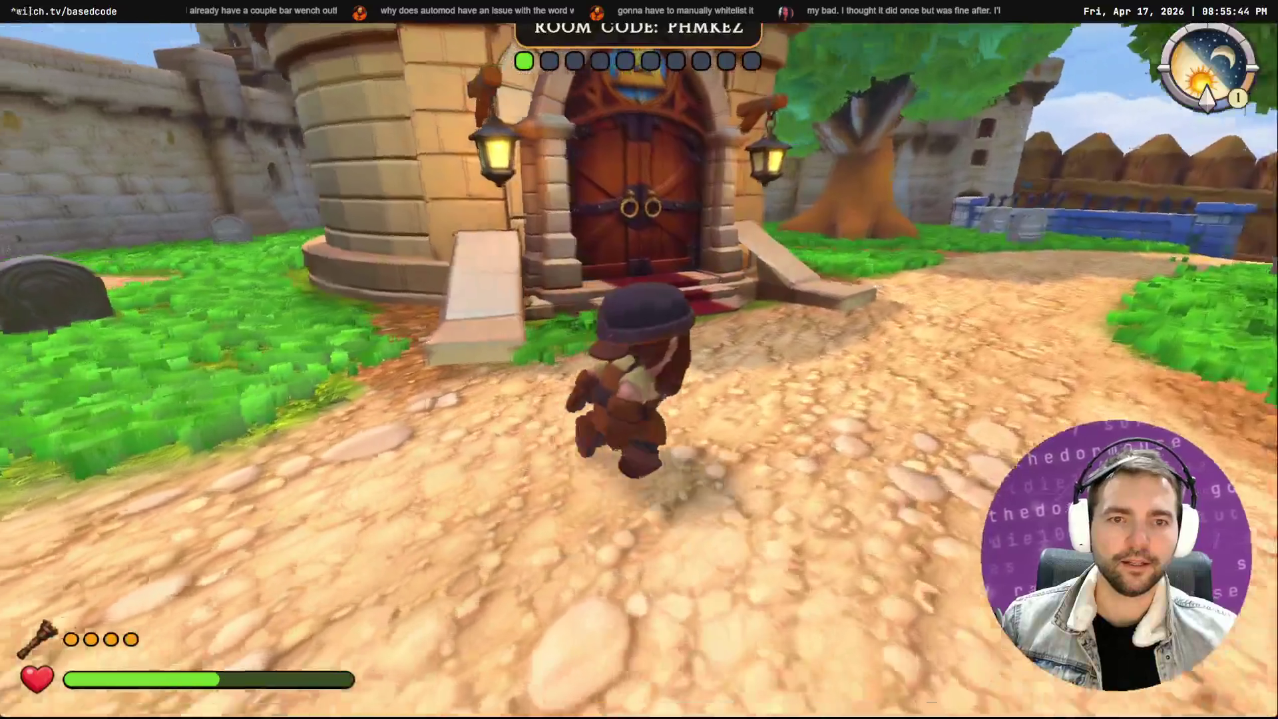
key(w)
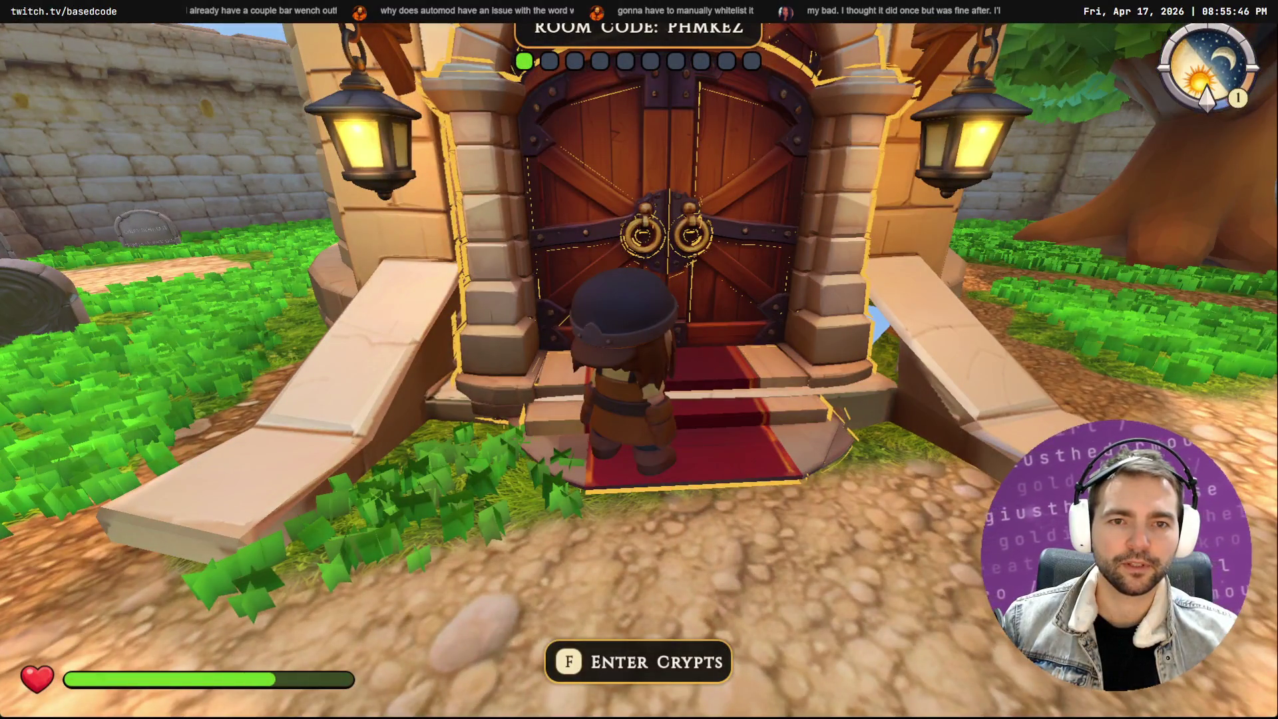
key(f)
key(w)
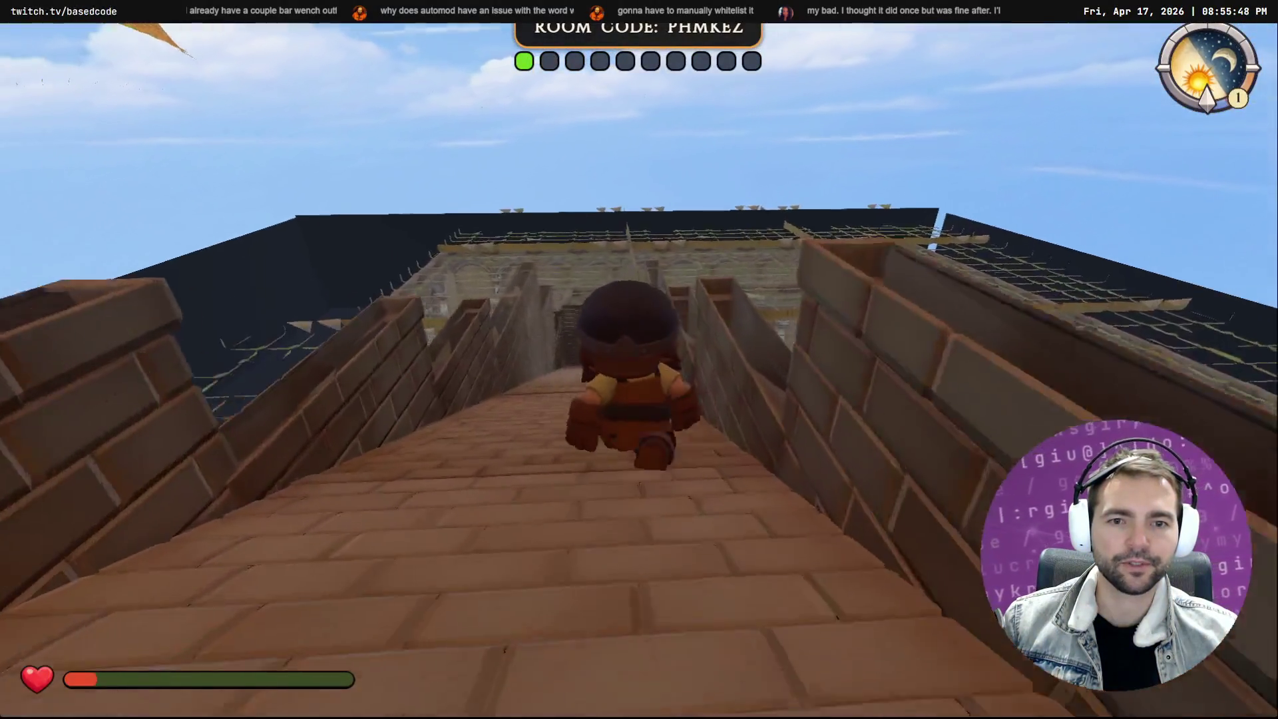
key(w)
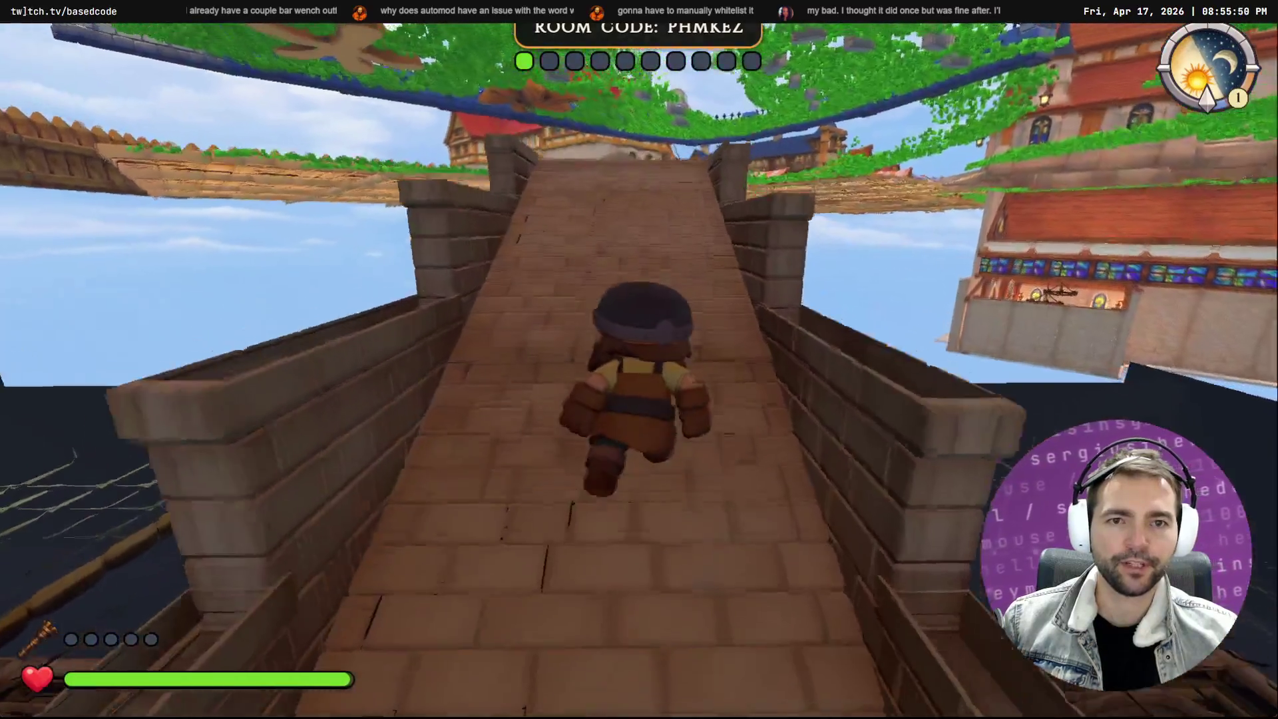
key(w)
key(F8)
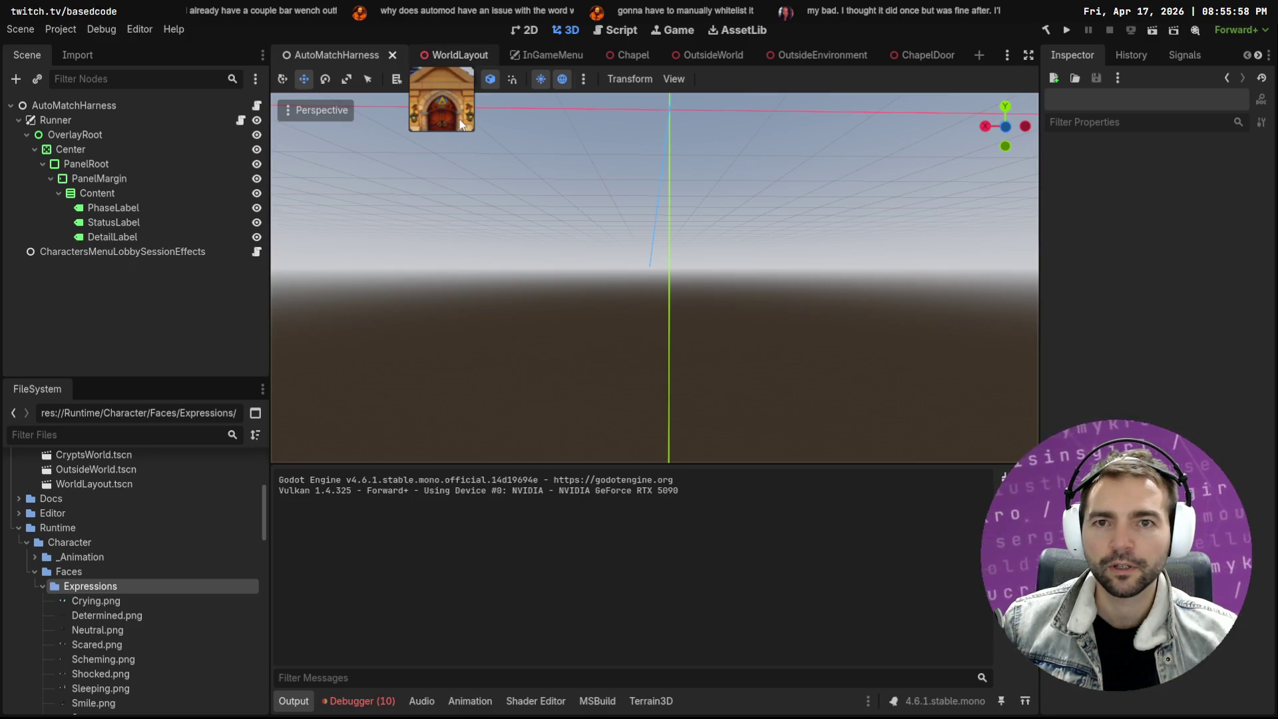
Nudge the crypts' FromOutsideWorld entrance about 0.18 units up and save WorldLayout
click(450, 55)
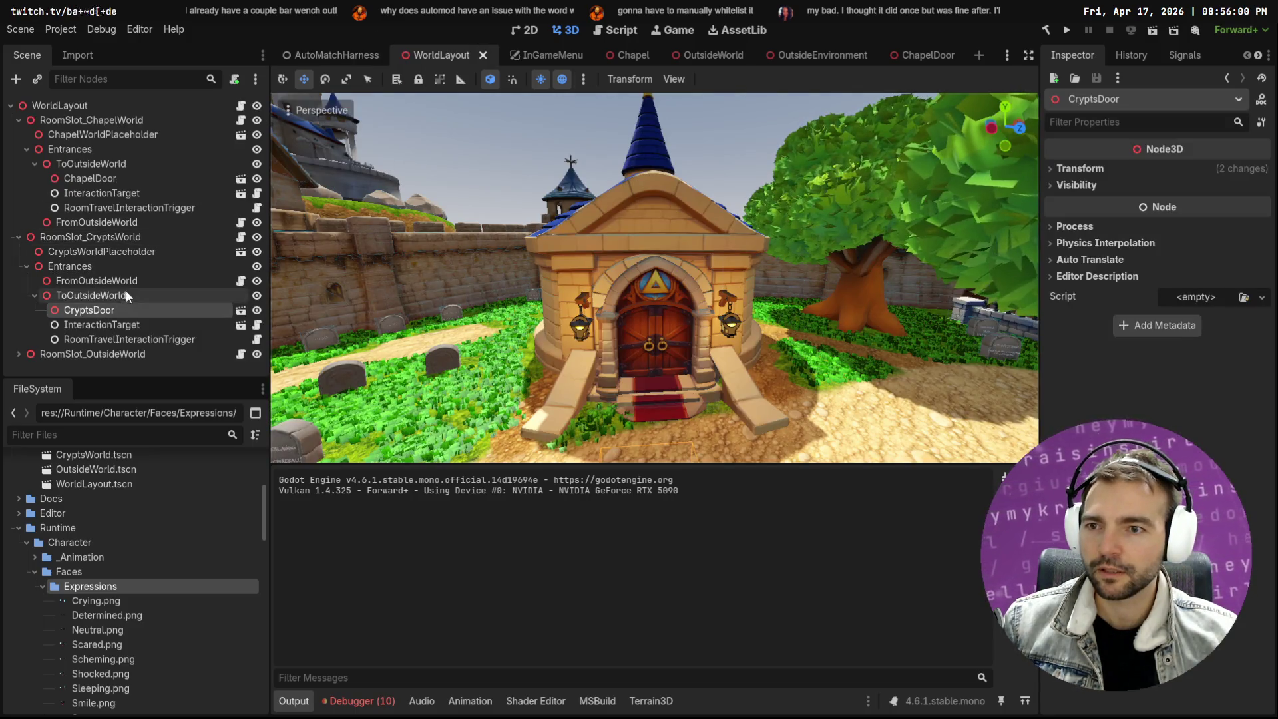
click(100, 280)
mouse_move(643, 346)
mouse_down()
mouse_move(653, 158)
mouse_move(664, 333)
mouse_up()
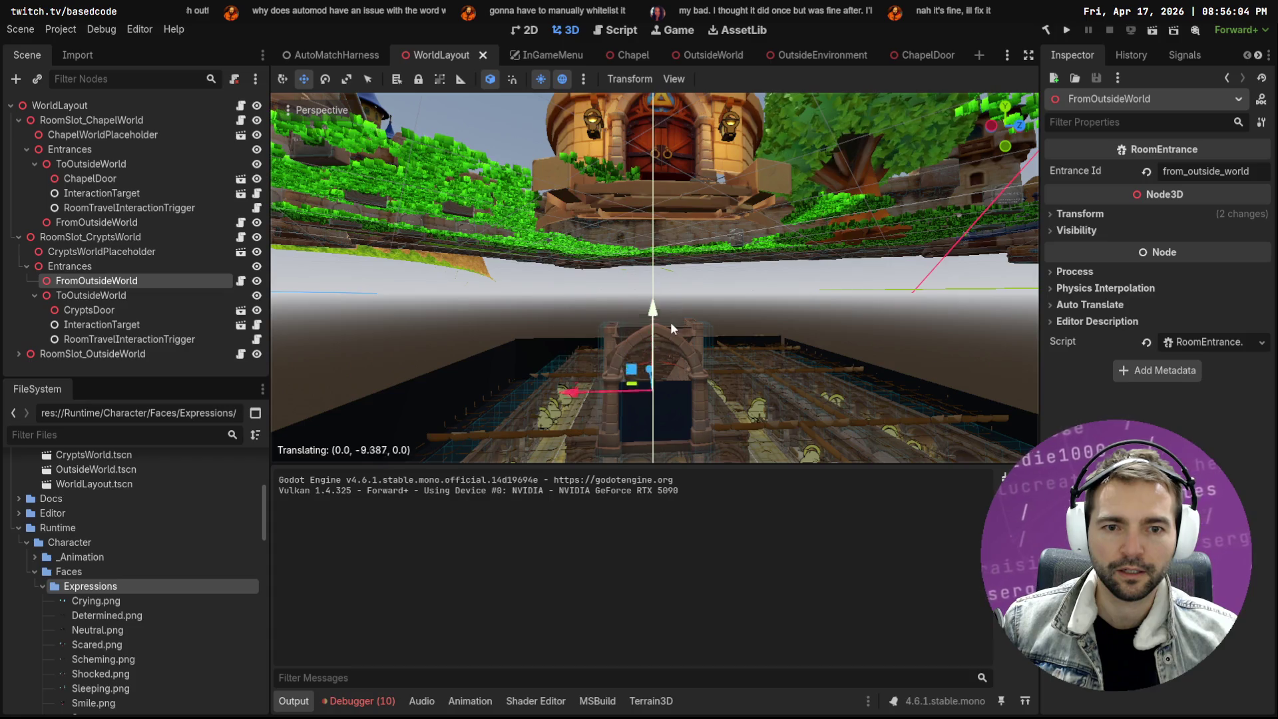
key(f)
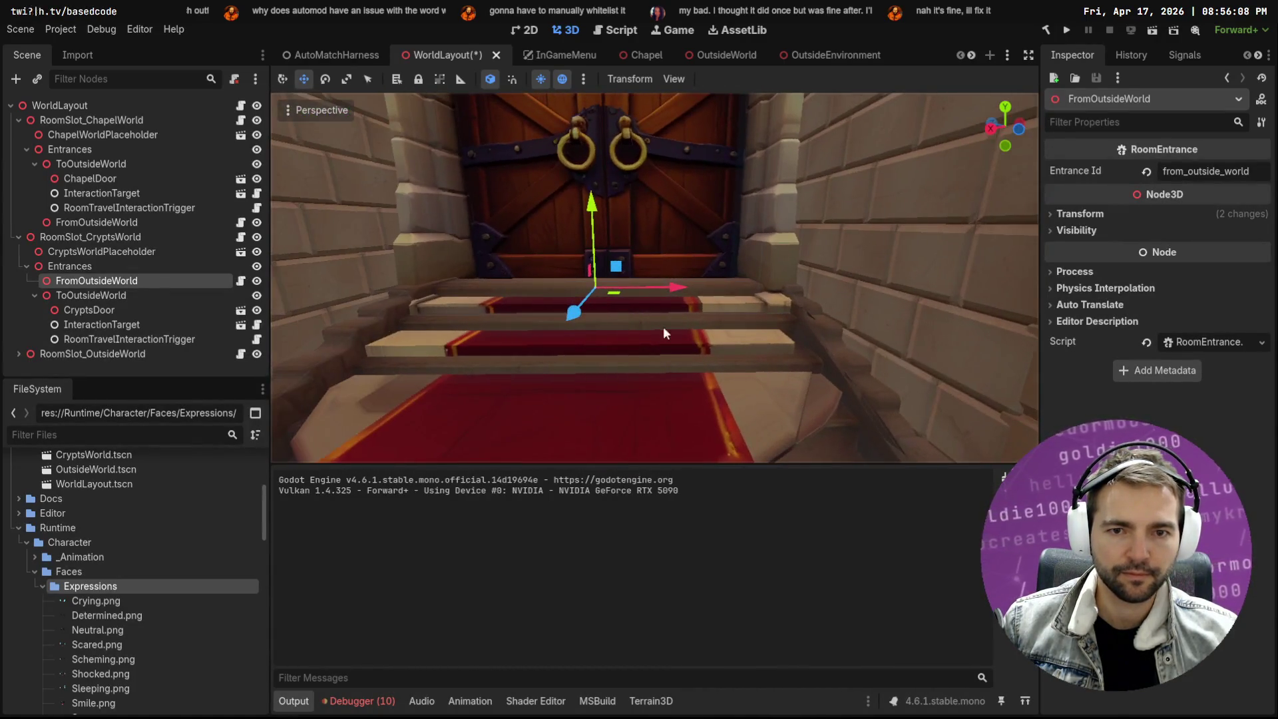
mouse_move(591, 217)
mouse_down()
mouse_move(552, 233)
mouse_move(706, 233)
mouse_up()
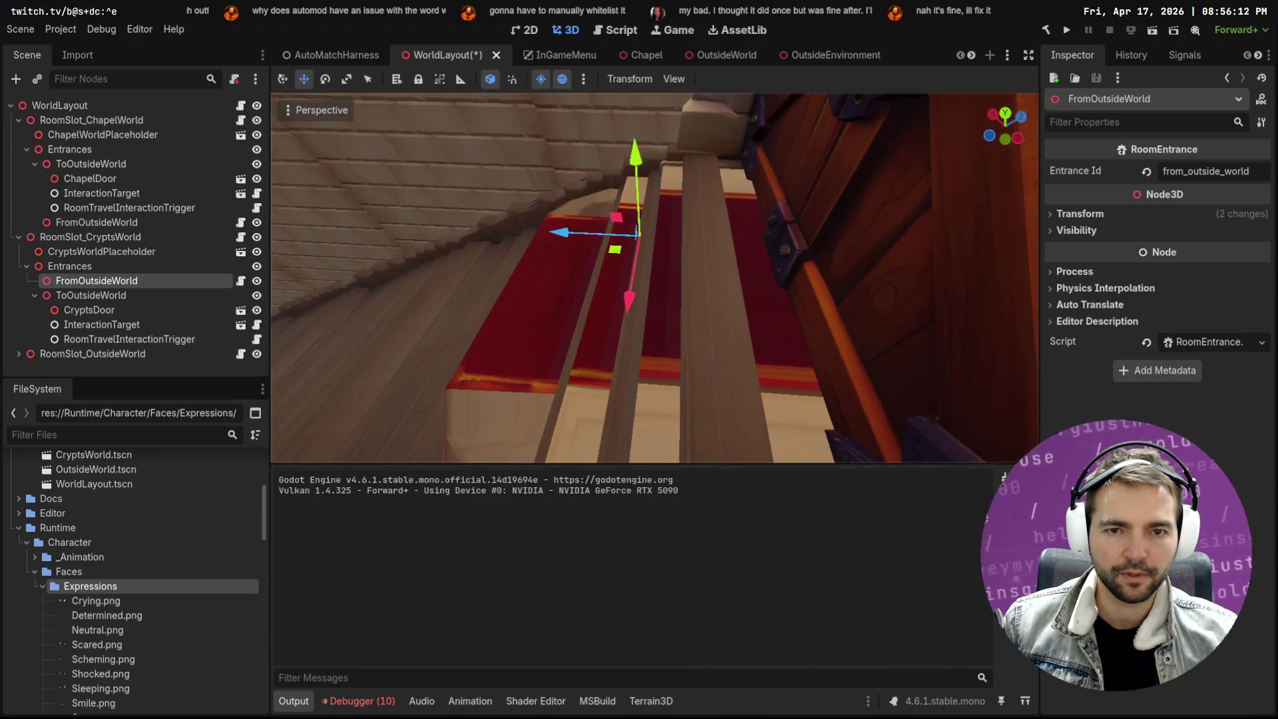
mouse_move(567, 233)
mouse_down()
mouse_move(589, 219)
mouse_move(606, 160)
mouse_move(585, 200)
mouse_move(604, 200)
mouse_up()
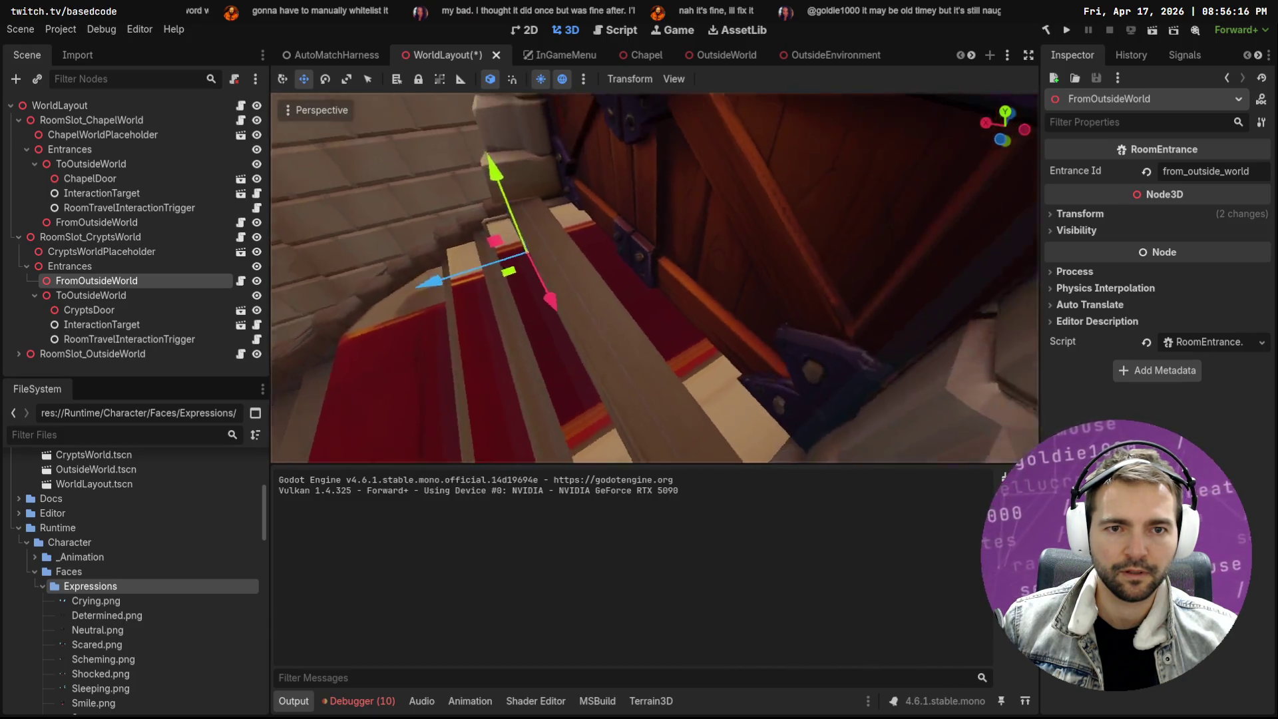
key(f)
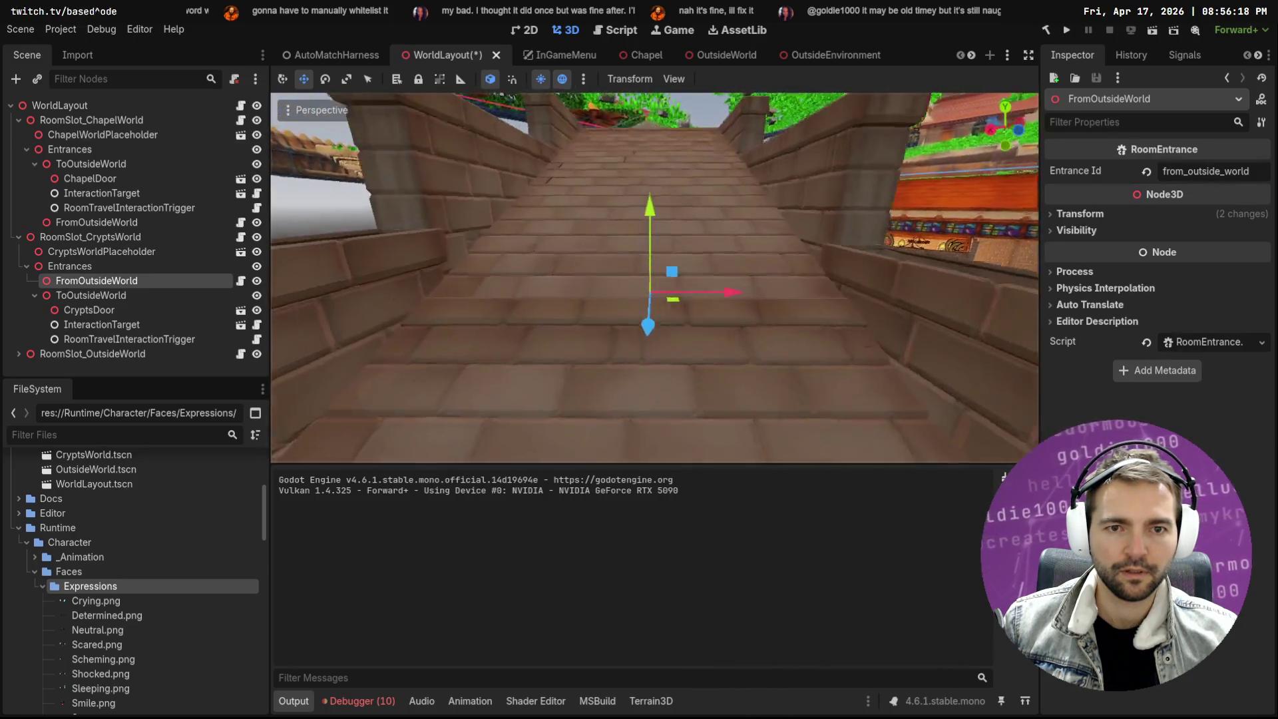
key(ctrl+s)
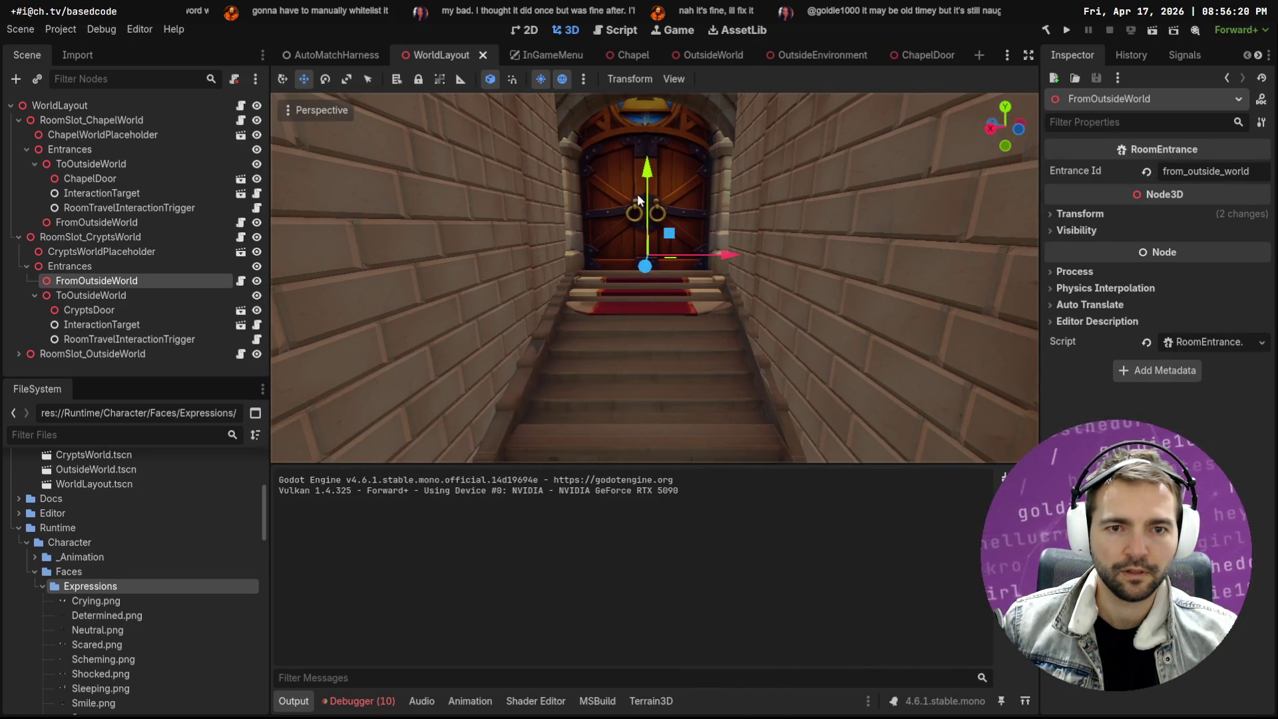
click(316, 55)
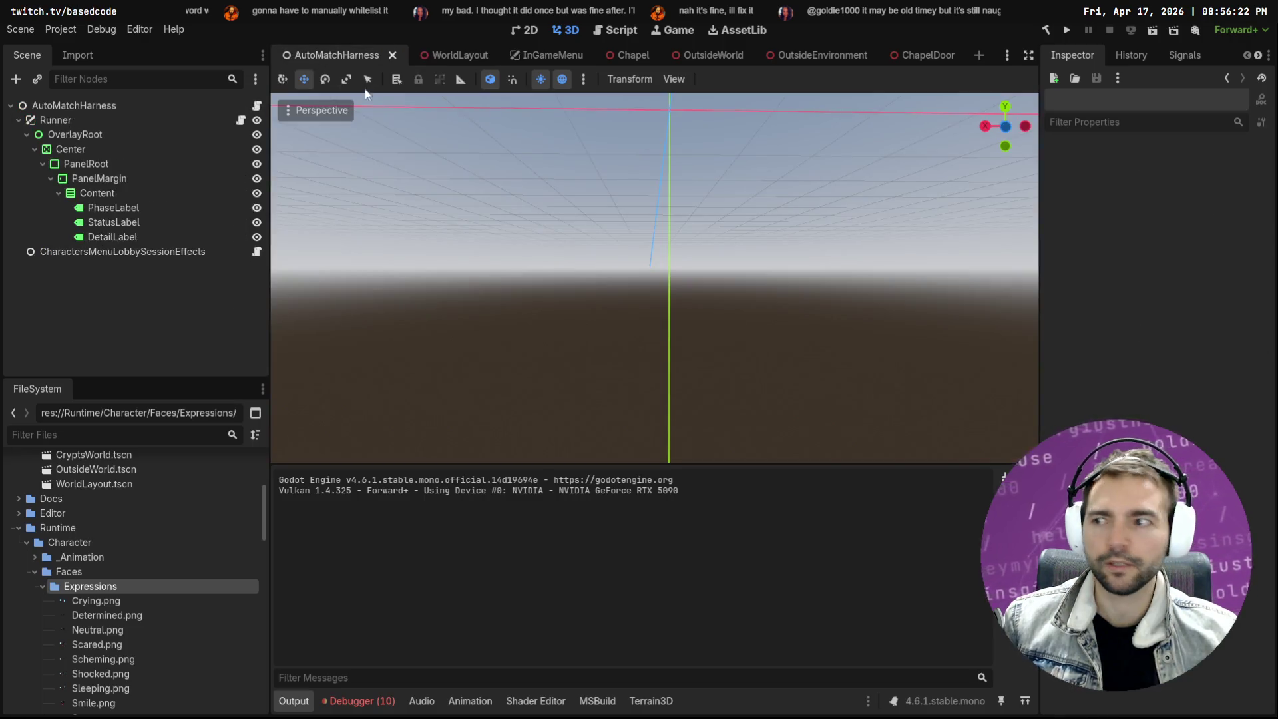
Launch the harness with F6, run out the chapel doors into the crypts, then stop with F8
key(F6)
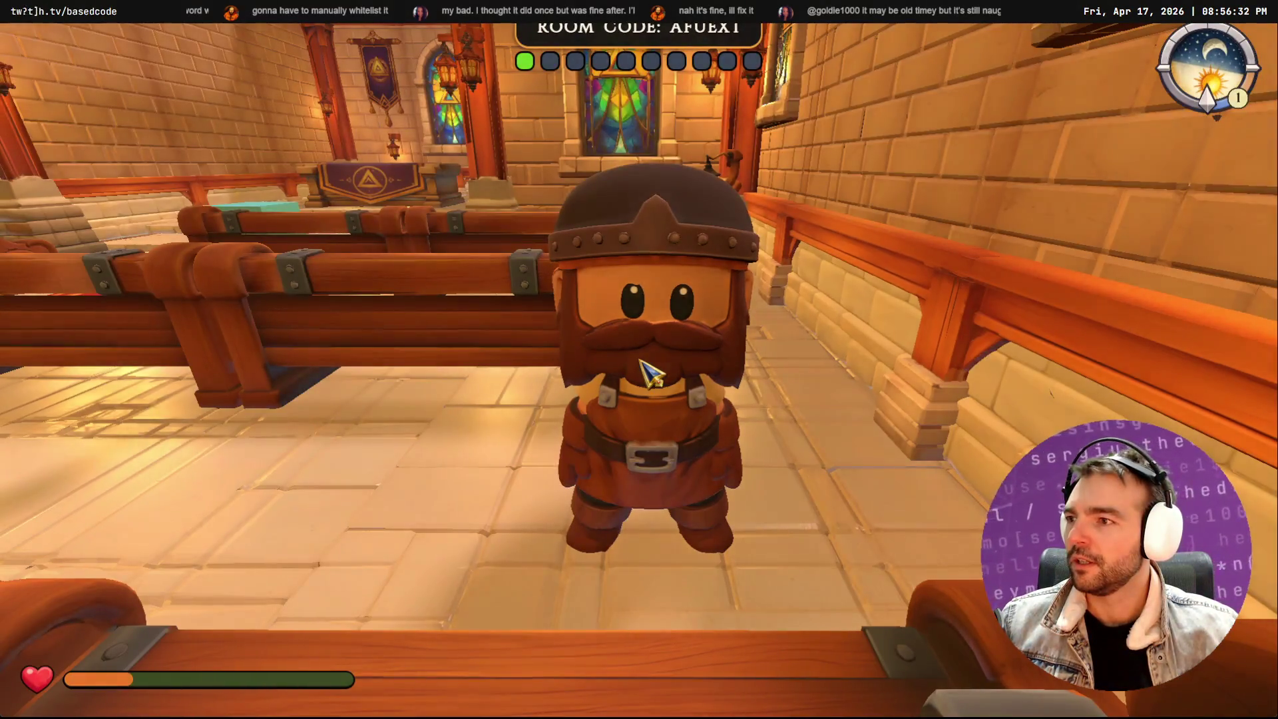
key(w)
key(w)
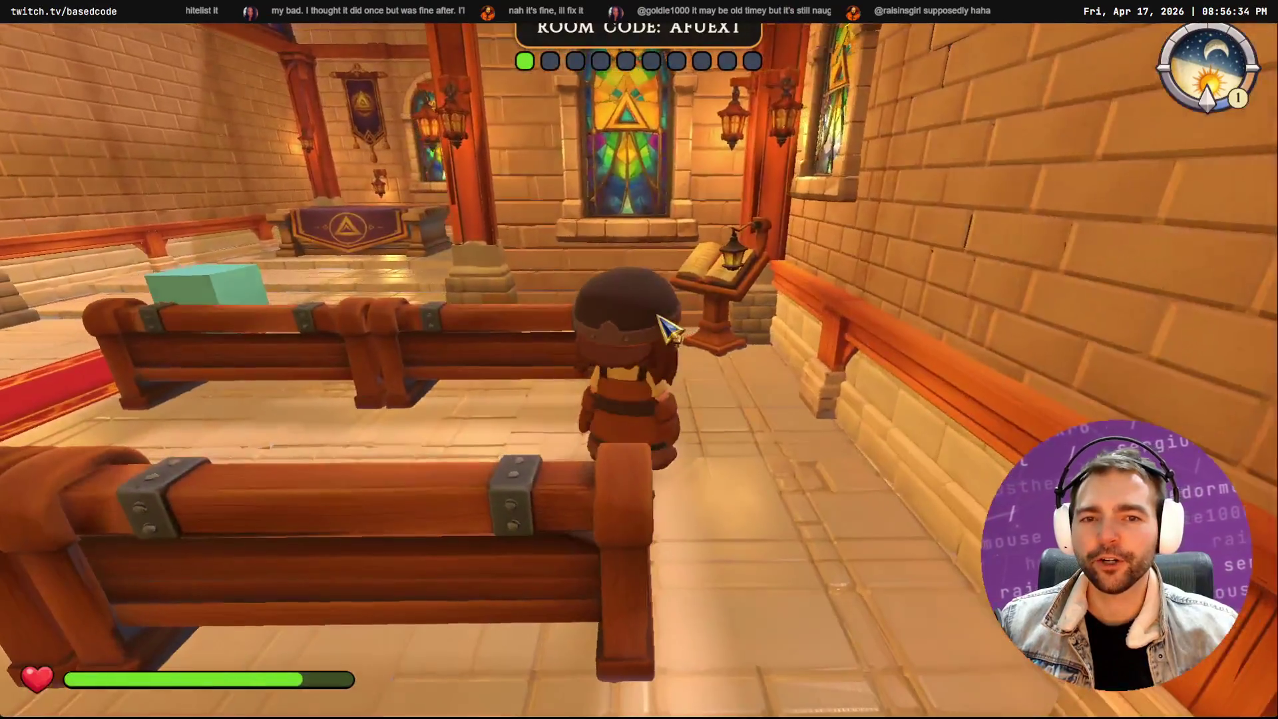
key(w)
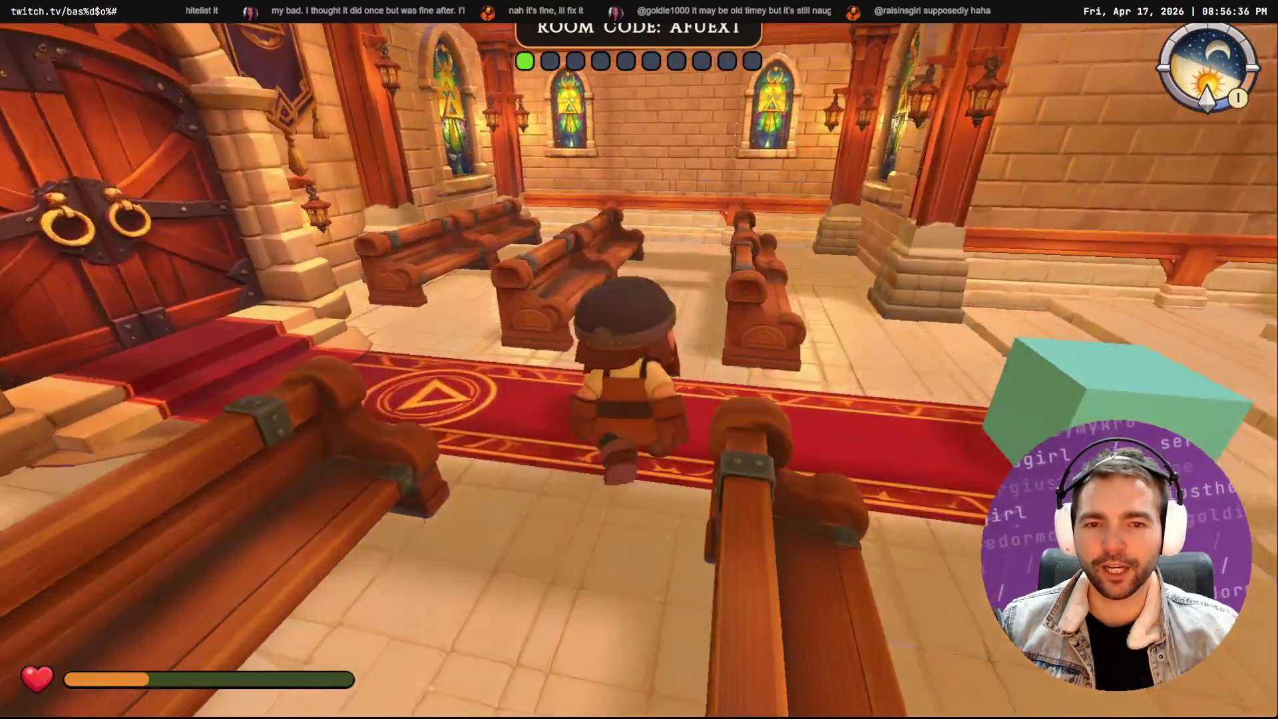
key(w)
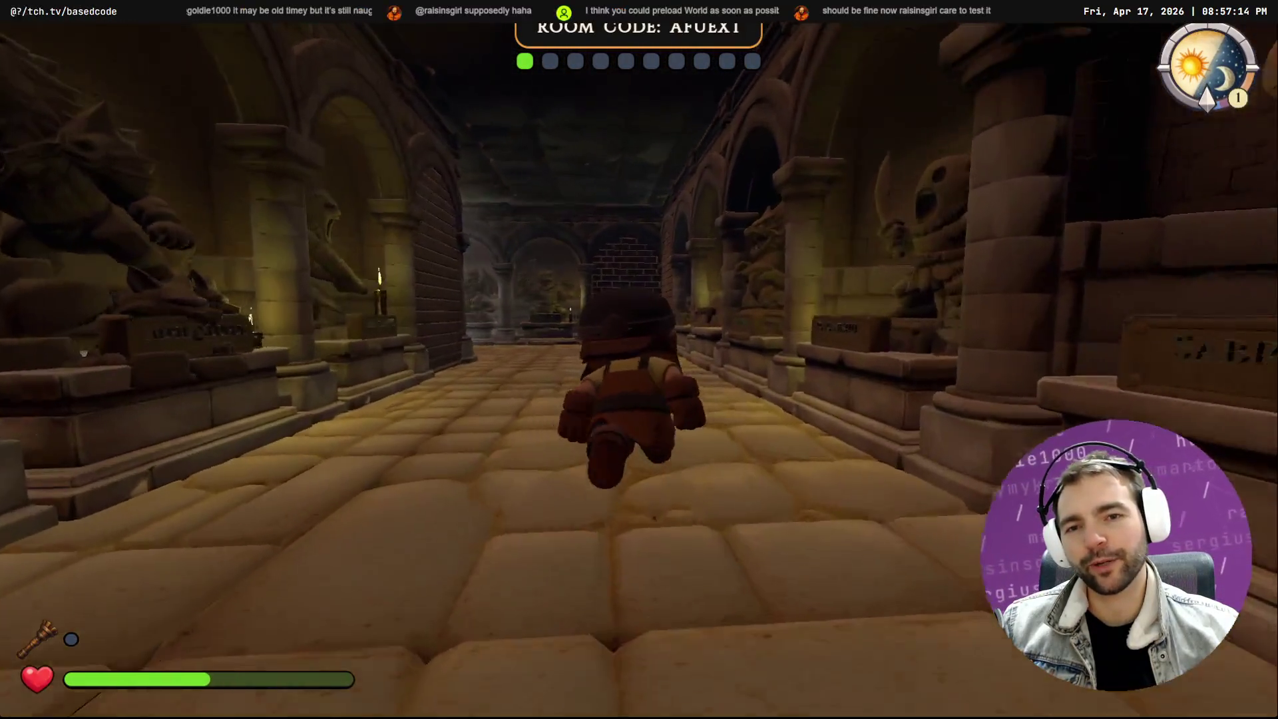
key(F8)
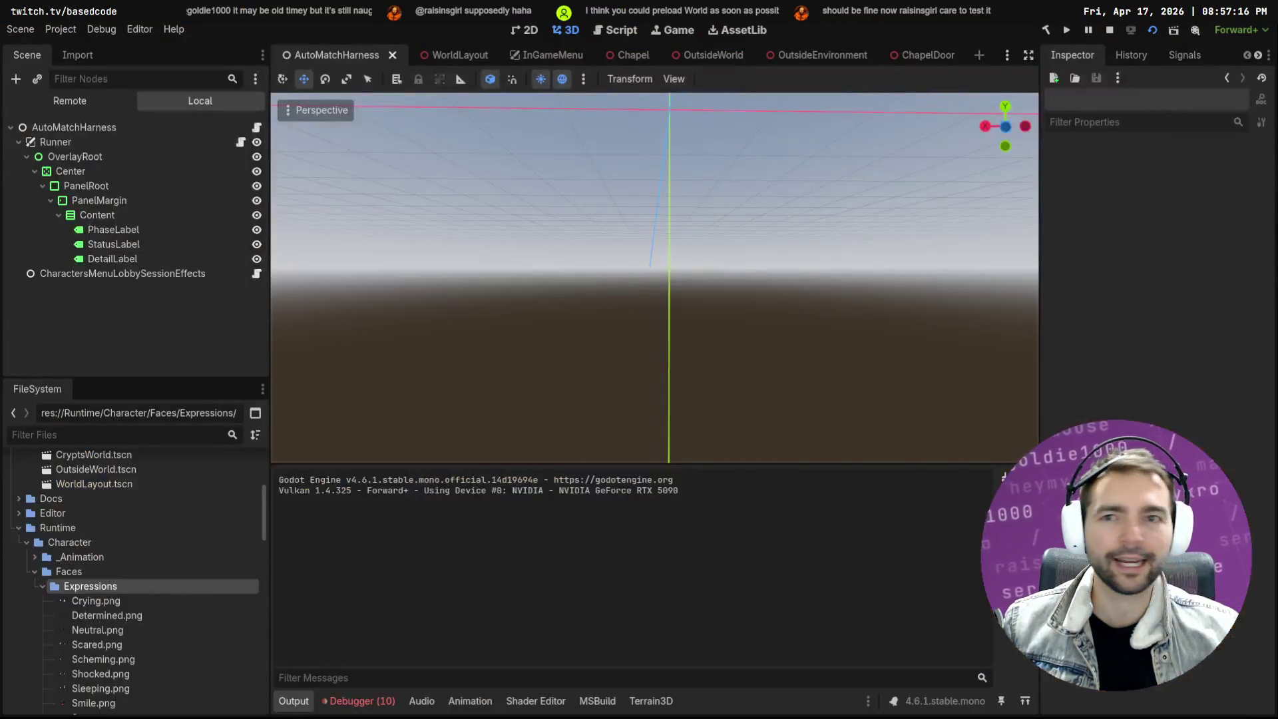
Switch to WorldLayout, frame FromOutsideWorld and fly around and through the crypt walls
key(ctrl+Tab)
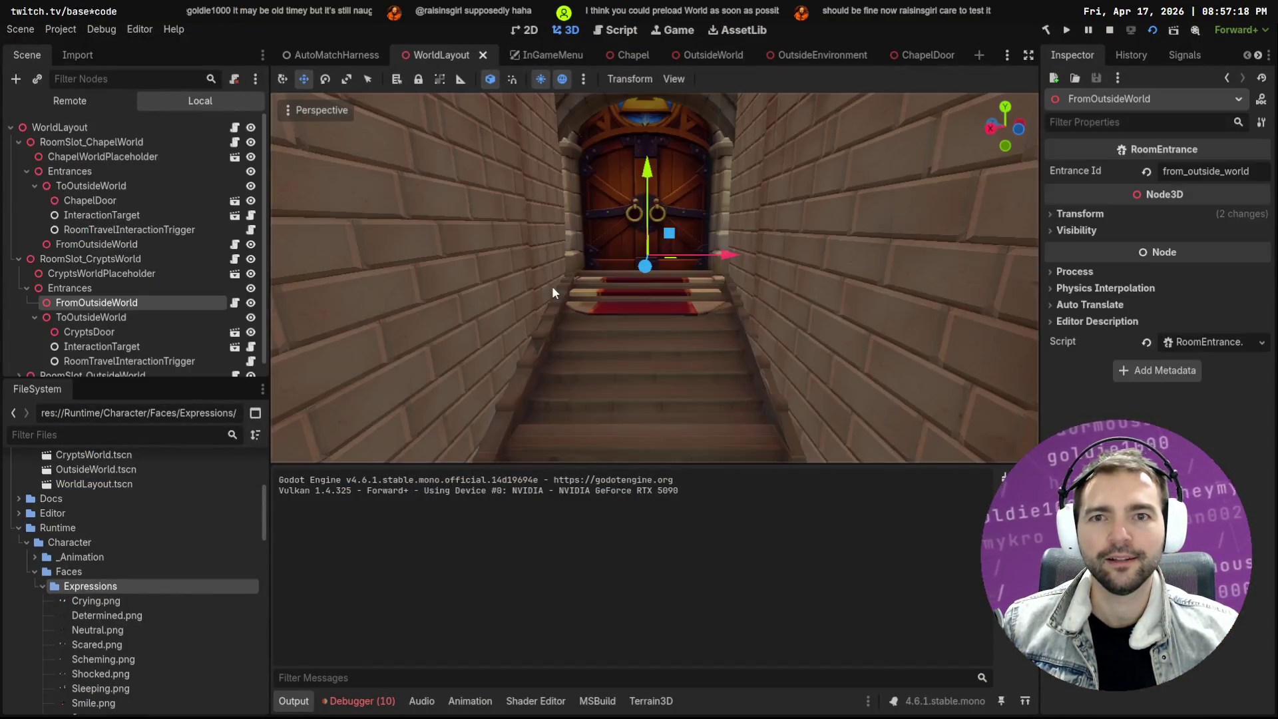
key(f)
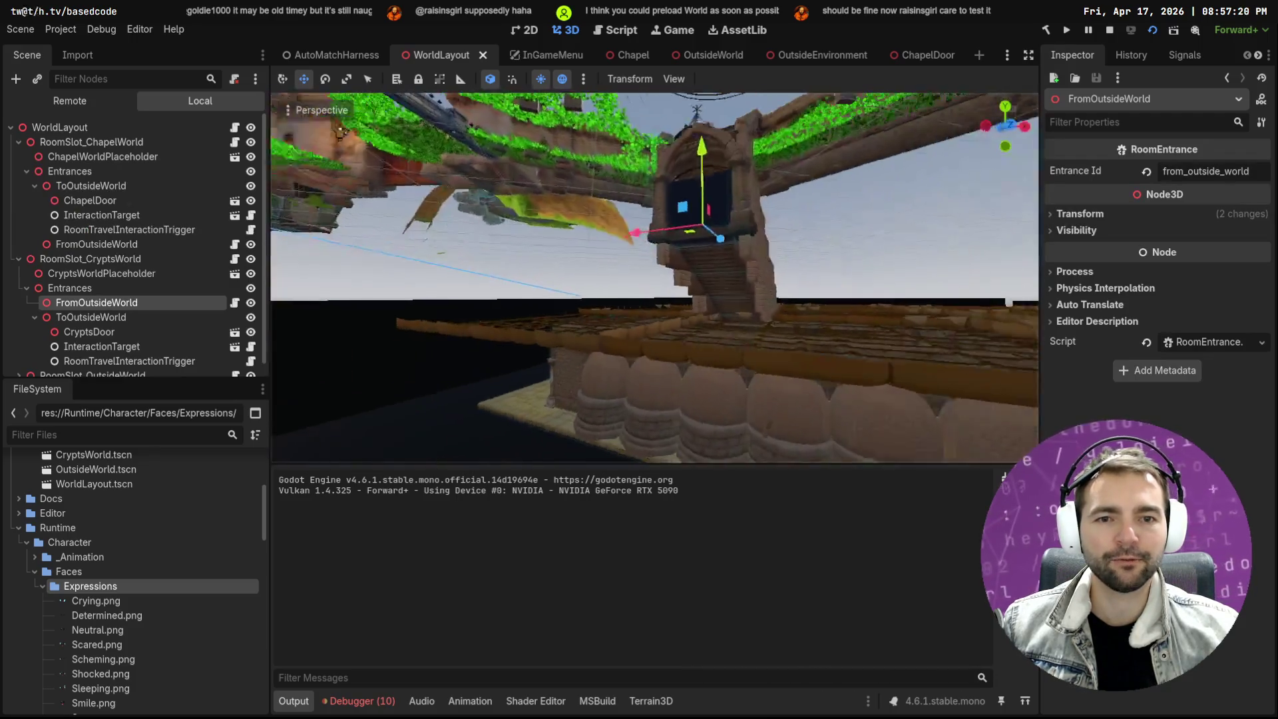
drag(578, 261, 577, 261)
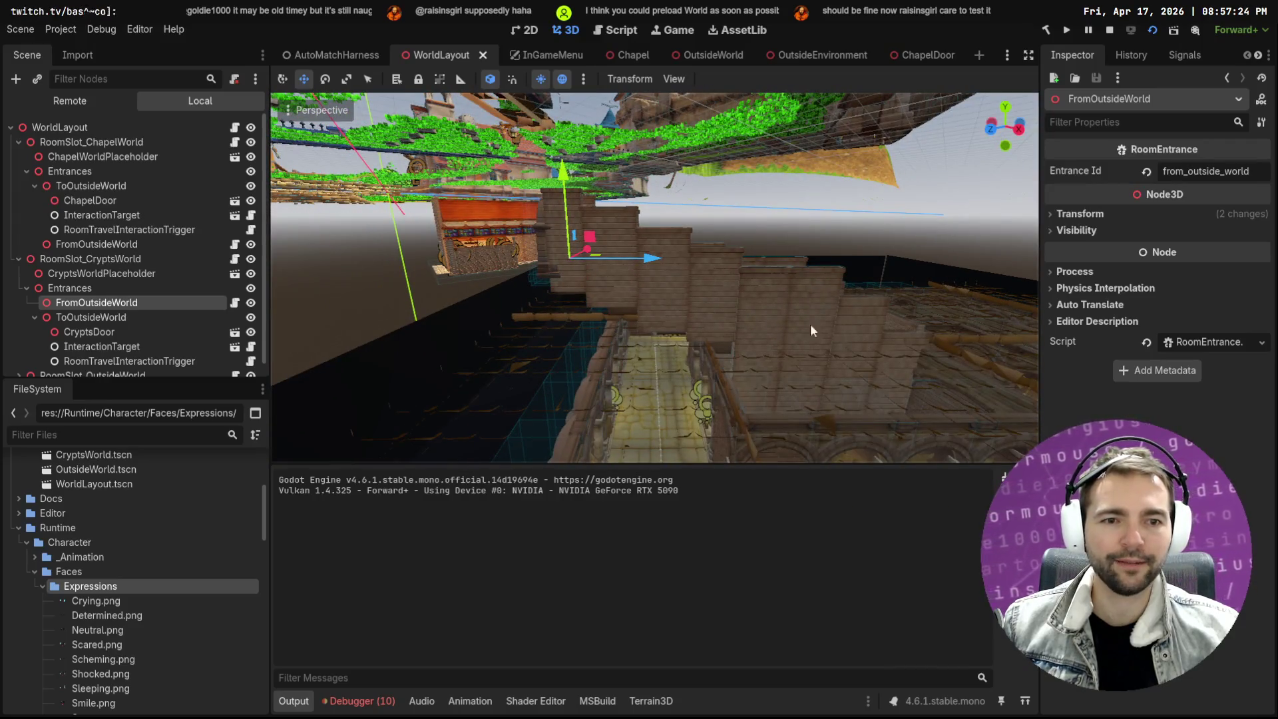
drag(810, 329, 689, 310)
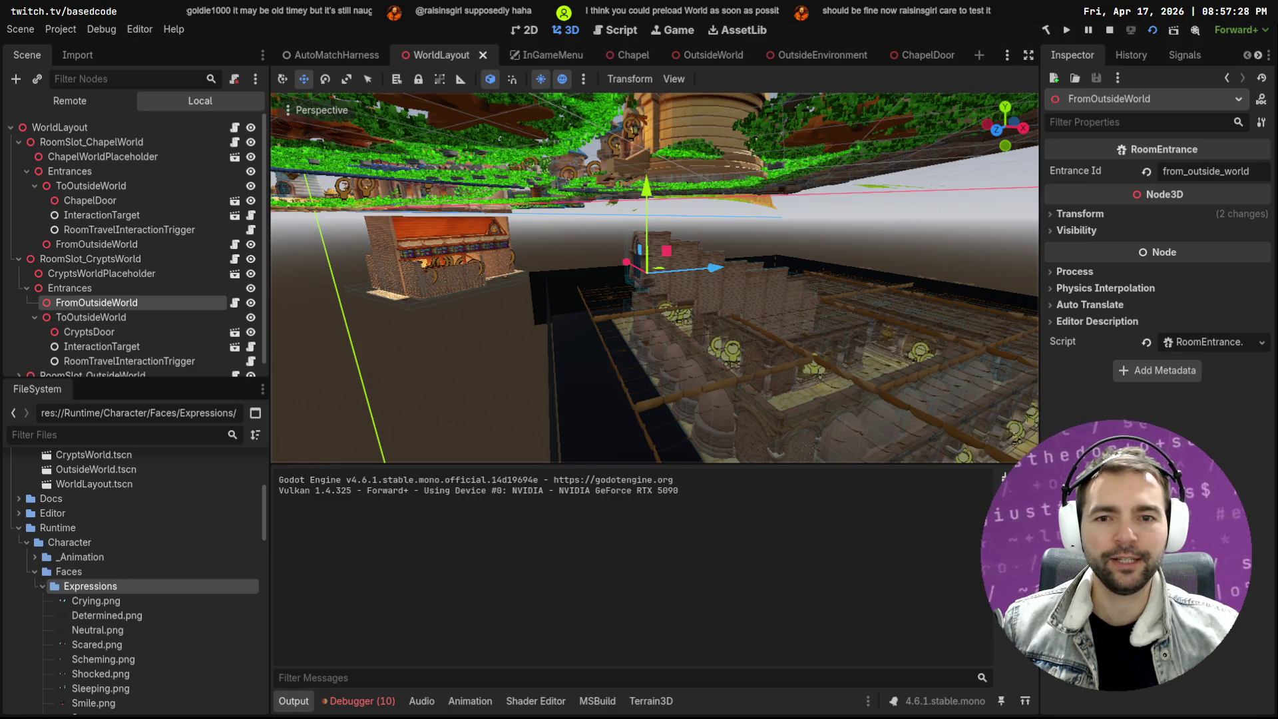
key(q)
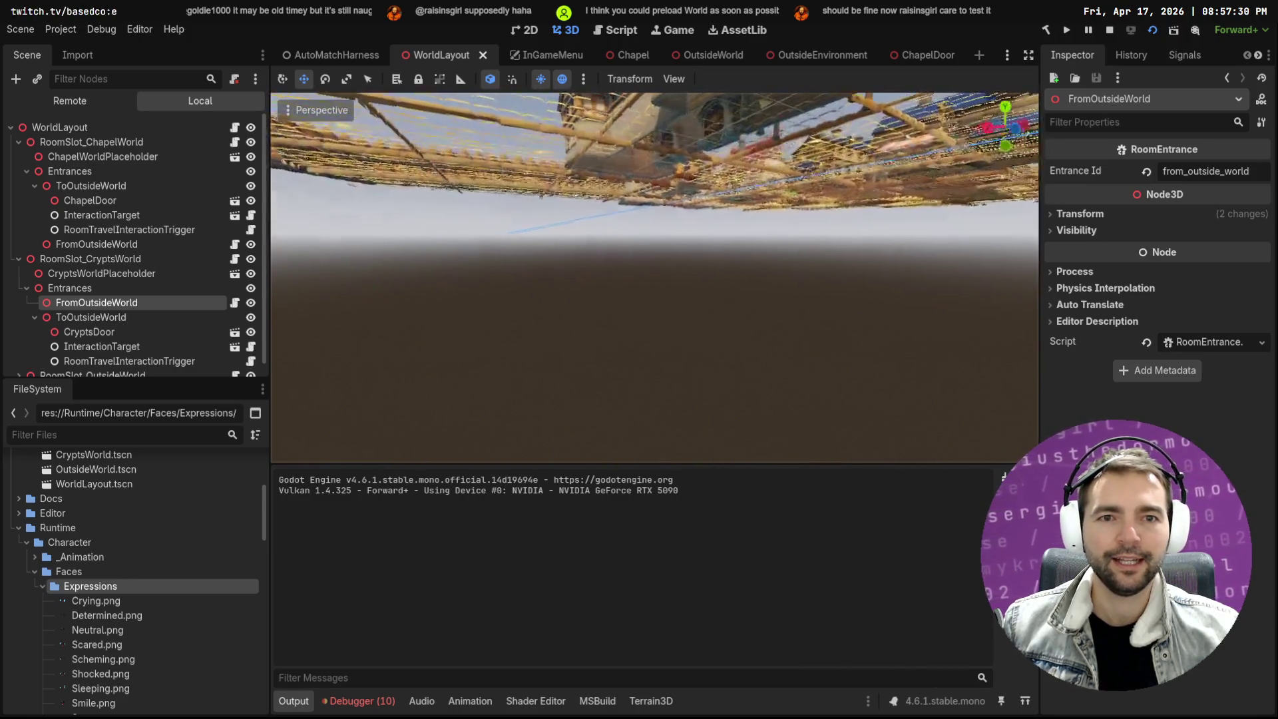
key(e)
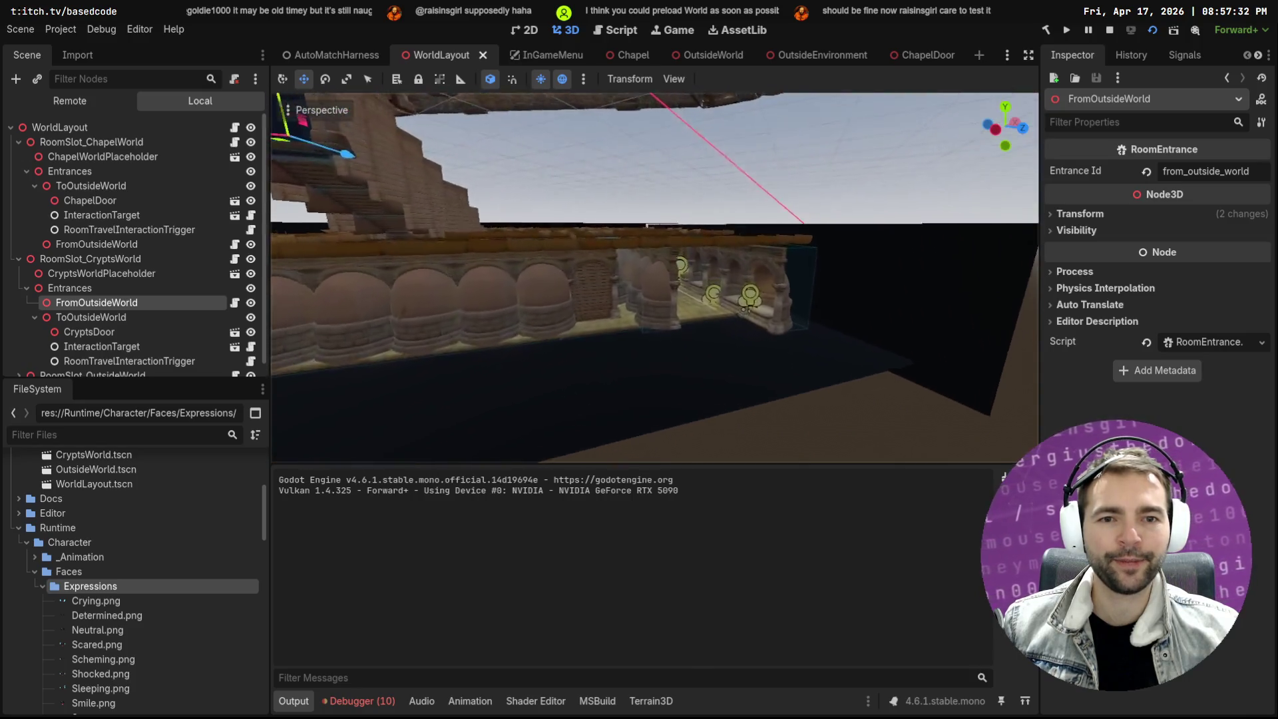
key(w)
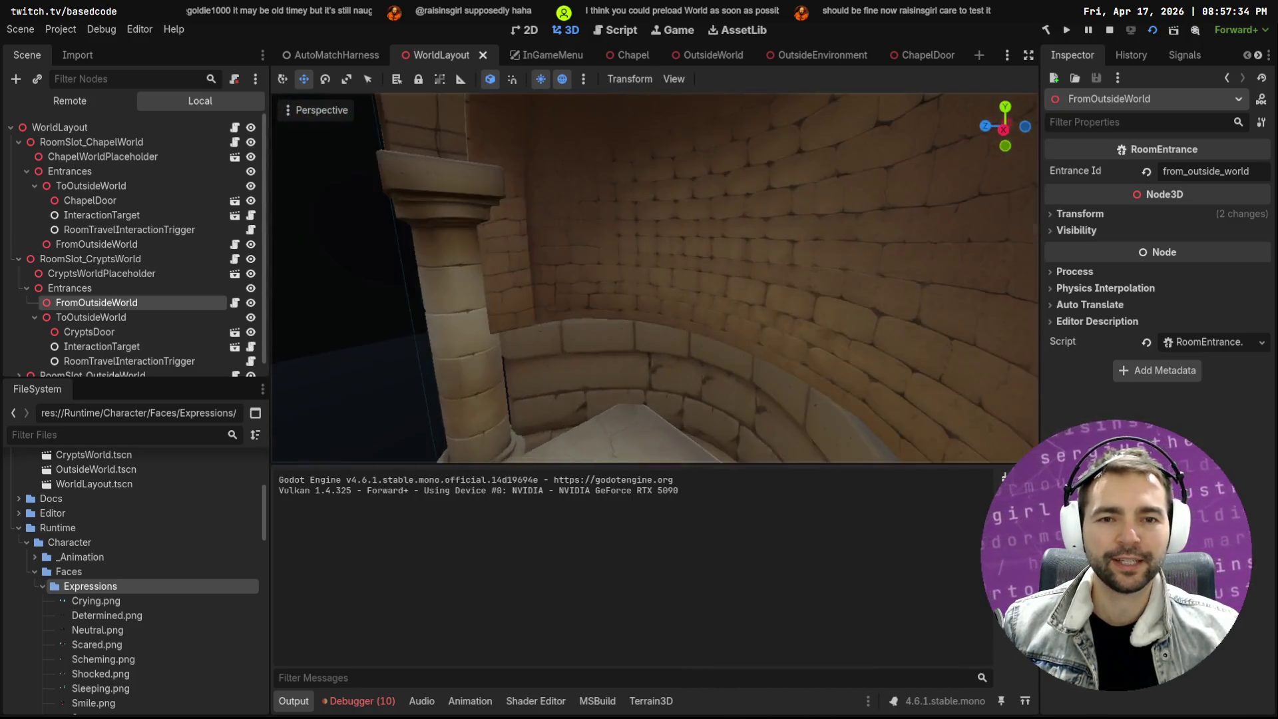
key(w)
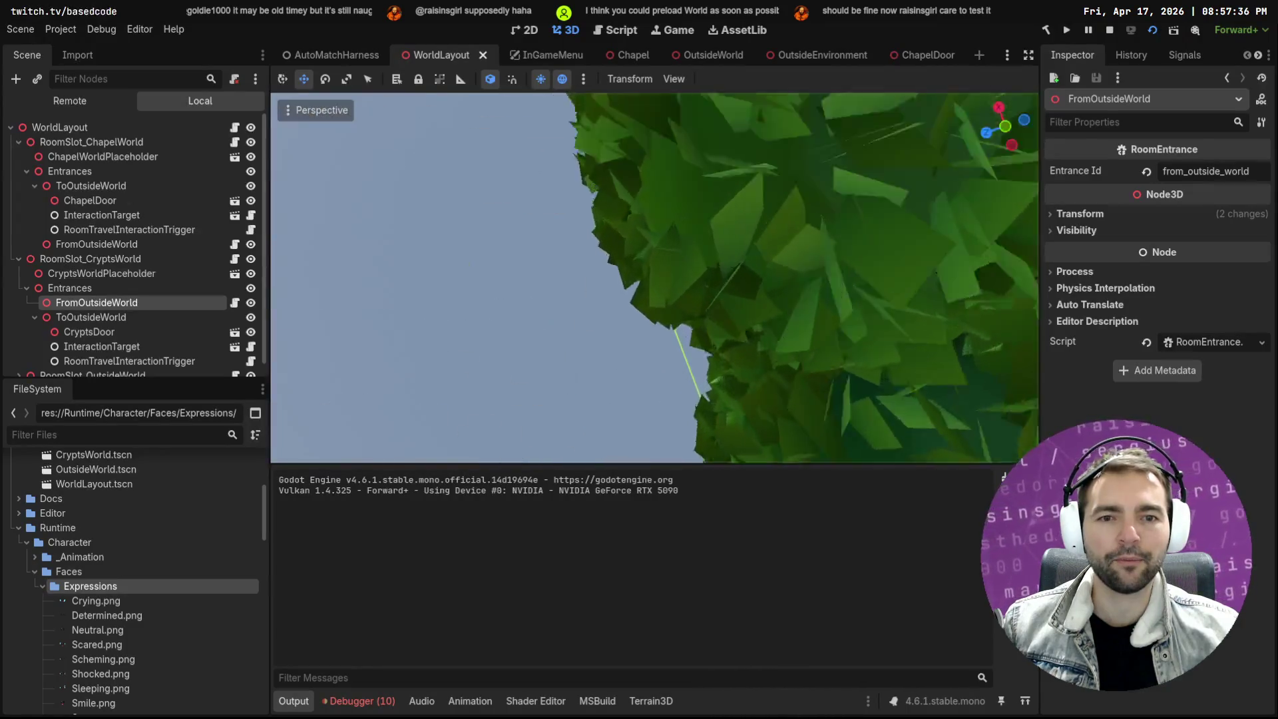
key(s)
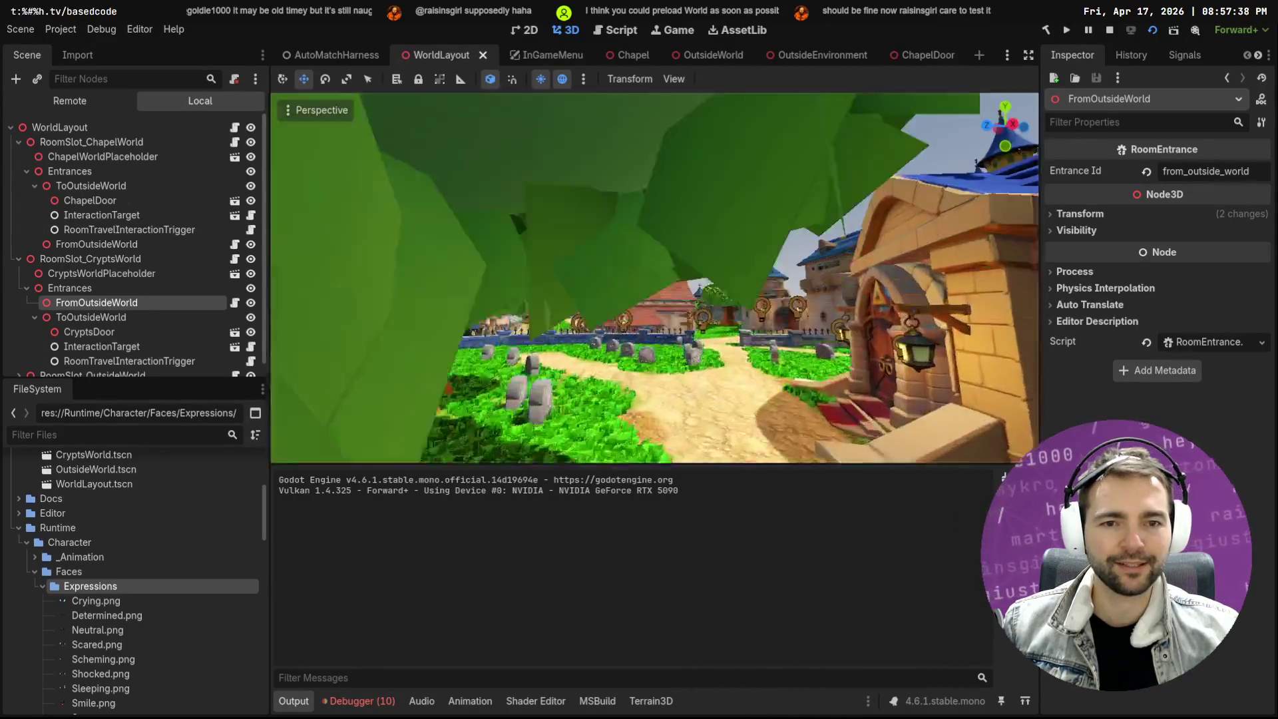
Circle the crypt, then pull back to a village overview and deselect the entrance
key(f)
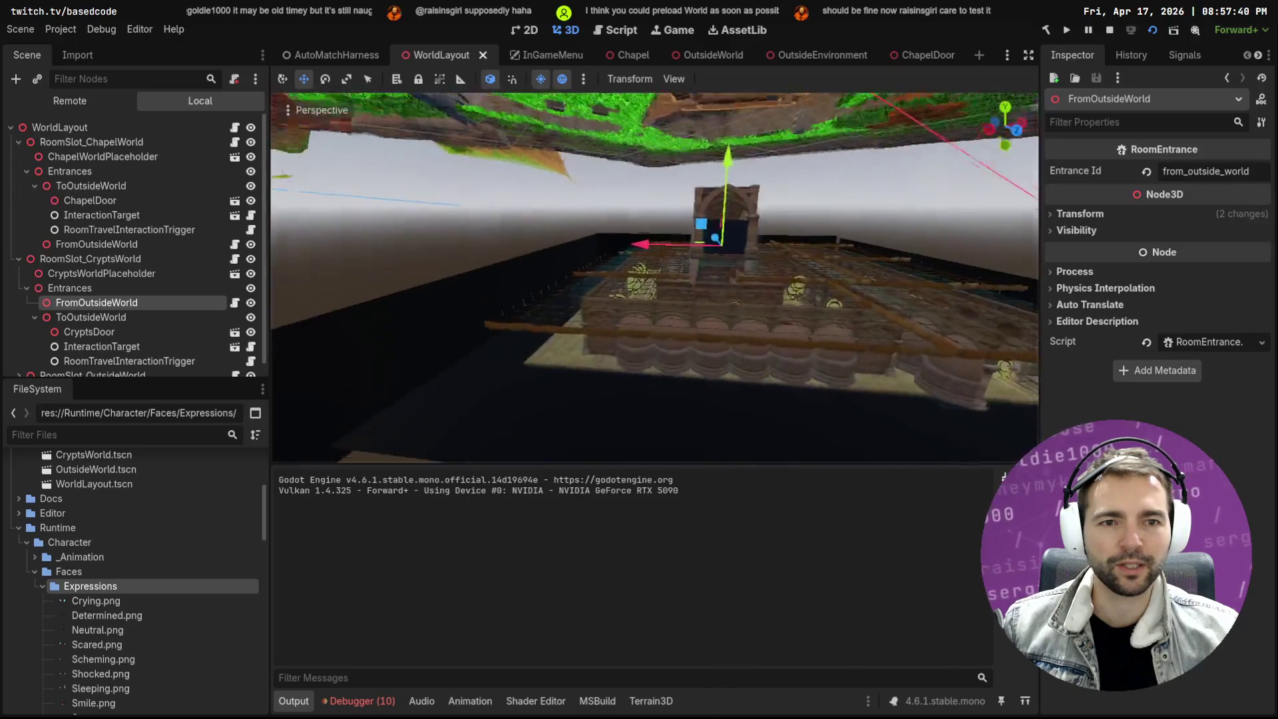
key(d)
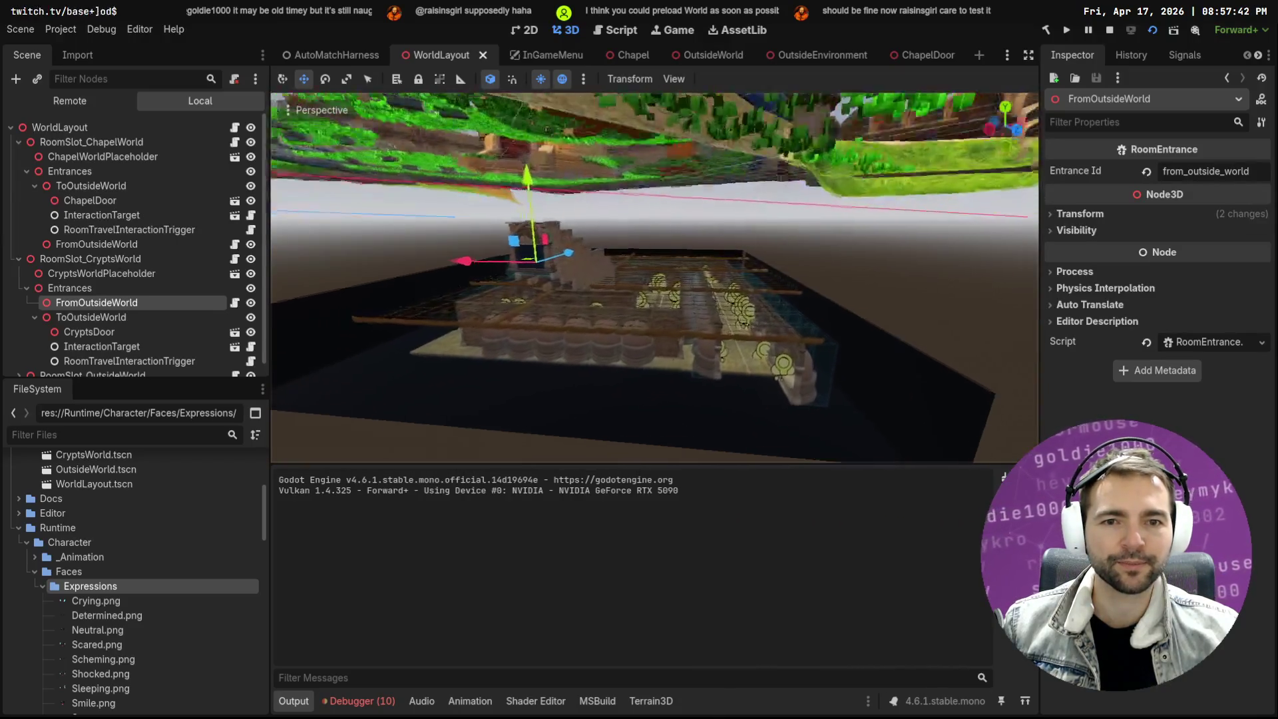
key(w)
key(w)
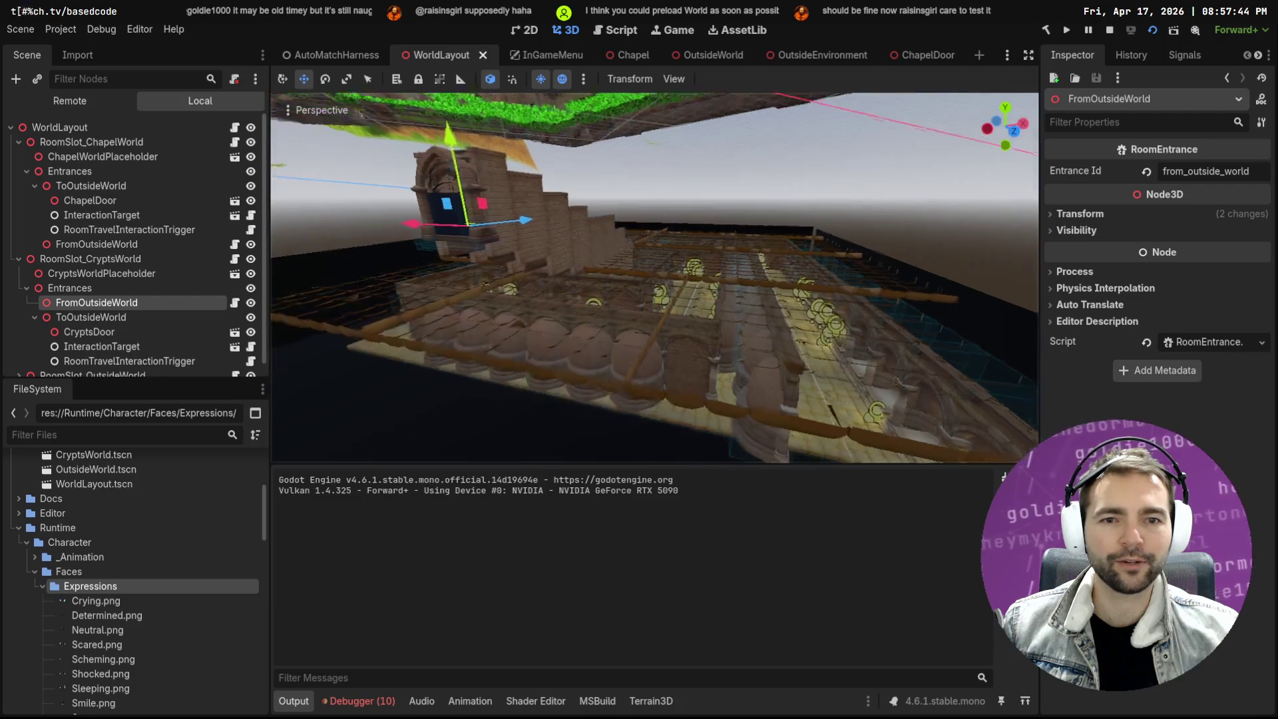
key(e)
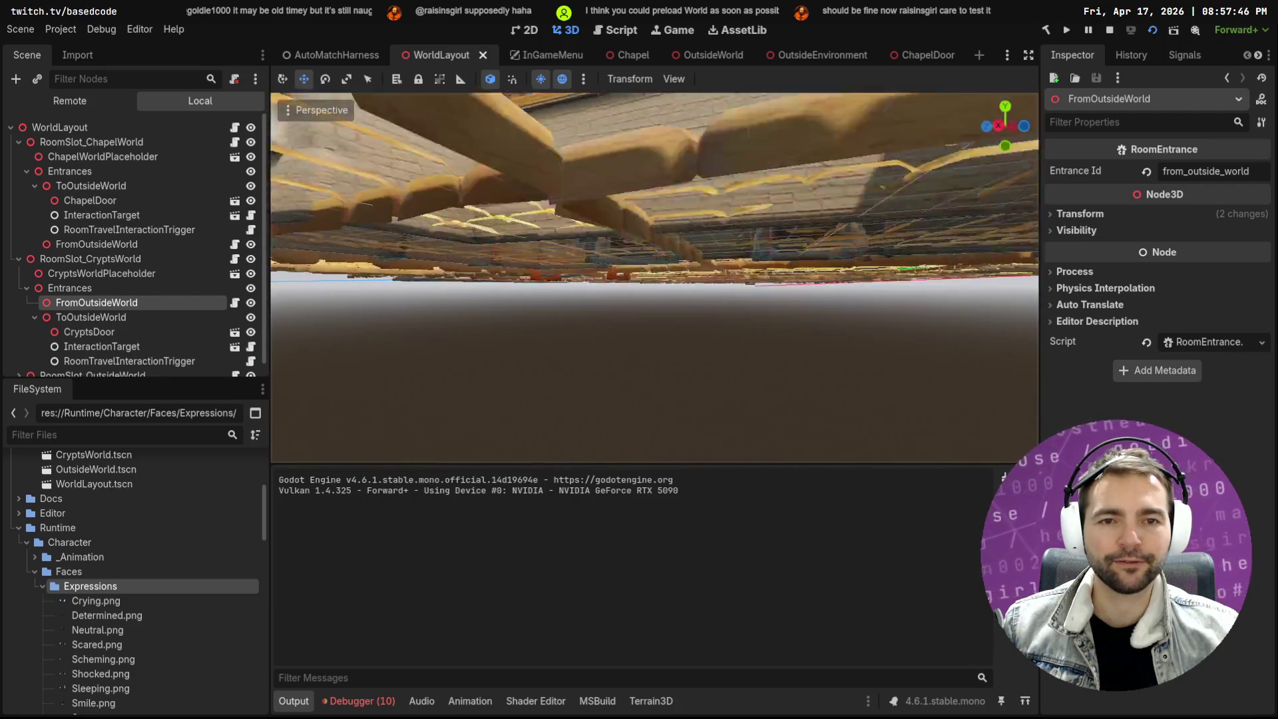
key(s)
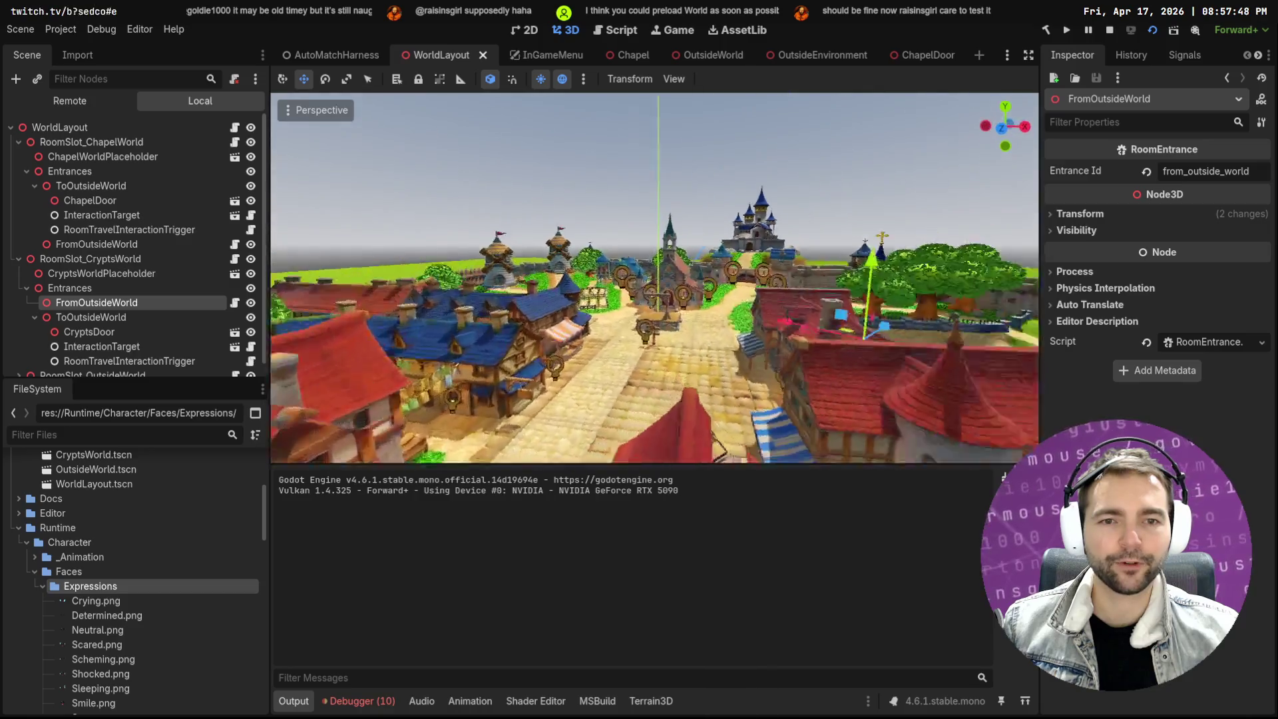
key(s)
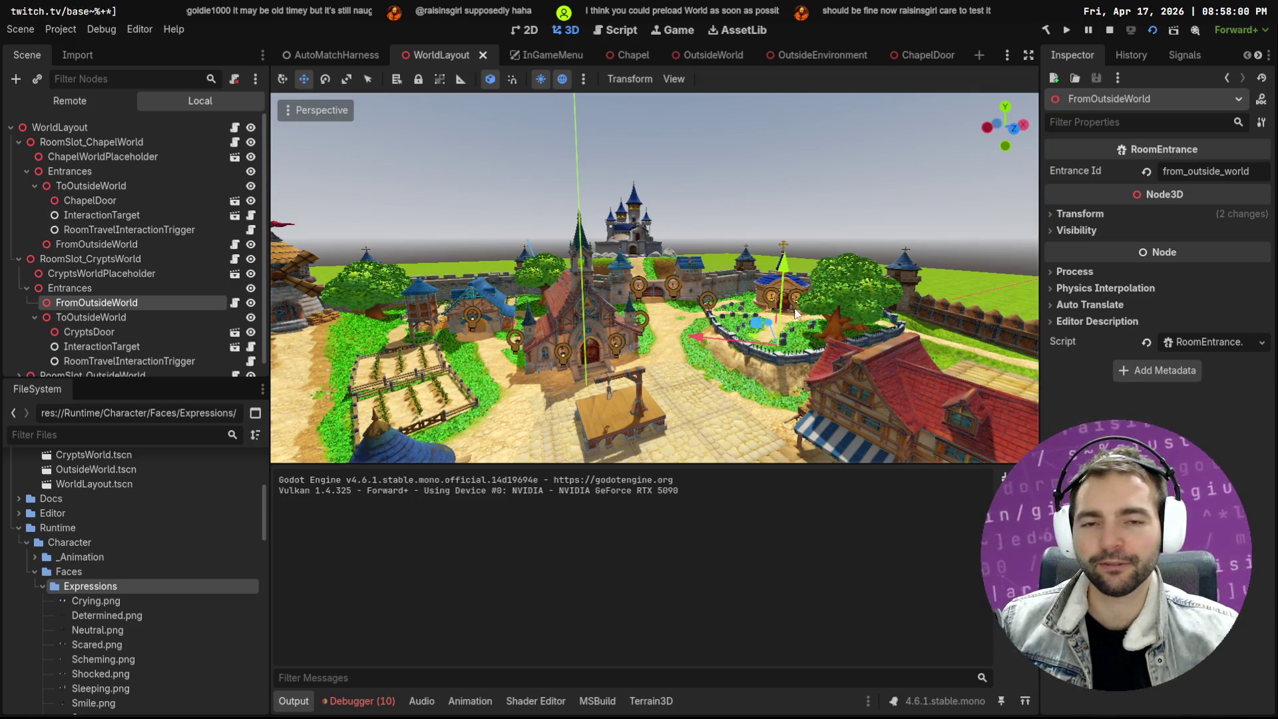
click(760, 282)
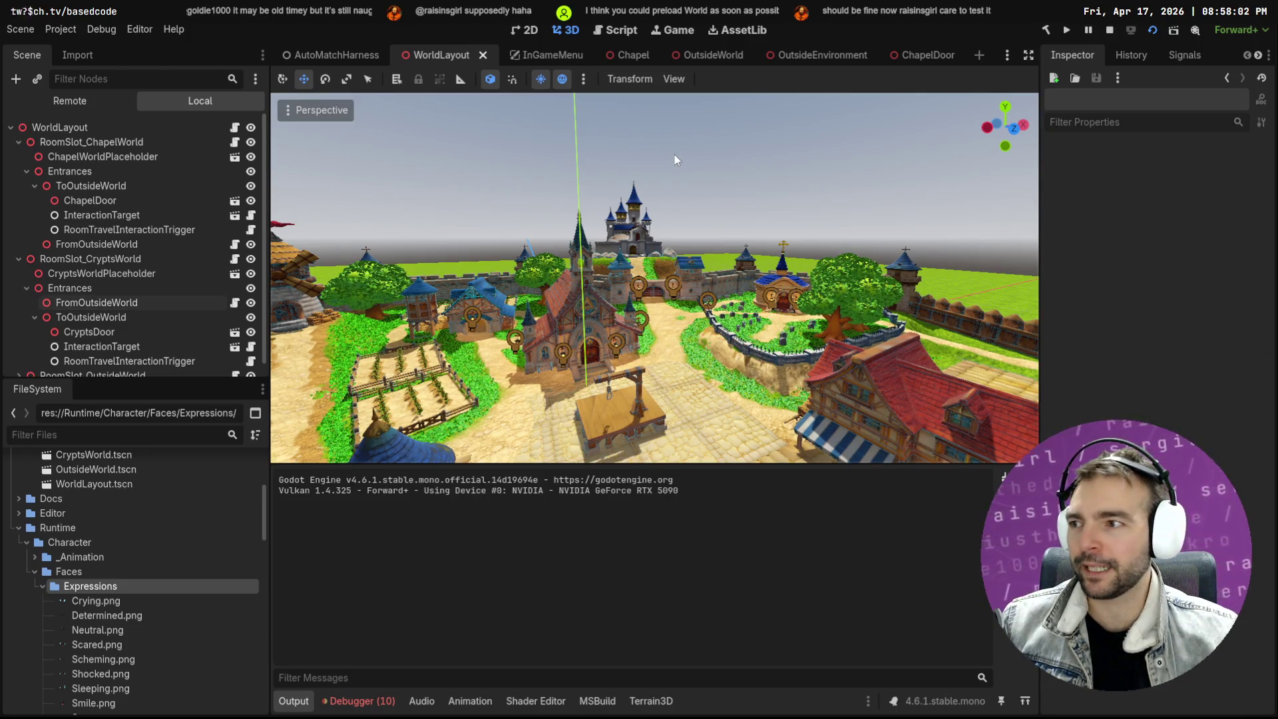
Fly the viewport through the town's streets and gate up to the chapel door
key(w)
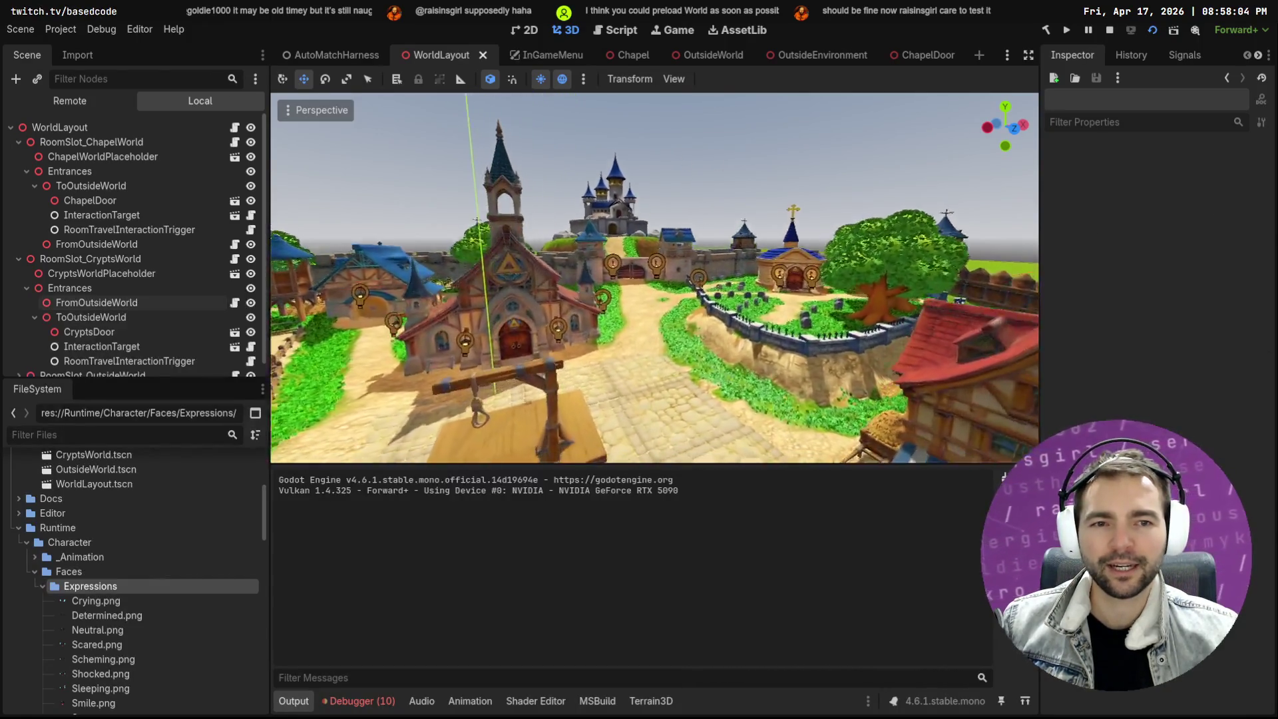
key(w)
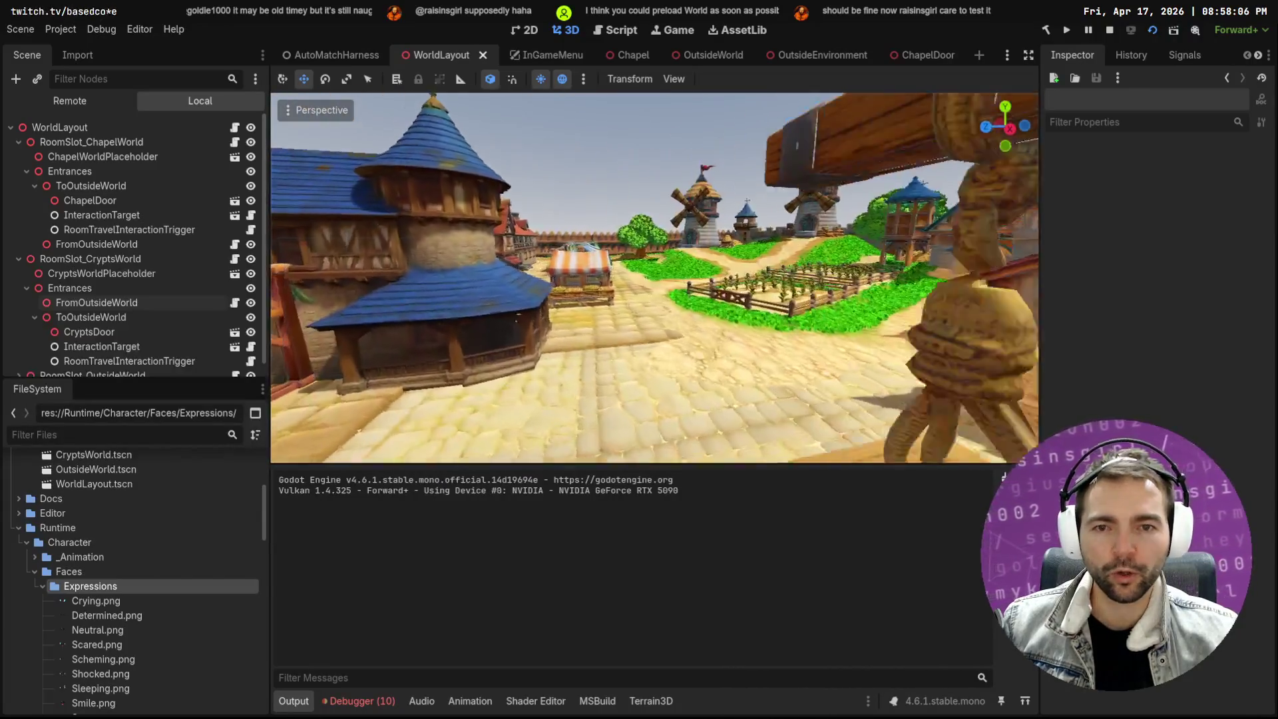
key(w)
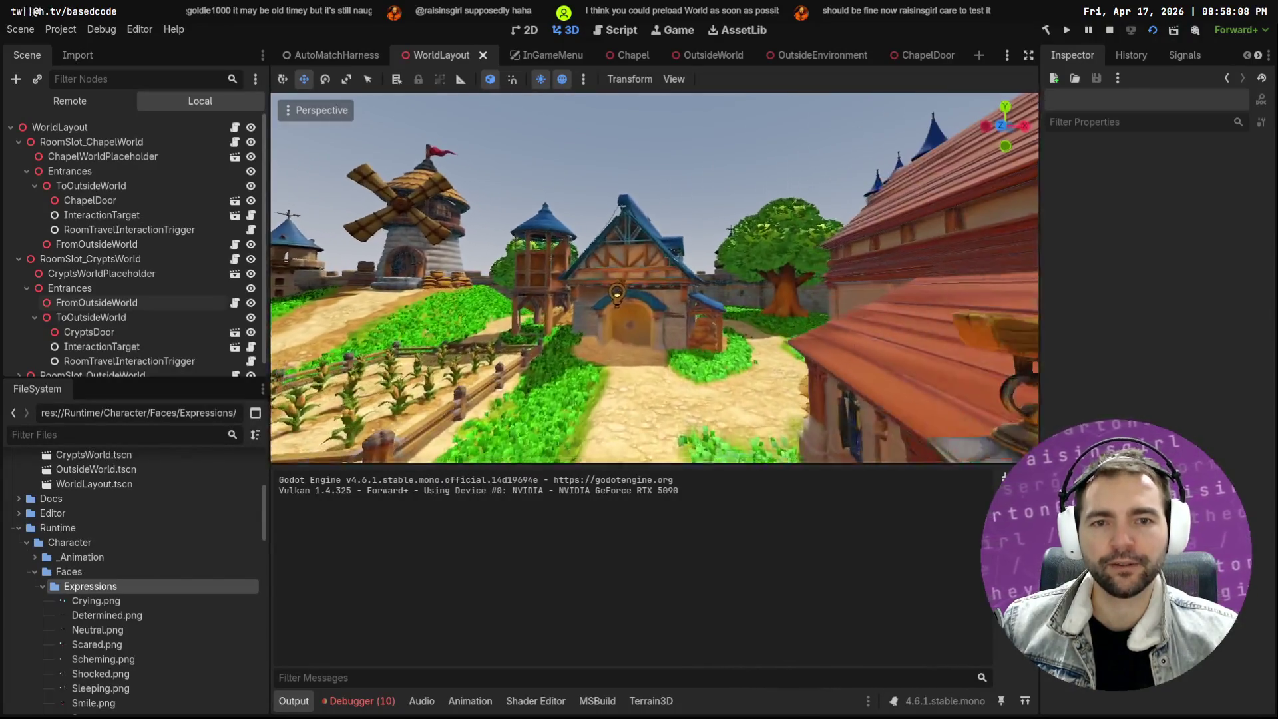
key(w)
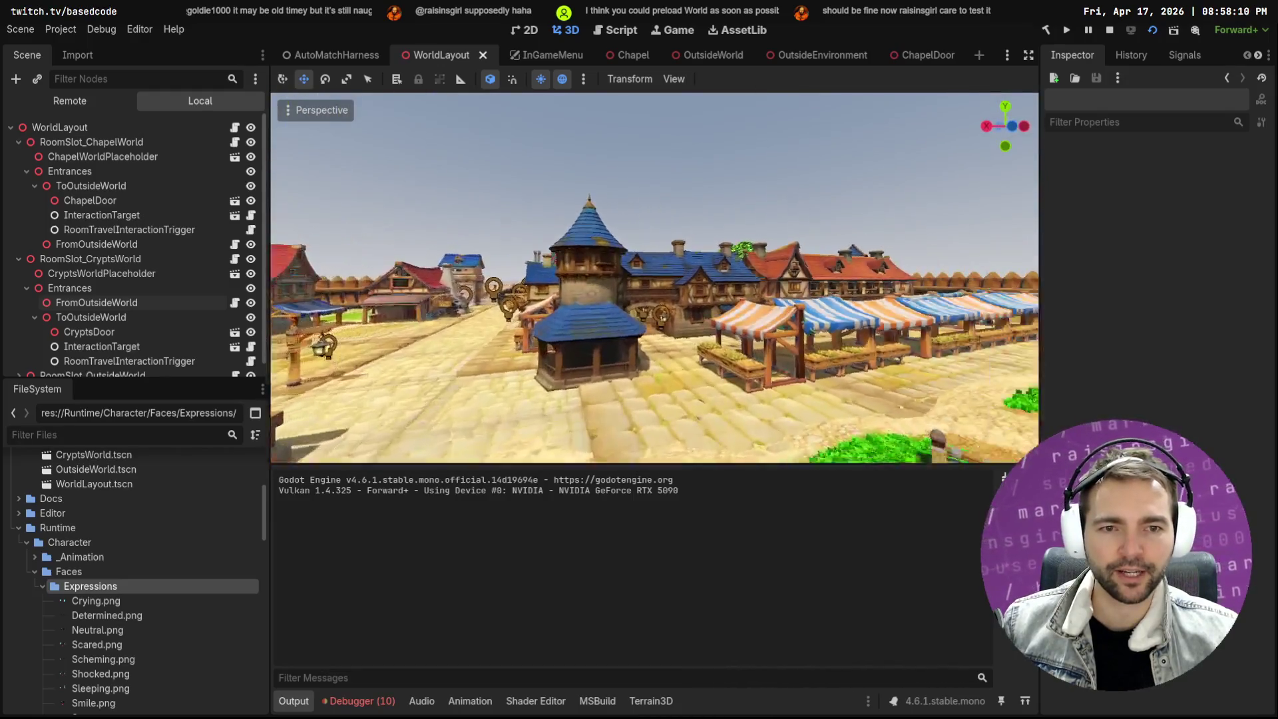
key(w)
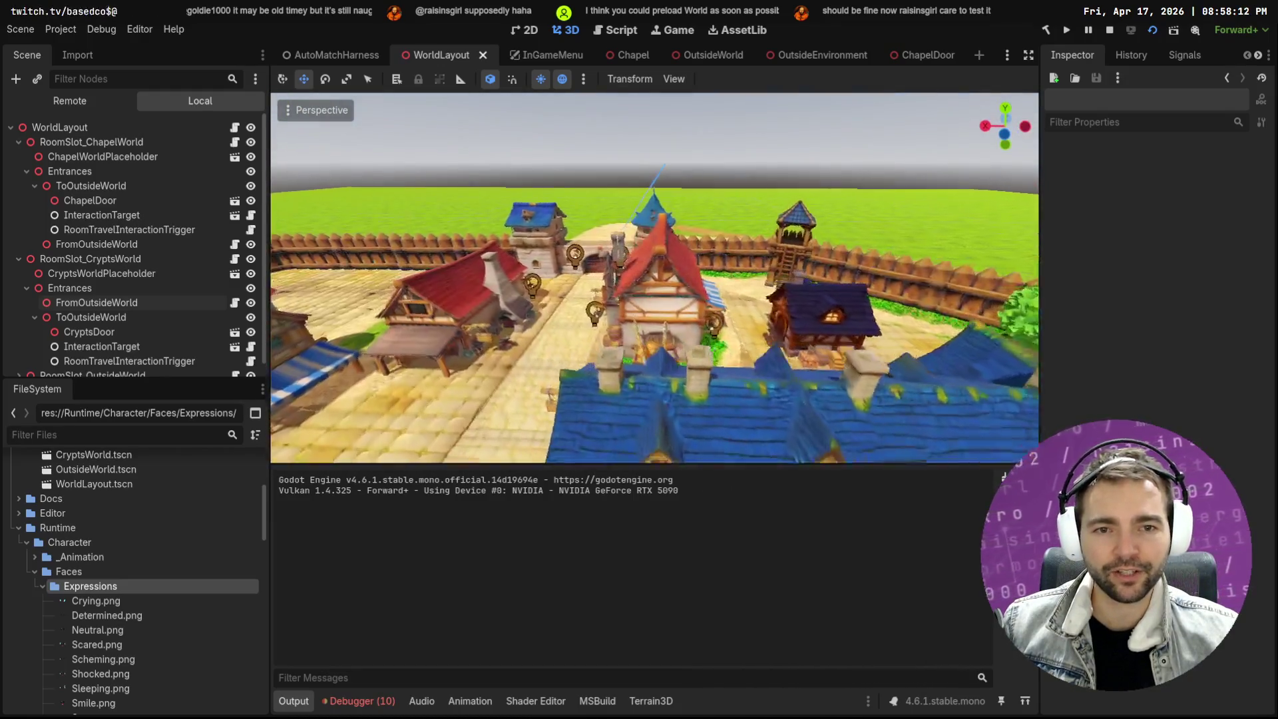
key(w)
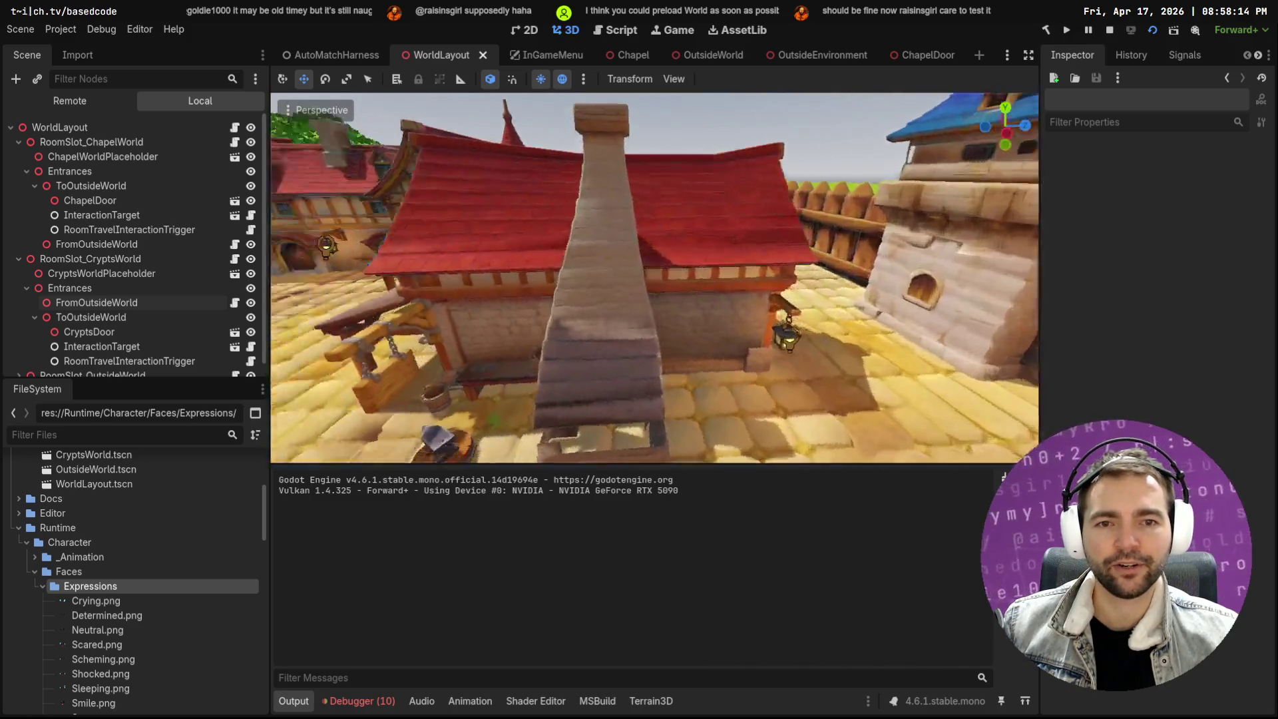
key(w)
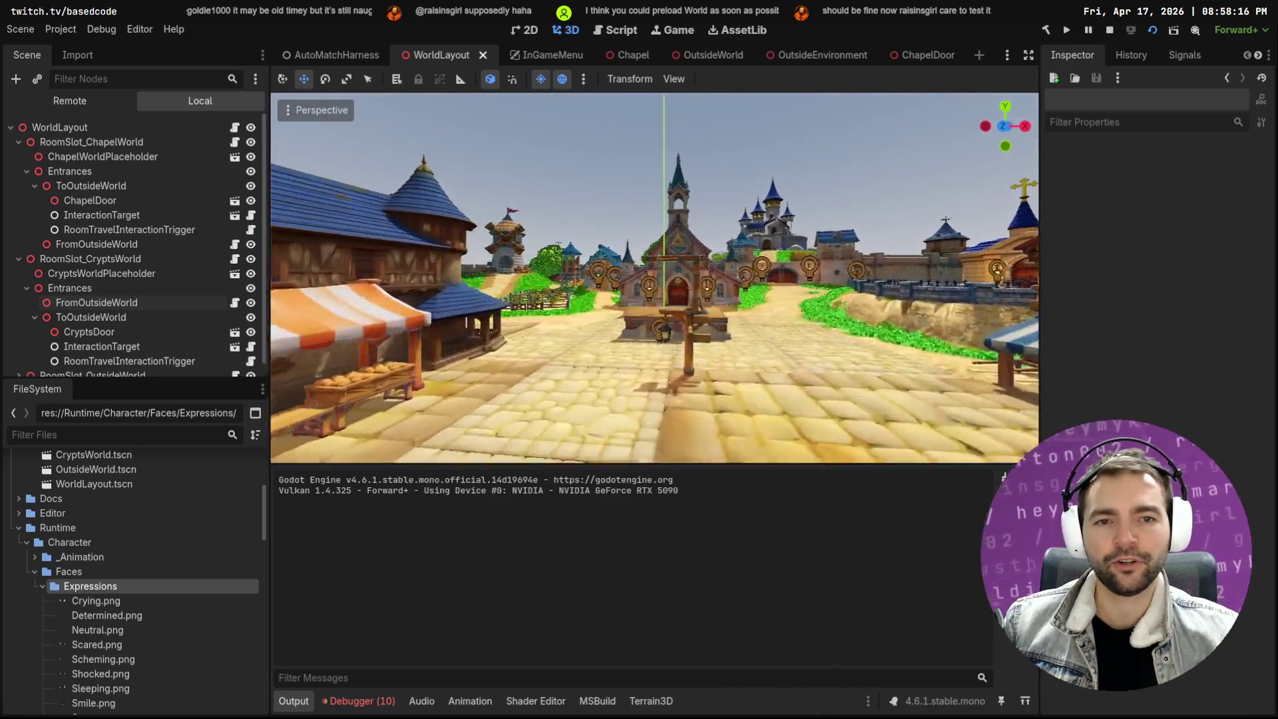
key(w)
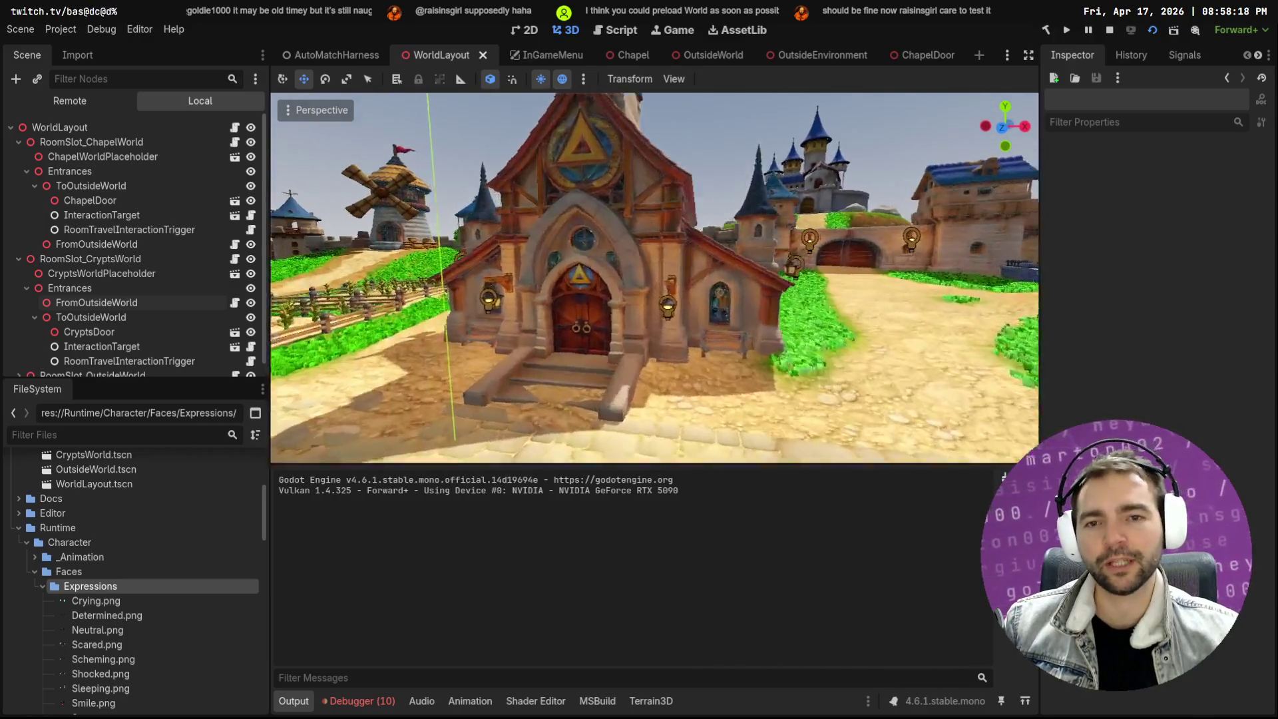
Pull back to view the street and castle, then pause the running game with Esc
key(s)
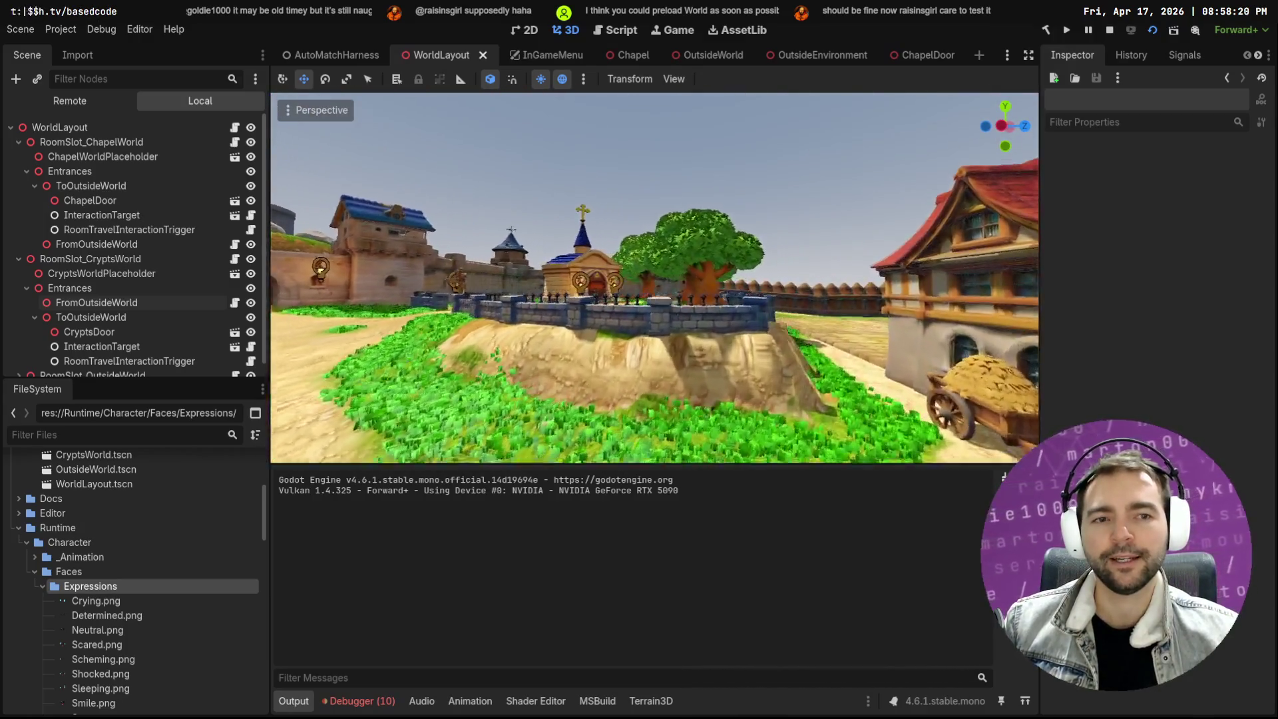
key(a)
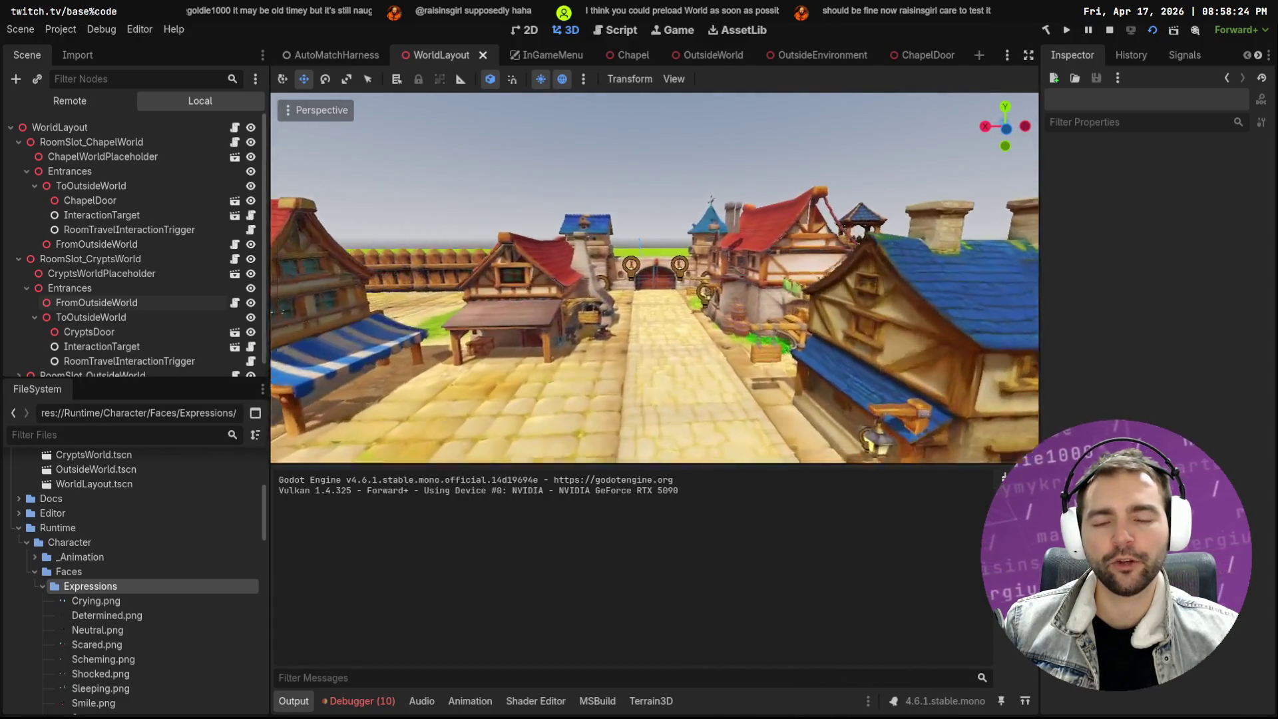
key(s)
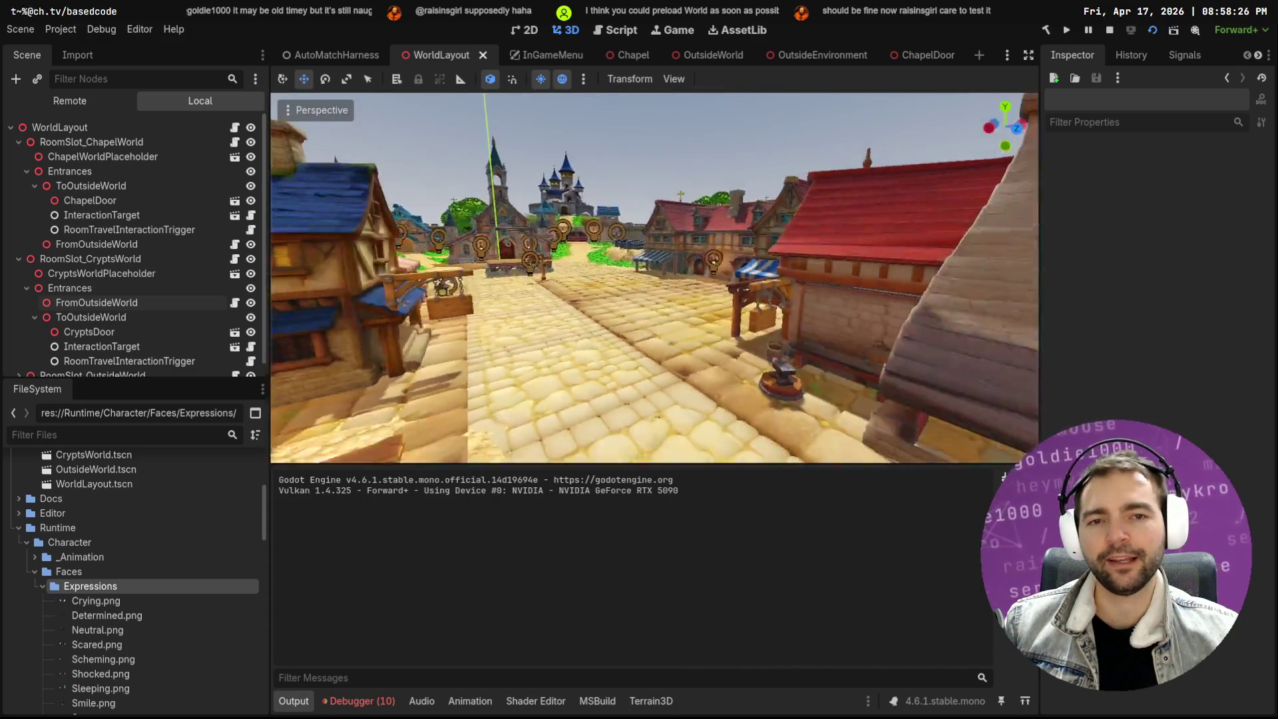
key(a)
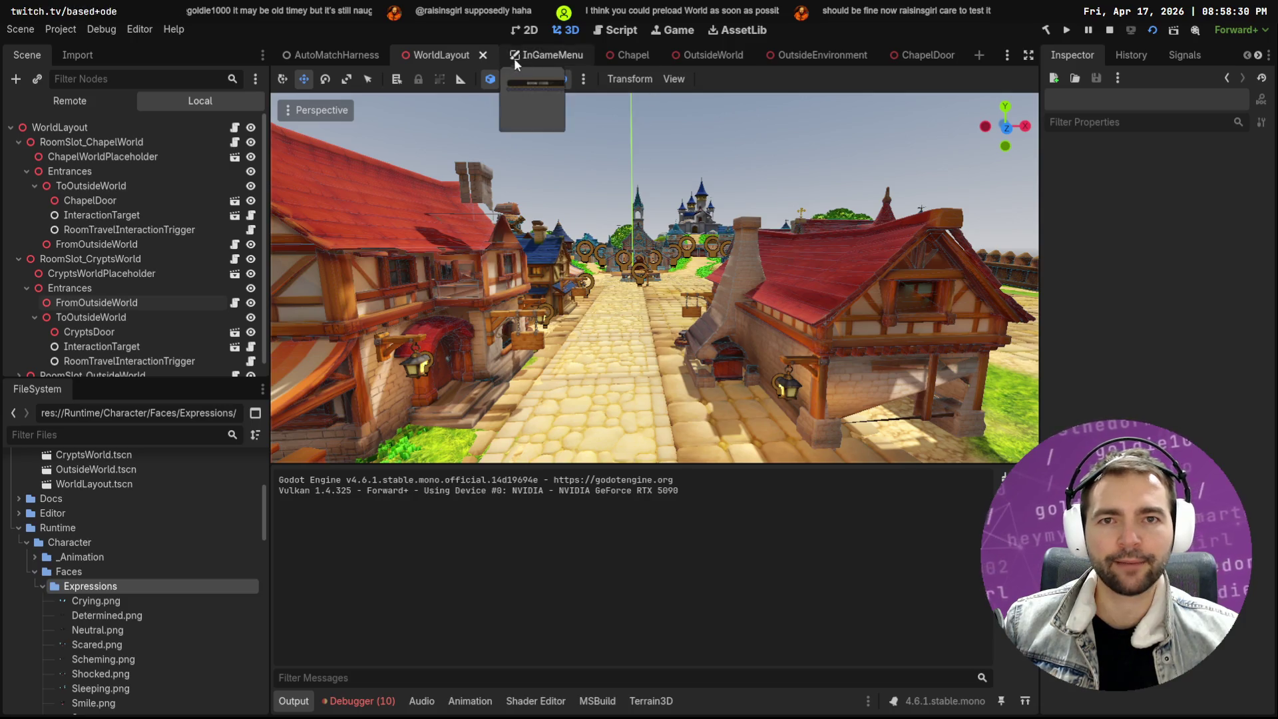
key(alt+Tab)
key(Escape)
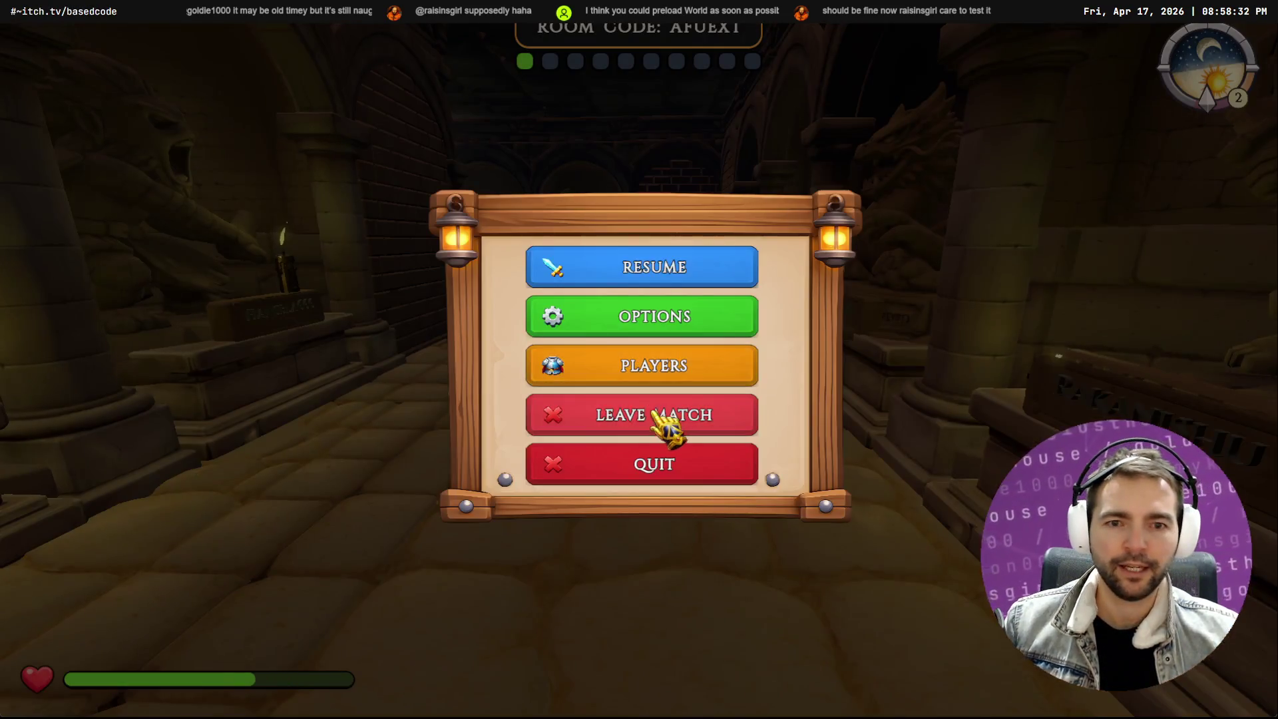
Leave the current match, dismiss the missing-room error and start a new online match
click(649, 415)
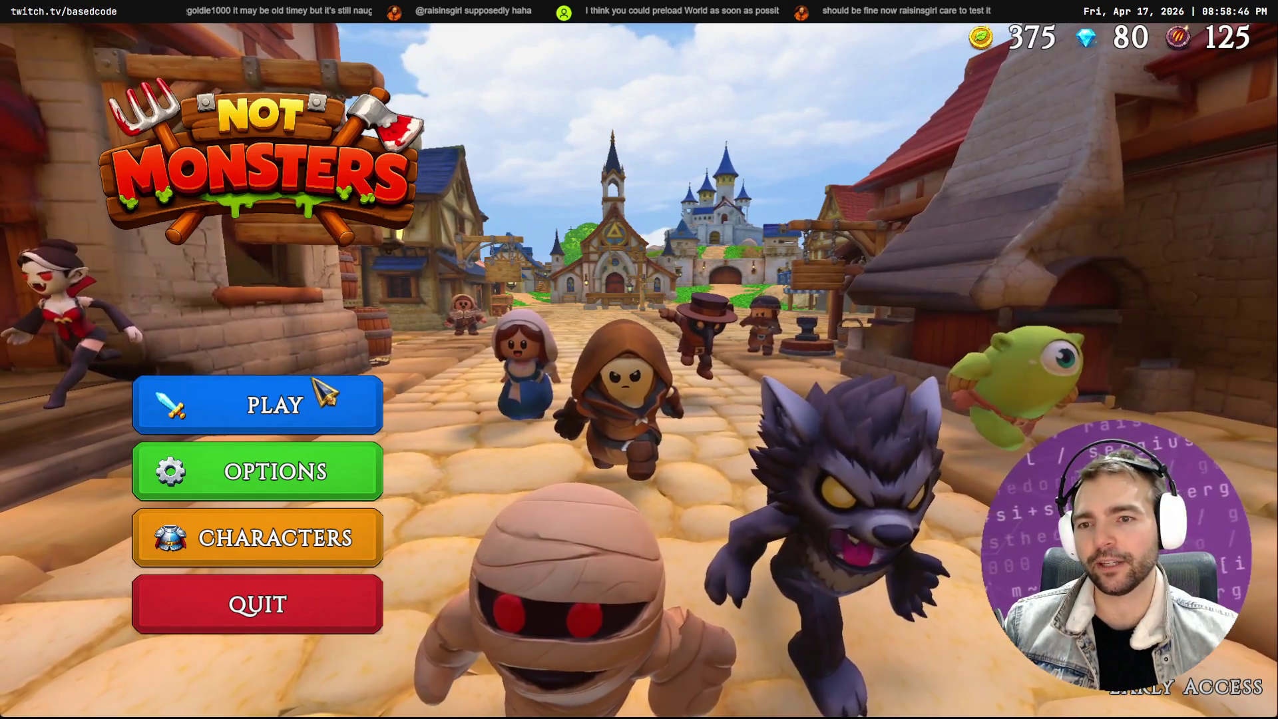
click(325, 393)
click(599, 240)
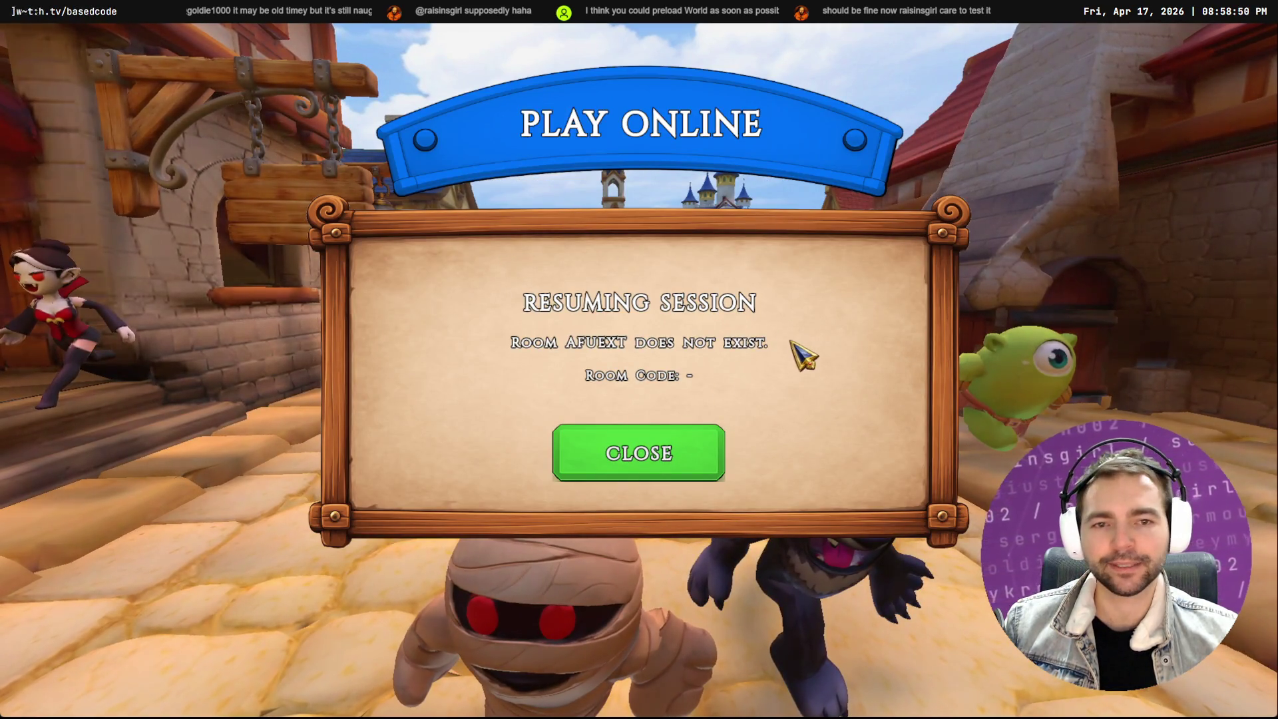
click(656, 456)
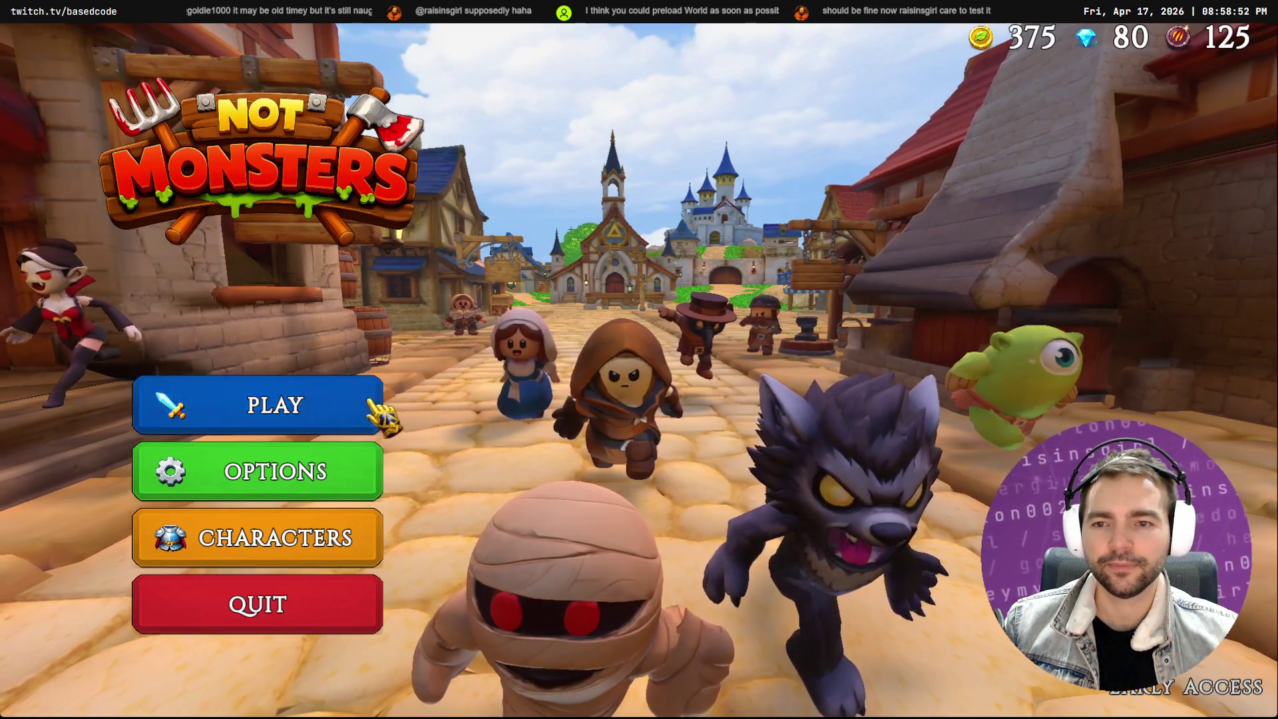
click(380, 416)
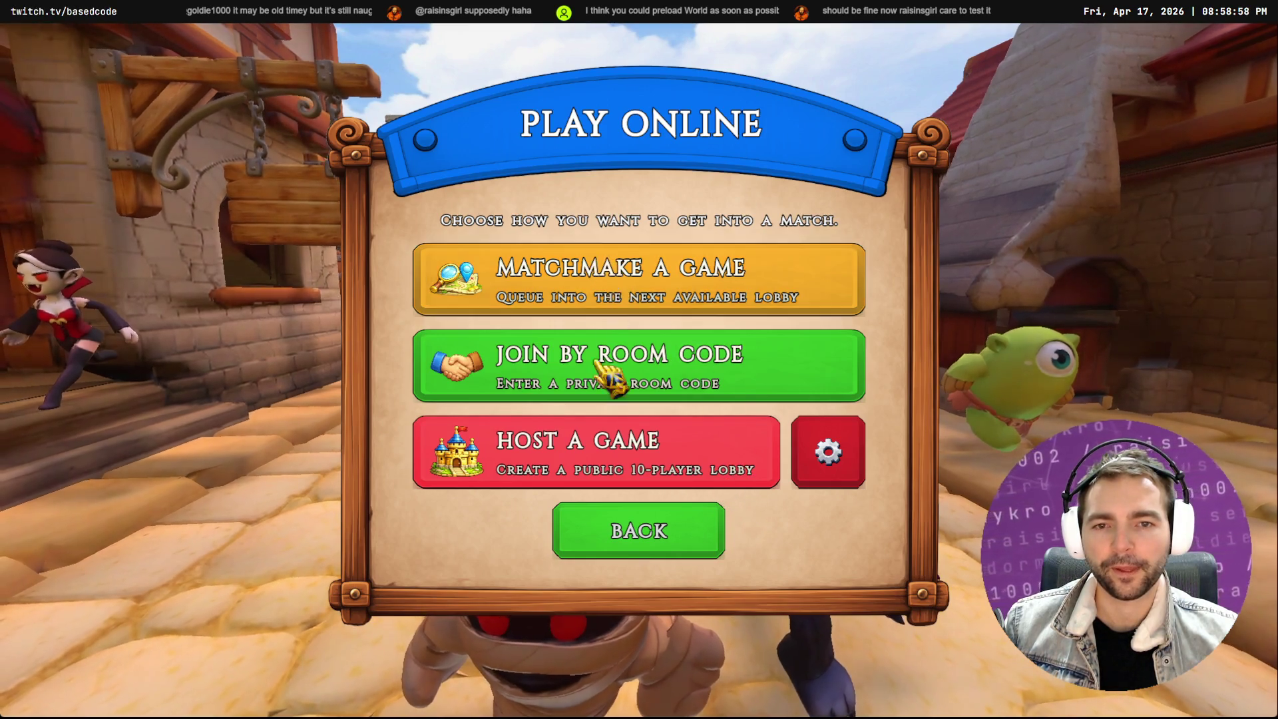
click(615, 308)
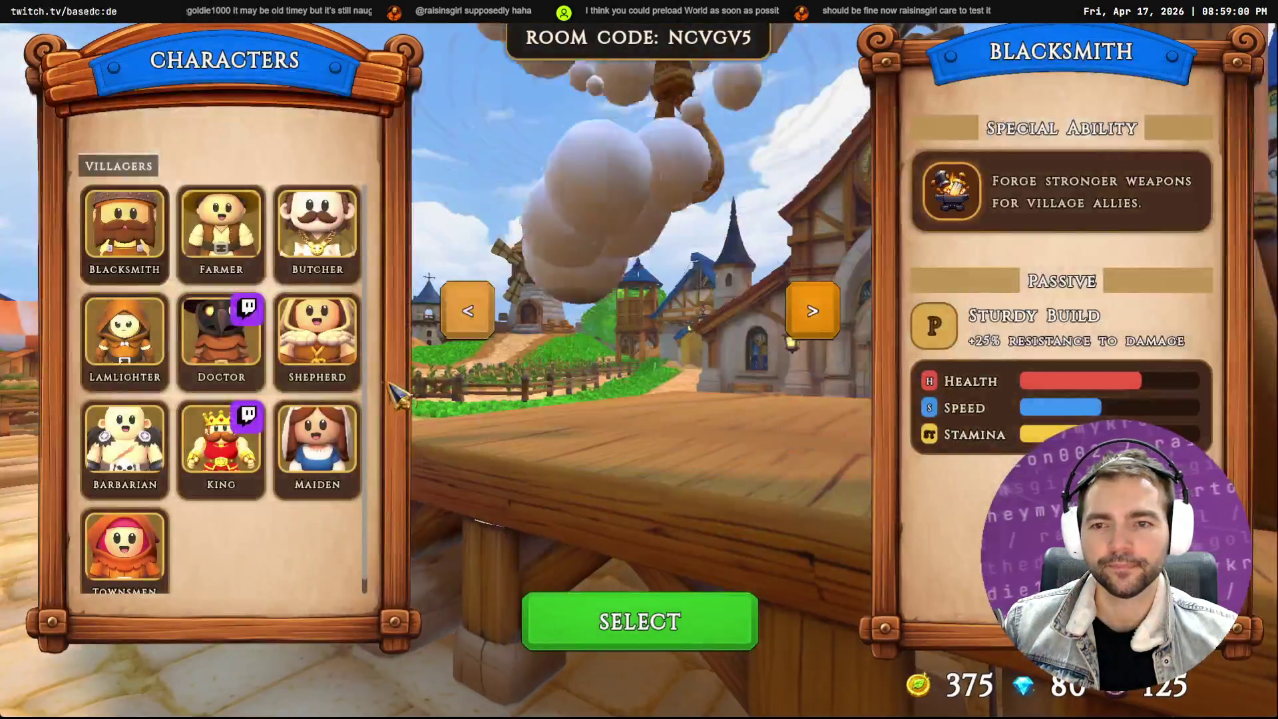
Choose Shepherd as the villager and Werewolf as the monster form
click(225, 469)
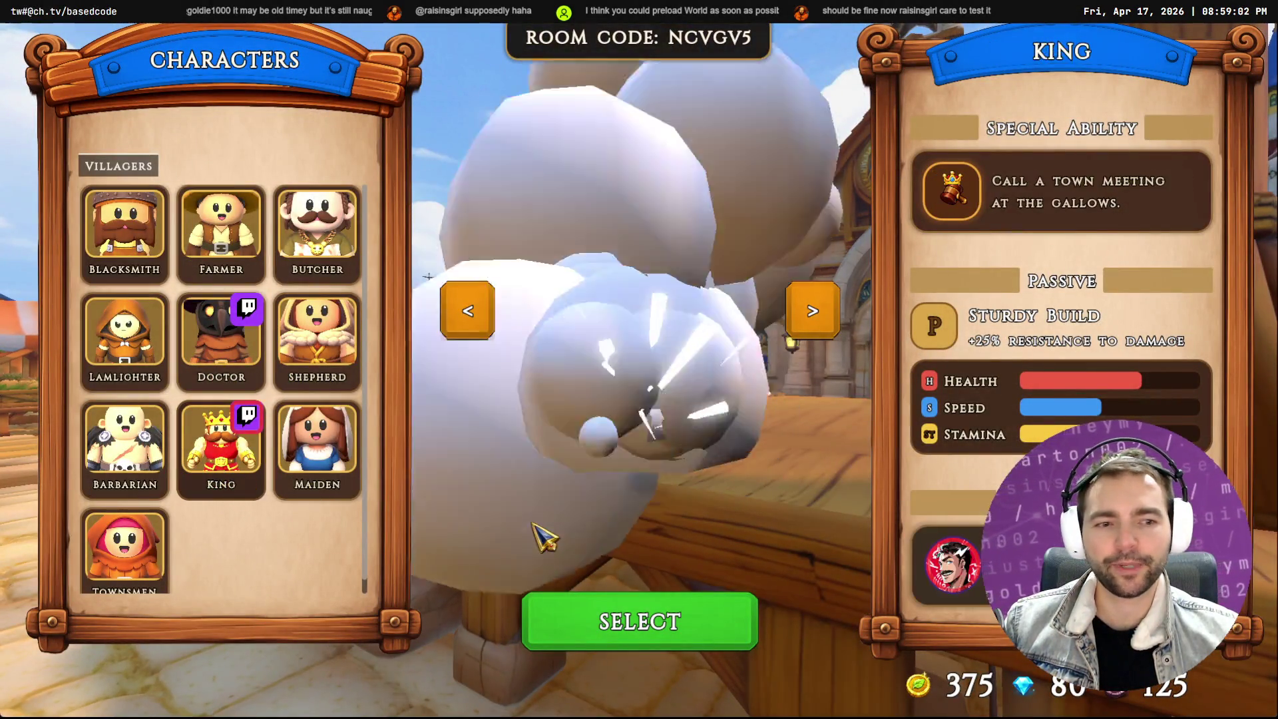
click(317, 340)
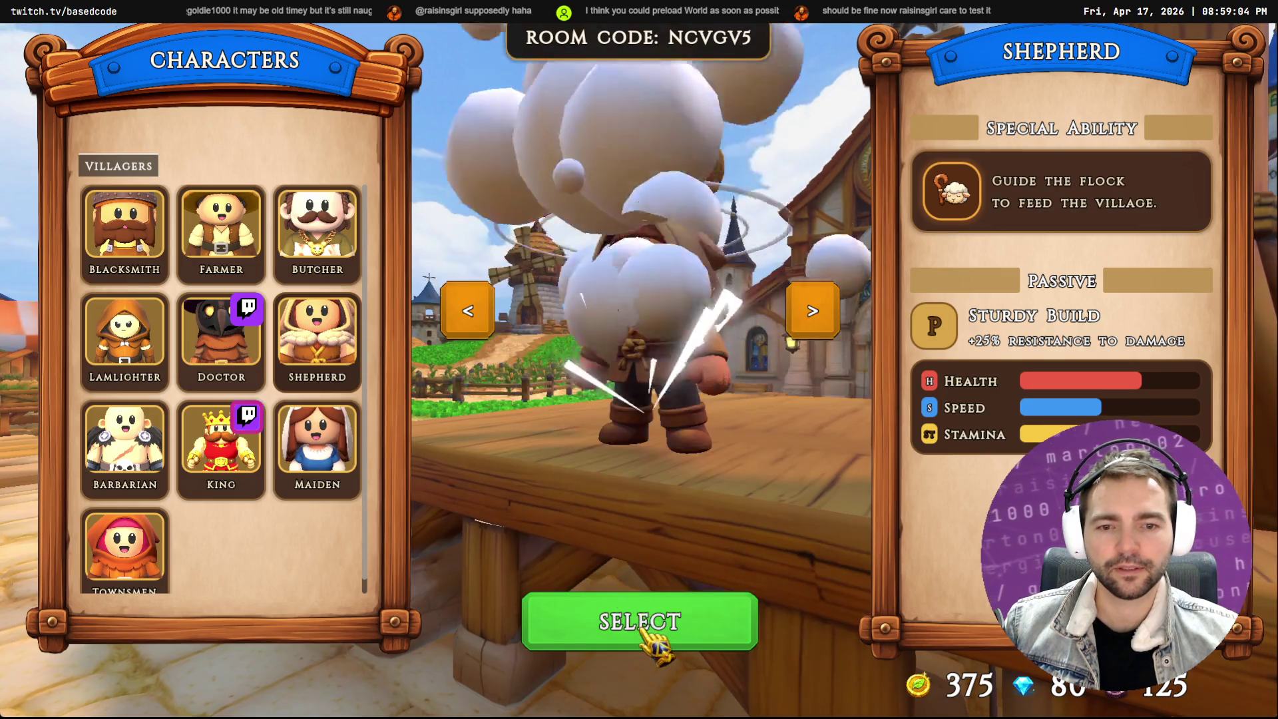
click(656, 629)
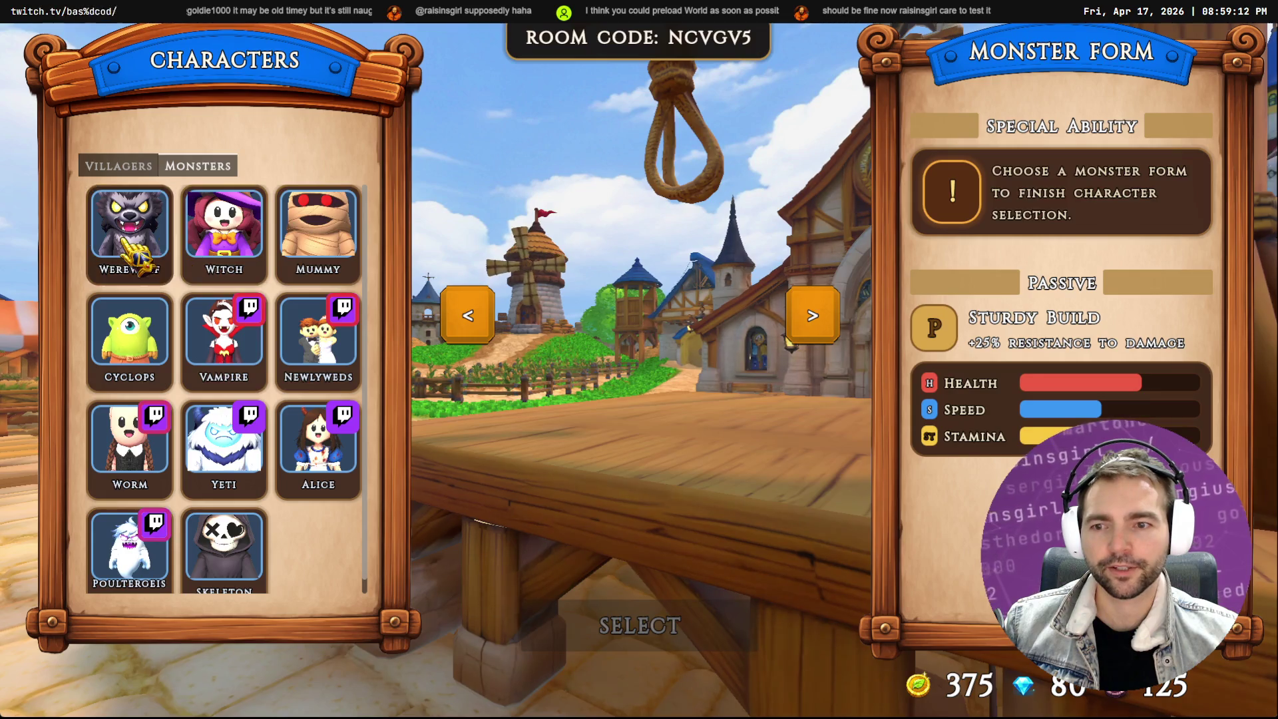
click(129, 226)
click(656, 633)
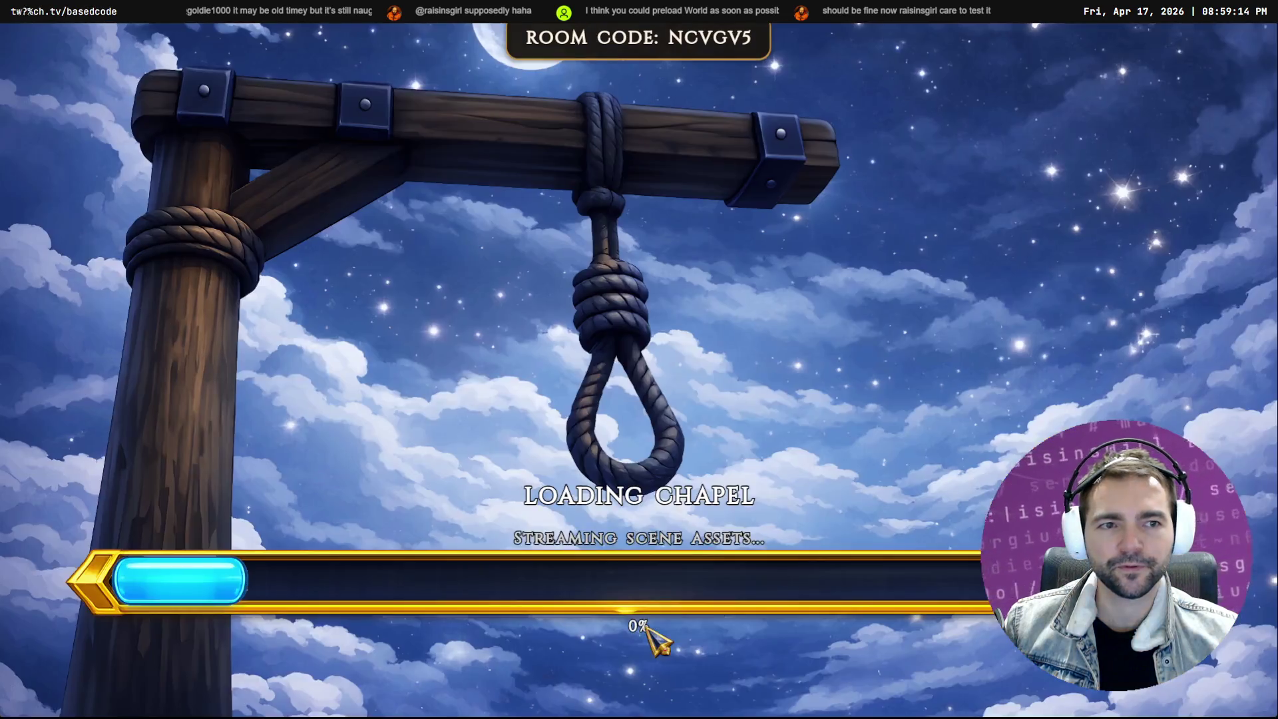
Run the Shepherd down the chapel aisle toward the exit and back to the altar
key(w)
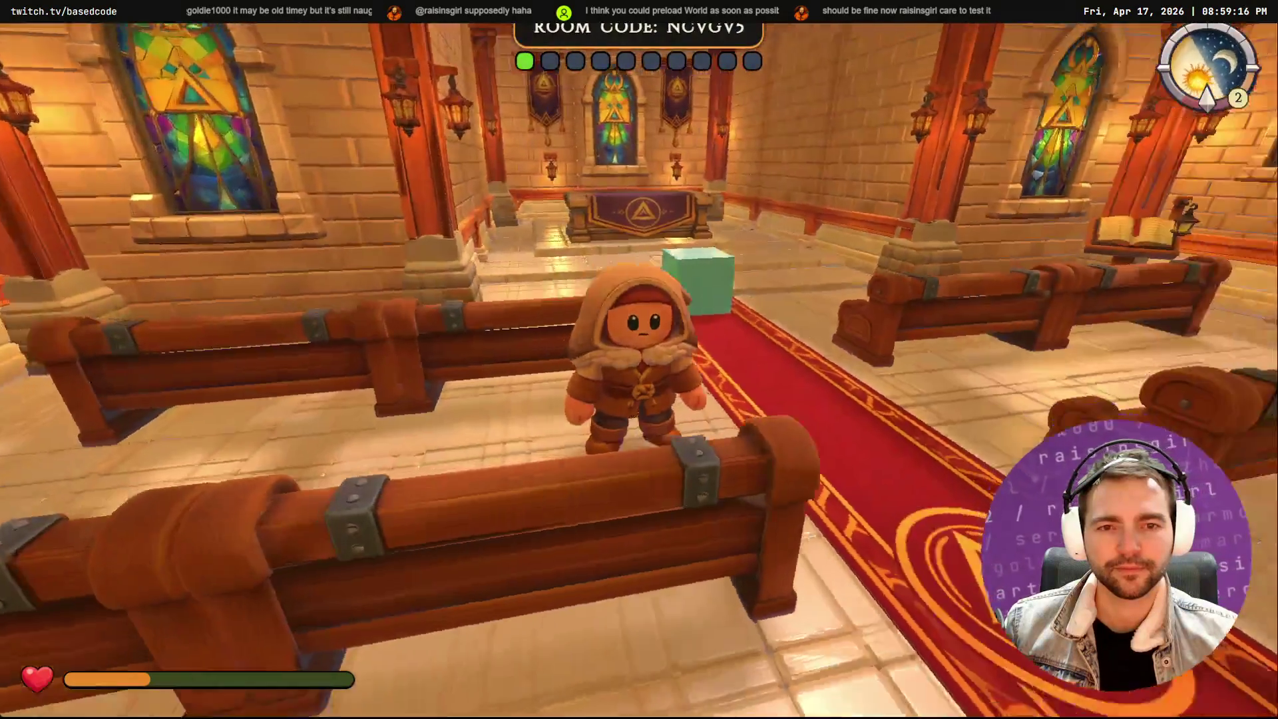
key(w)
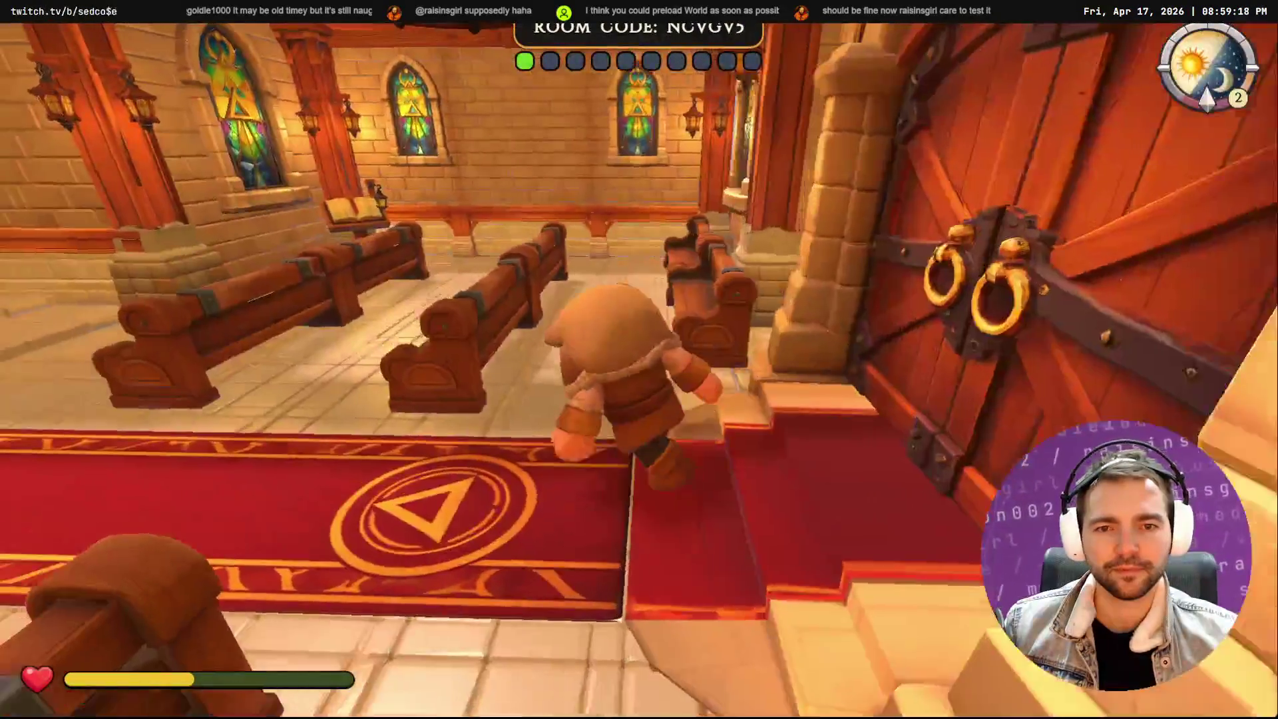
key(w)
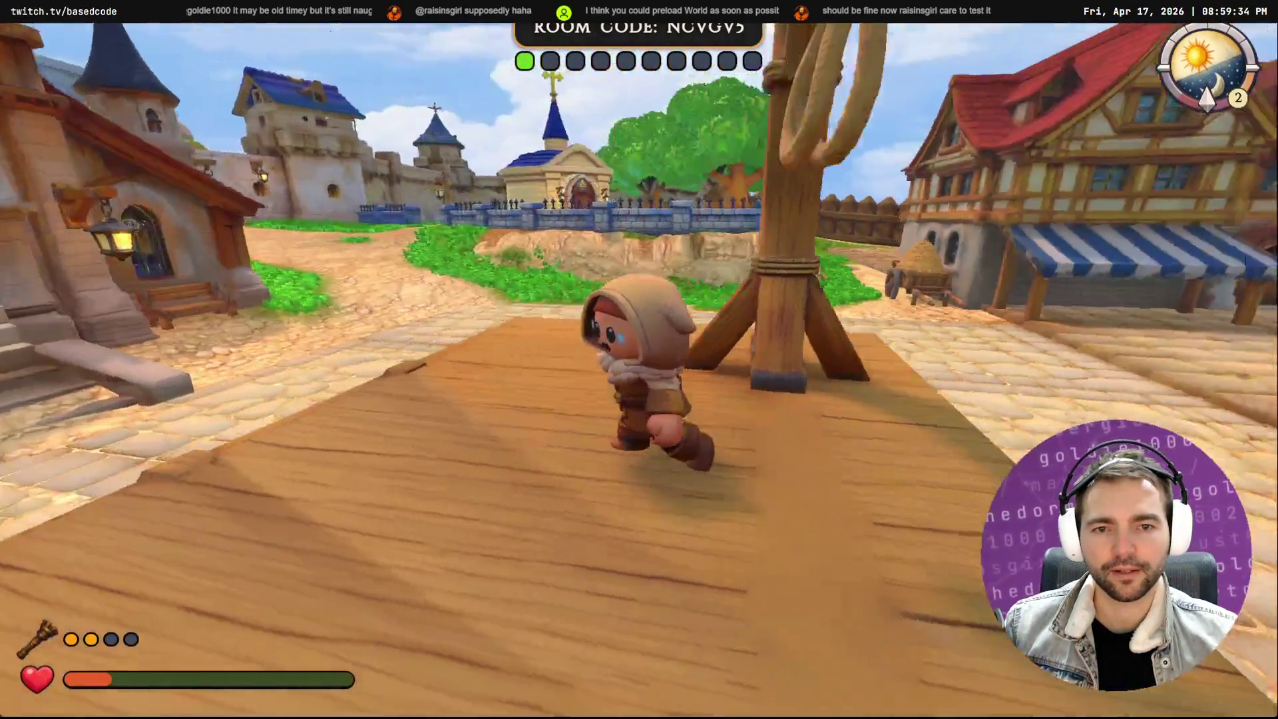
Move around the wooden deck toward the church and market street, then stop the game with F8
key(s)
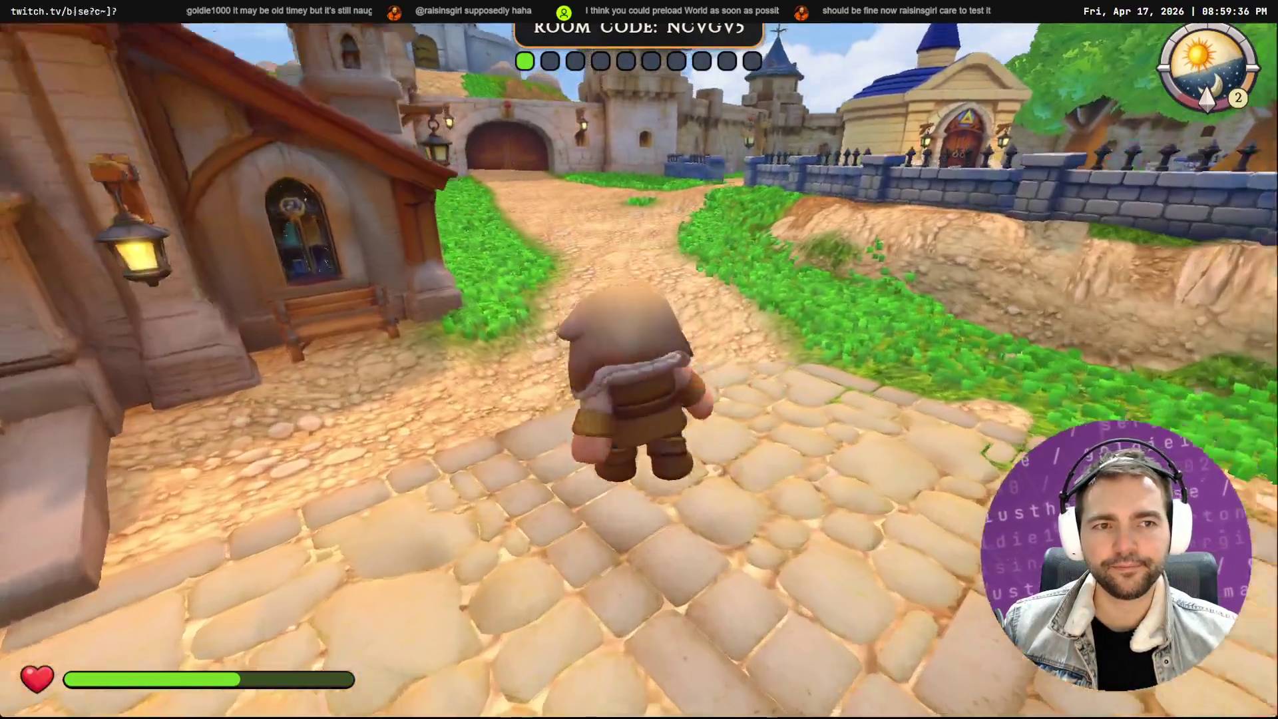
key(w)
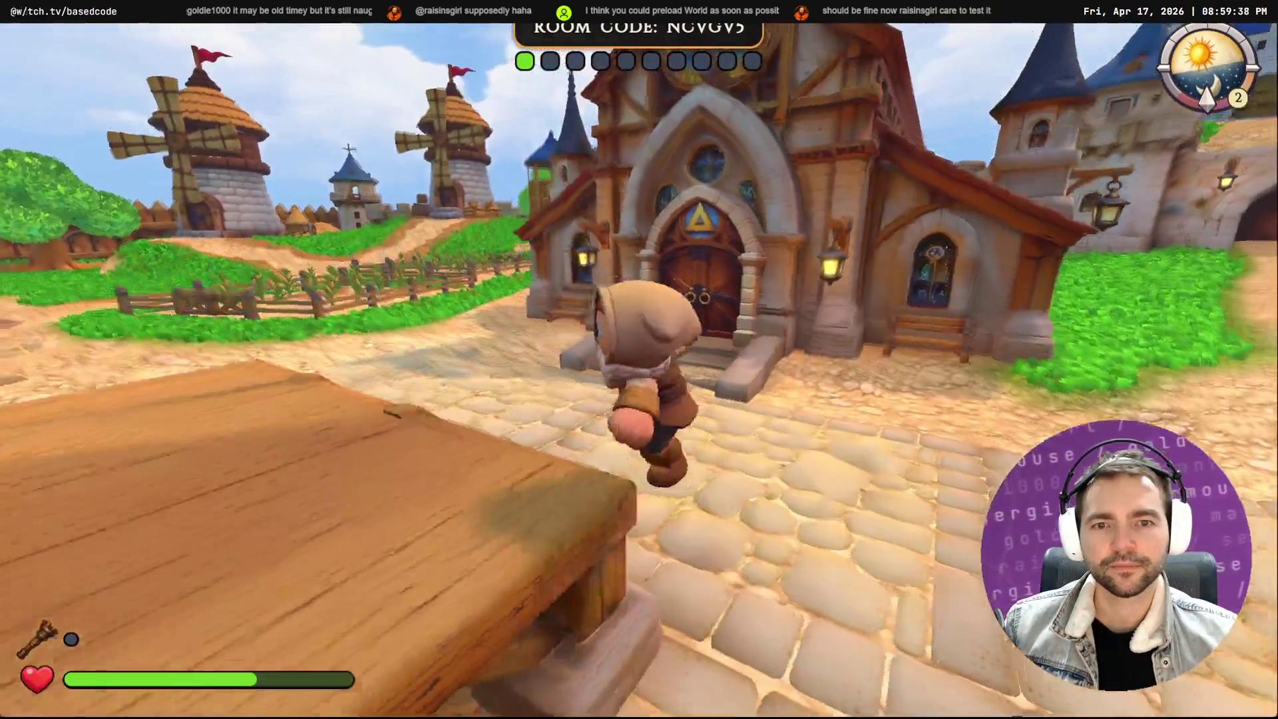
key(s)
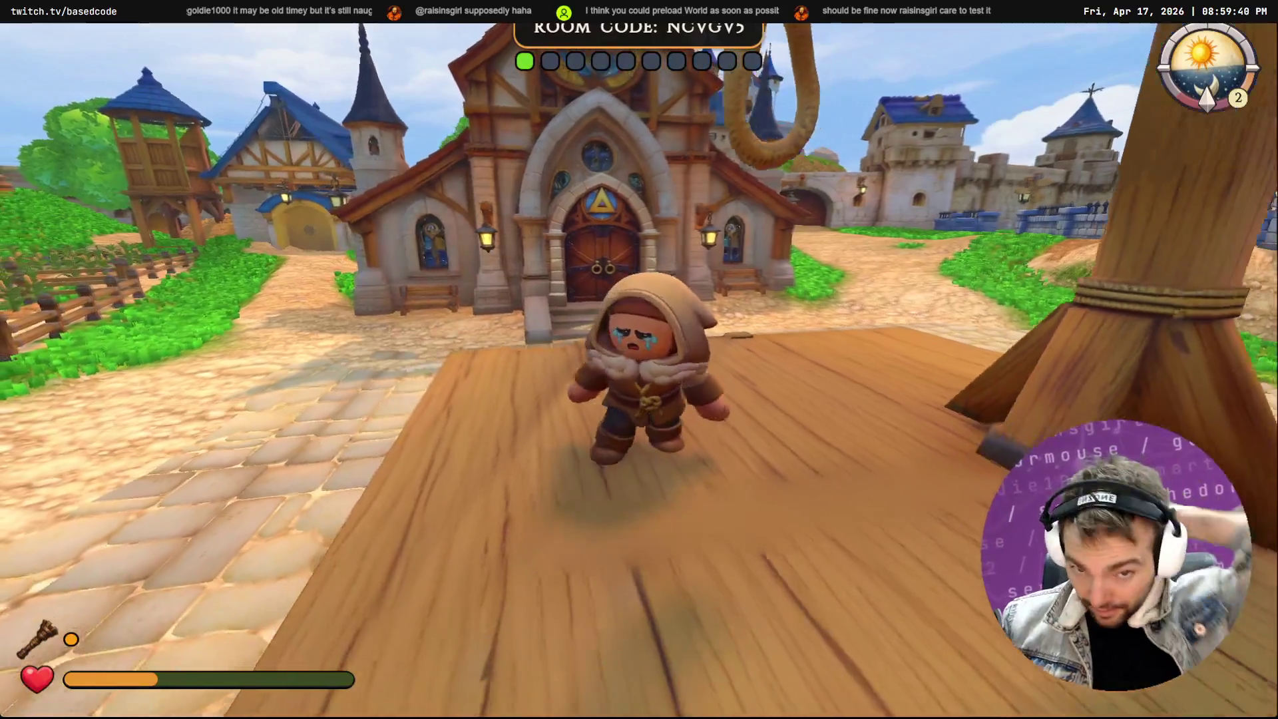
key(w)
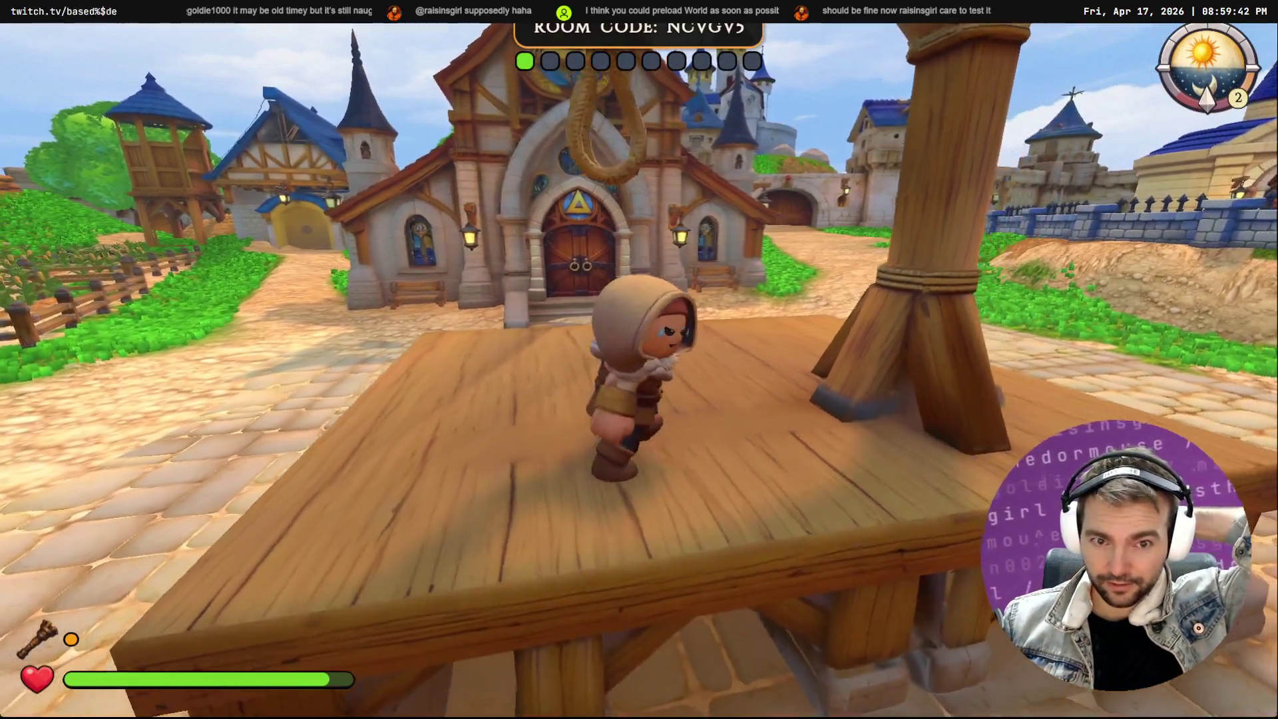
key(w)
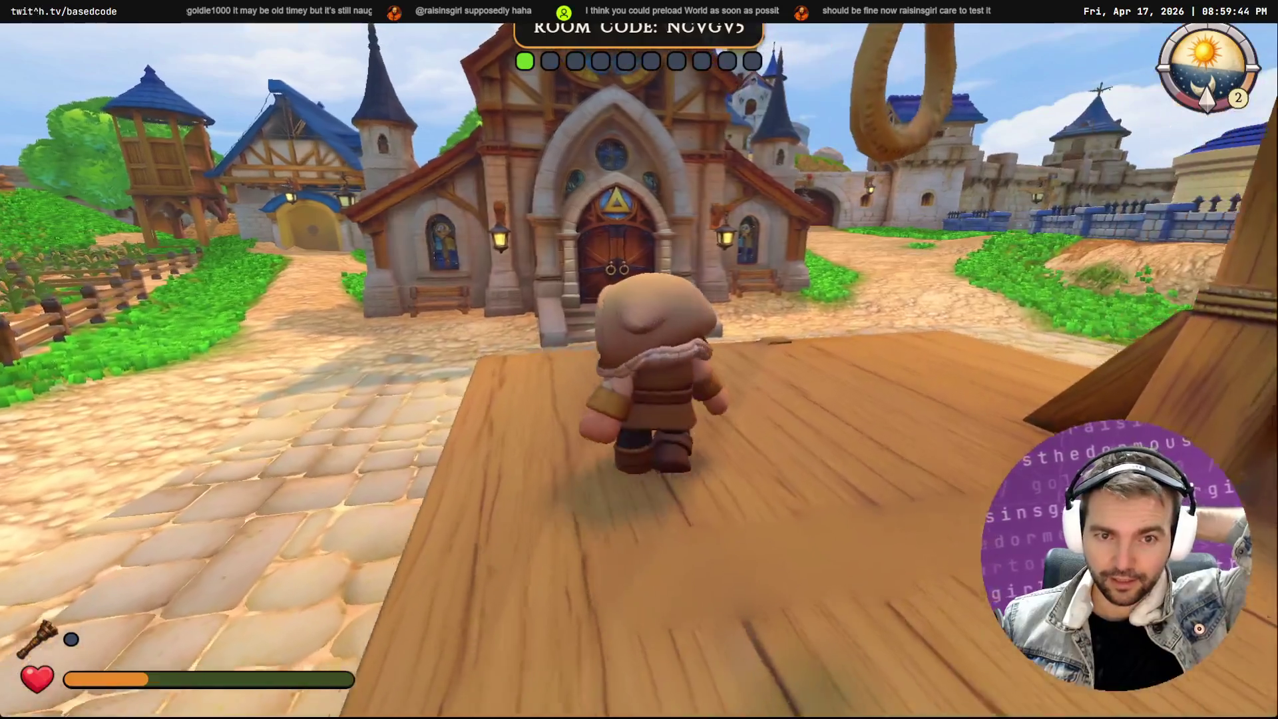
key(d)
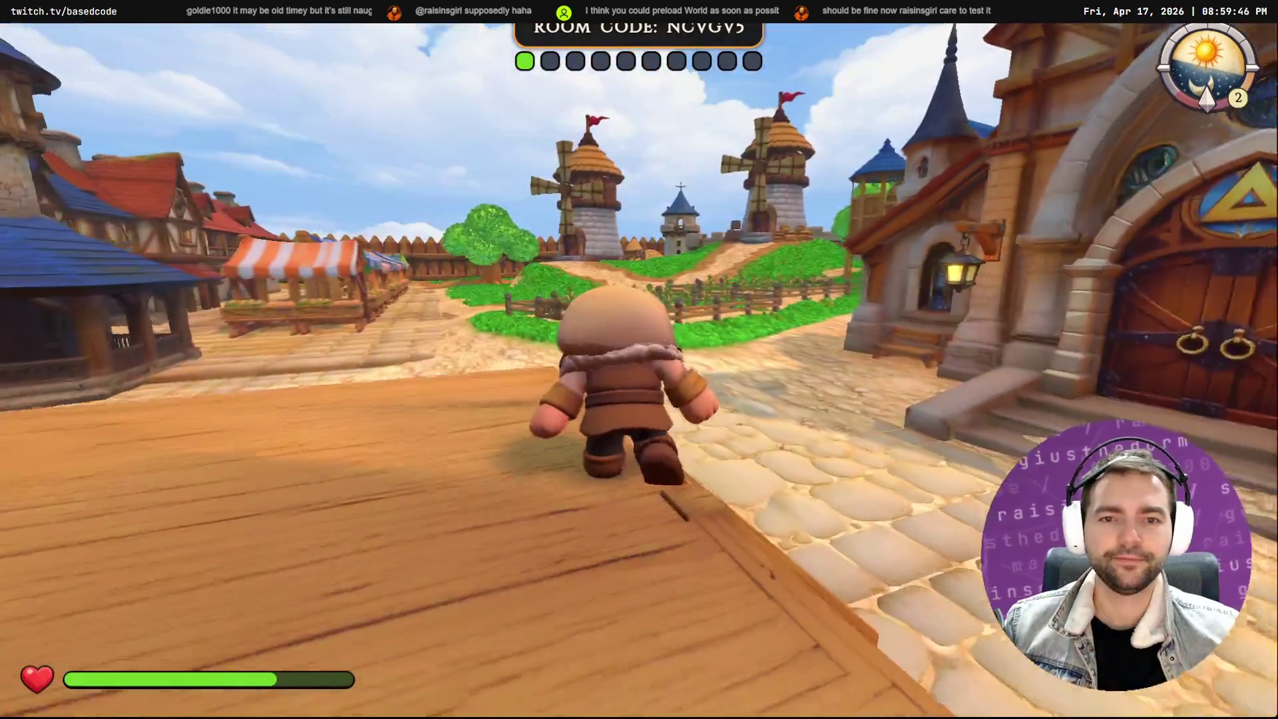
key(w)
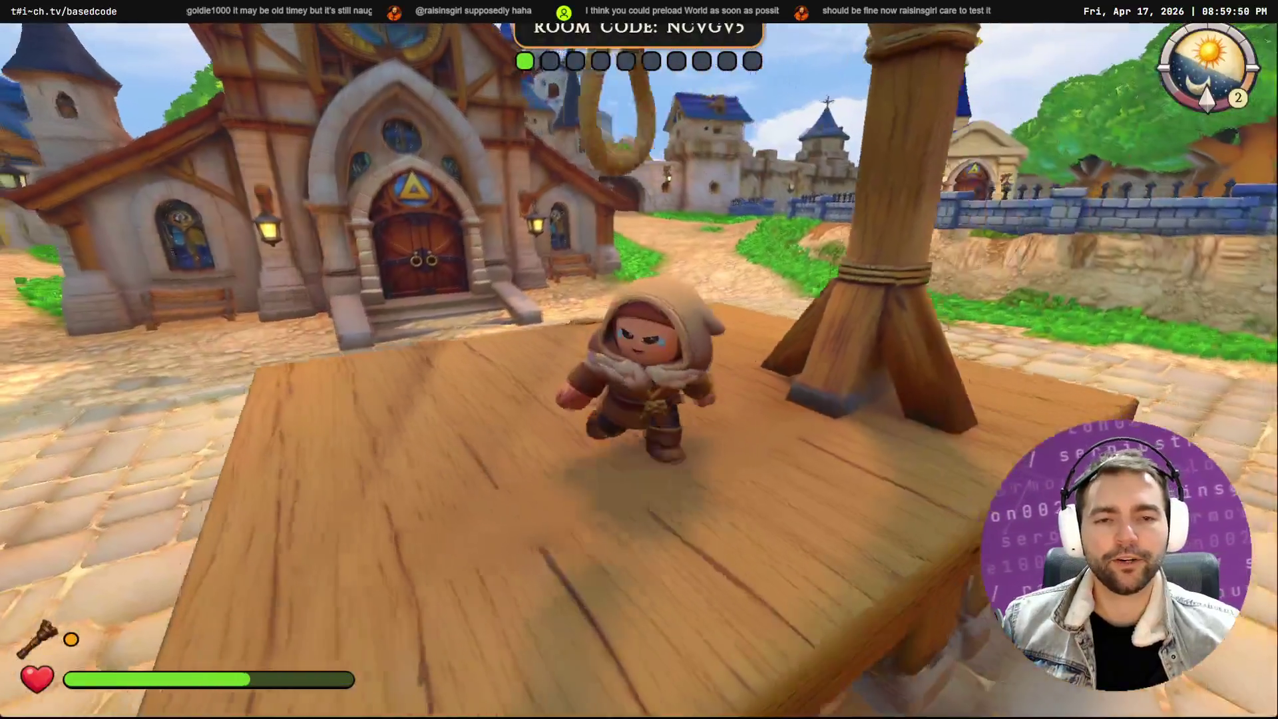
key(F8)
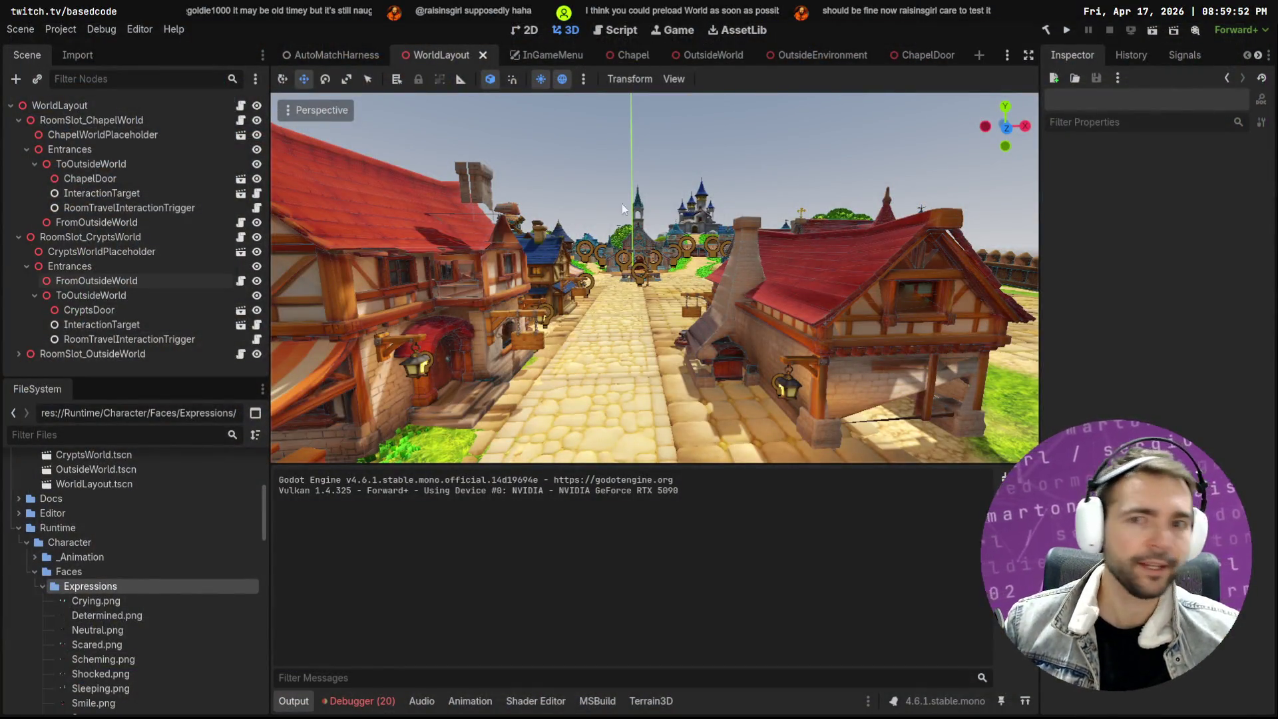
Review the Customize Run Instances settings (4 instances), then show Session 2's debugger errors
click(142, 31)
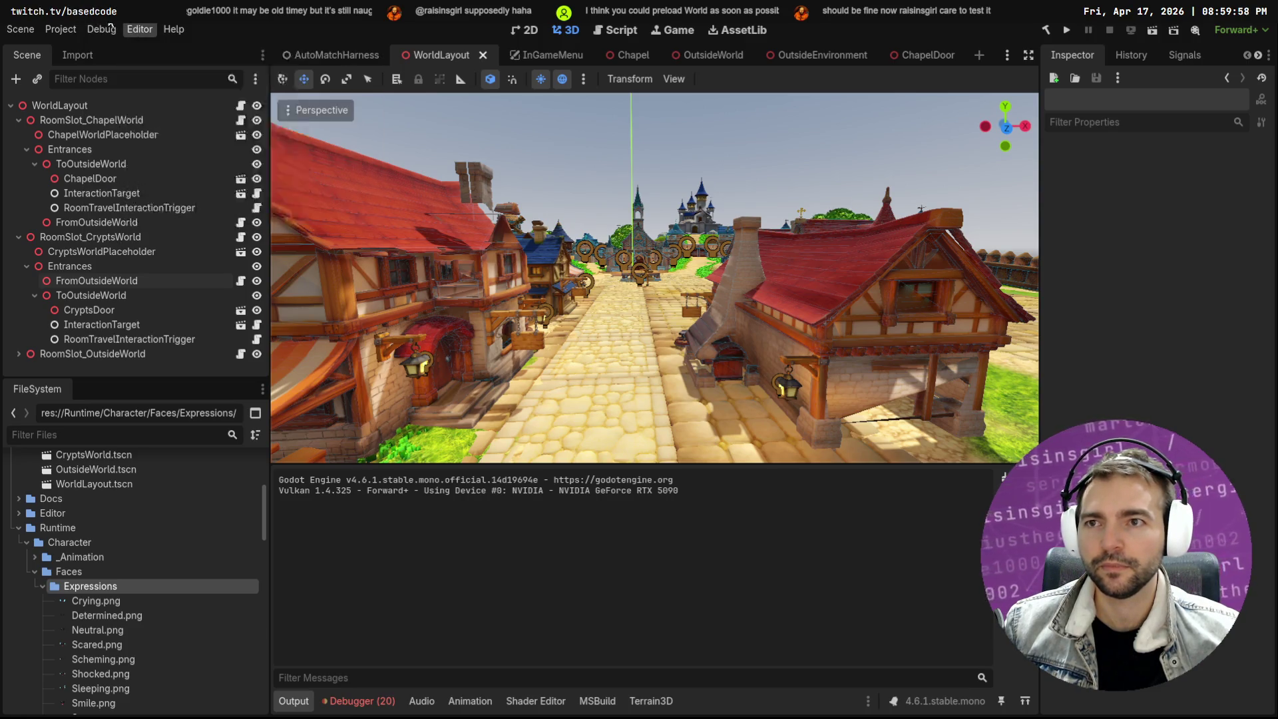
mouse_move(100, 31)
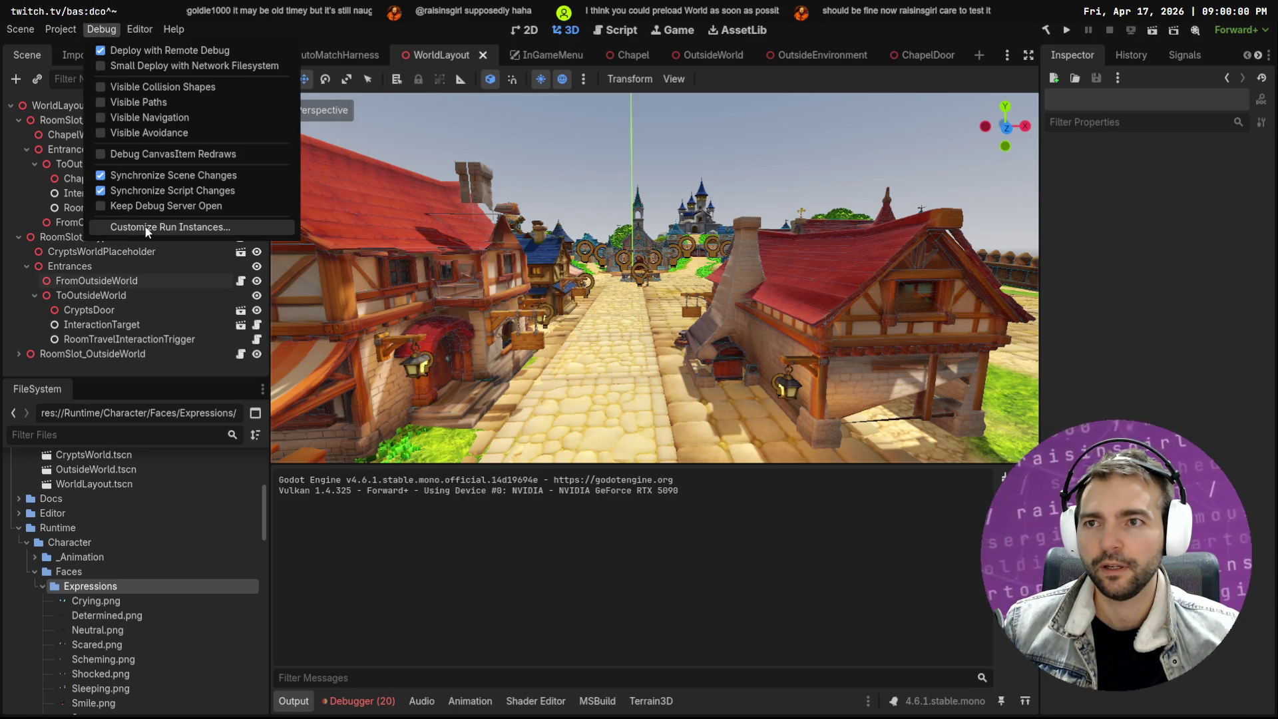
click(147, 228)
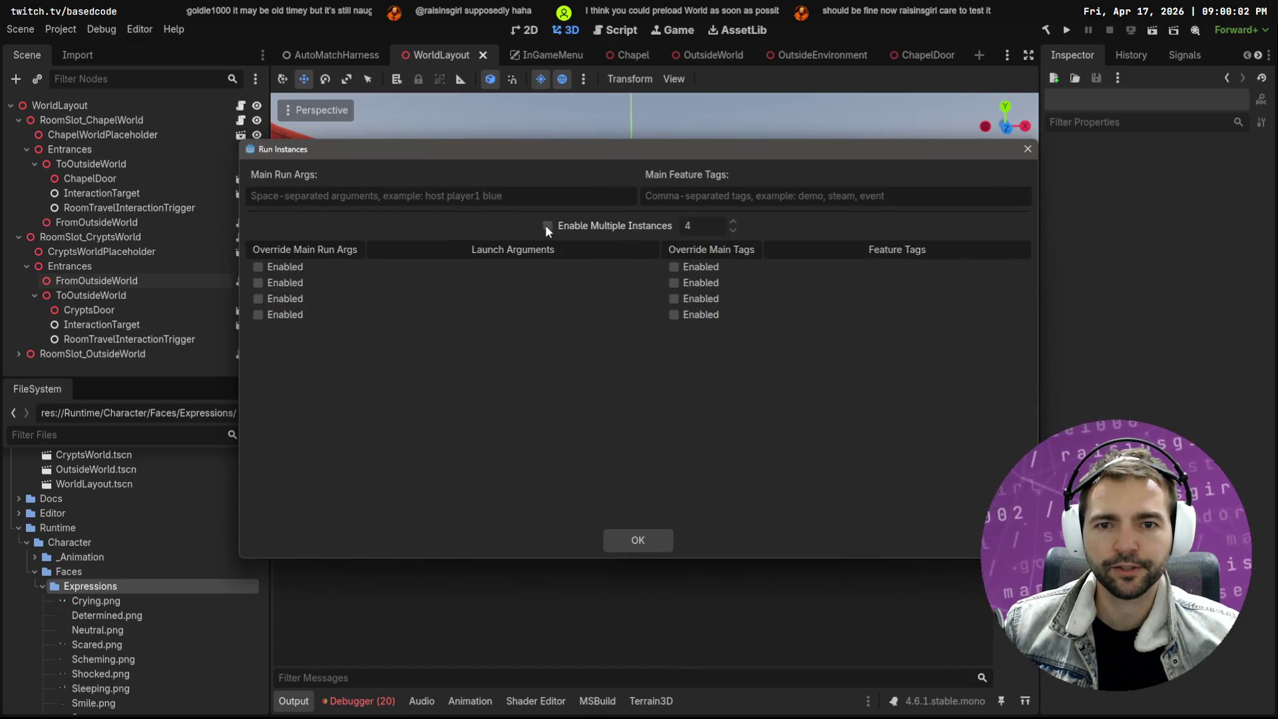
click(636, 541)
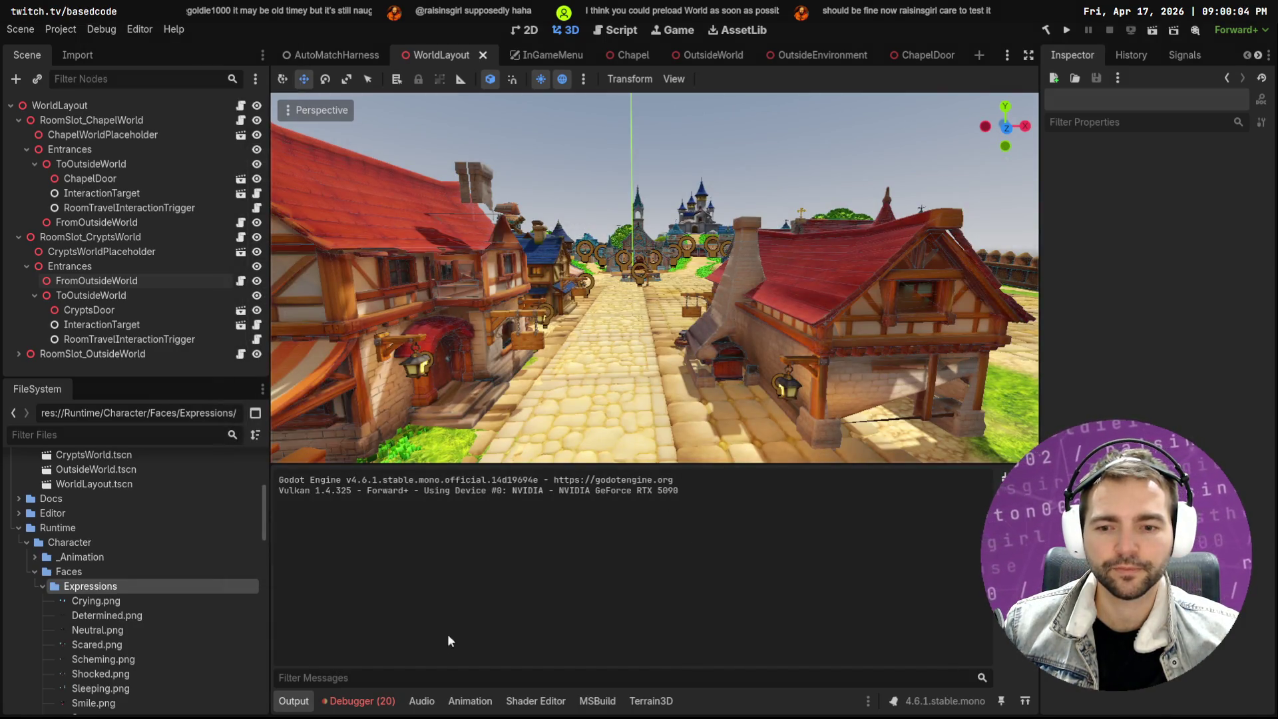
click(359, 700)
click(368, 506)
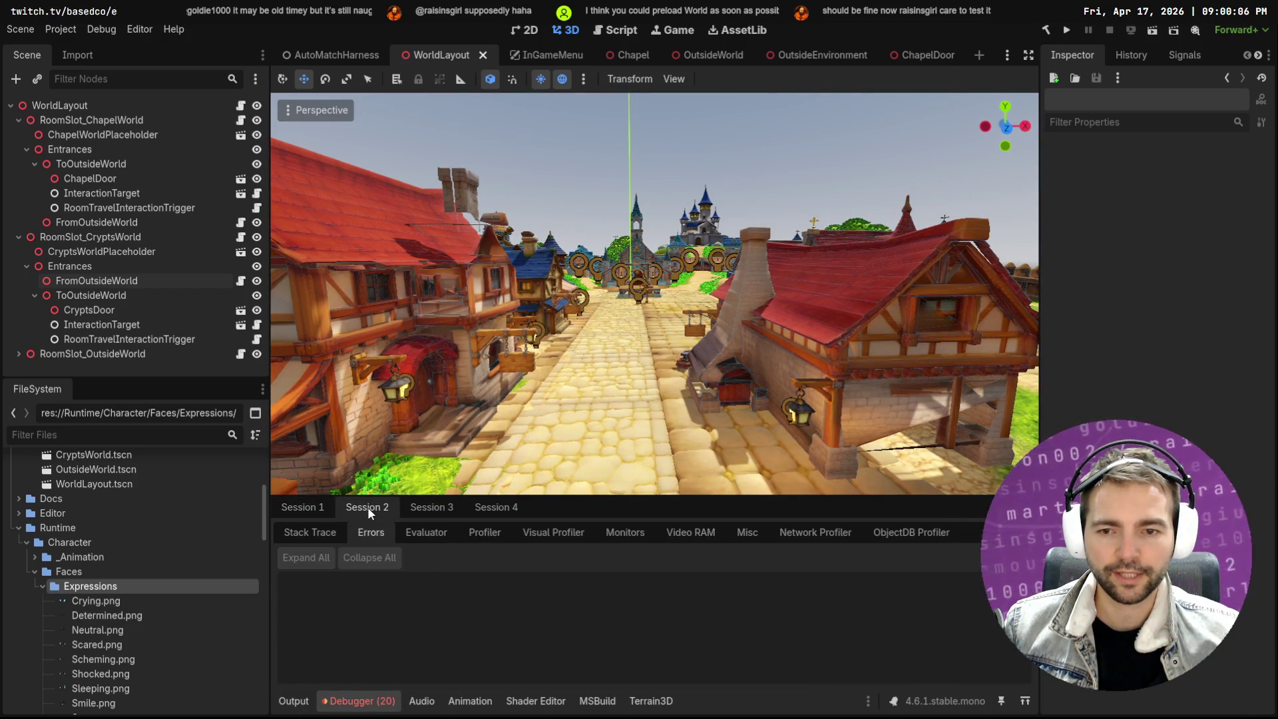
Check the error lists for Sessions 3, 4 and 1, scrolling through the entries
click(433, 507)
click(496, 507)
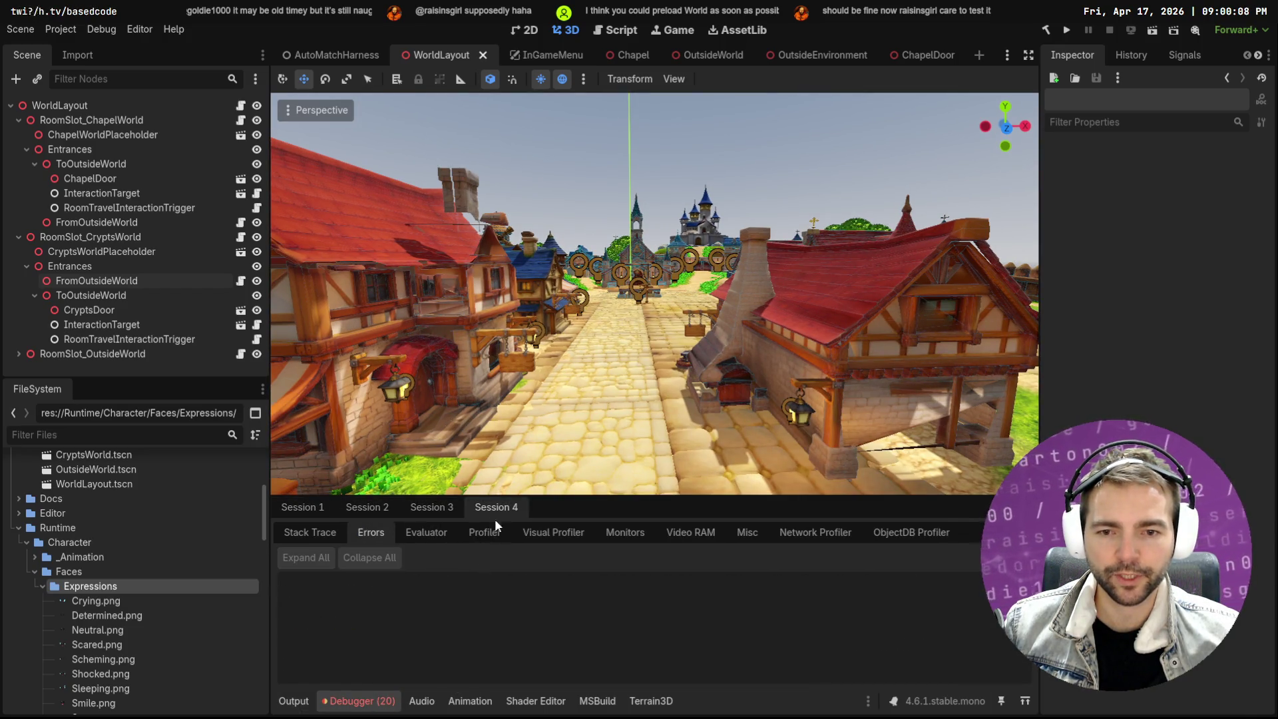
click(303, 507)
scroll(490, 601, down, 5)
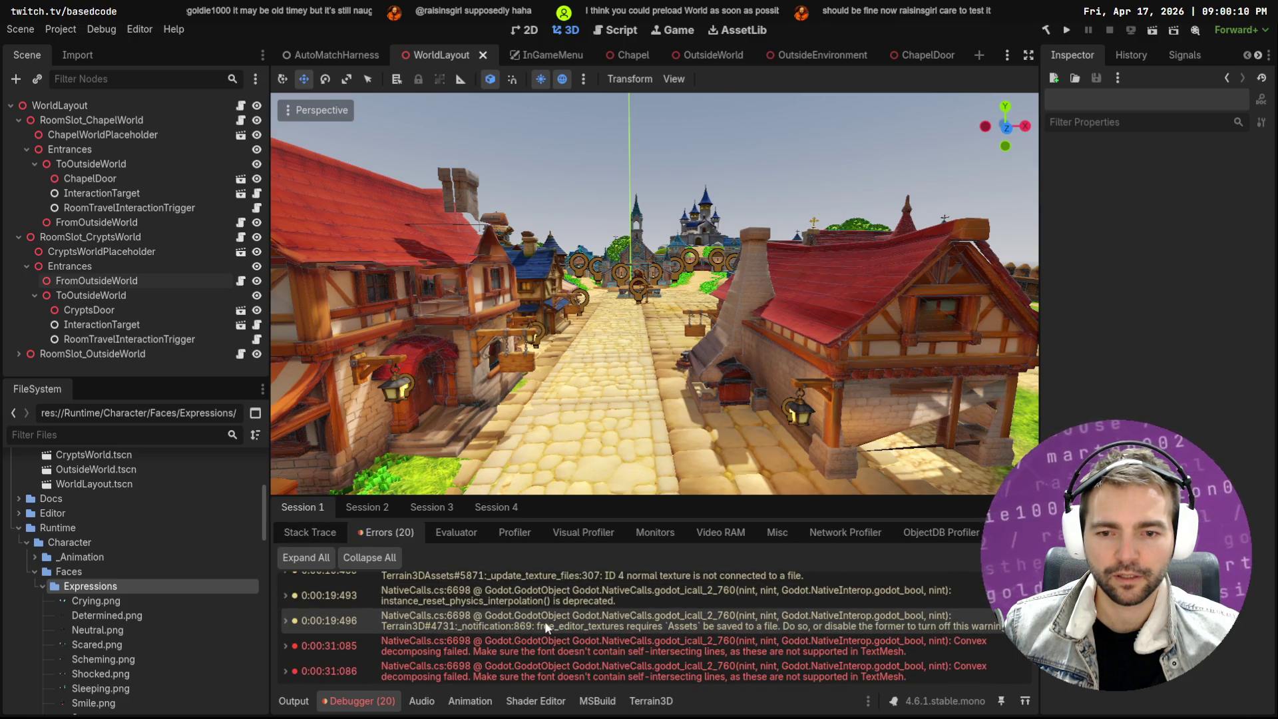
mouse_move(540, 632)
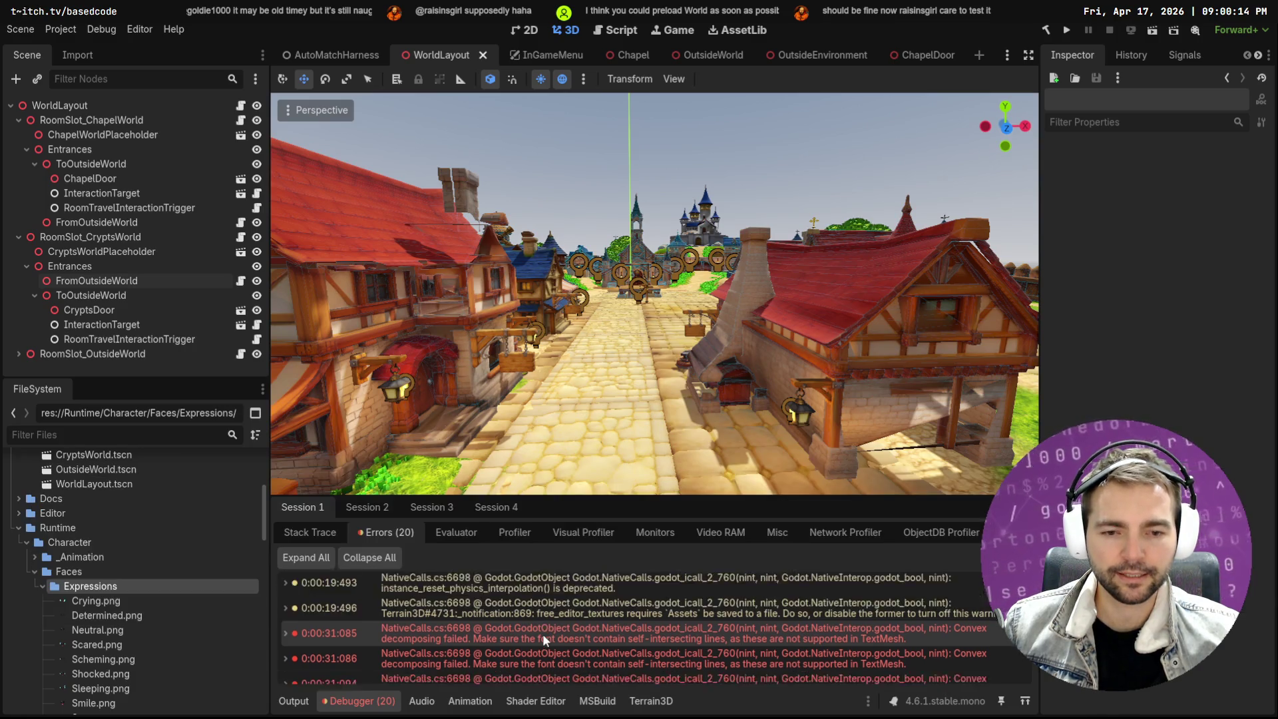
scroll(541, 633, down, 5)
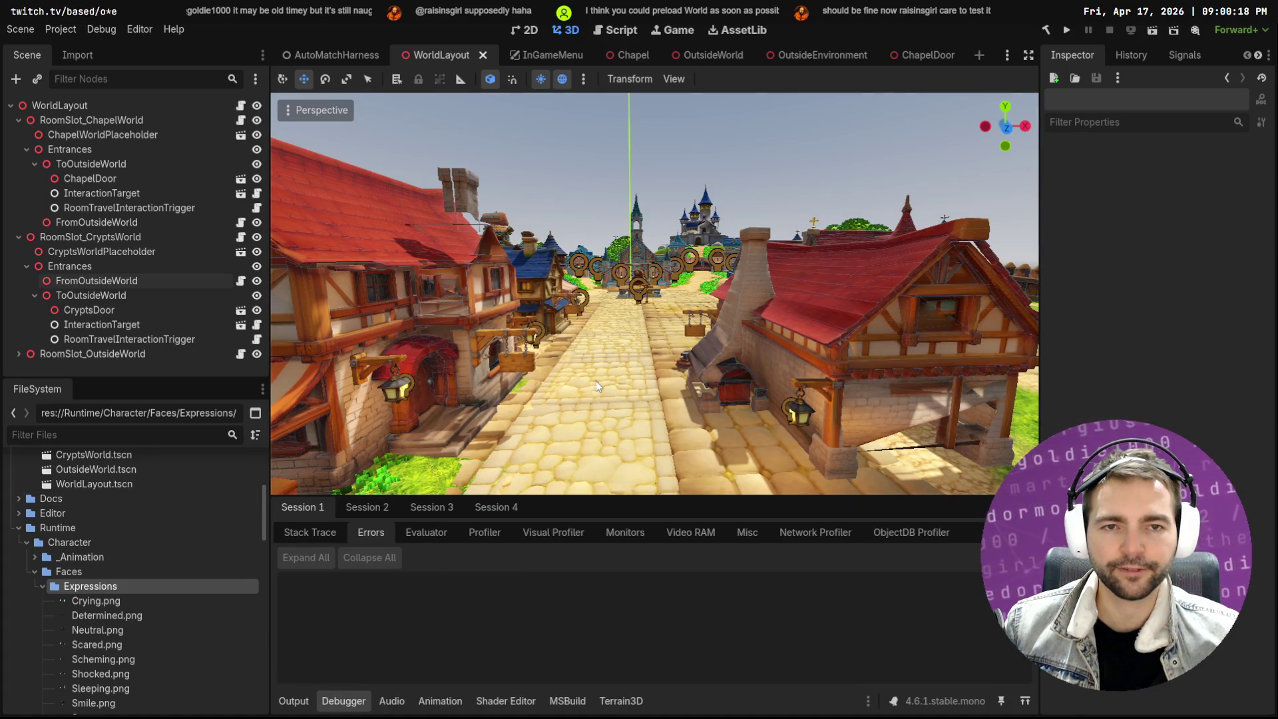
Fly the 3D viewport down the street toward the church
mouse_move(337, 54)
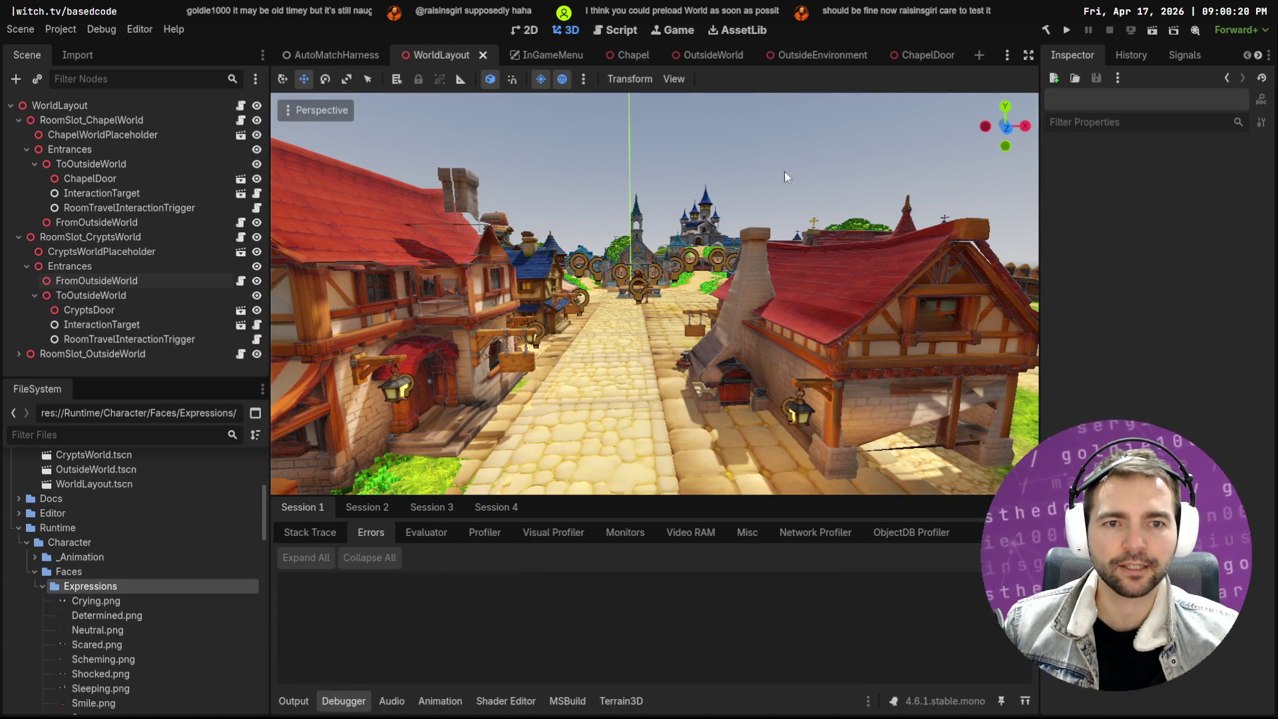
key(w)
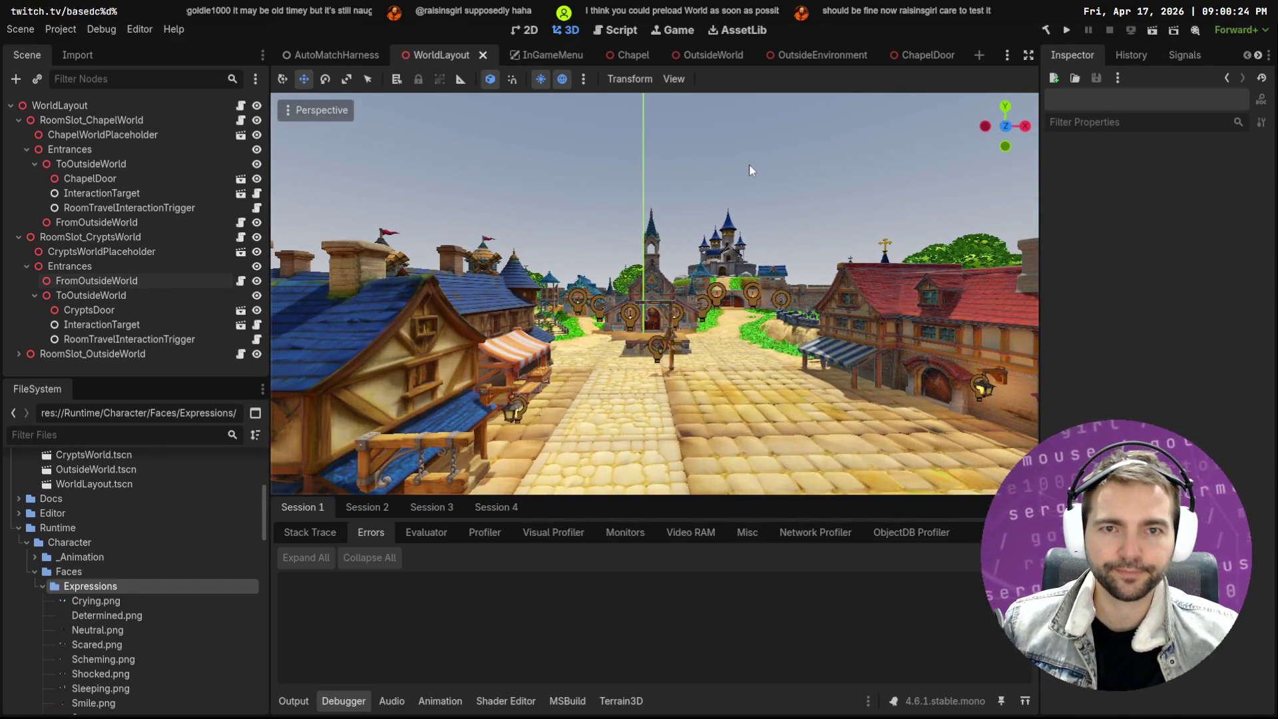
mouse_move(926, 55)
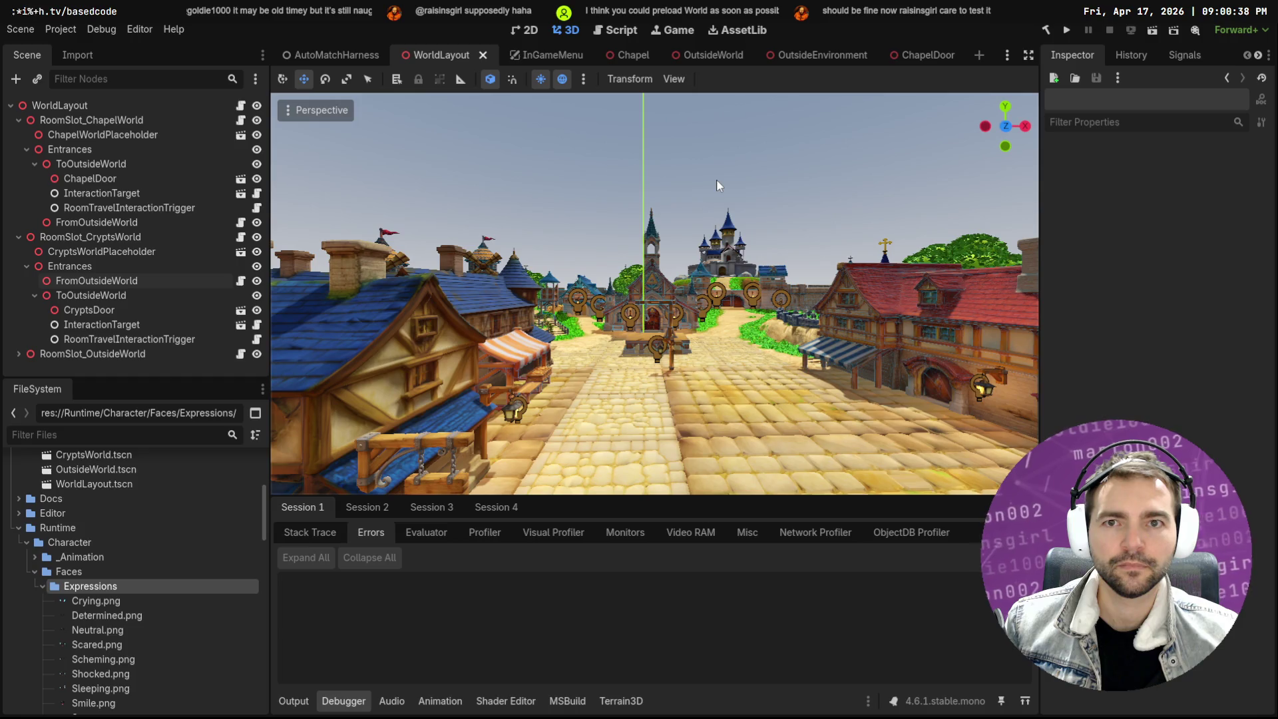
Run the AutoMatchHarness scene with F6, stop all four instances, then relaunch with F5
click(332, 59)
key(F6)
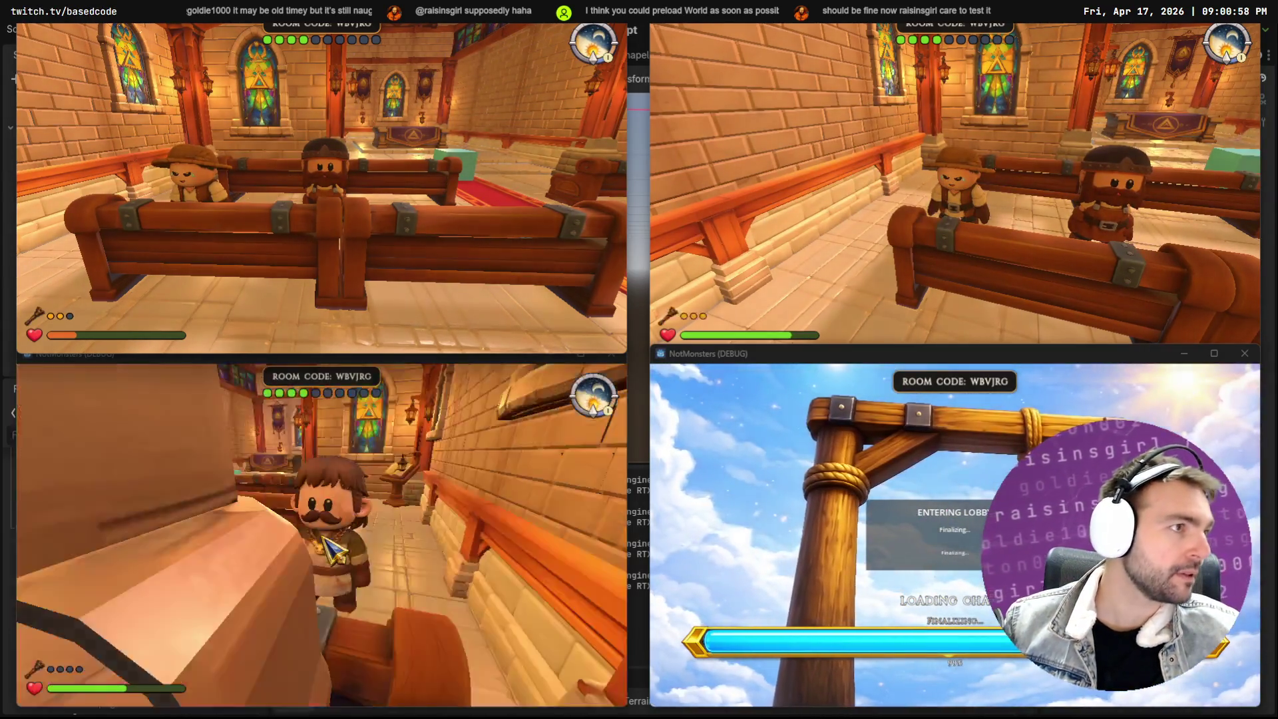
key(F8)
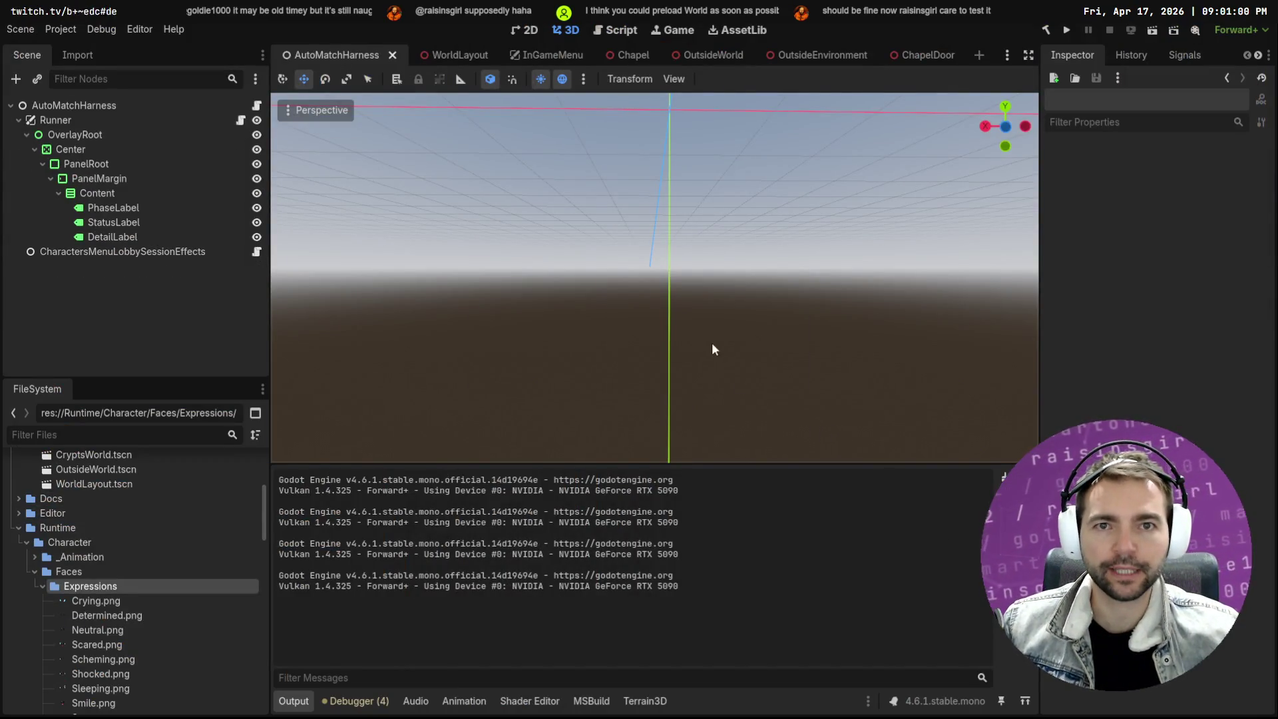
key(F5)
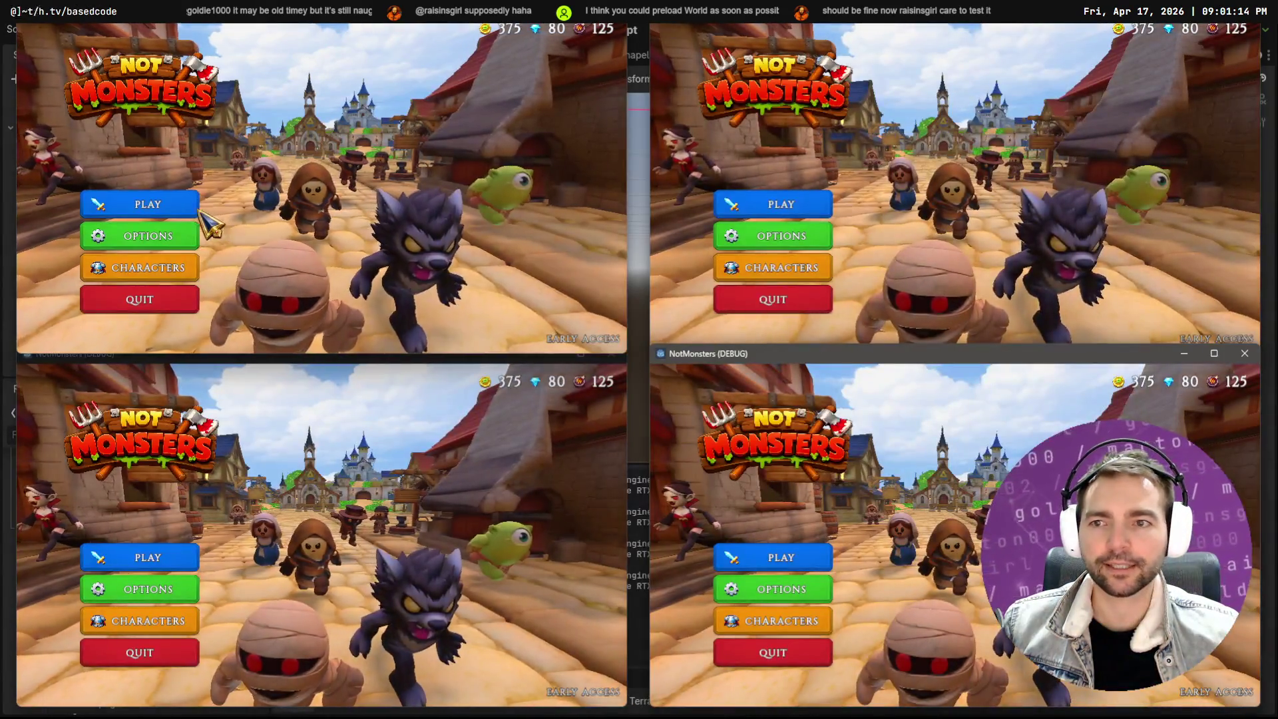
Host a game from the top-left window and matchmake the other three windows into it
click(193, 204)
click(215, 201)
click(772, 204)
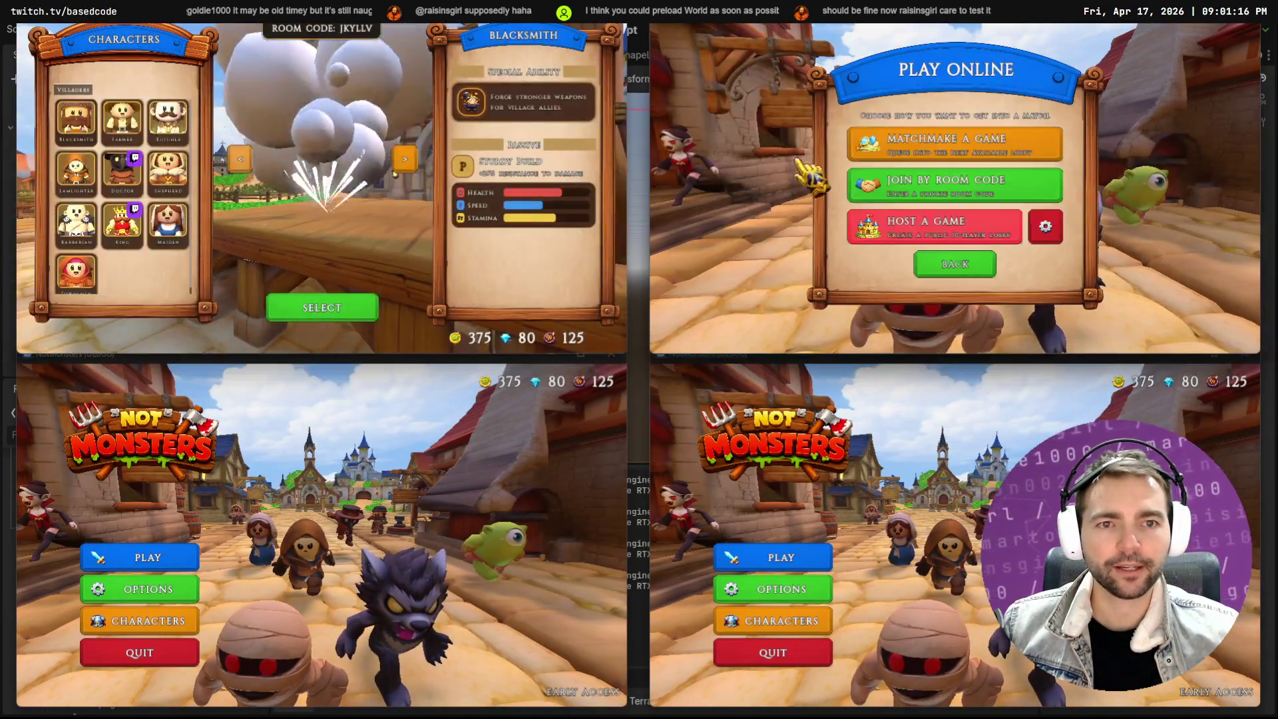
click(945, 148)
click(140, 557)
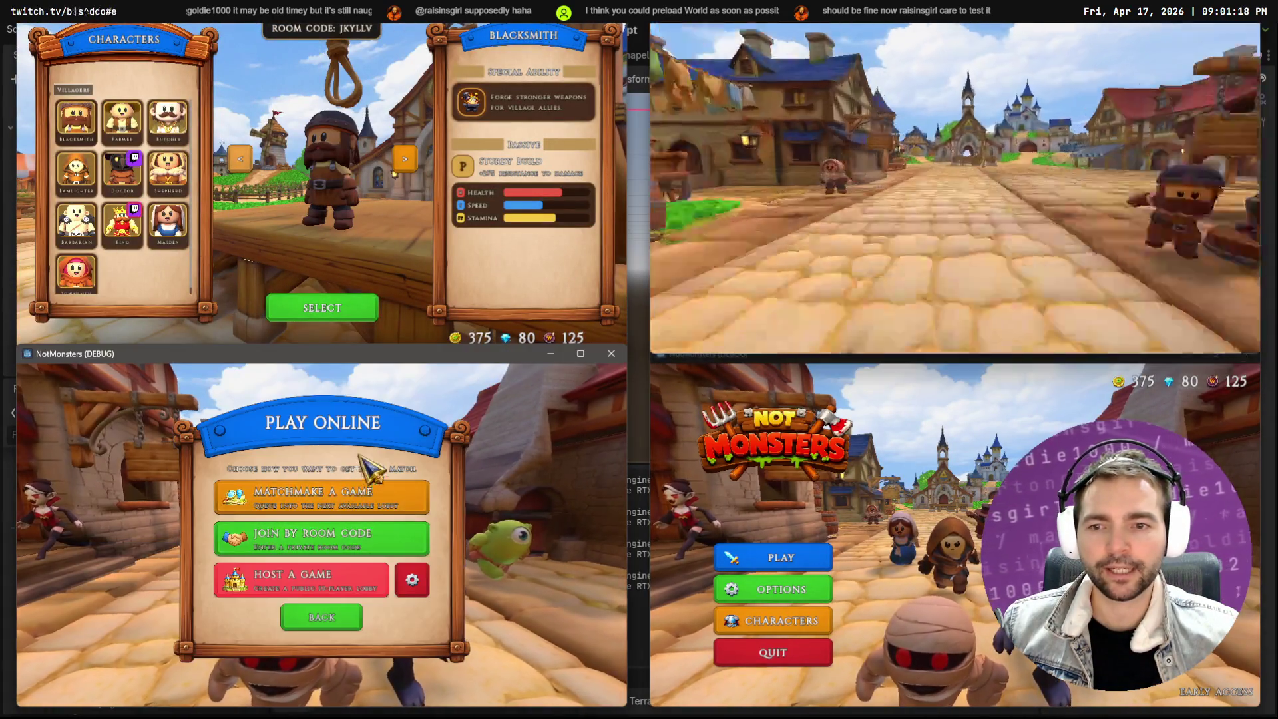
click(366, 474)
click(772, 557)
click(858, 486)
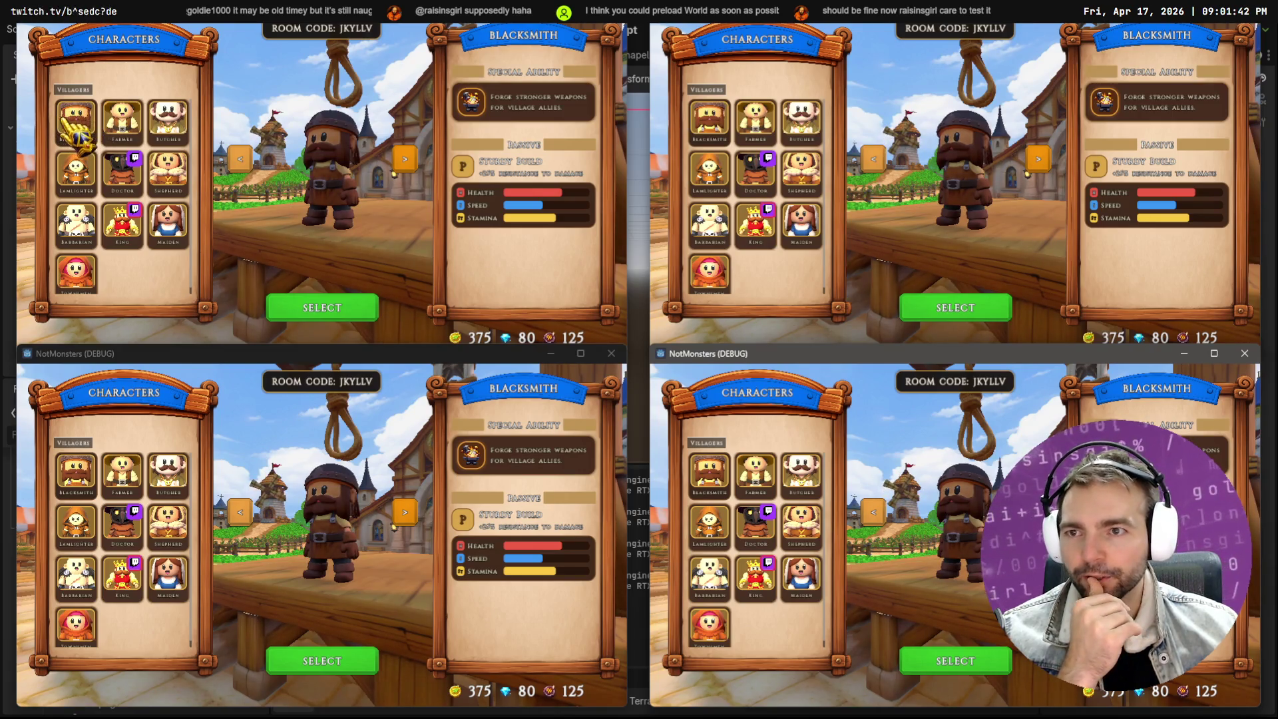
Settle the top-left player on Shepherd after trying Farmer, Blacksmith, Lamplighter; give bottom-right Shepherd; confirm
click(121, 119)
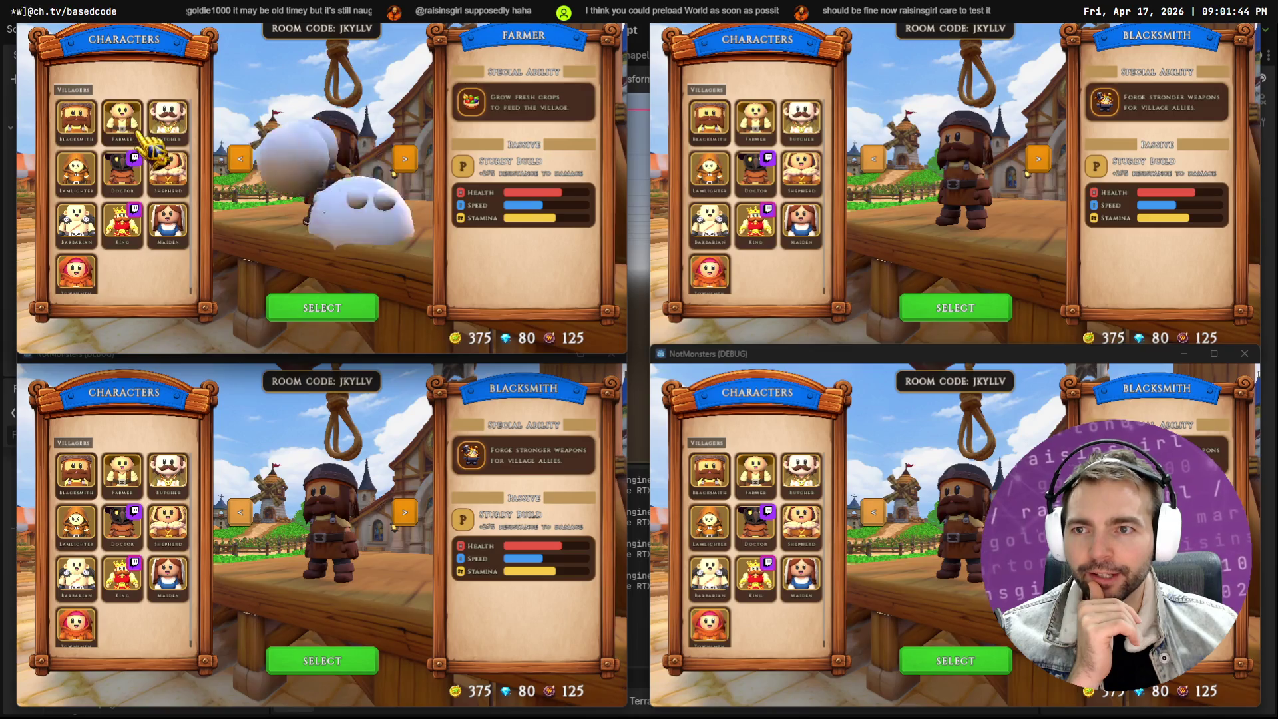
click(87, 122)
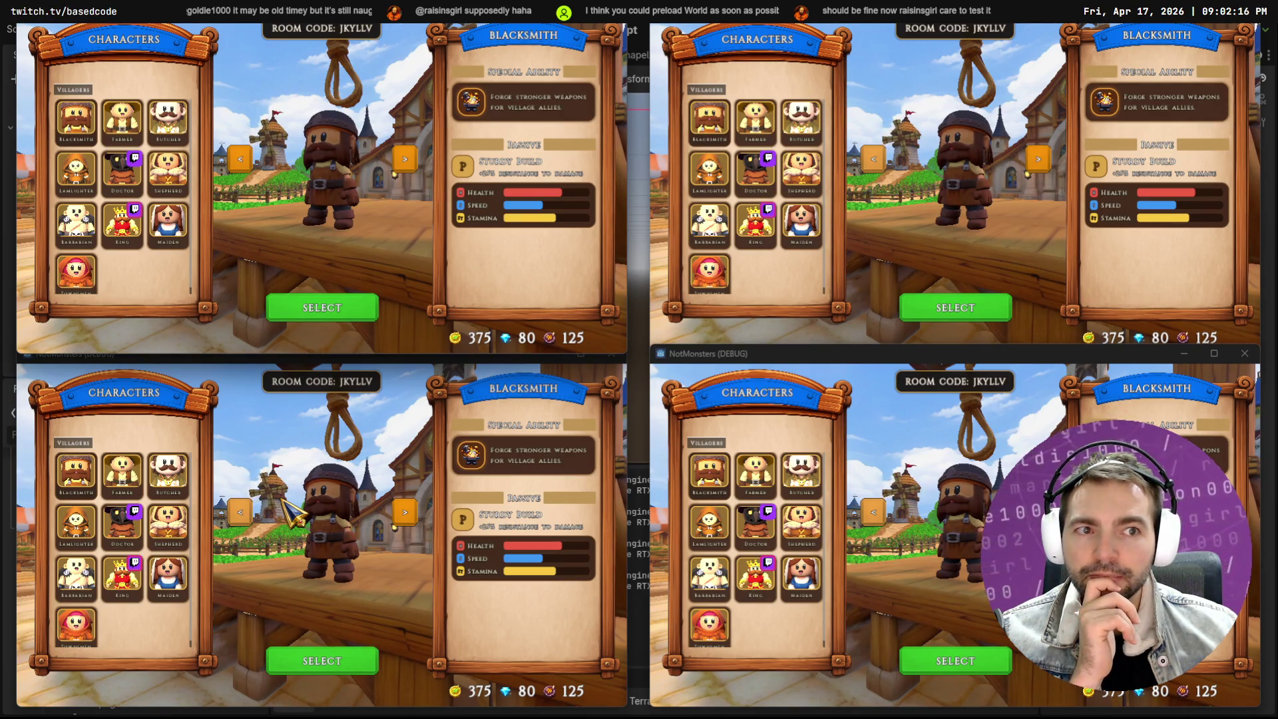
click(86, 169)
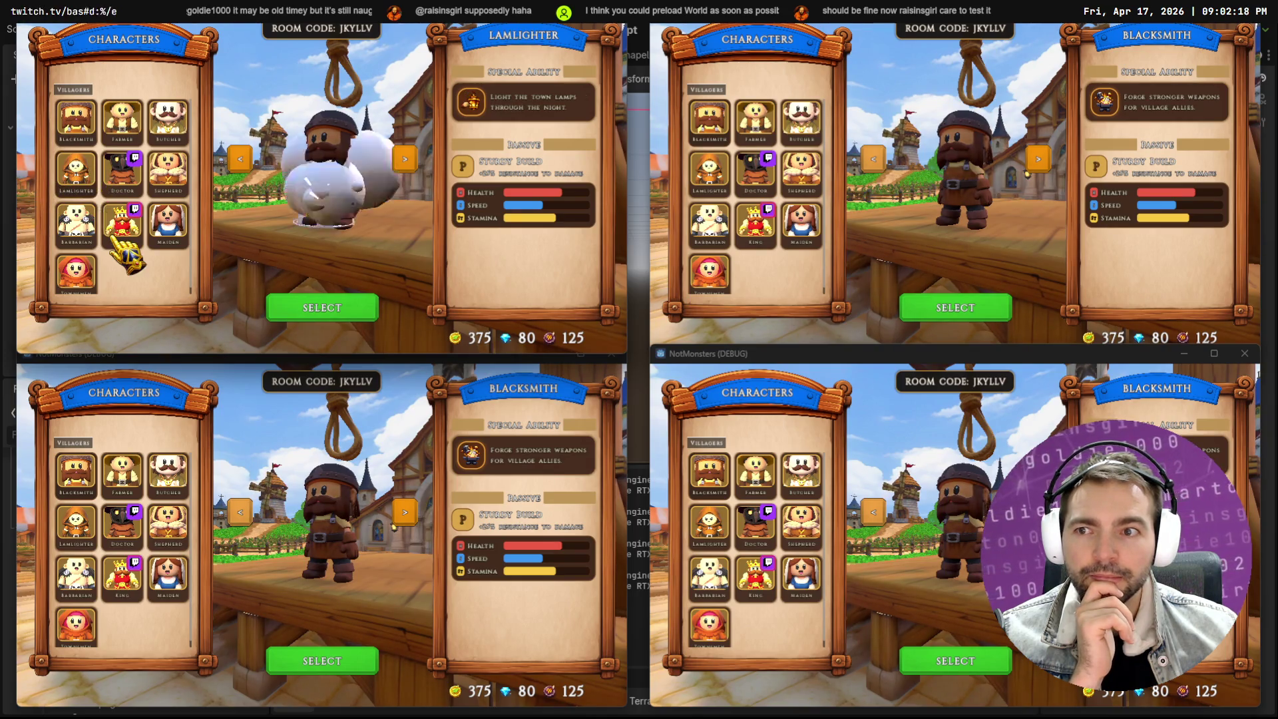
click(168, 175)
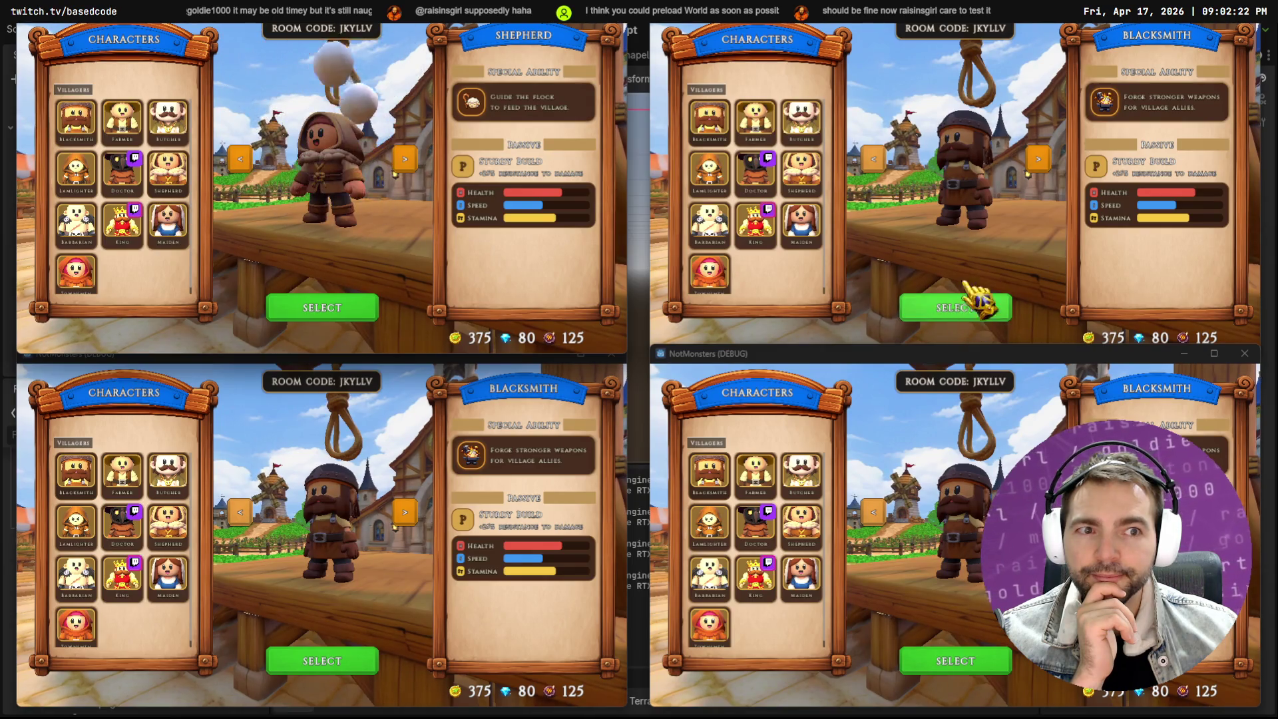
click(801, 522)
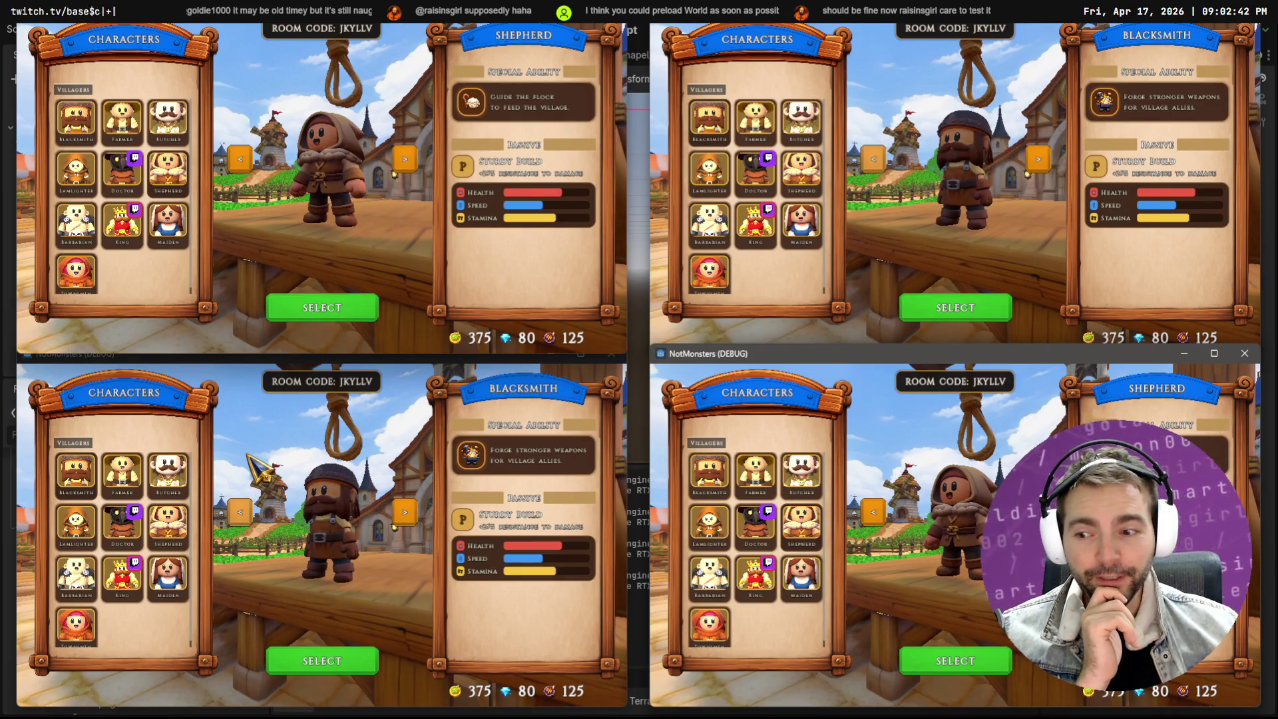
click(316, 312)
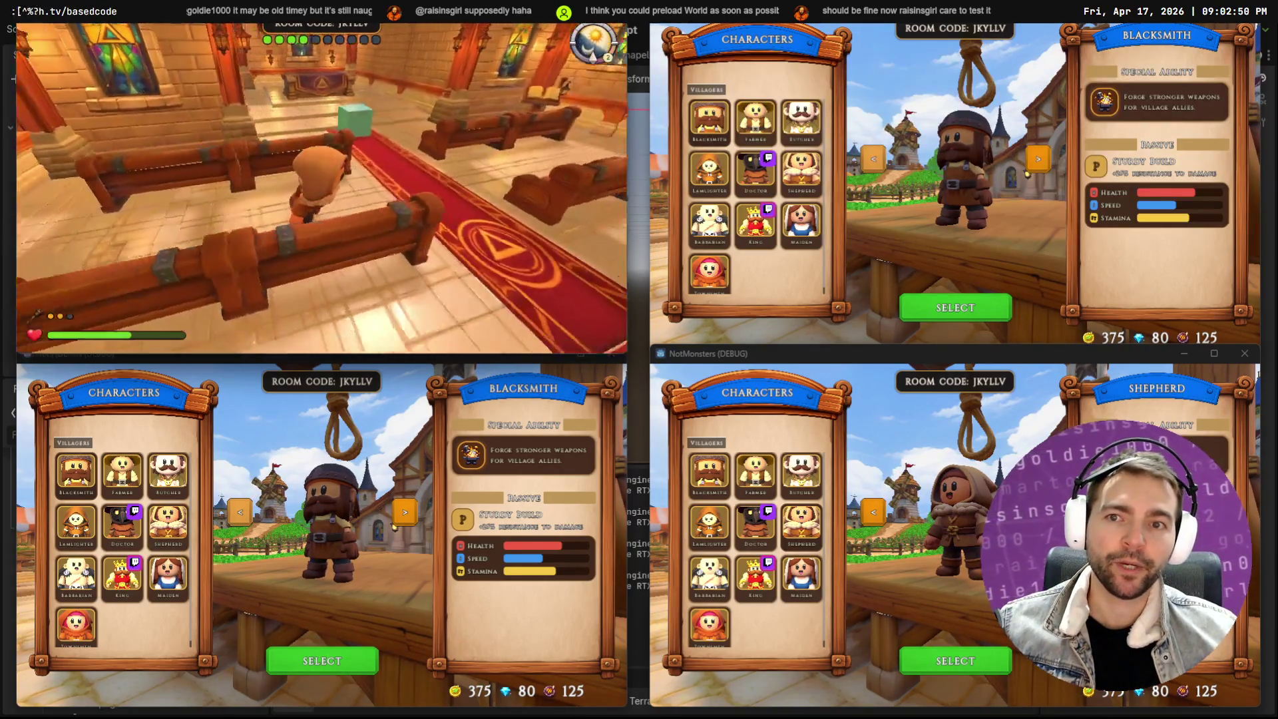
Choose Farmer, Butcher, Lamplighter and Mummy for the other players and bring them into the match
key(Escape)
click(755, 119)
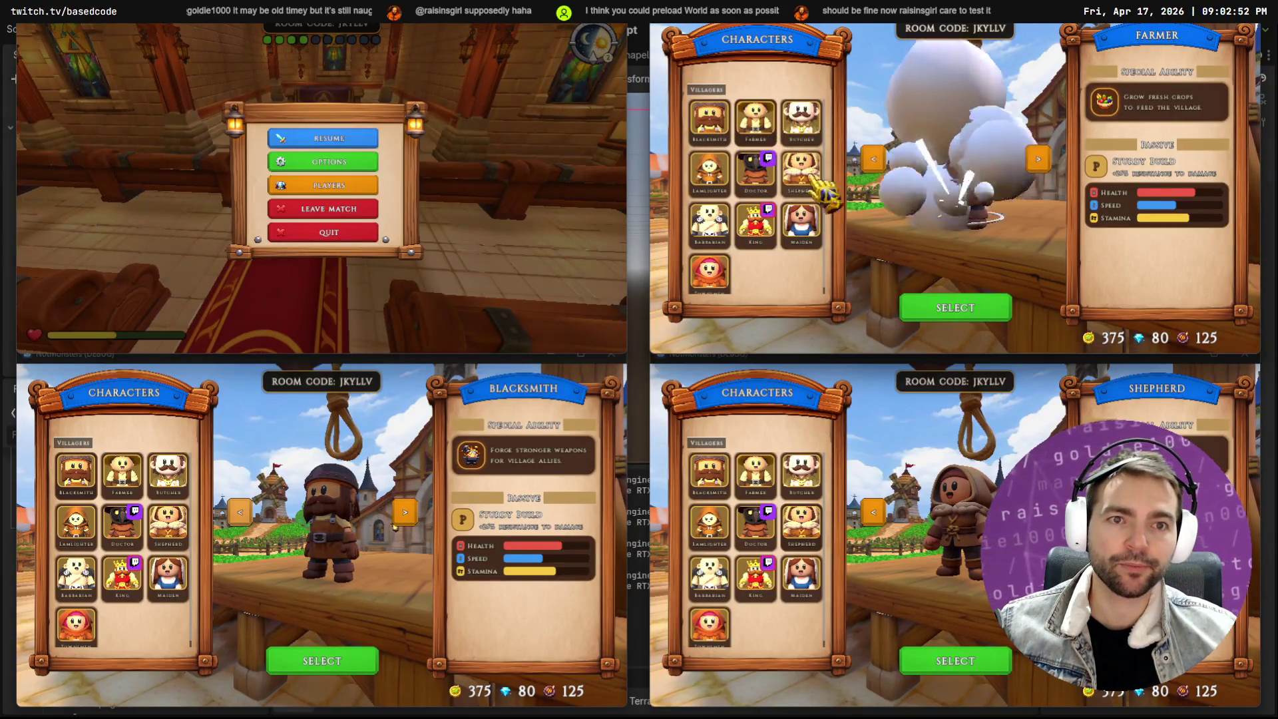
click(972, 308)
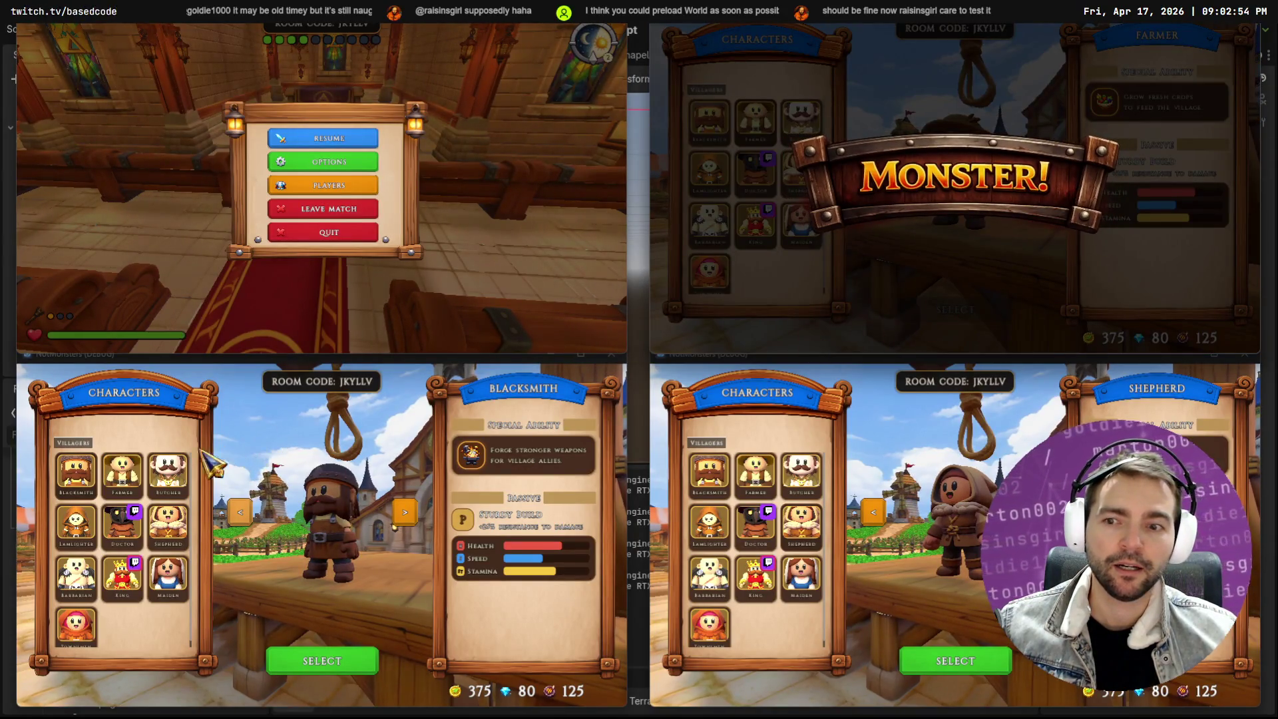
click(168, 473)
click(343, 668)
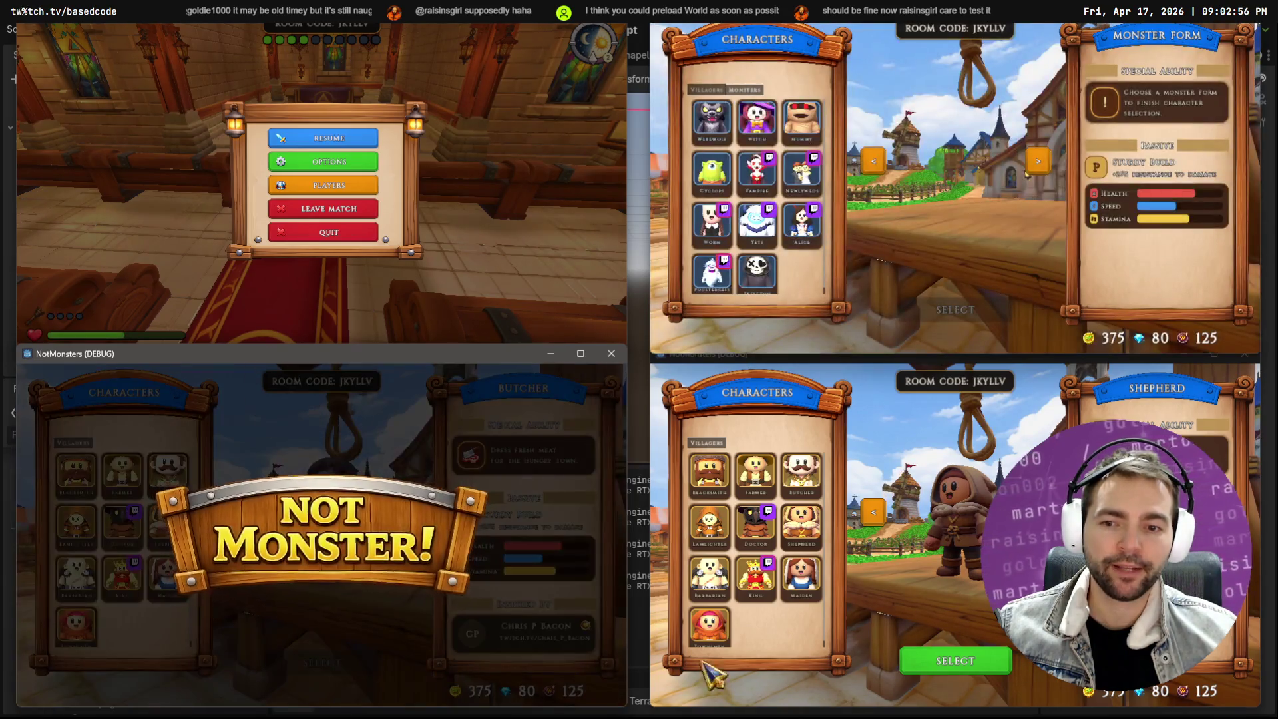
click(709, 526)
click(915, 644)
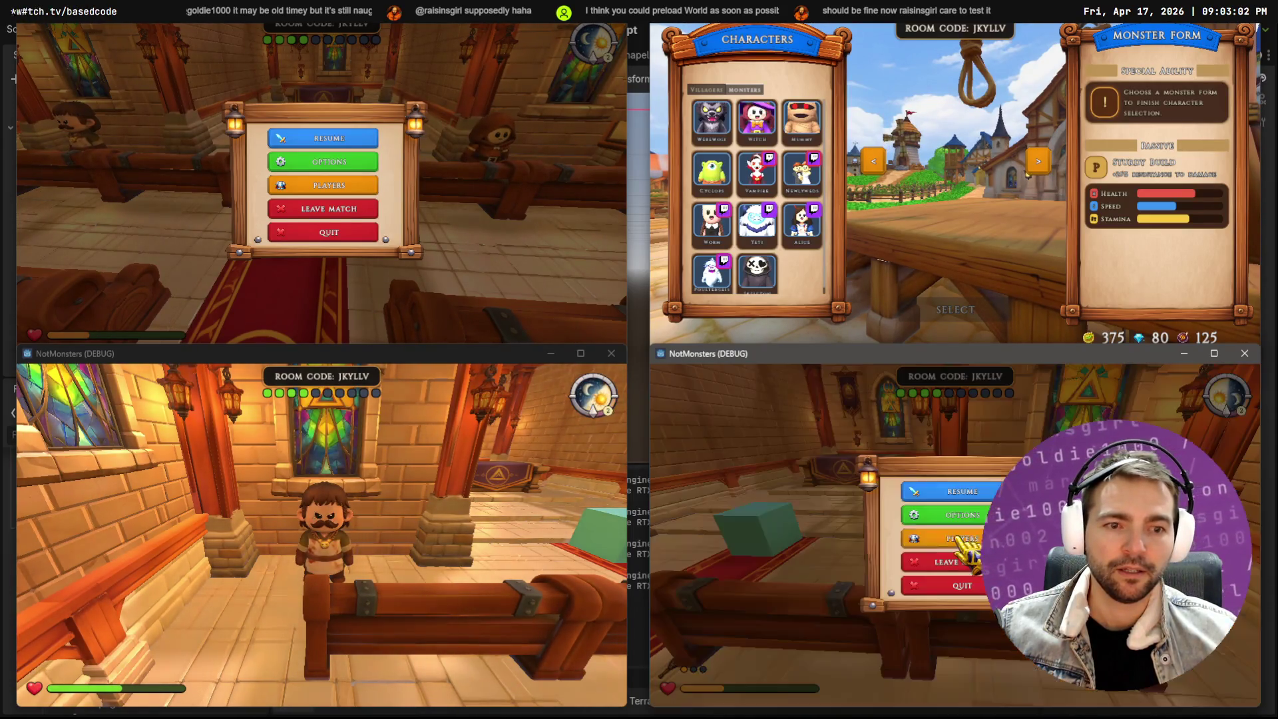
key(Escape)
click(801, 120)
click(963, 303)
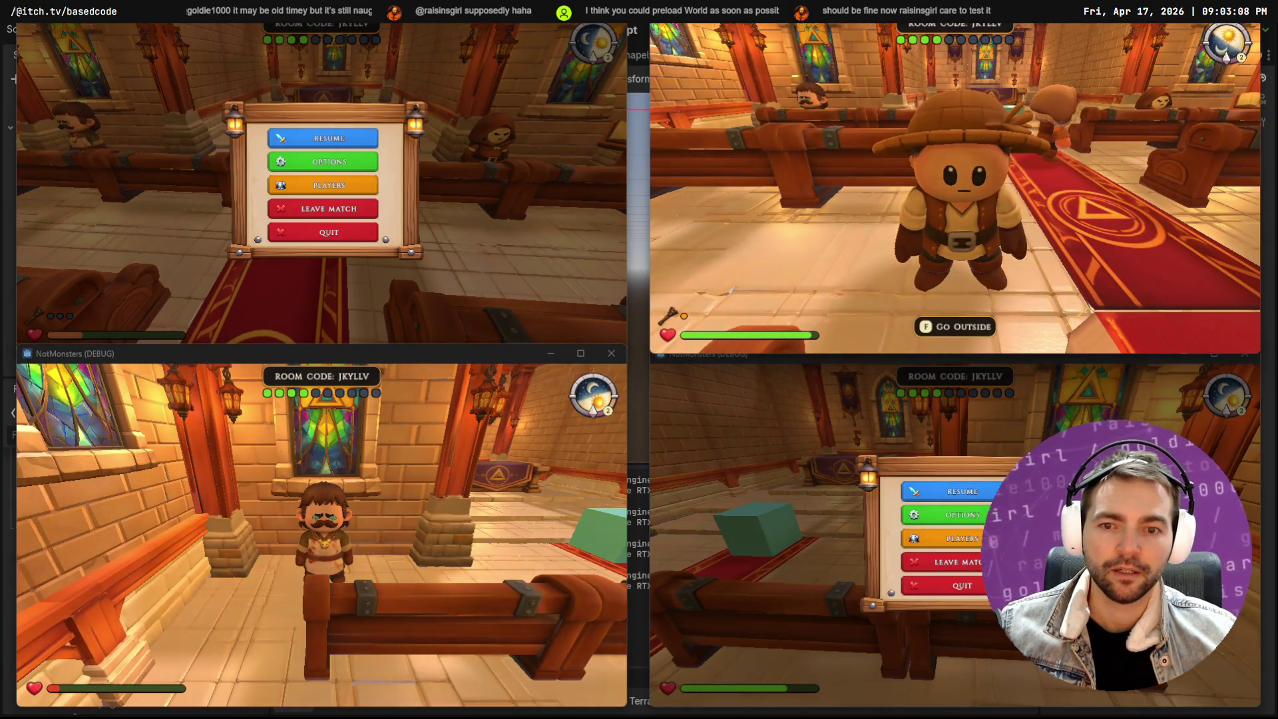
Walk players down the chapel aisle to the door, switching windows through pause and Resume
key(Escape)
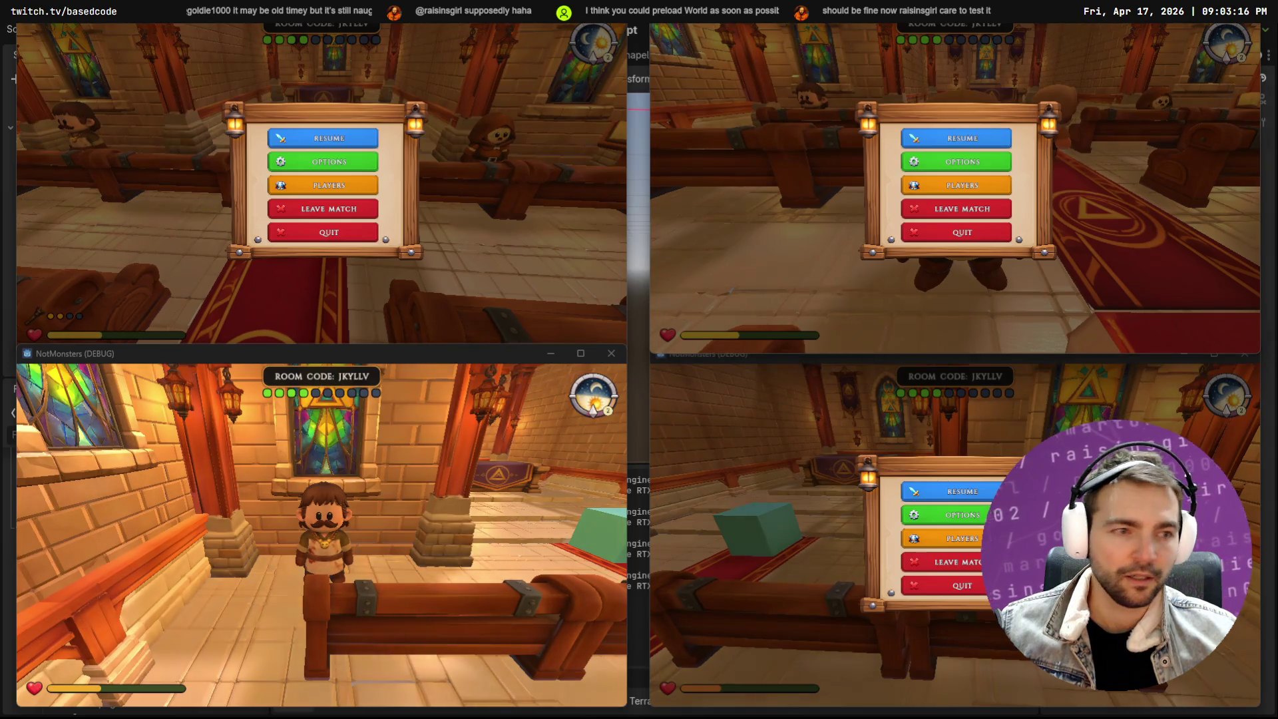
key(Escape)
key(Escape)
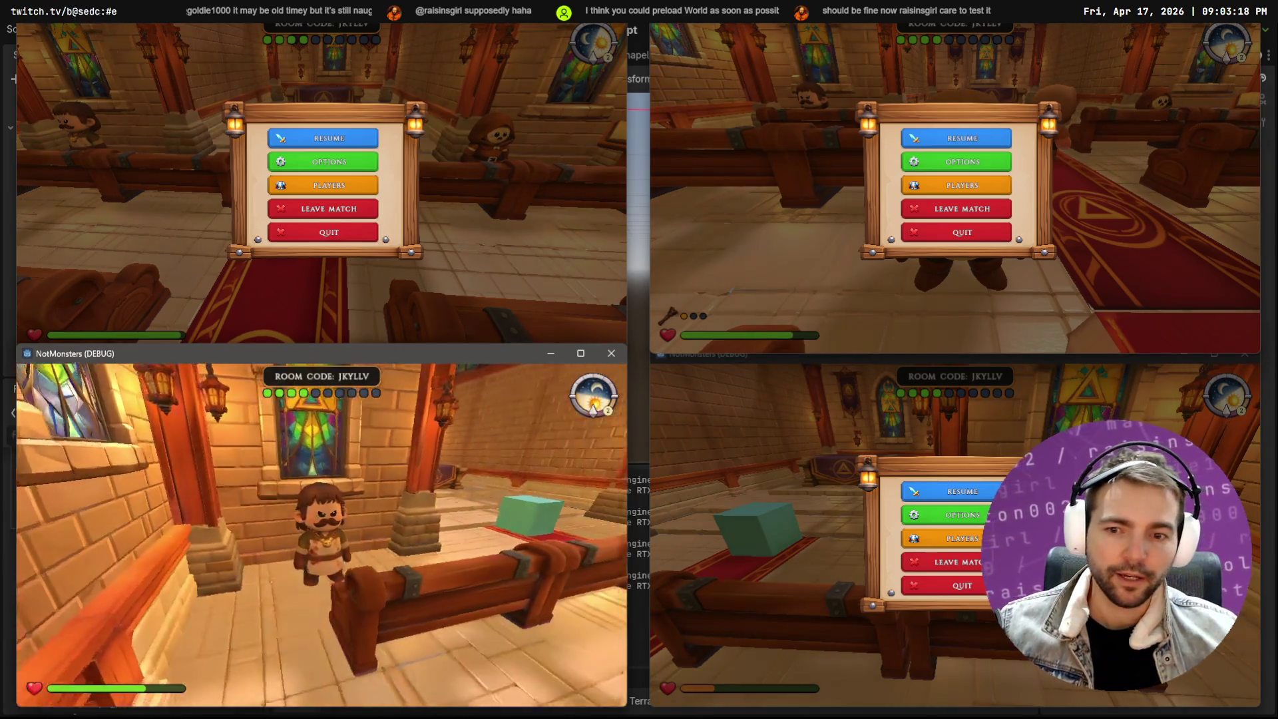
key(w)
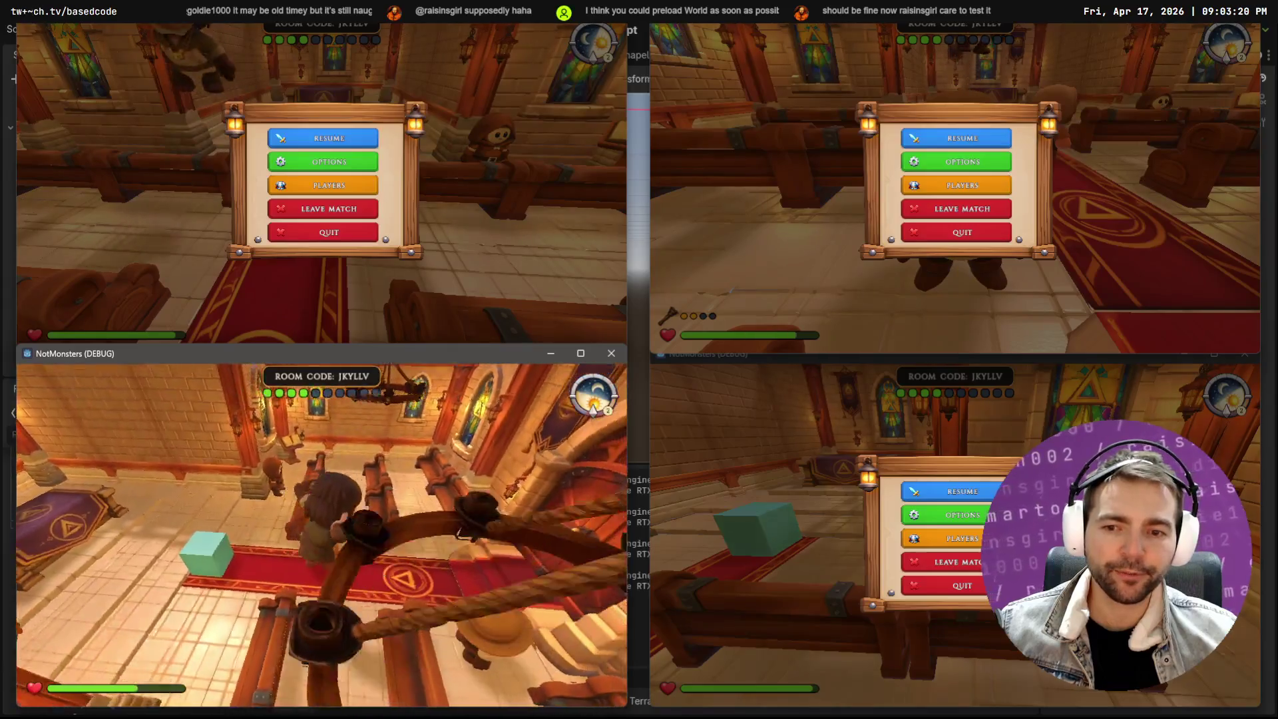
key(w)
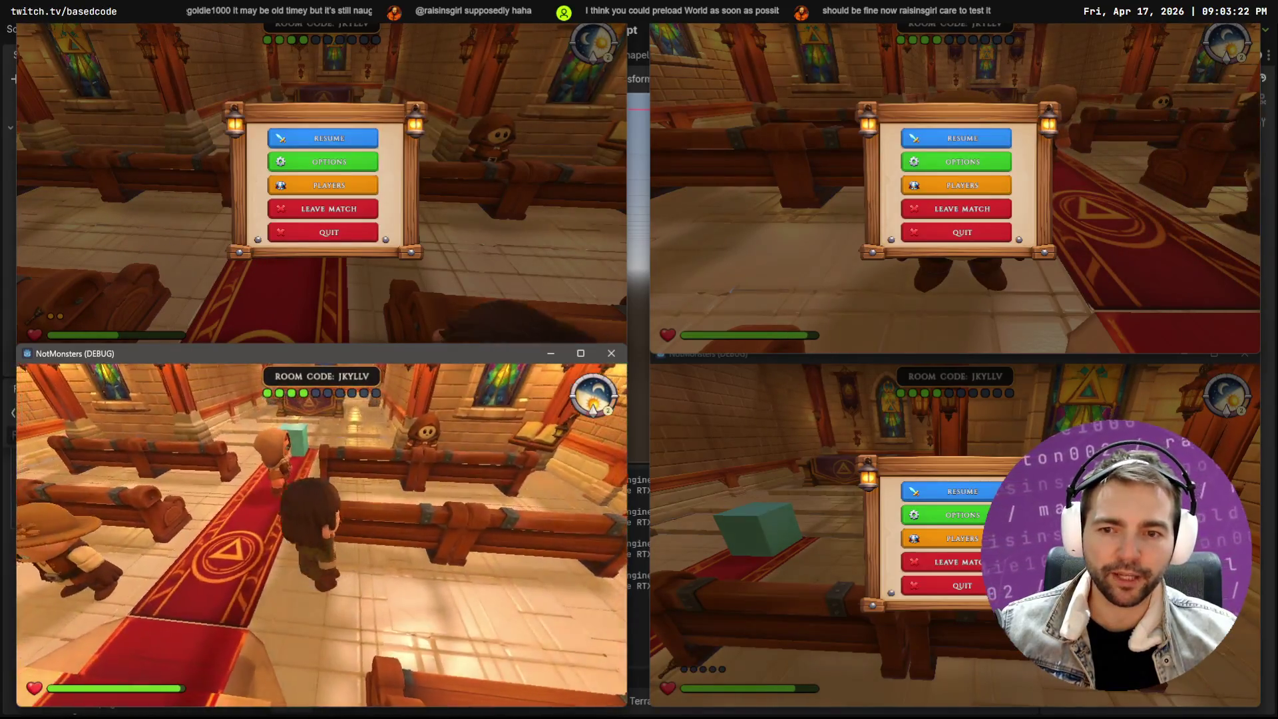
key(Escape)
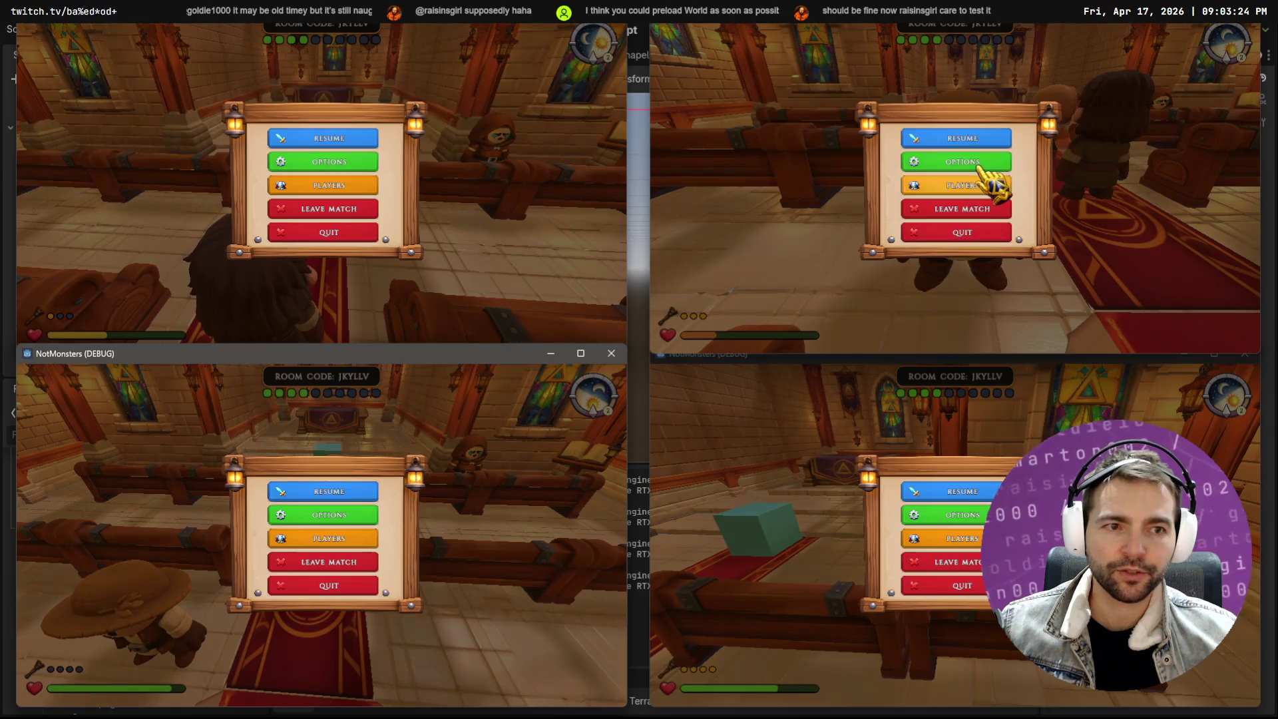
click(353, 137)
click(353, 136)
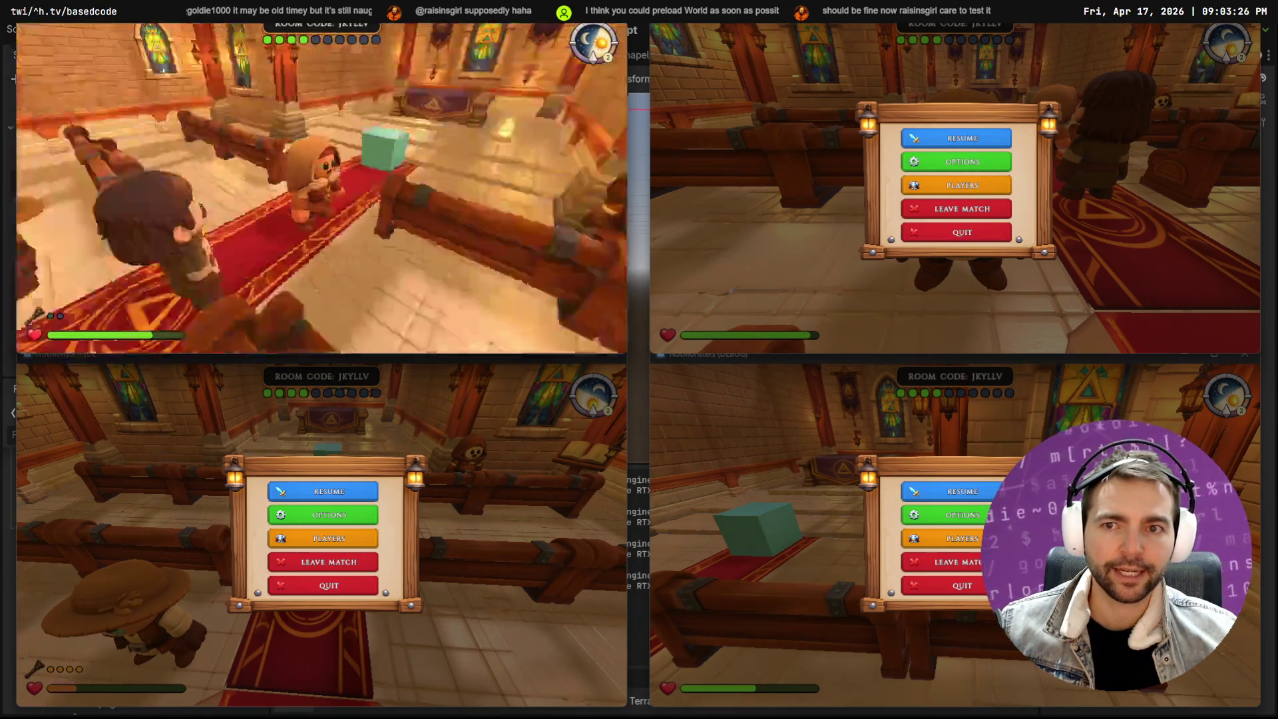
key(w)
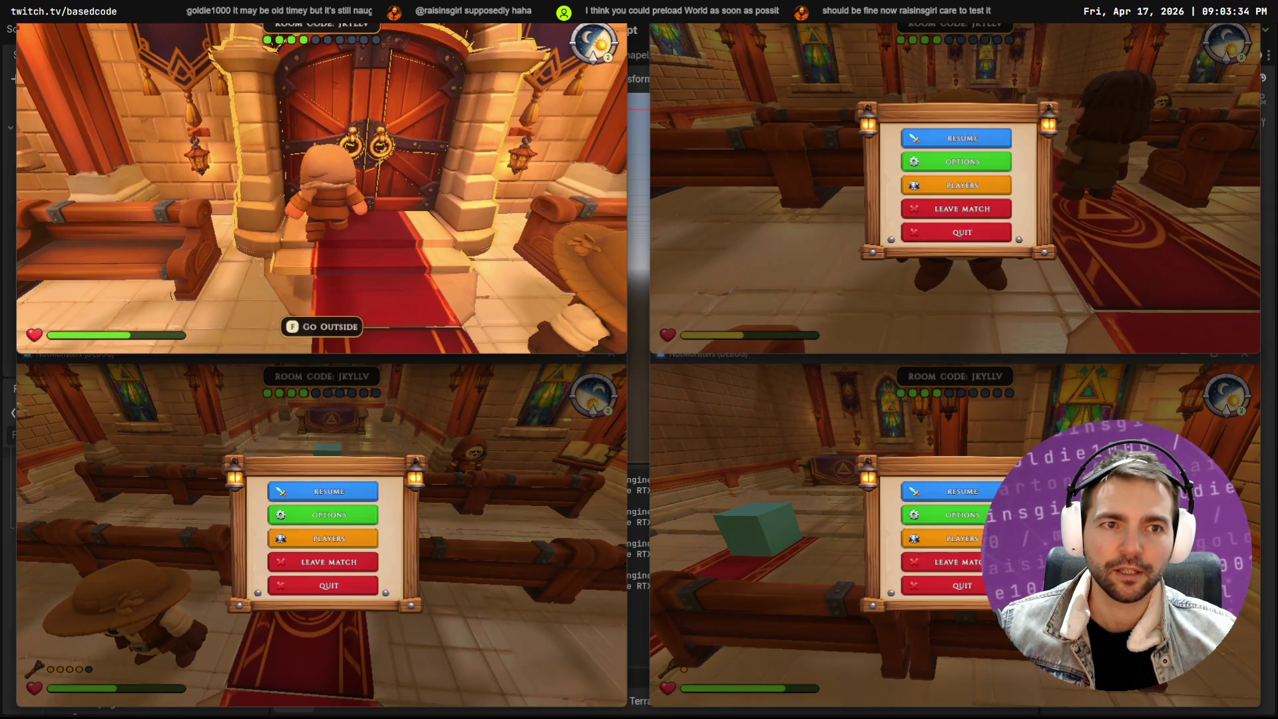
Send the first player out the chapel door, then walk a second player through the door
key(f)
key(Escape)
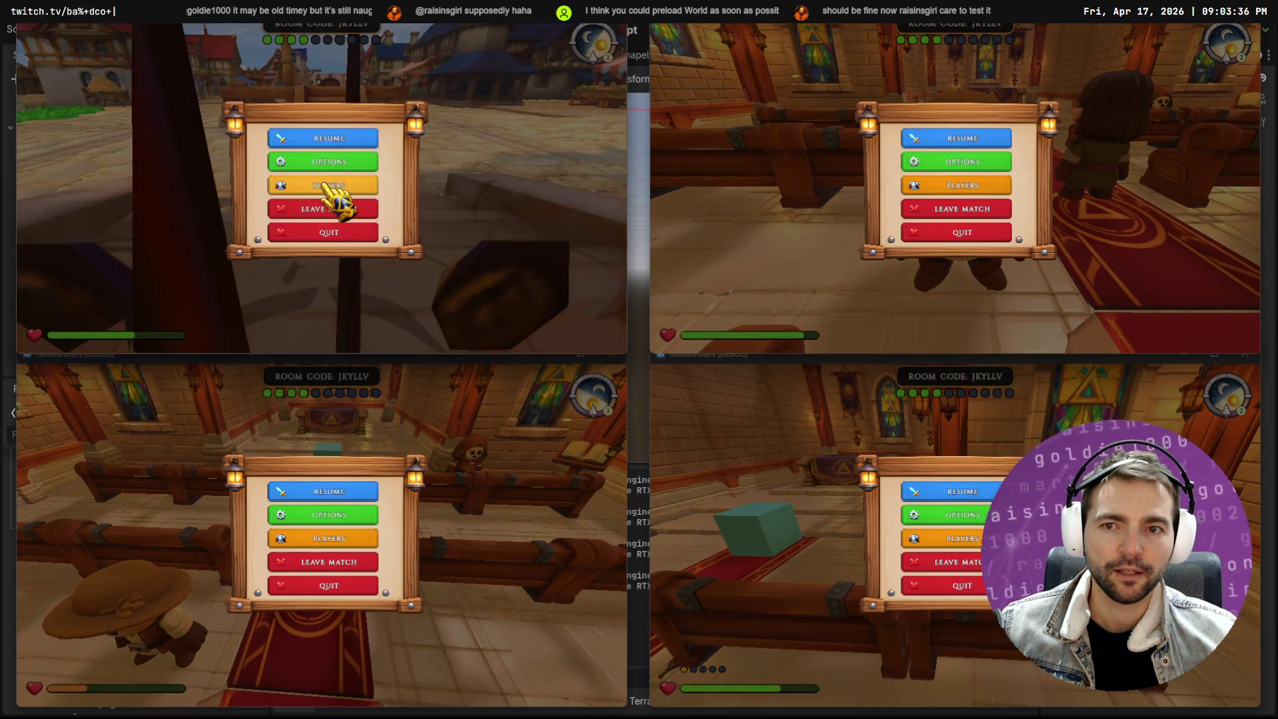
click(958, 139)
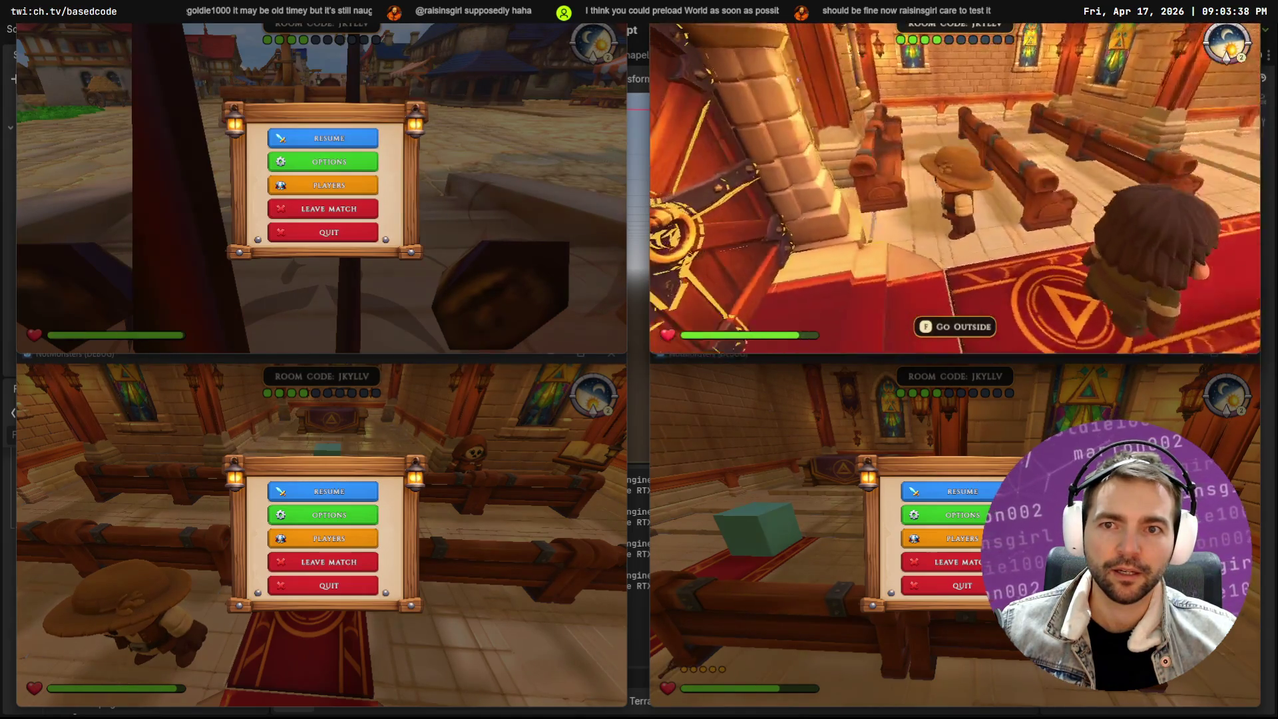
key(Escape)
click(332, 124)
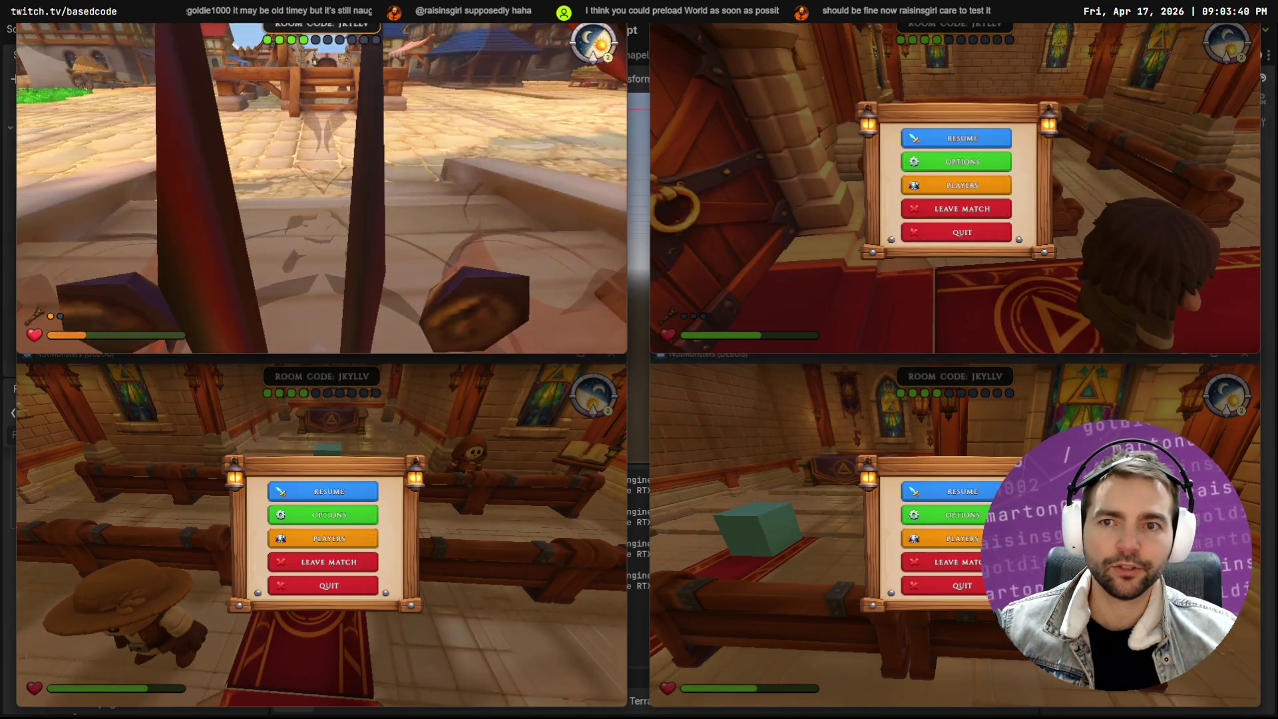
key(w)
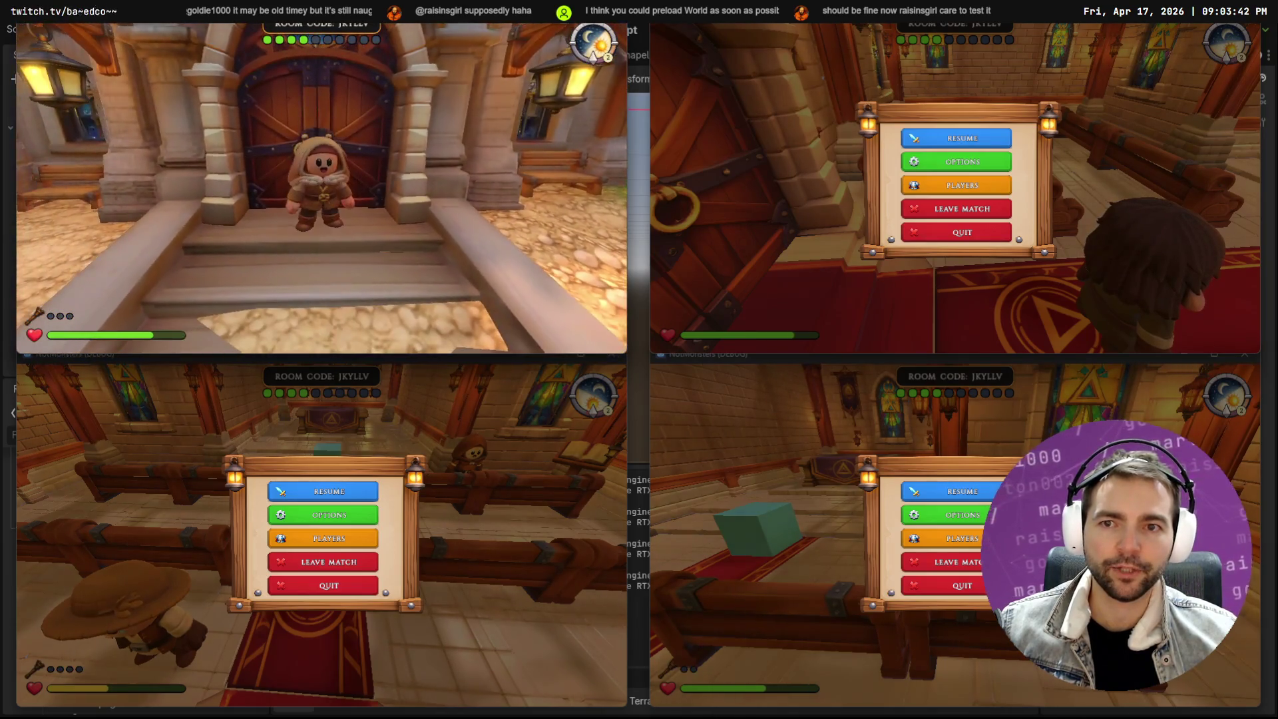
key(f)
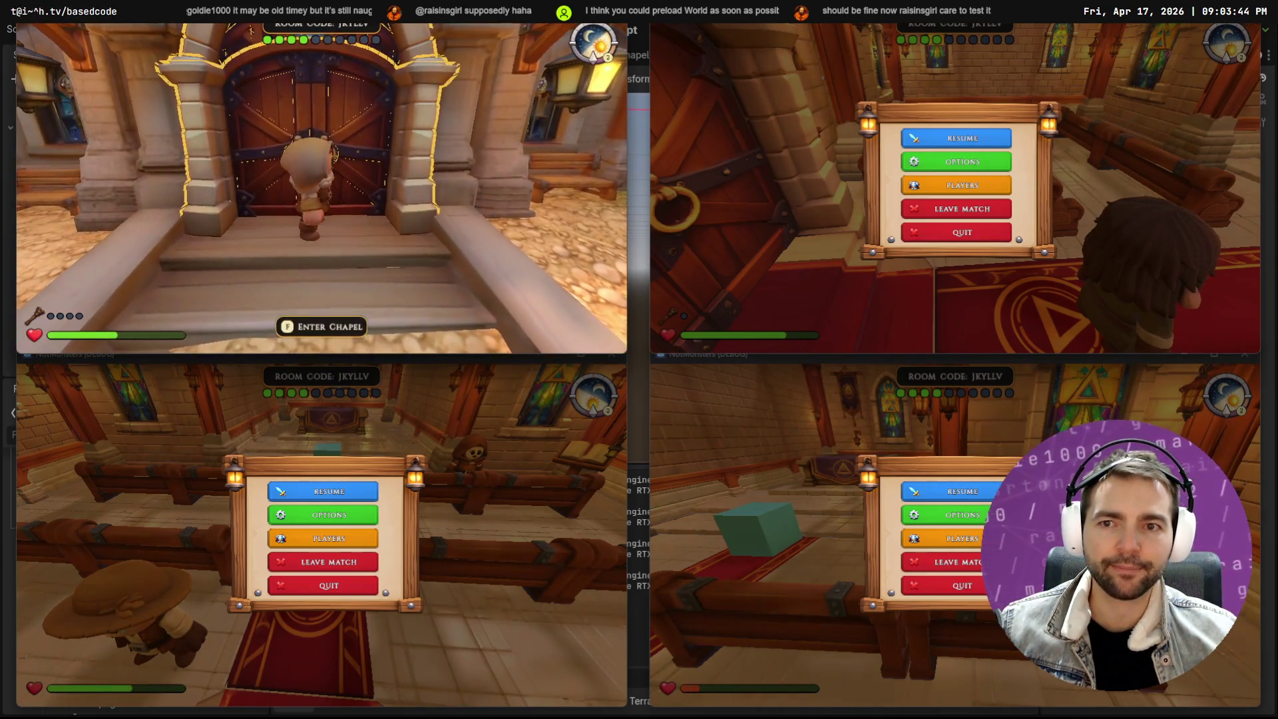
key(Escape)
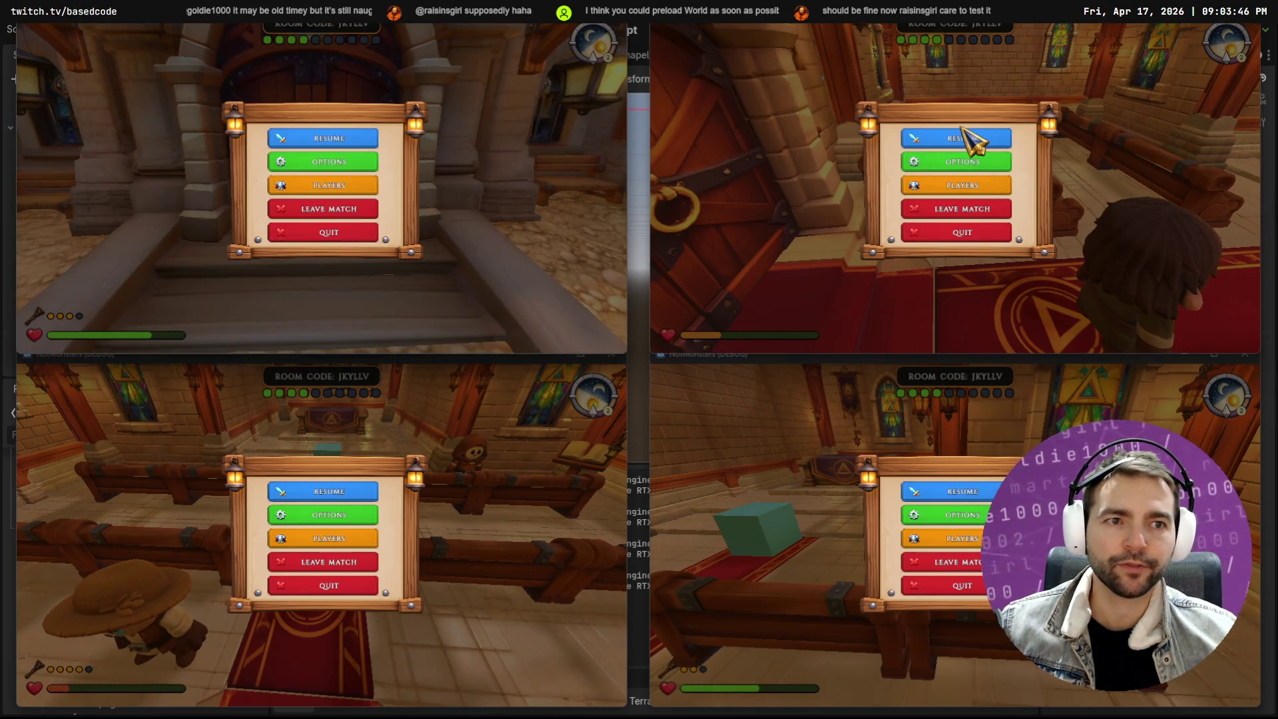
Walk two more players up the red carpet and out through the chapel door
click(964, 138)
key(w)
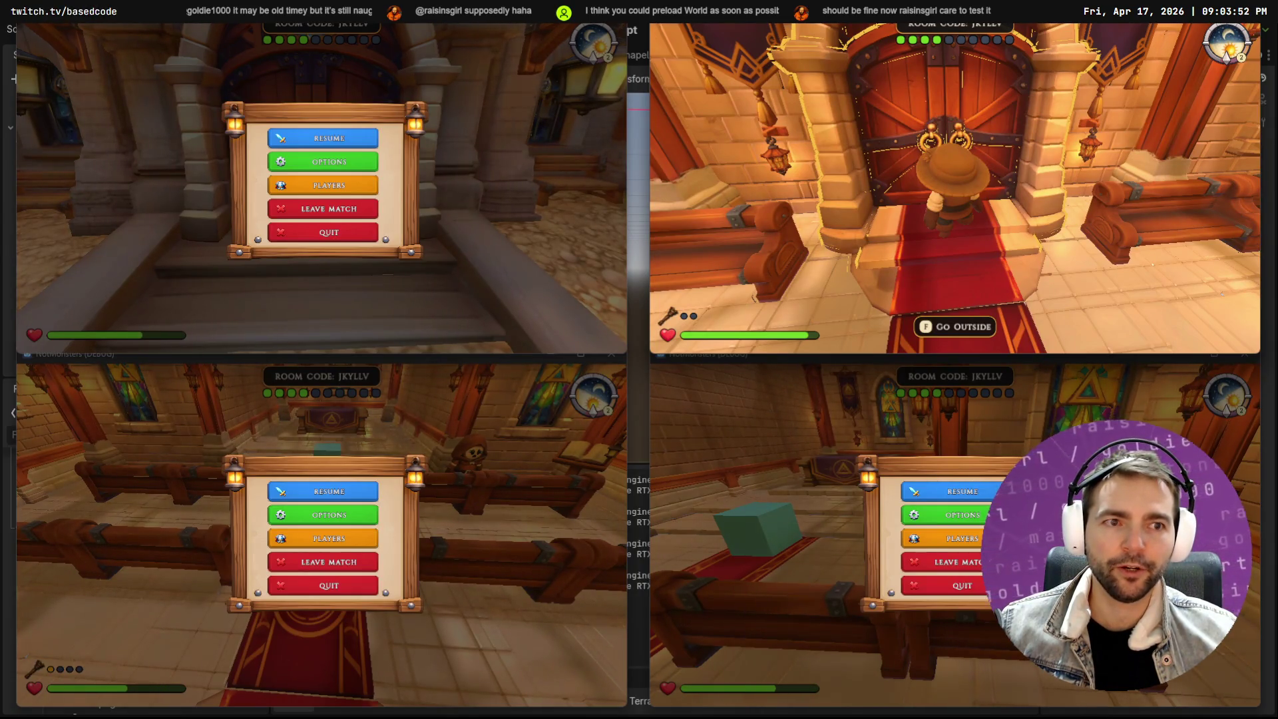
key(f)
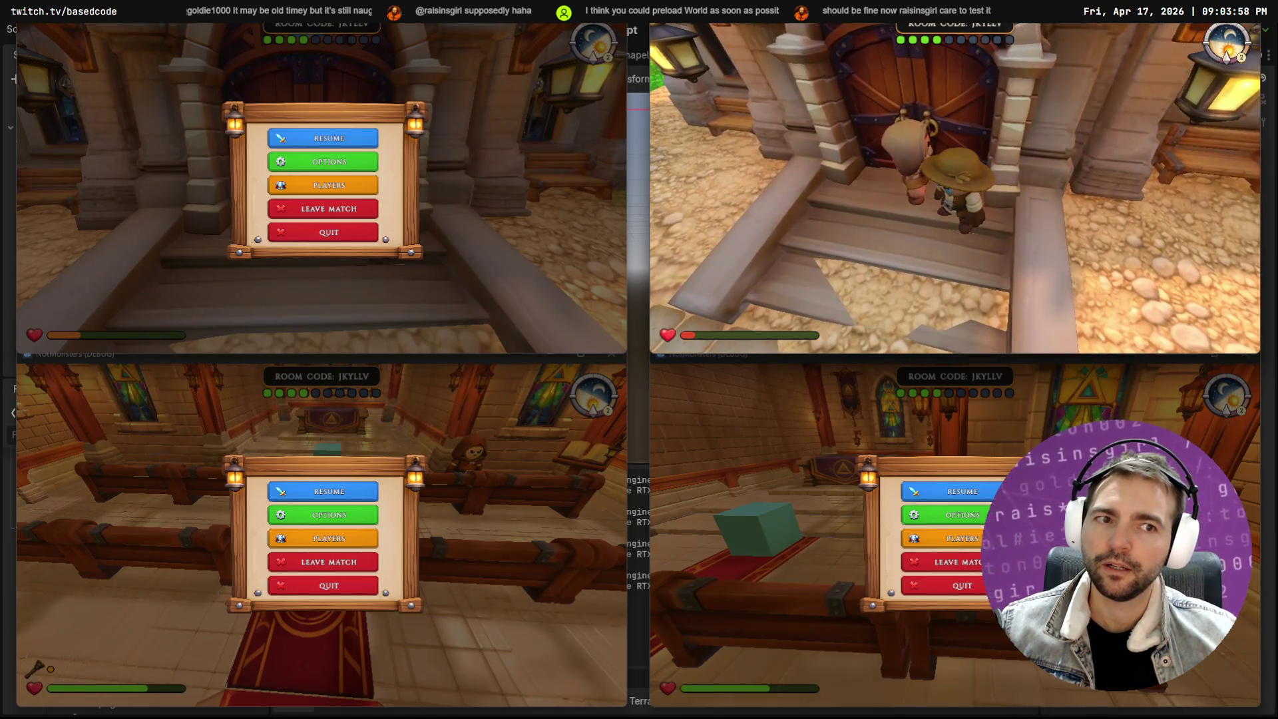
key(Escape)
click(343, 487)
click(343, 489)
key(w)
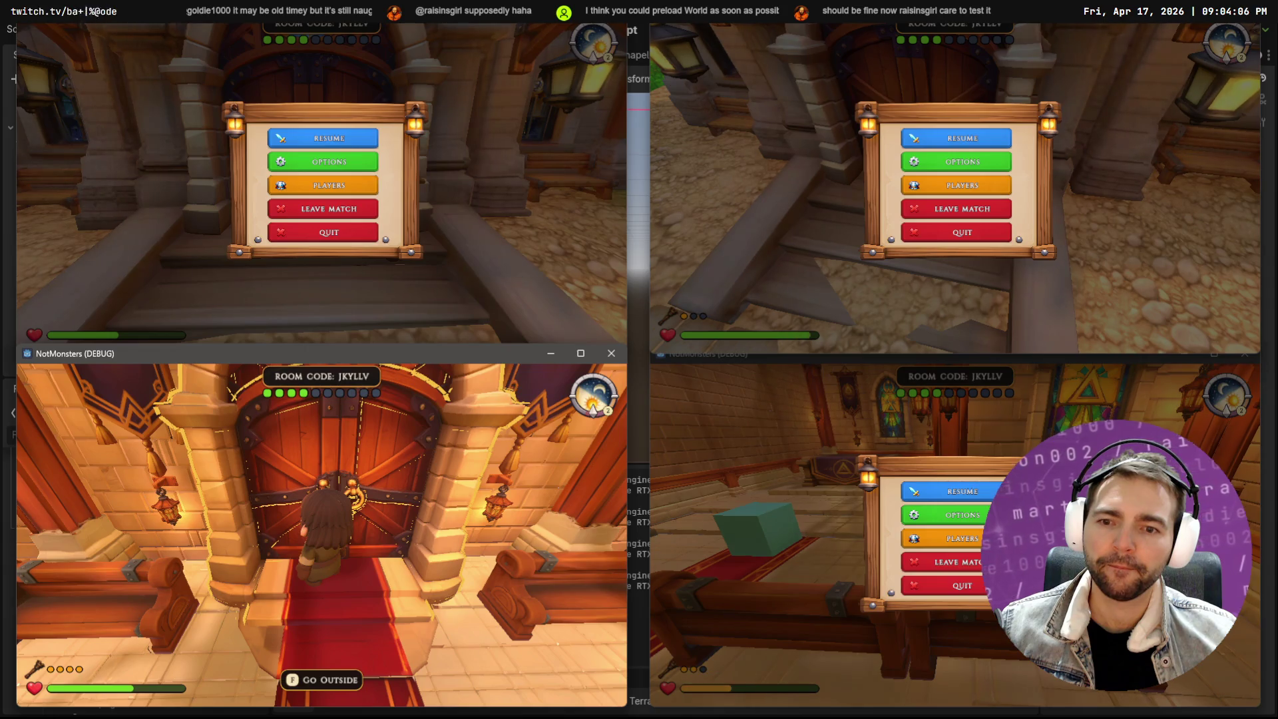
key(f)
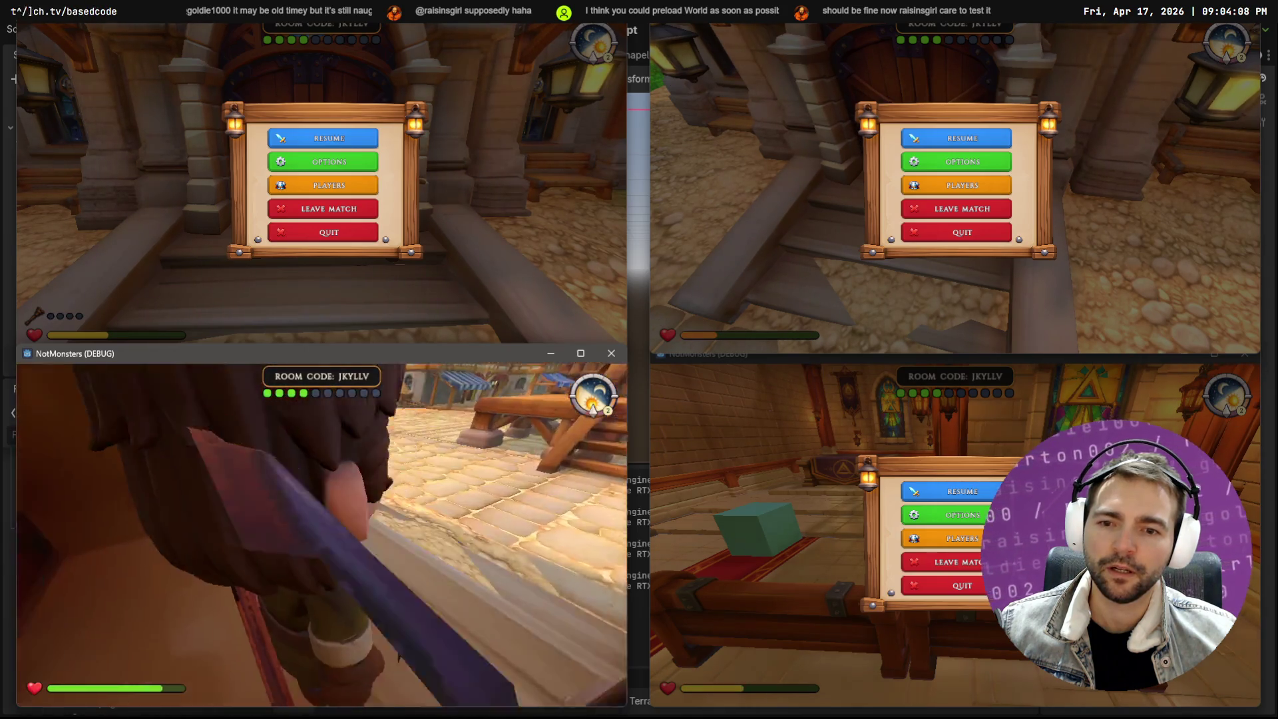
key(Escape)
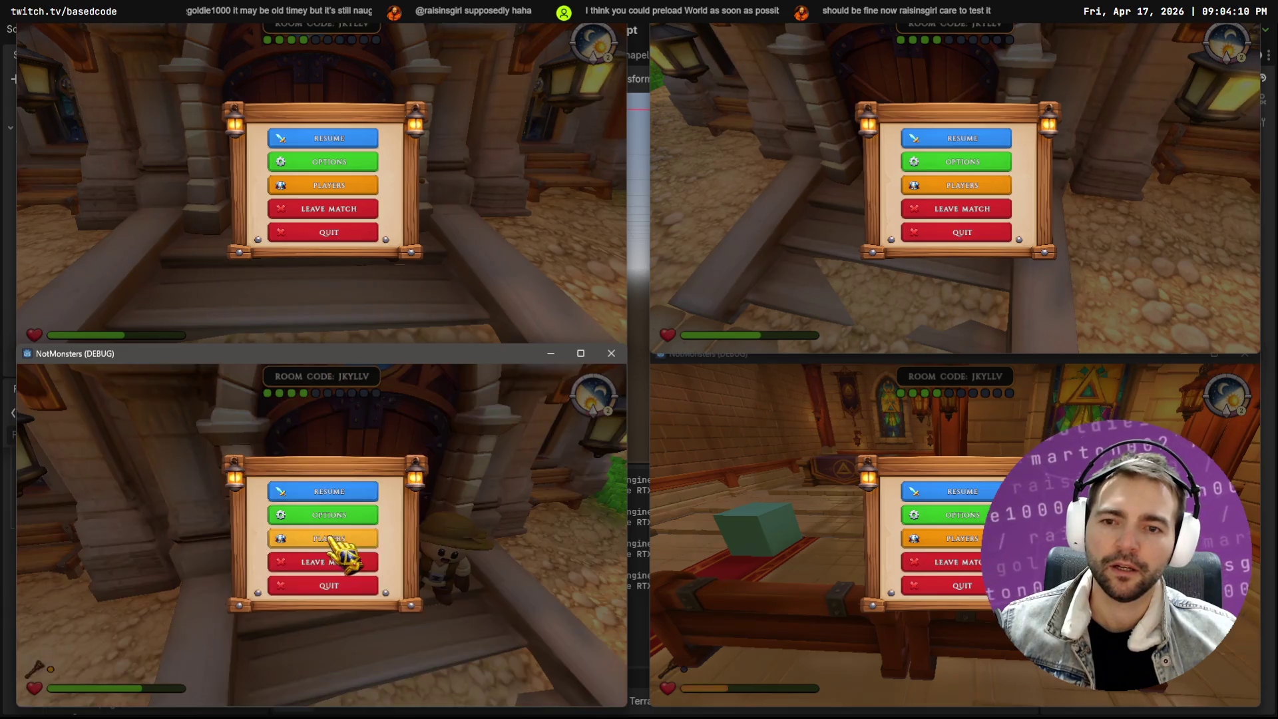
click(944, 509)
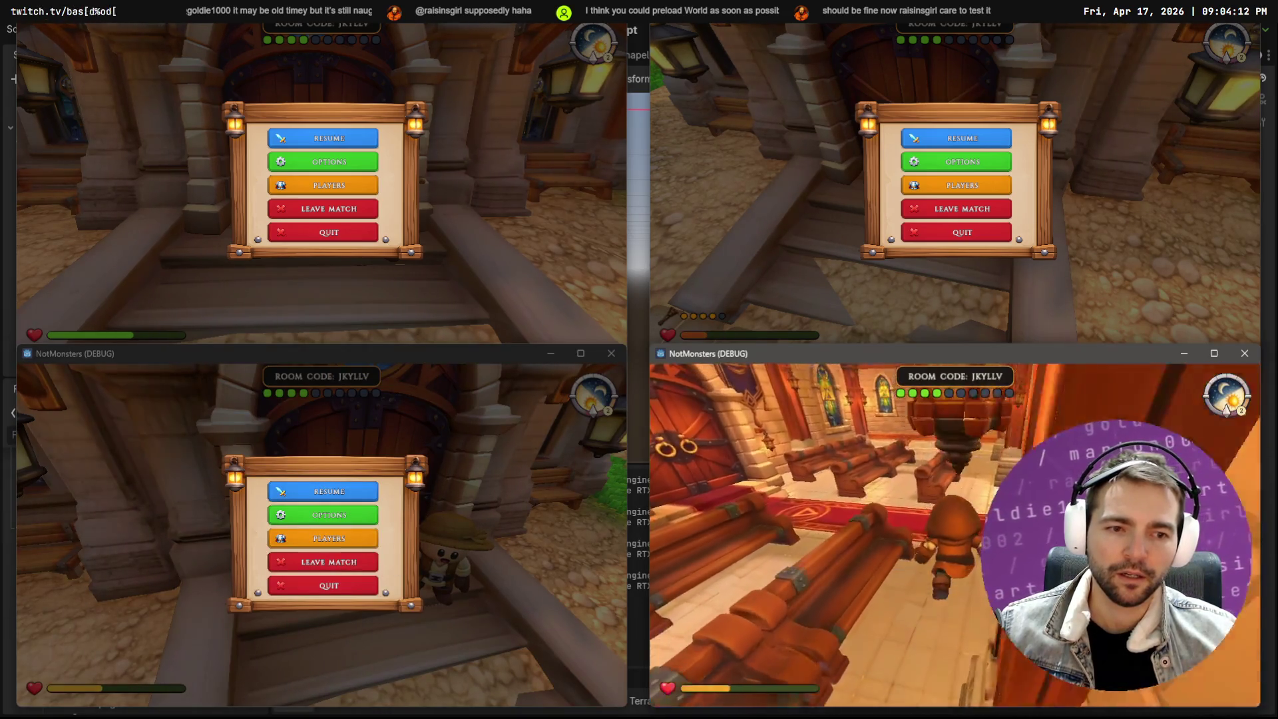
Bring the last player outside through the chapel door and move another down the steps
key(w)
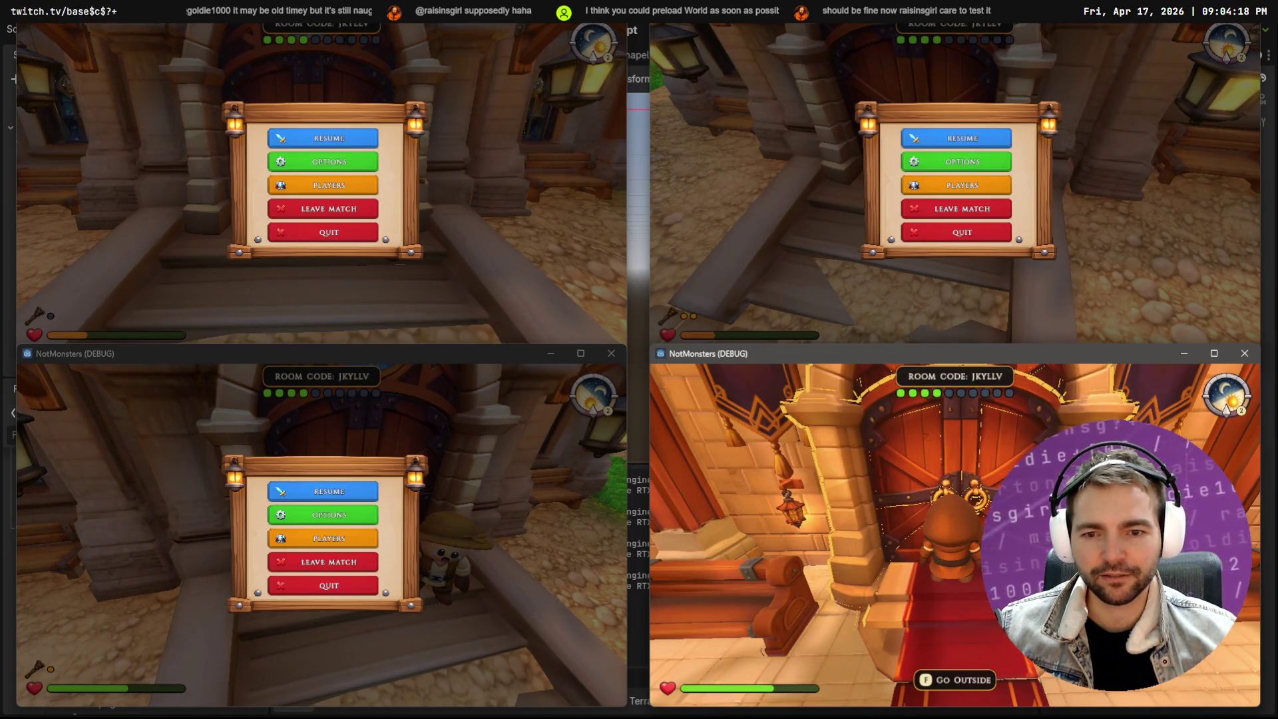
key(f)
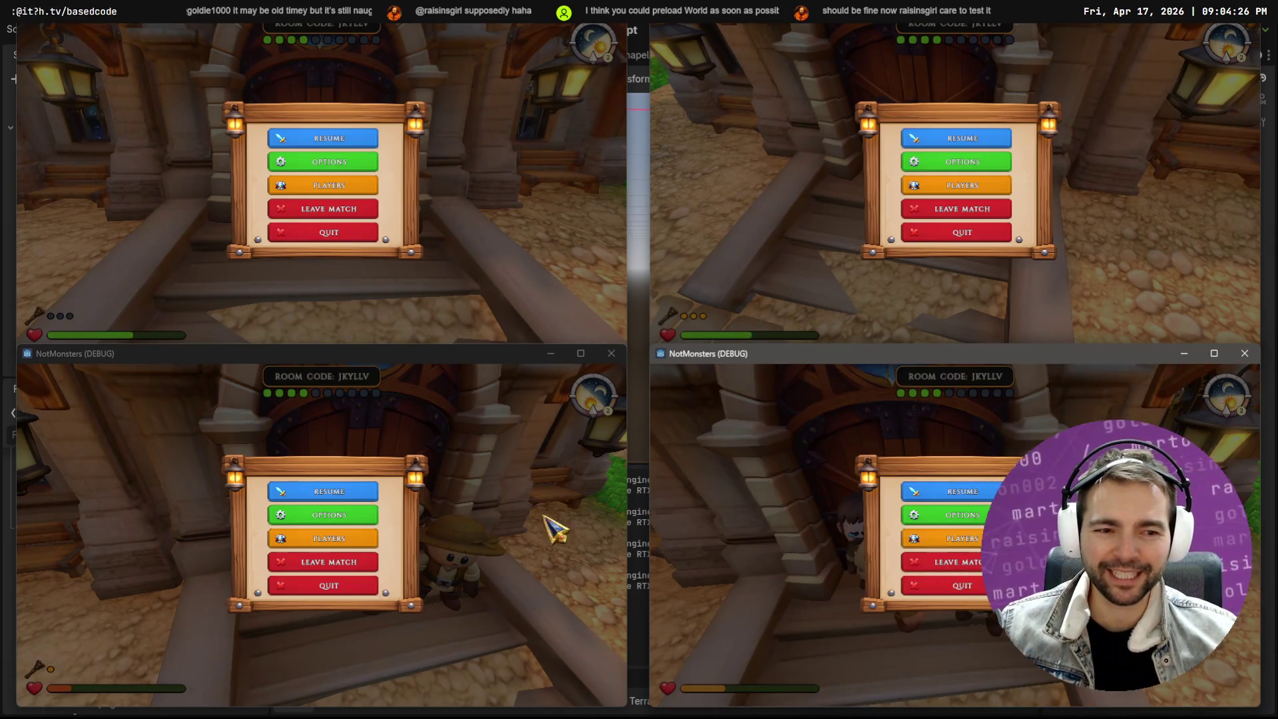
click(342, 491)
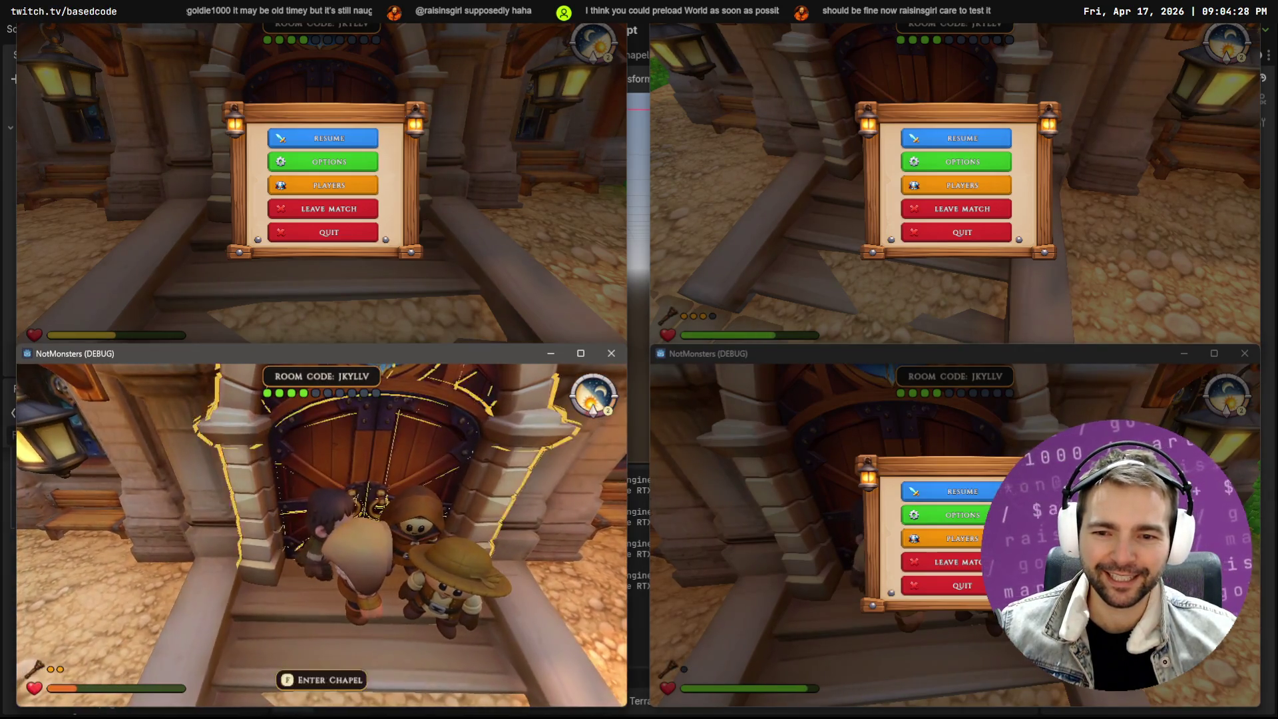
key(s)
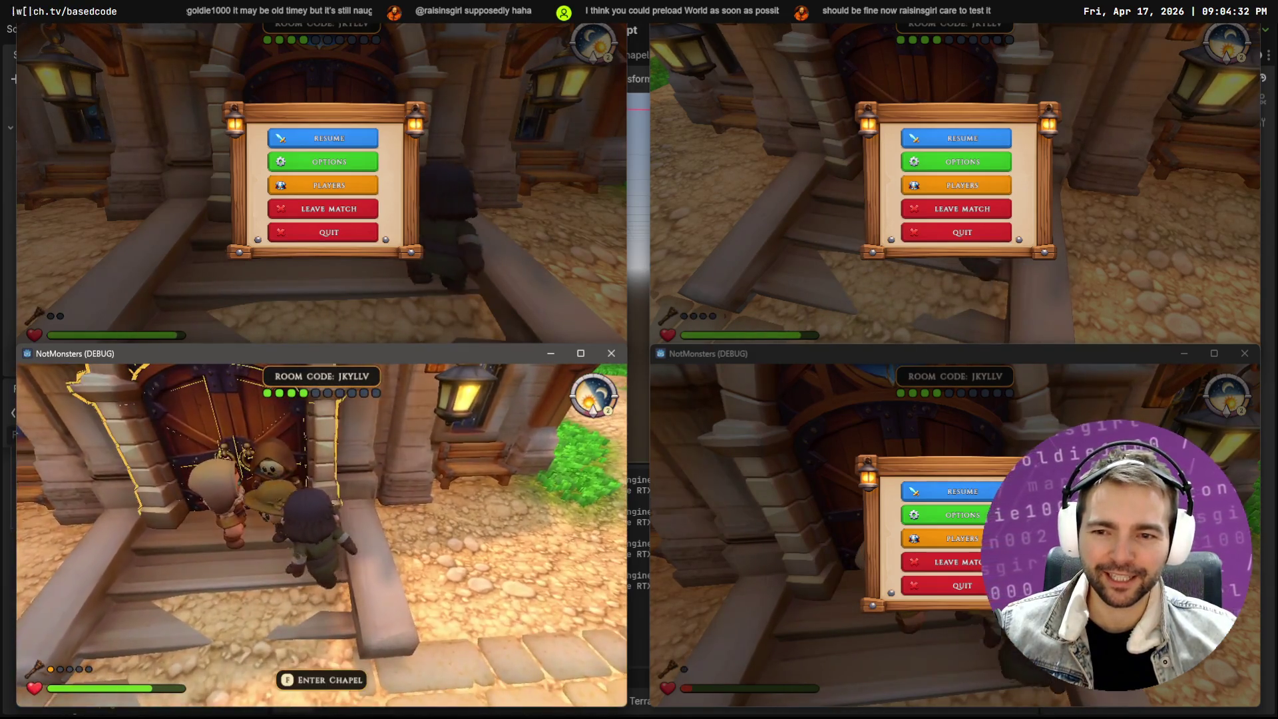
key(Escape)
Walk another player and the hooded player back and forth near the chapel door
click(392, 165)
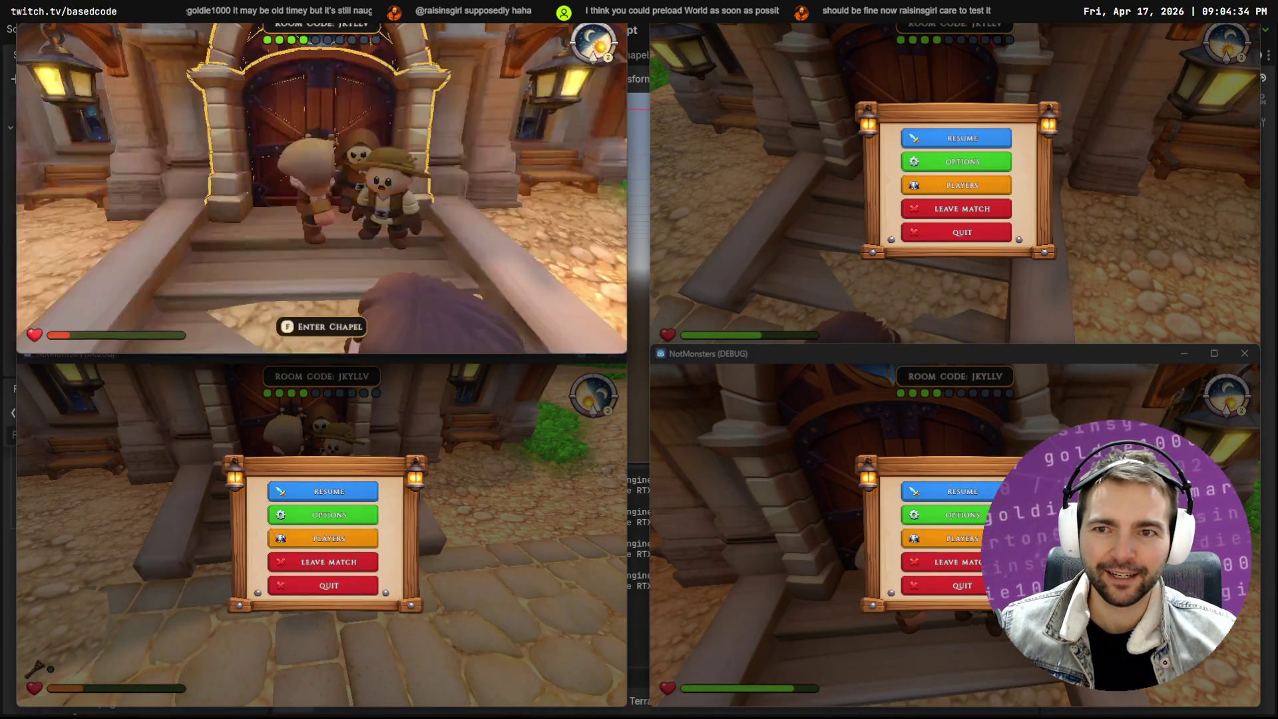
key(w)
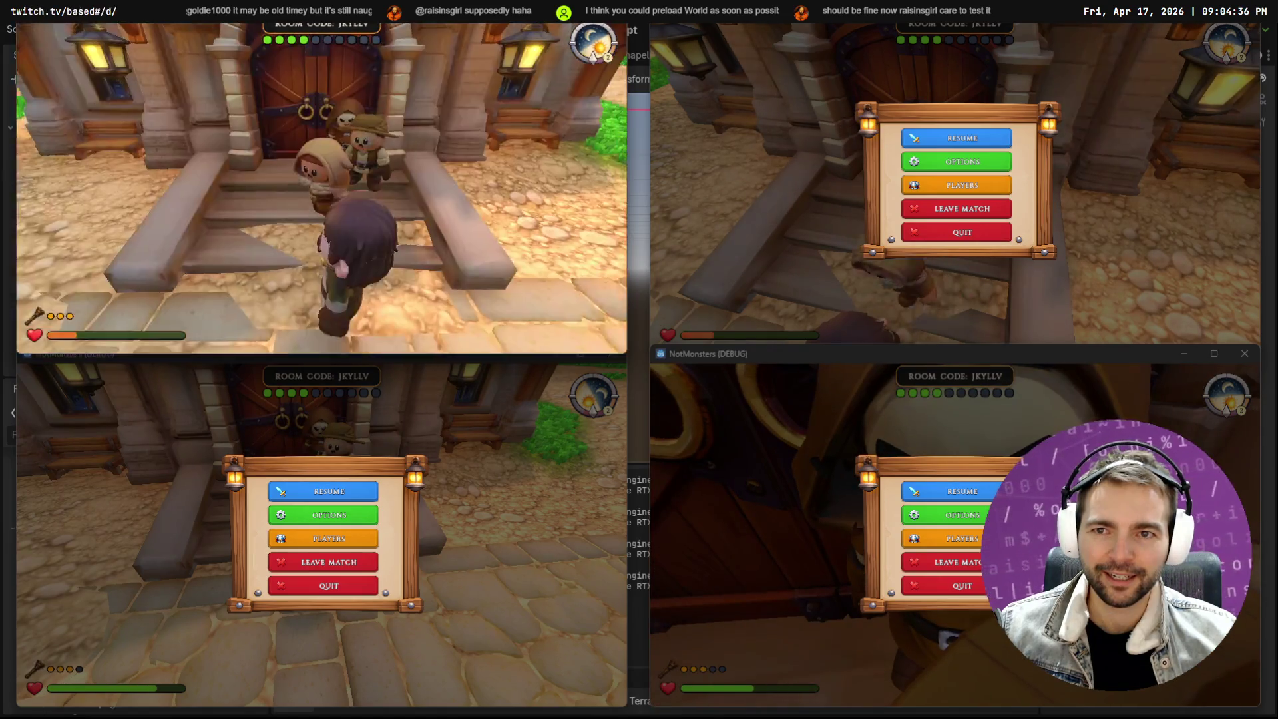
key(Escape)
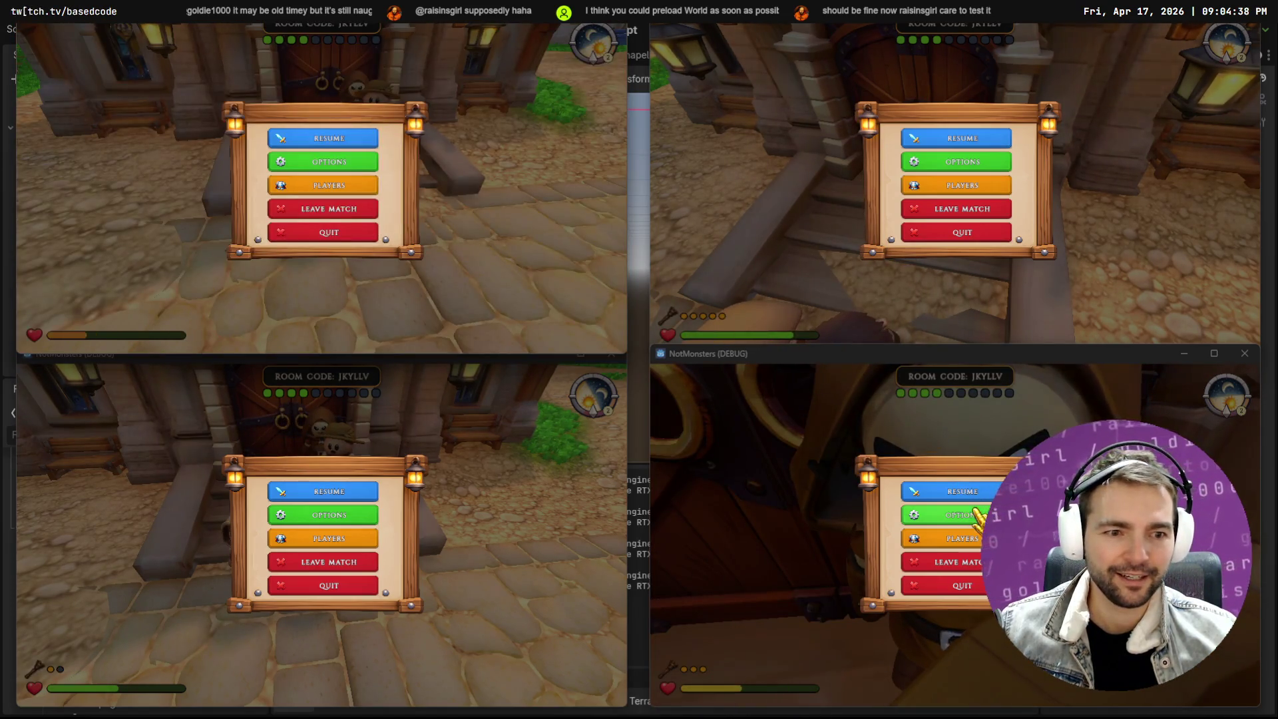
click(958, 491)
key(s)
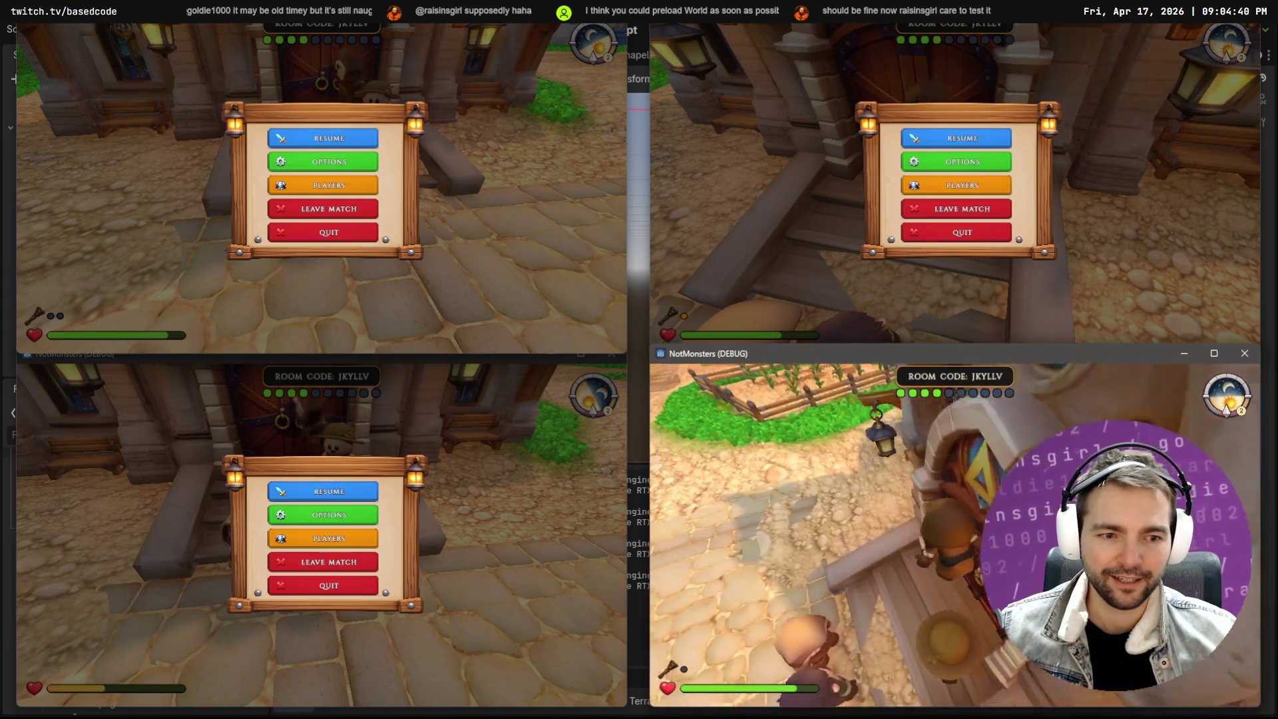
key(s)
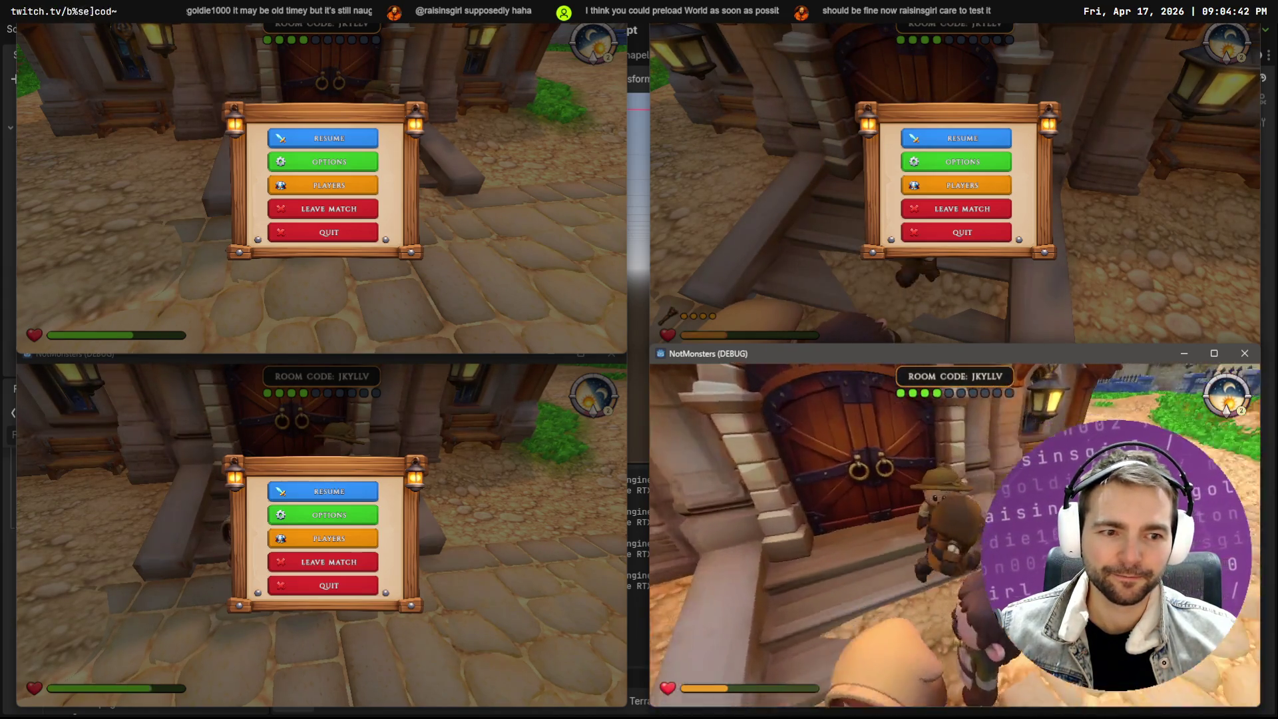
key(w)
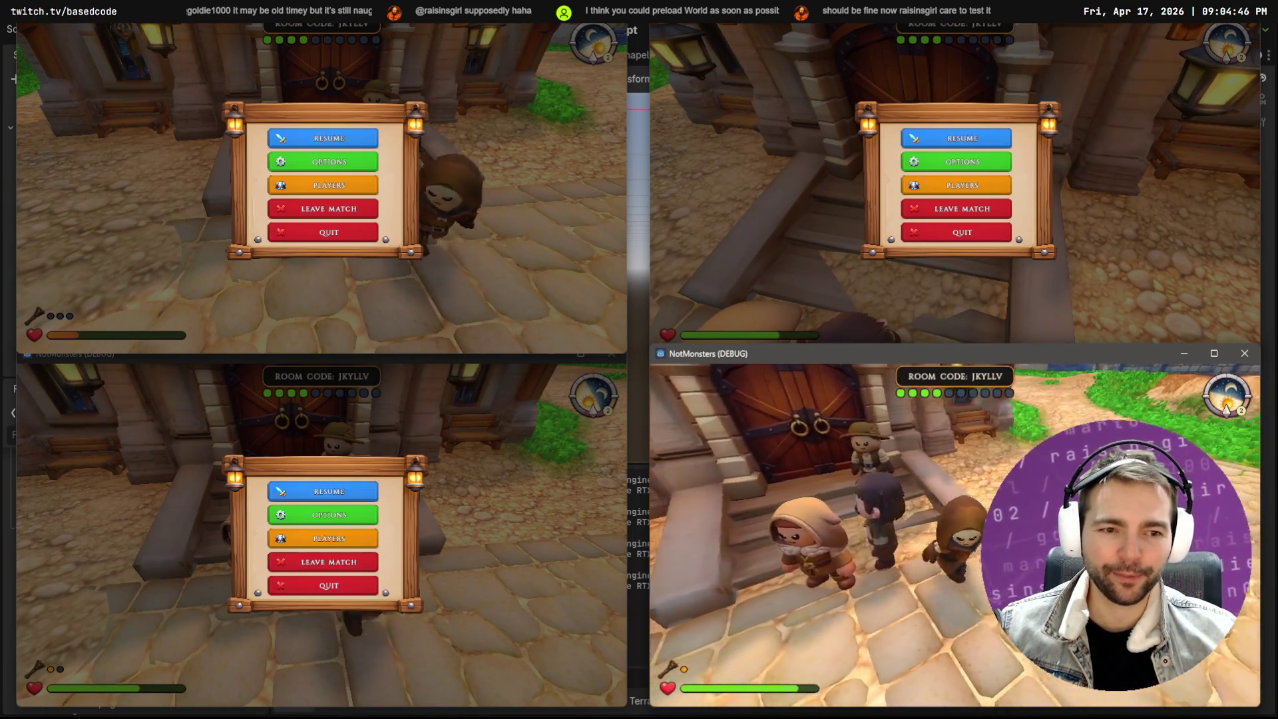
key(Escape)
Run the hat-wearing player away from the chapel toward the castle
click(976, 139)
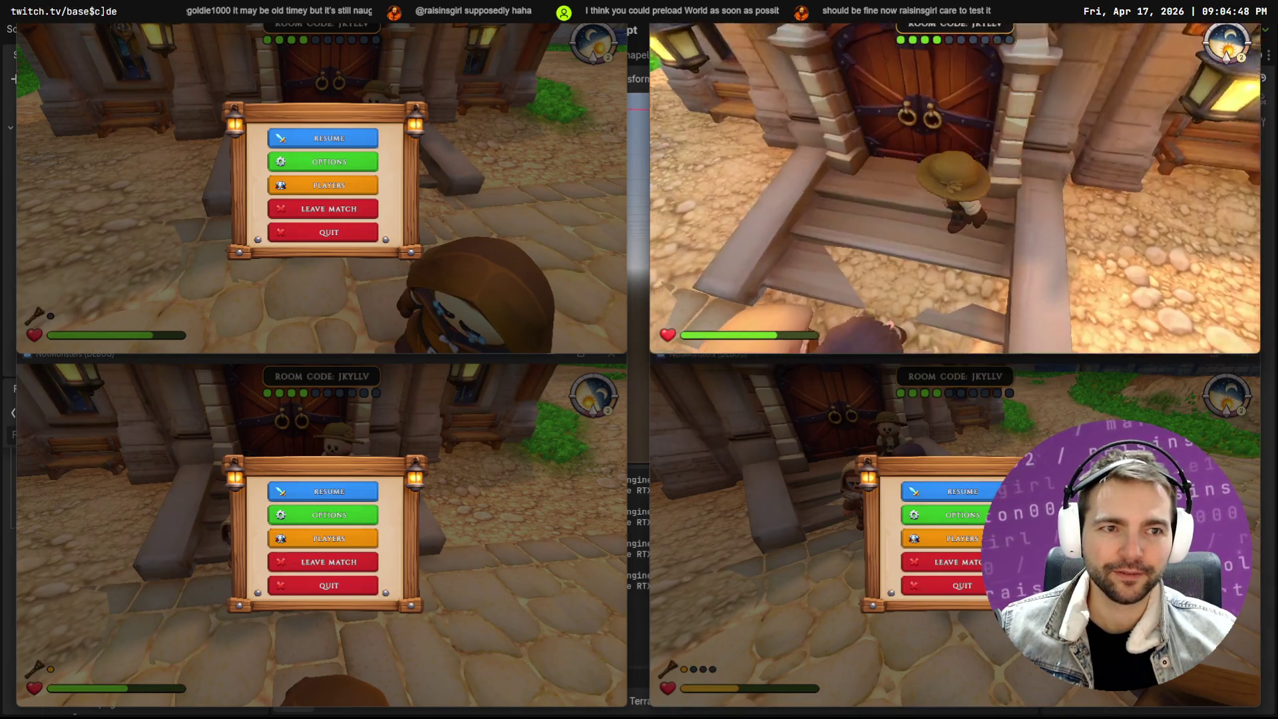
key(w)
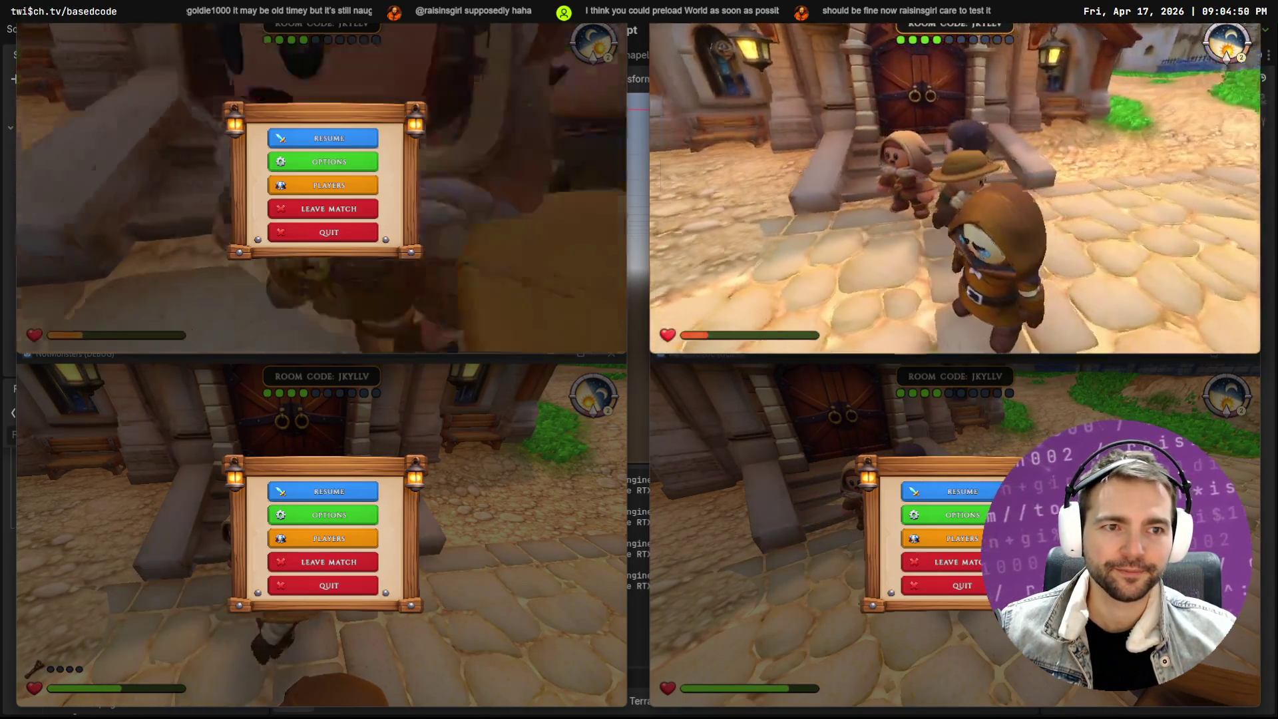
key(s)
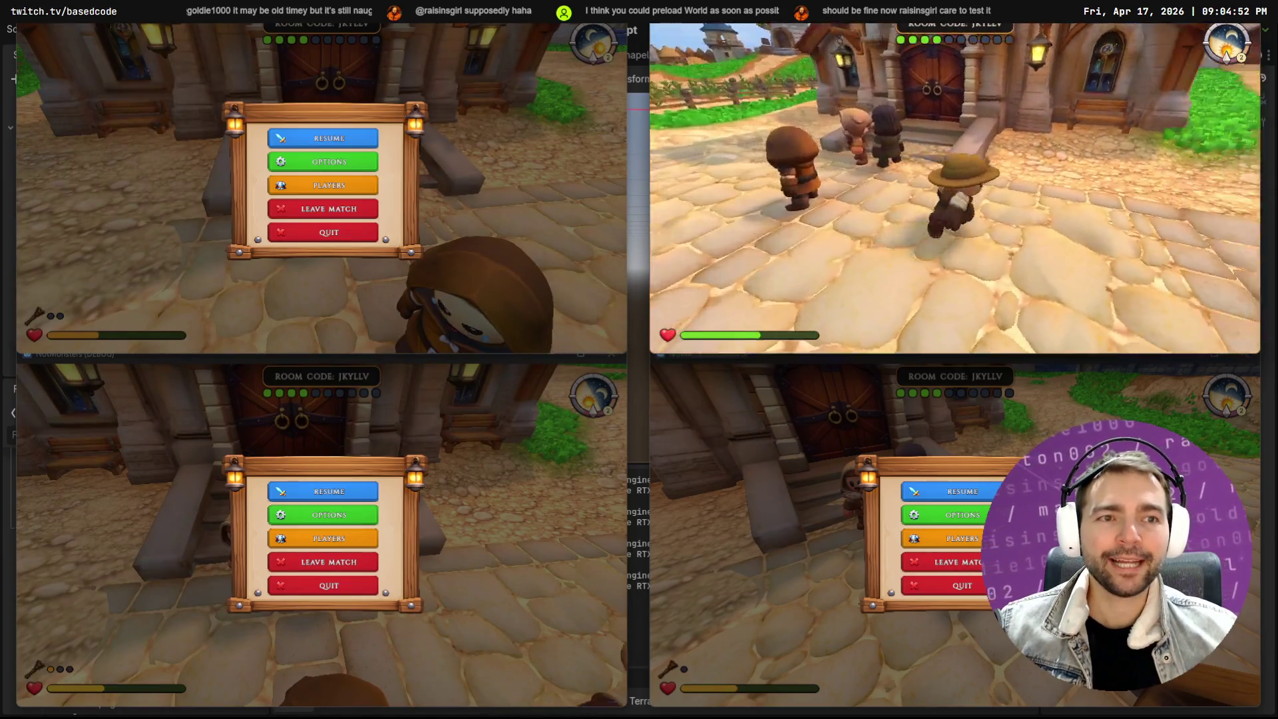
key(w)
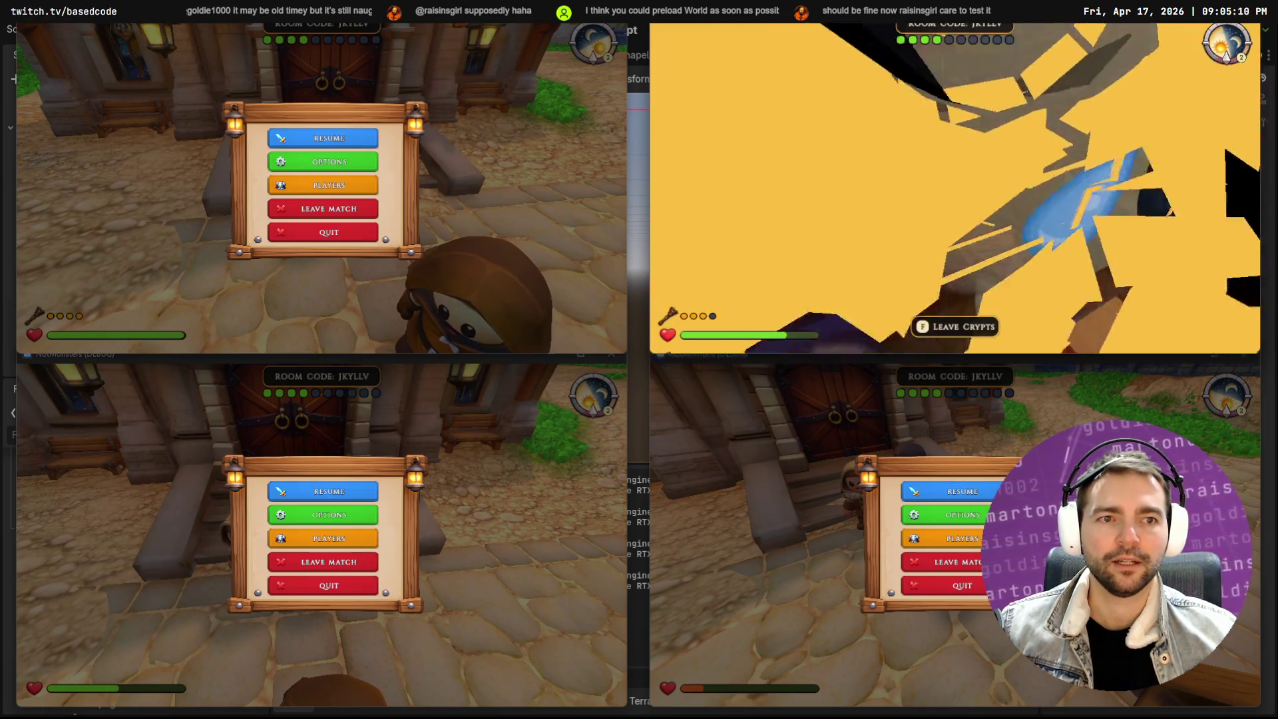
Run the top-left player from the square up the corridor stairs into the crypt hall
key(Escape)
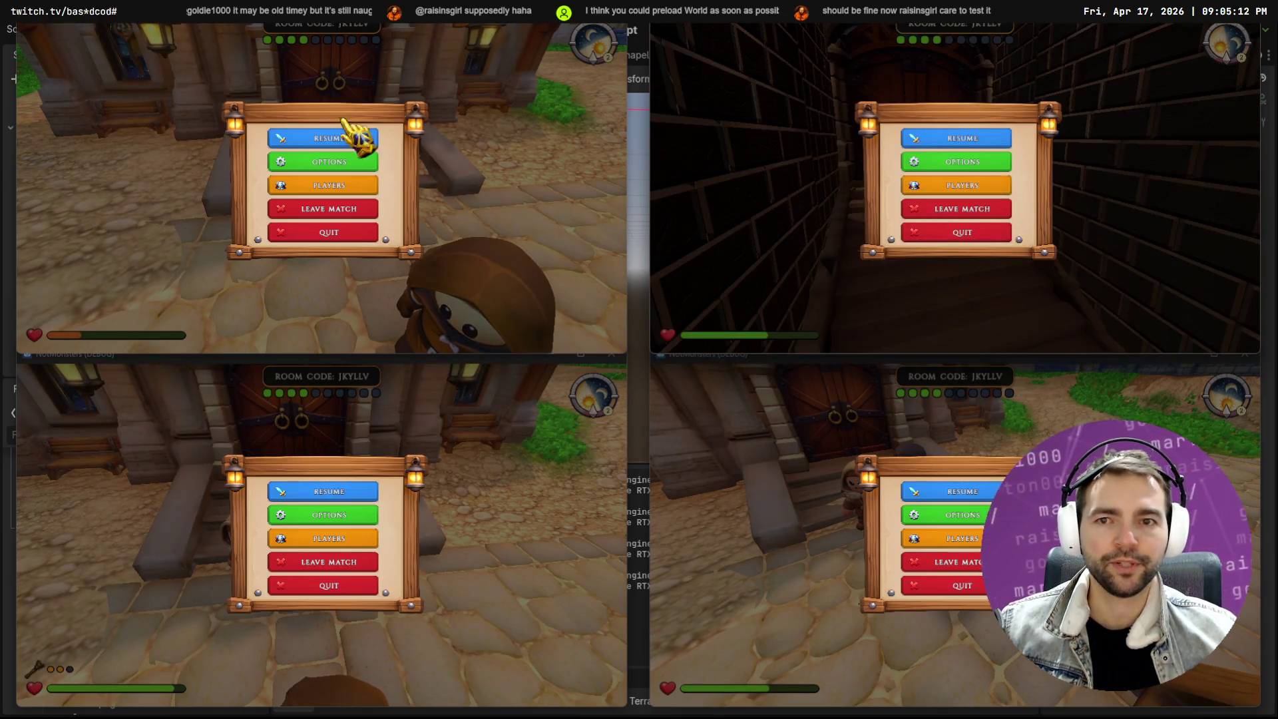
click(313, 140)
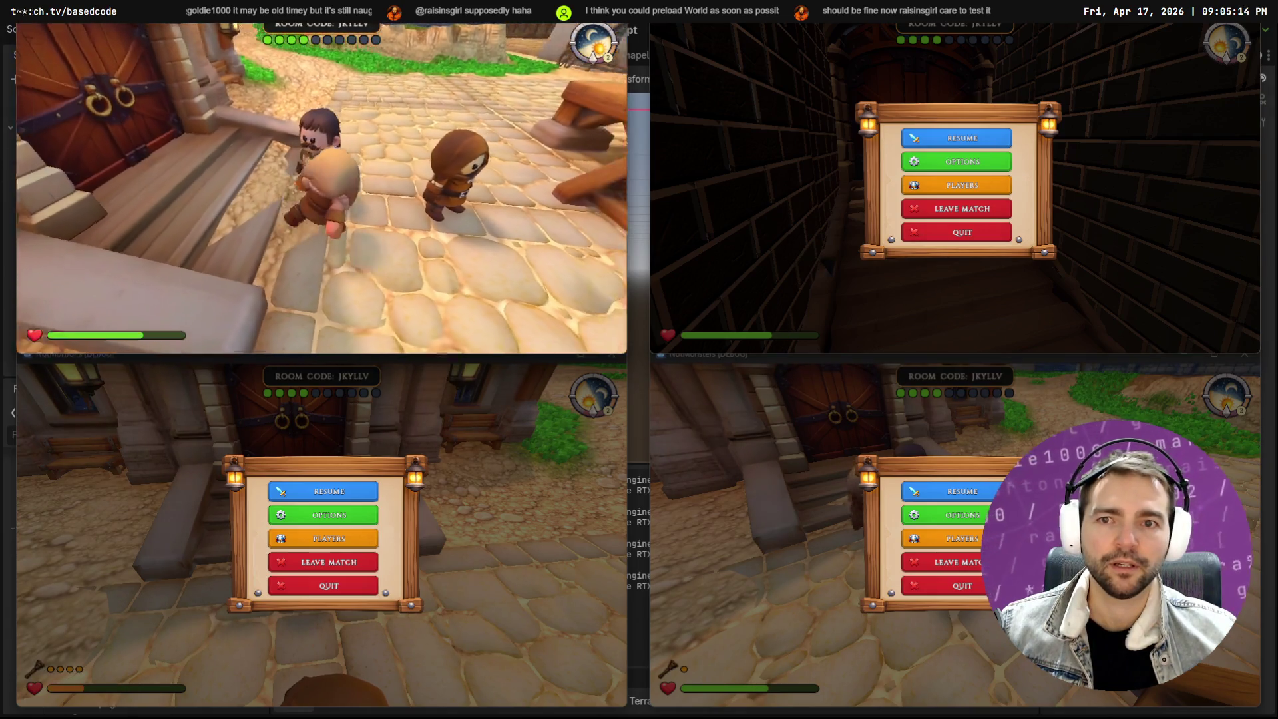
key(w)
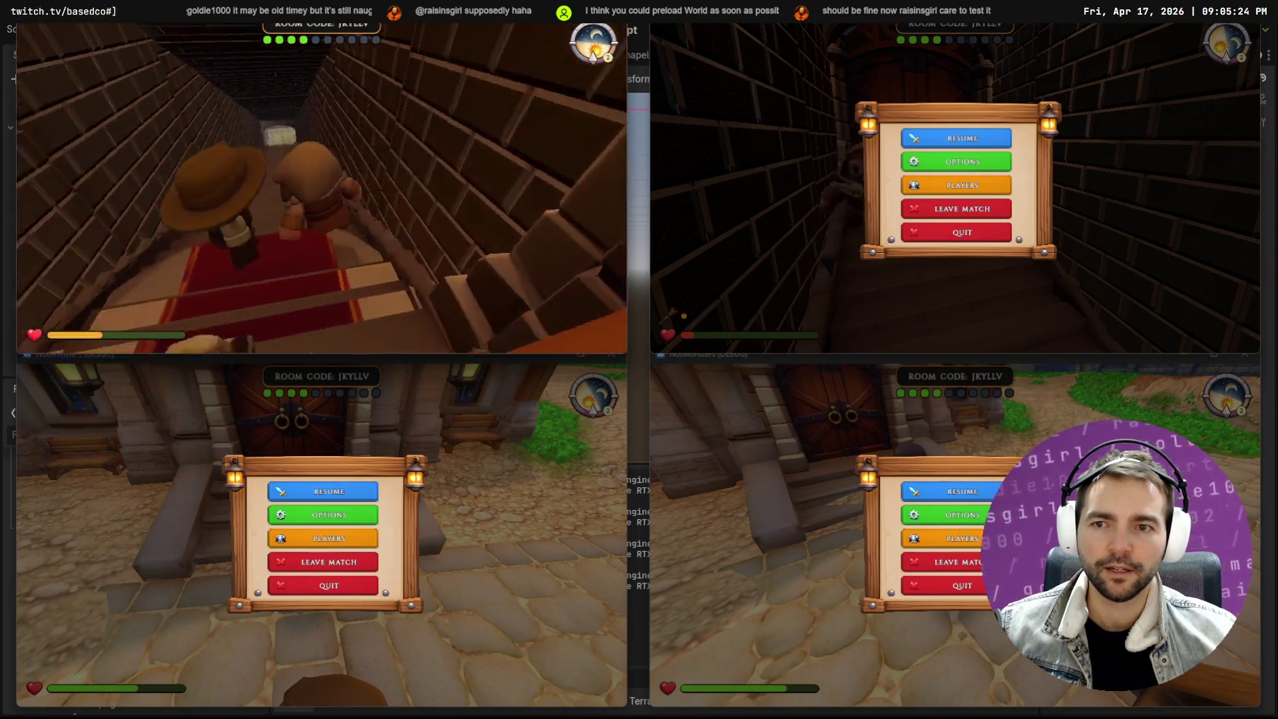
key(w)
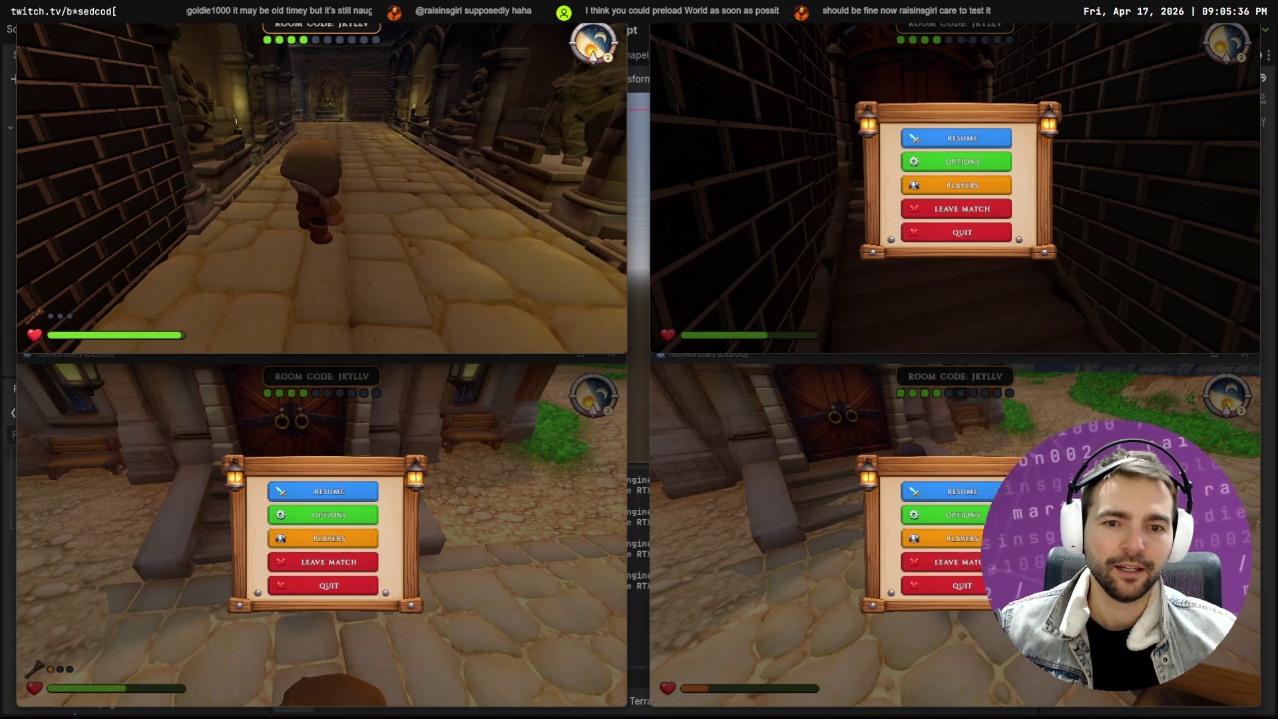
key(Escape)
click(958, 138)
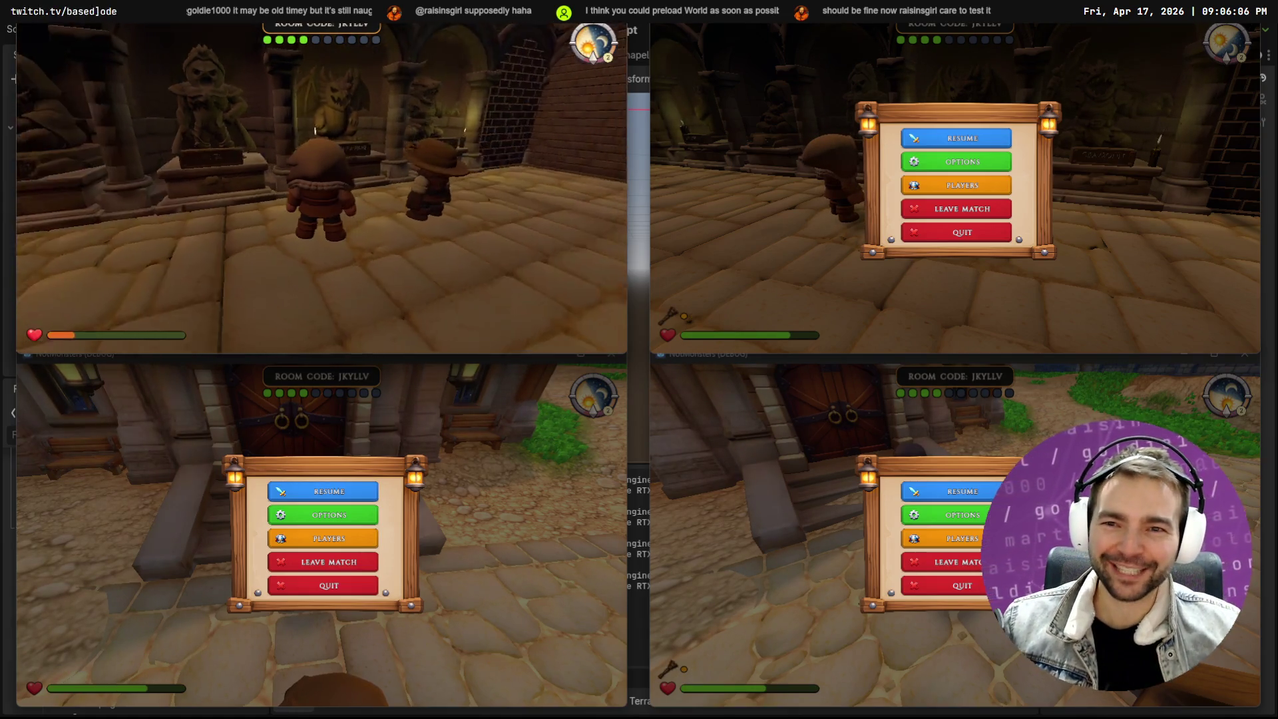
Pause the top-left crypt player's game and resume the bottom-left player's game
key(Escape)
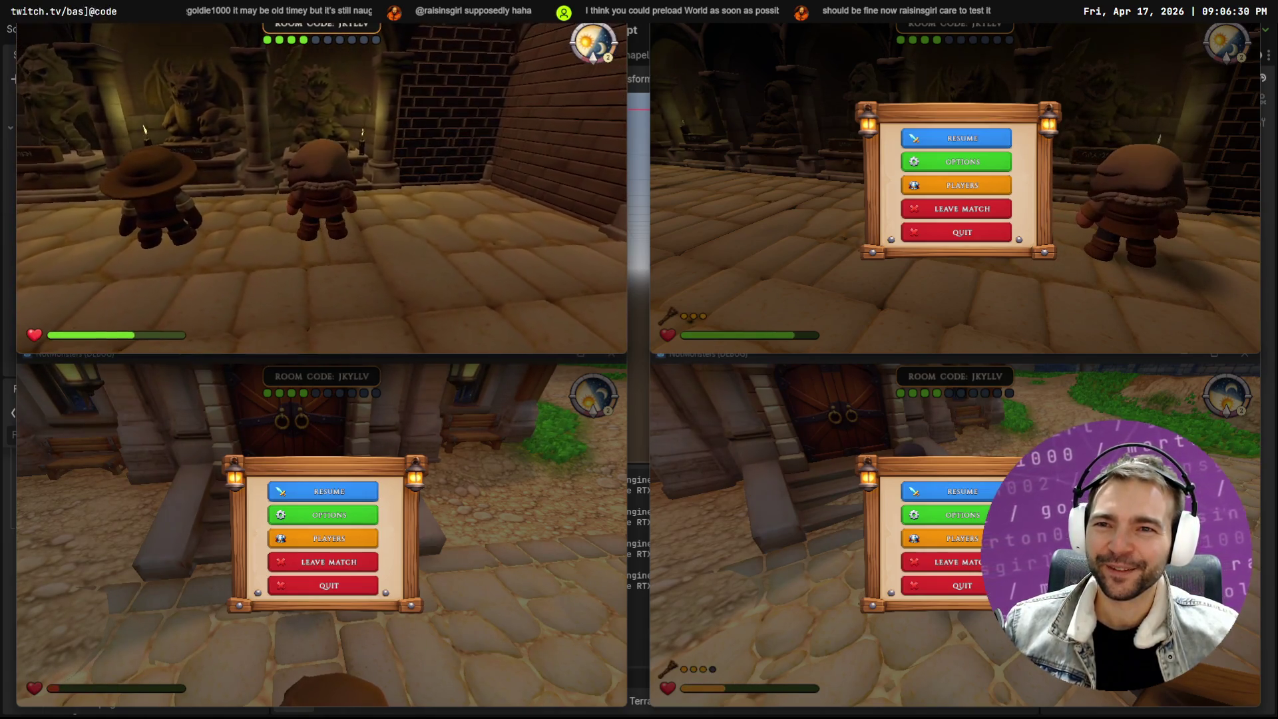
key(Escape)
click(365, 502)
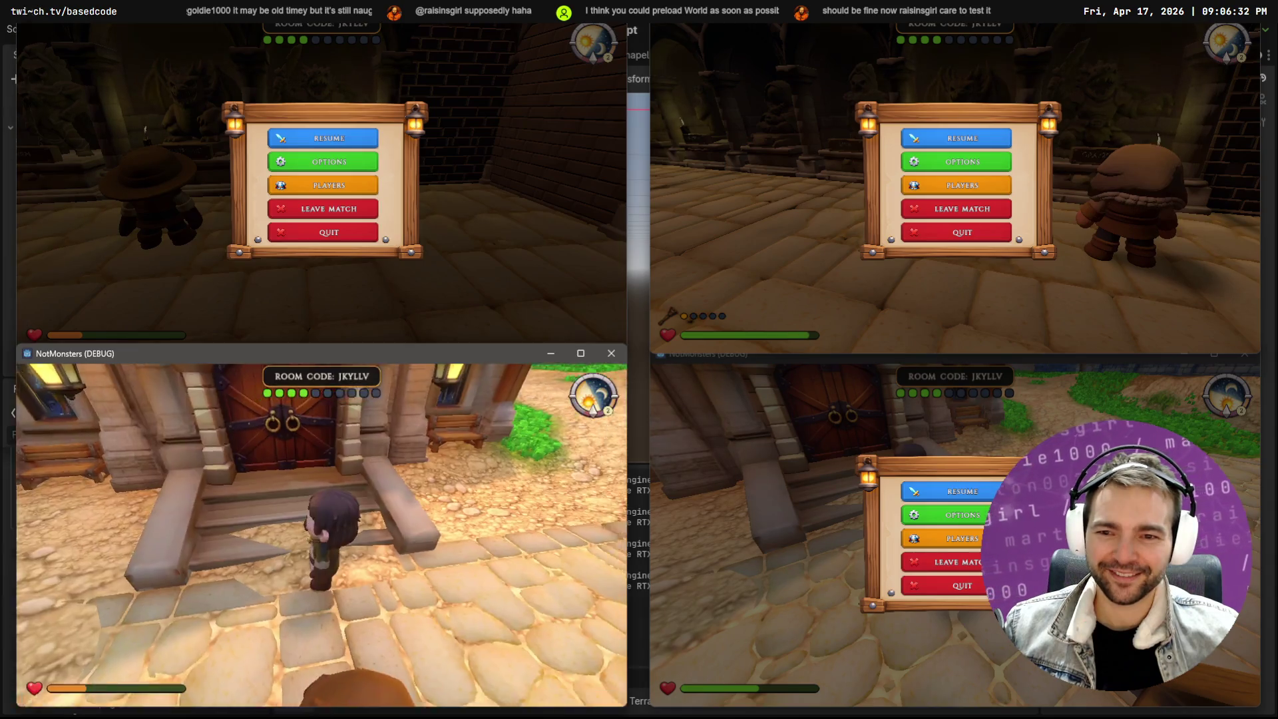
Run the Butcher along the town road onto the wooden gallows platform, facing the chapel
key(w)
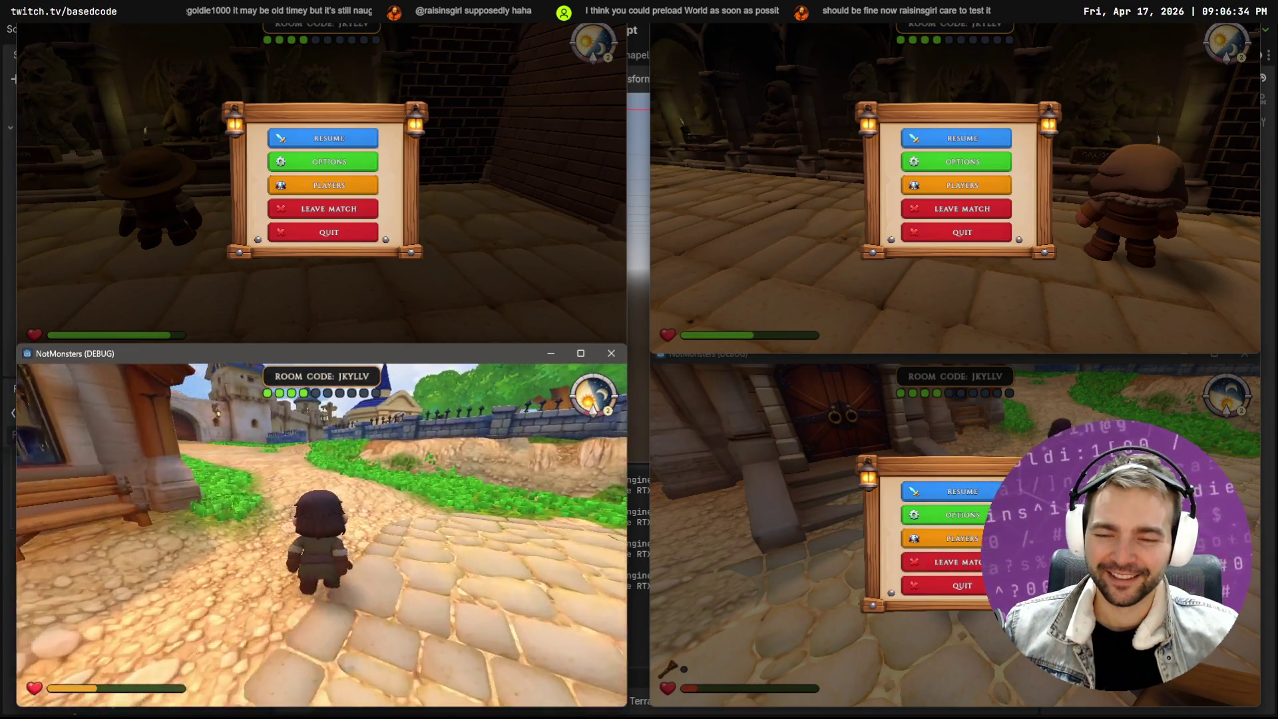
key(w)
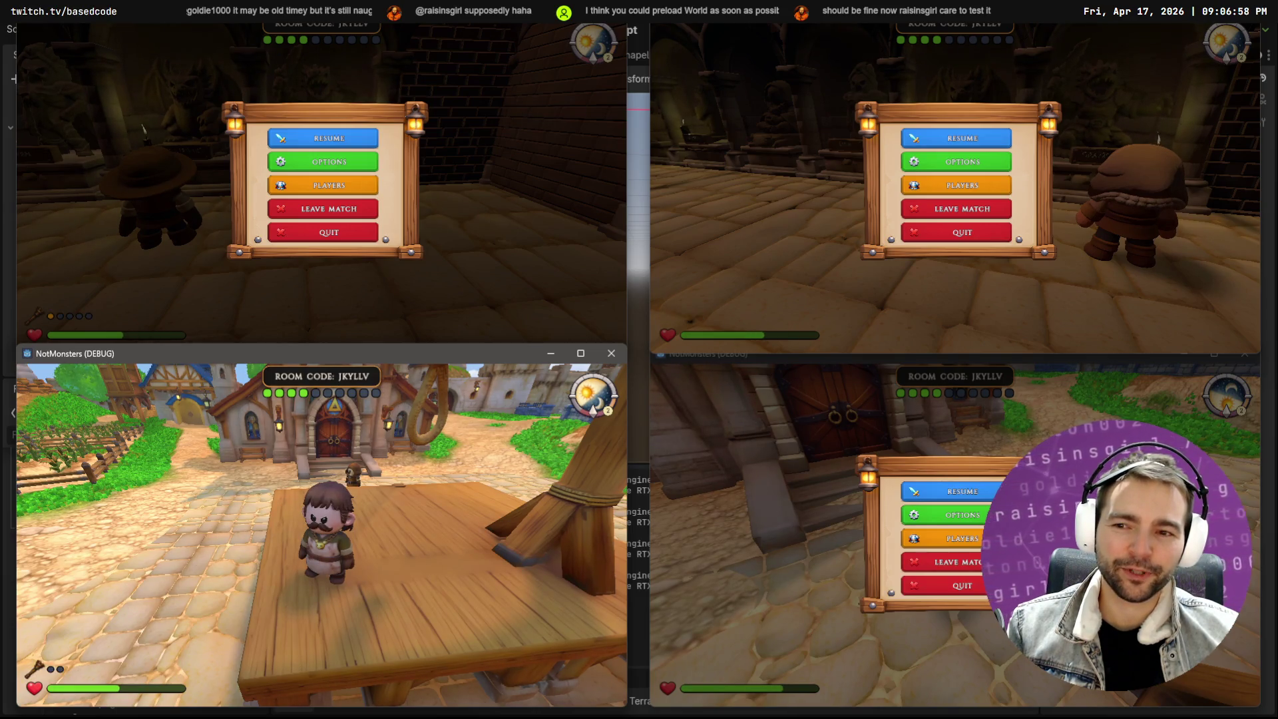
key(w)
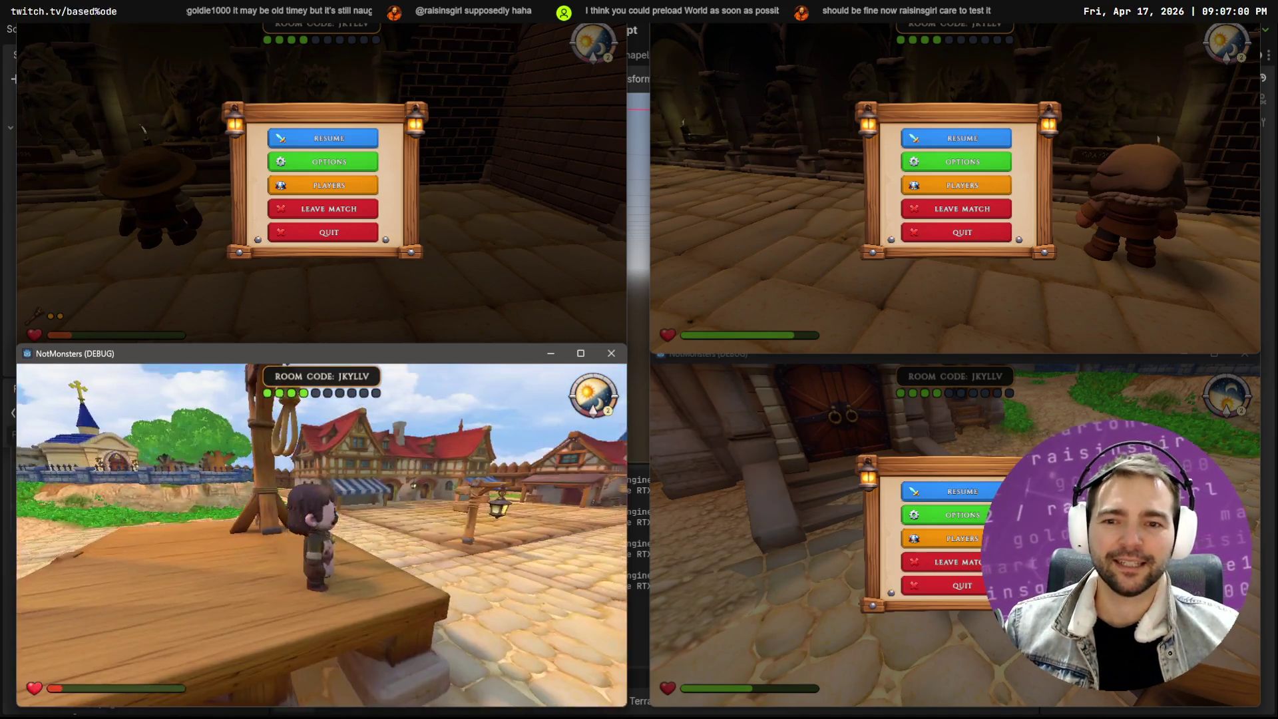
key(w)
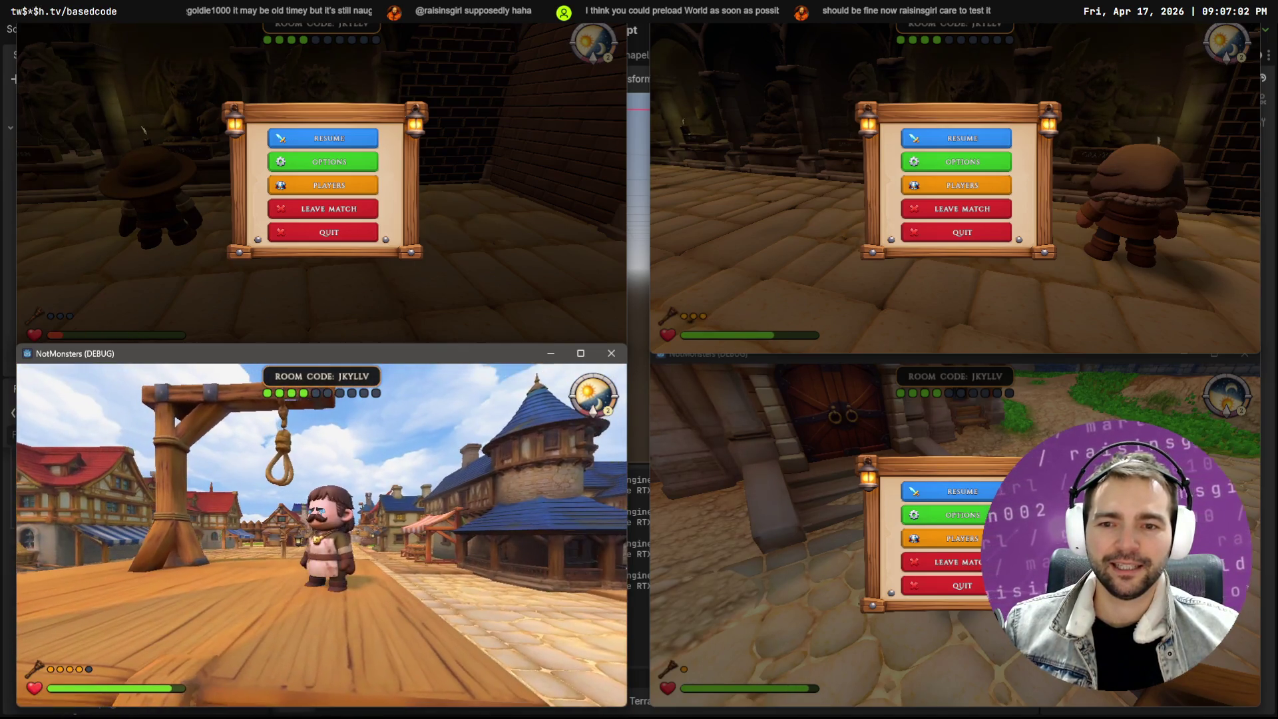
key(w)
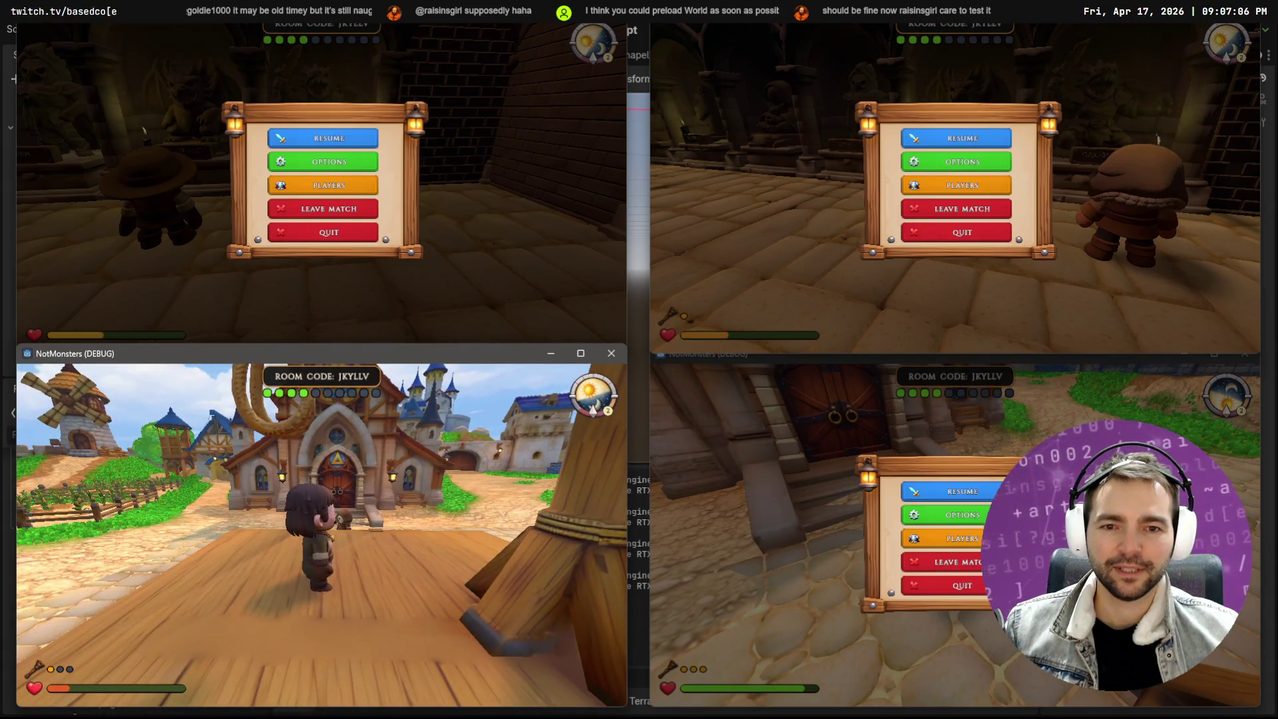
key(alt+Tab)
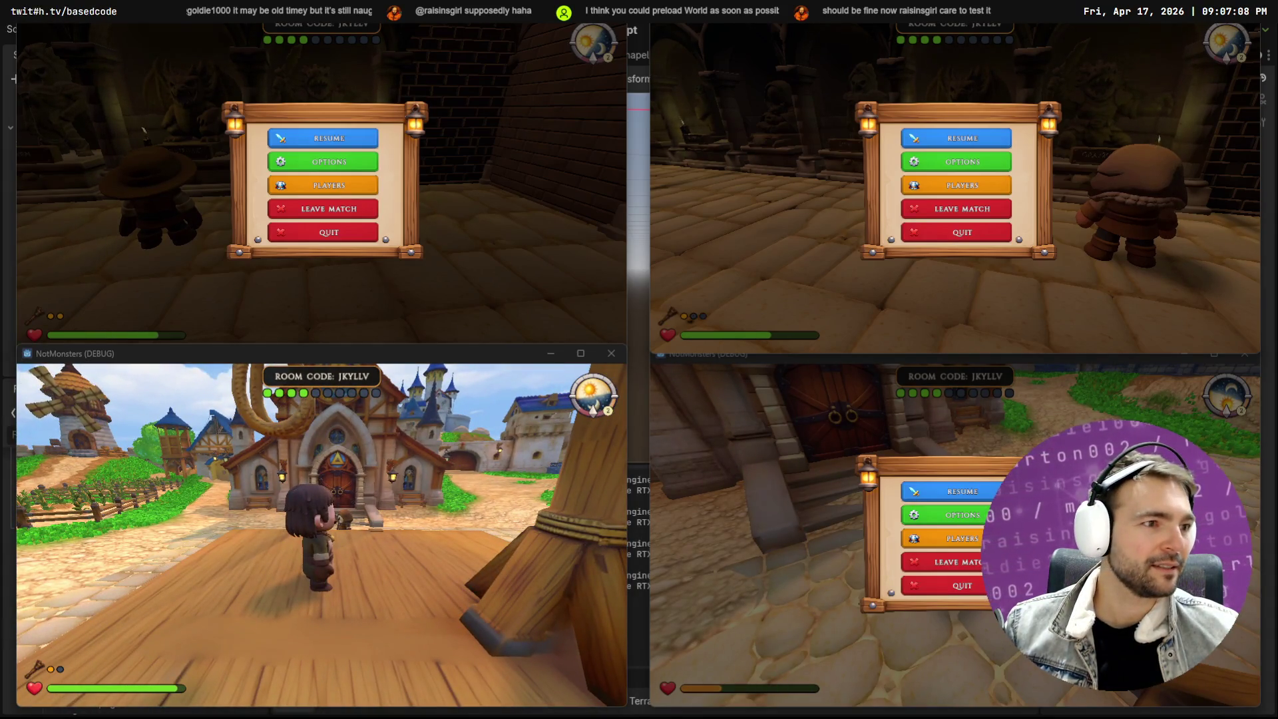
Check OpenCode's crypts summary, toggle Win+H voice typing, then view Fork's 81 local changes
key(alt+Tab)
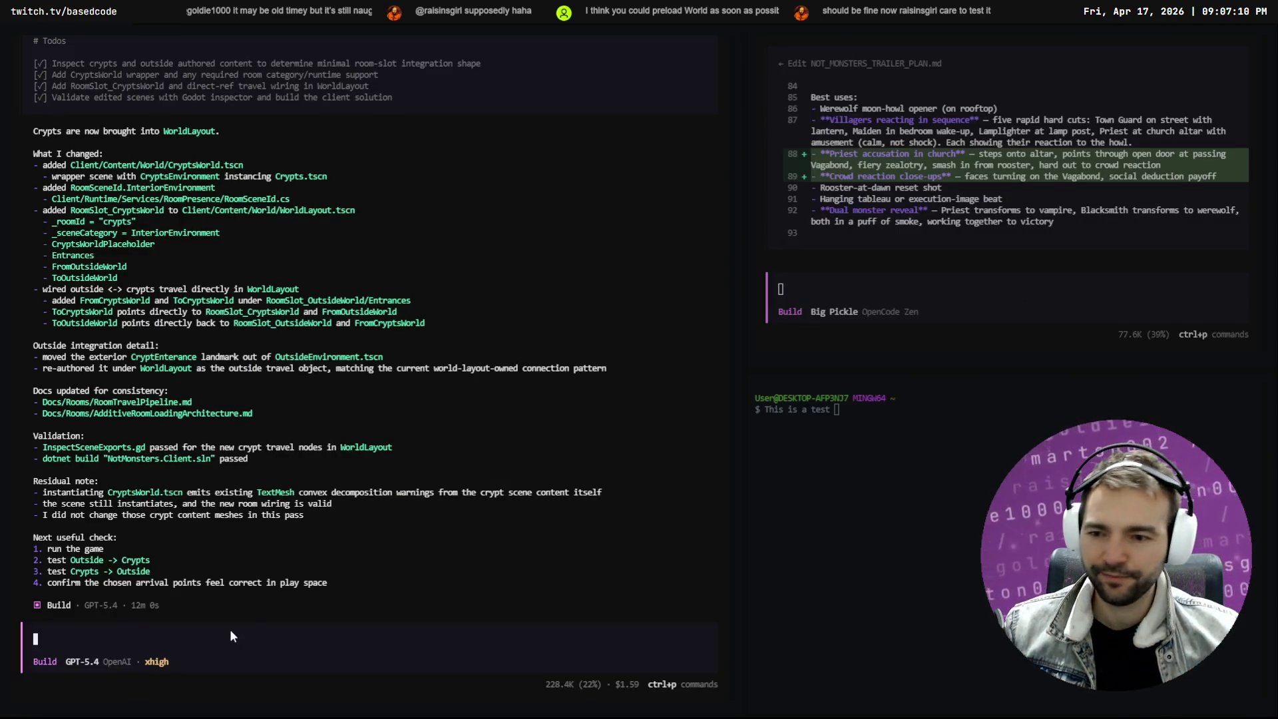
key(super+h)
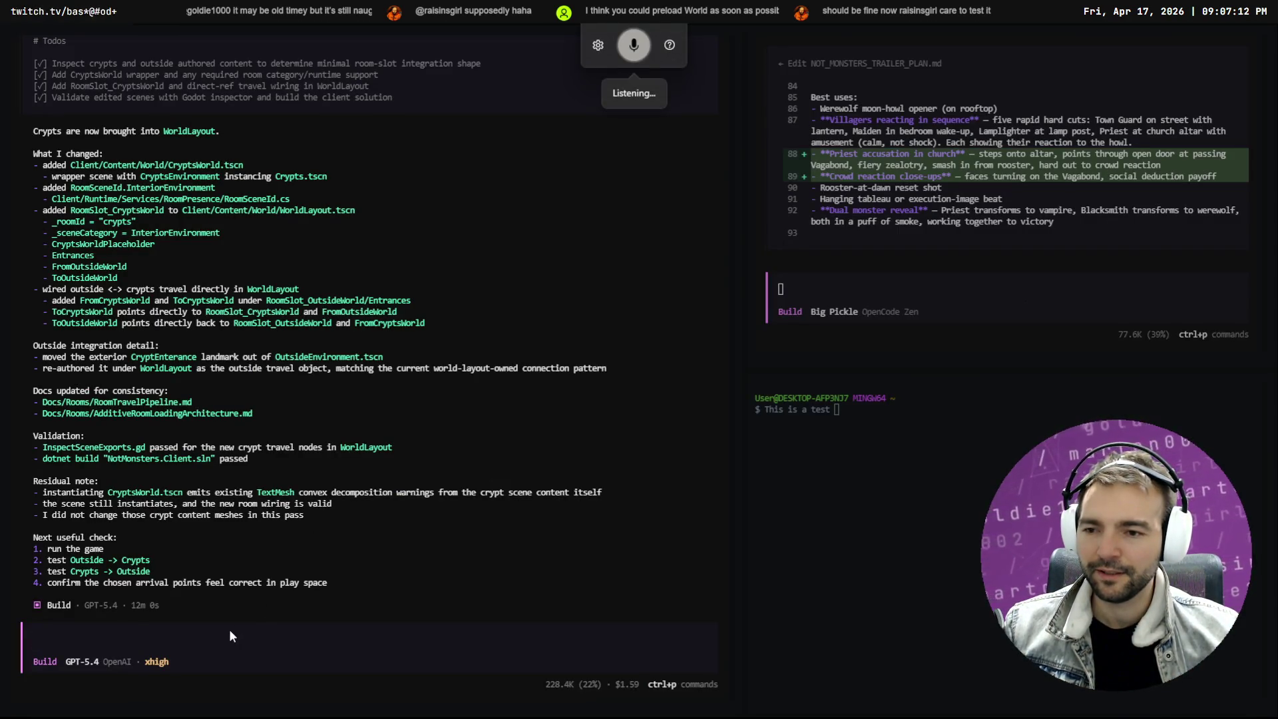
key(alt+Tab)
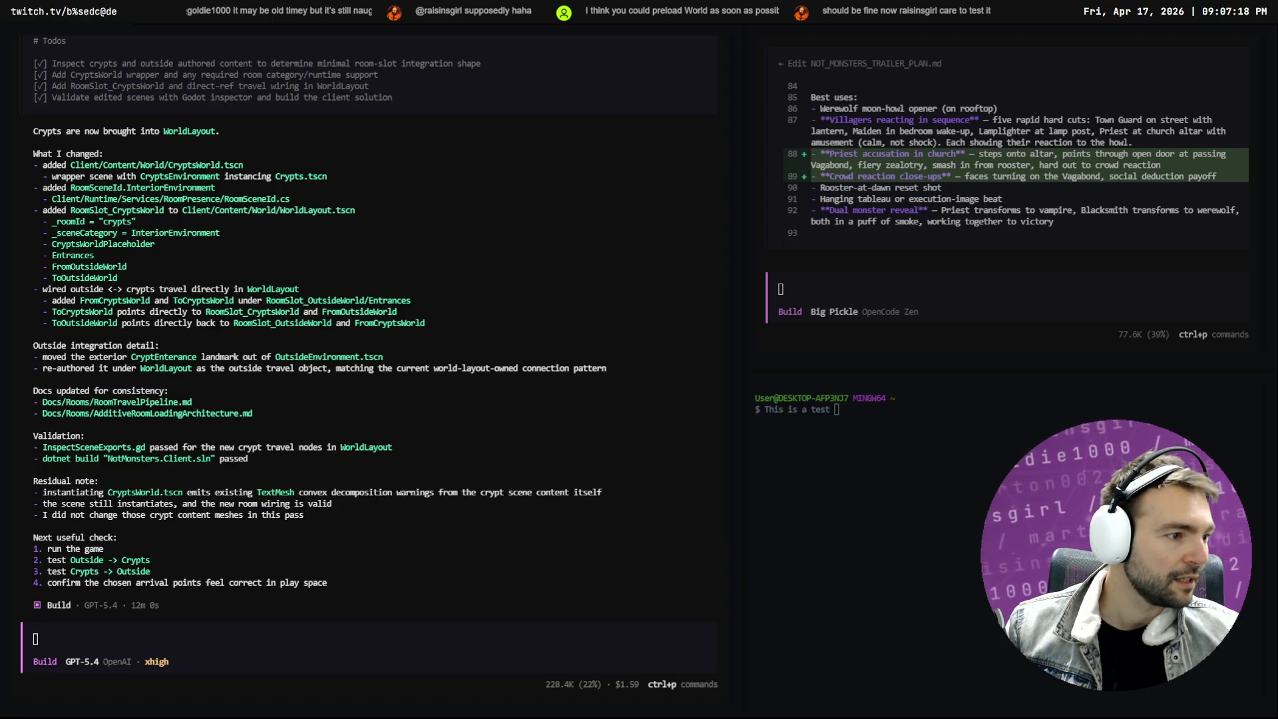
key(alt+Tab)
scroll(306, 177, down, 15)
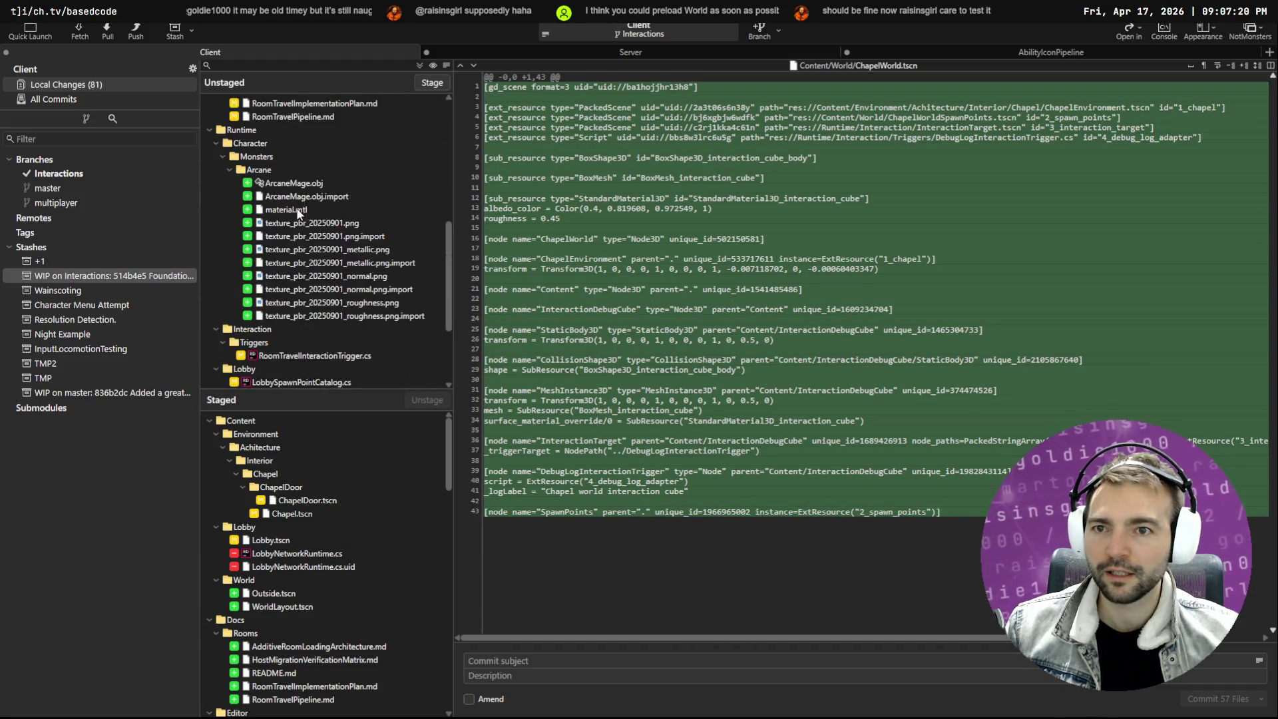
Stage the Interaction, Lobby, Menus and Services folders plus AGENTS.md, Main.tscn and Game.tscn
click(269, 201)
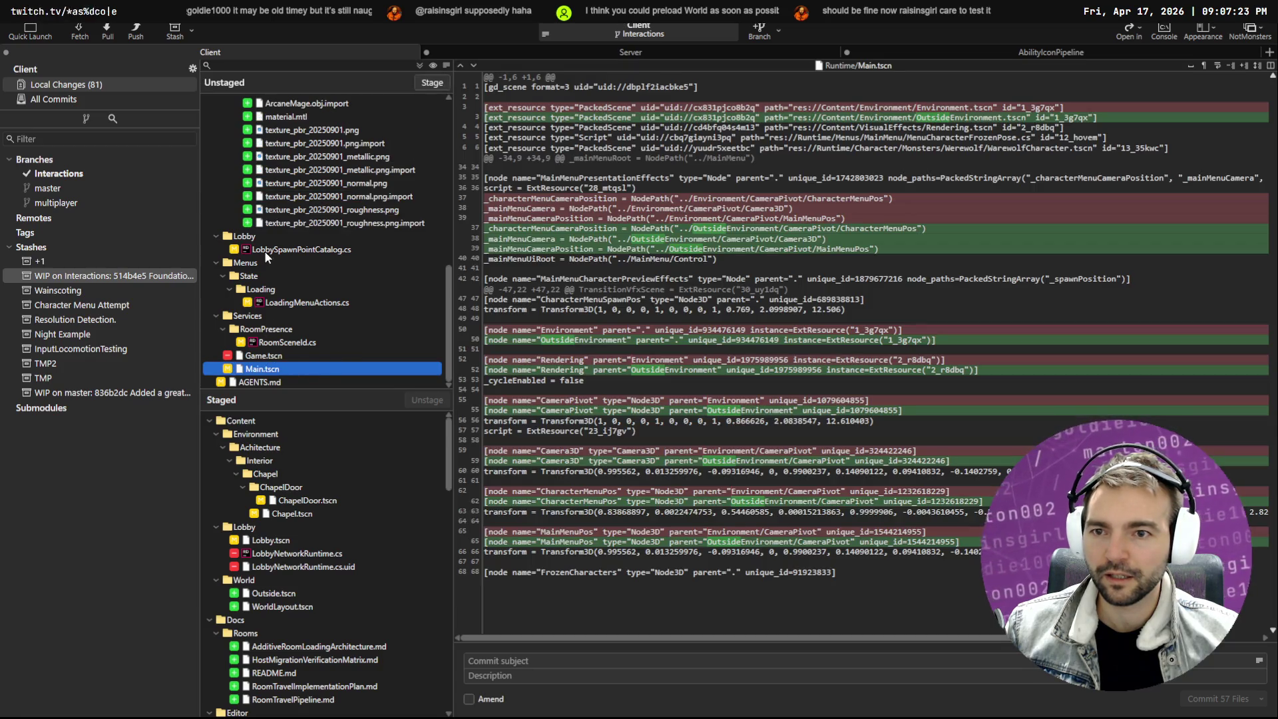
click(260, 237)
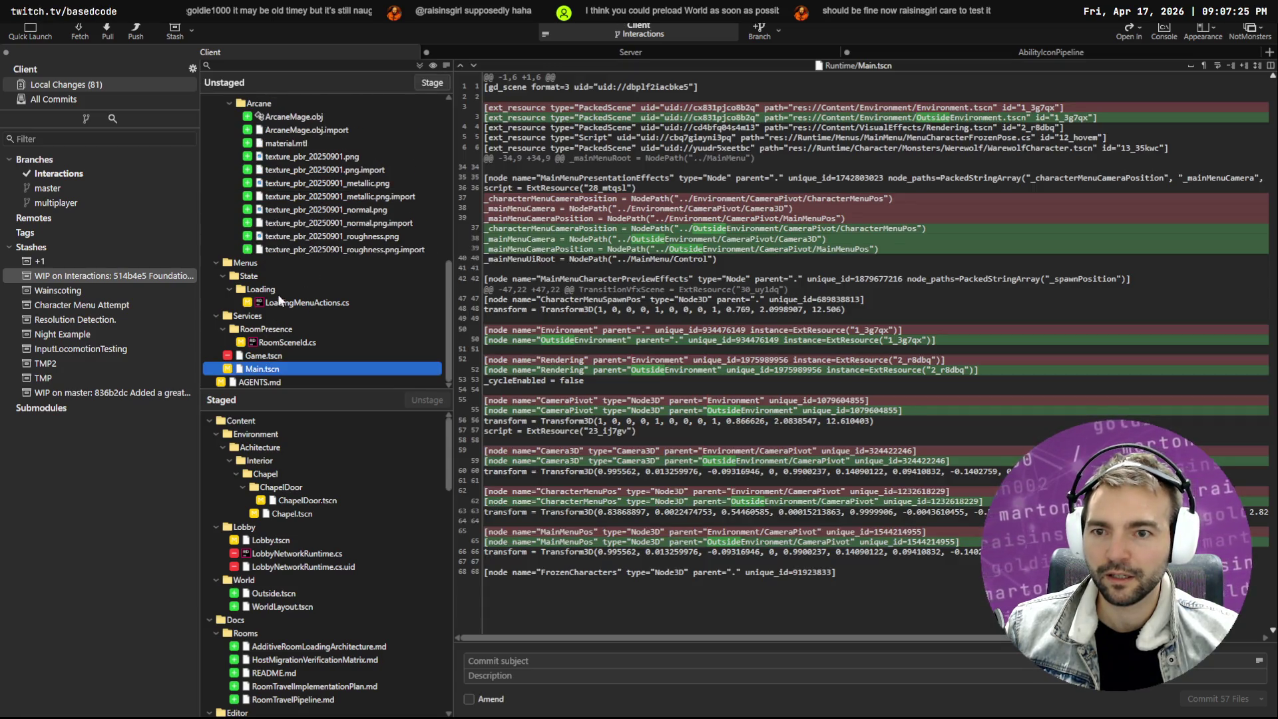
click(276, 263)
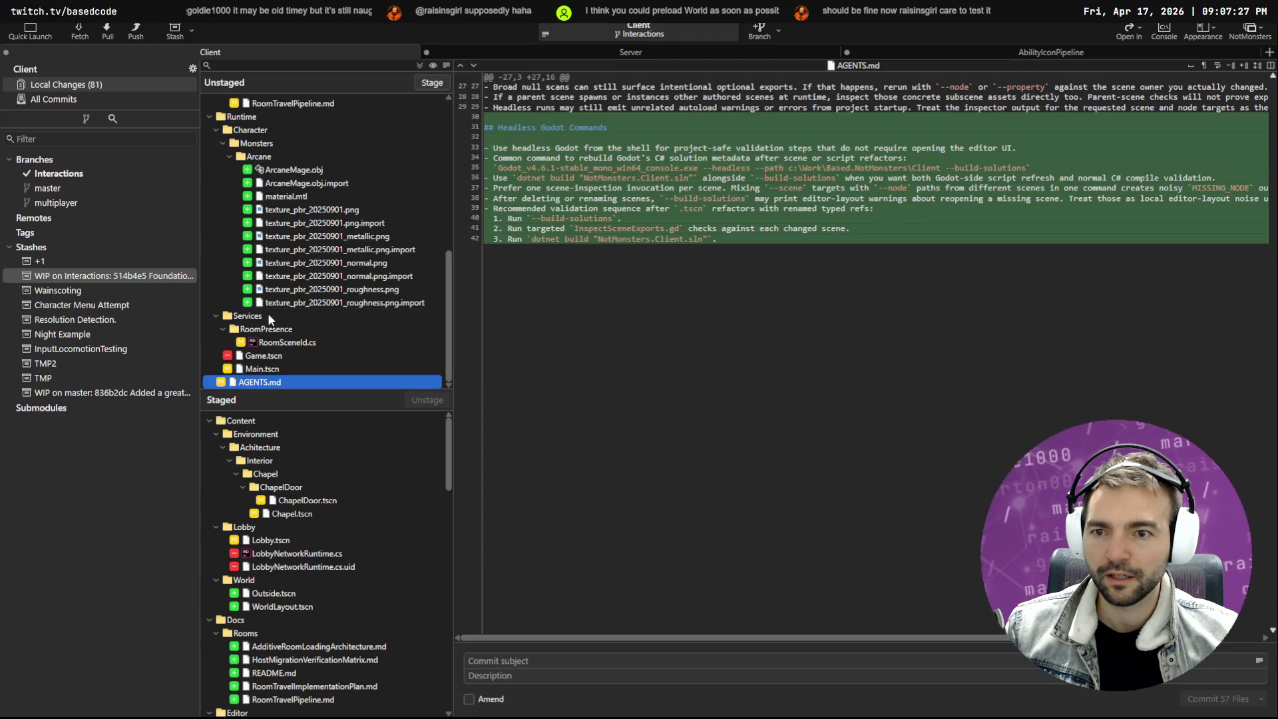
click(268, 316)
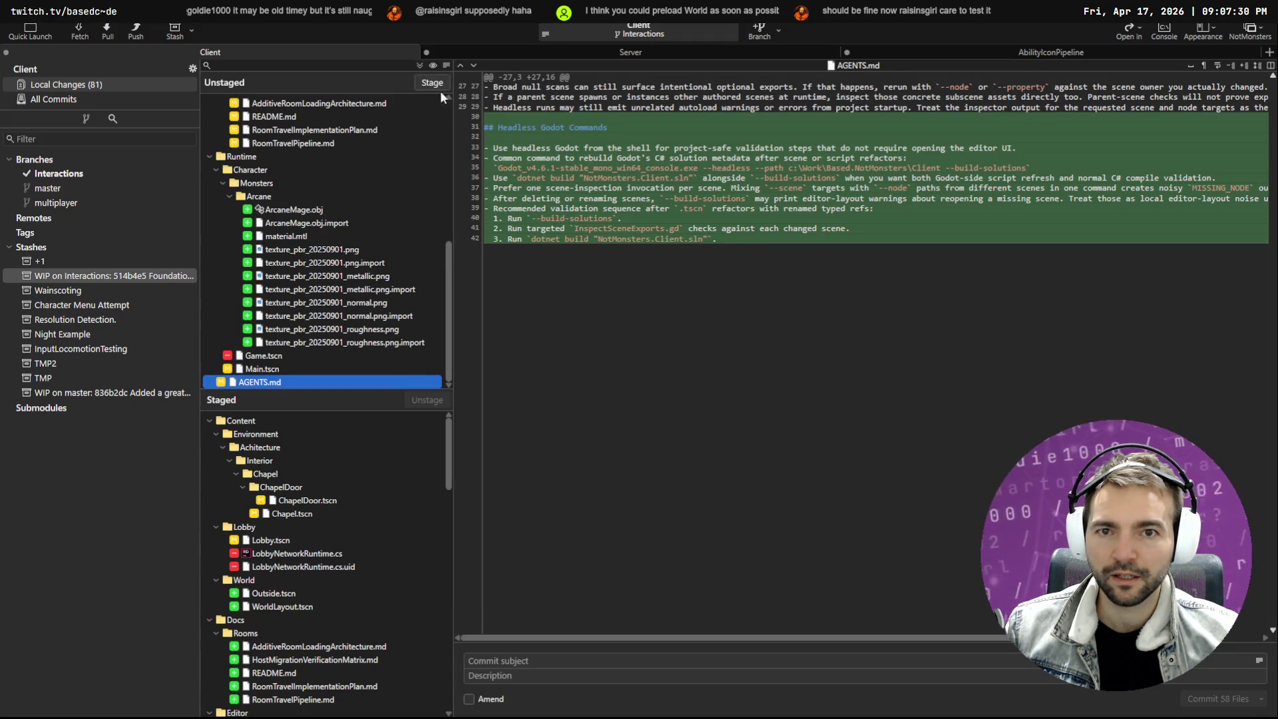
click(441, 89)
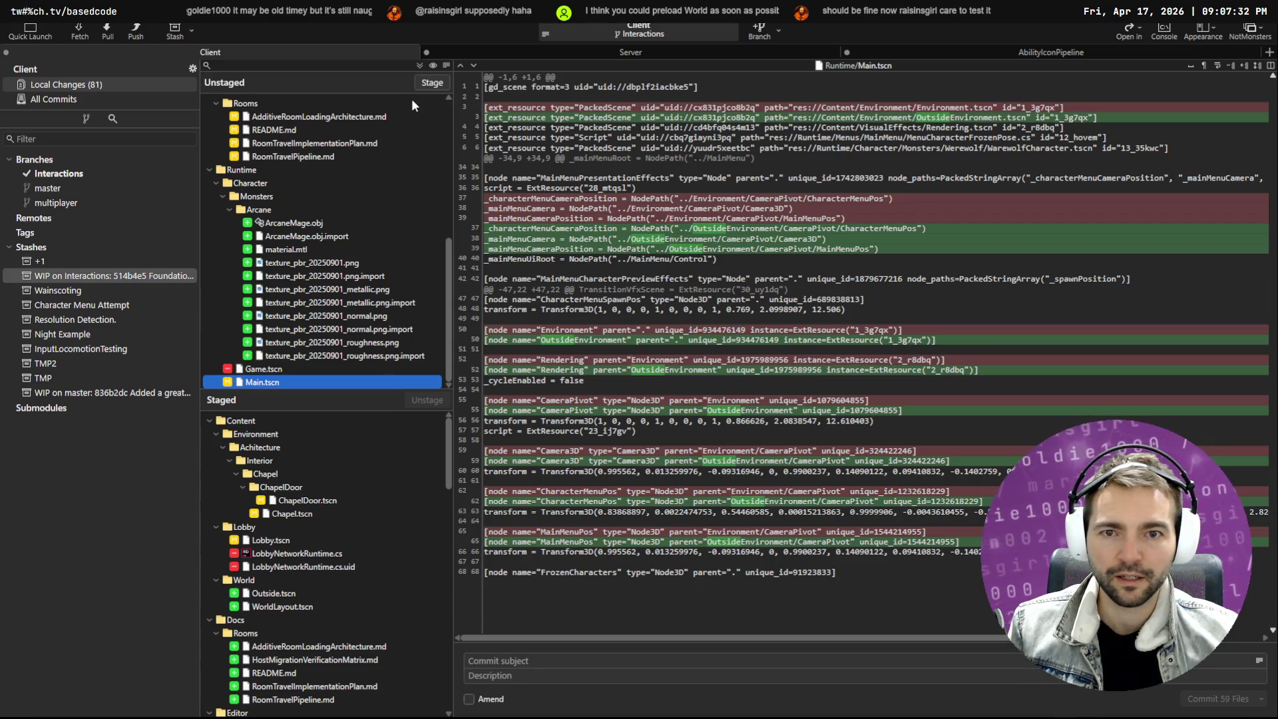
click(425, 85)
click(425, 85)
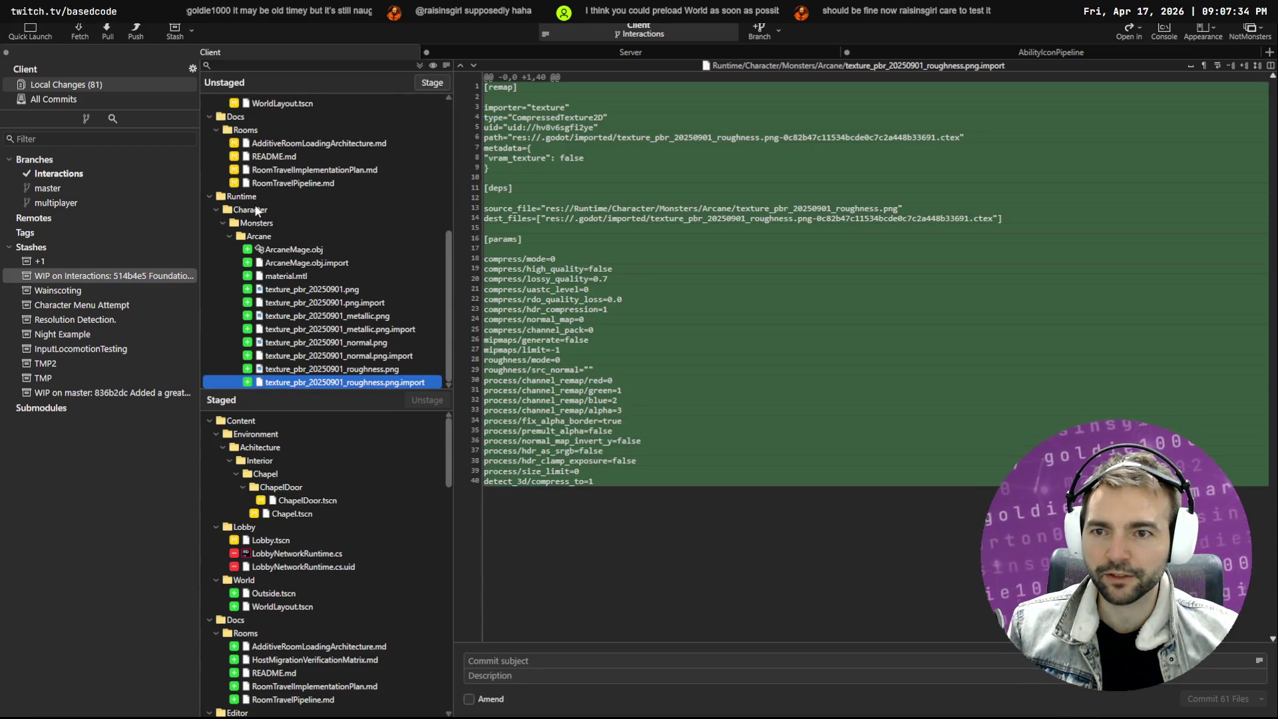
Stage the Docs Rooms documents and the World, Environment and Lobby folders
click(267, 132)
click(426, 84)
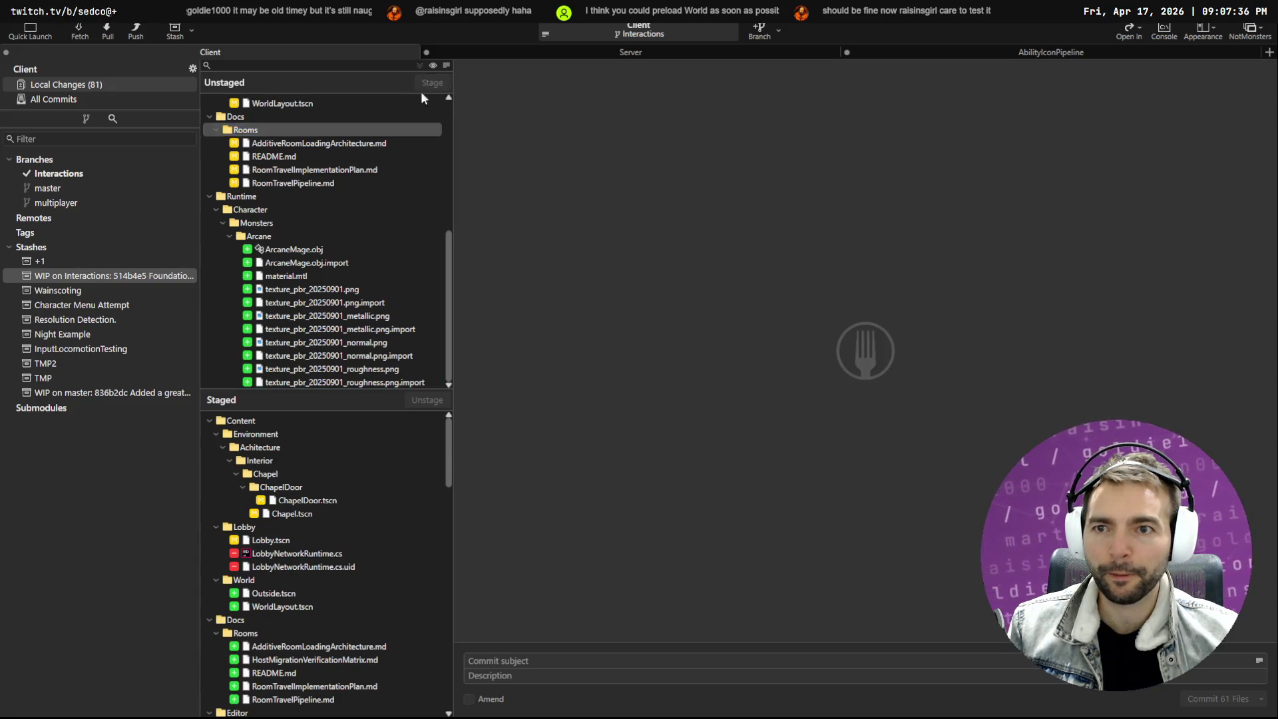
click(254, 147)
click(434, 83)
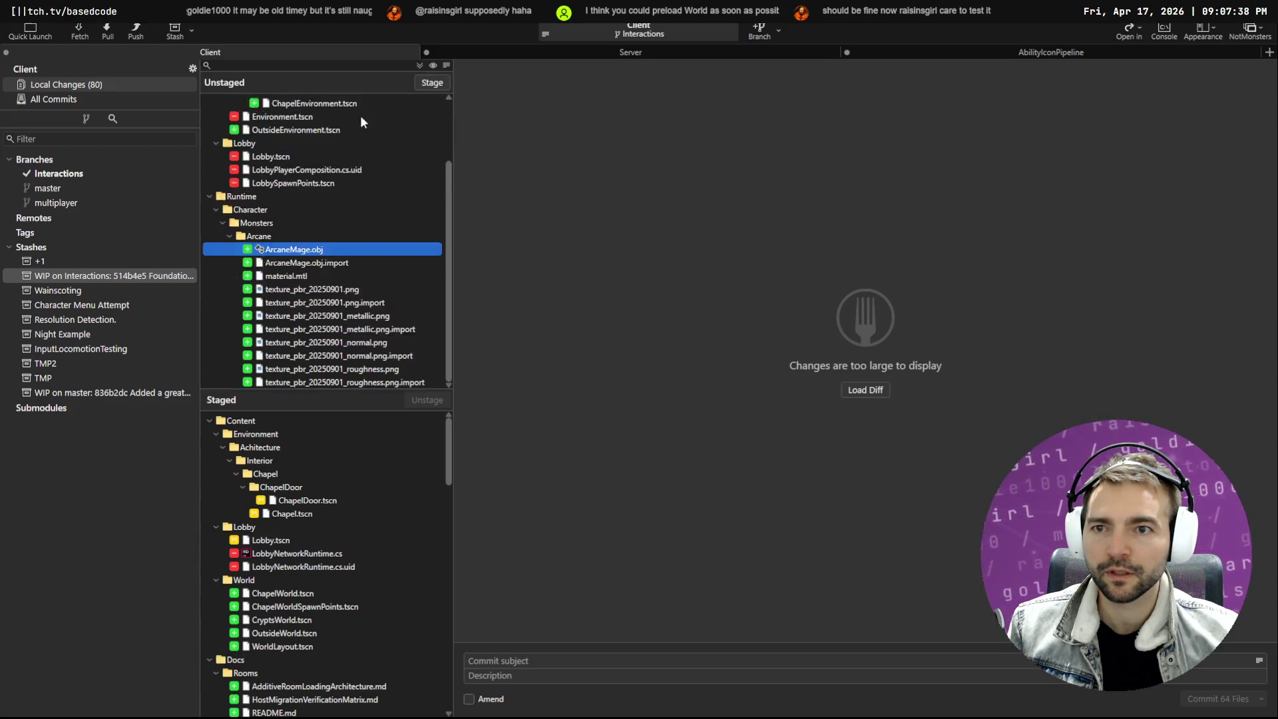
scroll(279, 154, up, 2)
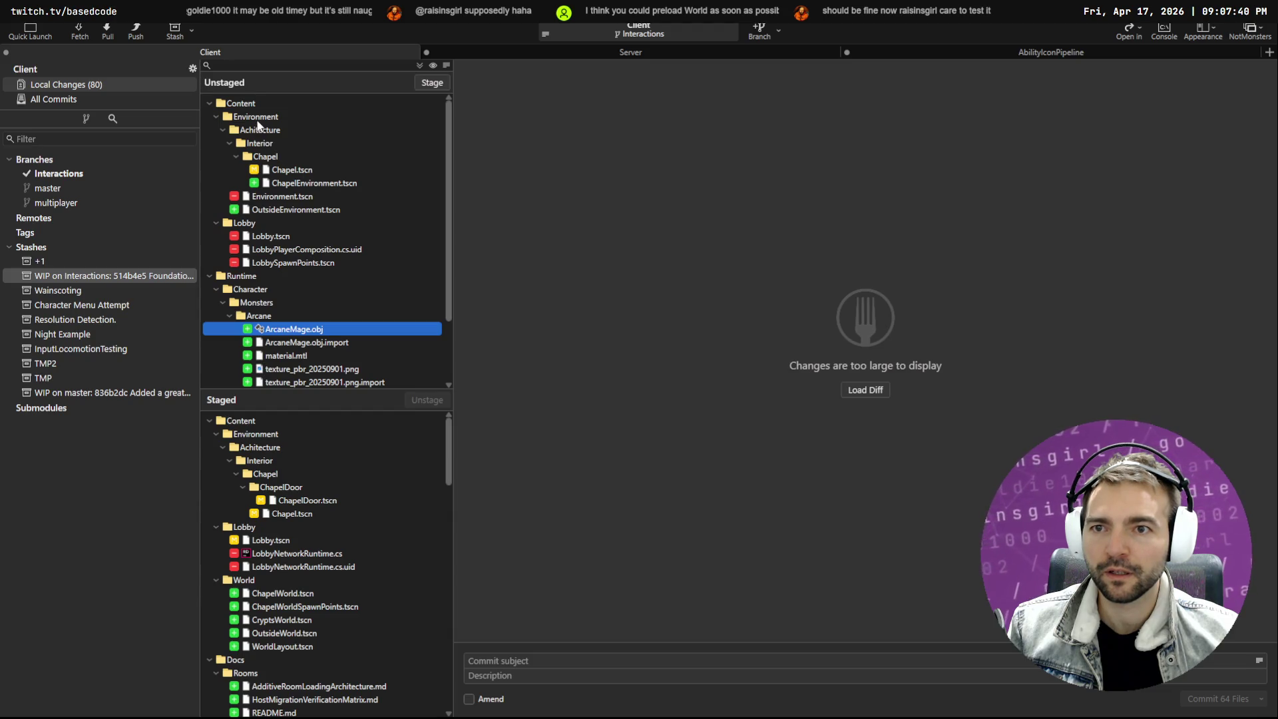
click(257, 120)
click(434, 82)
click(277, 119)
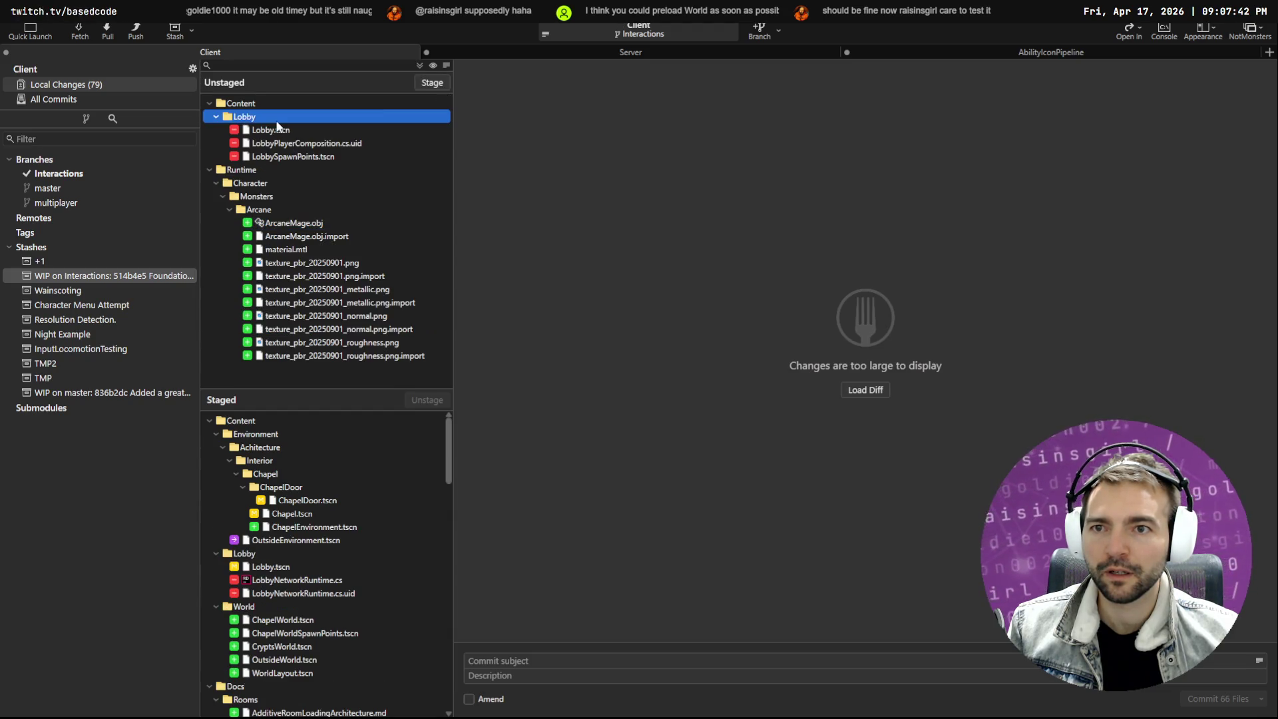
click(426, 85)
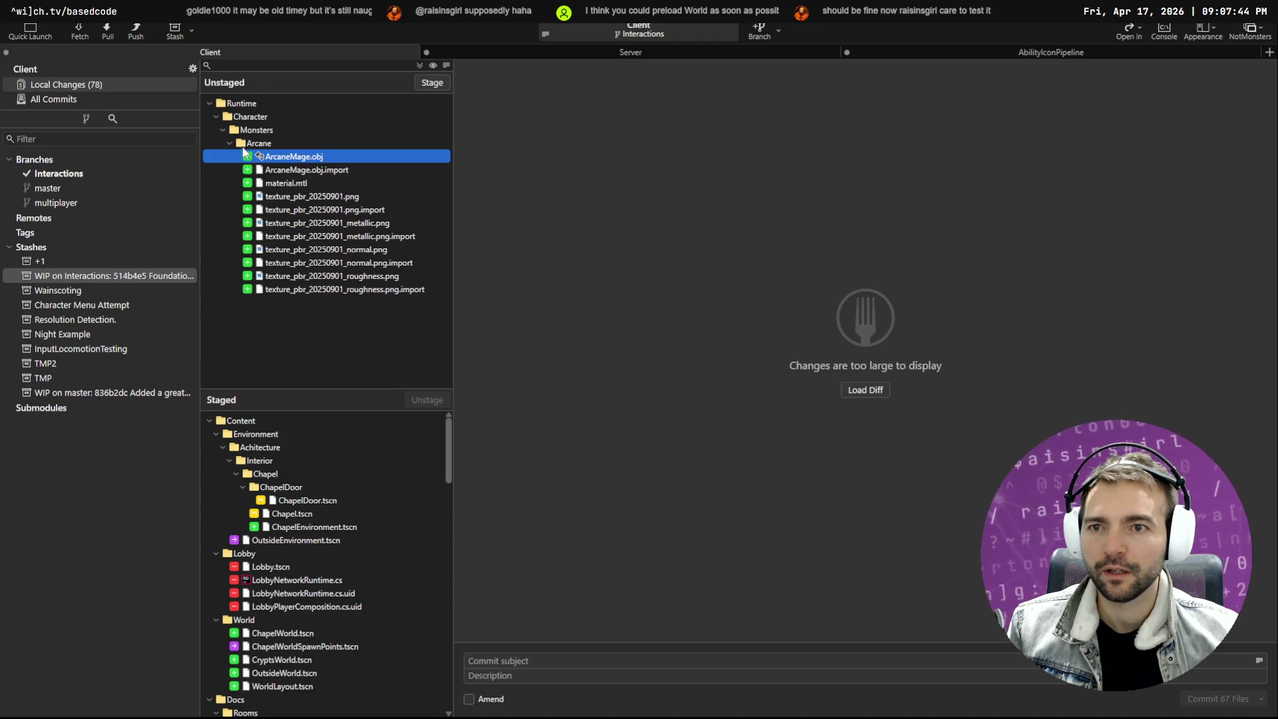
scroll(346, 429, down, 4)
scroll(373, 573, down, 10)
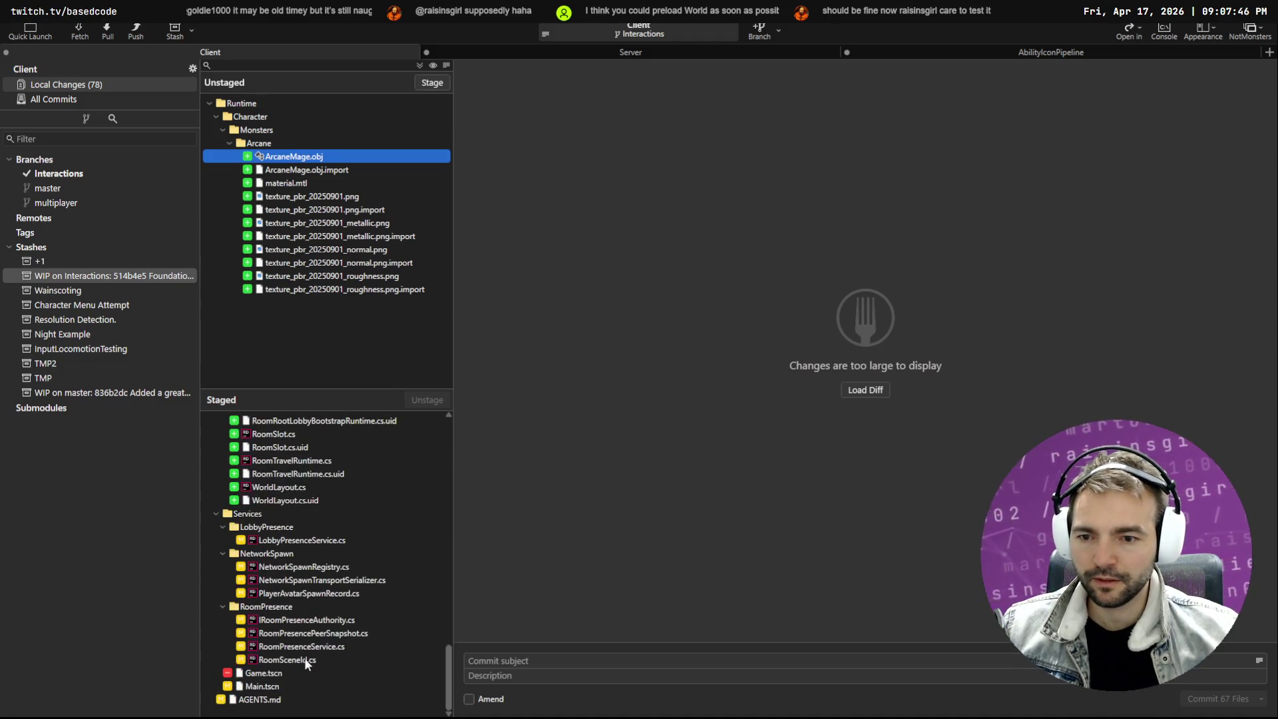
Review staged diffs: AGENTS.md, ChapelDoor, ChapelEnvironment, Lobby, ChapelWorld, CryptsWorld, OutsideWorld, WorldLayout scenes
click(267, 701)
scroll(336, 598, up, 12)
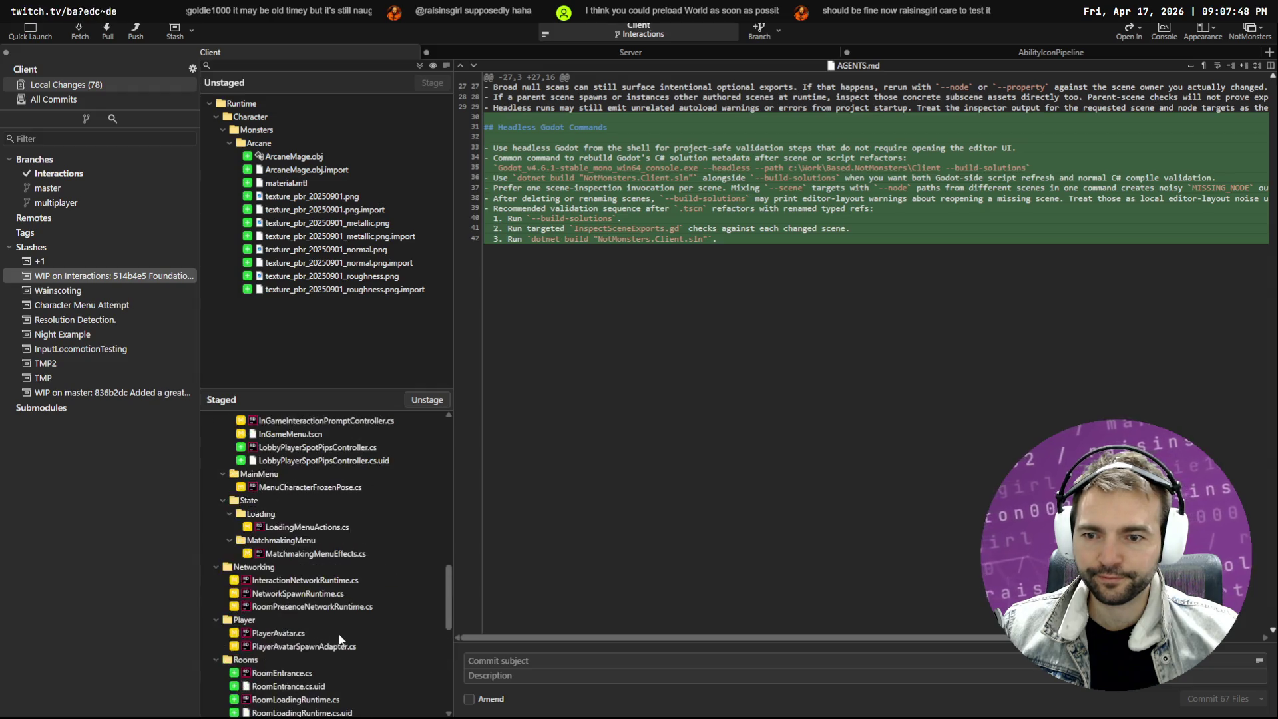
scroll(341, 563, up, 1)
click(305, 503)
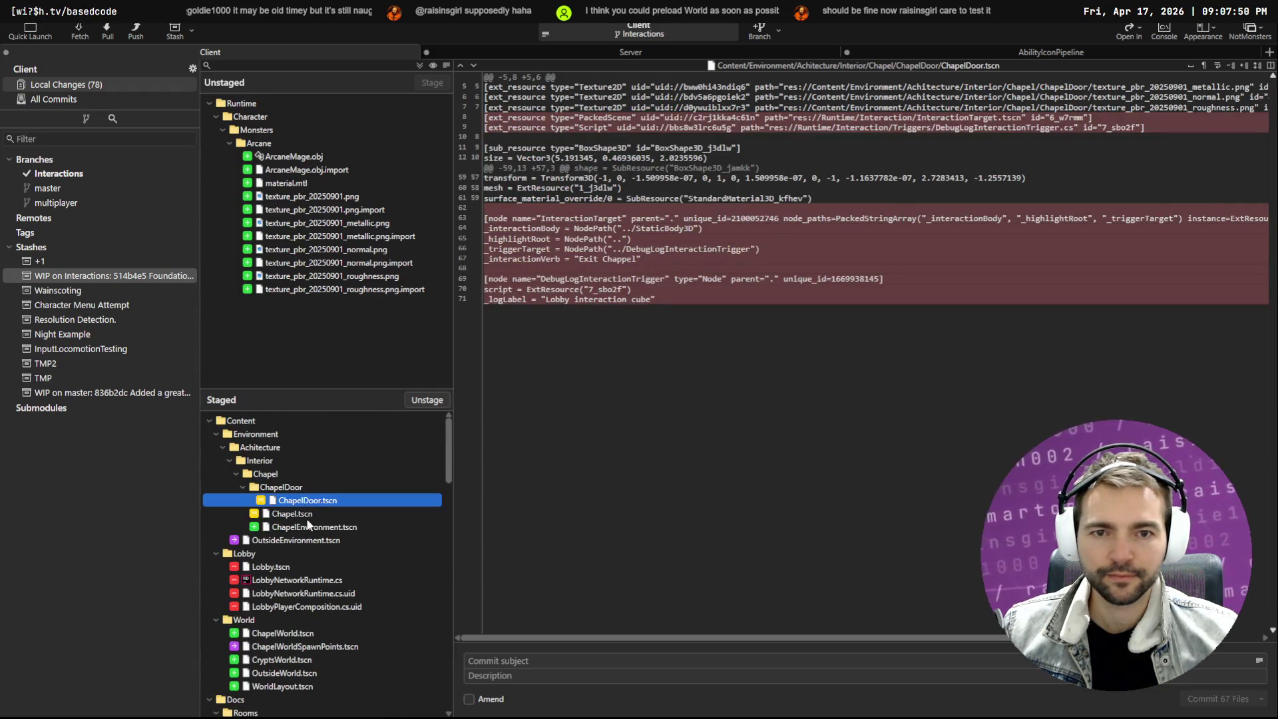
click(307, 525)
click(314, 504)
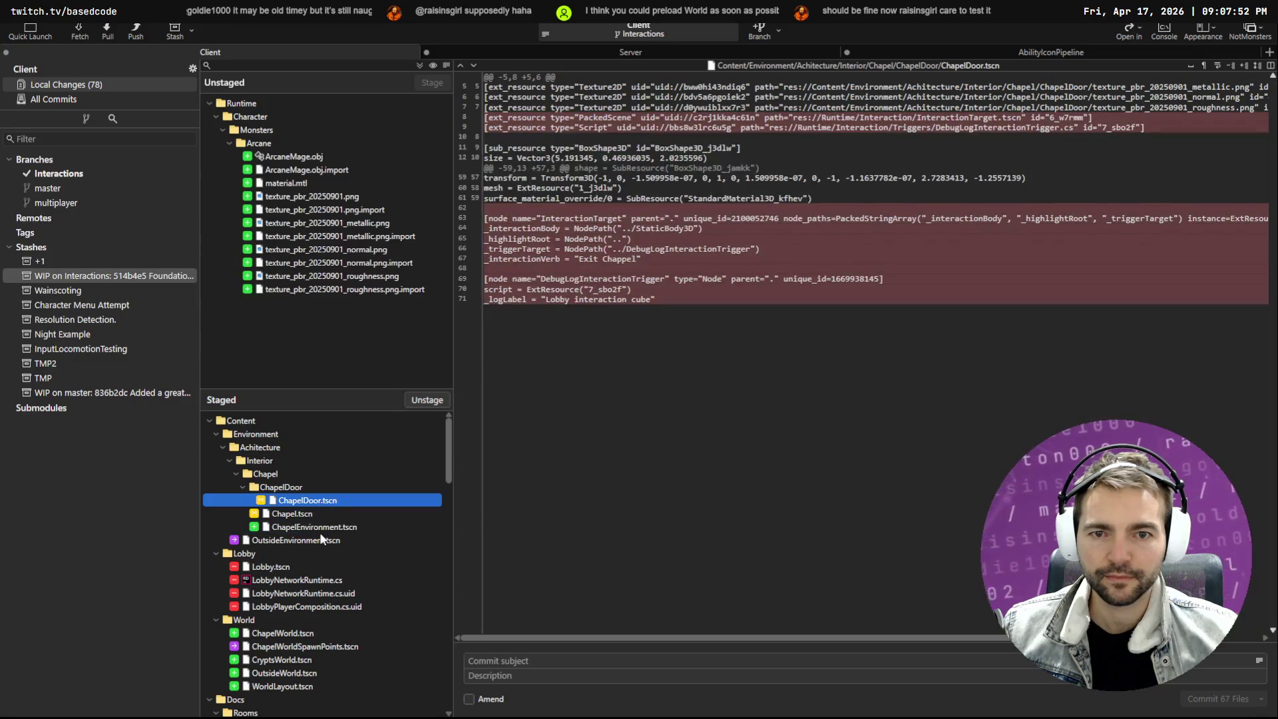
click(308, 540)
click(313, 566)
scroll(324, 573, down, 2)
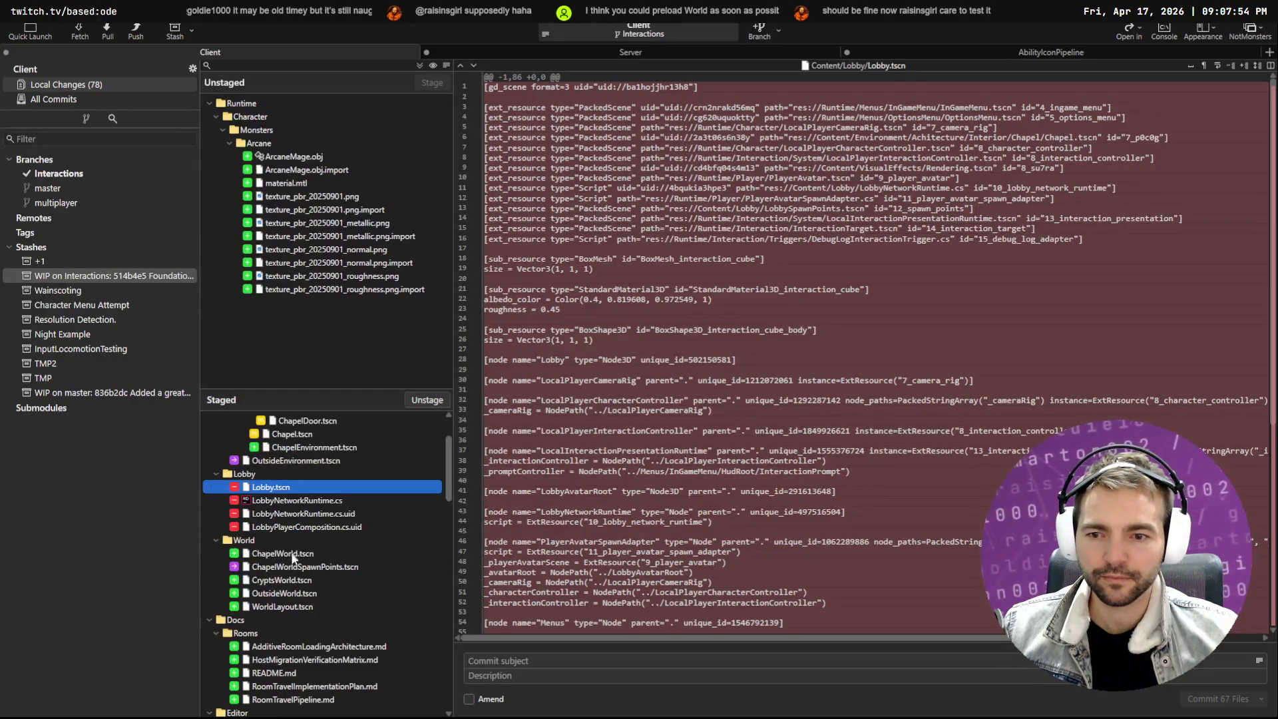
click(294, 555)
click(328, 566)
scroll(329, 569, down, 2)
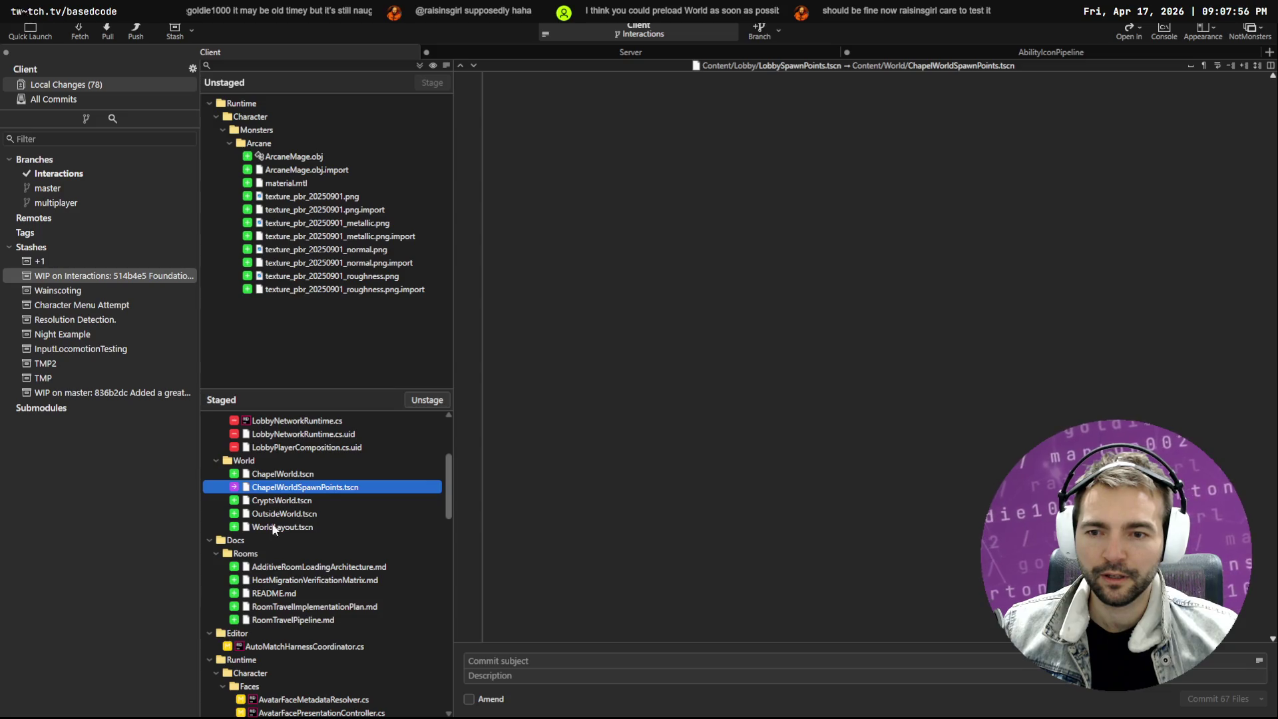
click(303, 502)
click(310, 513)
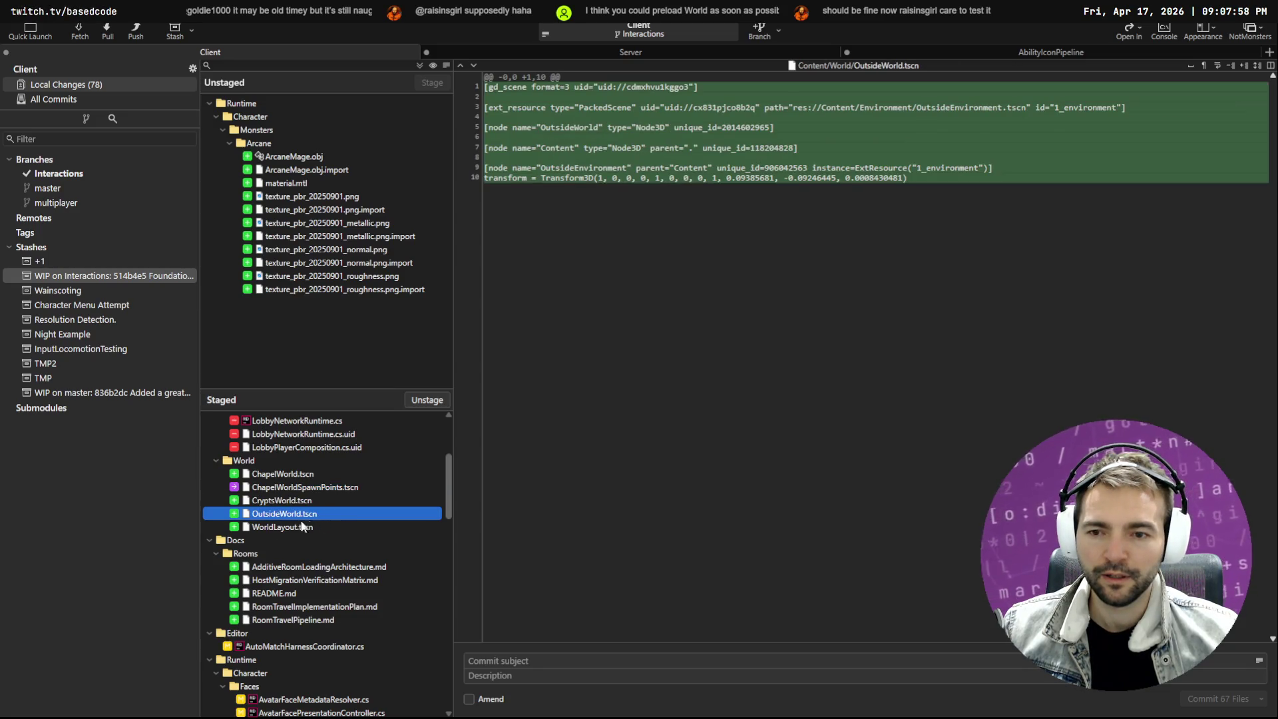
click(292, 526)
scroll(665, 399, down, 10)
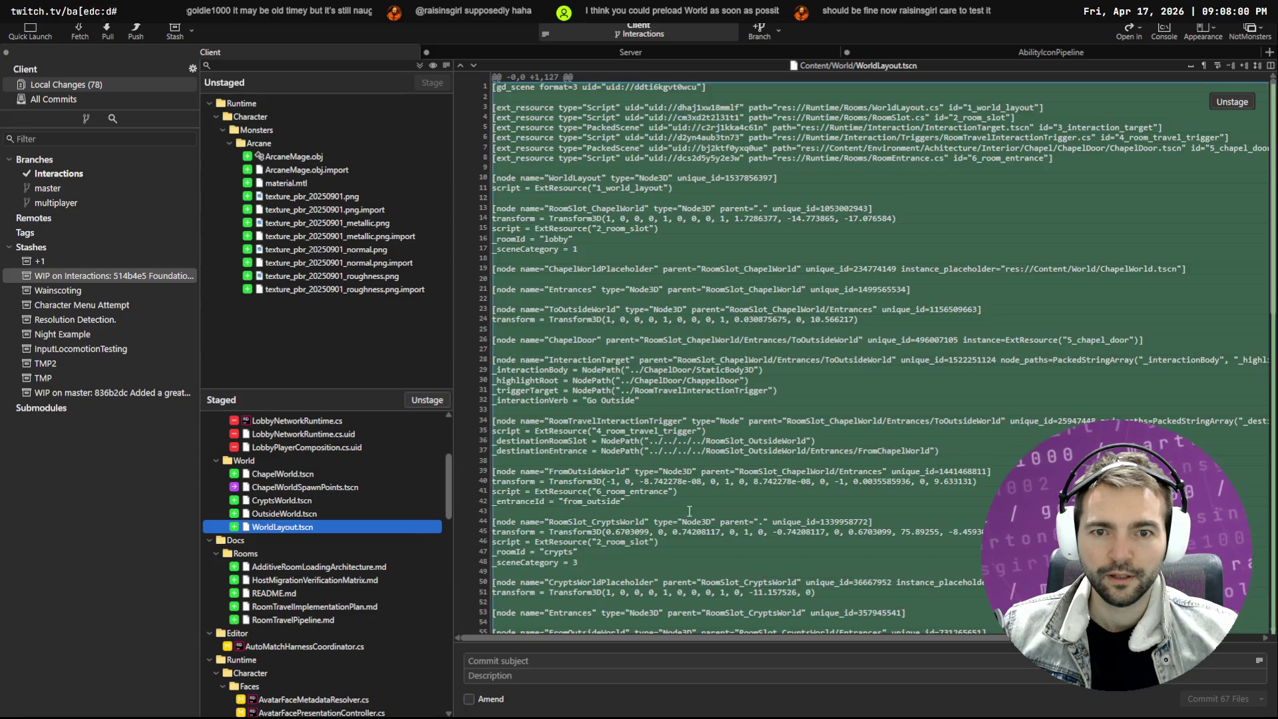
Read the Rooms docs: AdditiveRoomLoadingArchitecture, HostMigrationVerificationMatrix, README and RoomTravelImplementationPlan
click(300, 567)
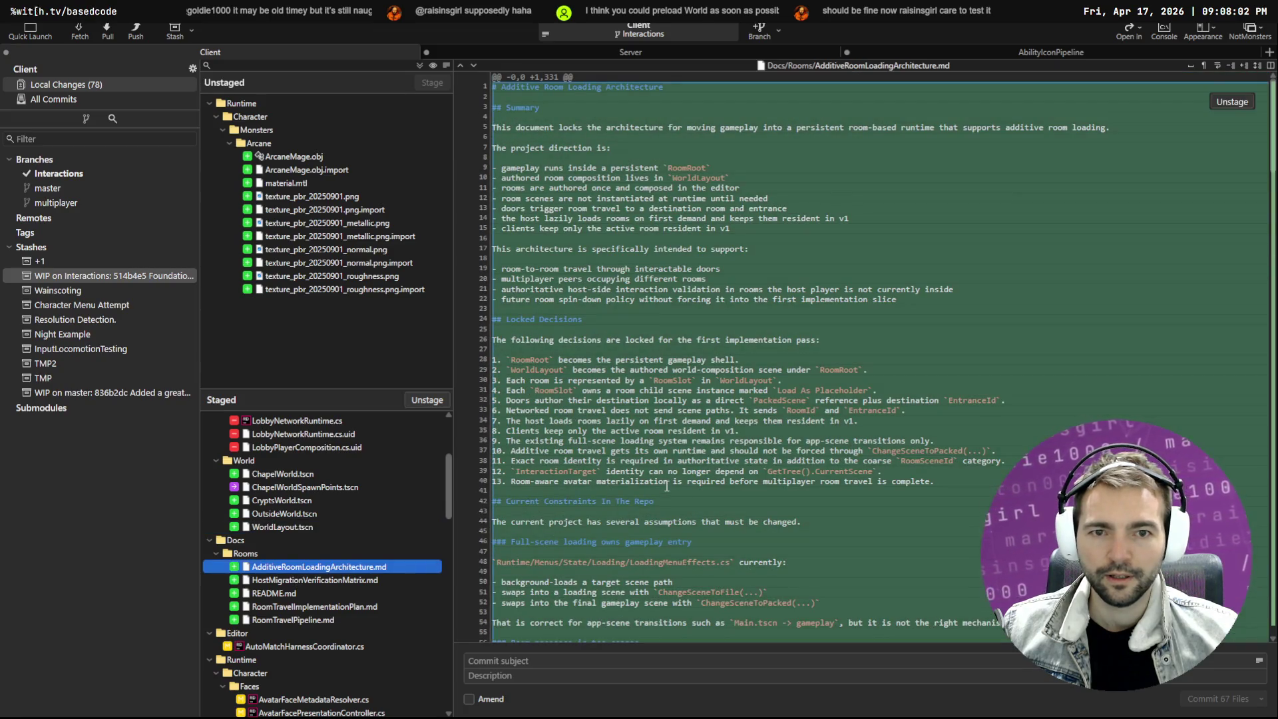
click(312, 581)
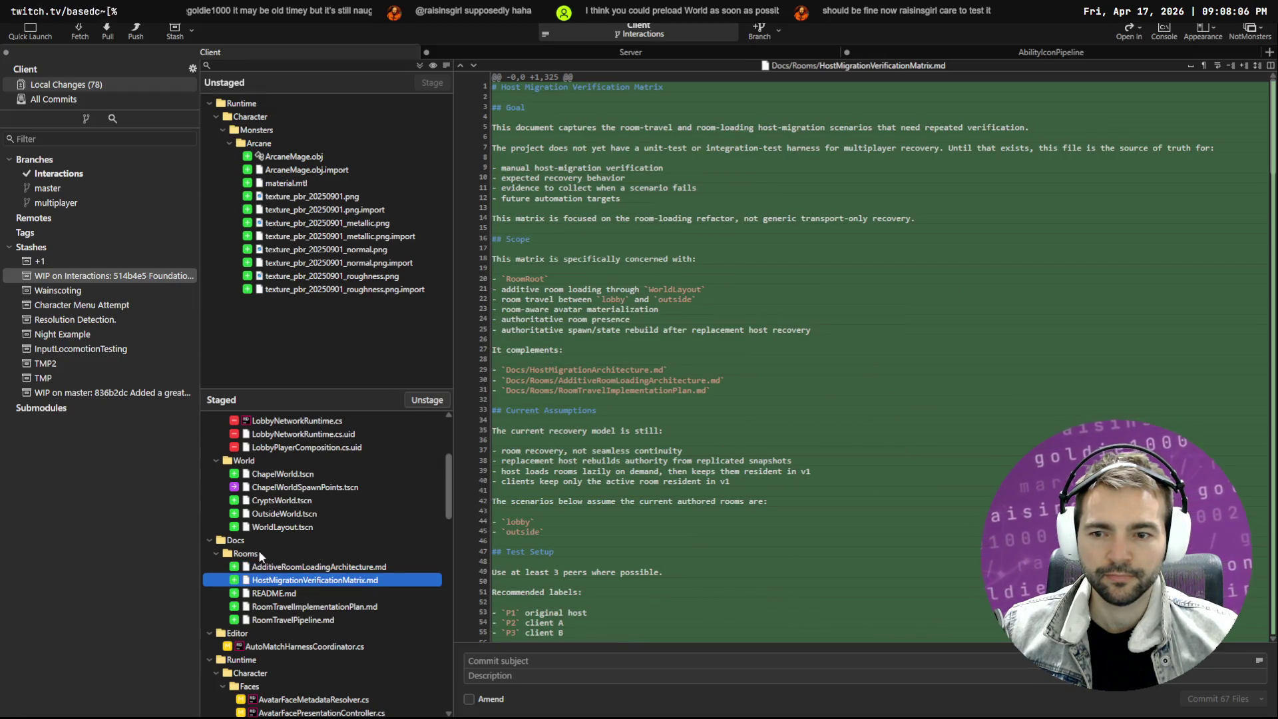
click(273, 553)
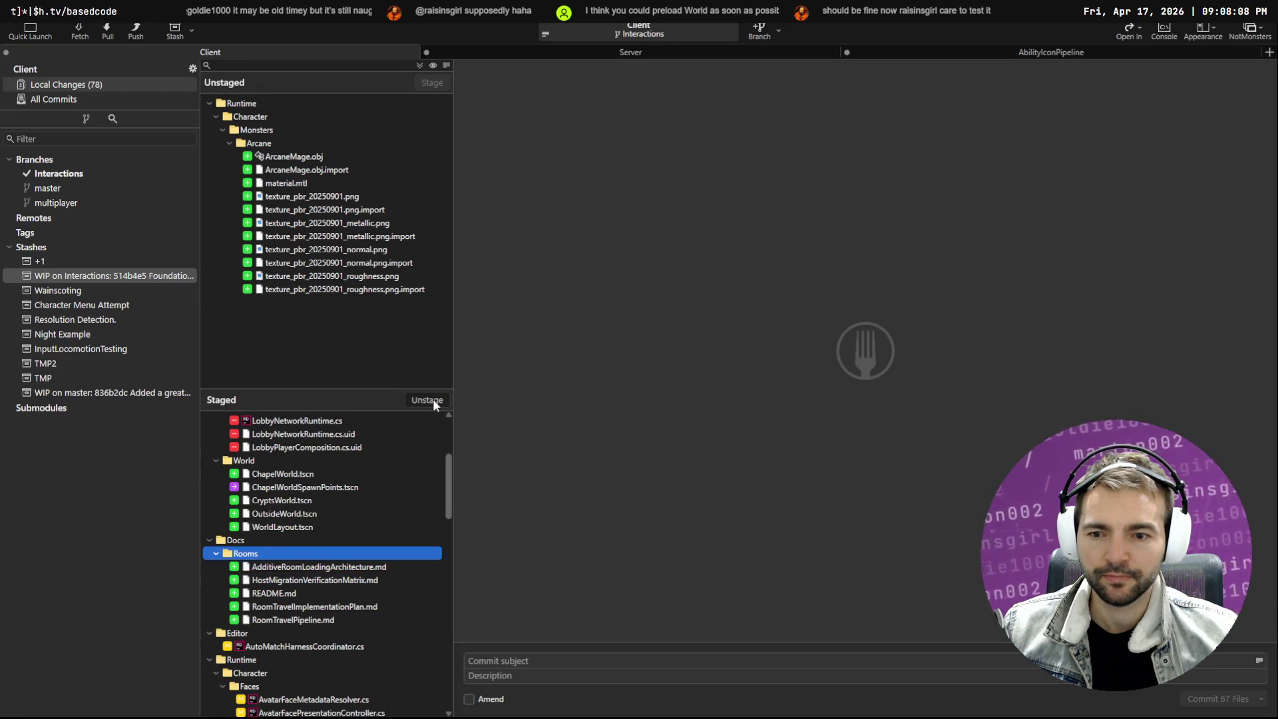
click(285, 594)
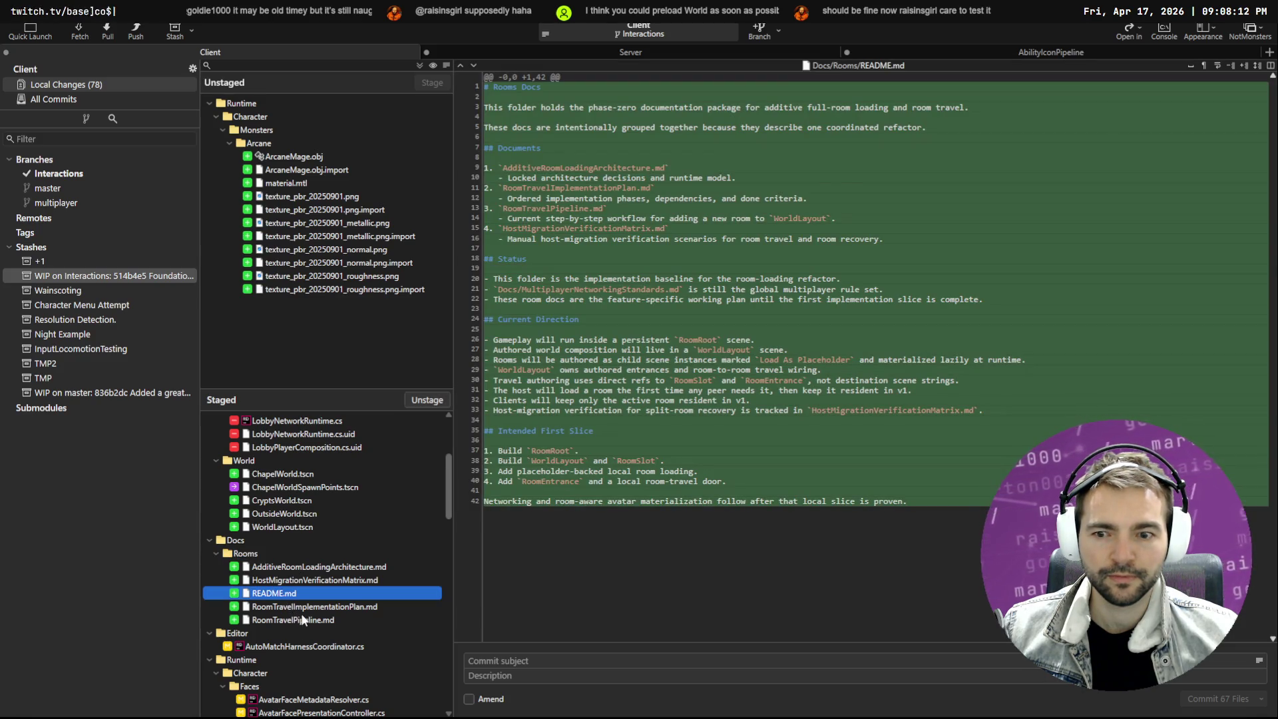
click(308, 608)
mouse_move(785, 440)
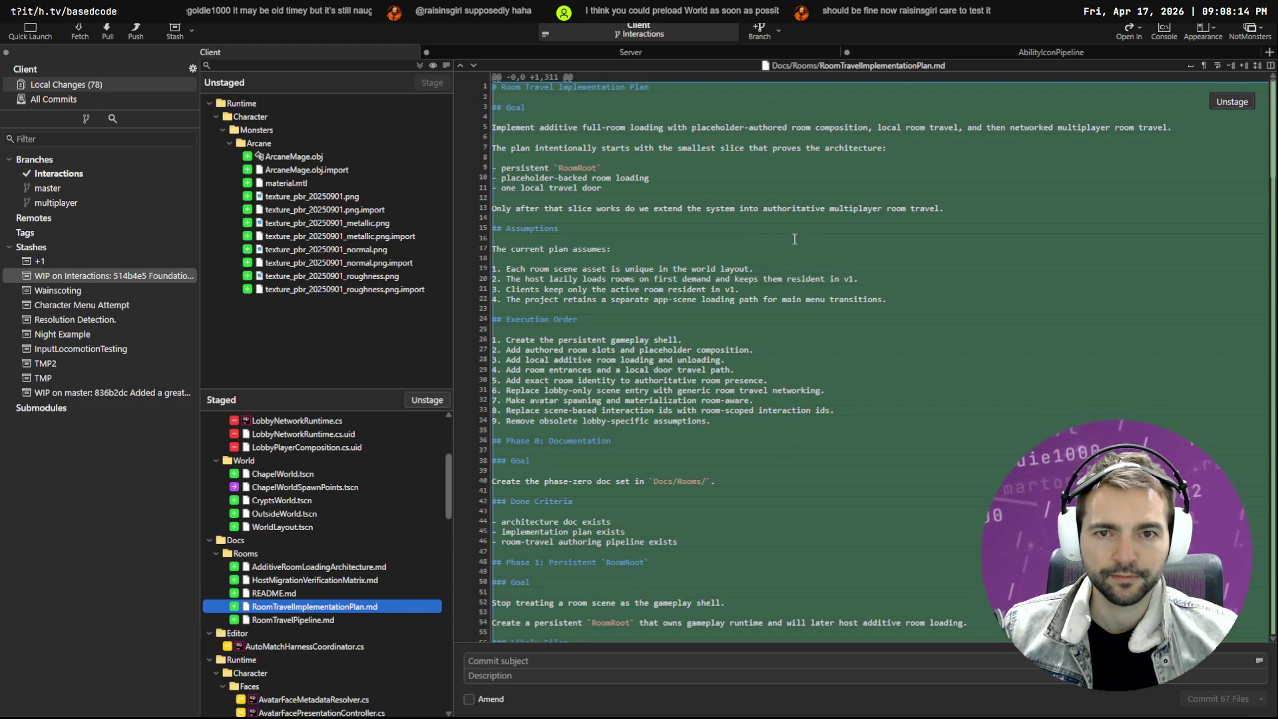
scroll(793, 238, down, 20)
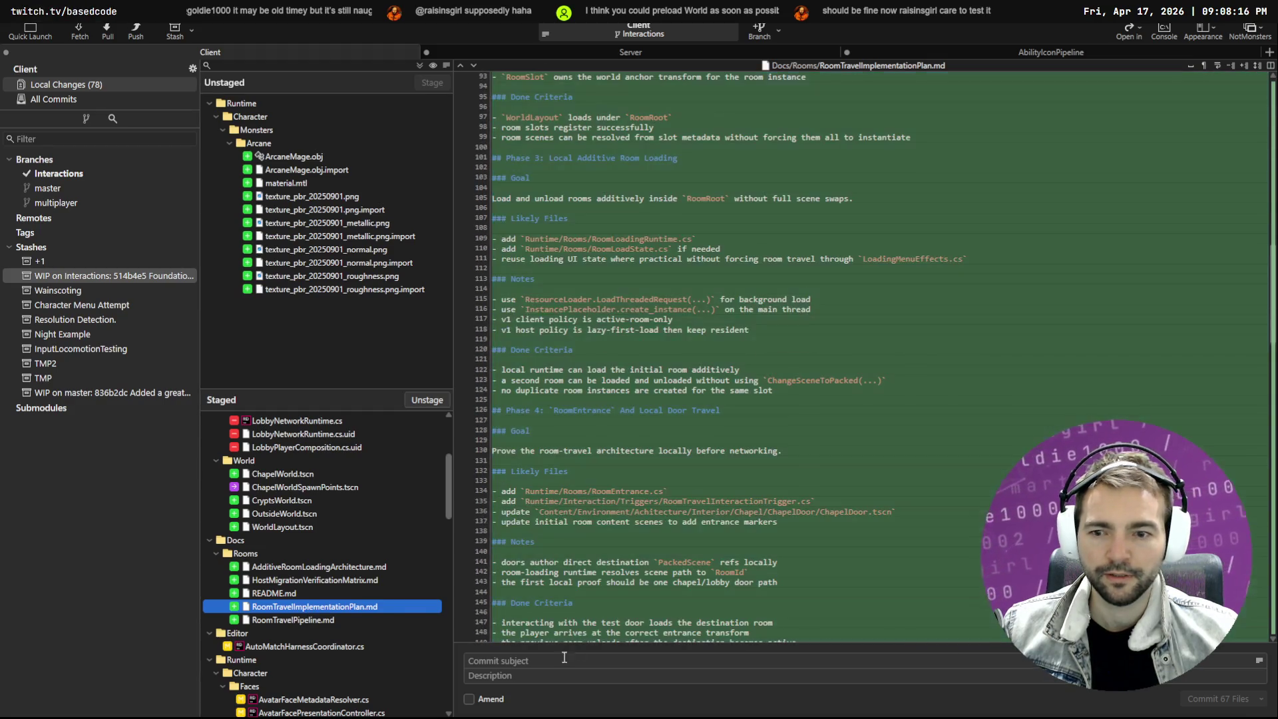
click(529, 657)
Dictate the subject 'Implemented additive room loading in multiplayer.' and commit the 67 staged files
key(super+h)
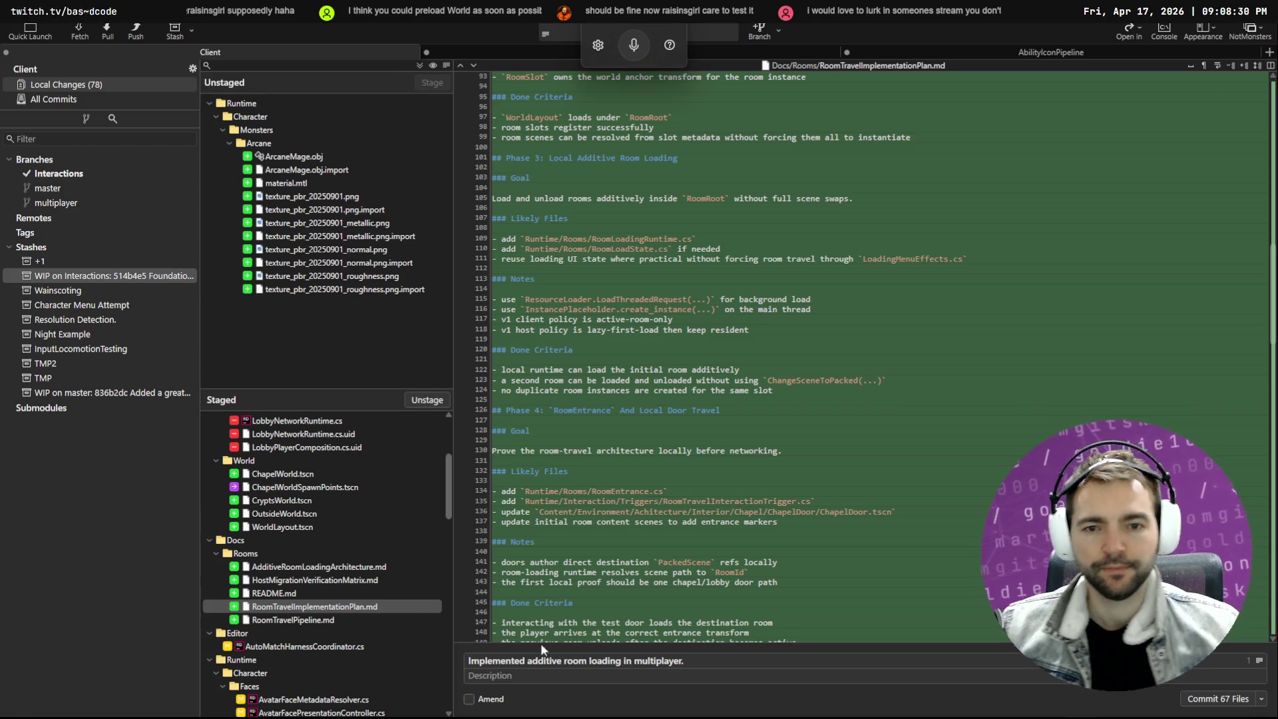
scroll(388, 541, up, 4)
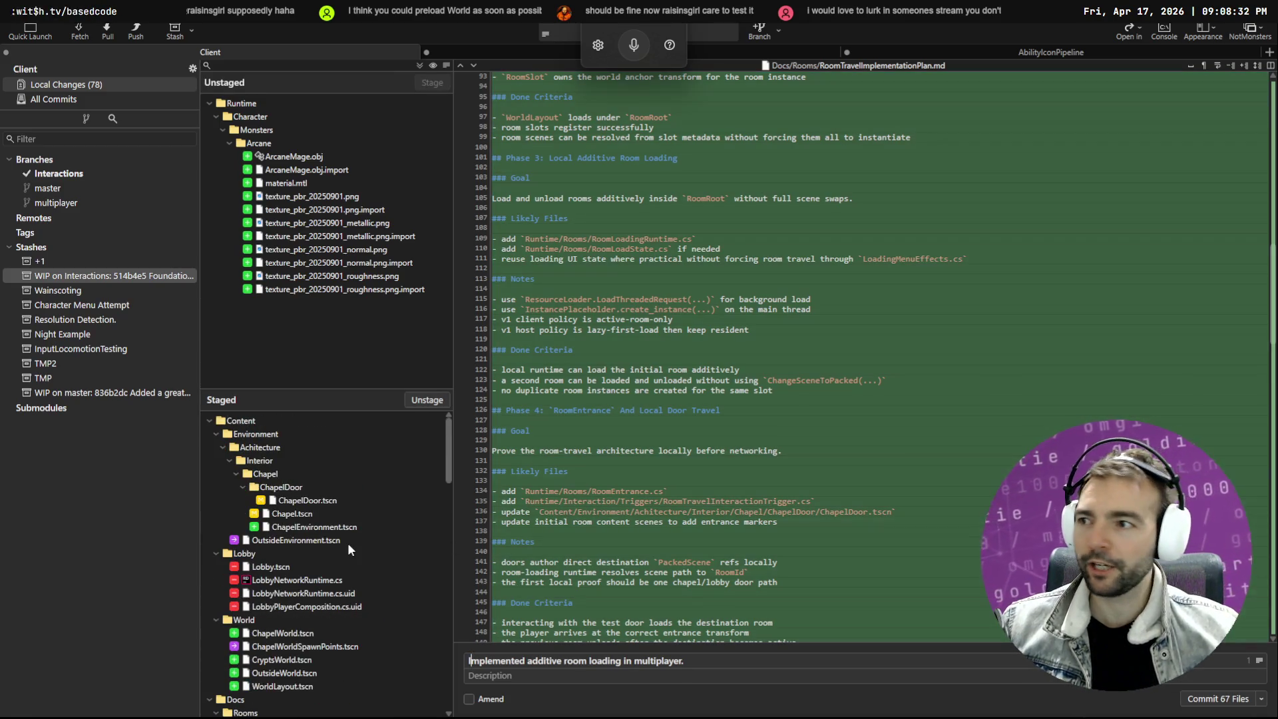
scroll(347, 542, down, 10)
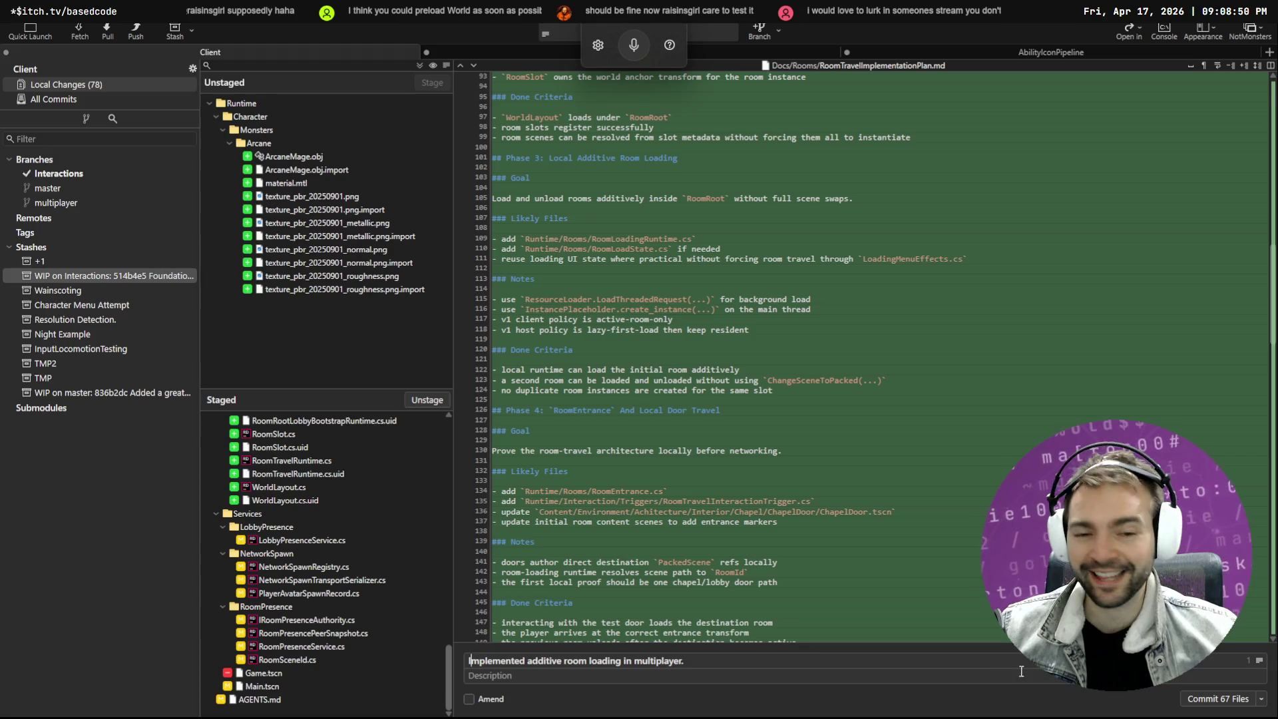
click(1218, 698)
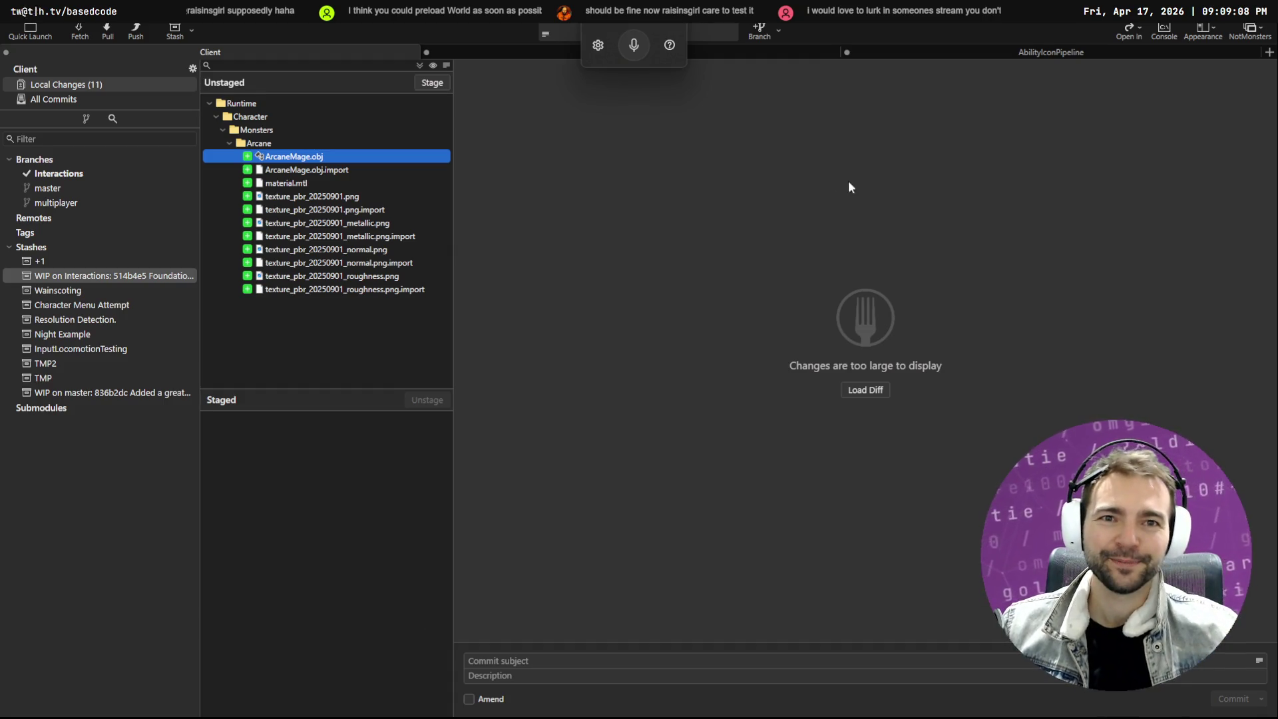
click(1107, 338)
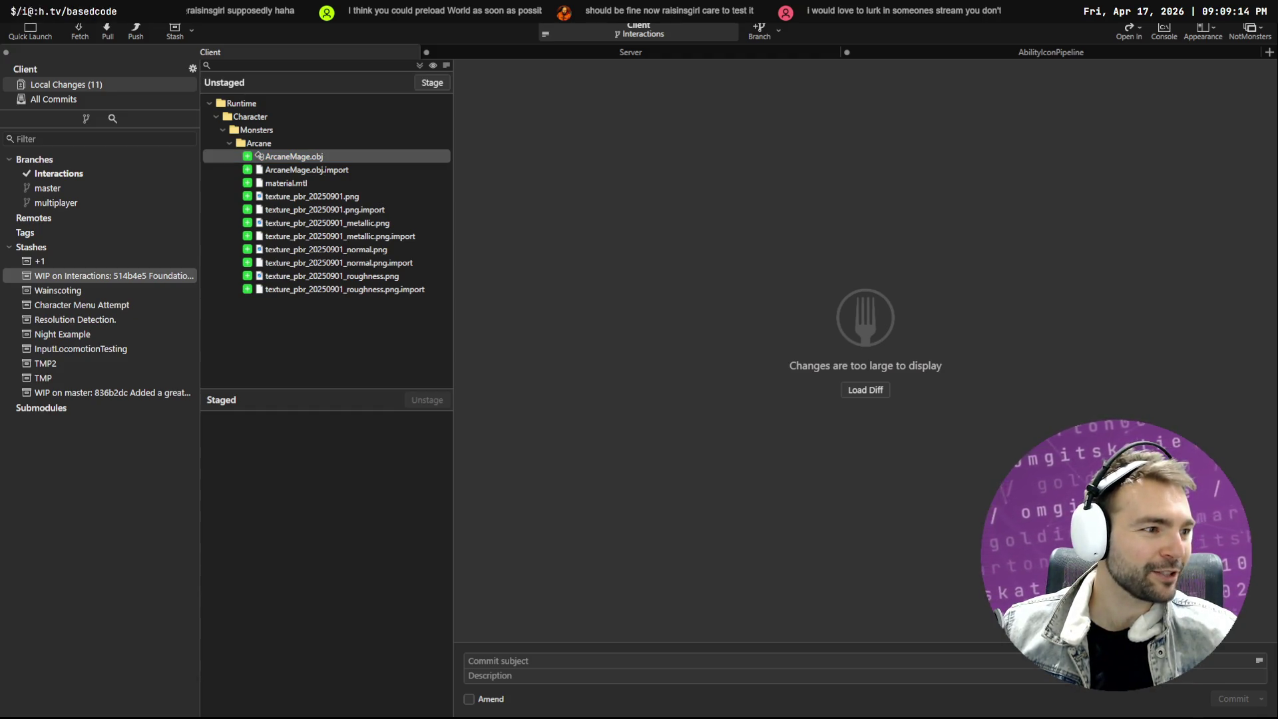
Stop the running multiplayer game in the Godot editor with F8
key(alt+Tab)
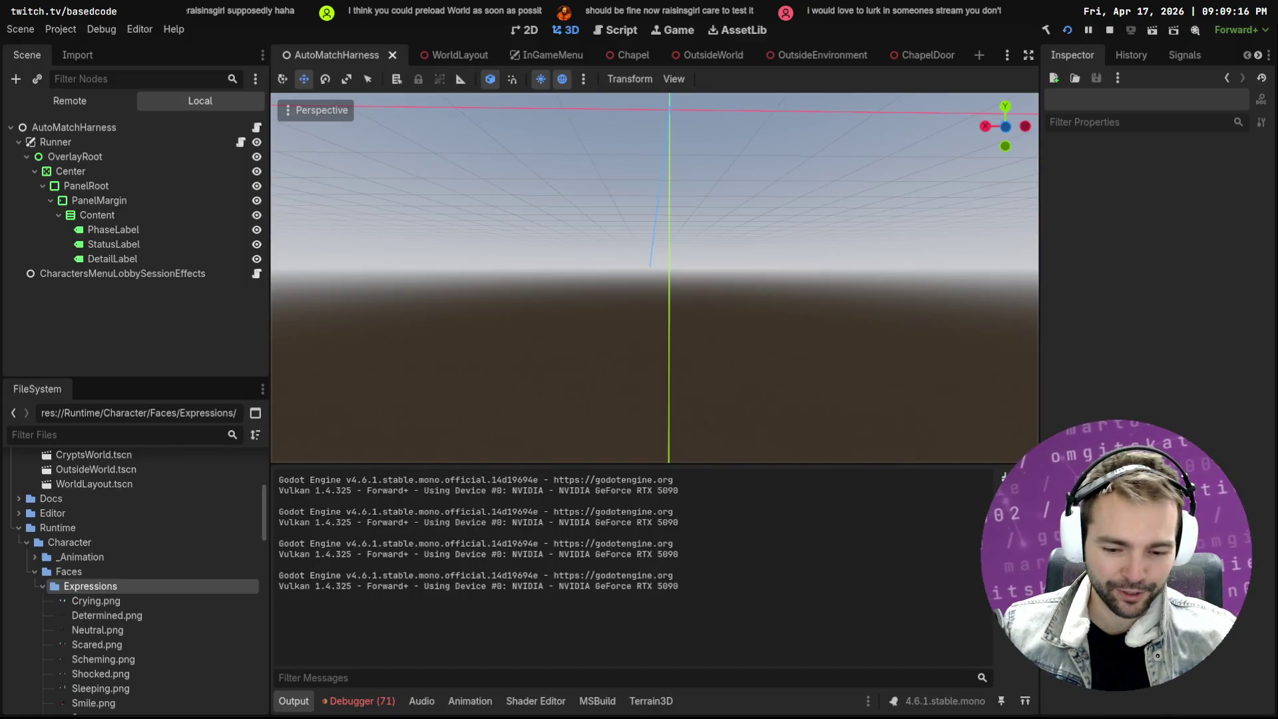
key(F8)
key(alt+Tab)
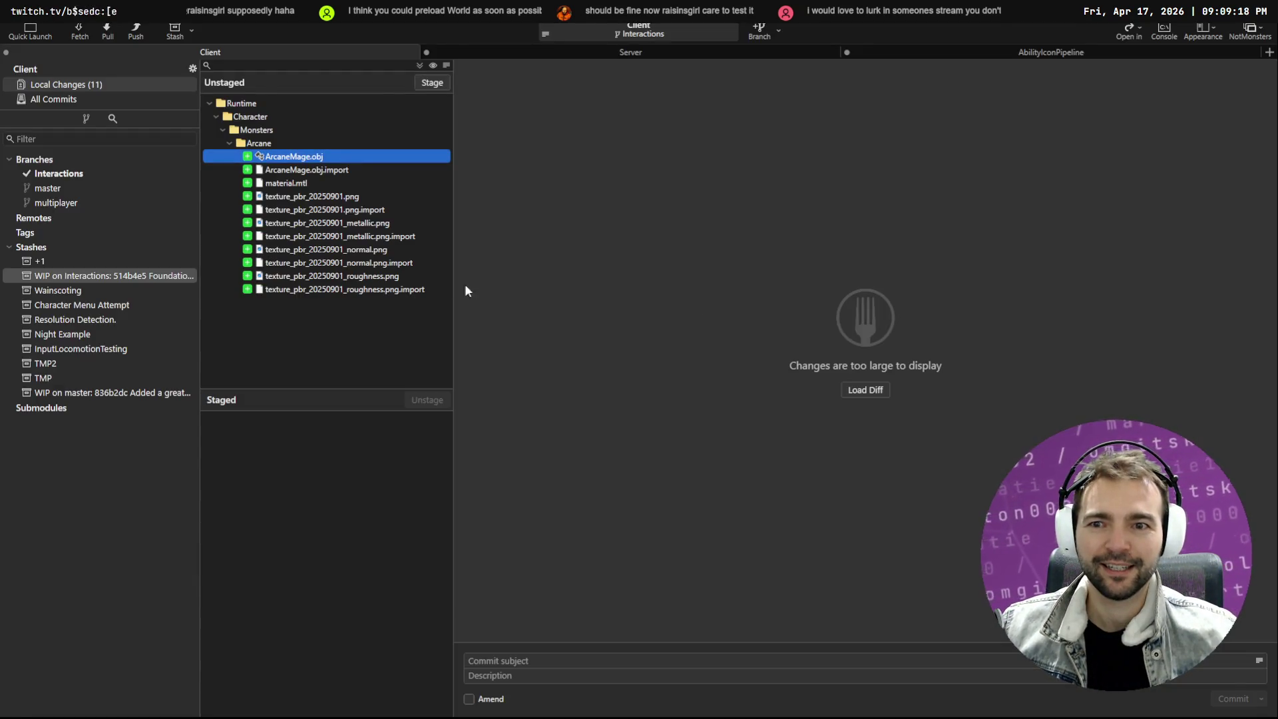
key(alt+Tab)
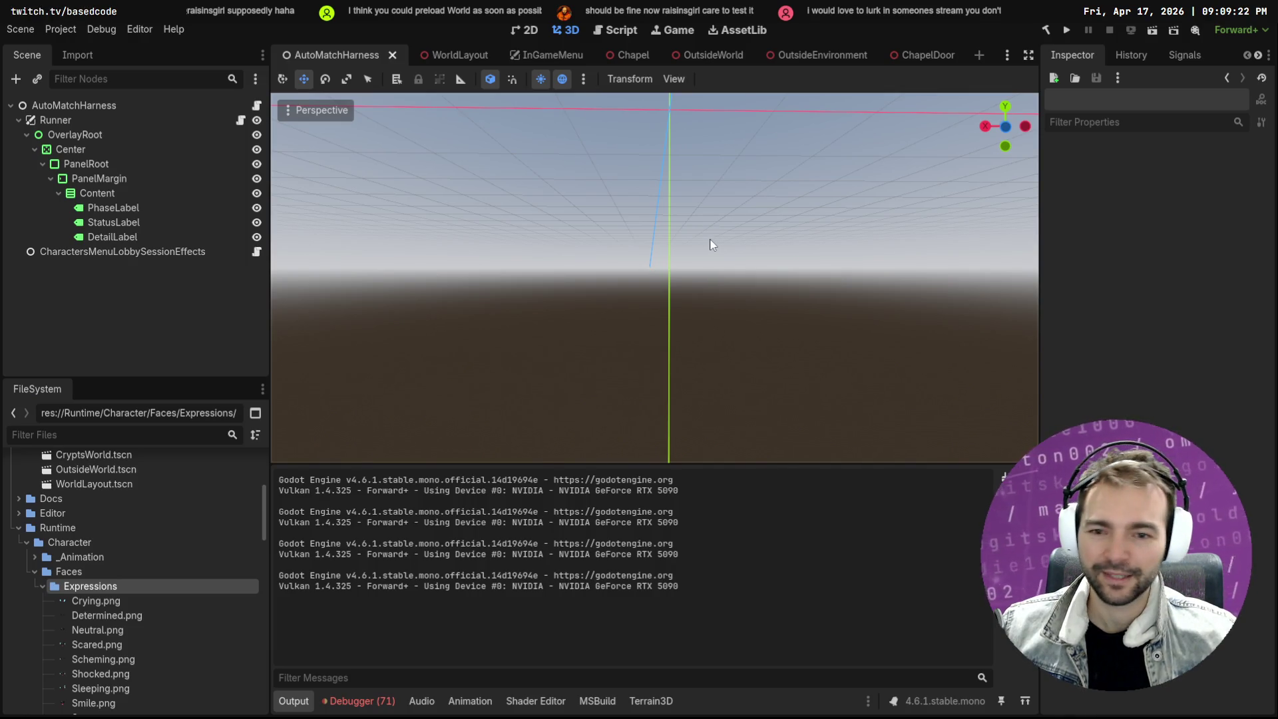
Copy one of the repeated look_at() failure errors from the Debugger's Errors list
click(362, 701)
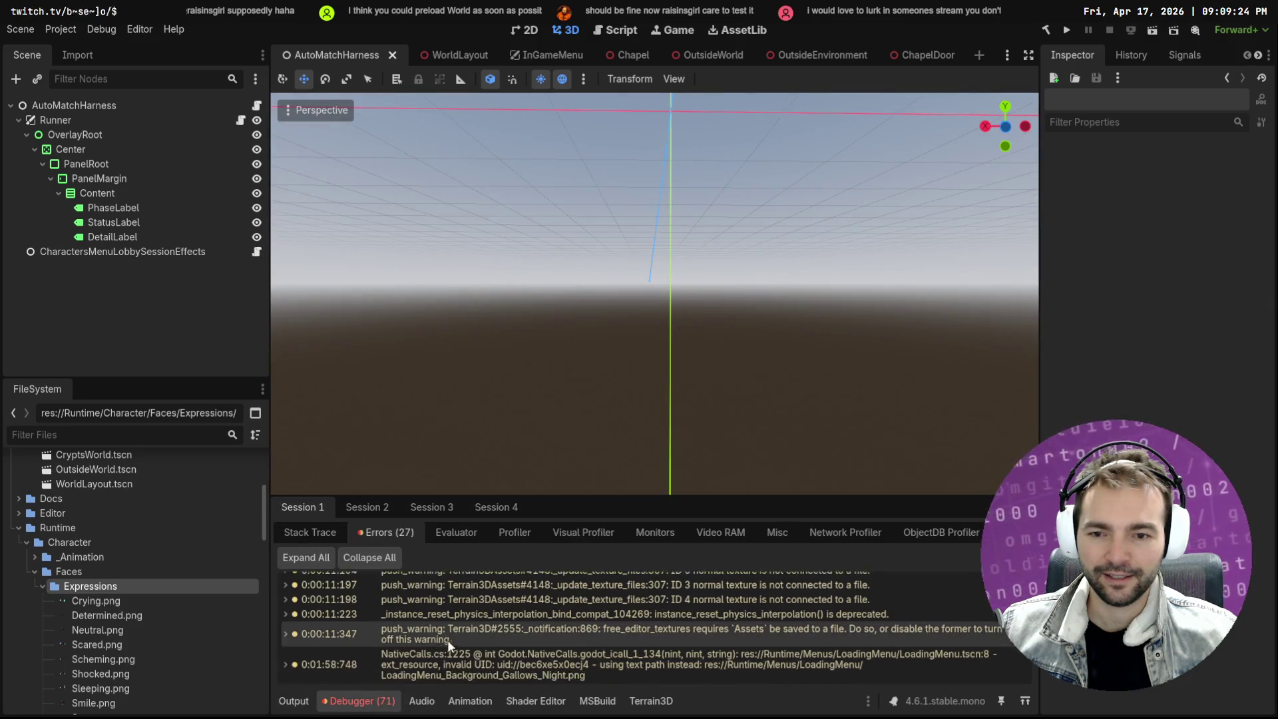
scroll(522, 623, down, 10)
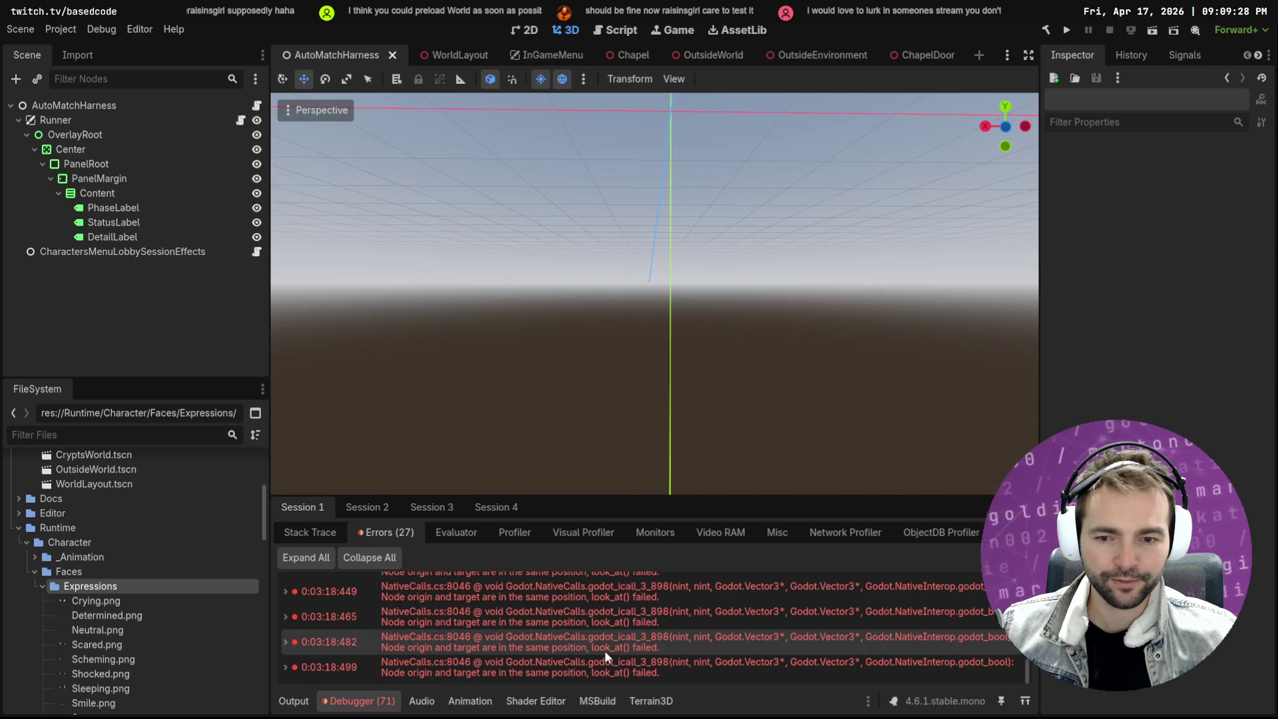
scroll(670, 632, up, 4)
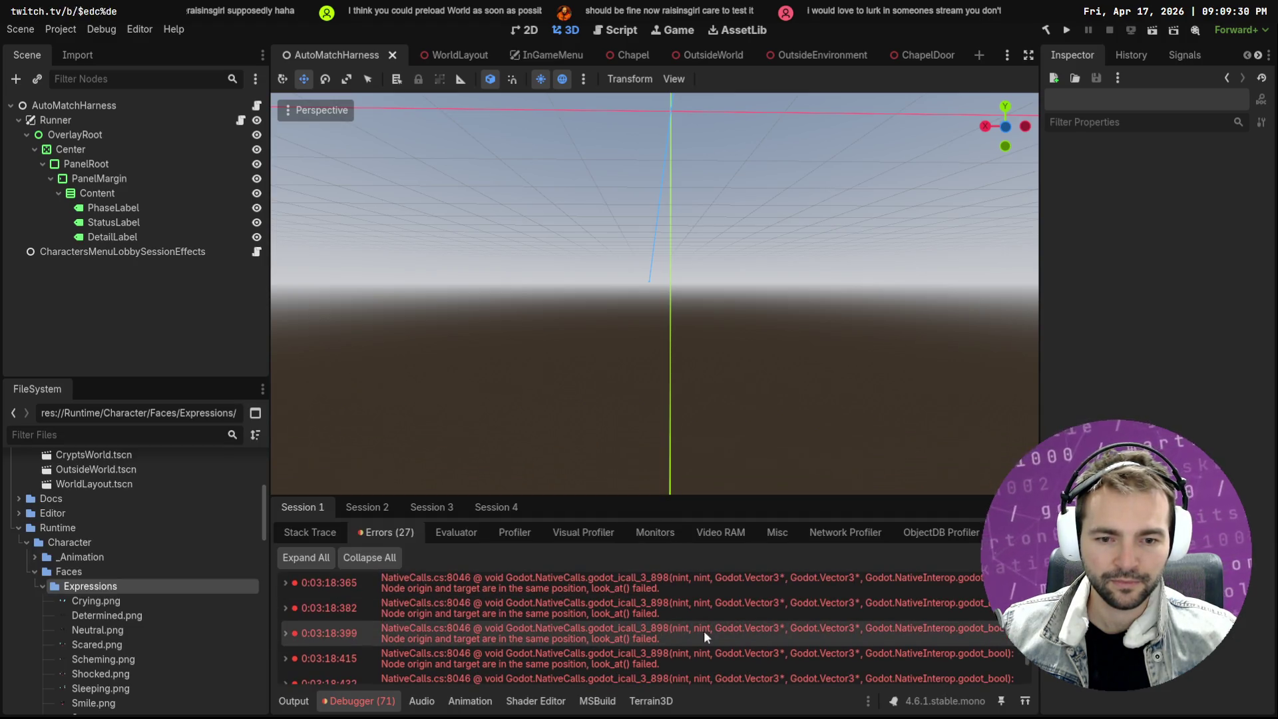
scroll(704, 630, up, 5)
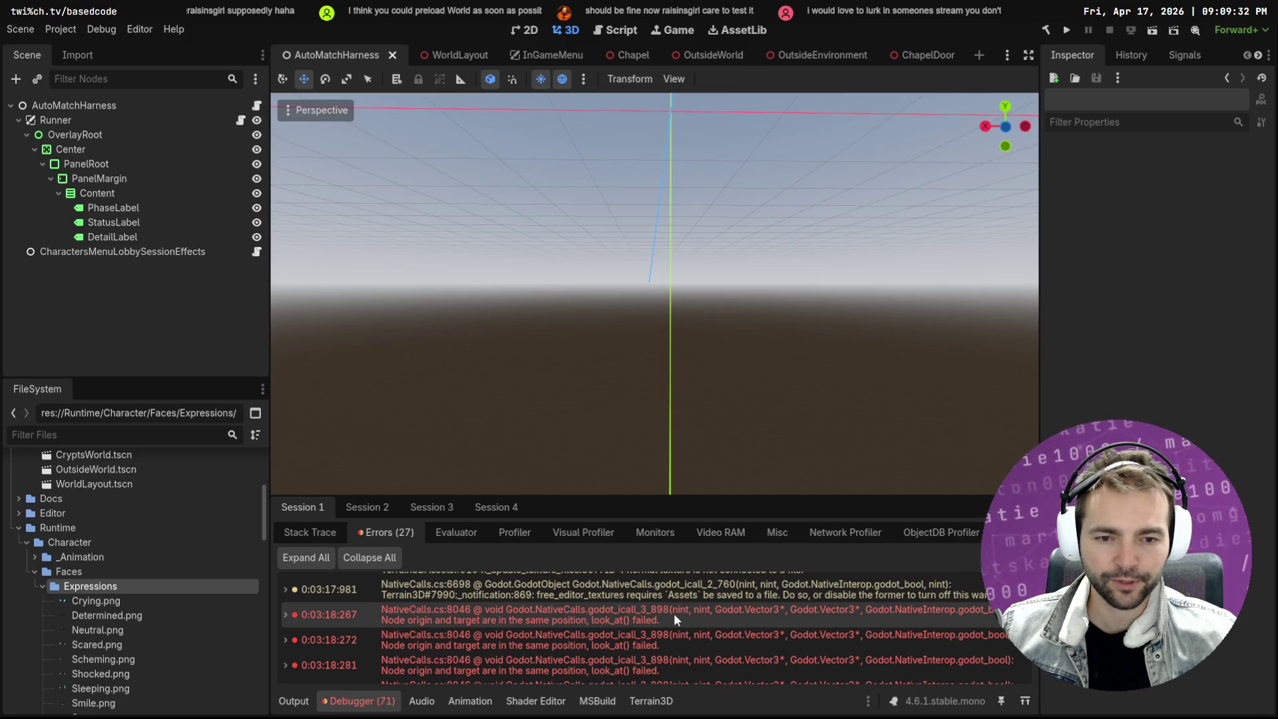
right_click(674, 613)
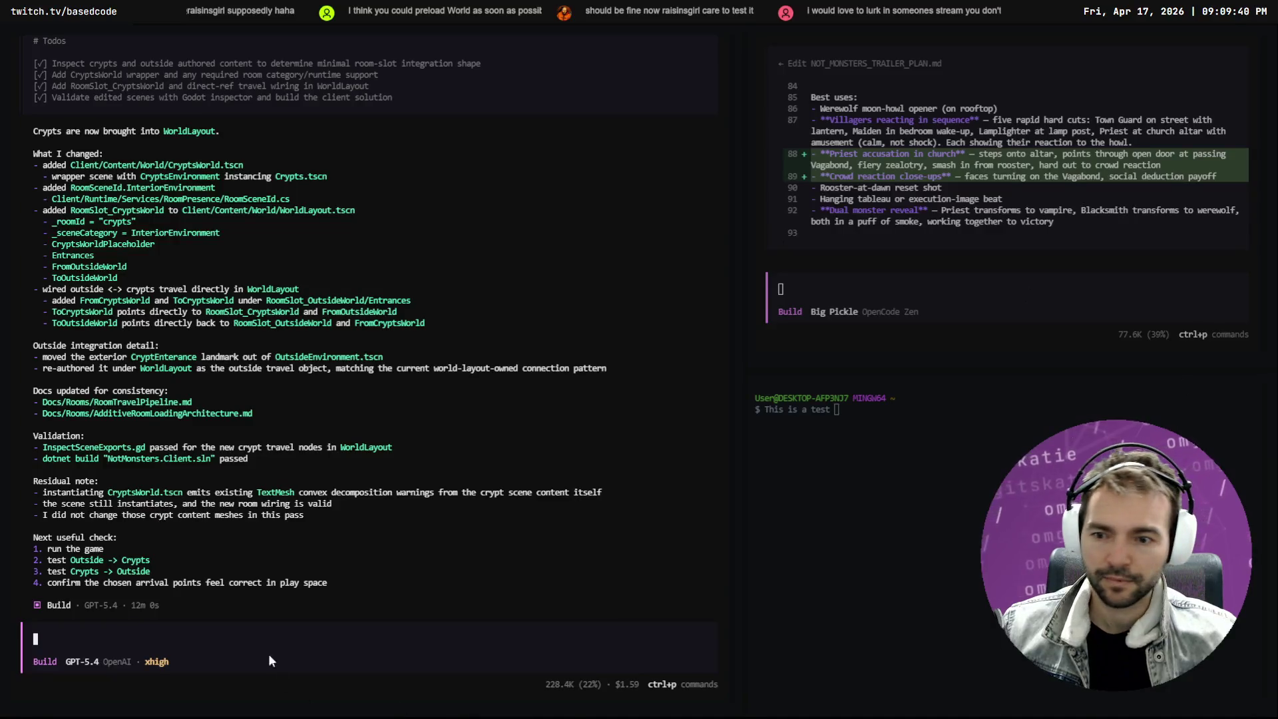
key(super+h)
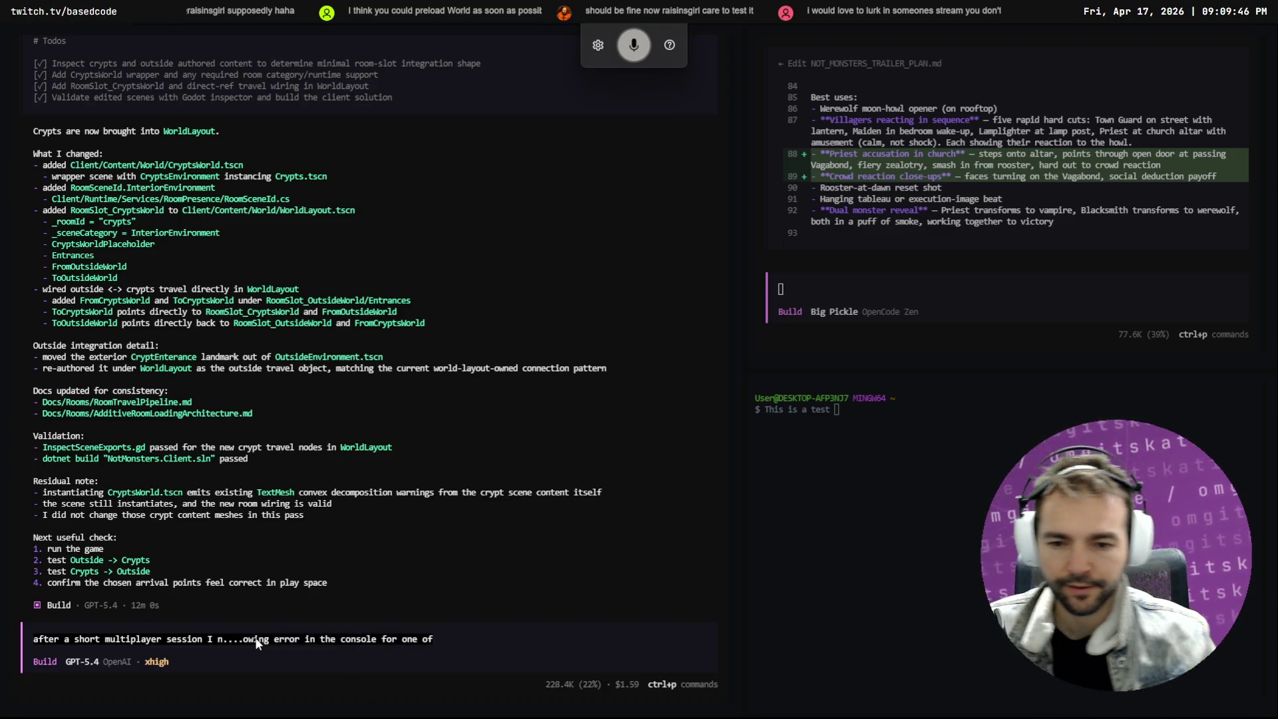
Paste the copied look_at() error into the OpenCode prompt inside a ``` code block
text(: \)
key(Return)
text(\)
key(Return)
text(``` \)
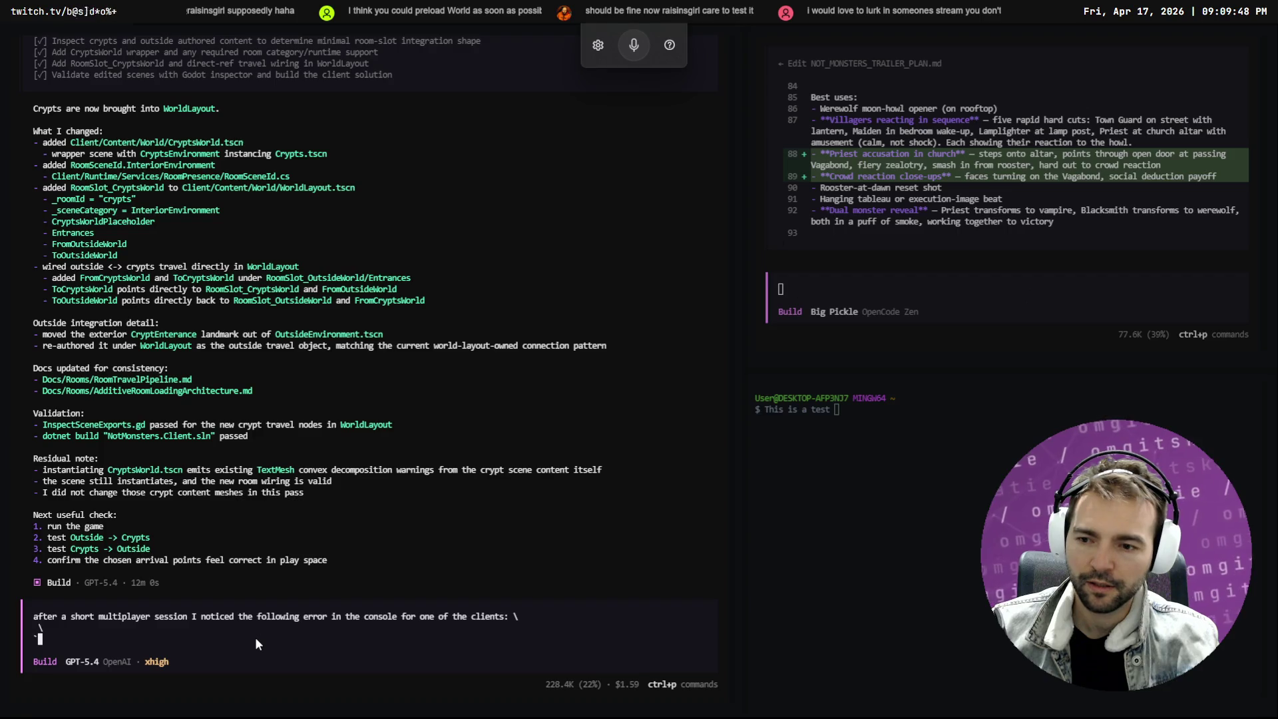
key(Return)
text(\)
key(Return)
text(``)
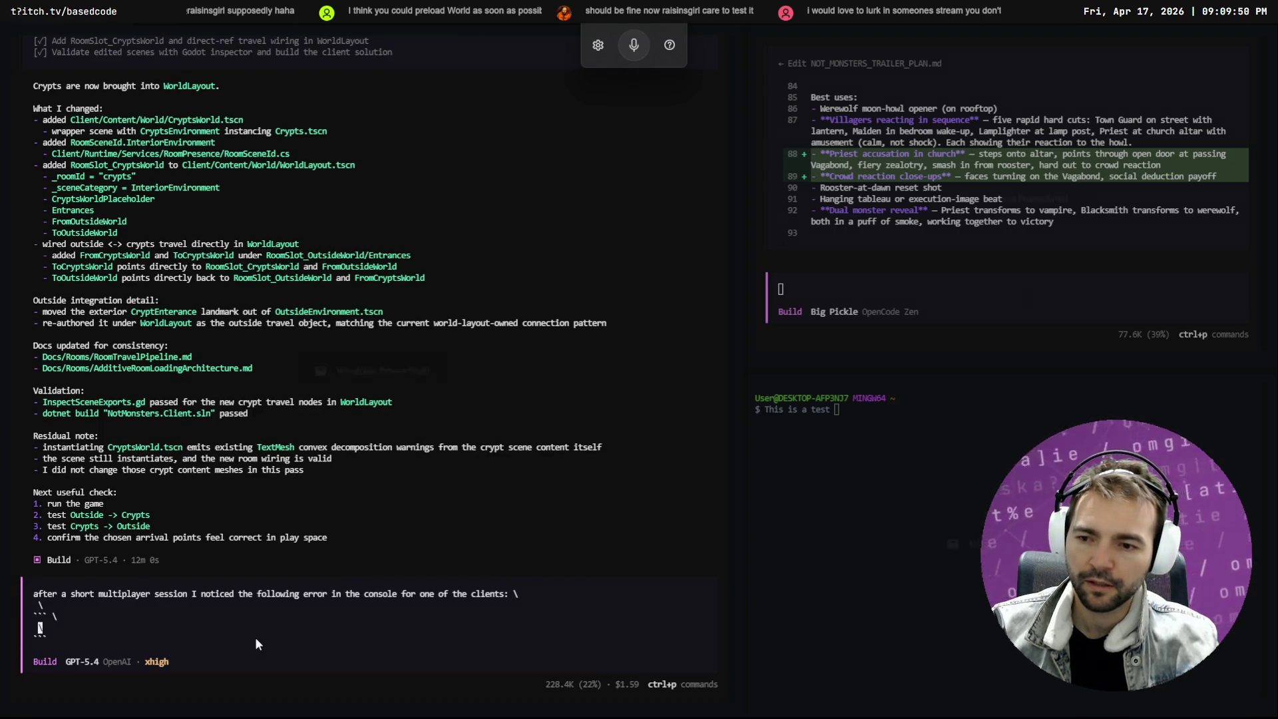
key(ctrl+v)
Compare another debugger session's error list in Godot against the first session's errors
key(alt+Tab)
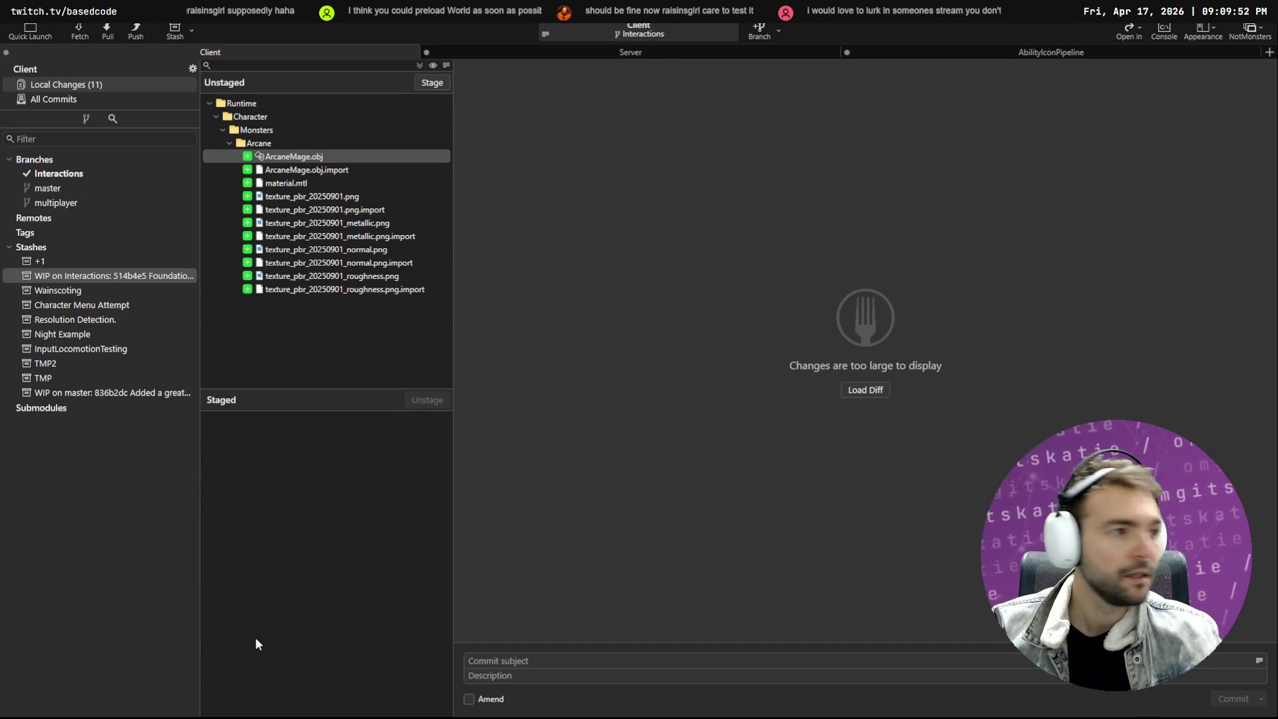
key(alt+Tab)
click(360, 508)
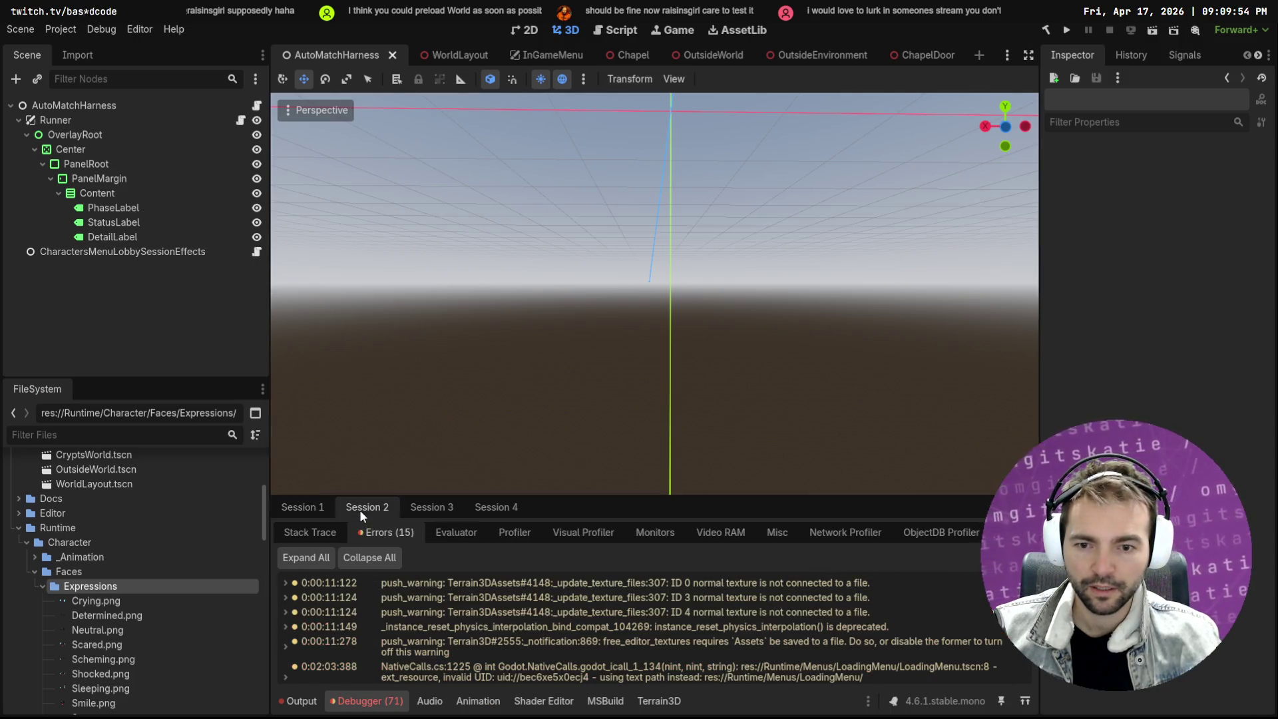
click(302, 507)
scroll(572, 592, down, 2)
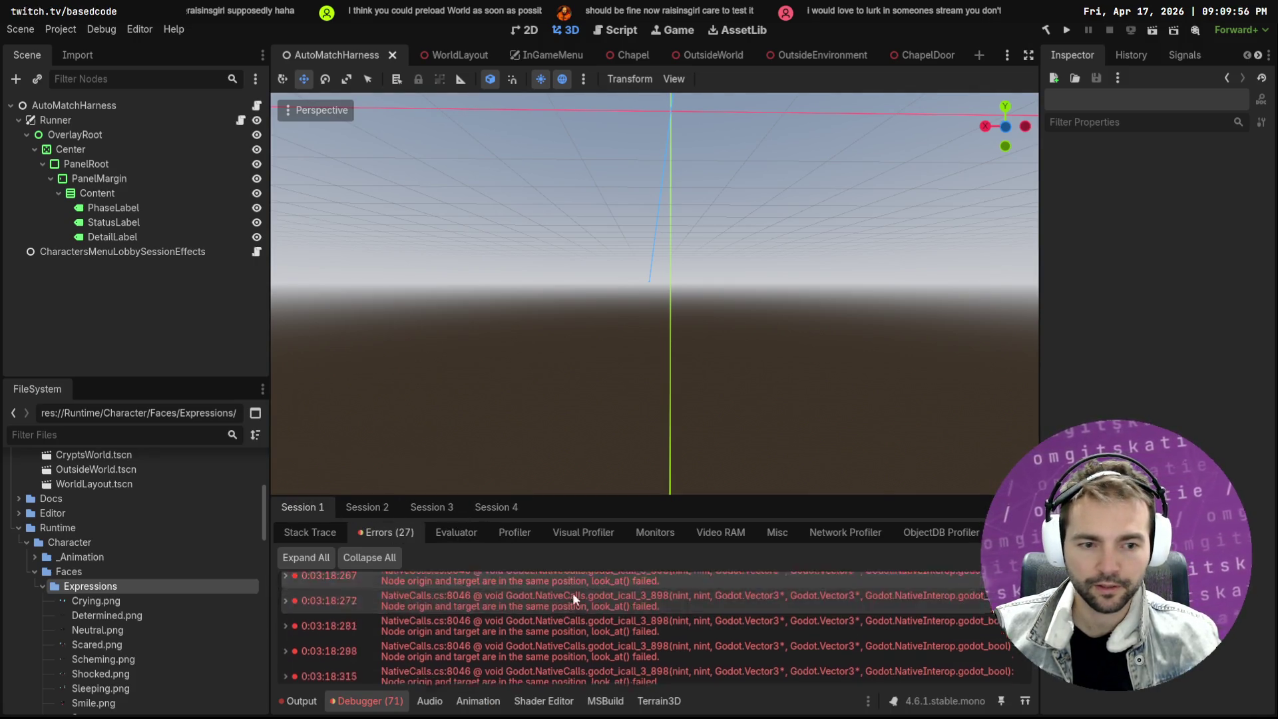
Replace 'clients' with 'host' in the prompt and submit the error report
key(alt+Tab)
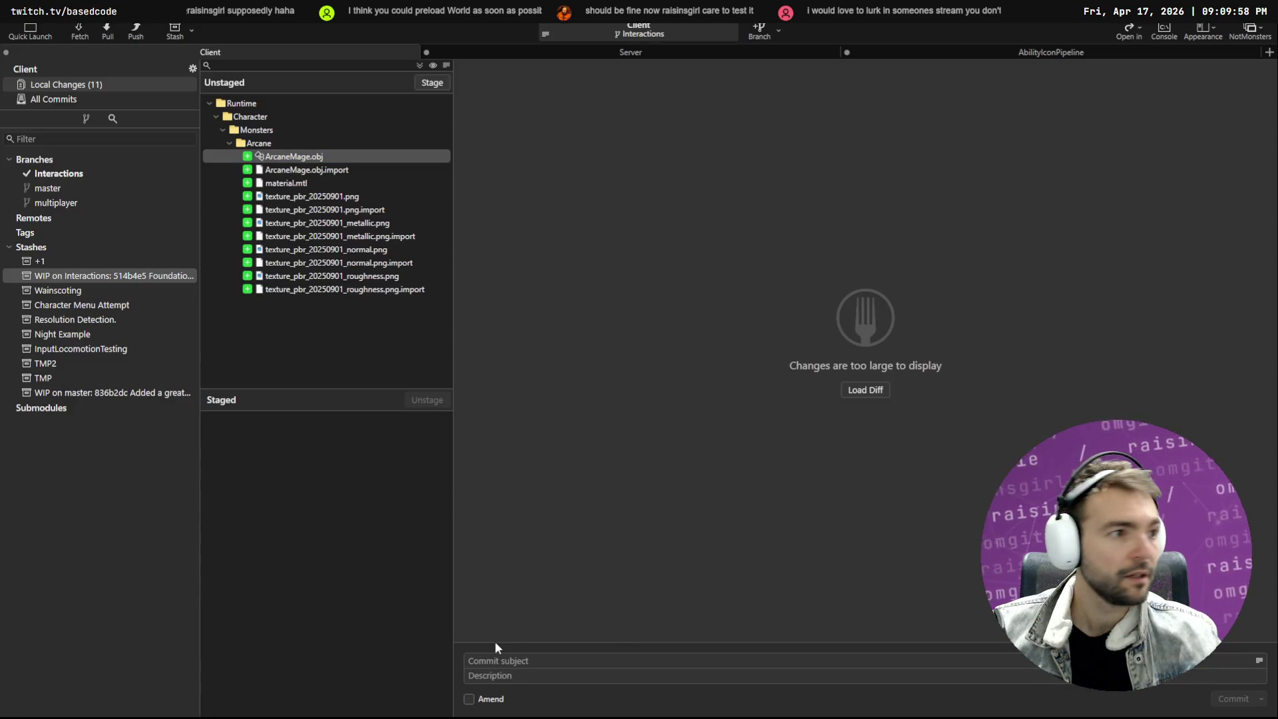
key(alt+Tab)
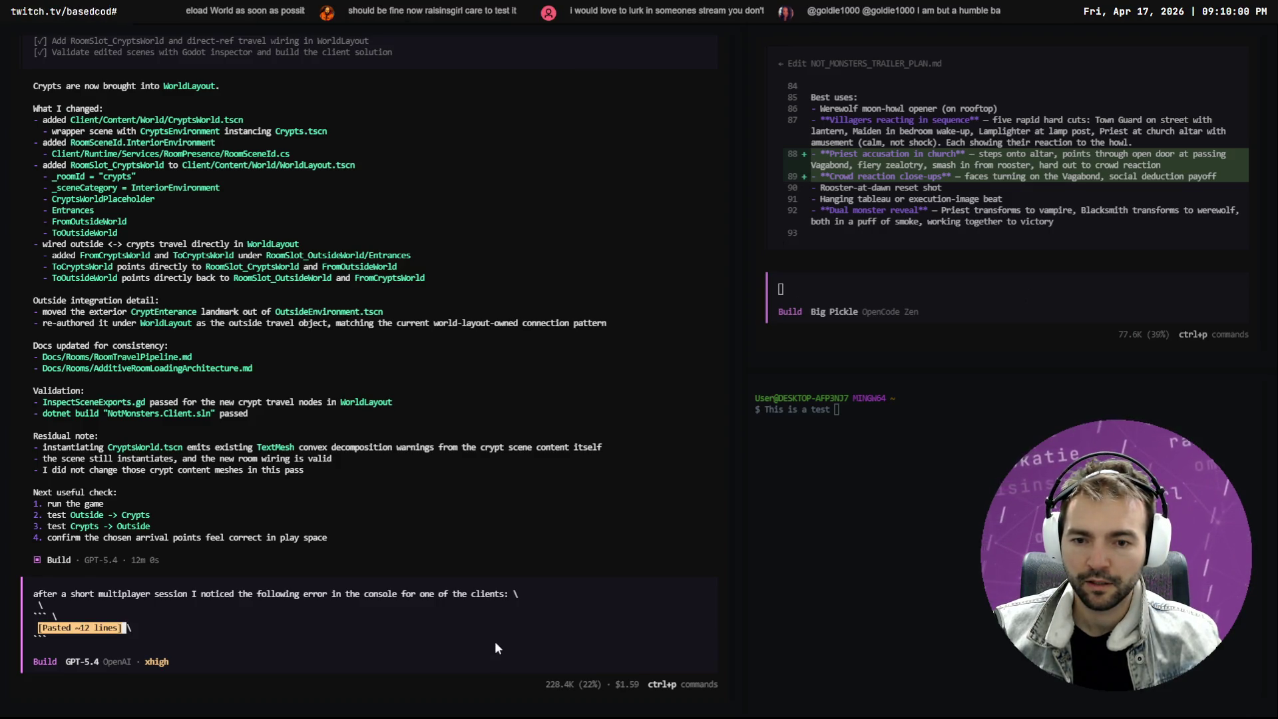
key(Up)
key(Up)
key(Up)
key(ctrl+Left)
key(ctrl+Left)
key(ctrl+Left)
key(ctrl+Right)
key(ctrl+Right)
key(ctrl+Right)
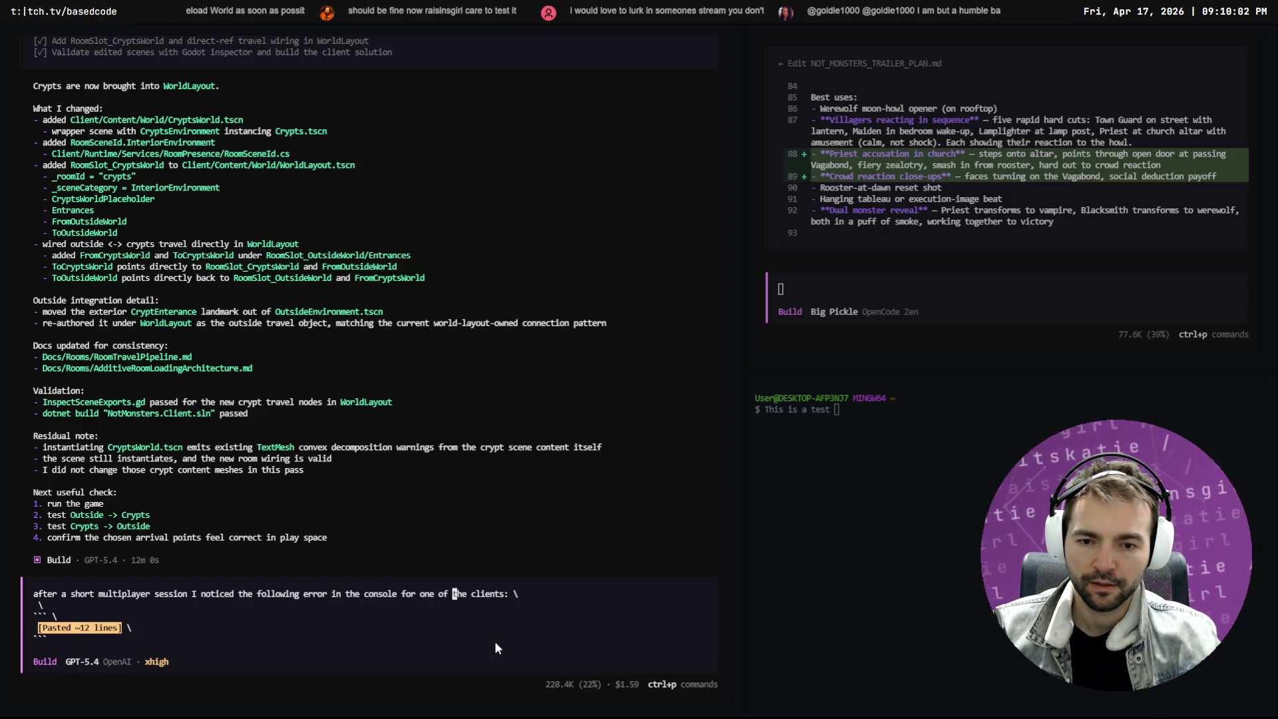
key(ctrl+Right)
key(Delete)
key(Delete)
key(Delete)
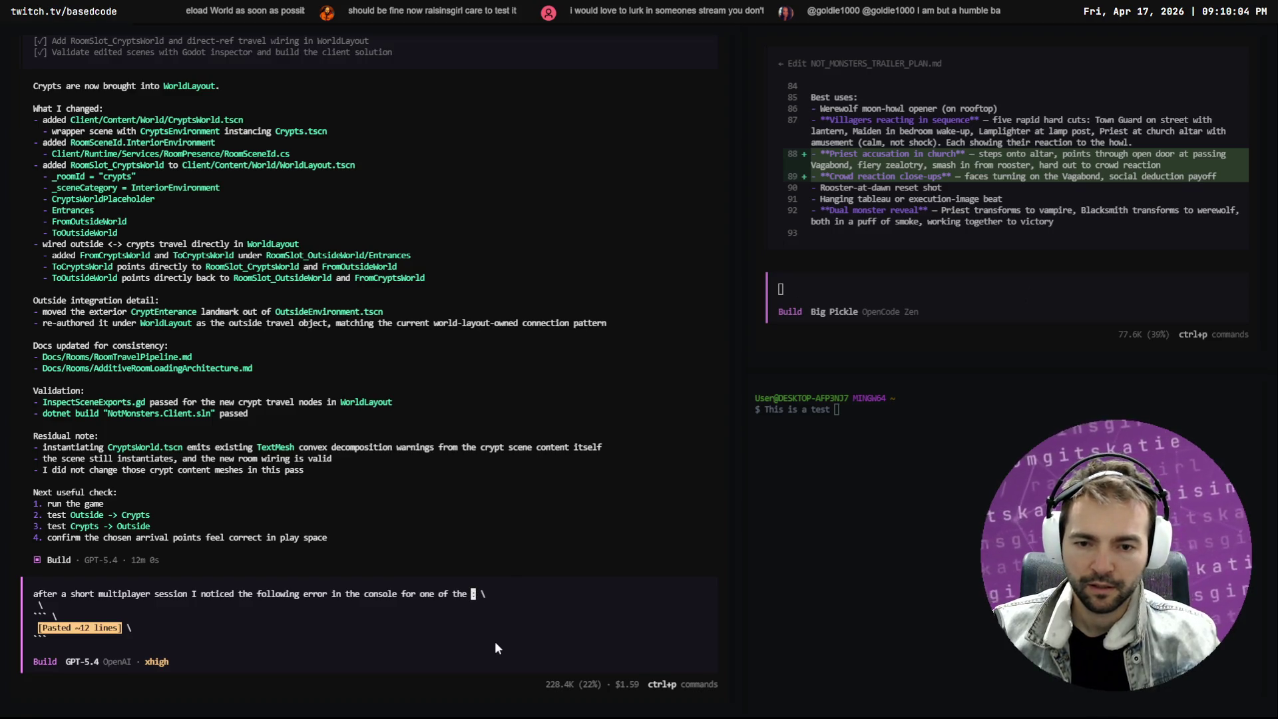
text(host)
key(Return)
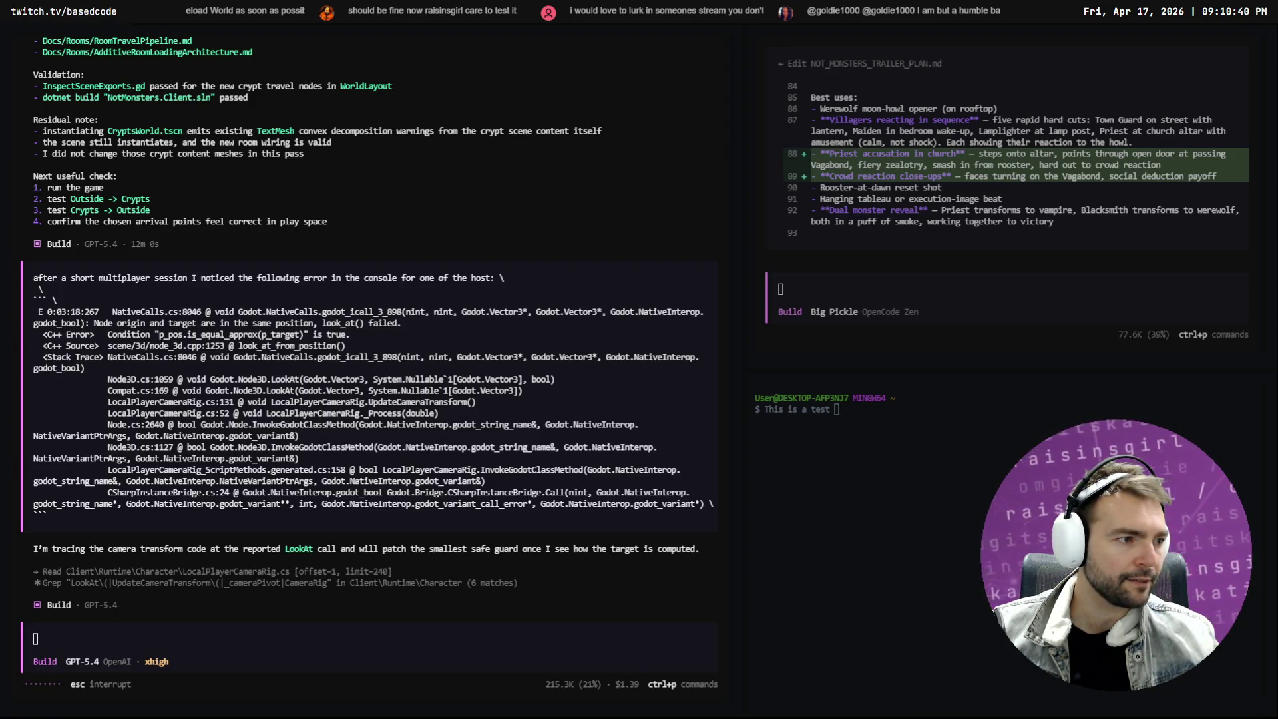
Glance at DaVinci Resolve, scroll the trailer plan diff, and dictate 'We've implemented up to shot 6.'
key(alt+Tab)
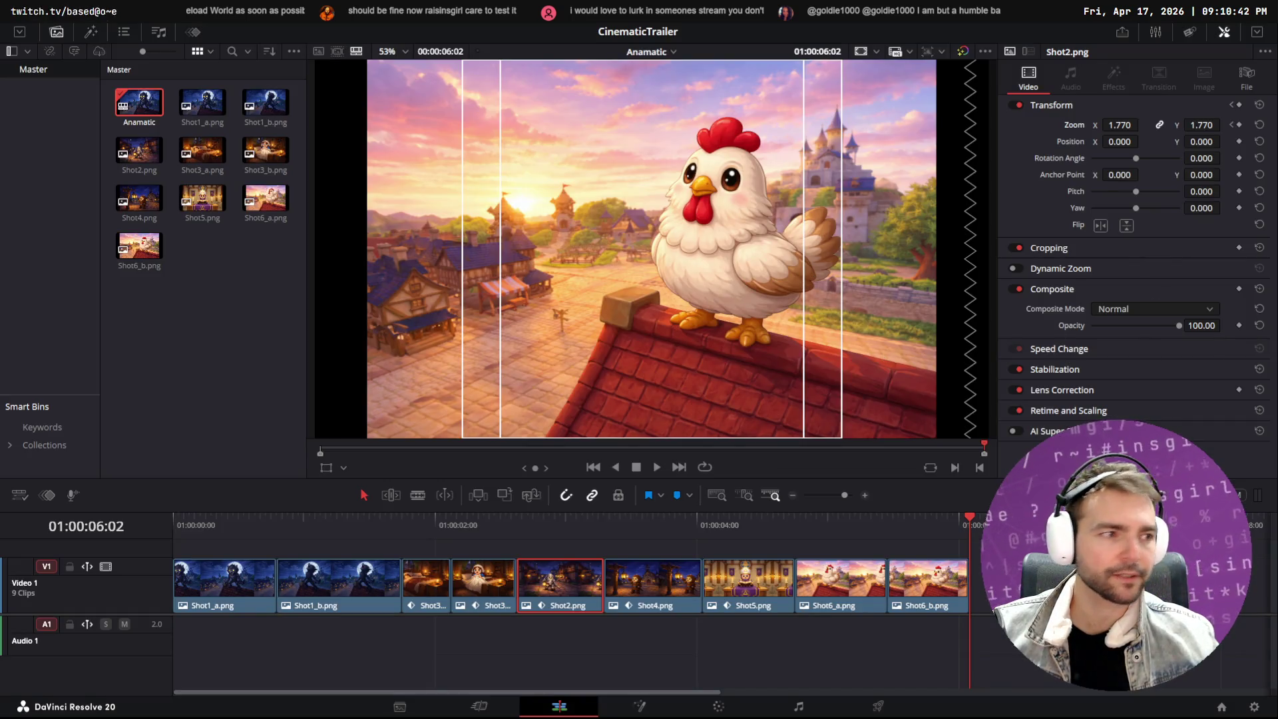
key(alt+Tab)
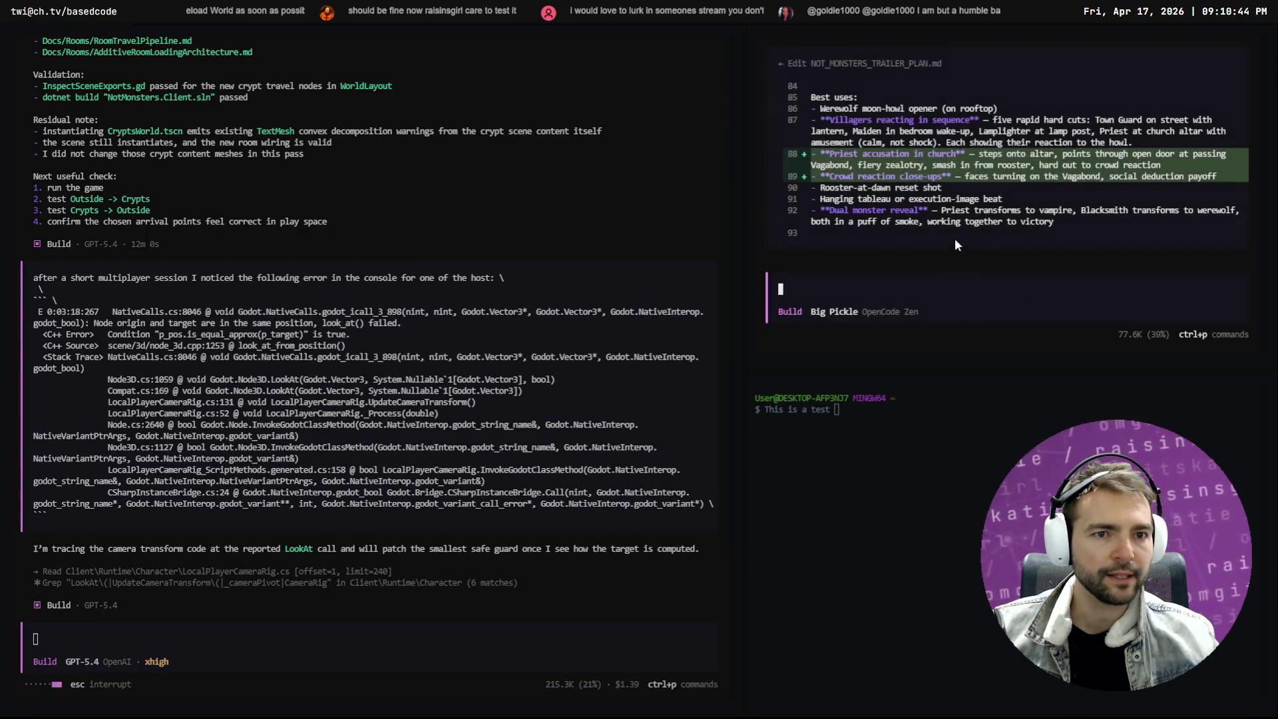
scroll(958, 233, down, 10)
scroll(966, 236, up, 5)
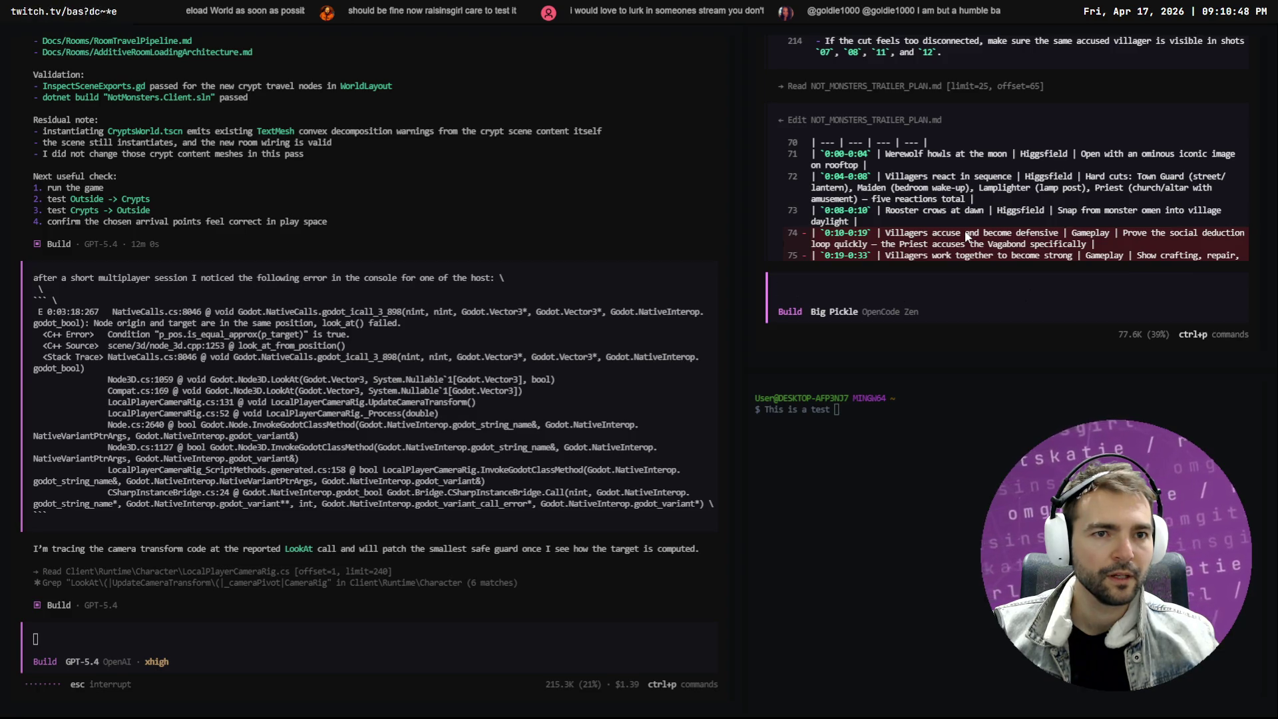
scroll(984, 241, down, 5)
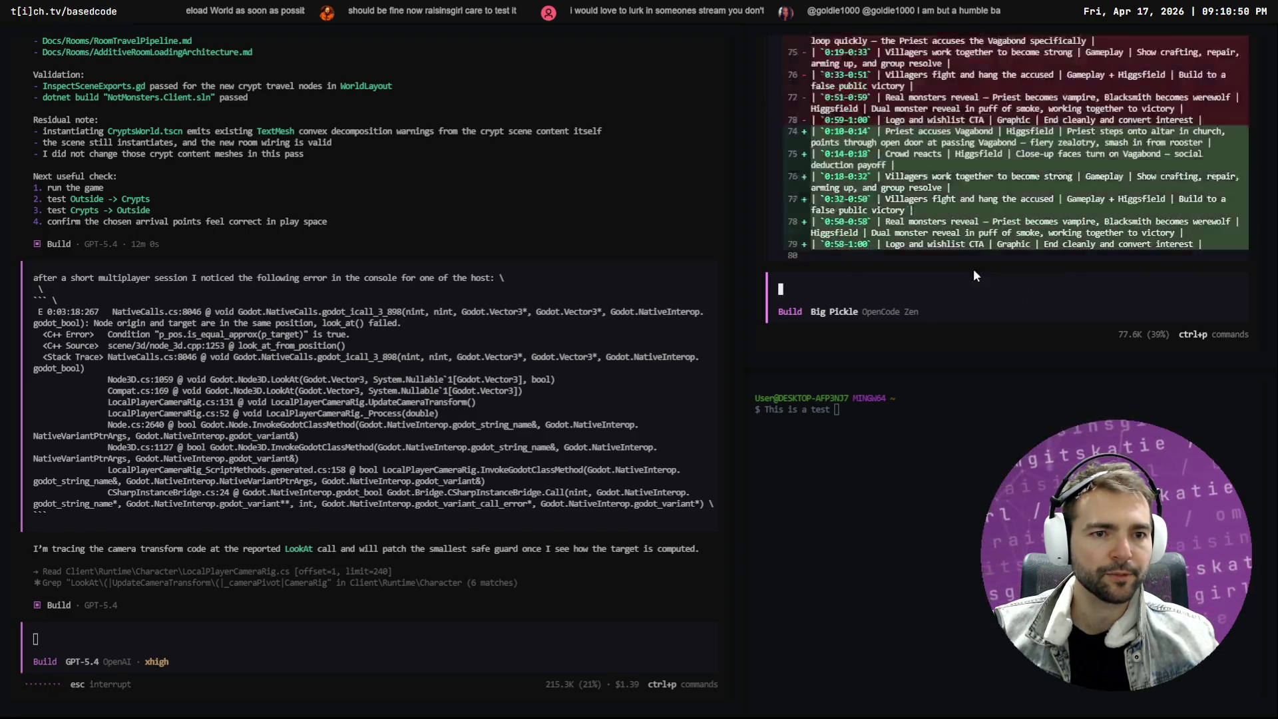
key(super+h)
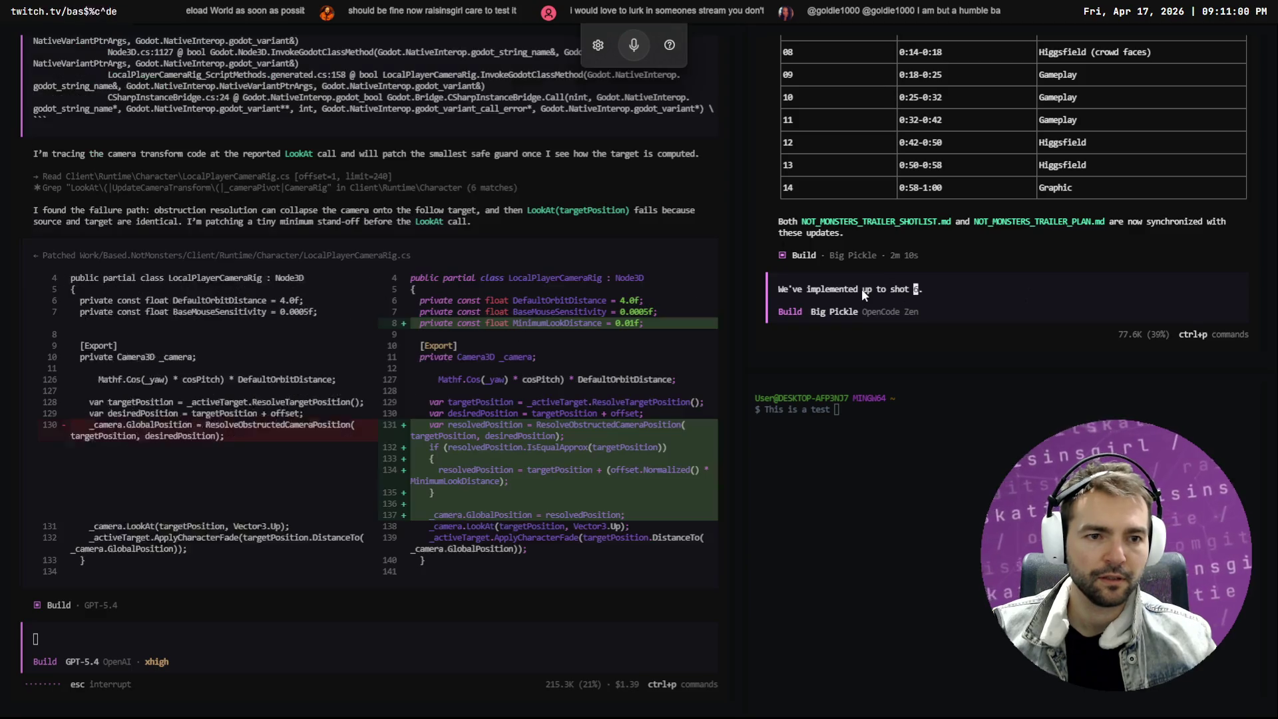
Append '(in anematic form).' to the shot 6 message and dictate the shot 7 question
key(End)
key(BackSpace)
text((in anematic )
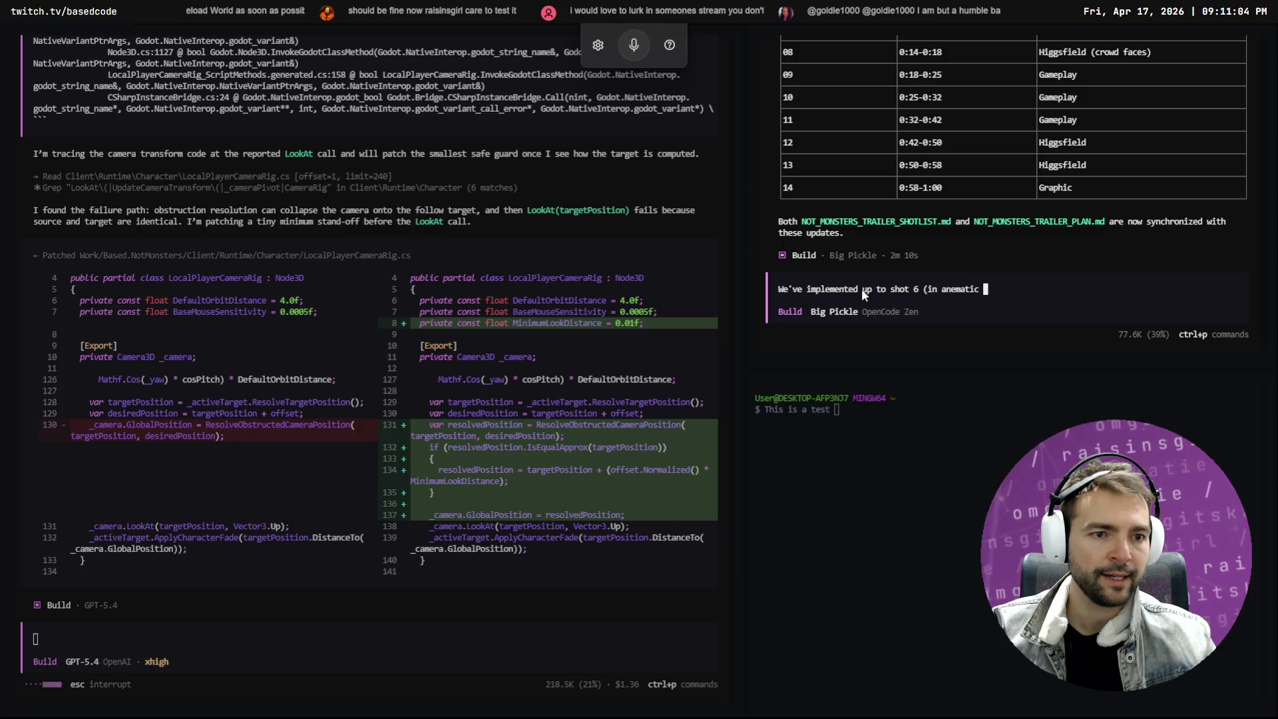
text(form).)
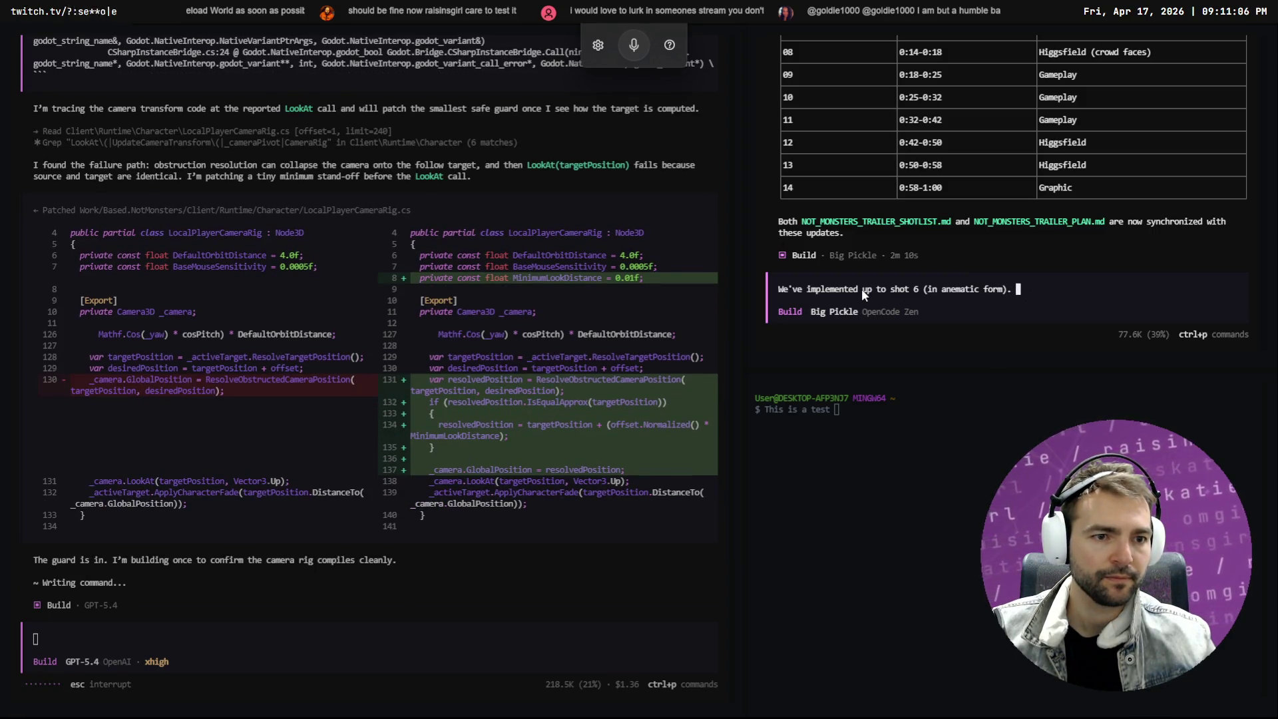
key(ctrl+super)
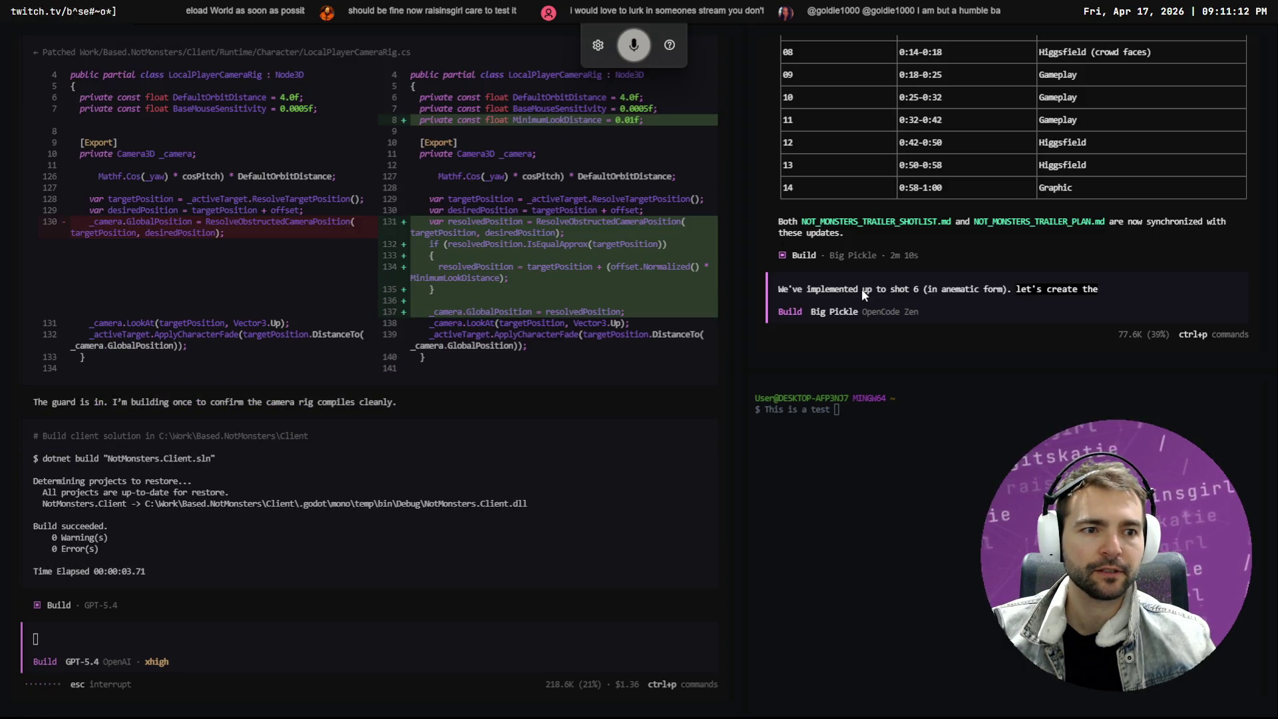
key(ctrl+BackSpace)
key(ctrl+BackSpace)
key(ctrl+BackSpace)
key(super+h)
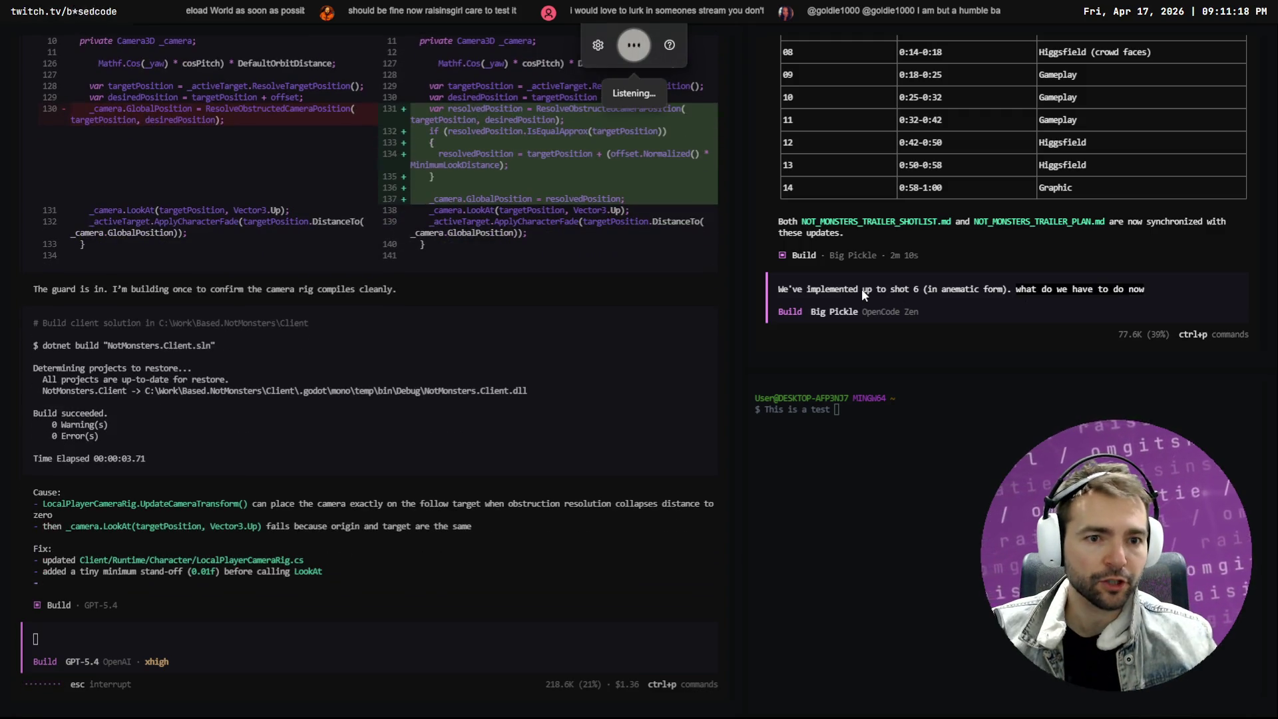
Switch the prompt to the Plan agent and submit the shot 7 question
key(Tab)
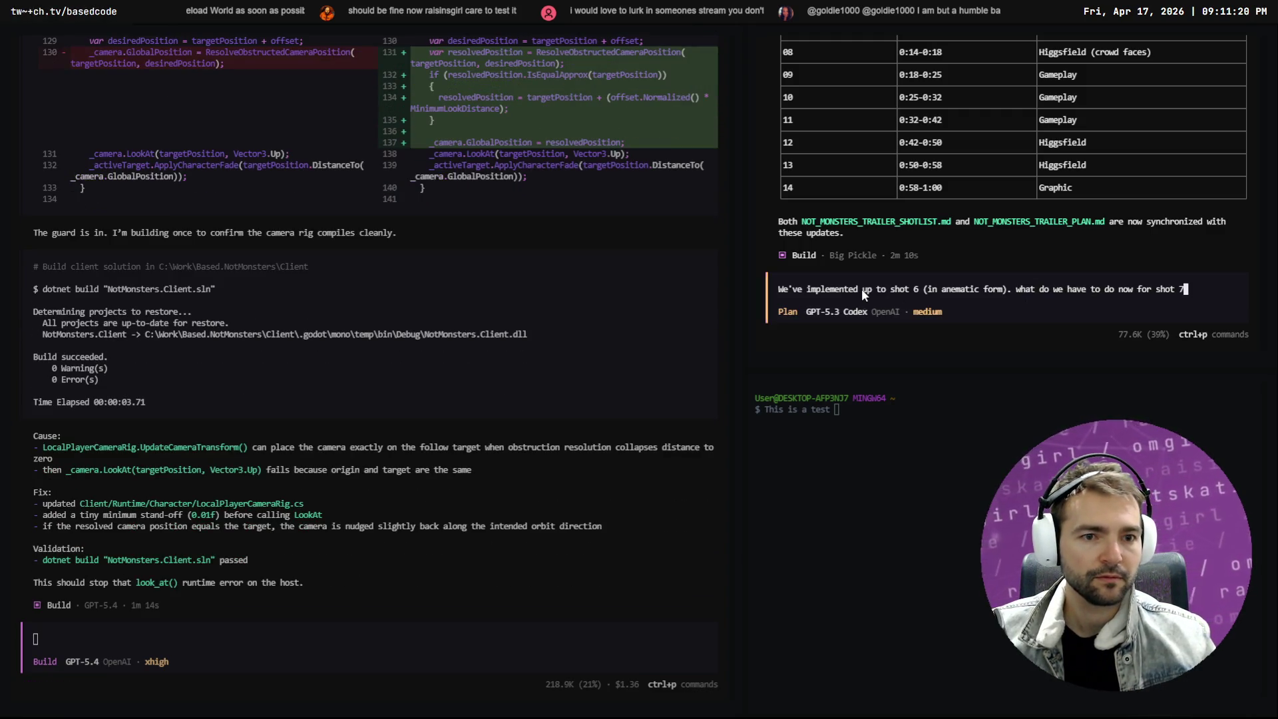
key(Return)
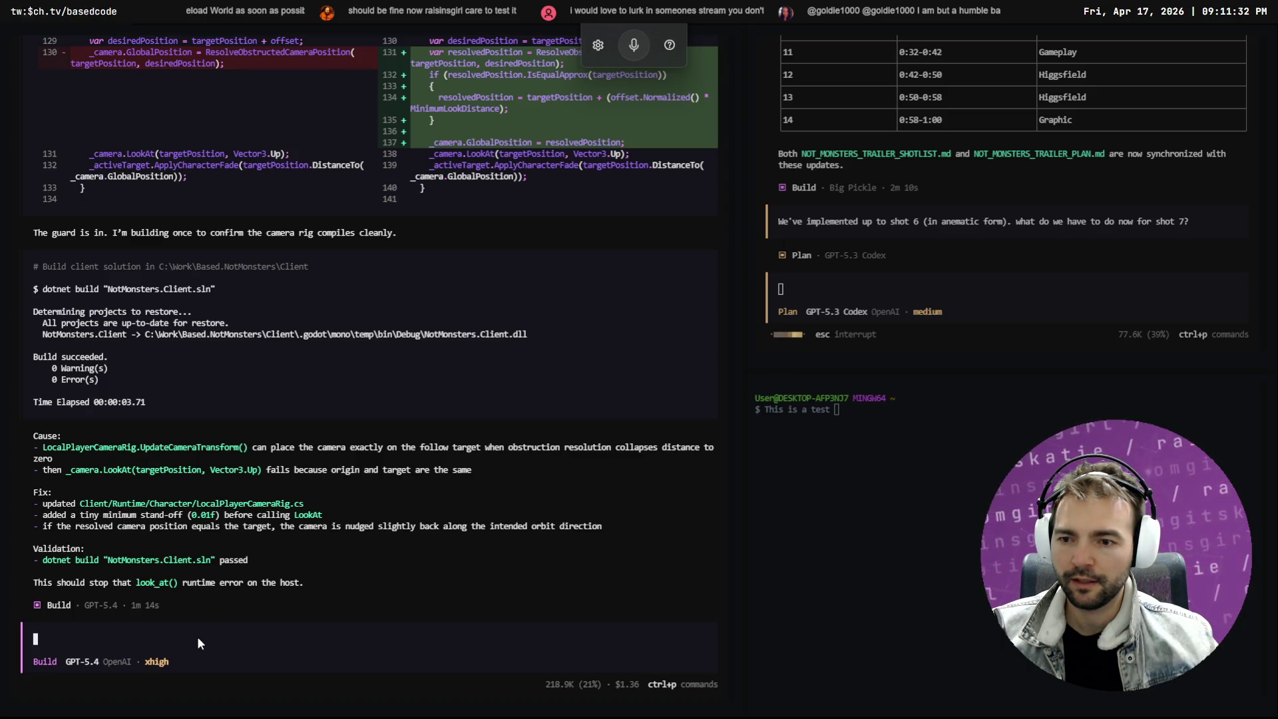
key(alt+Tab)
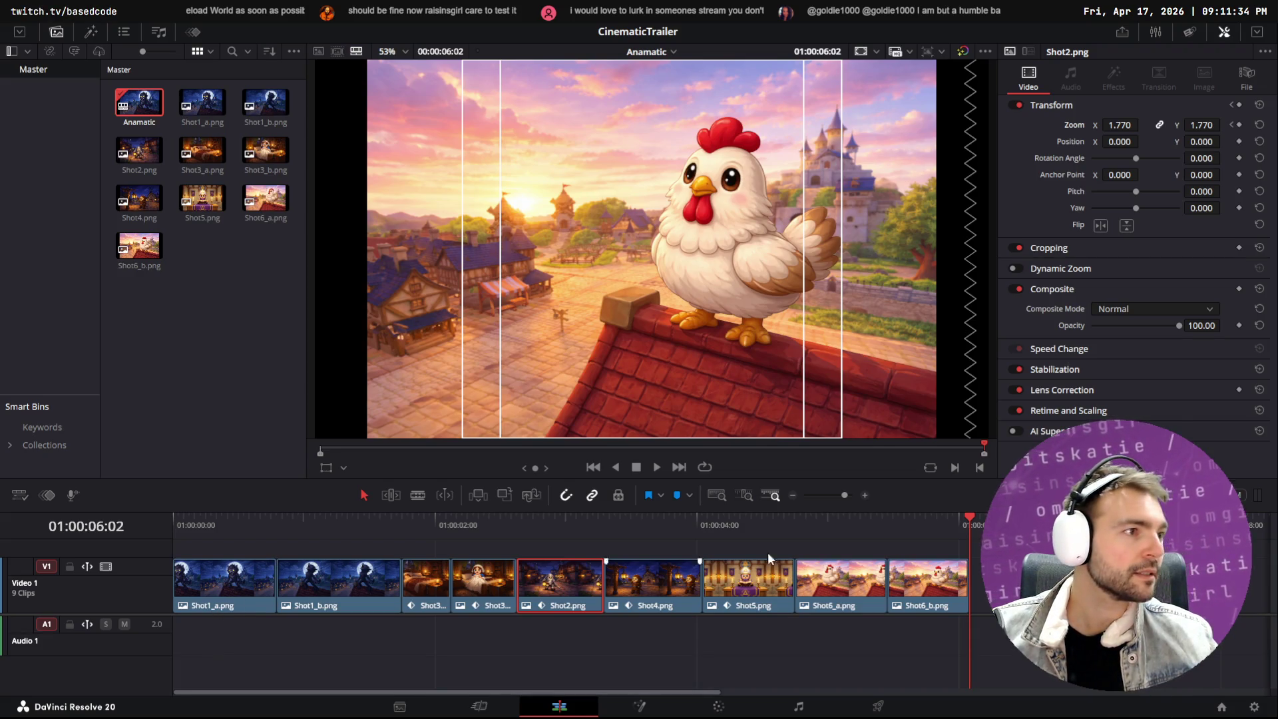
key(alt+Tab)
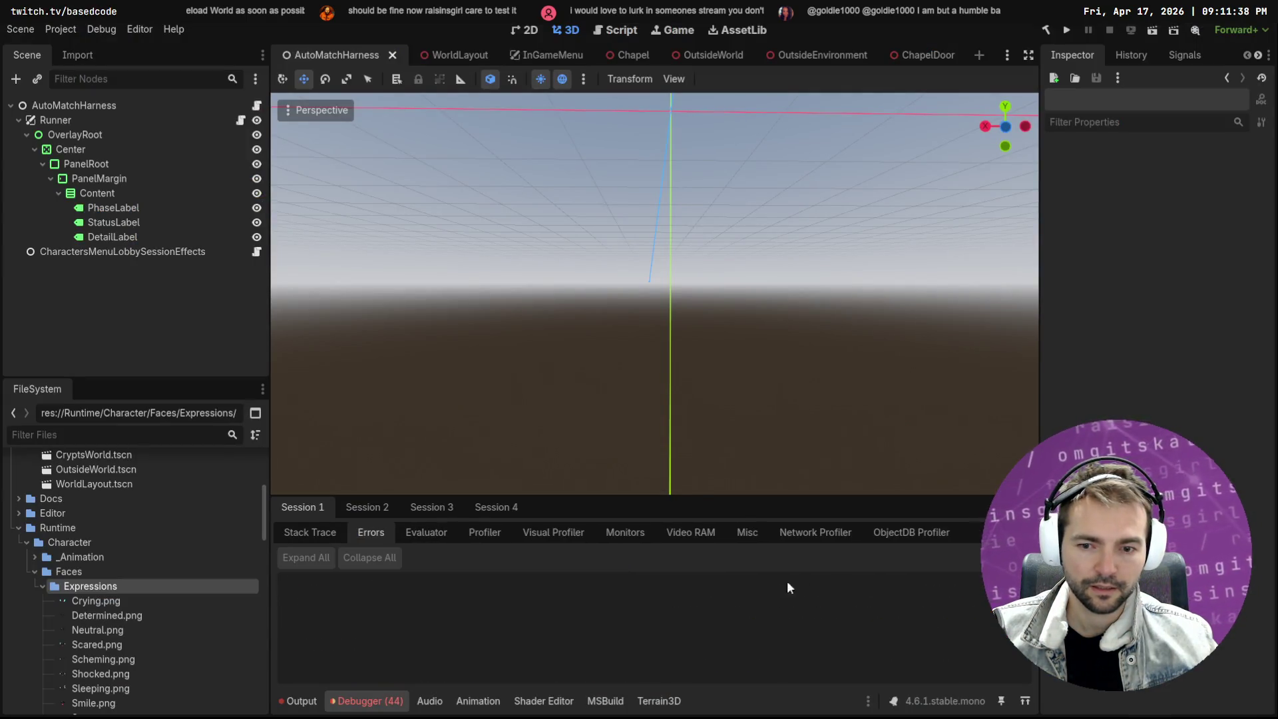
Review the Session 2, 3 and 4 debugger errors, clearing Session 2's list
click(368, 507)
scroll(629, 613, down, 5)
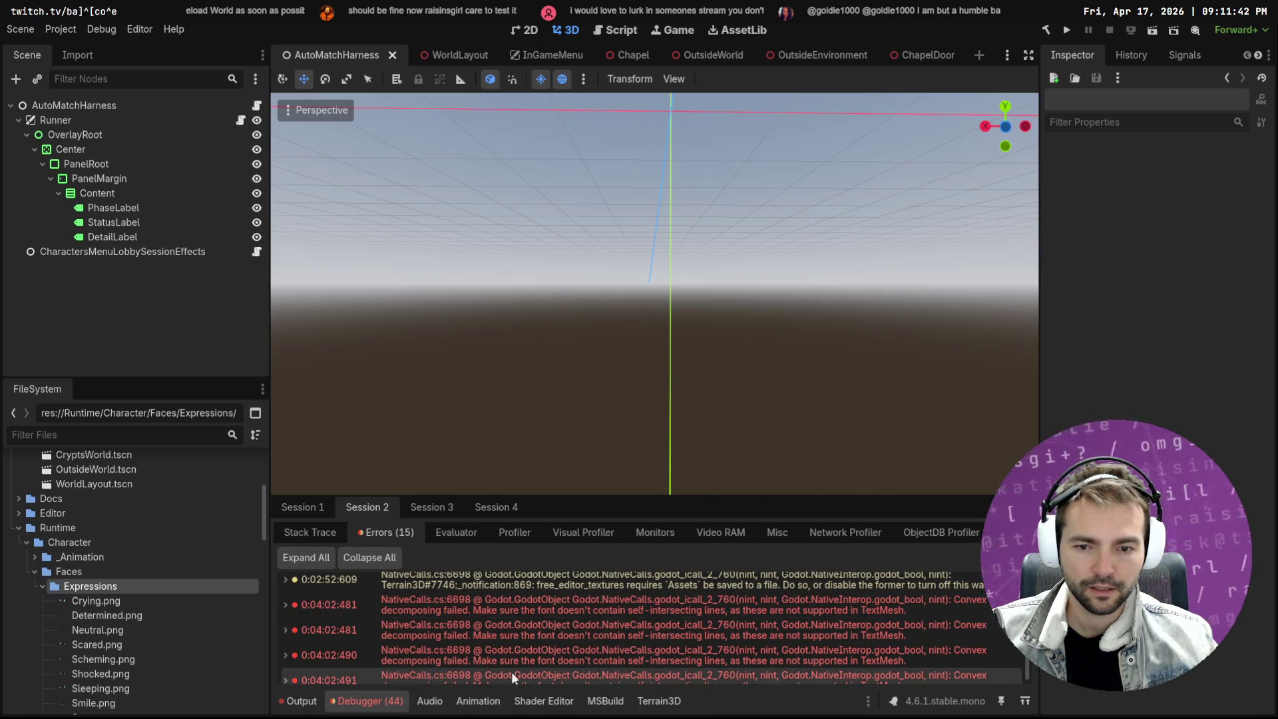
click(1010, 557)
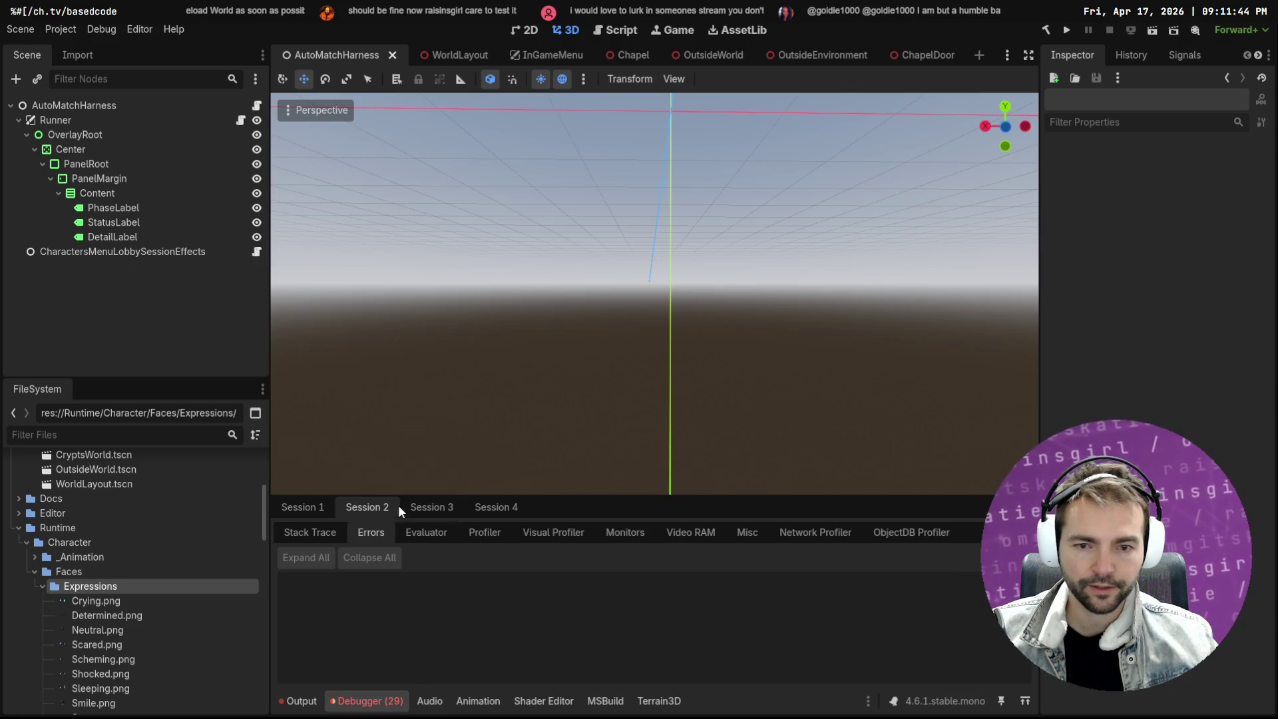
click(422, 505)
scroll(624, 618, down, 3)
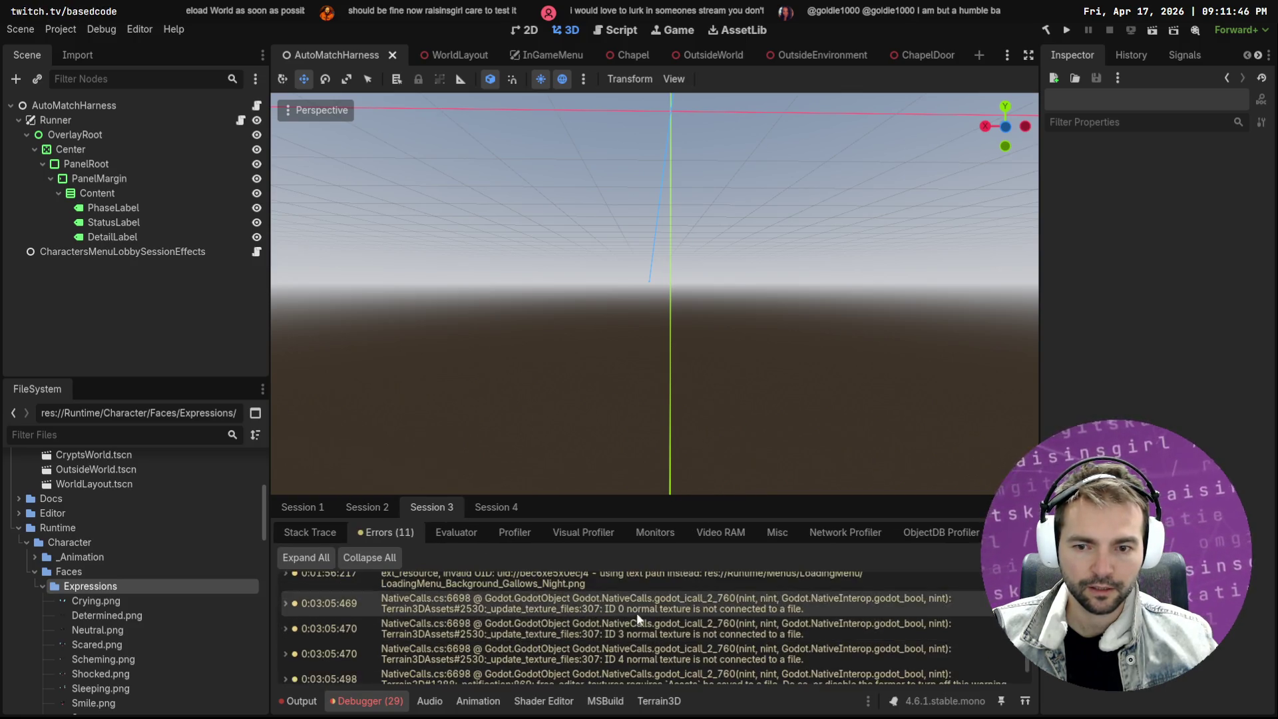
click(490, 507)
scroll(566, 617, down, 10)
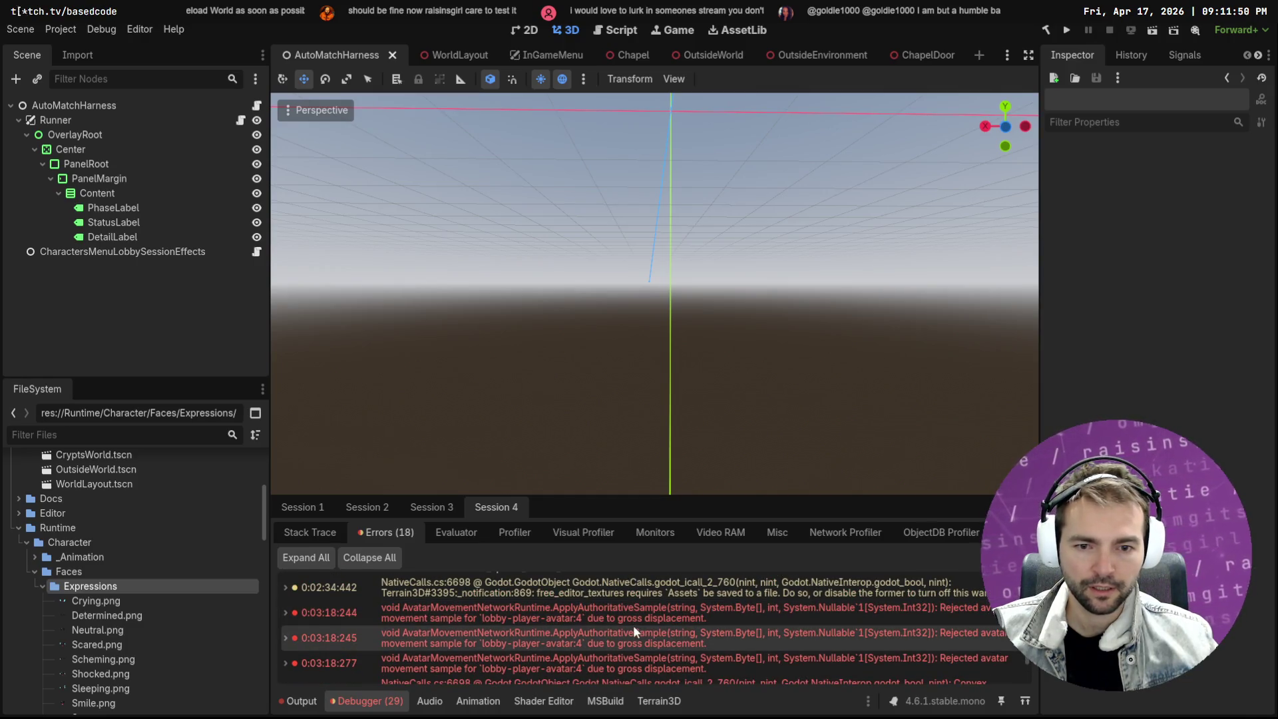
Copy the client's rejected avatar-movement error
right_click(597, 609)
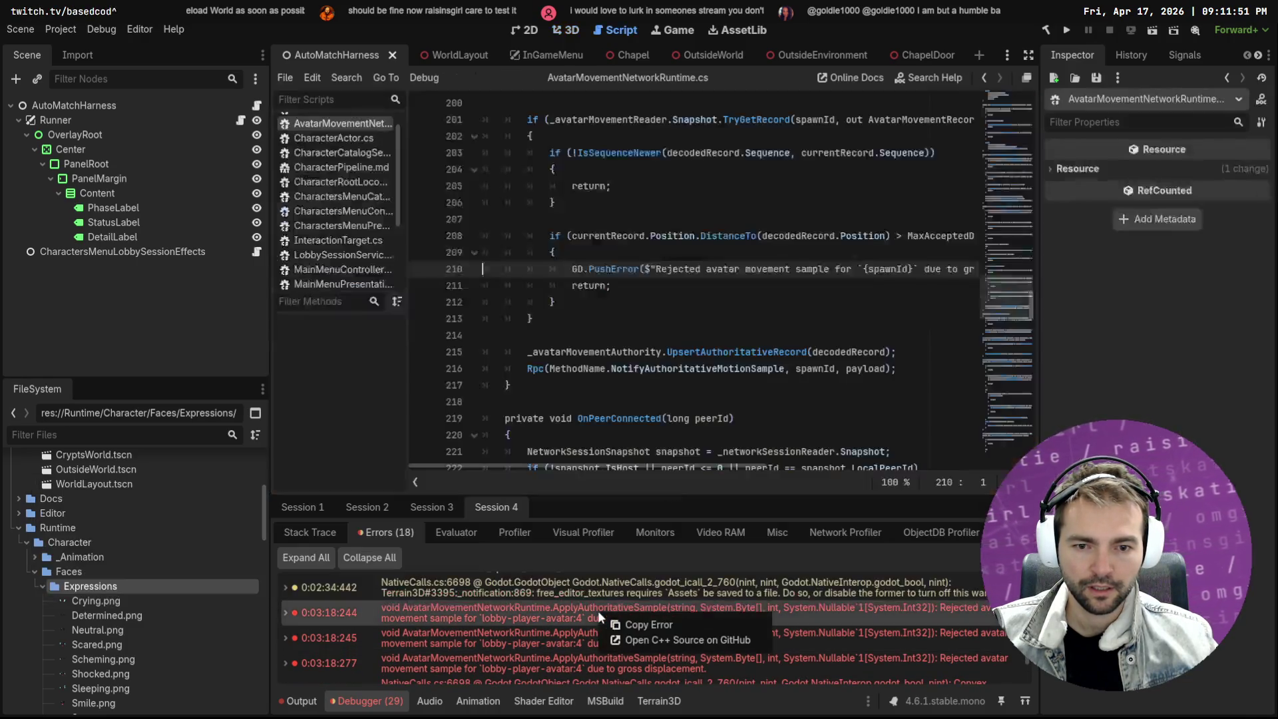
click(688, 618)
key(alt+Tab)
key(alt+Tab)
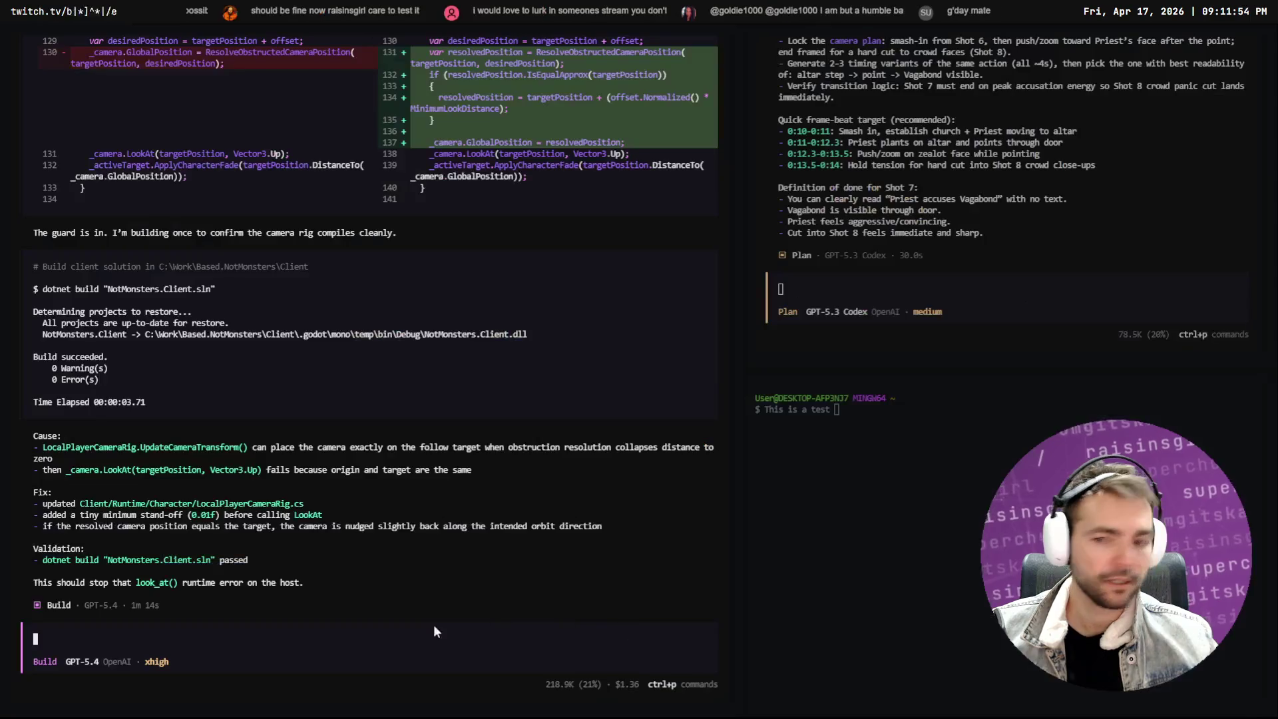
Dictate the error-report intro and add an empty ``` code block with backslash line breaks
key(super+h)
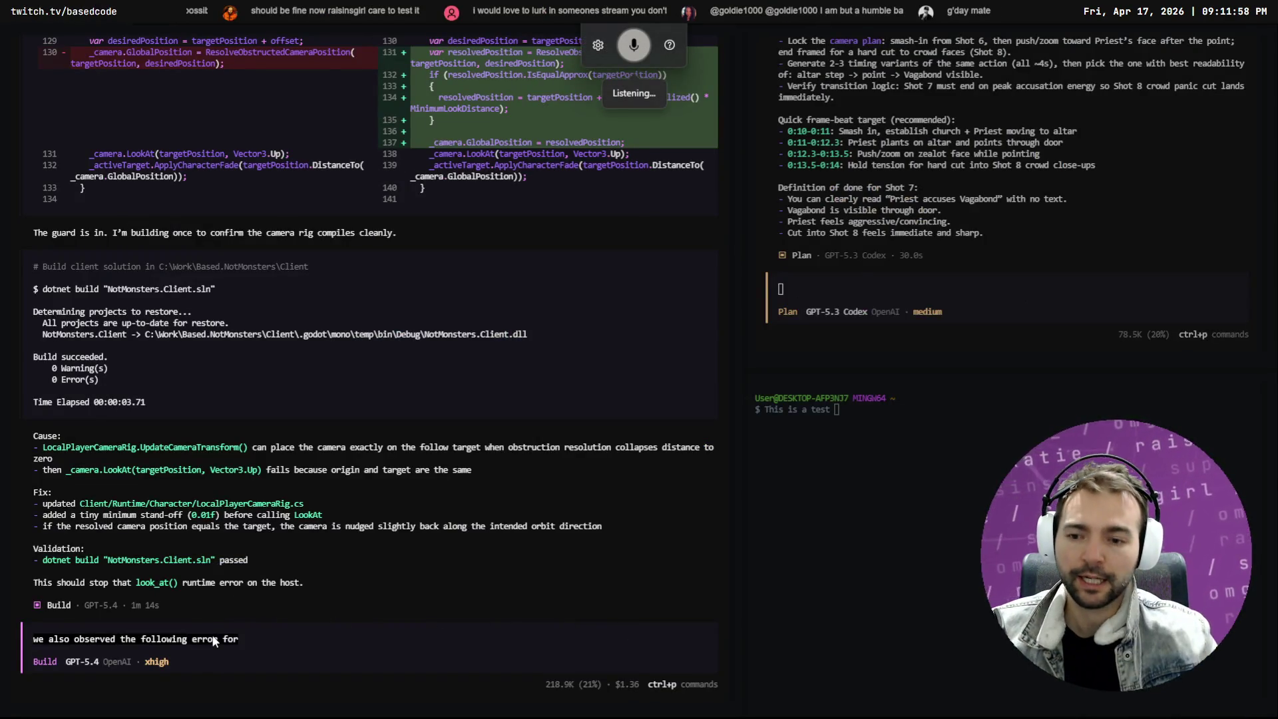
text(: \)
key(Return)
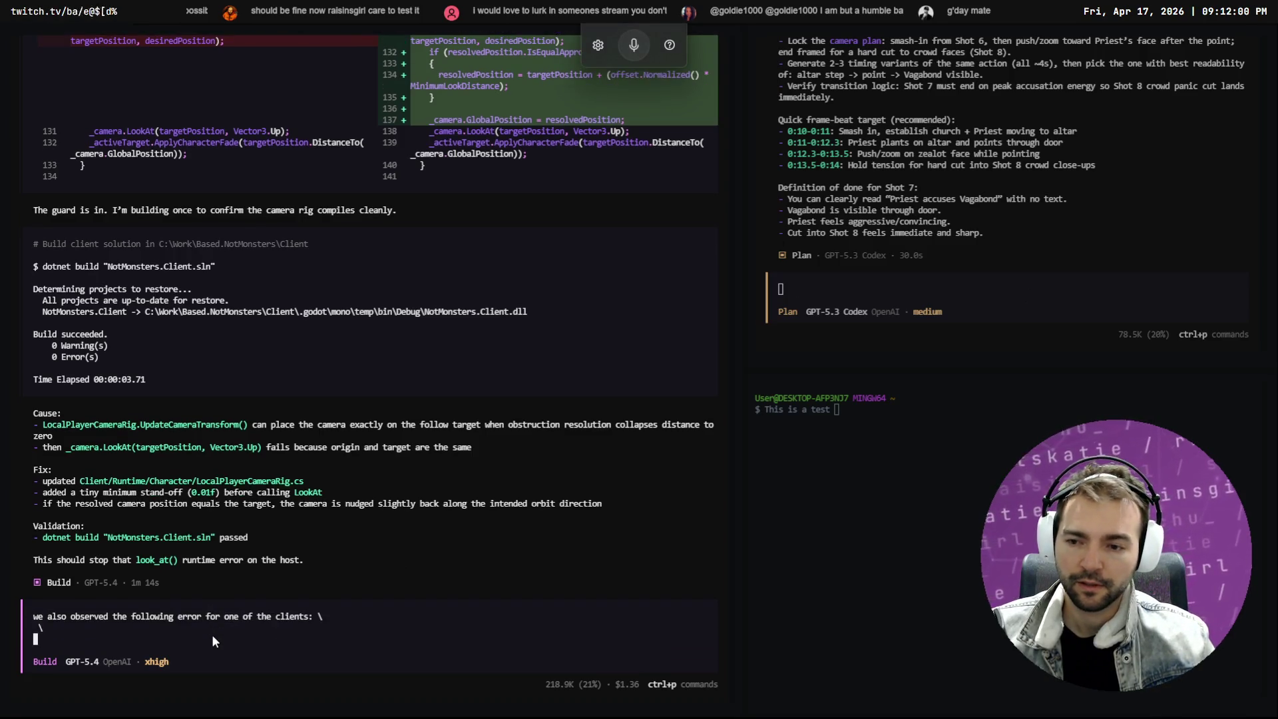
text(\)
key(Return)
text(``` \)
key(Return)
text(\)
key(Return)
text(```)
Paste the client's rejected avatar-movement error into the code block and send it to the build agent
key(Up)
key(Left)
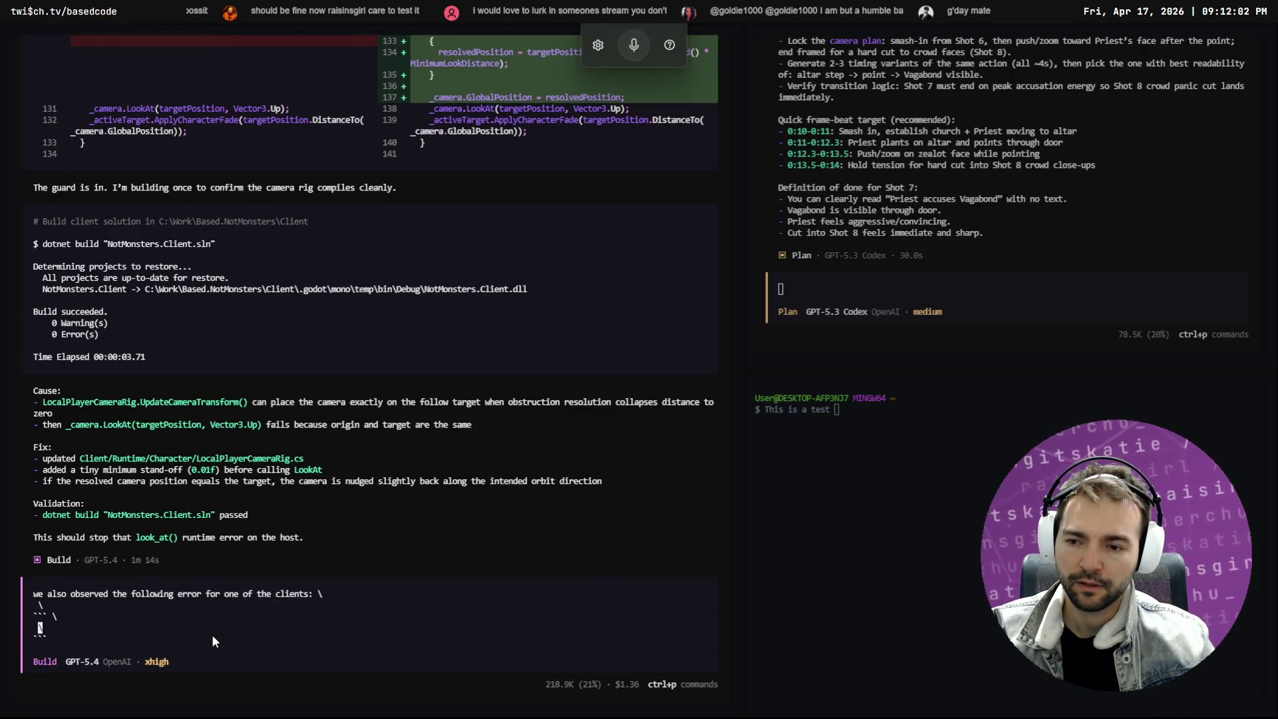
key(ctrl+v)
key(Return)
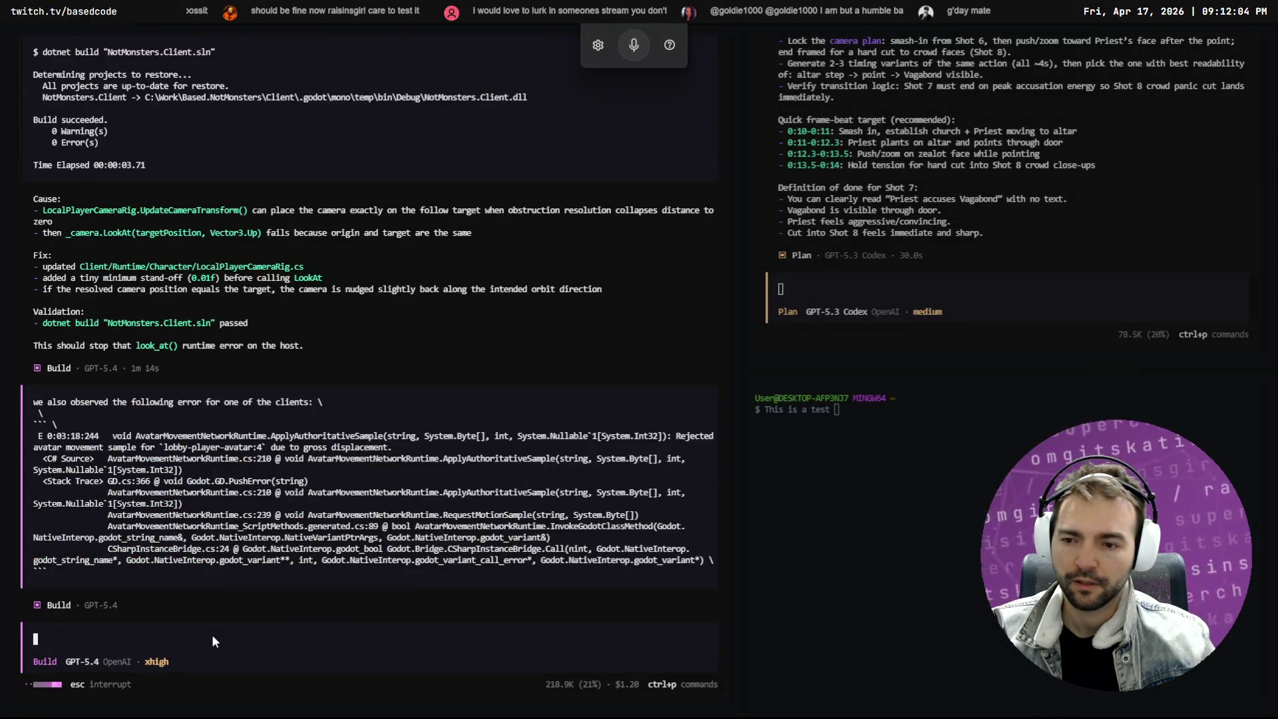
key(alt+Tab)
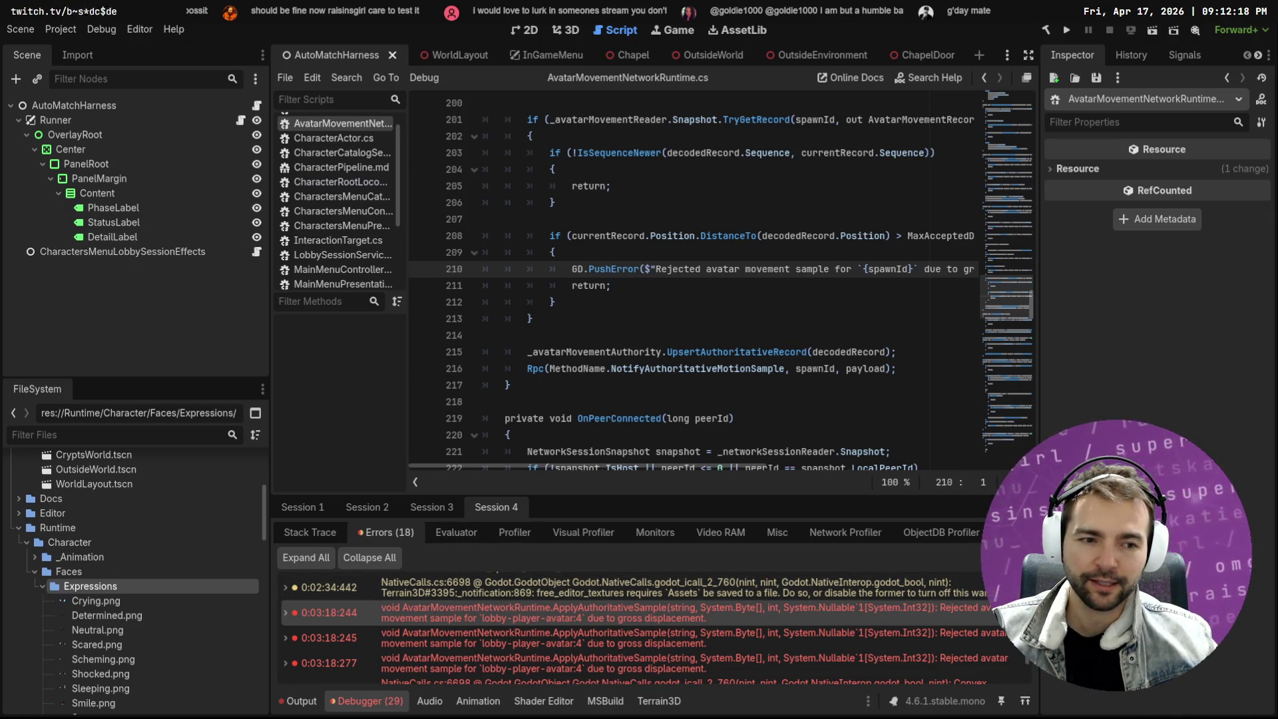
Clear Session 4's debugger error log, then deselect everything in Resolve's media pool
click(1008, 557)
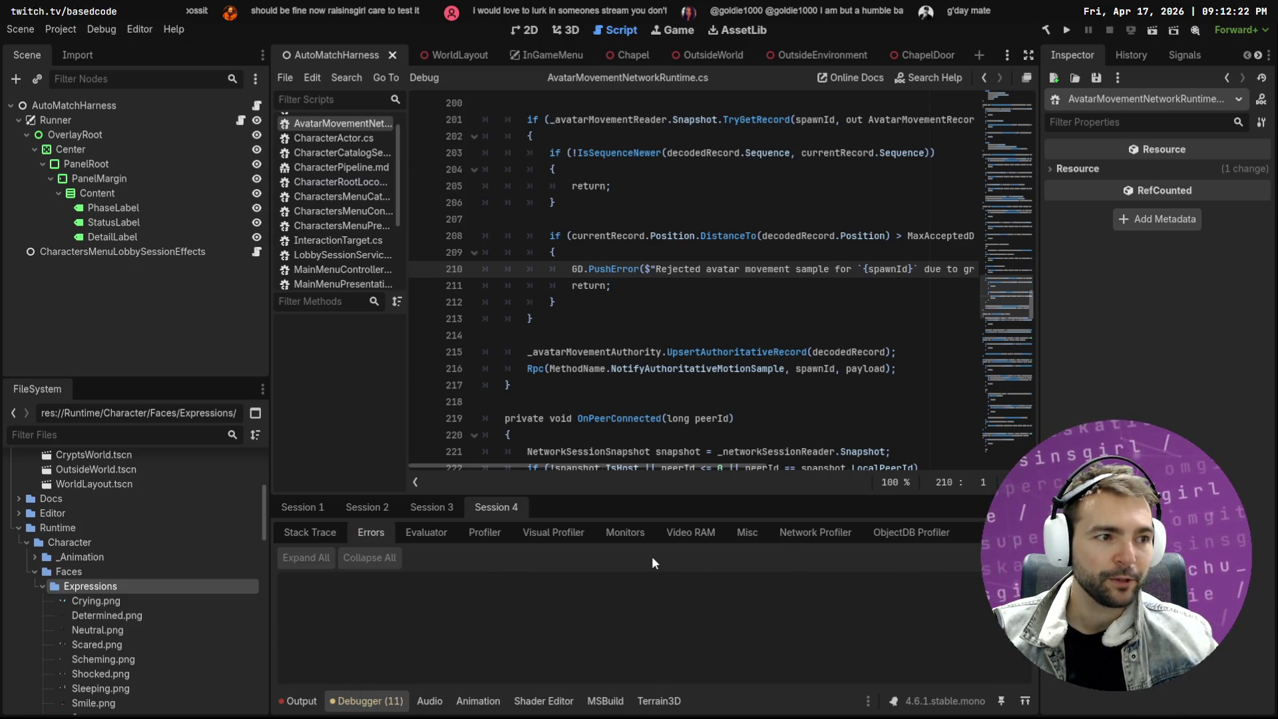
key(alt+Tab)
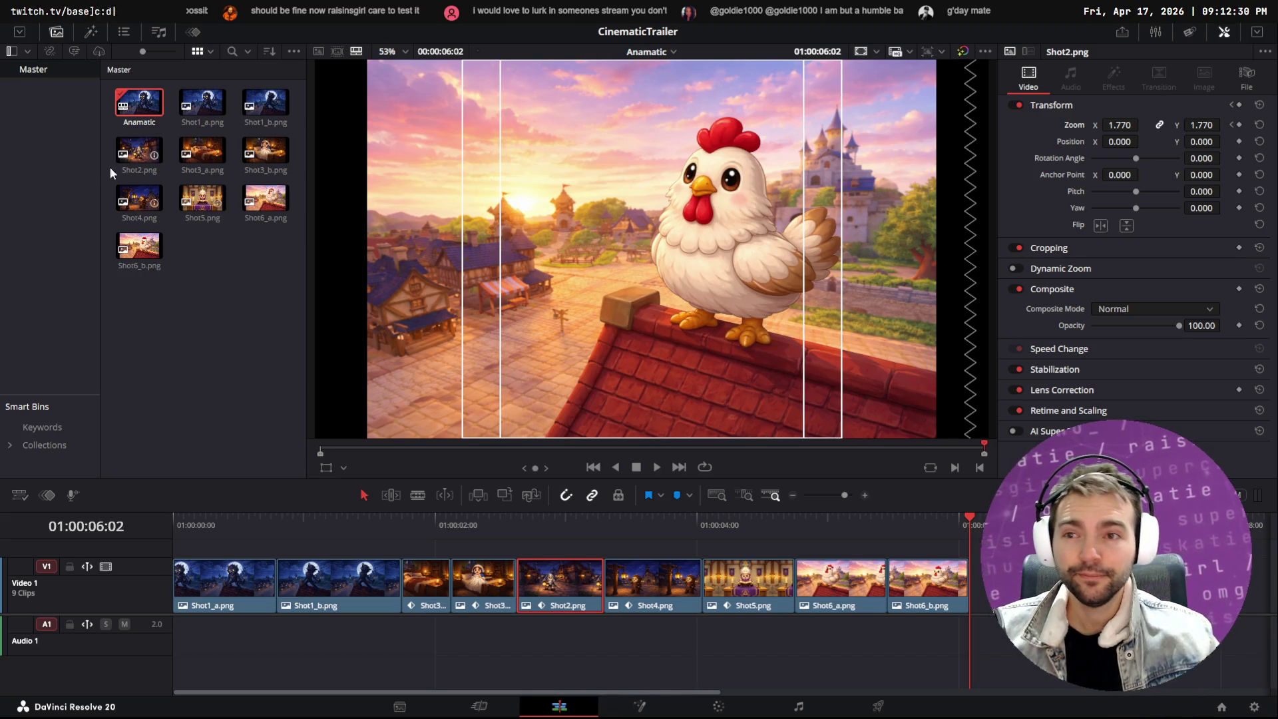
click(211, 300)
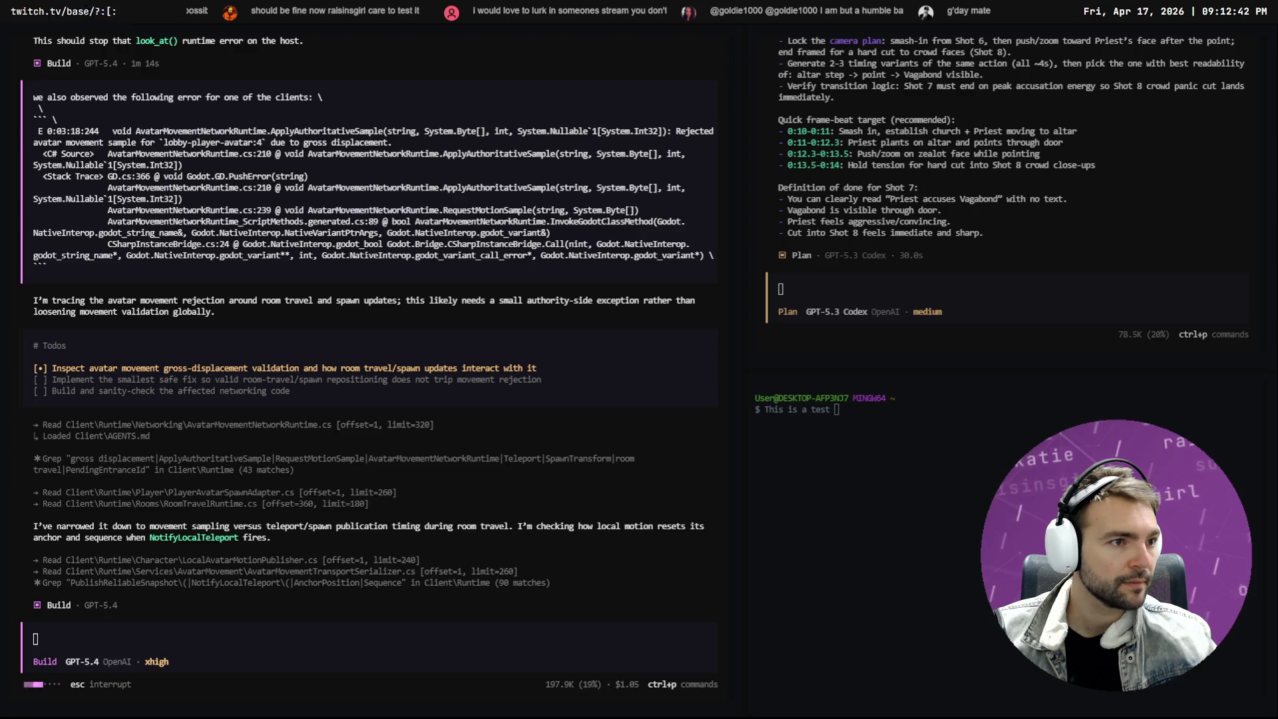
Scroll the trailer-planning chat back up to the Plan agent's list of what to lock down for shot 7
click(885, 282)
scroll(961, 243, up, 6)
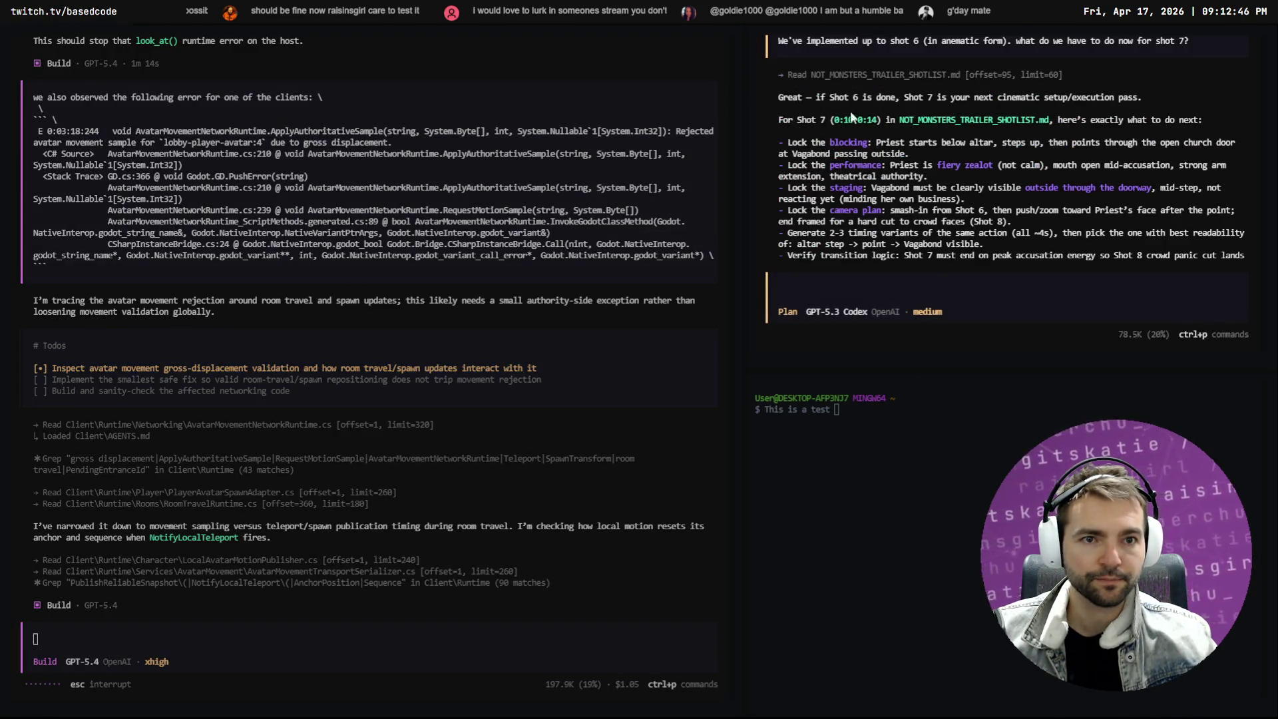
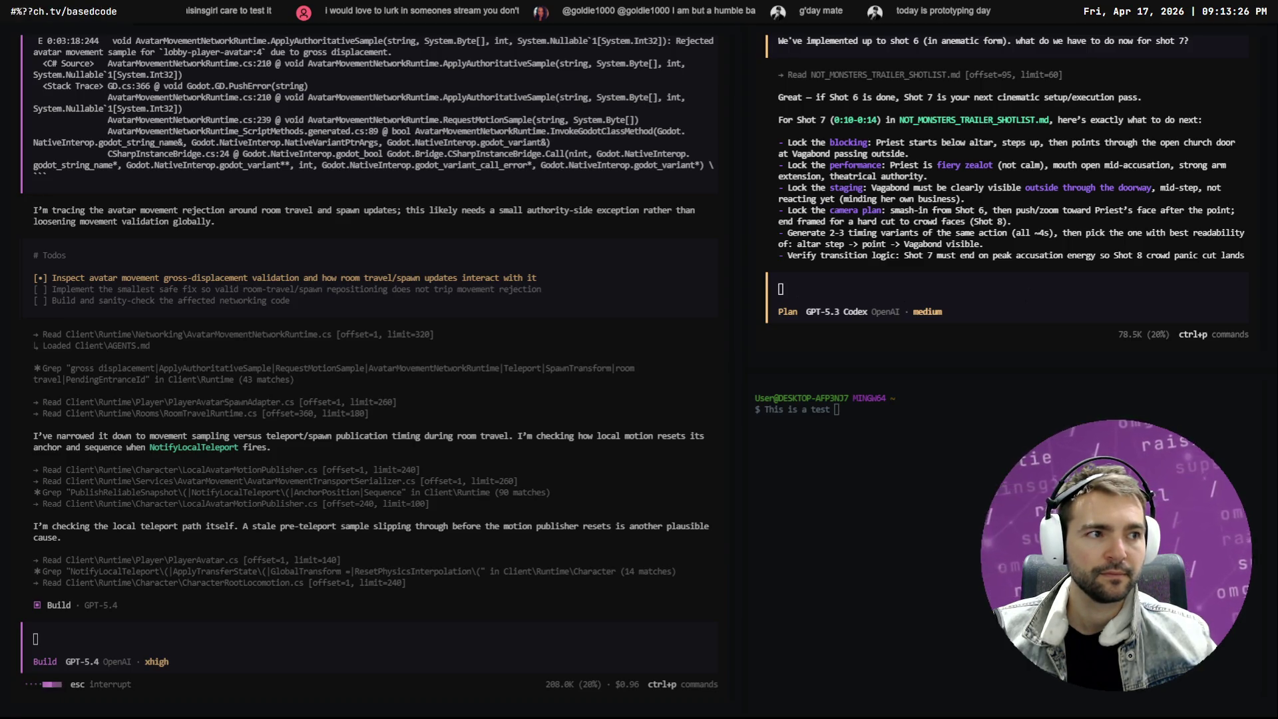
Open the OutsideWorld scene in Godot and fly the view through the graveyard to the town square
key(alt+Tab)
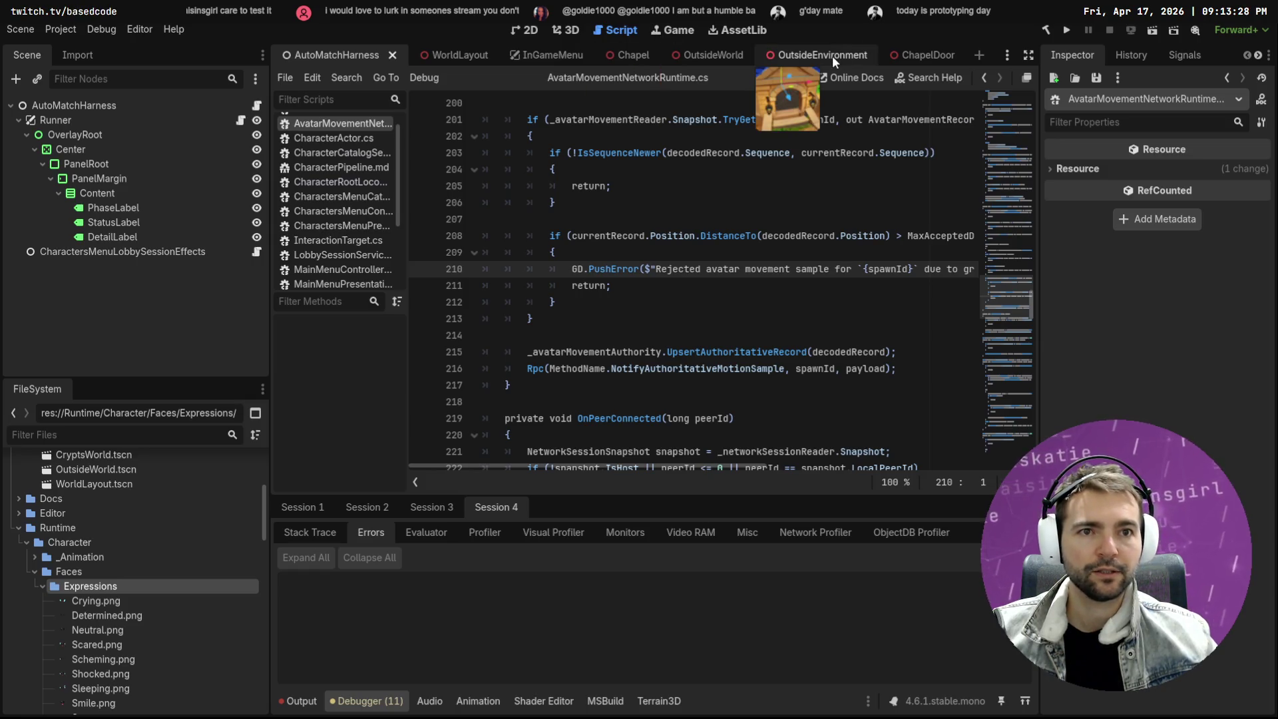
click(832, 55)
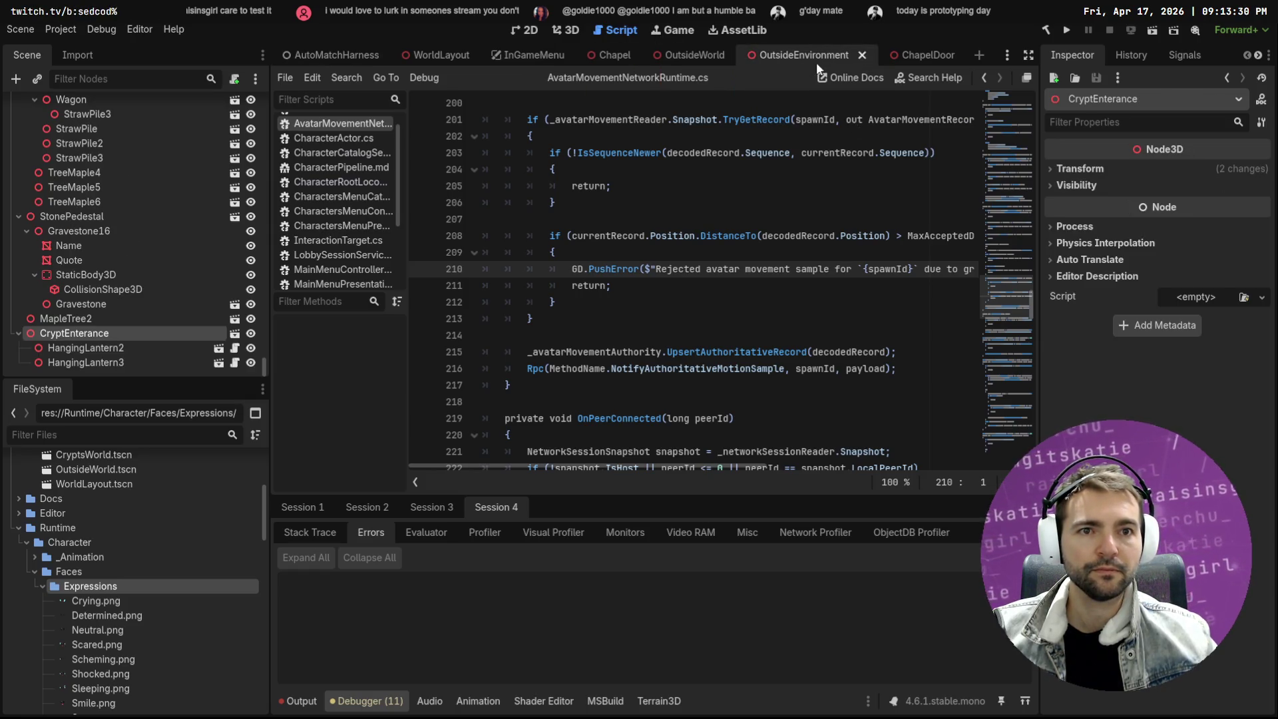
click(573, 35)
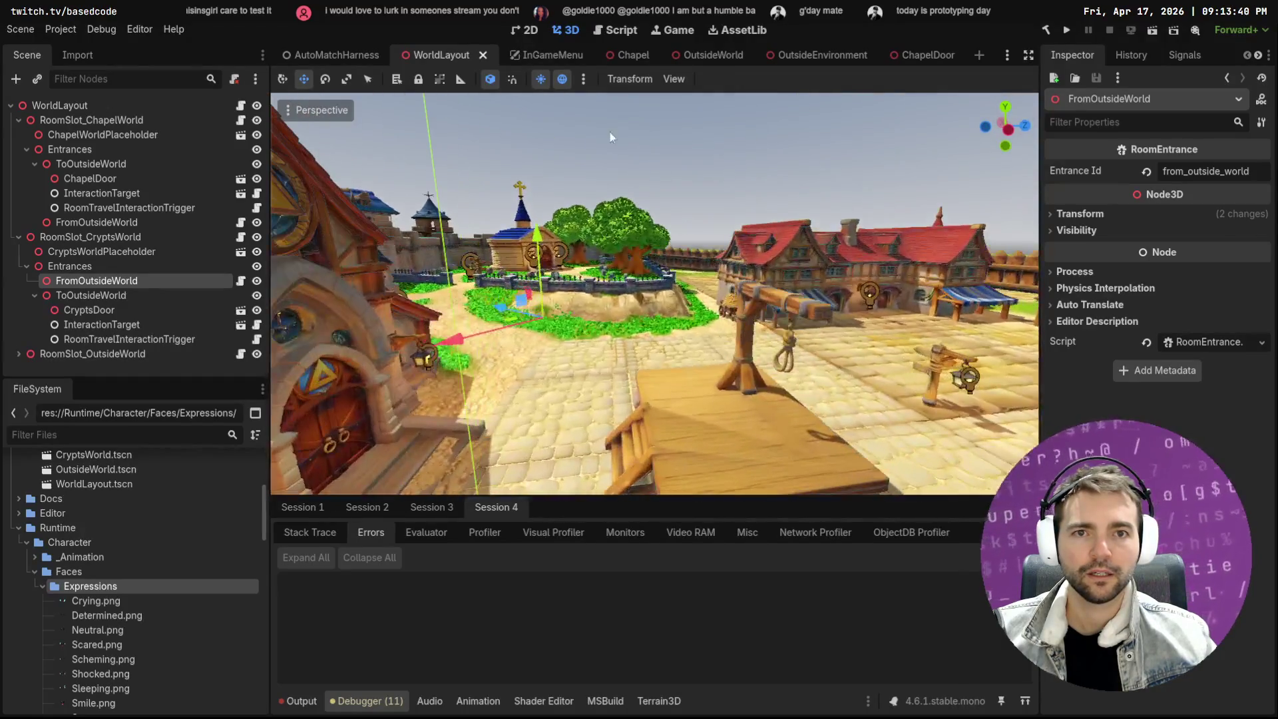
mouse_move(621, 46)
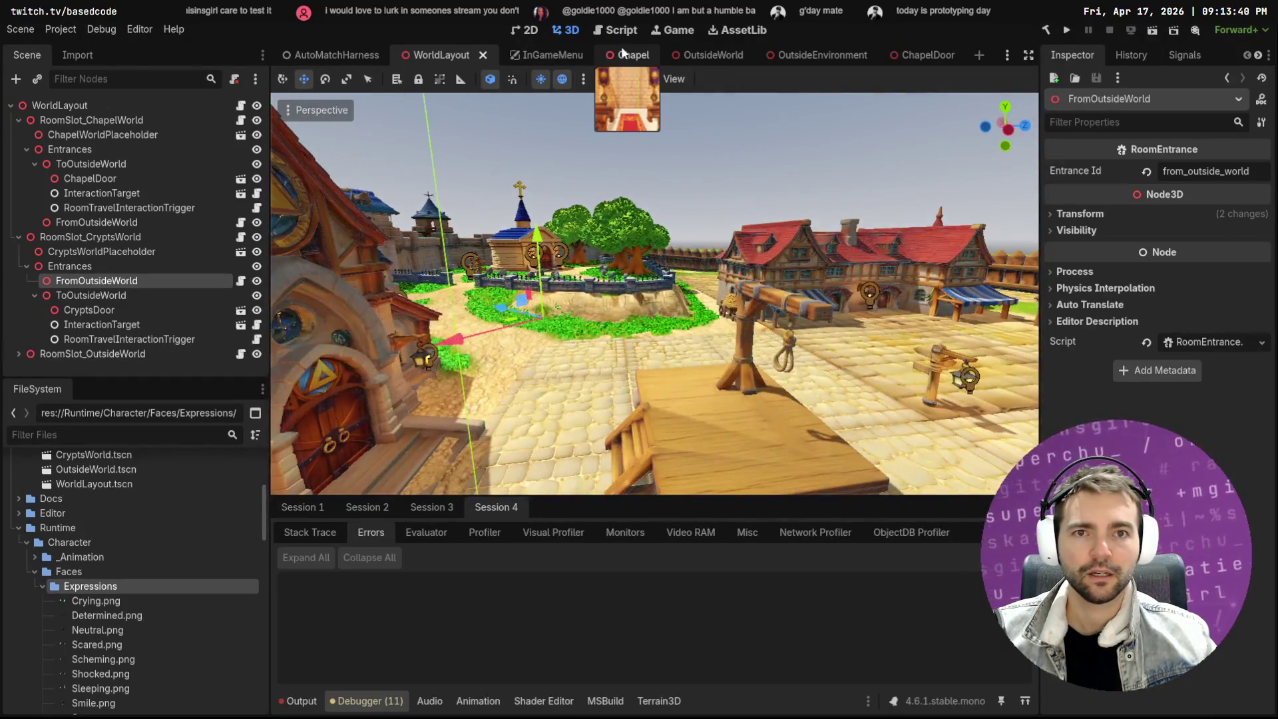
click(729, 61)
mouse_move(616, 58)
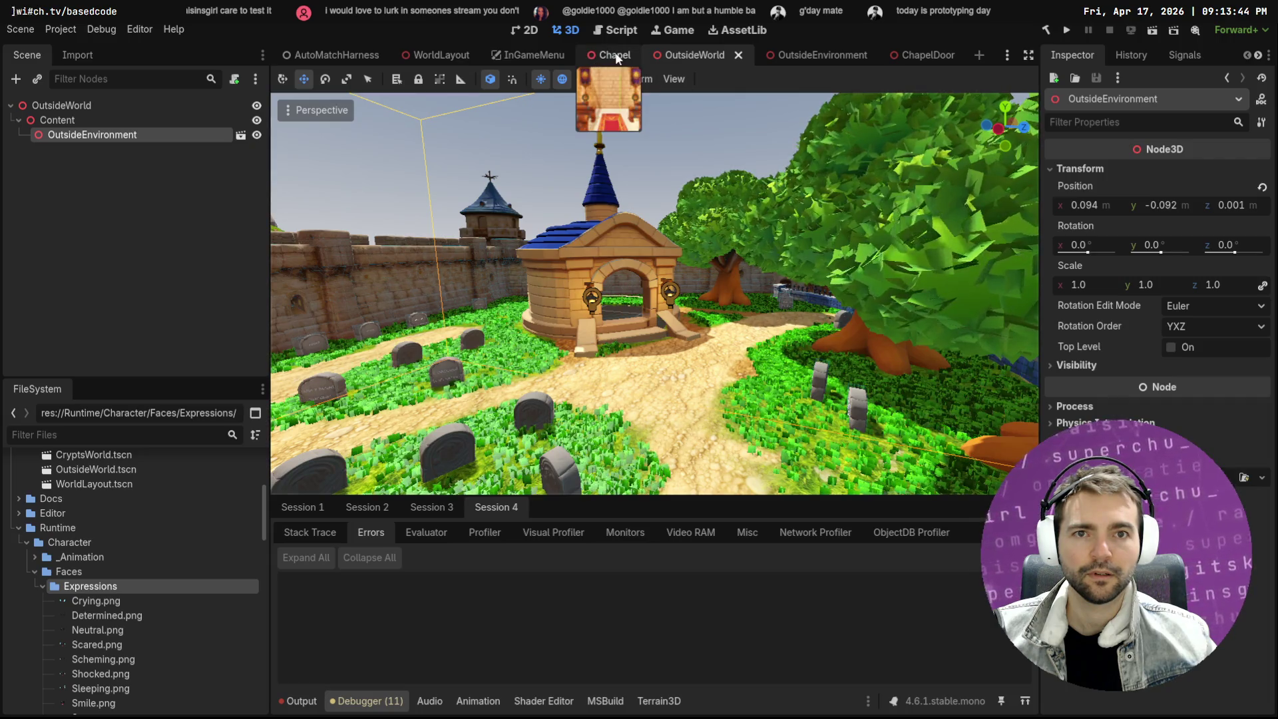
key(w)
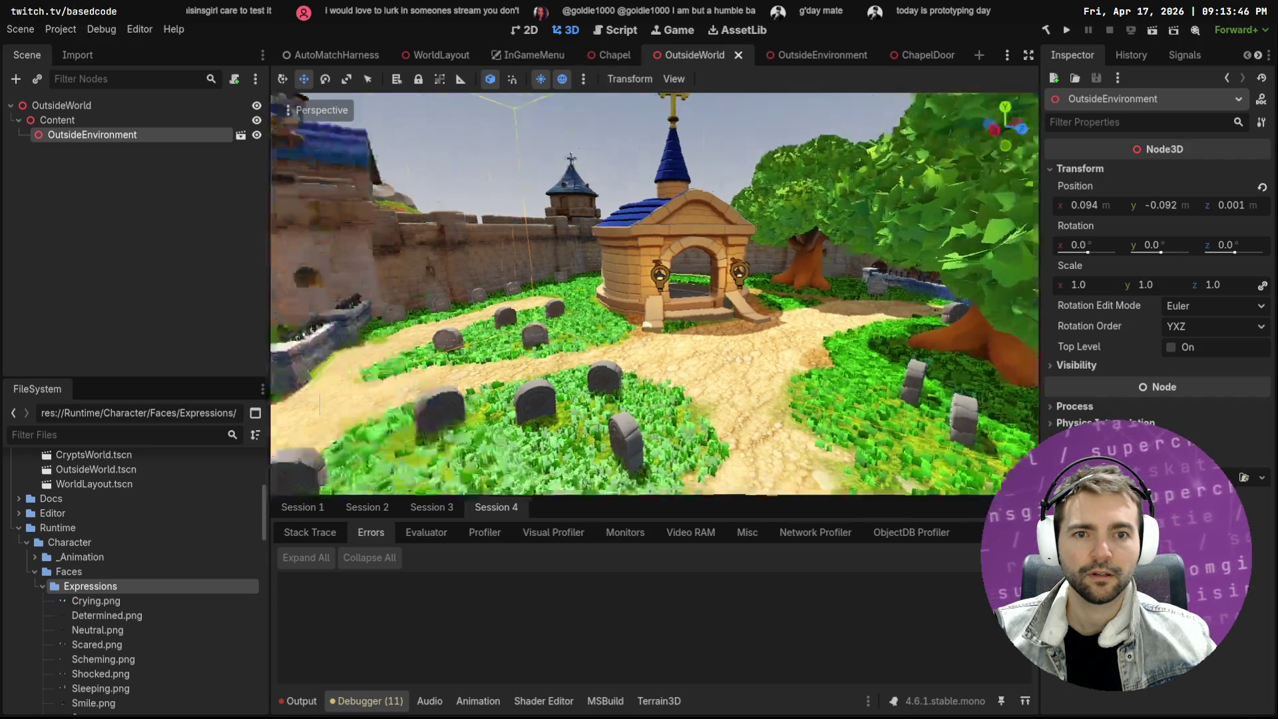
key(w)
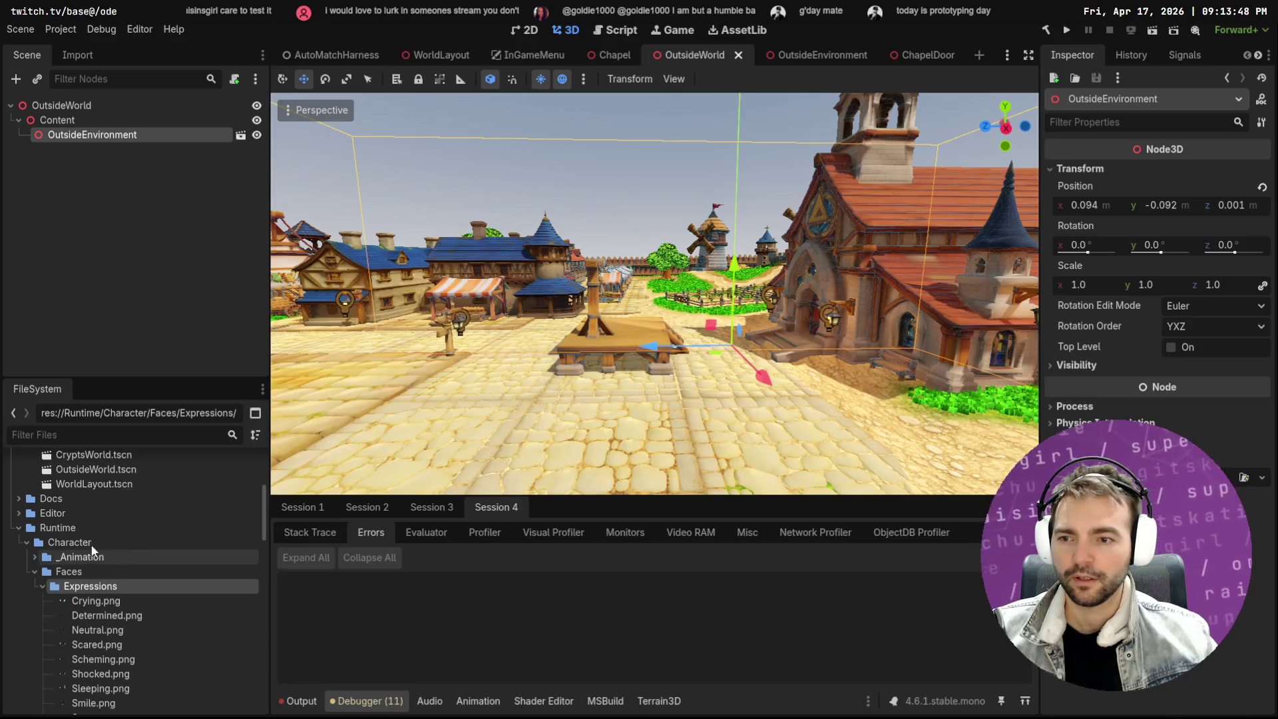
Delete the Content/Lobby folder from the FileSystem dock, then start a new empty scene
click(25, 543)
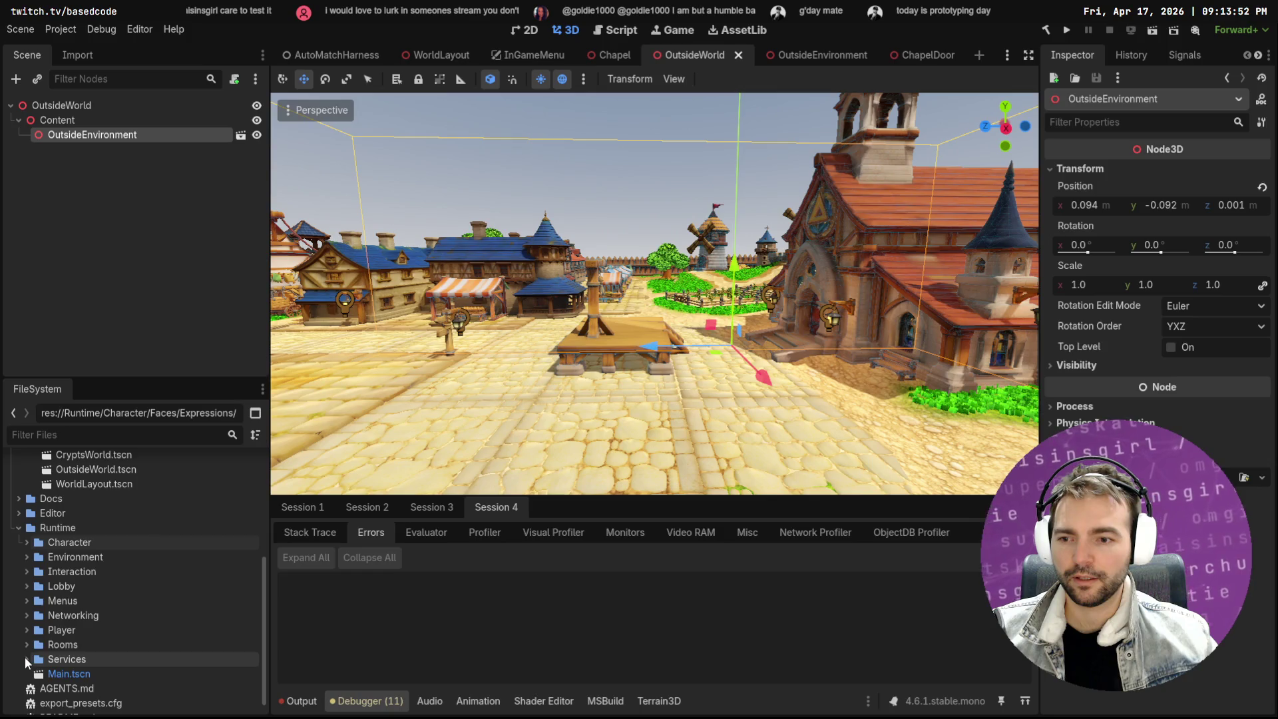
click(18, 528)
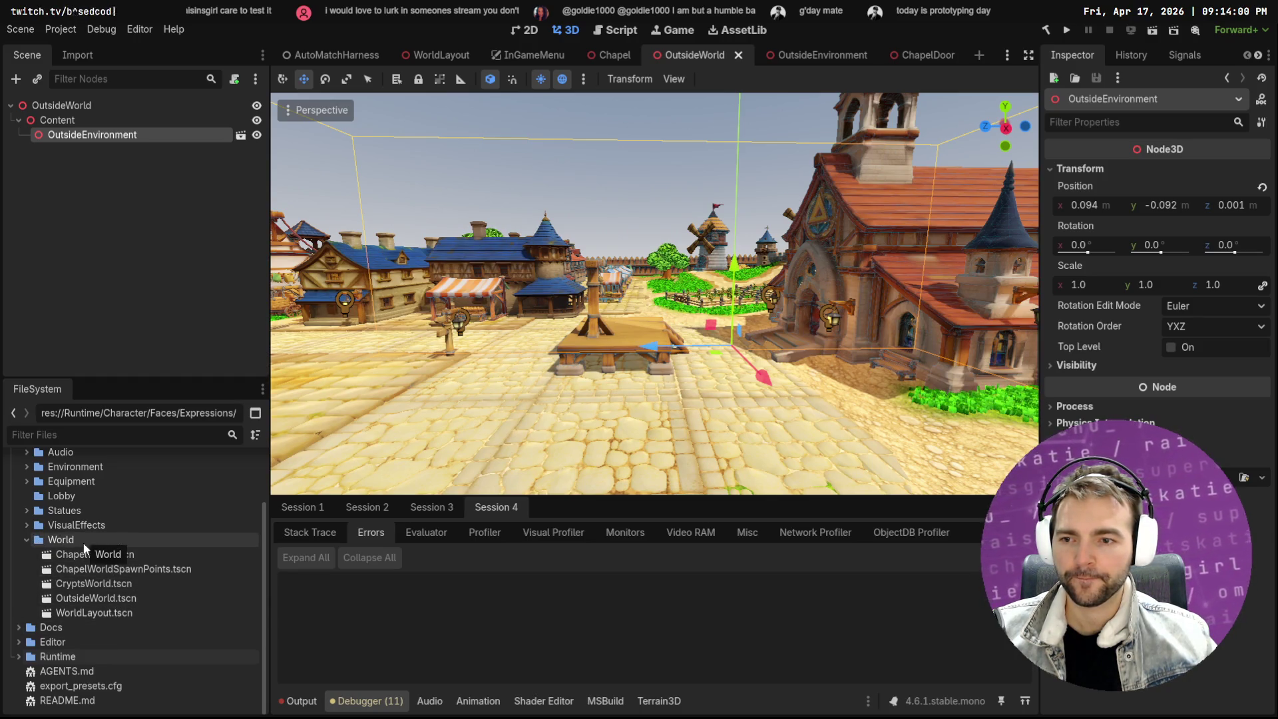
scroll(73, 553, up, 2)
click(61, 527)
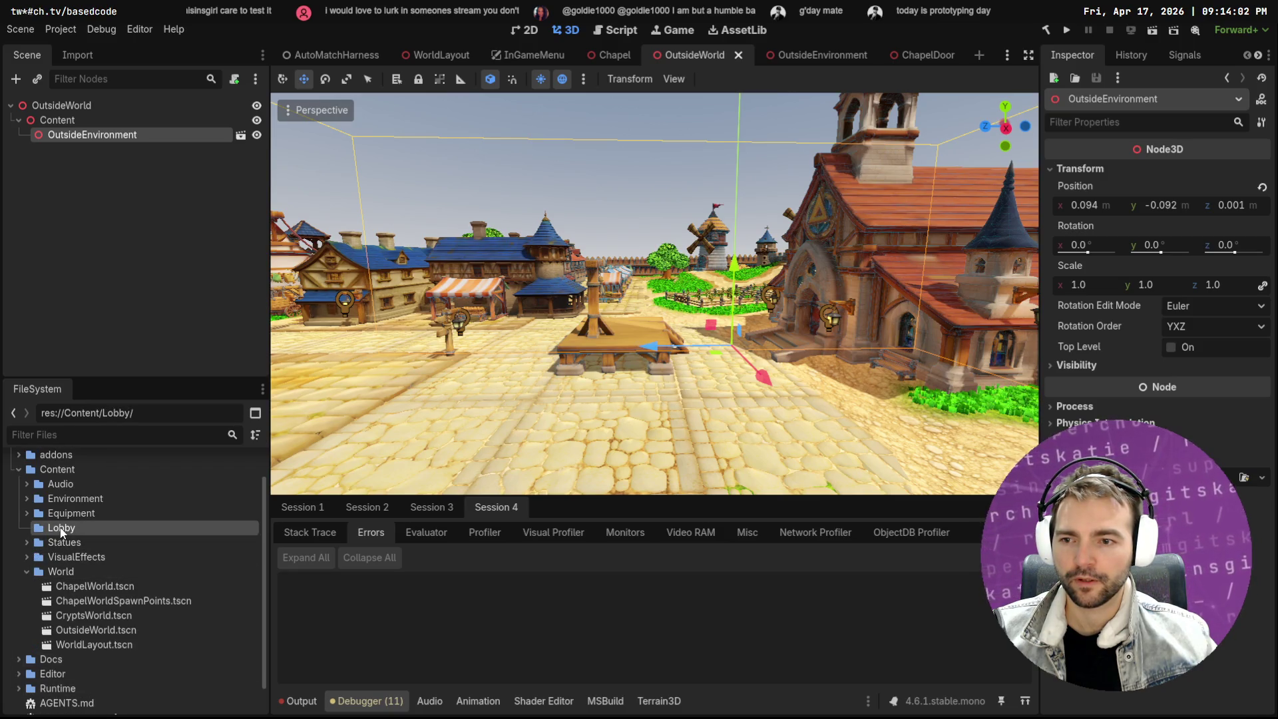
right_click(60, 528)
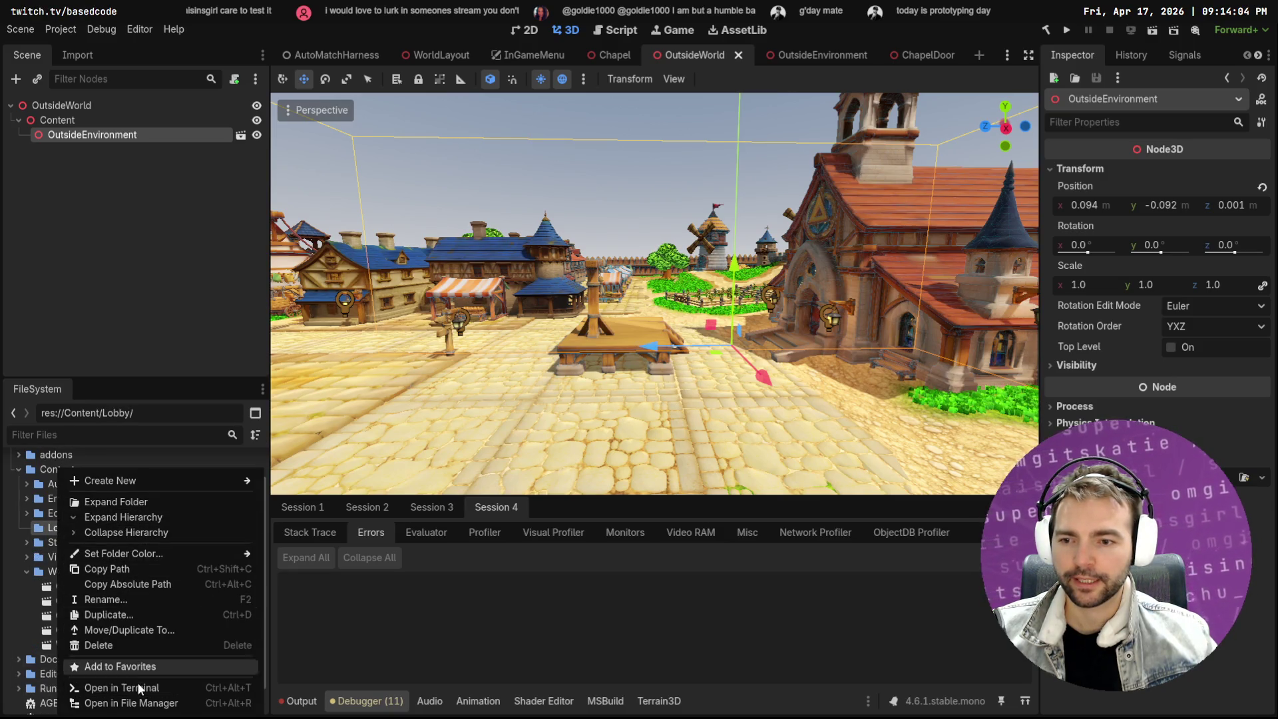
click(113, 647)
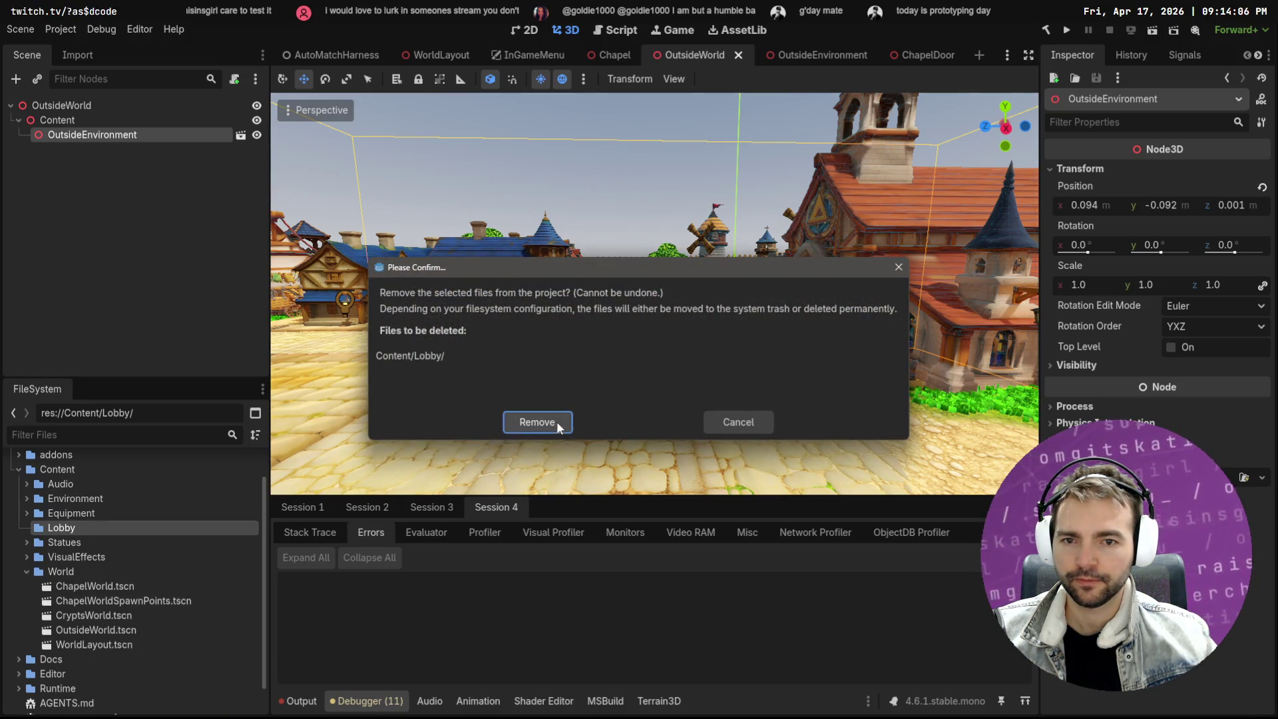
click(557, 421)
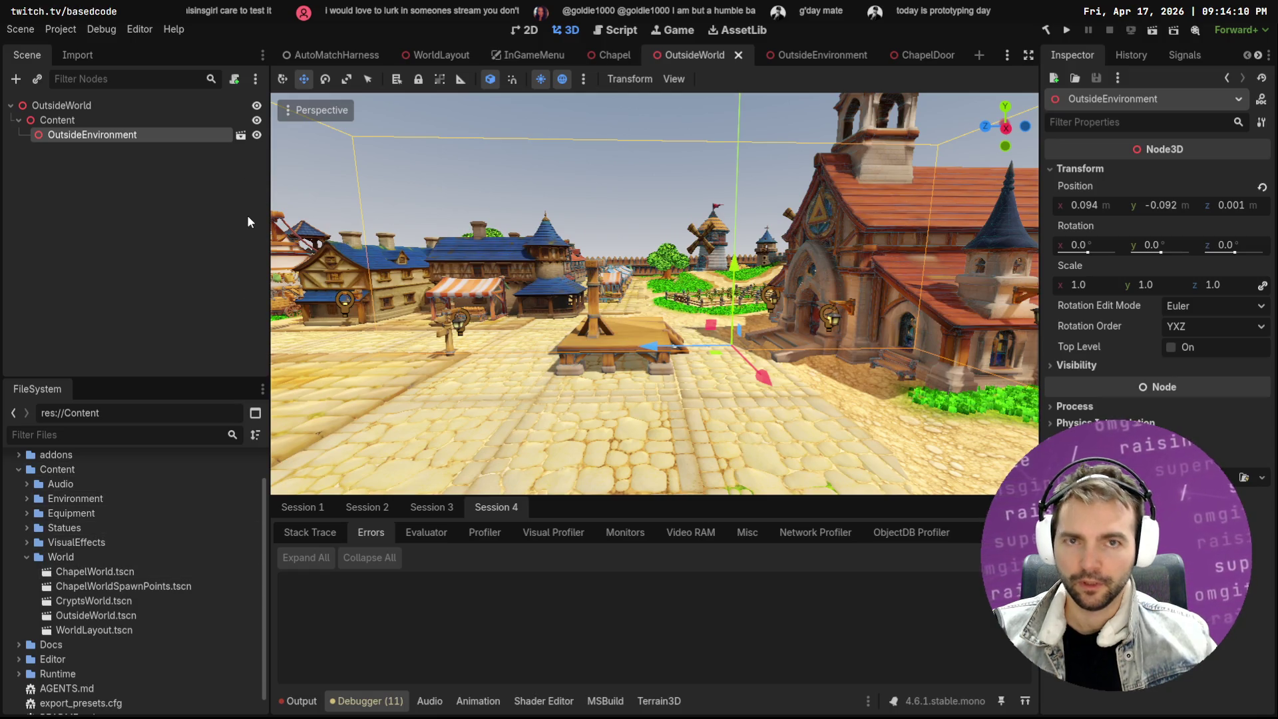
key(ctrl+n)
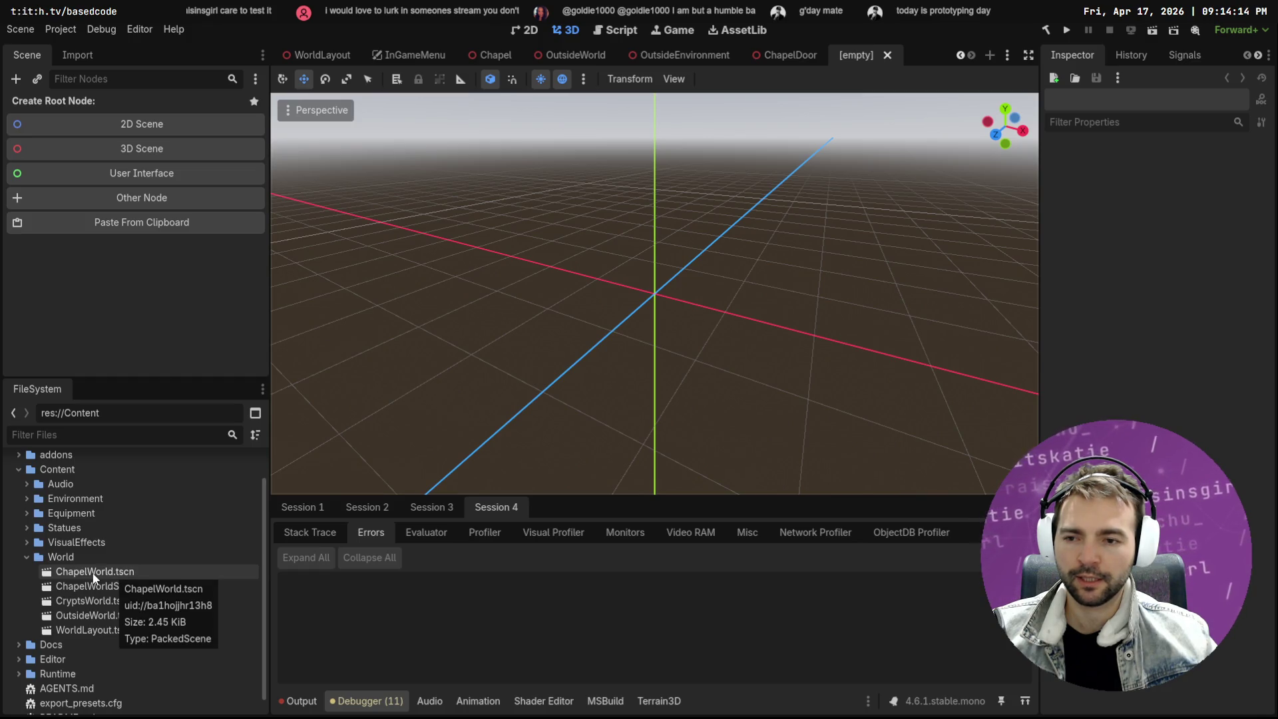
Drop ChapelWorld and OutsideWorld instances into the scene and zero OutsideWorld's position
drag(93, 576, 627, 294)
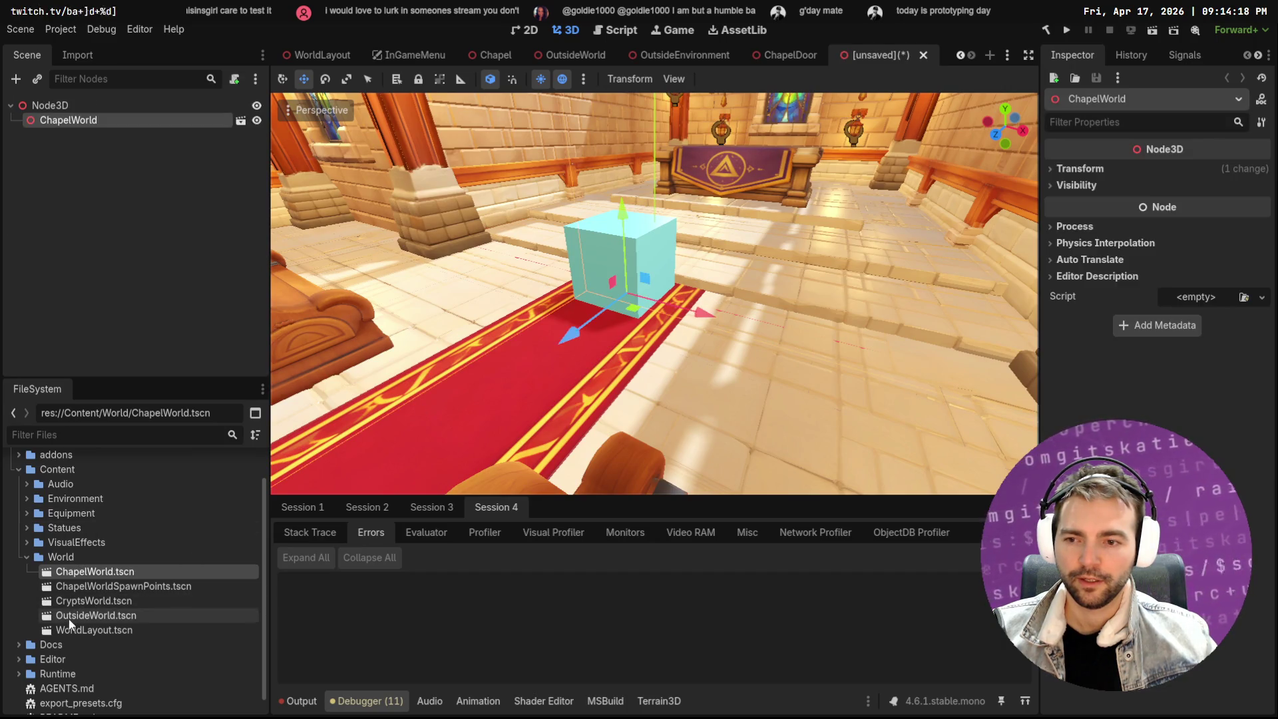
mouse_move(92, 621)
mouse_down()
mouse_move(547, 420)
mouse_move(585, 394)
mouse_move(616, 340)
mouse_up()
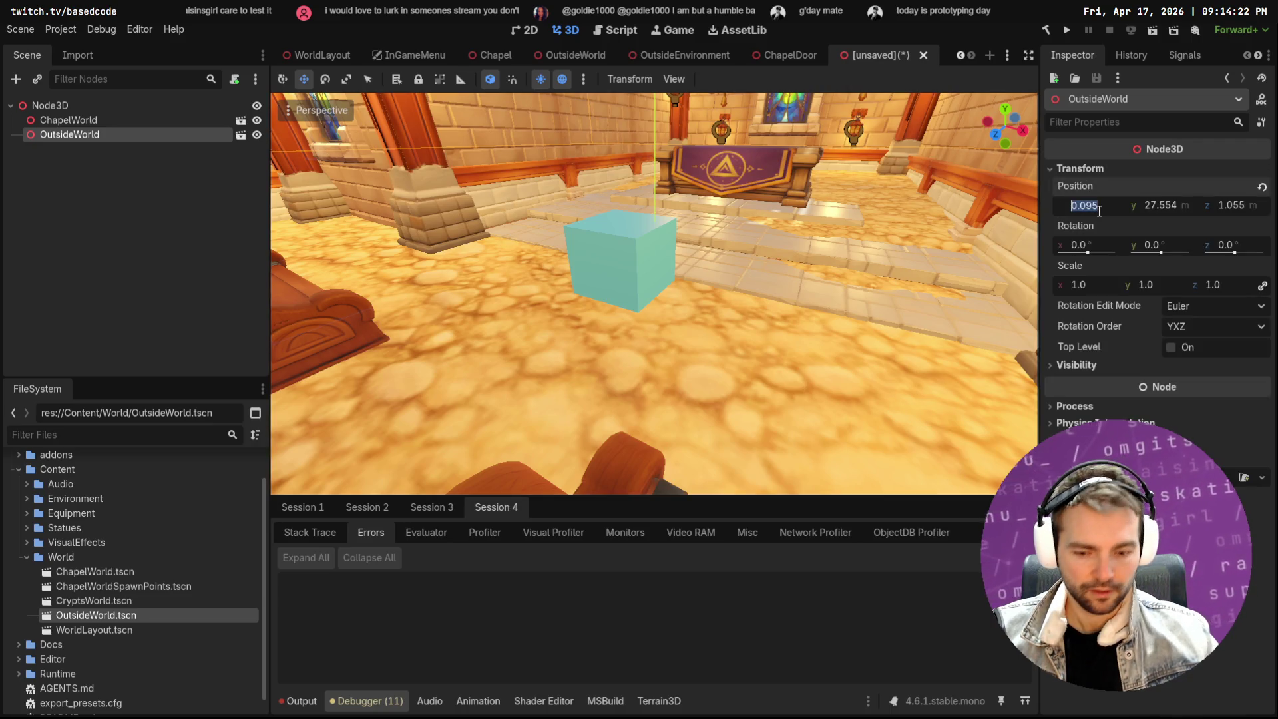
text(0)
key(Tab)
text(0)
key(Tab)
text(0)
key(Return)
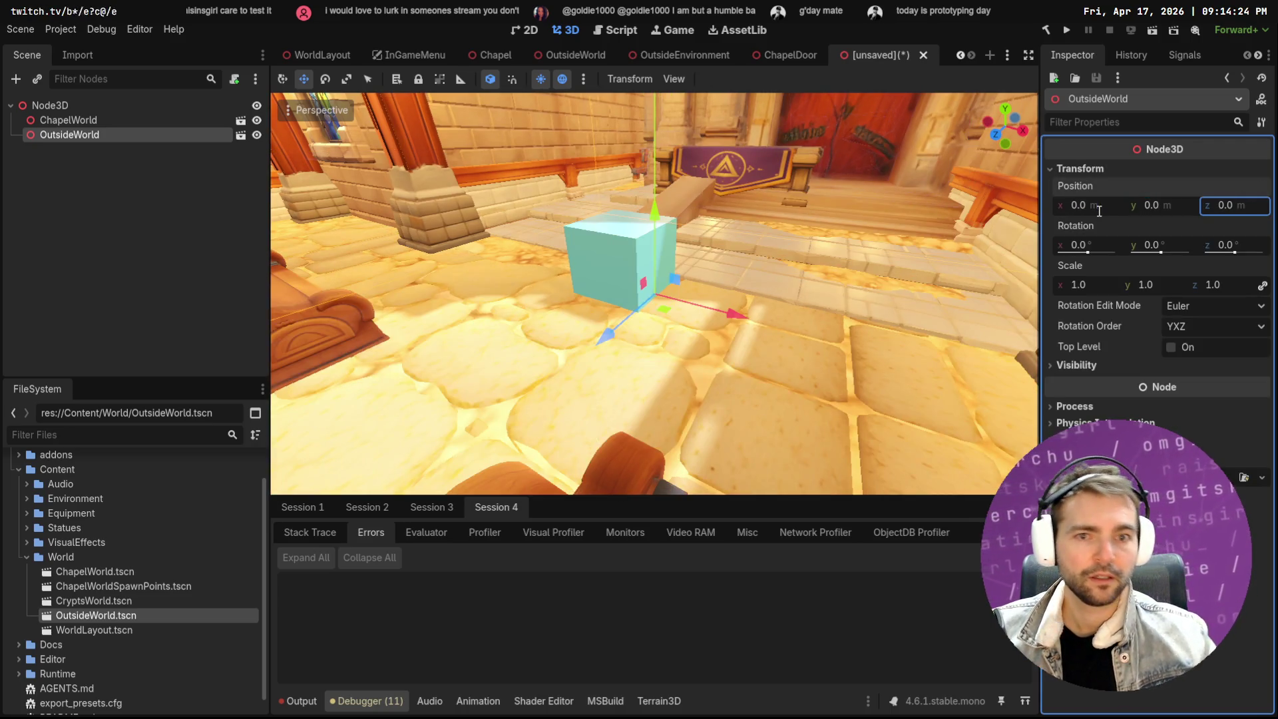
Reset the ChapelWorld instance's position to 0 in the Inspector
click(83, 122)
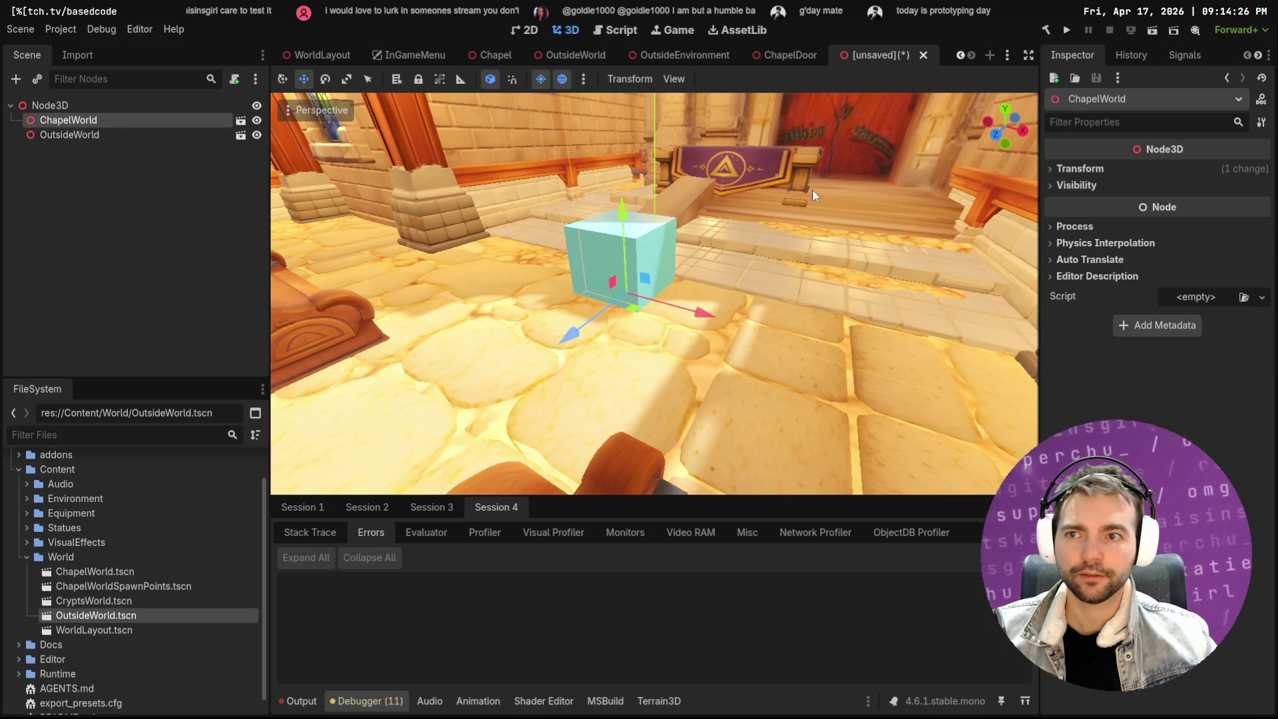
click(1078, 168)
click(1087, 207)
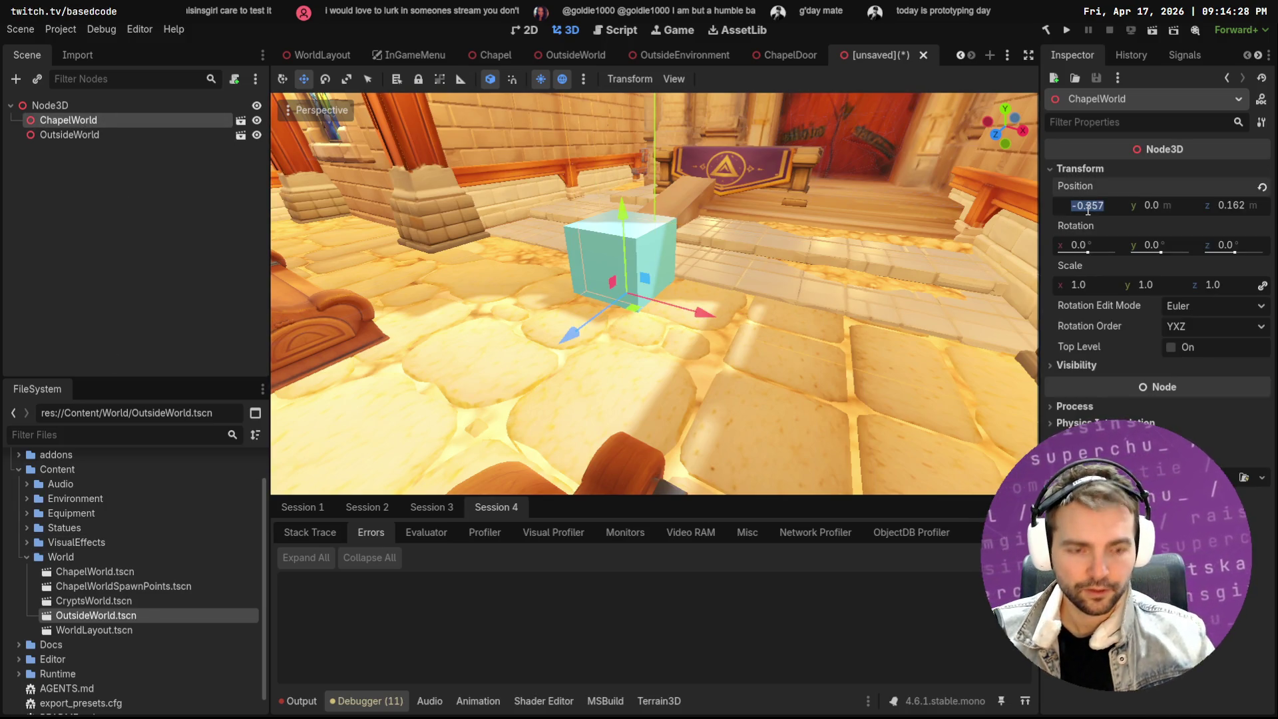
text(0)
key(Tab)
text(0)
key(Tab)
text(0)
key(Tab)
Shift ChapelWorld to x 1.285 so its walls match the town chapel, then open OutsideWorld
key(f)
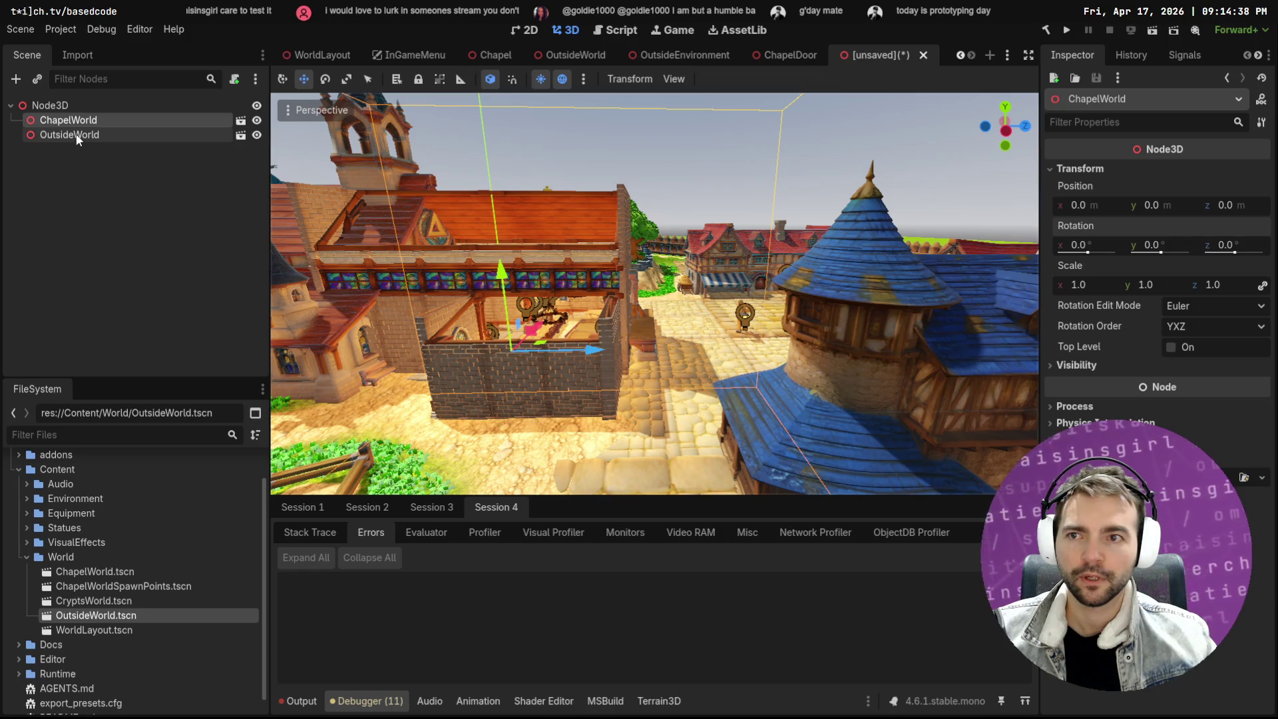
drag(589, 349, 402, 355)
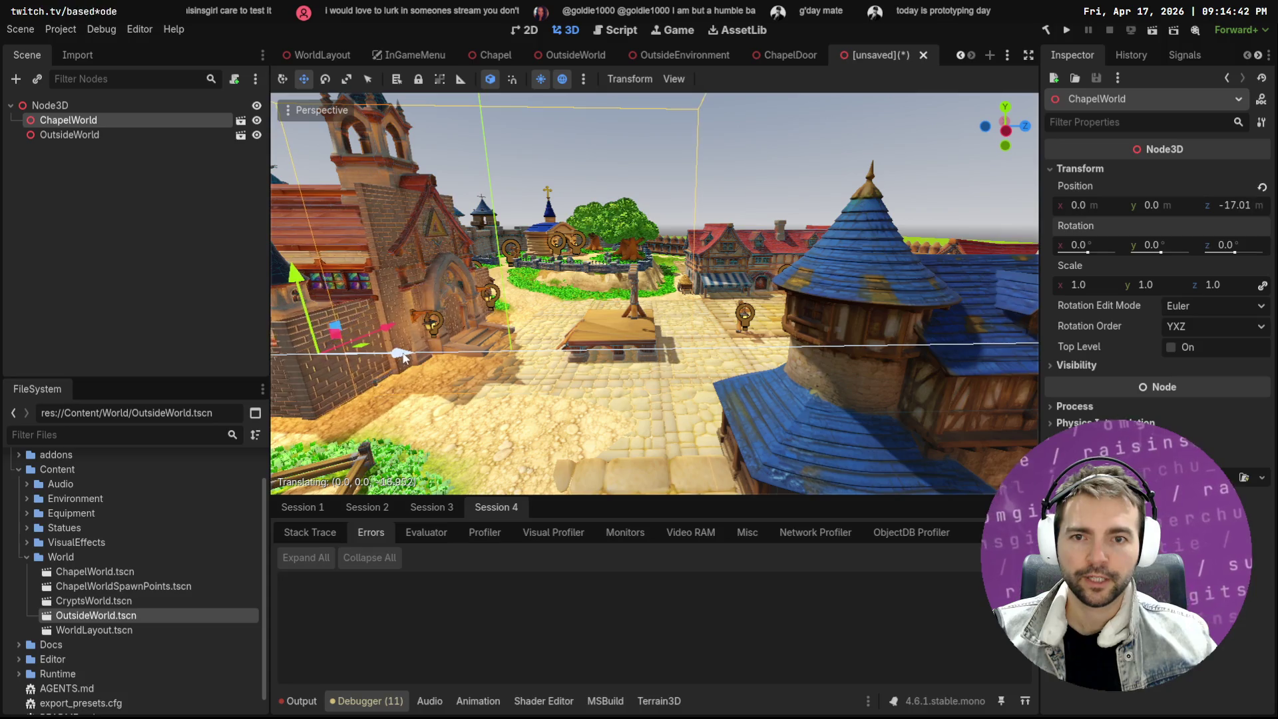
key(w)
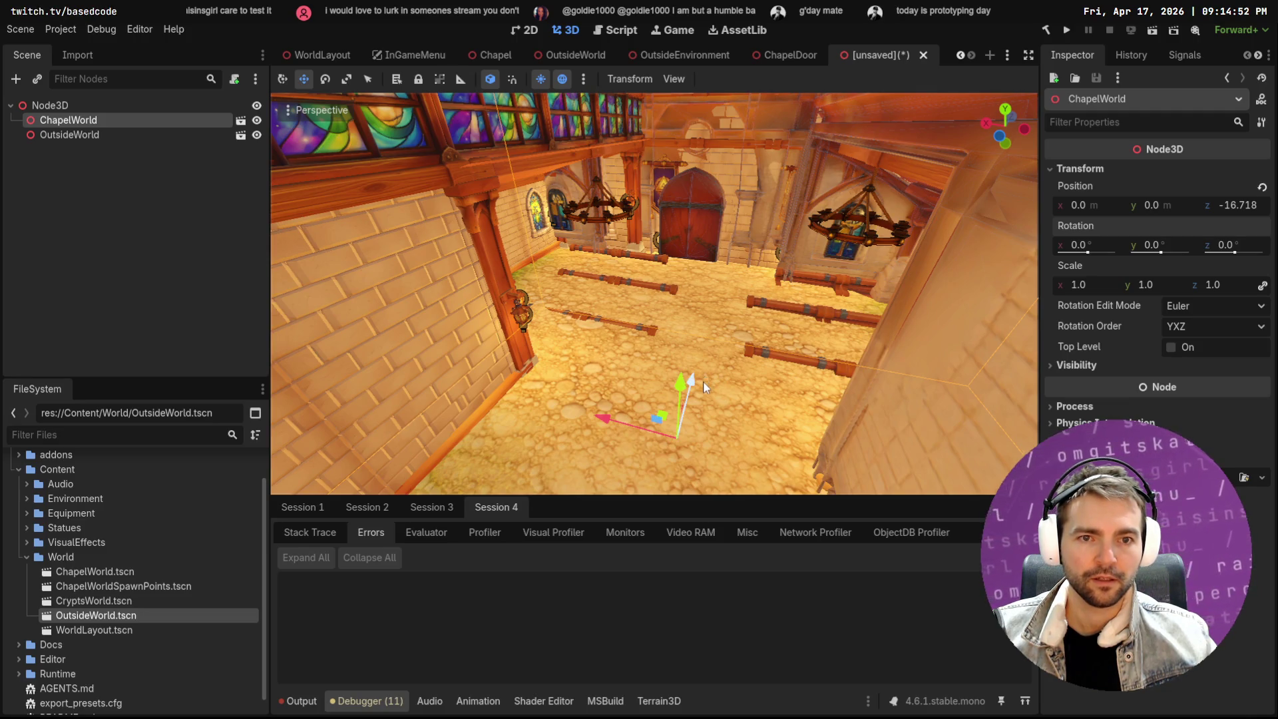
mouse_move(703, 381)
mouse_down()
mouse_move(696, 402)
mouse_move(729, 354)
mouse_move(696, 408)
mouse_up()
drag(610, 431, 563, 434)
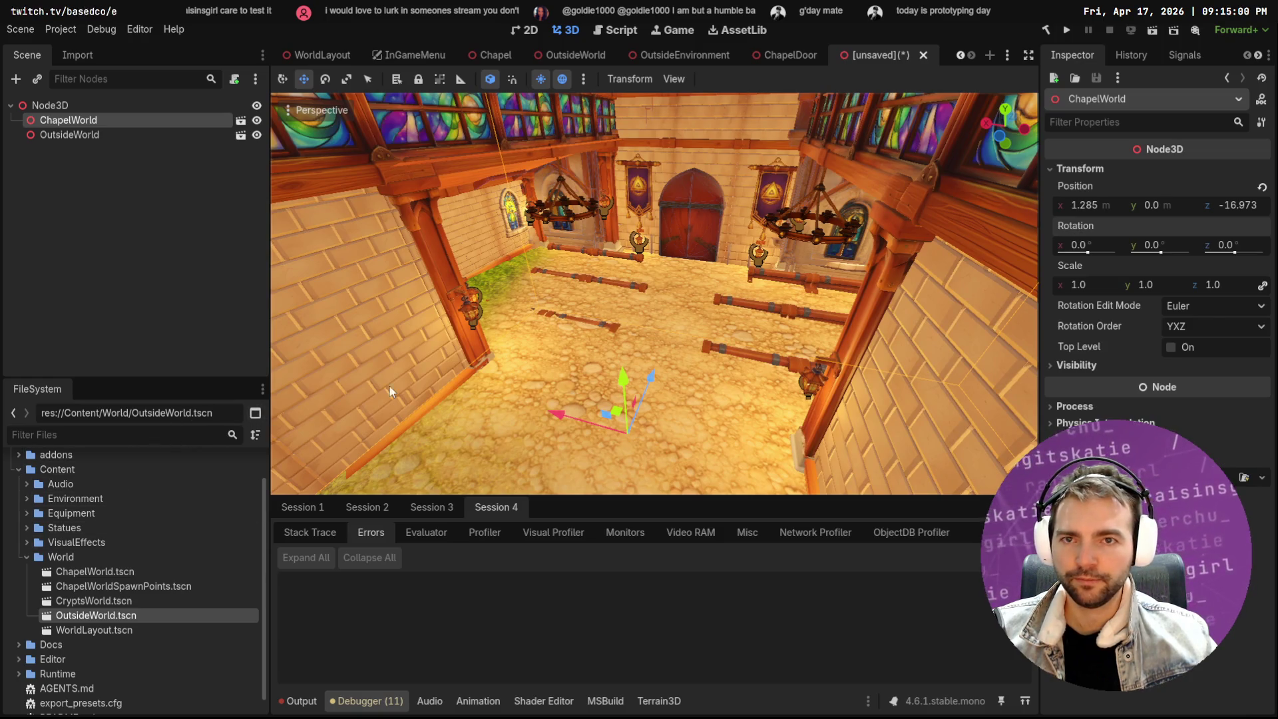
click(144, 136)
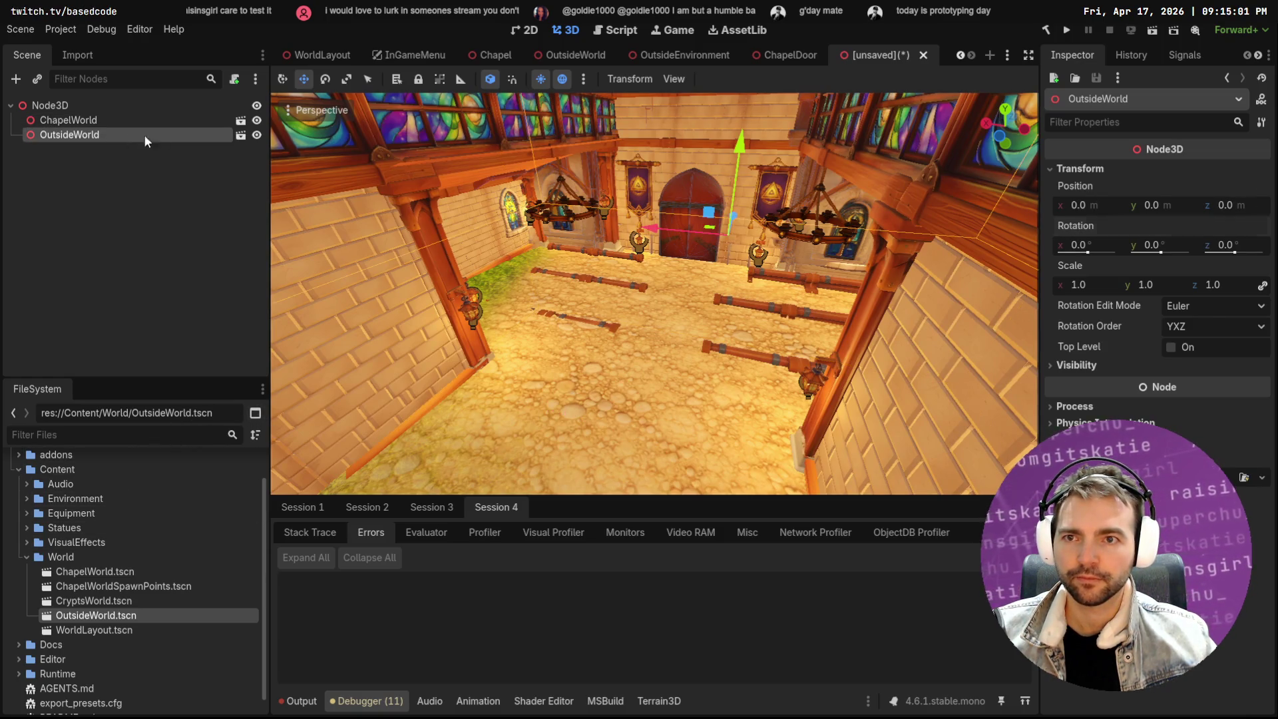
double_click(429, 256)
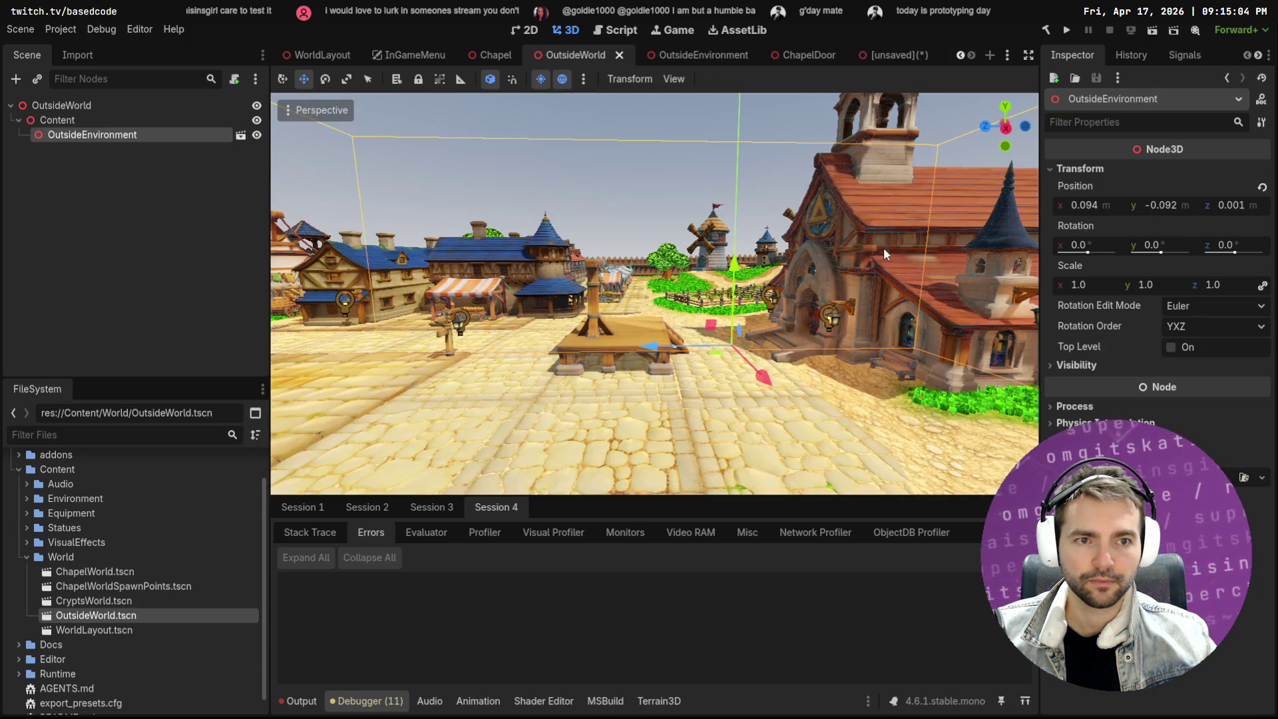
Hide the outside Chapel building in the OutsideEnvironment scene and save it
click(630, 154)
click(849, 195)
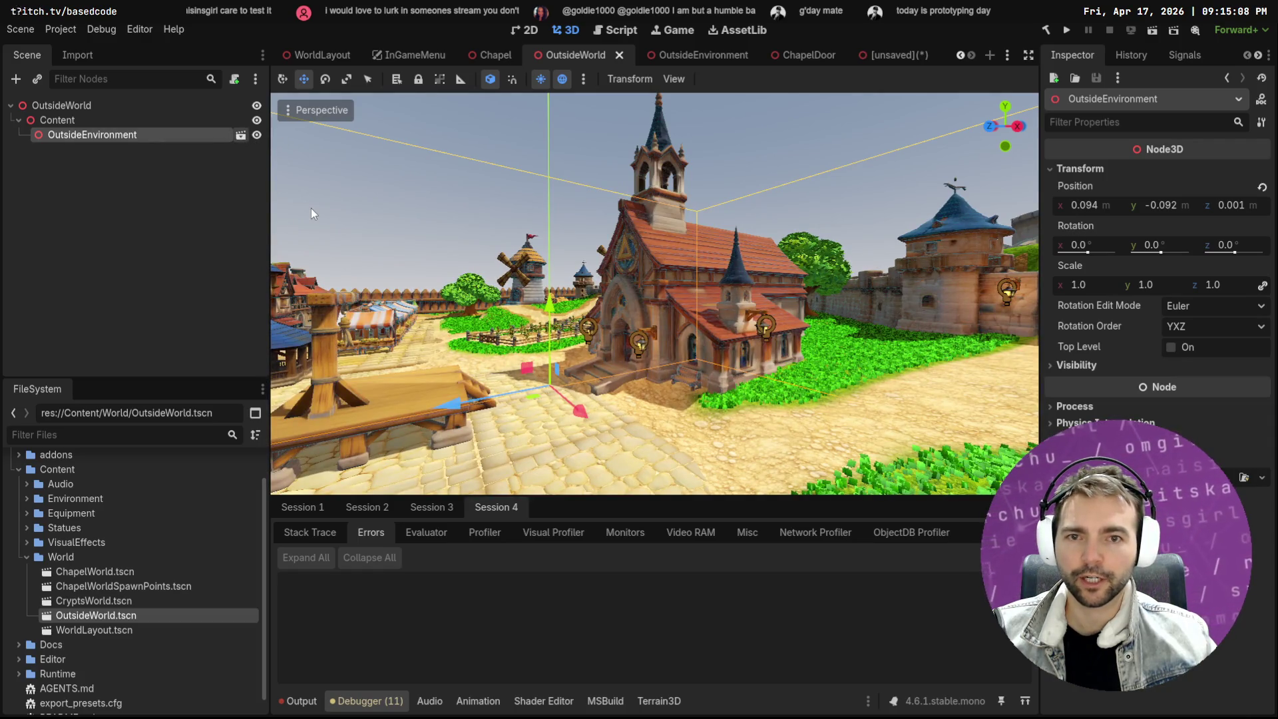
double_click(641, 268)
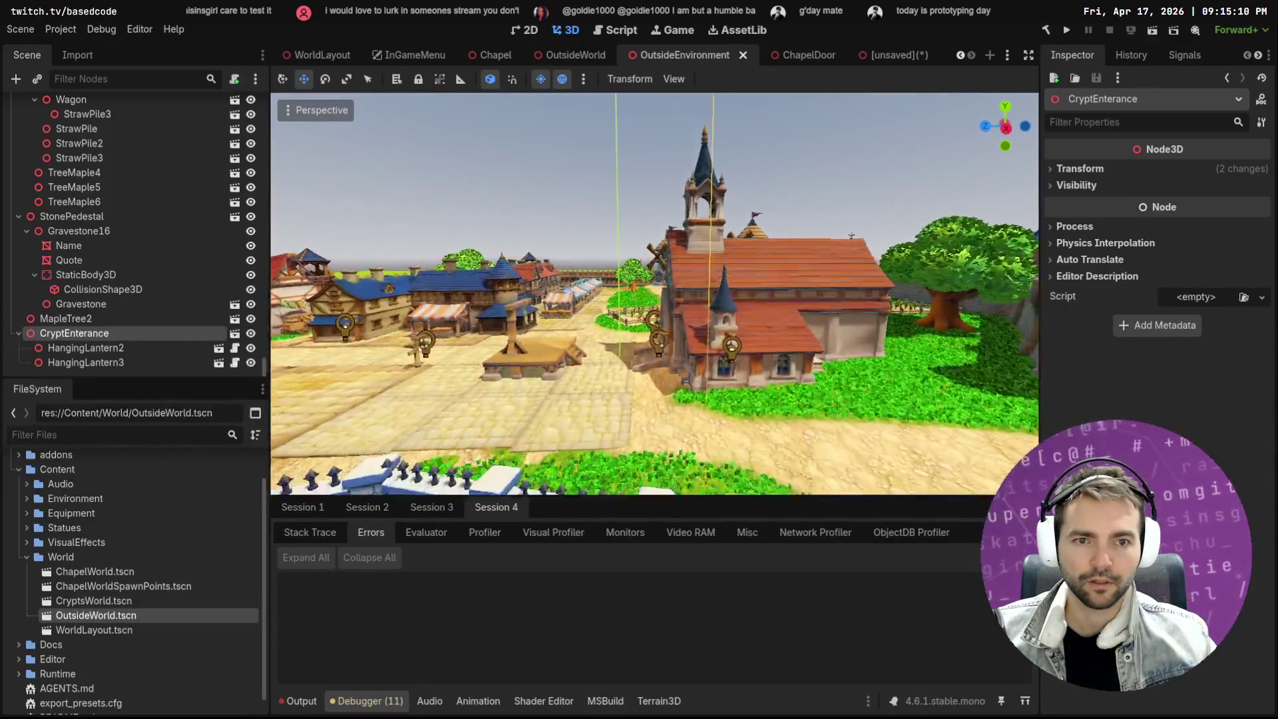
click(732, 217)
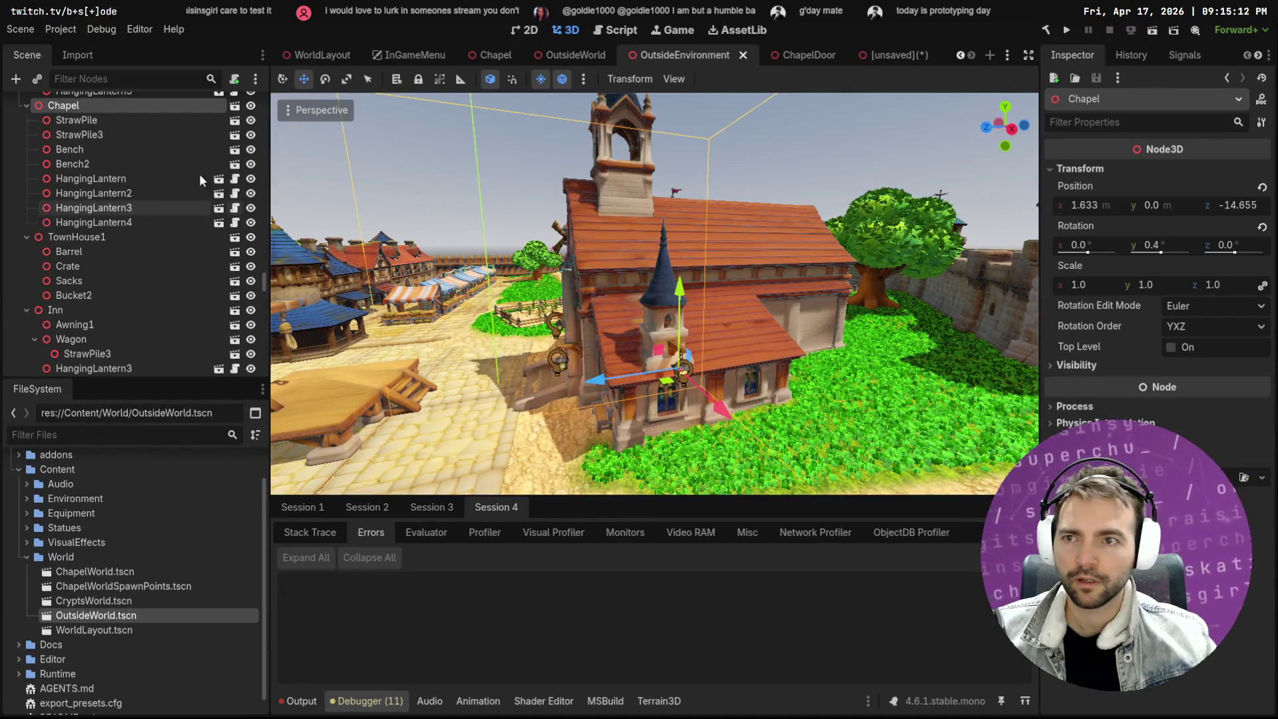
click(250, 105)
key(ctrl+s)
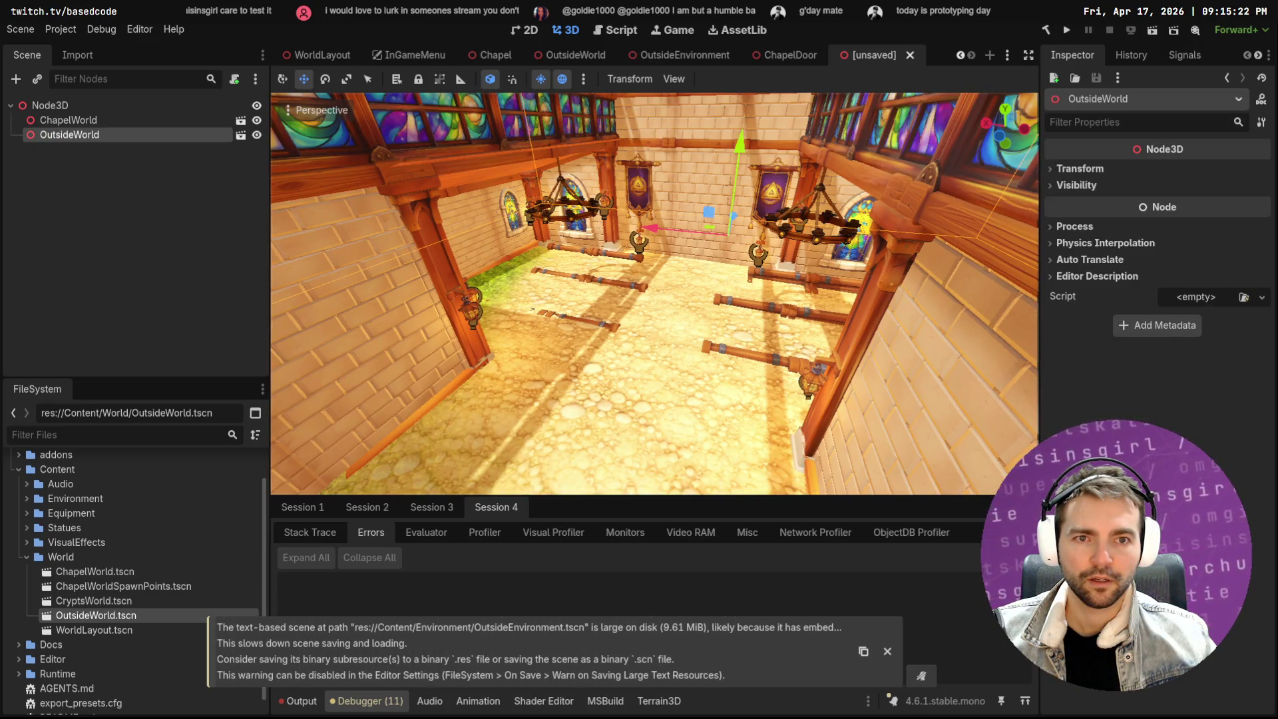
Inspect the banner wall around ChapelWorld, then open ChapelWorld in its own editor tab
key(w)
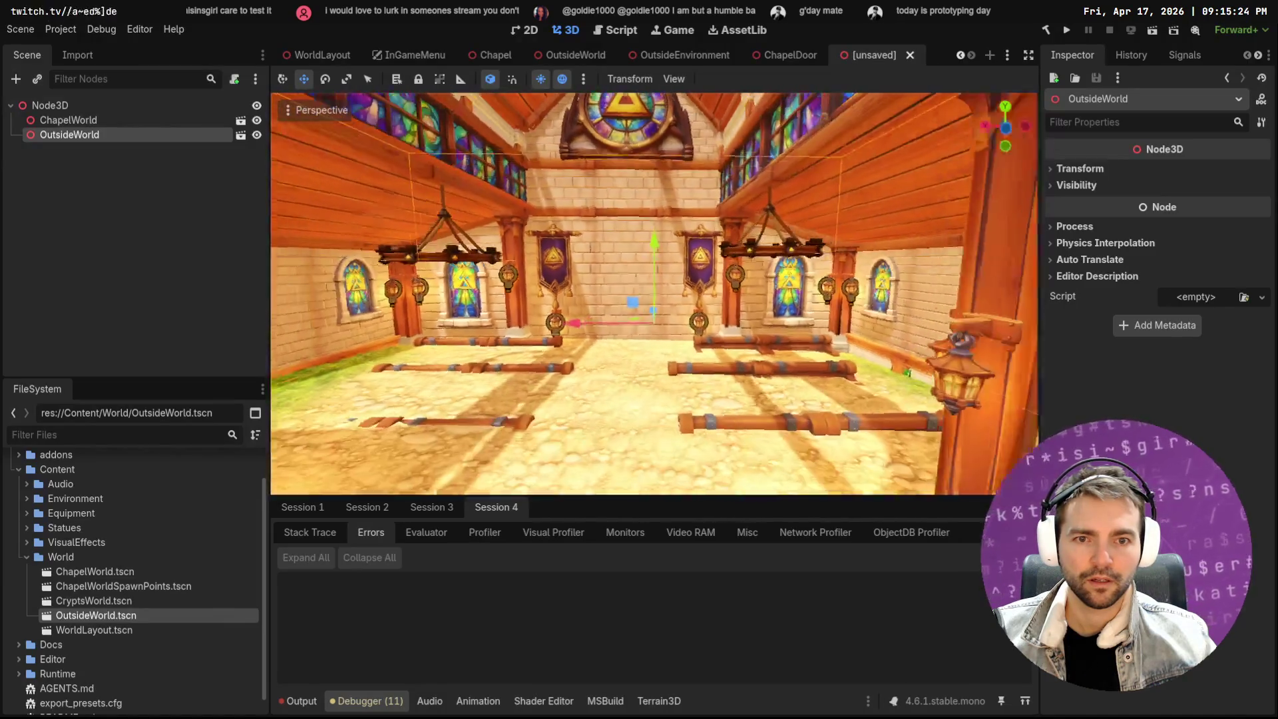
click(636, 251)
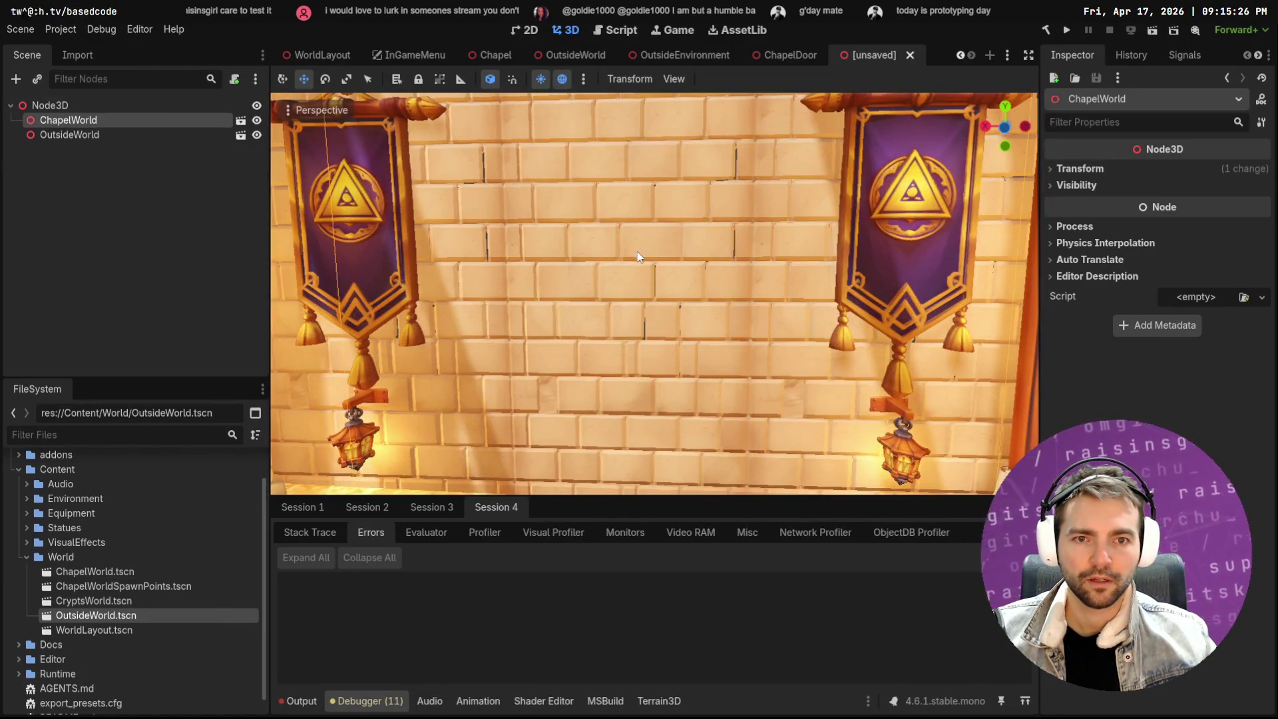
scroll(637, 252, down, 5)
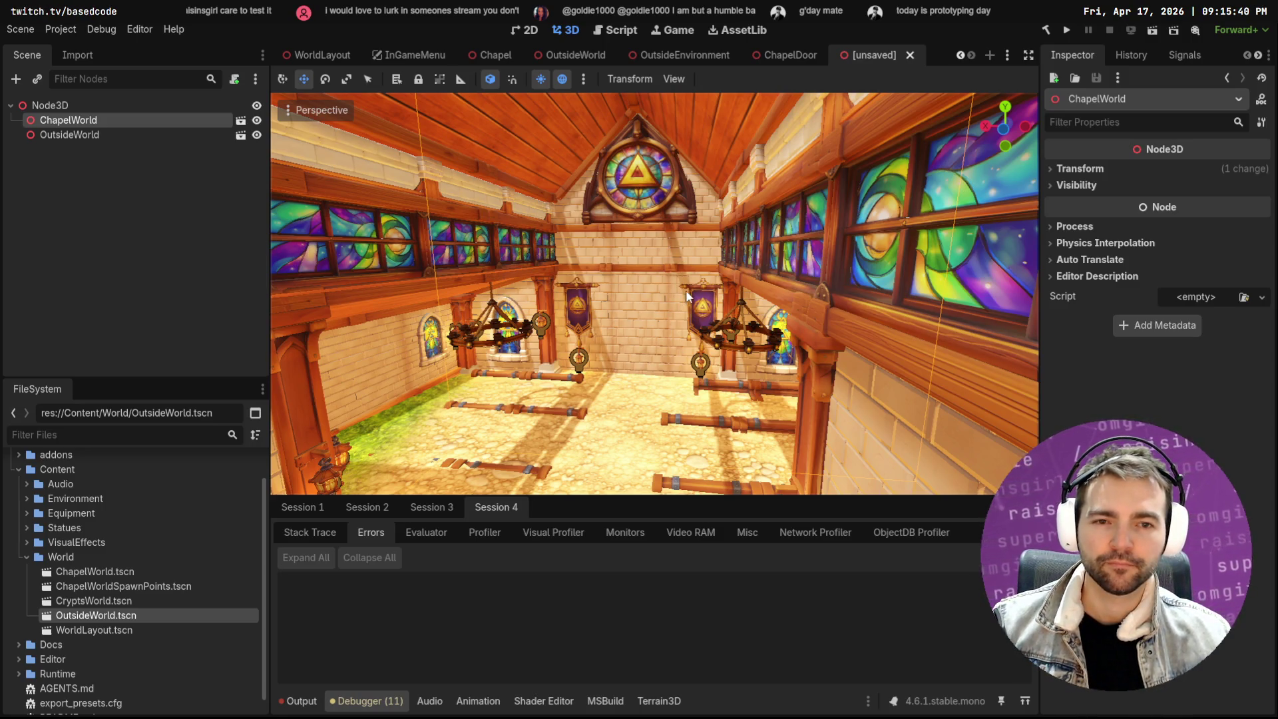
key(w)
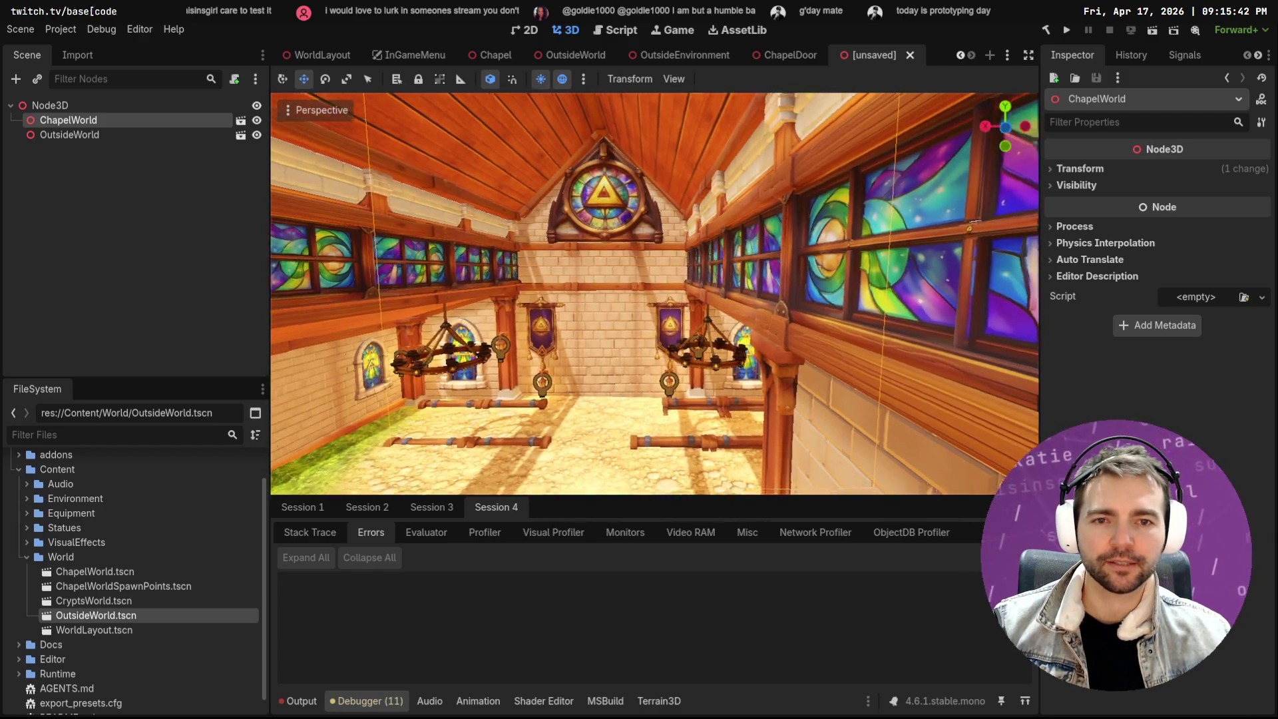
key(f)
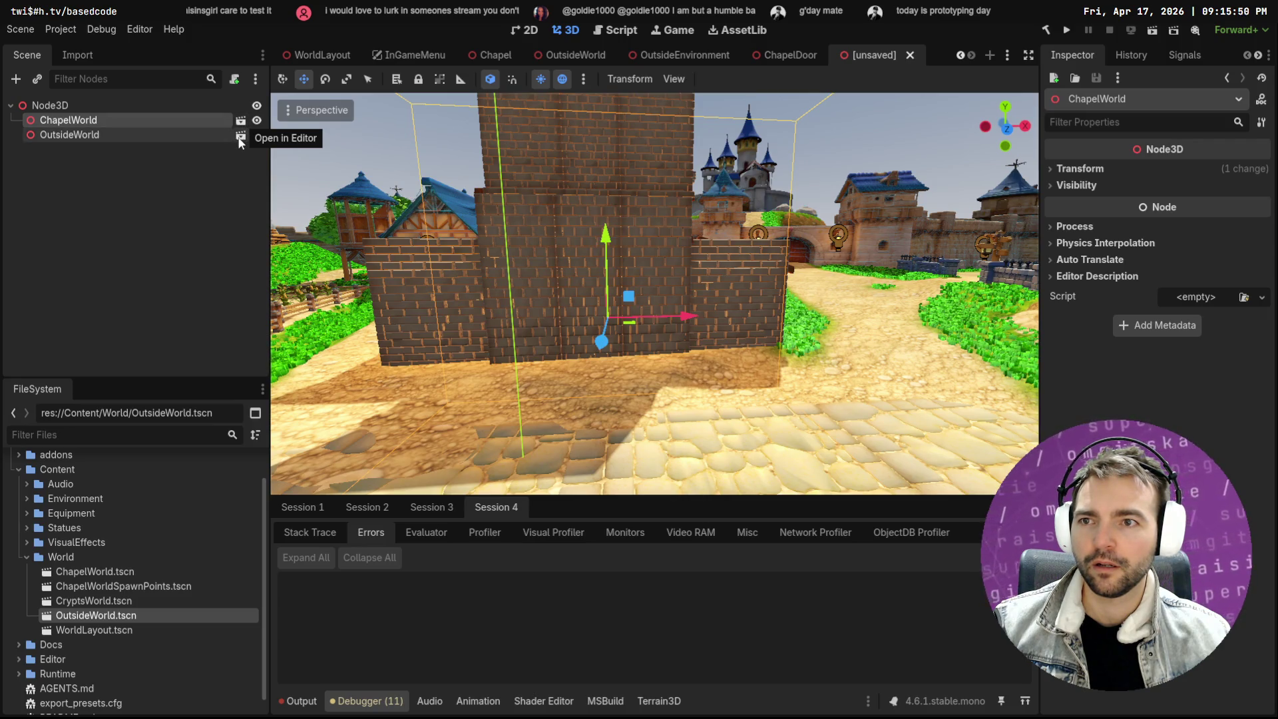
click(174, 135)
click(175, 118)
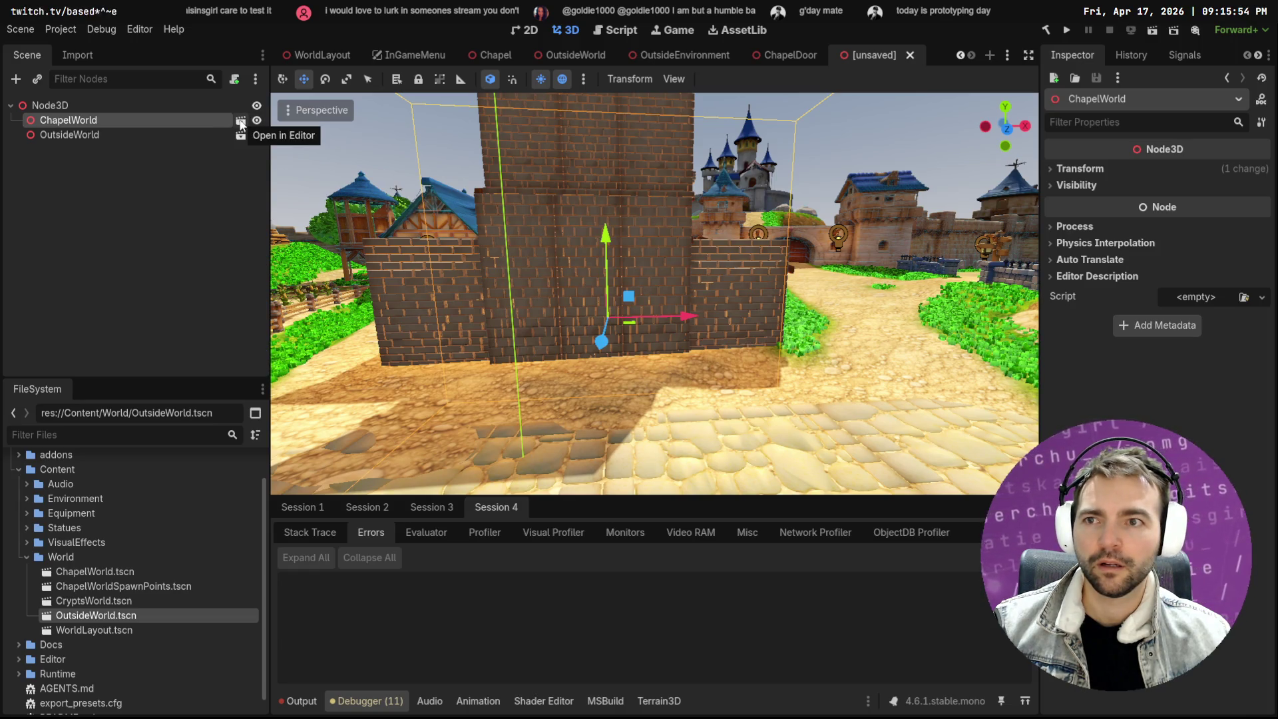
click(240, 122)
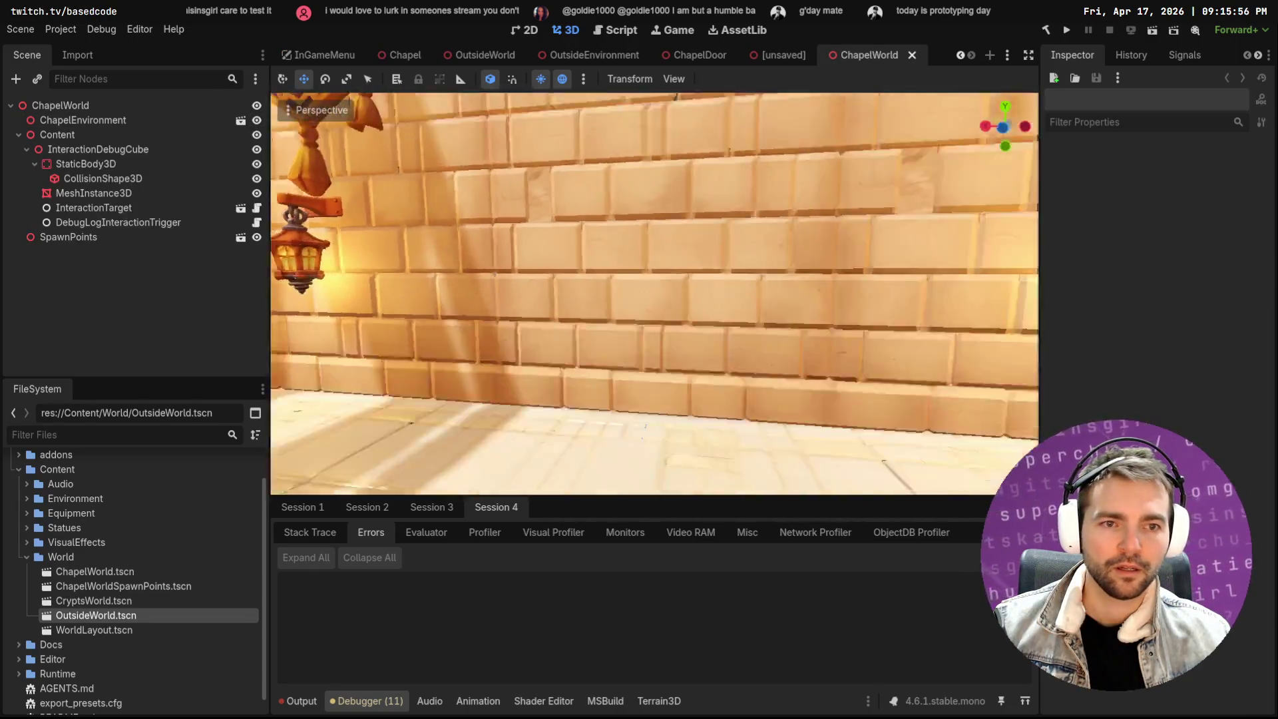
Open ChapelEnvironment, hide the StoneWallPlain9 wall, then undo the change
click(674, 246)
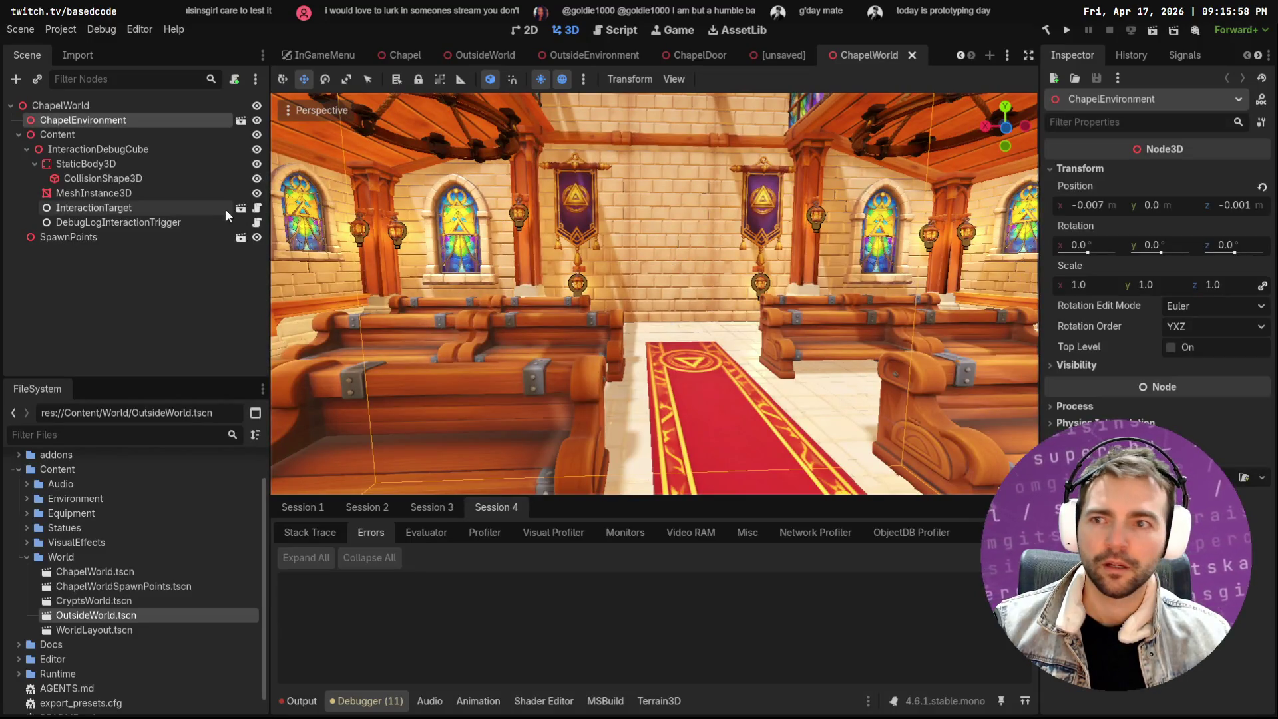
click(240, 122)
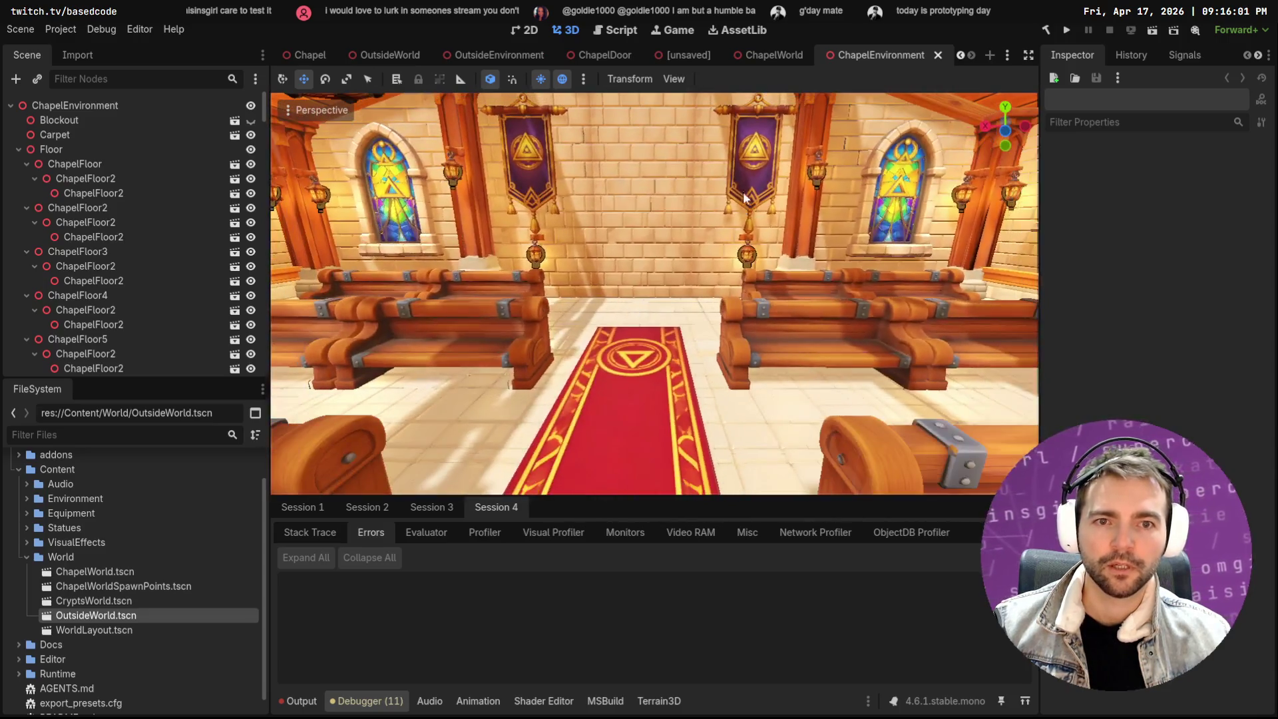
click(634, 244)
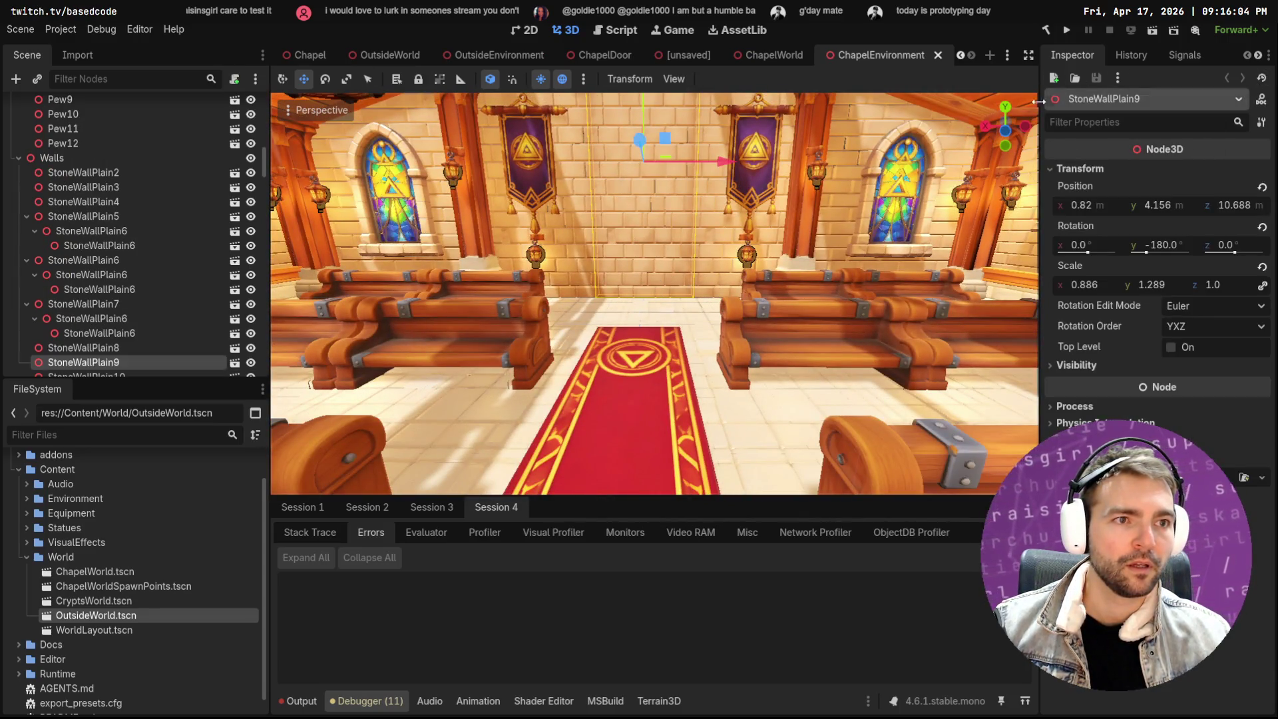
click(251, 363)
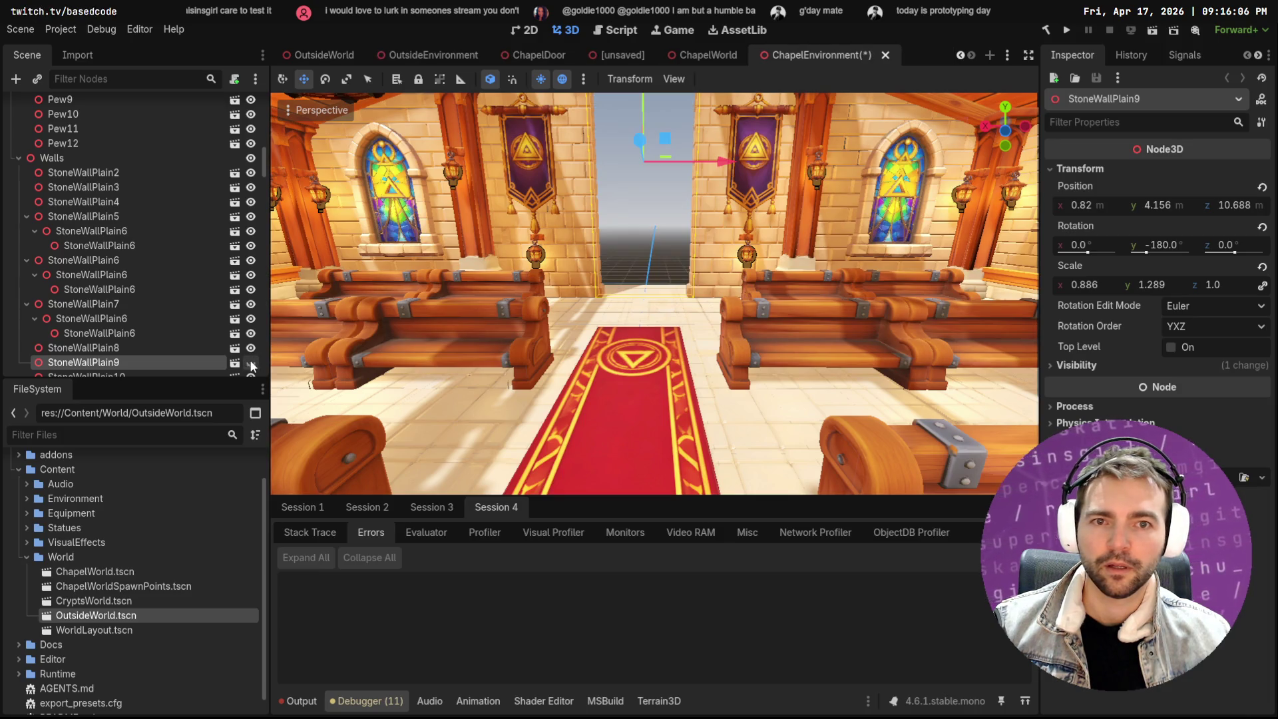
scroll(653, 218, down, 6)
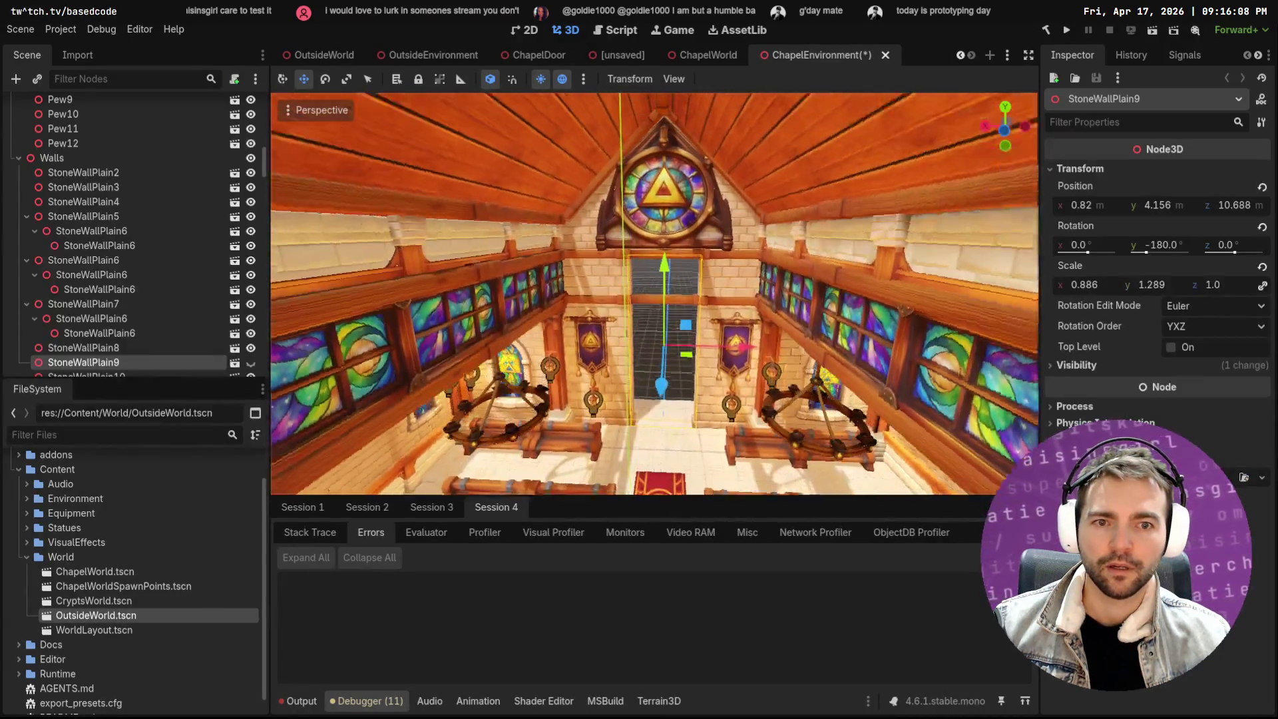
key(ctrl+z)
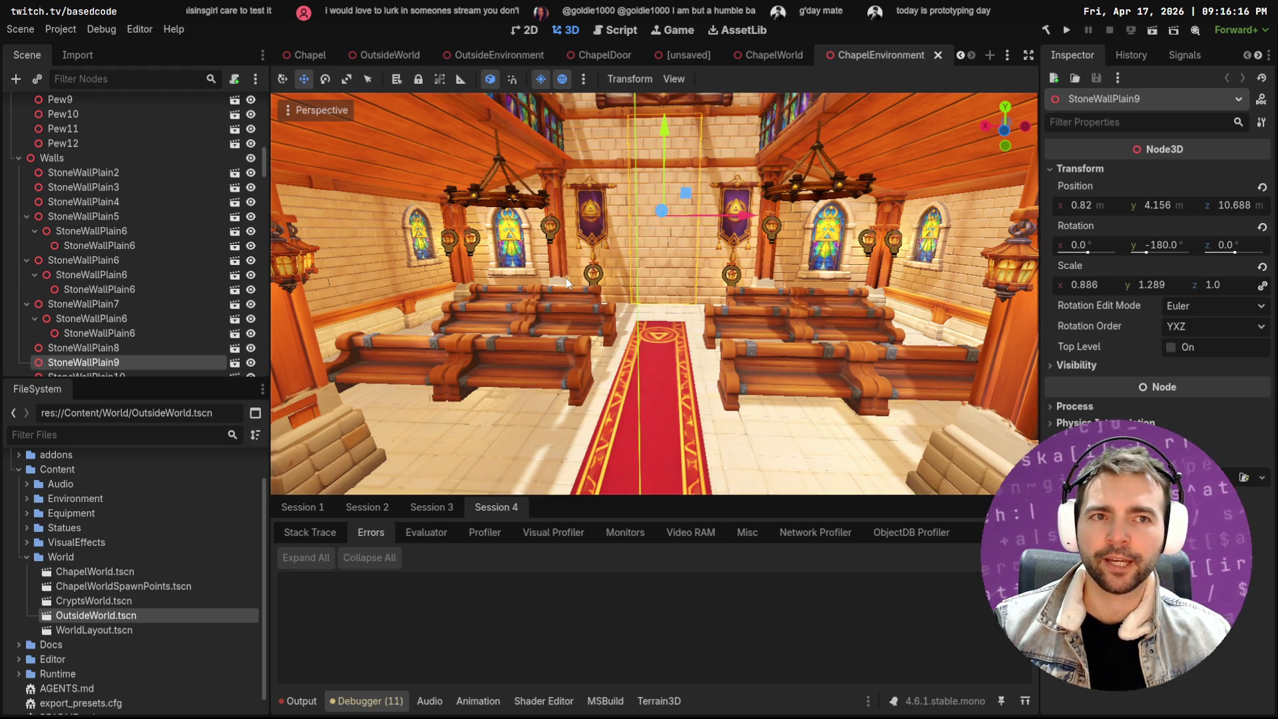
Pull the view back over the chapel and close the ChapelEnvironment, unsaved and ChapelDoor tabs
key(s)
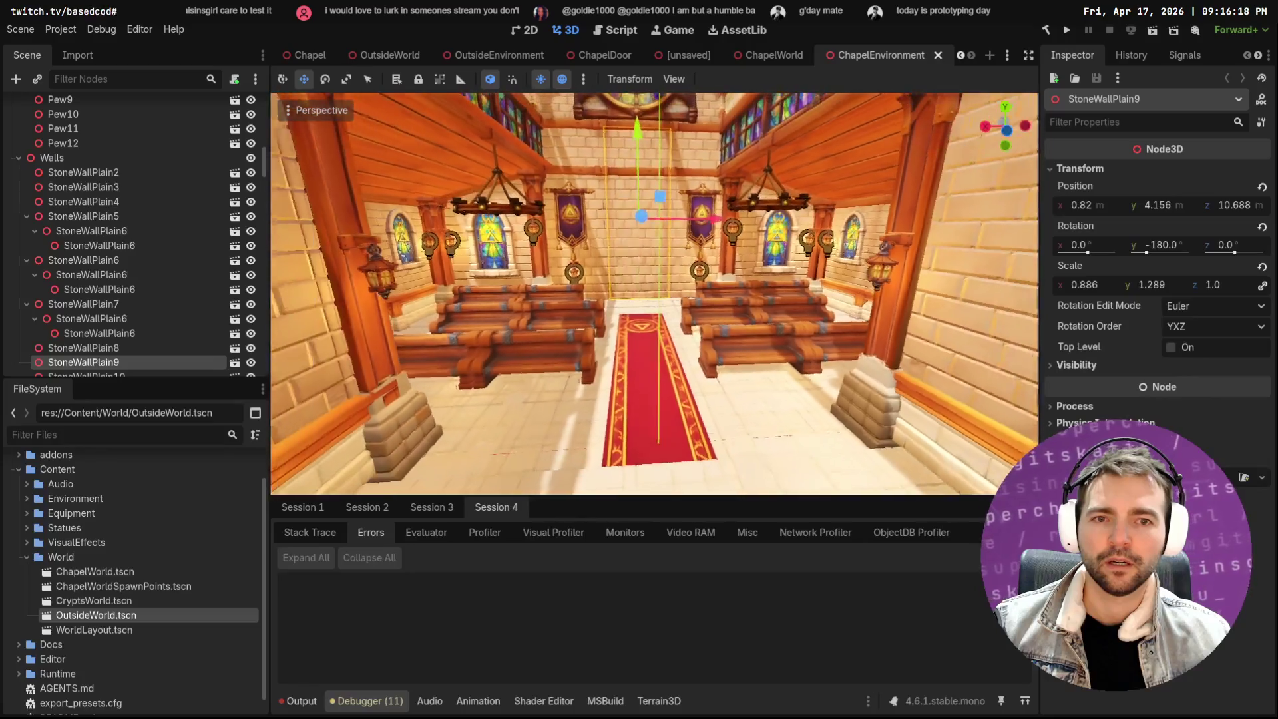
key(s)
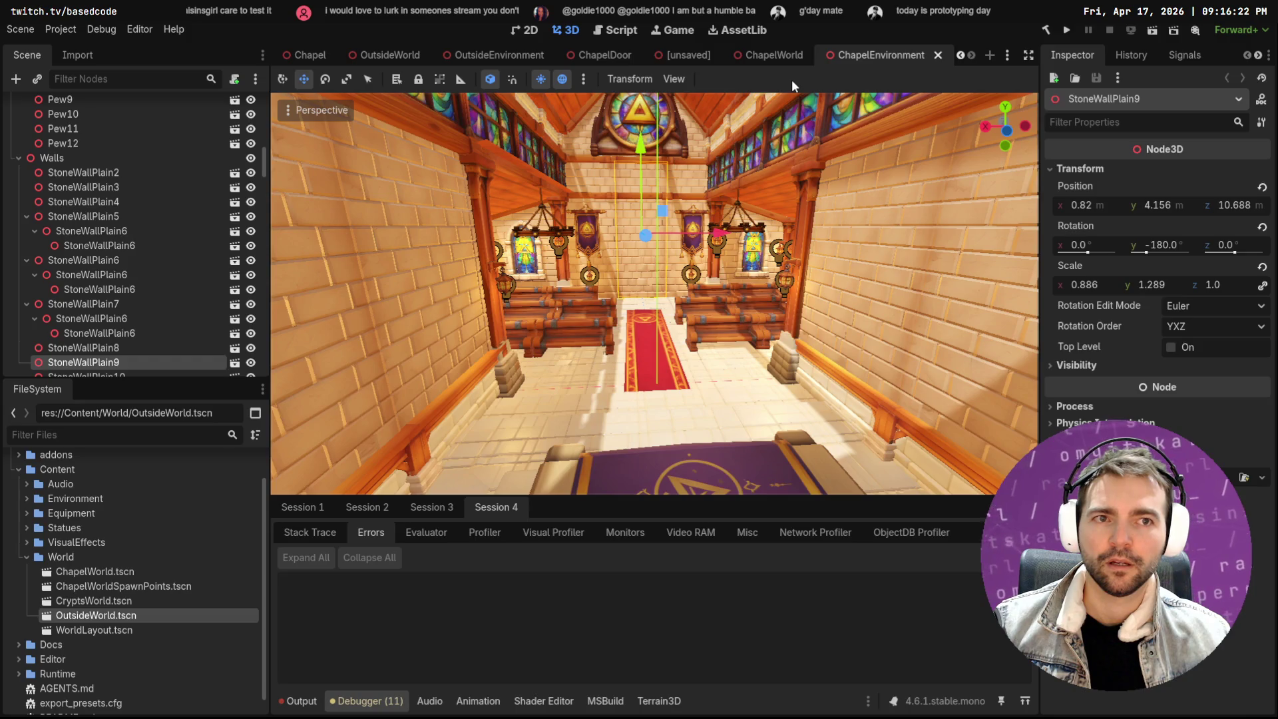
middle_click(884, 56)
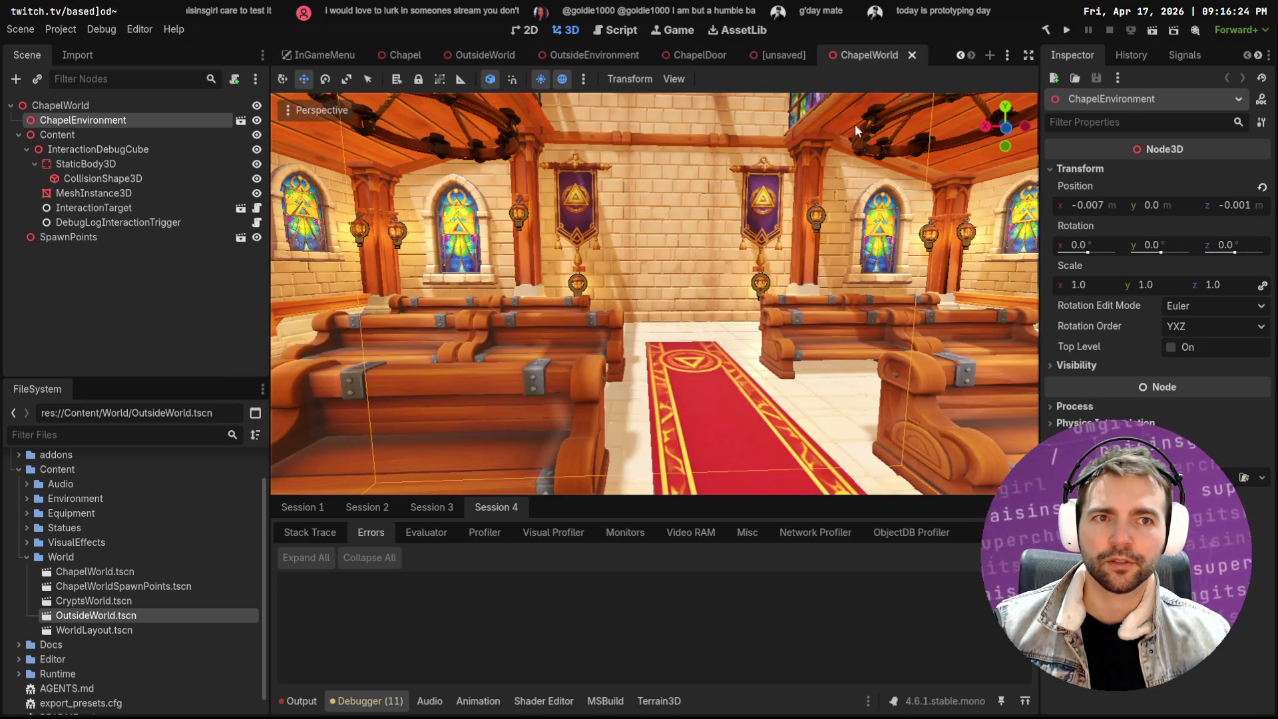
click(811, 61)
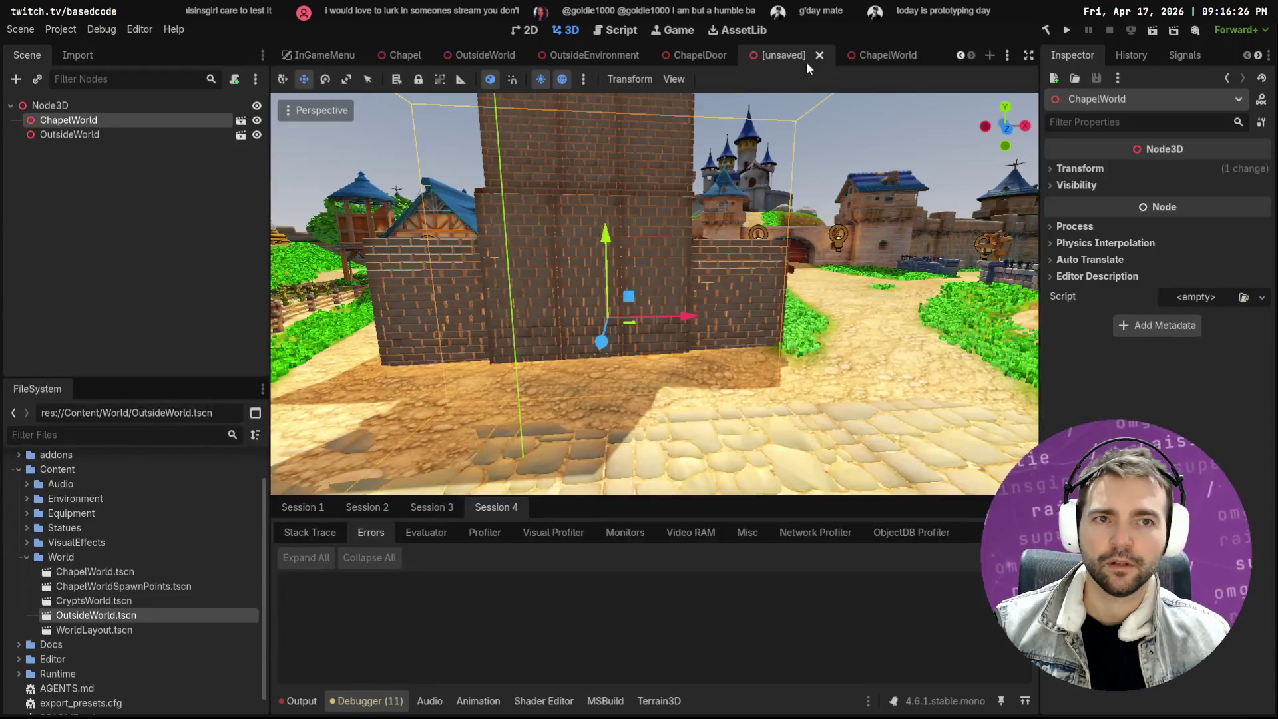
middle_click(807, 64)
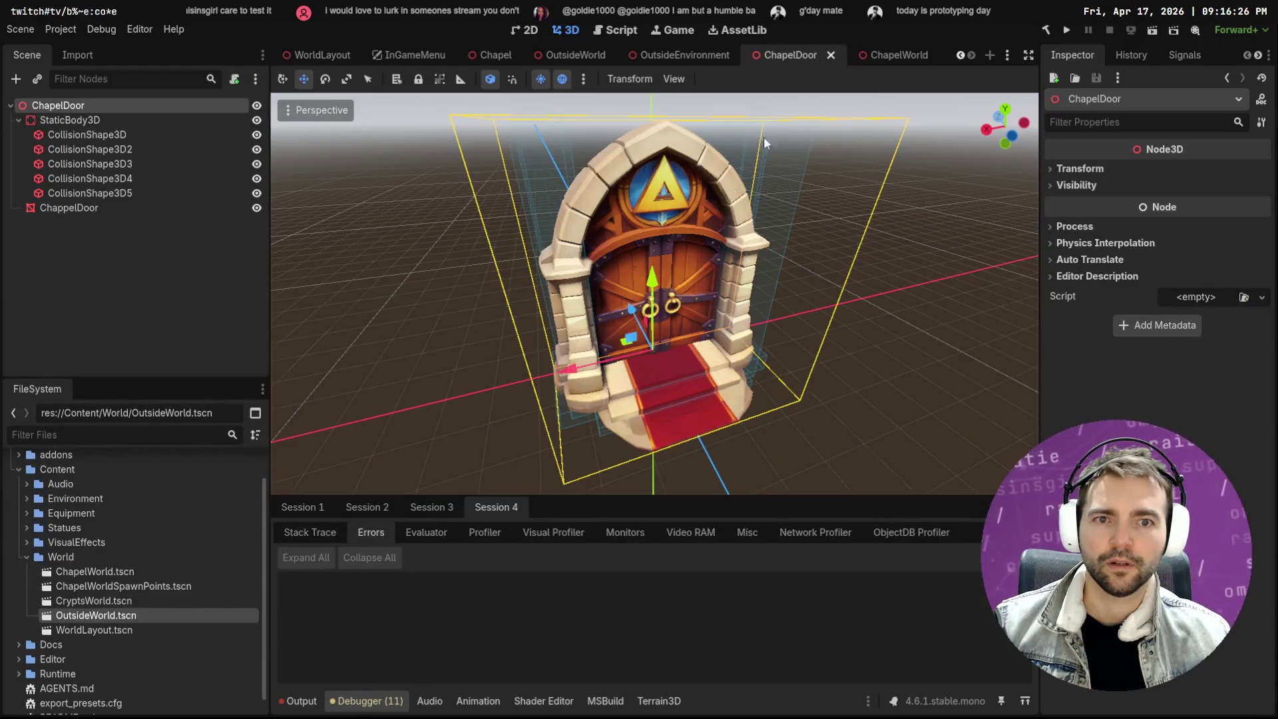
click(831, 56)
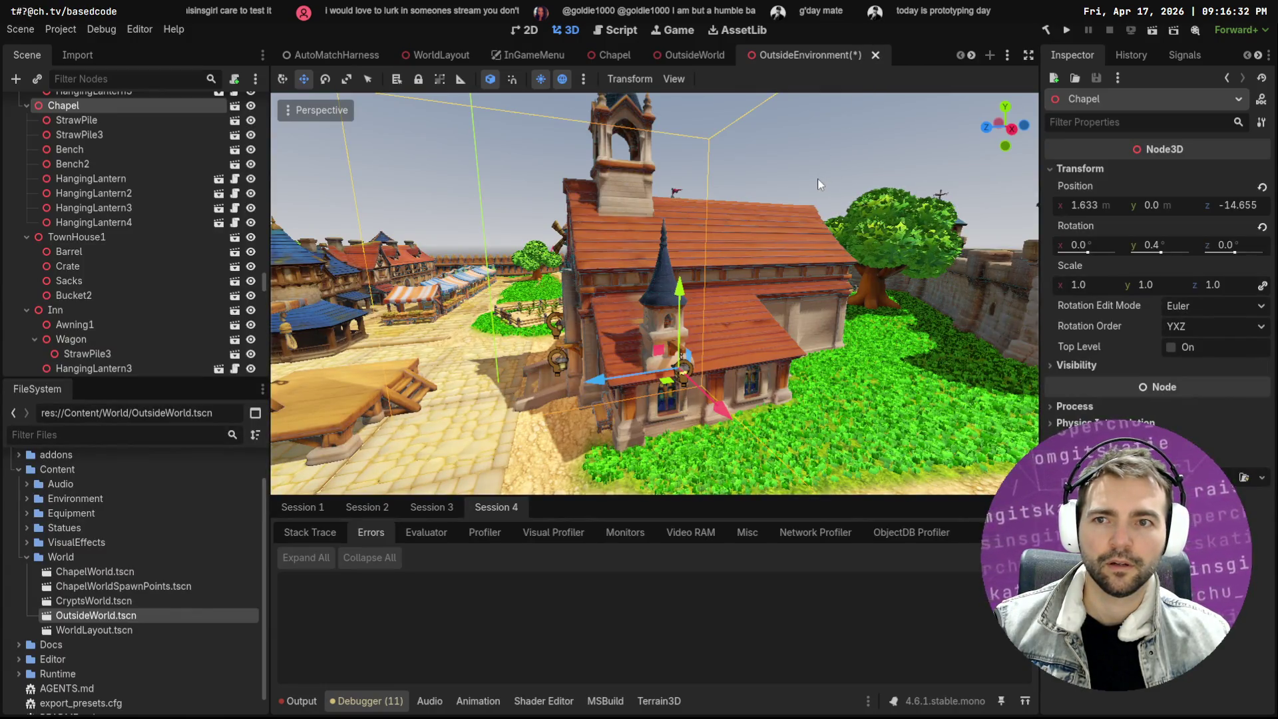
Close OutsideEnvironment discarding unsaved changes, then reopen it
click(876, 56)
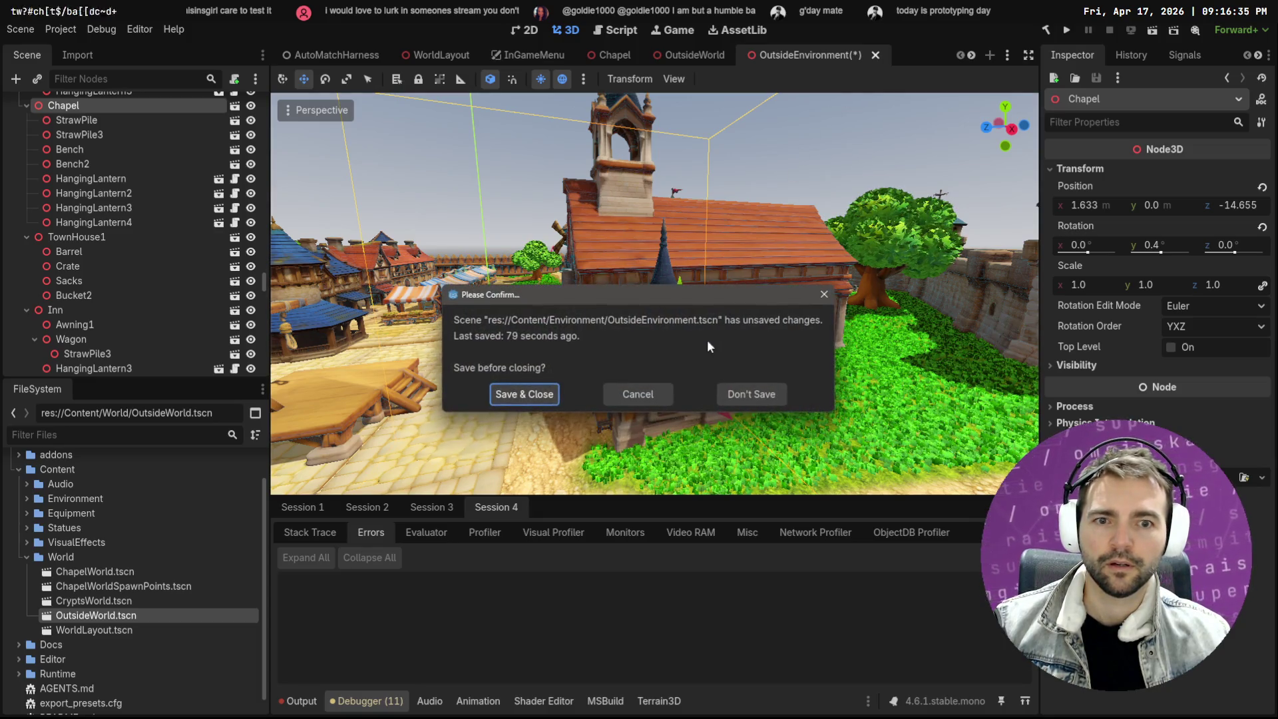
click(752, 398)
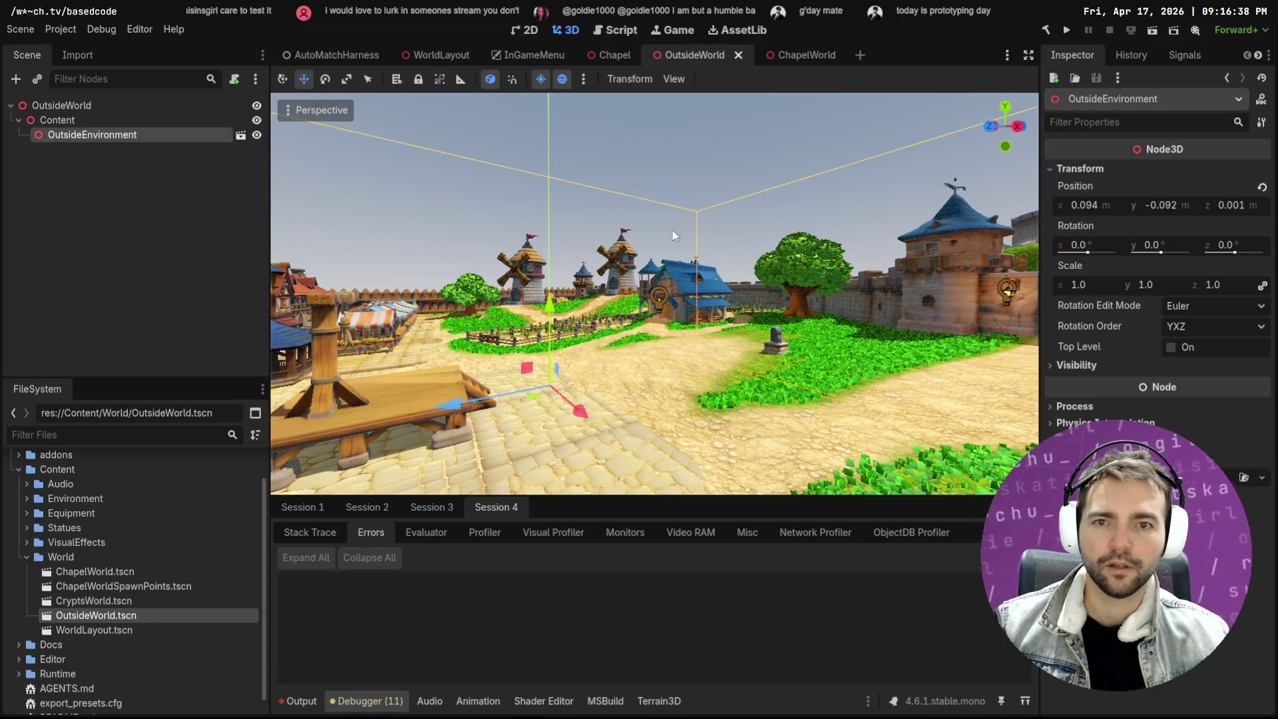
click(241, 137)
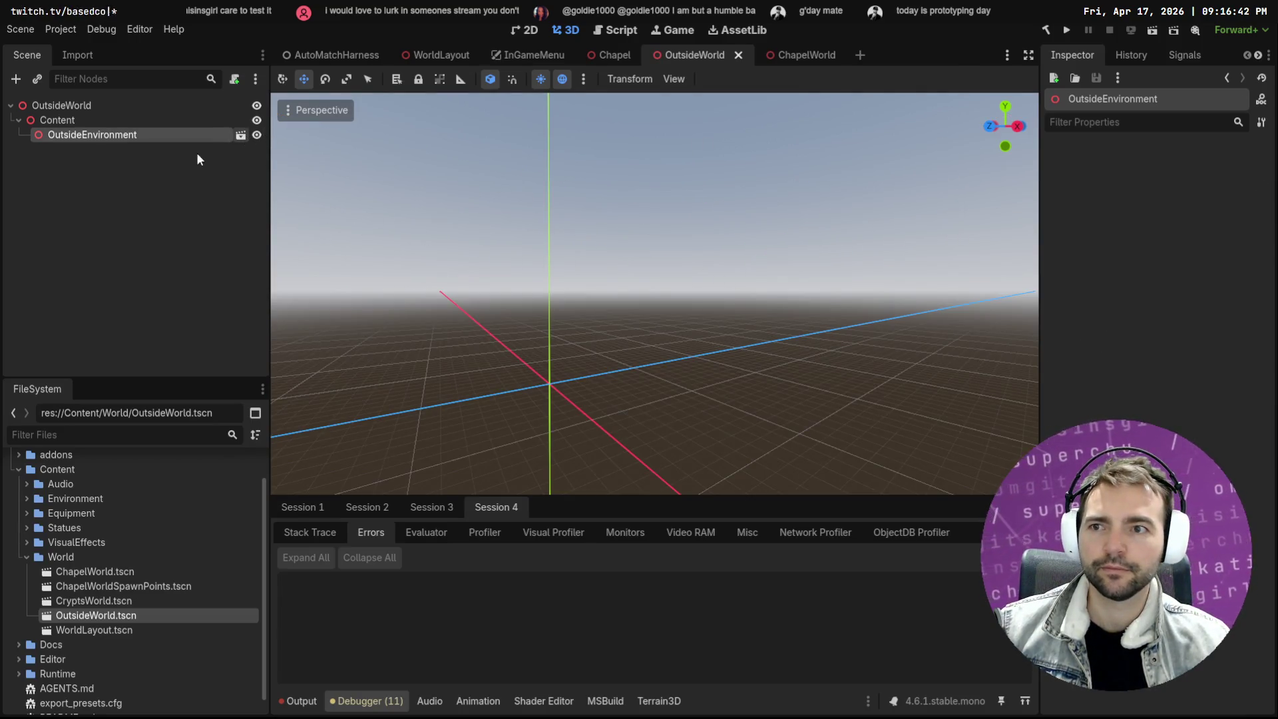
Filter the Scene tree for 'Chapel', make the Chapel building visible, clear the filter and save
scroll(180, 209, up, 5)
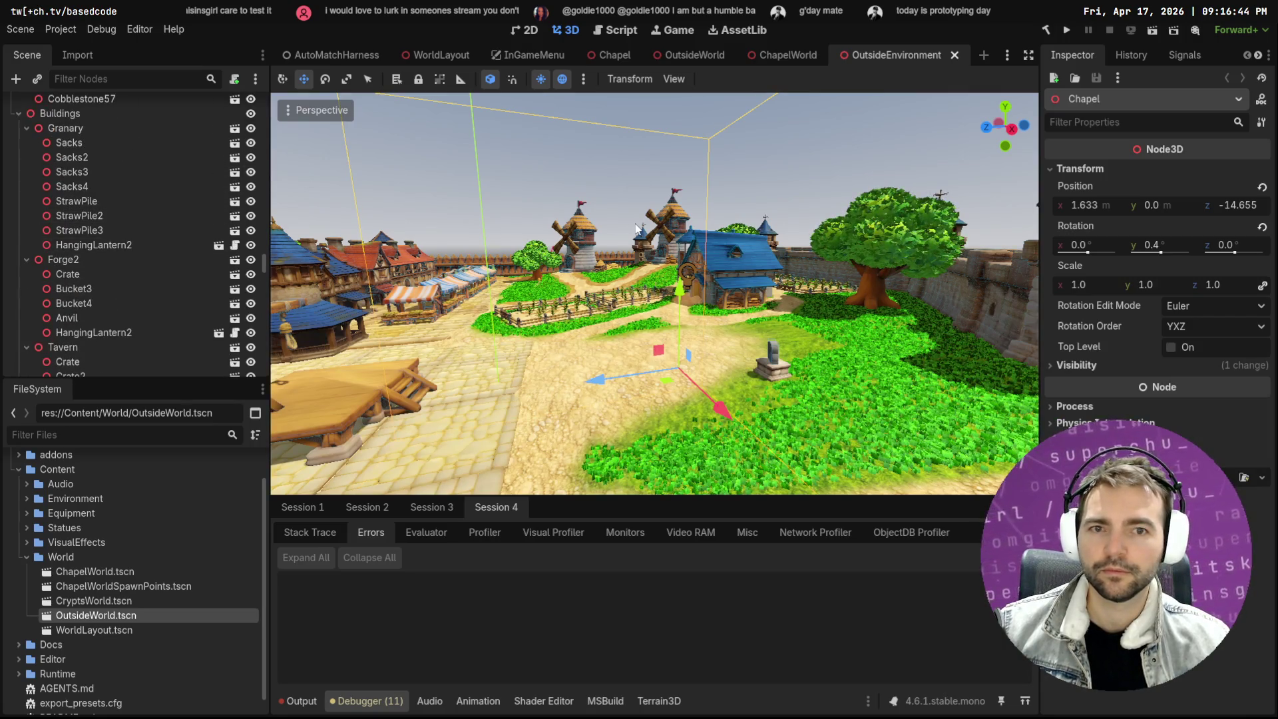
scroll(163, 157, up, 14)
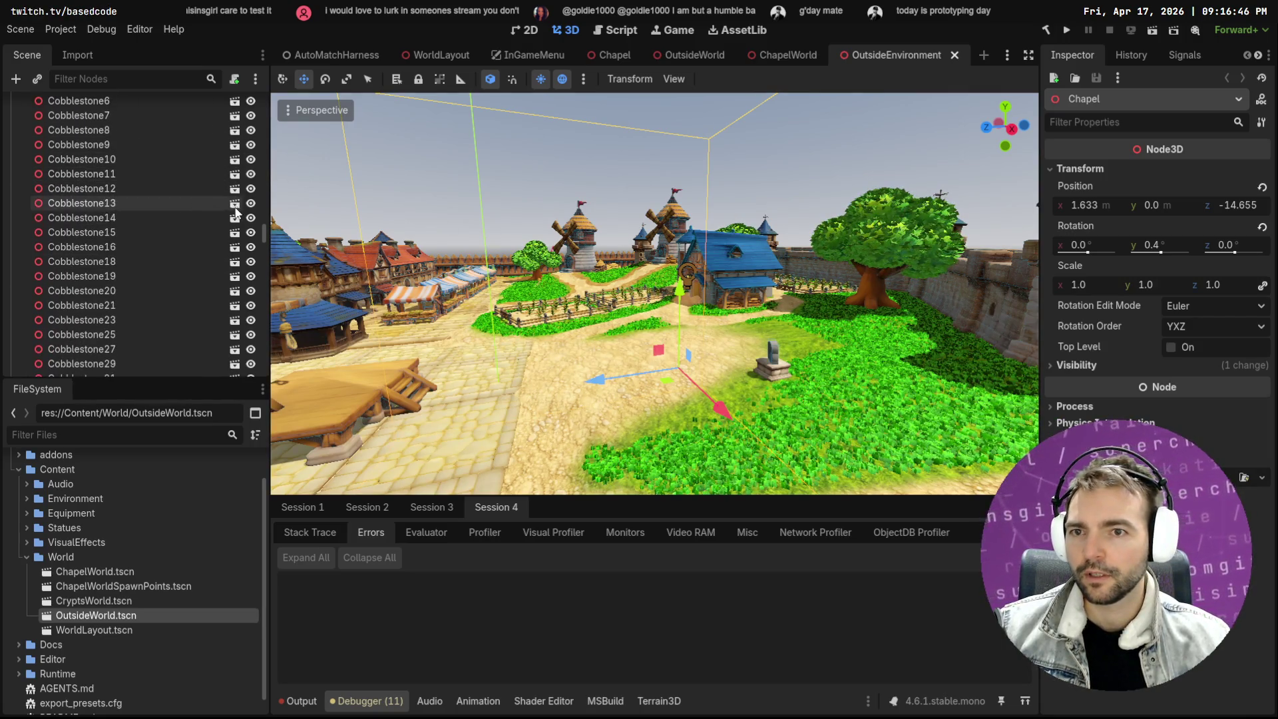
drag(265, 235, 275, 135)
scroll(226, 106, up, 1)
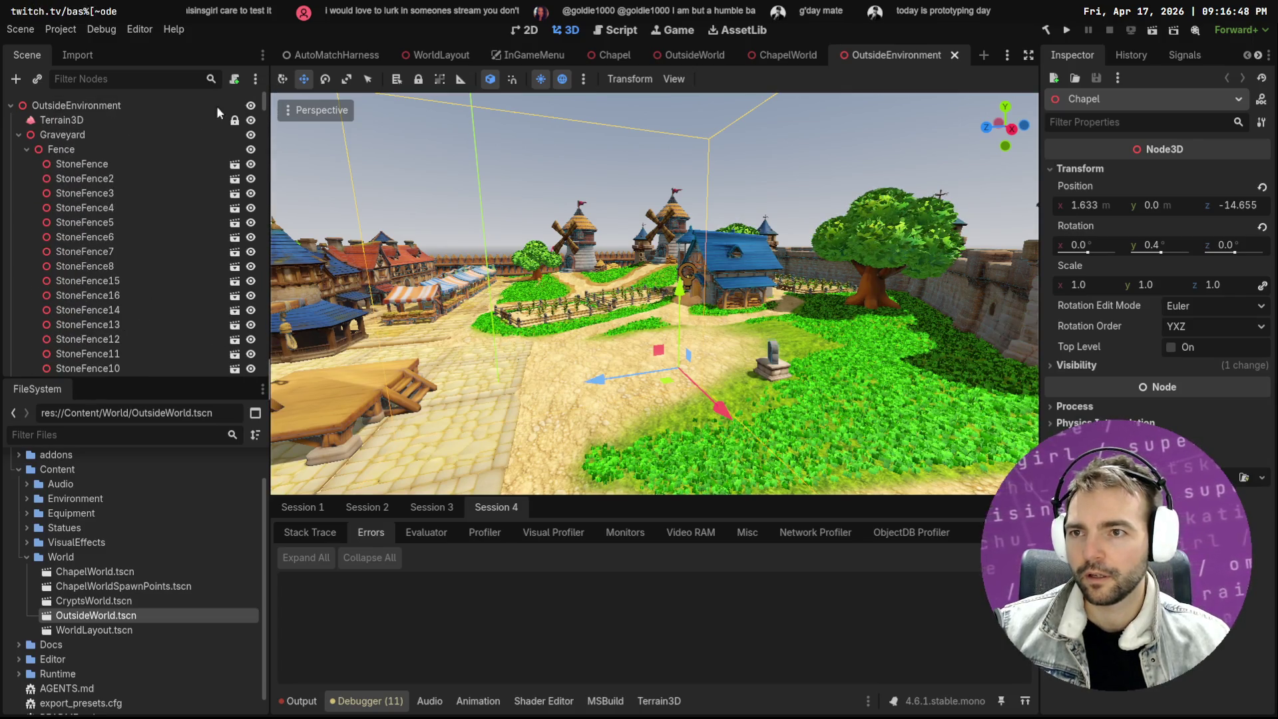
text(Chapel)
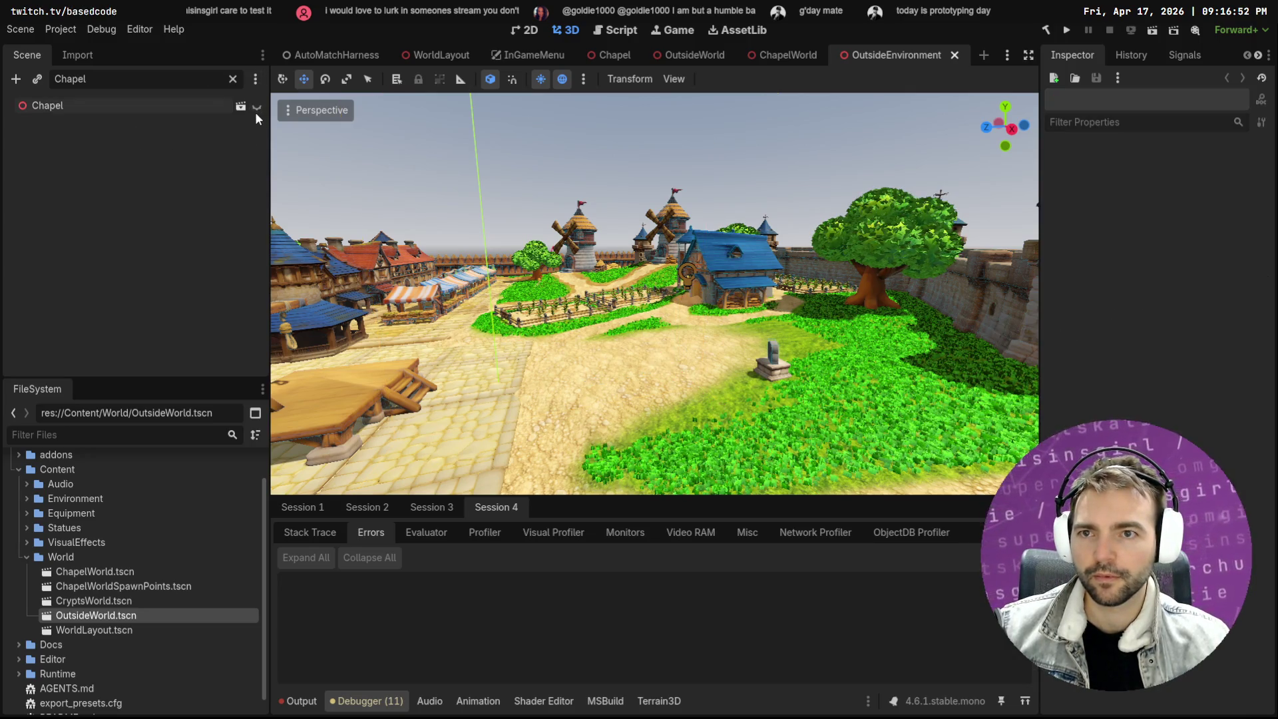
click(255, 109)
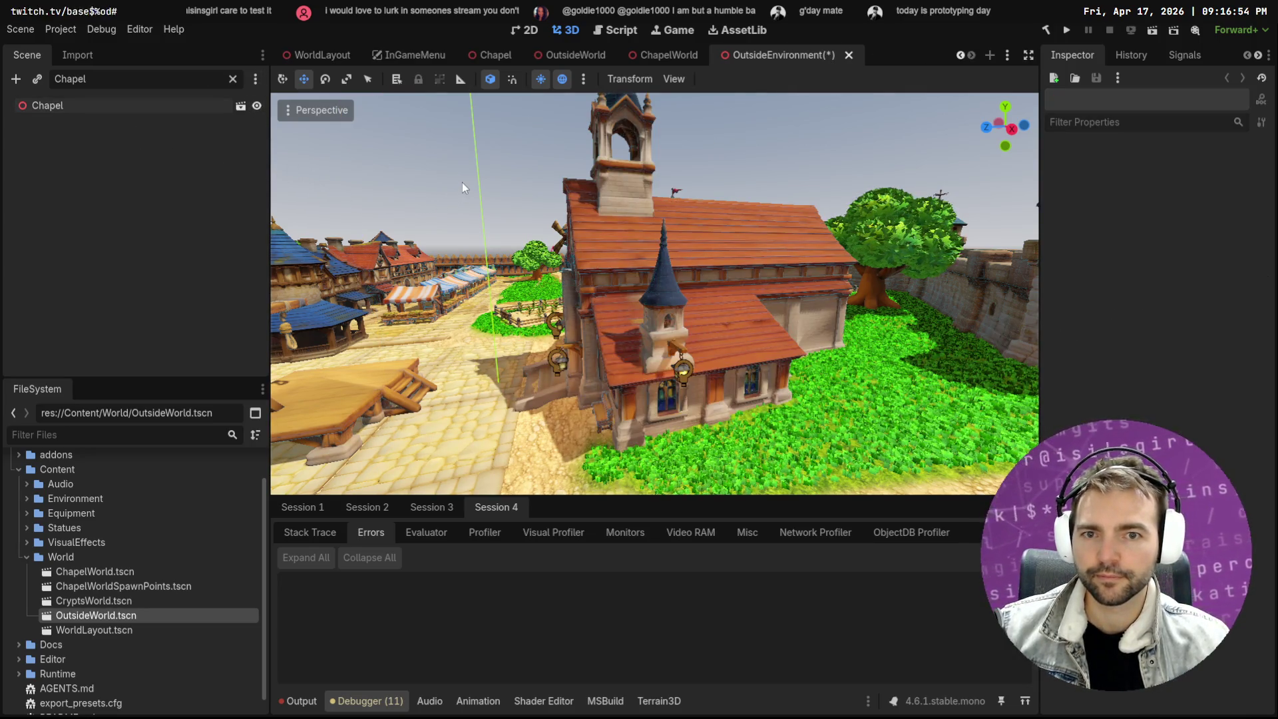
click(233, 80)
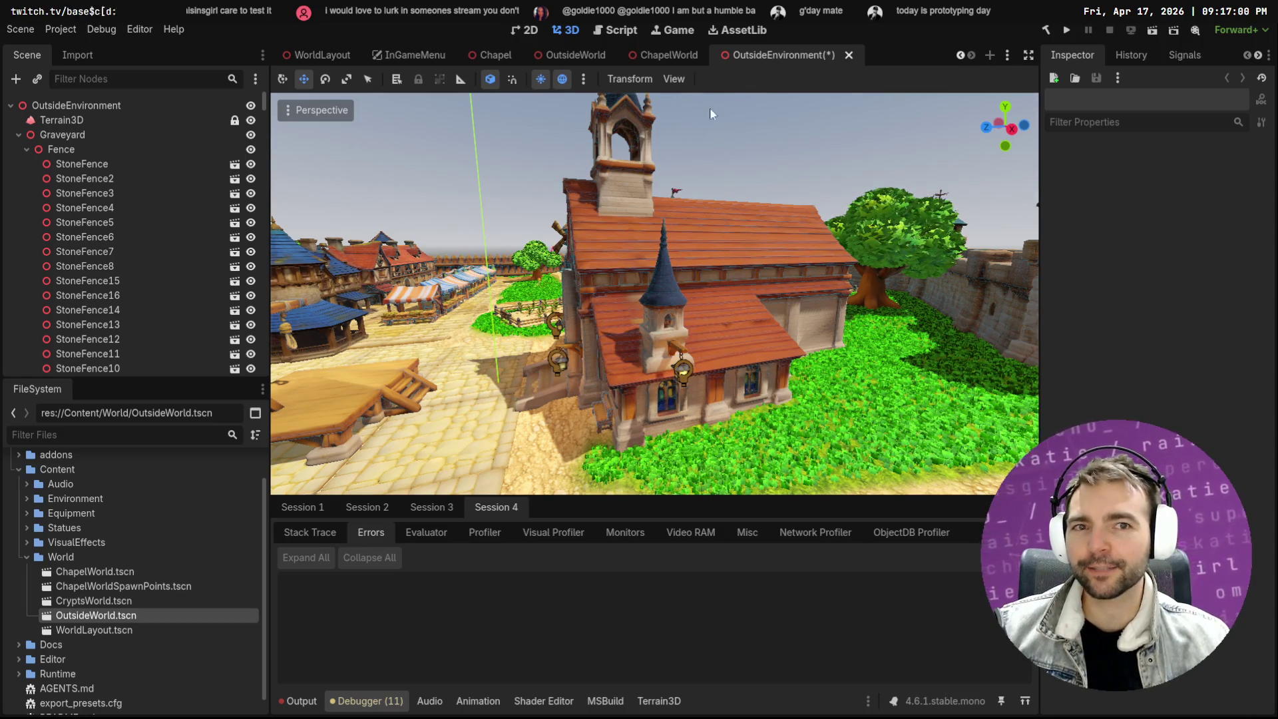
key(ctrl+s)
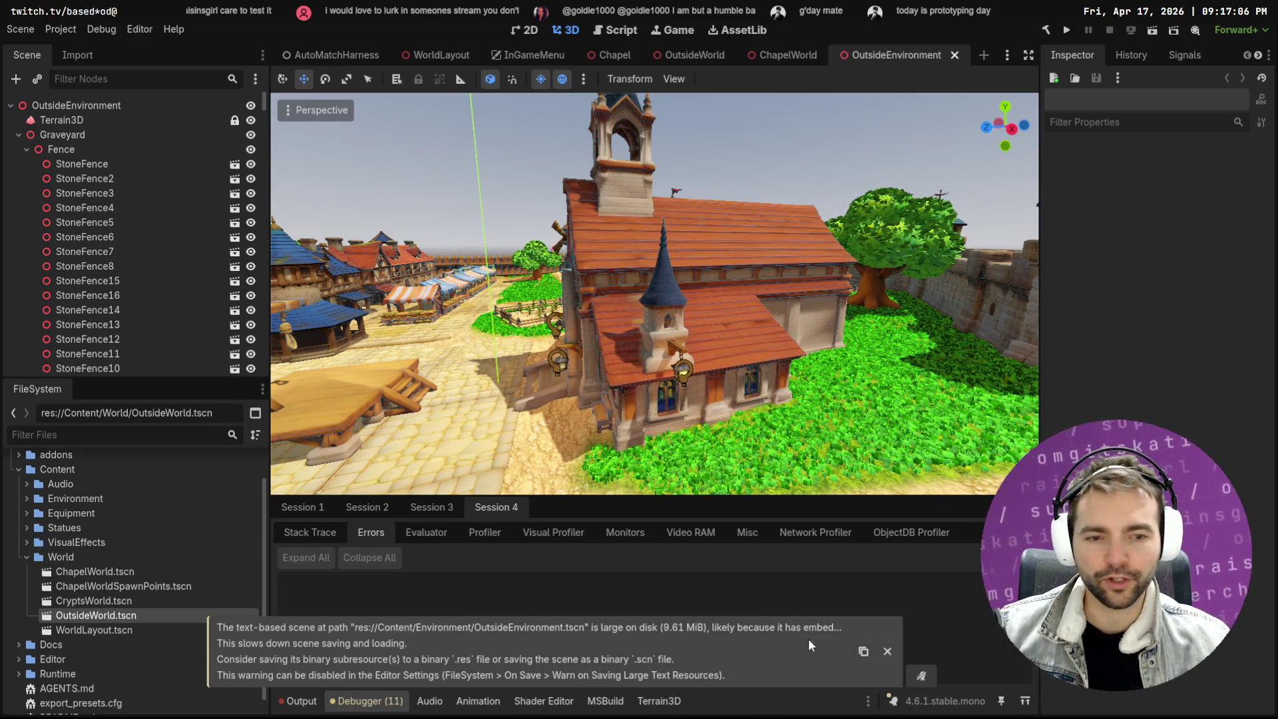
Dismiss the large-scene warning, clear the Output log, and move to the coding-agent terminal
click(888, 650)
click(305, 704)
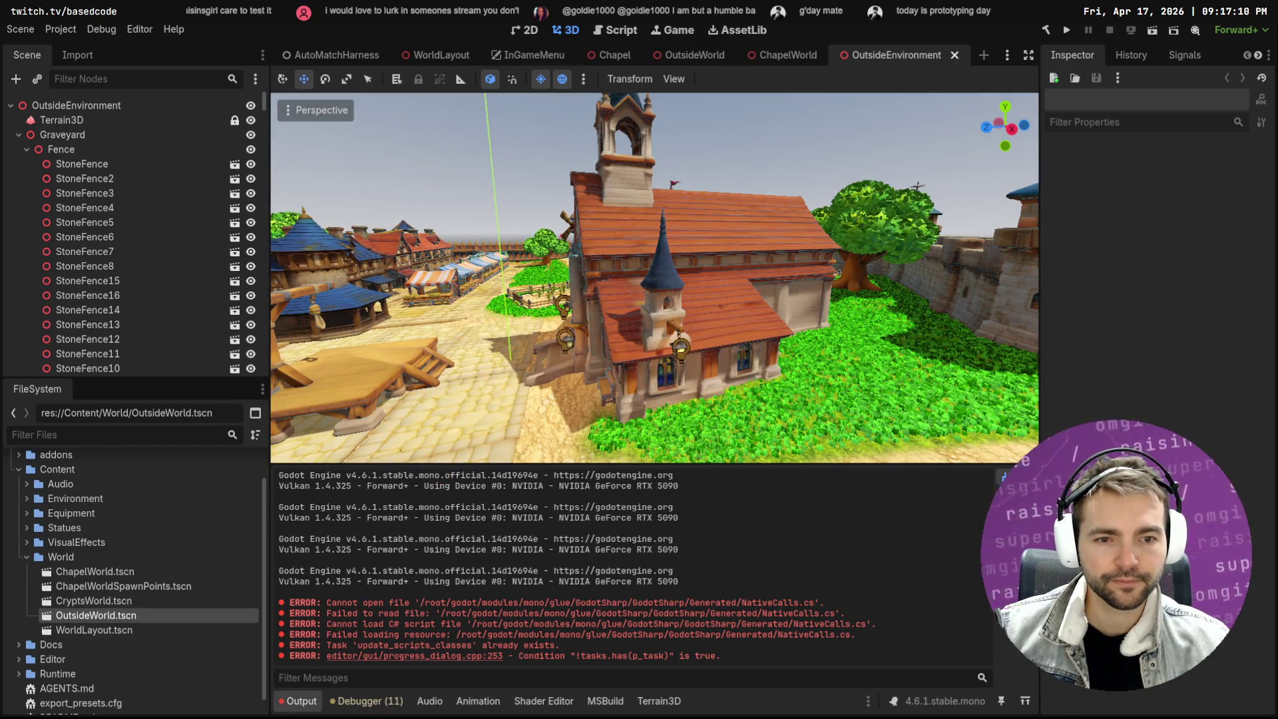
click(1003, 477)
key(w)
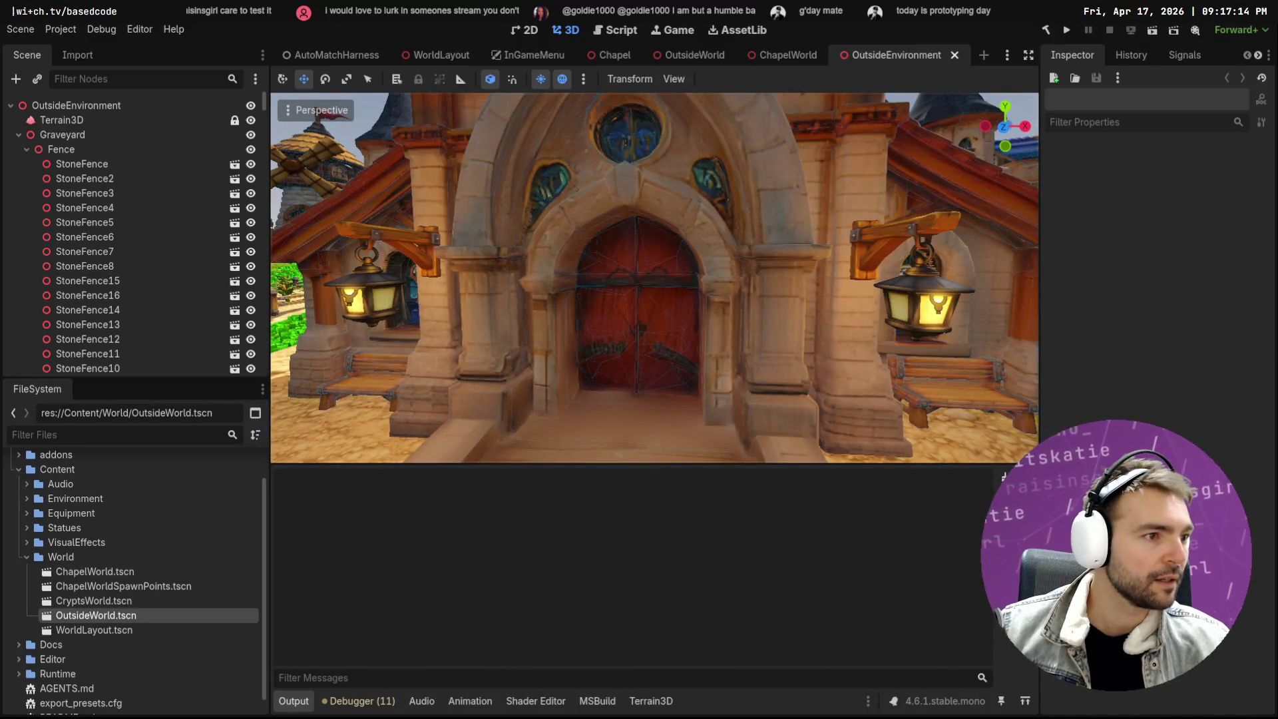
key(alt+Tab)
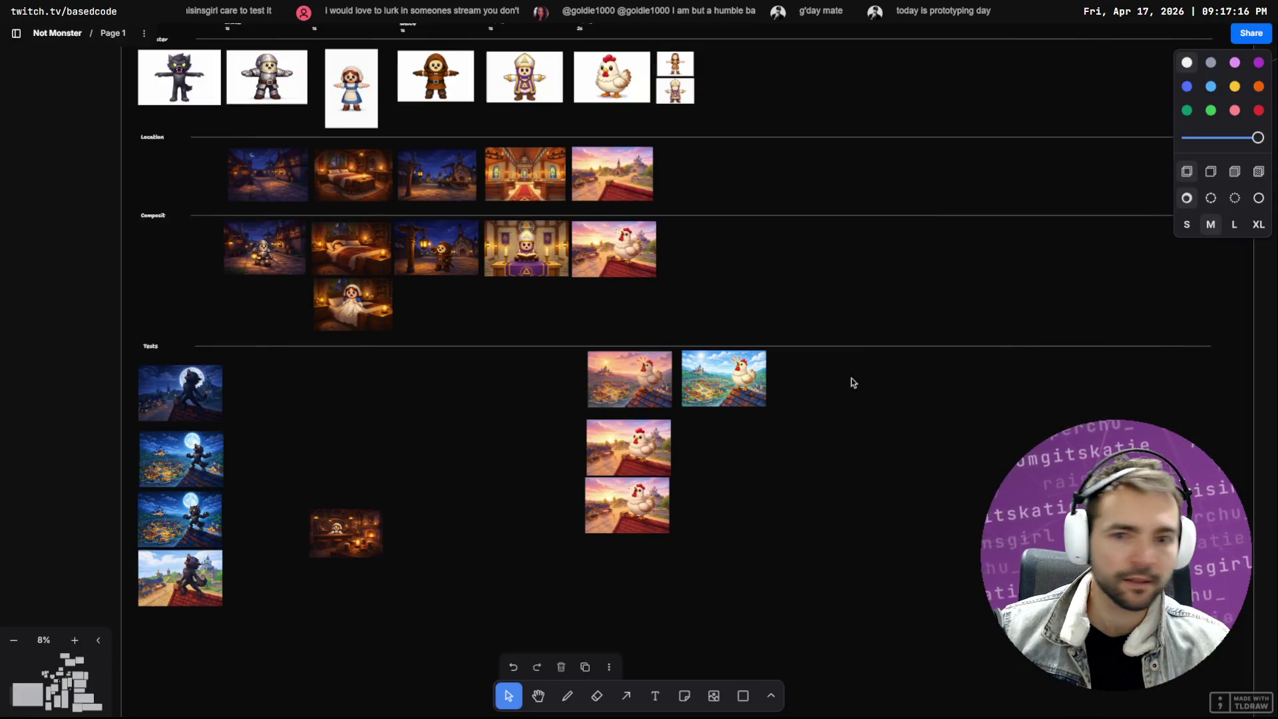
key(alt+Tab)
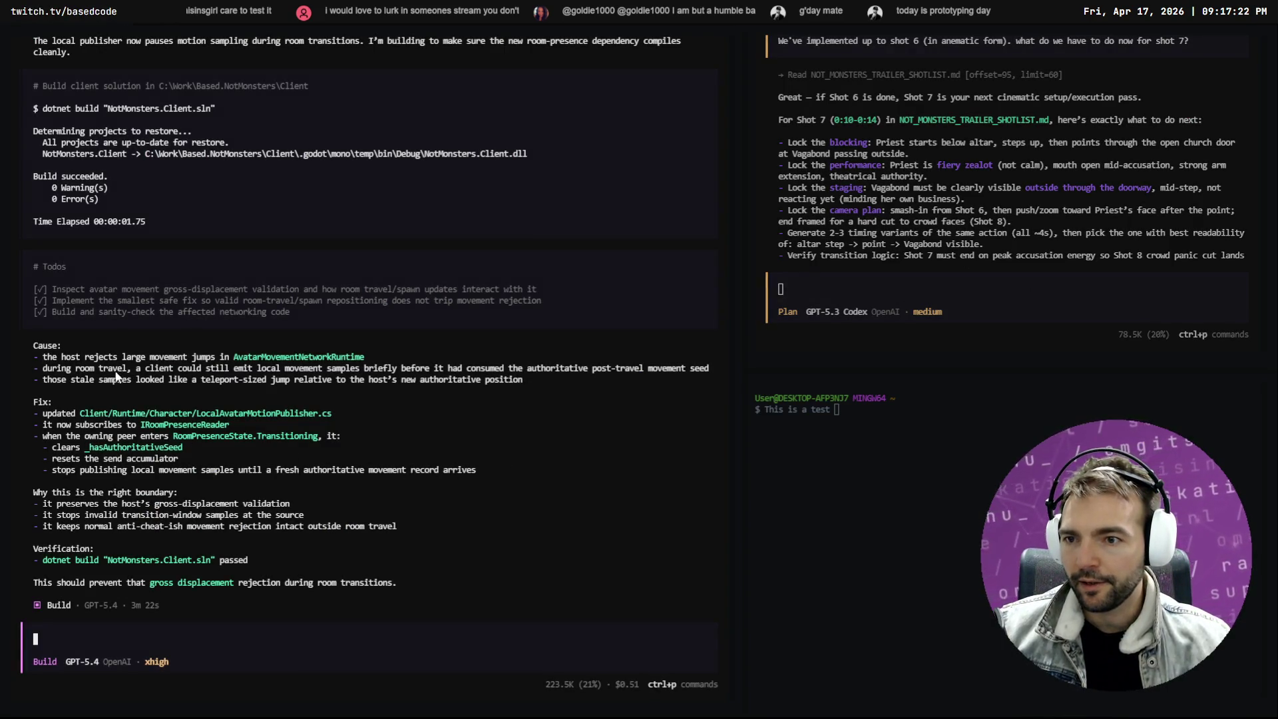
Review the agent chat, then view the LocalPlayerCameraRig.cs diff in Fork's Unstaged list
scroll(169, 400, up, 1)
scroll(169, 400, down, 1)
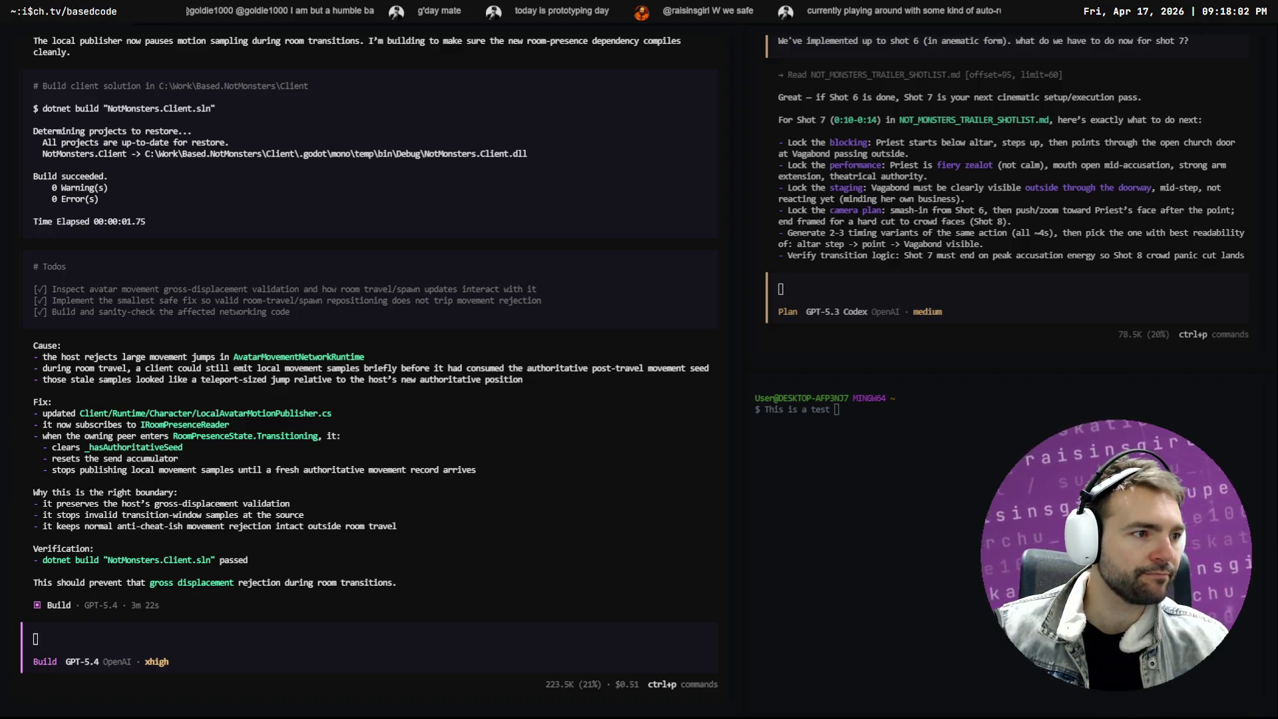
key(alt+Tab)
click(296, 317)
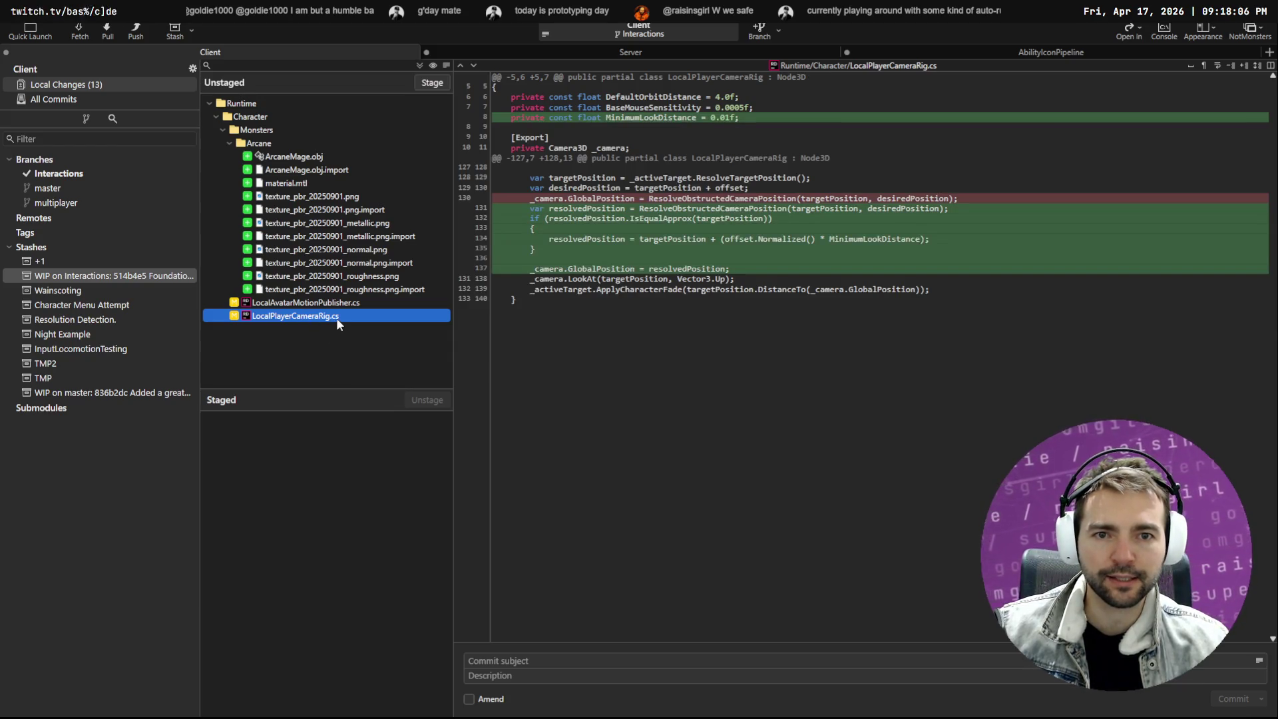
Review the LocalAvatarMotionPublisher.cs diff, checking its HandleRoomPresenceChanged call
click(350, 302)
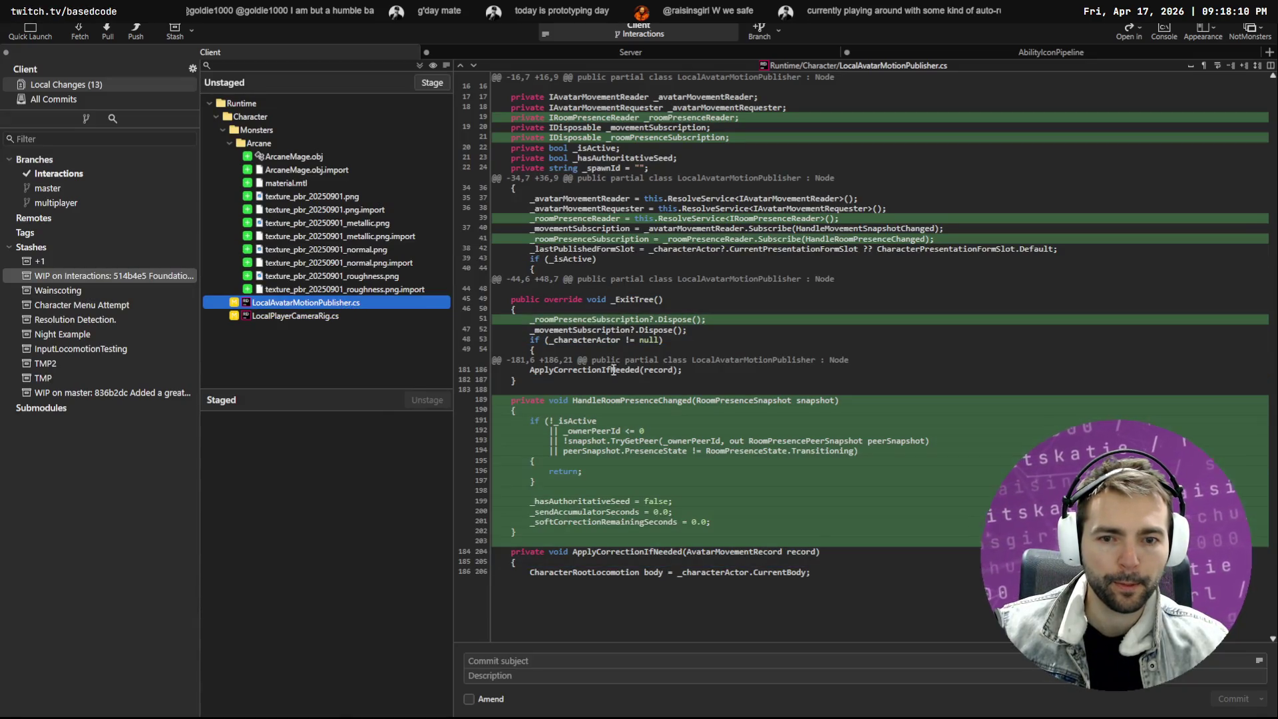
mouse_move(631, 536)
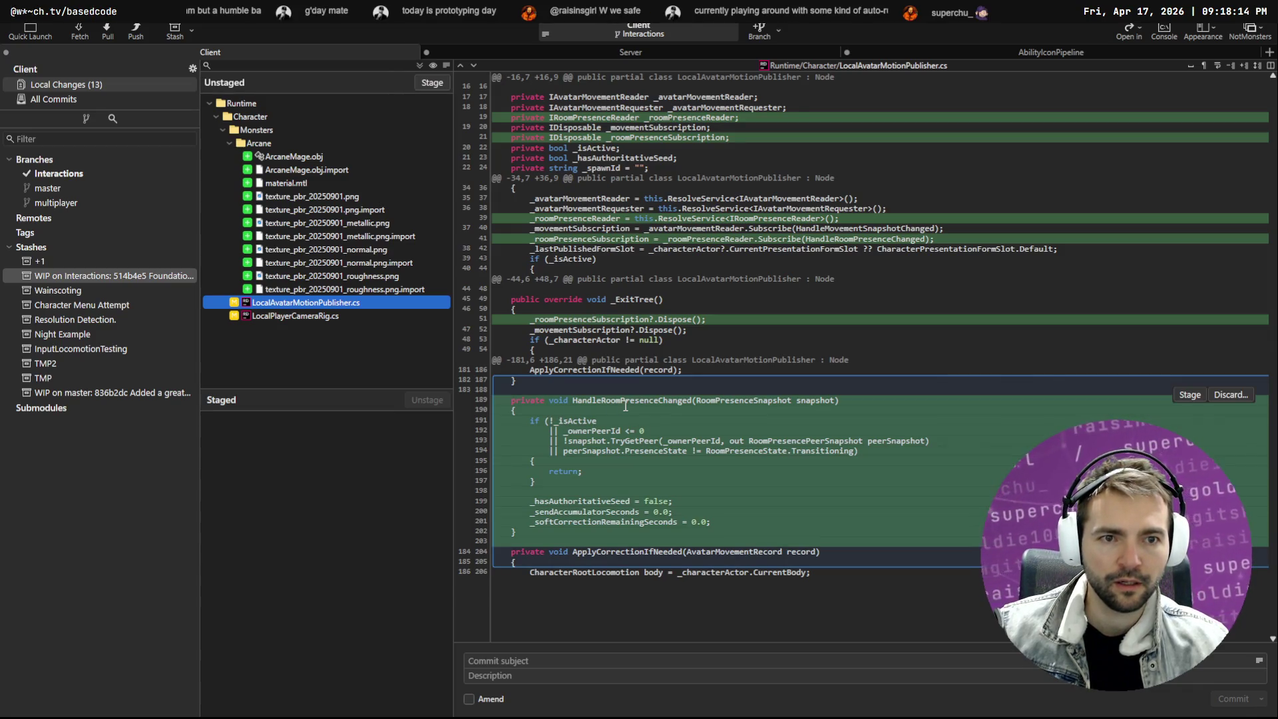
double_click(838, 239)
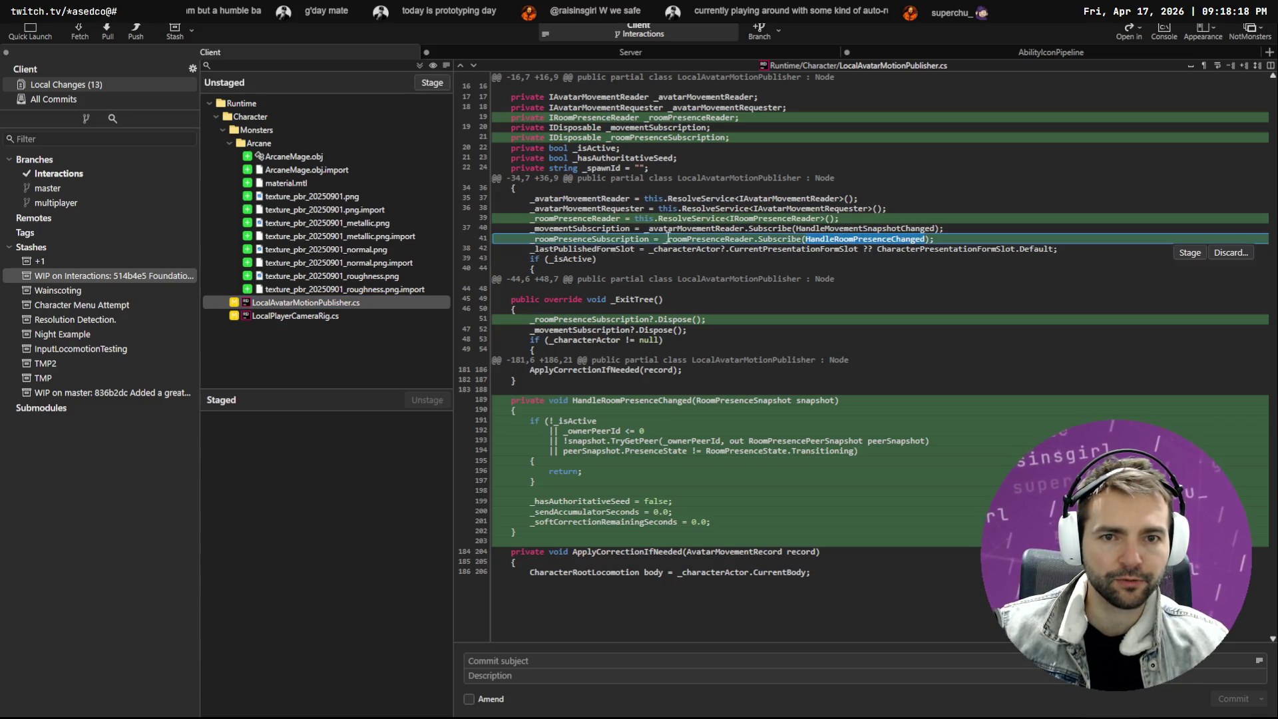
Stage both character scripts and amend them into the last commit
shift+click(328, 317)
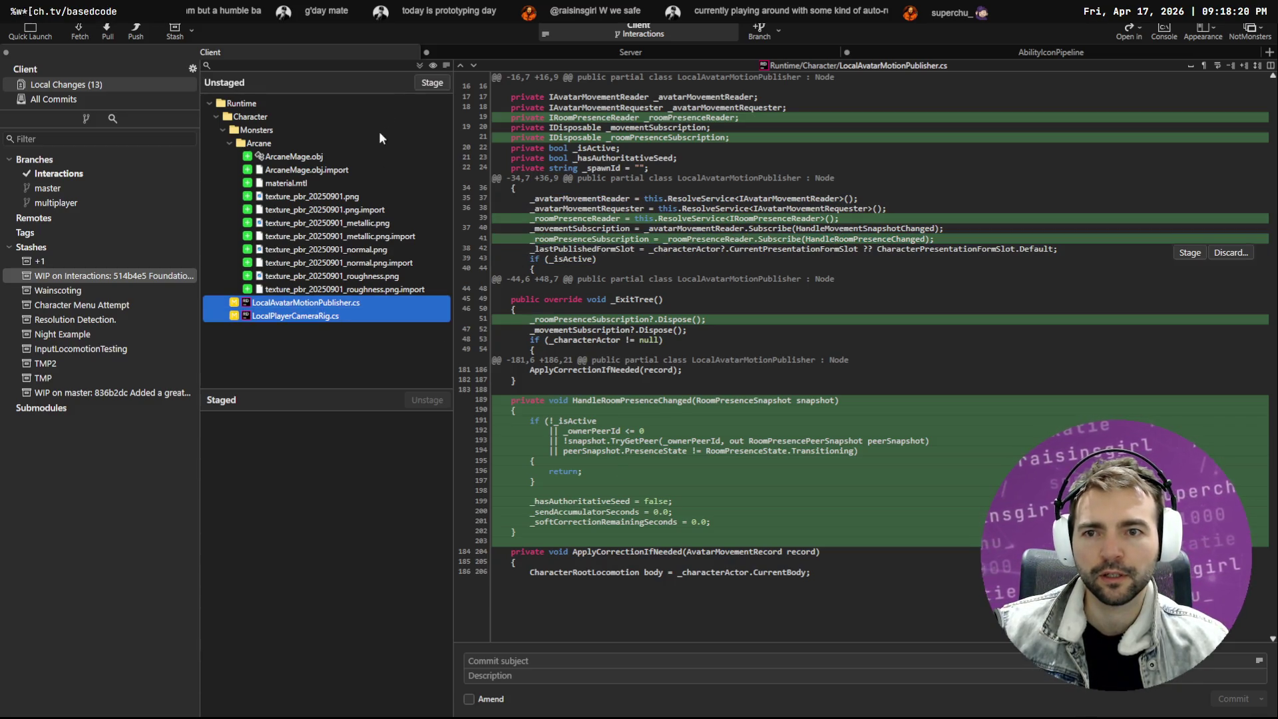
click(432, 83)
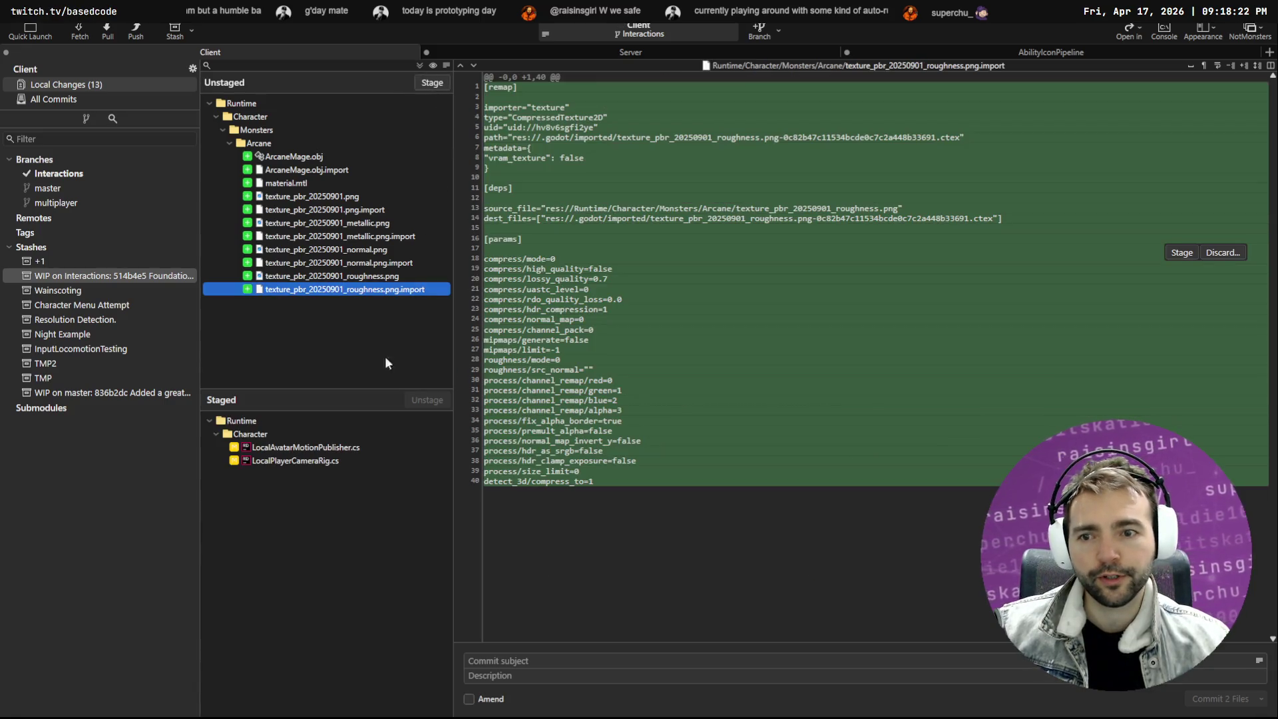
click(469, 699)
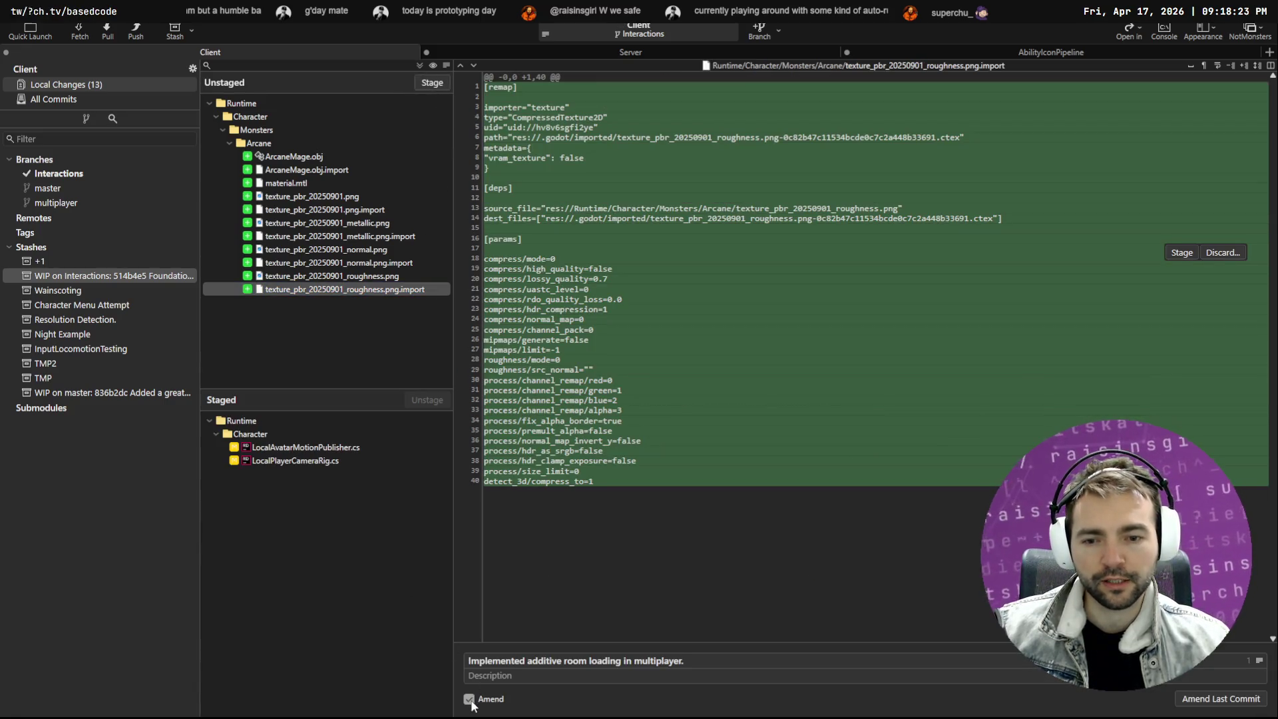
click(1251, 698)
Inspect the changed files of 'Implemented additive room loading in multiplayer' in All Commits, then return to Godot
click(88, 278)
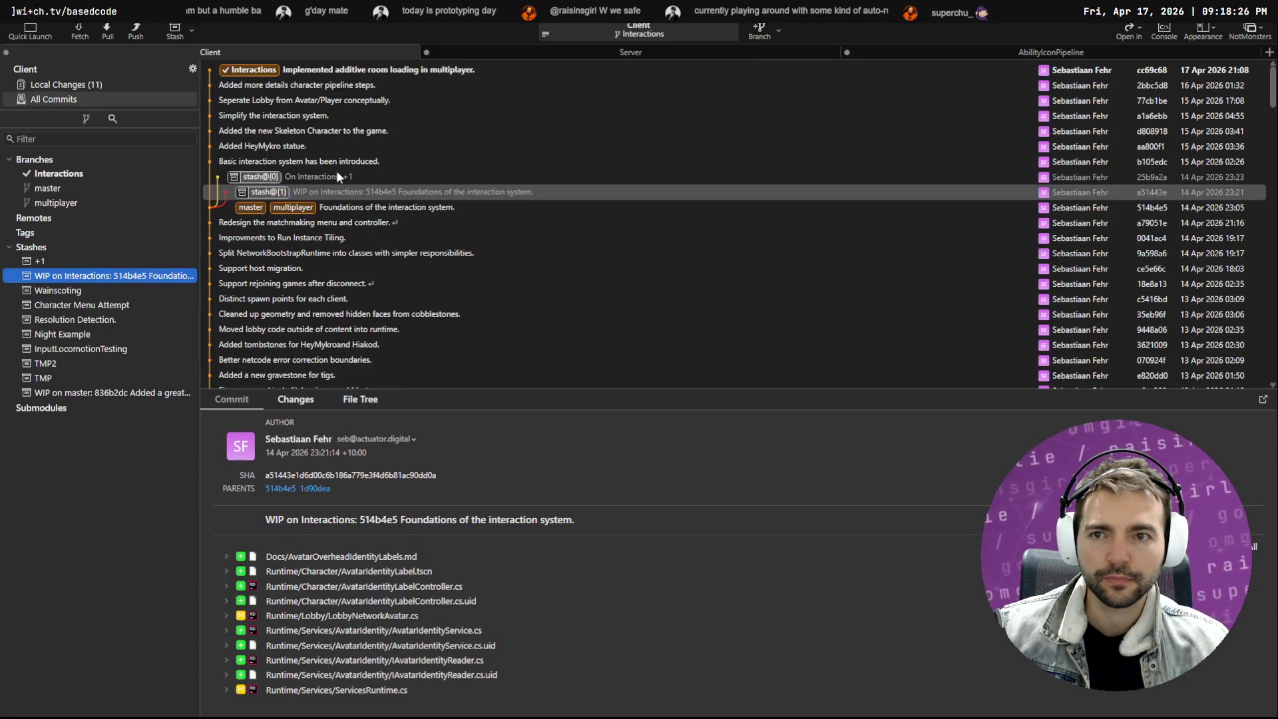
click(355, 75)
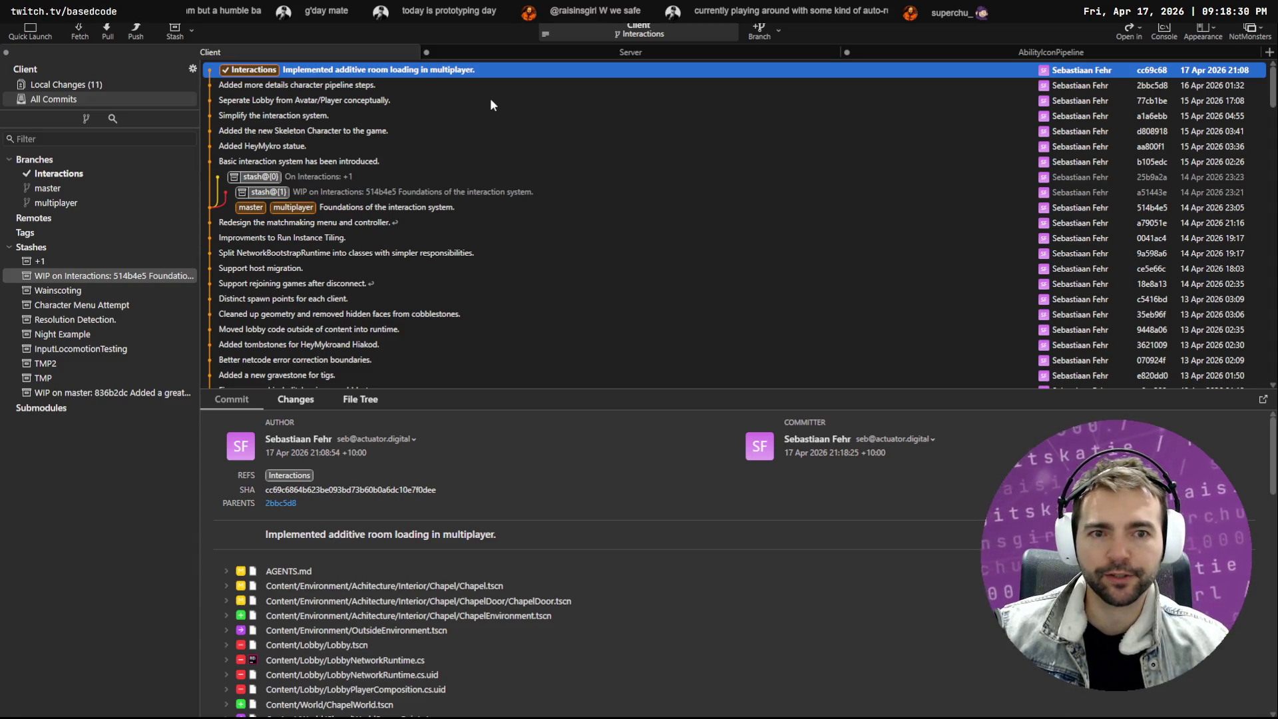
scroll(450, 511, down, 15)
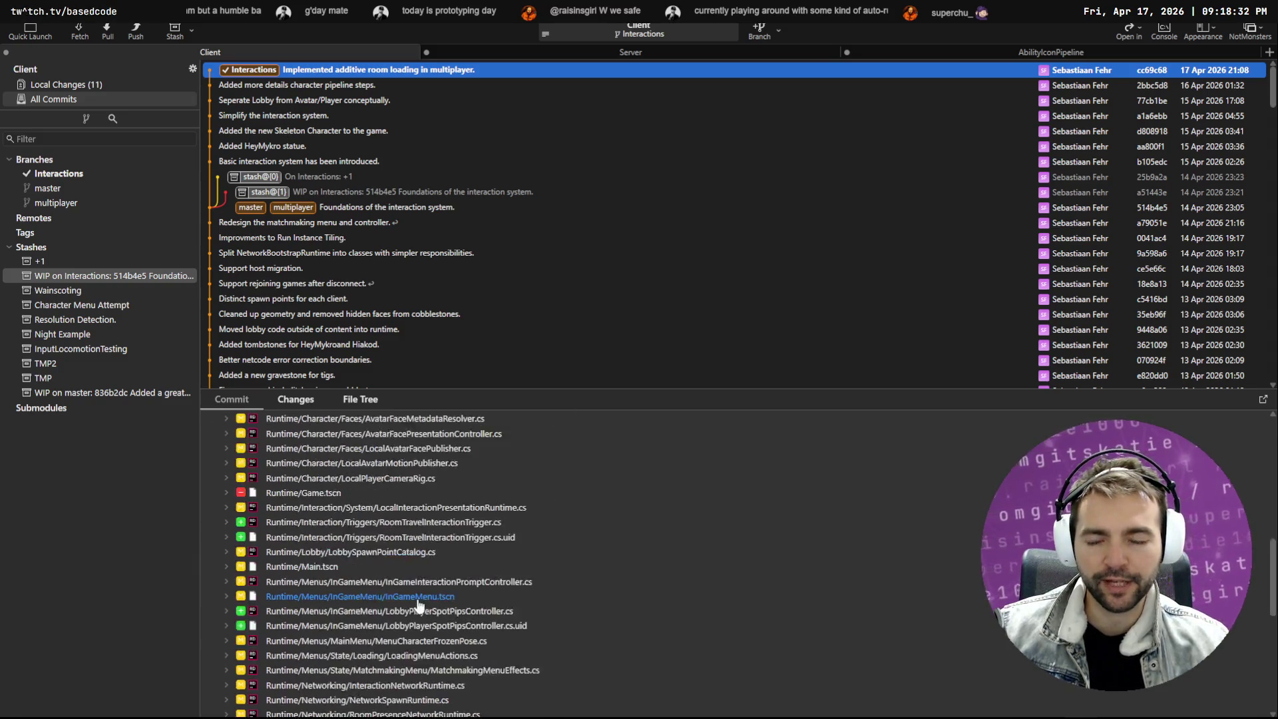
scroll(426, 589, up, 15)
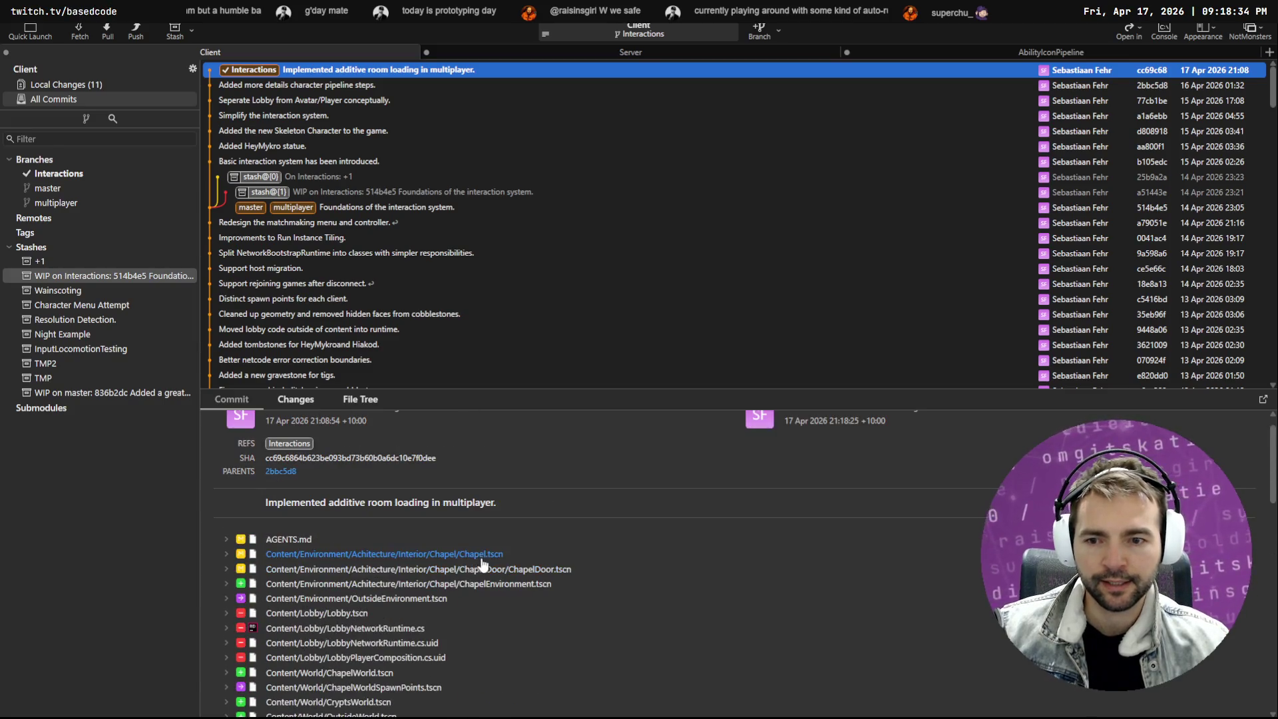
scroll(482, 566, down, 5)
scroll(506, 564, down, 5)
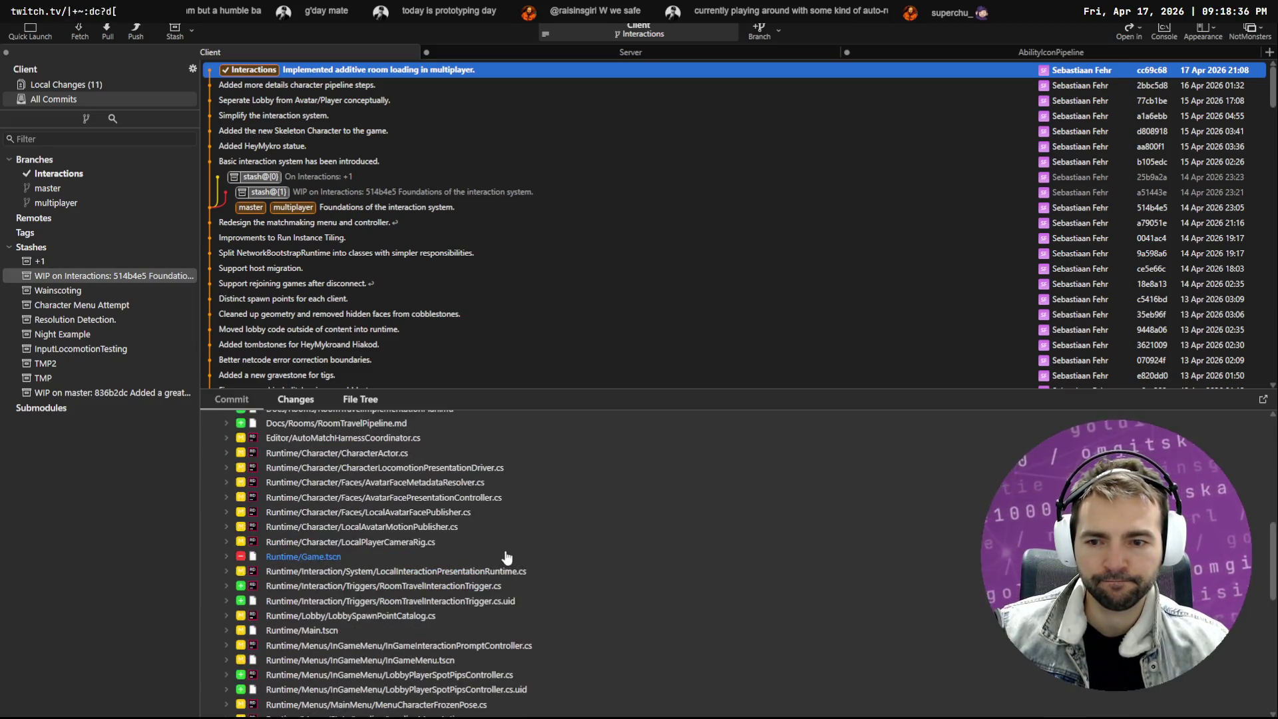
click(529, 570)
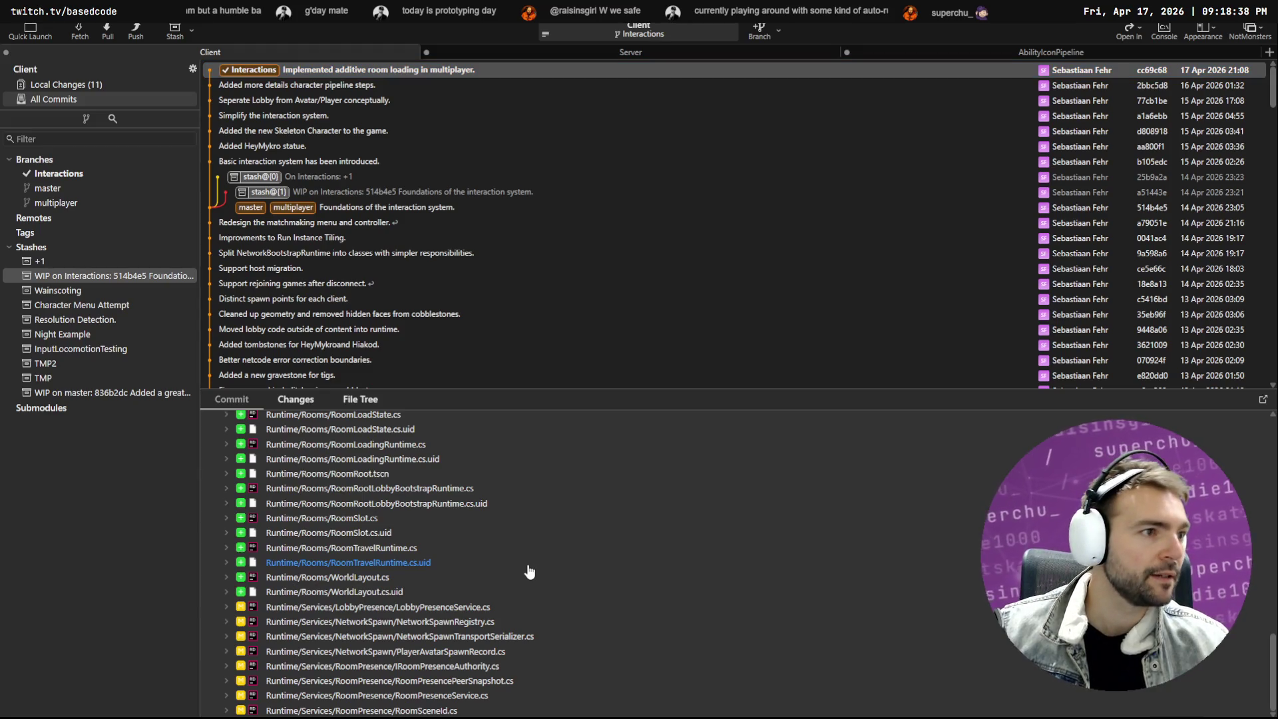
key(alt+Tab)
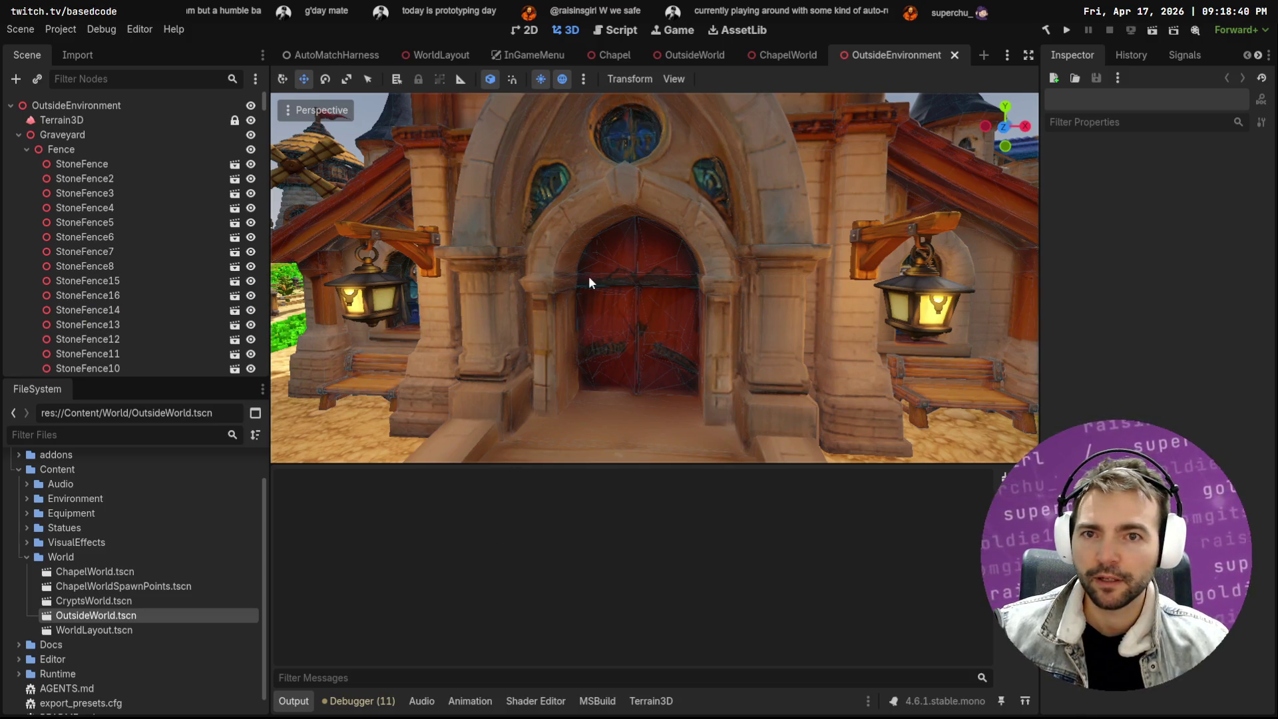
Switch to the ChapelWorld tab and frame the aisle toward the altar with a lowered camera
scroll(588, 275, down, 10)
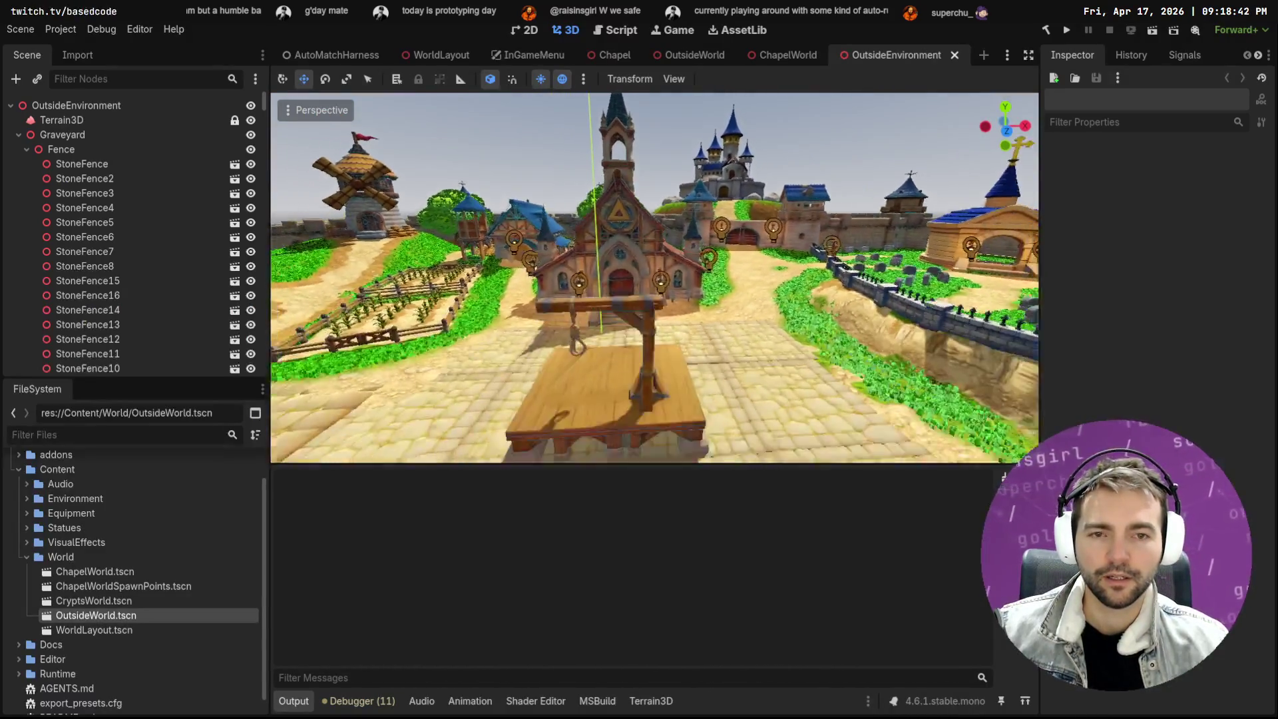
scroll(654, 278, up, 10)
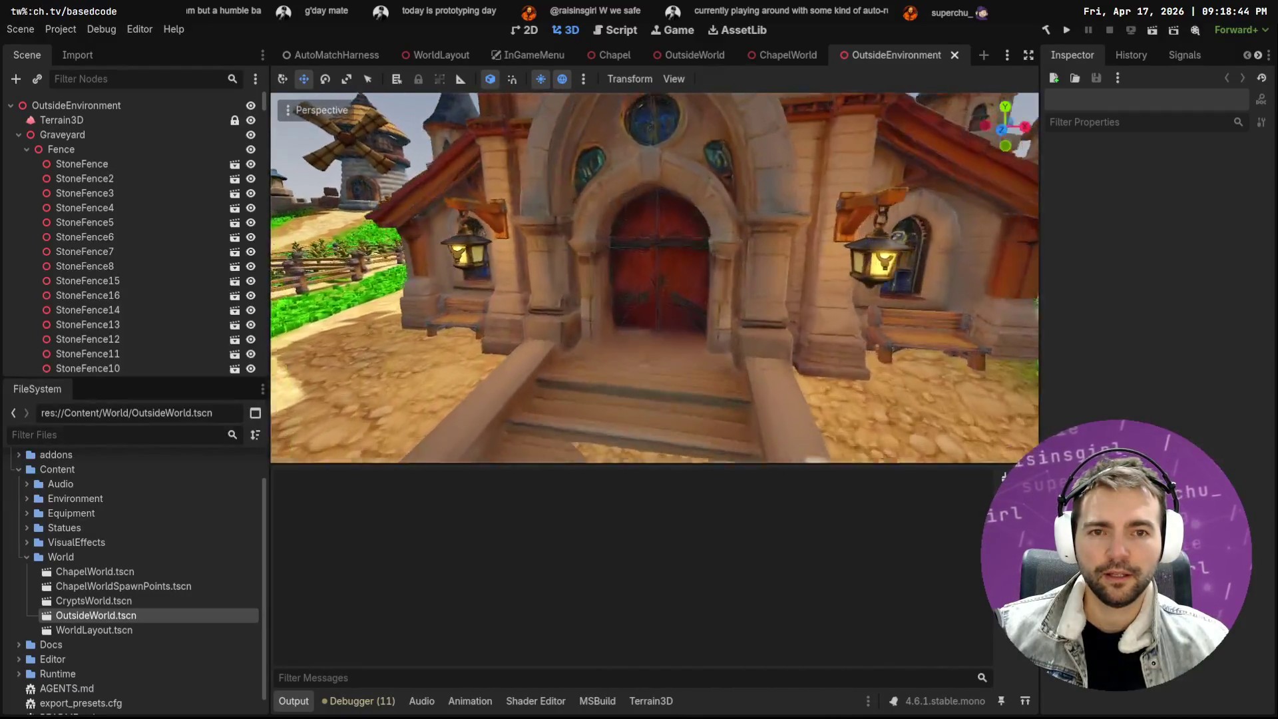
scroll(654, 277, up, 5)
scroll(654, 278, down, 5)
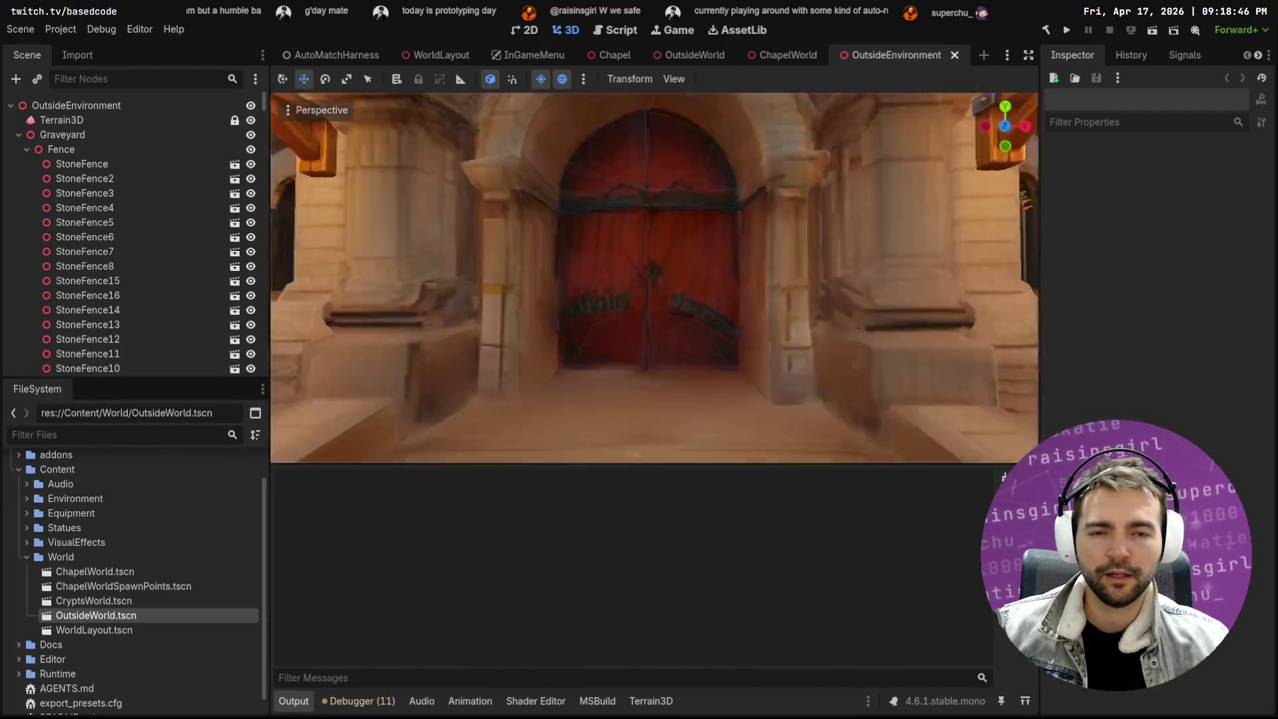
scroll(654, 277, down, 4)
scroll(655, 278, up, 8)
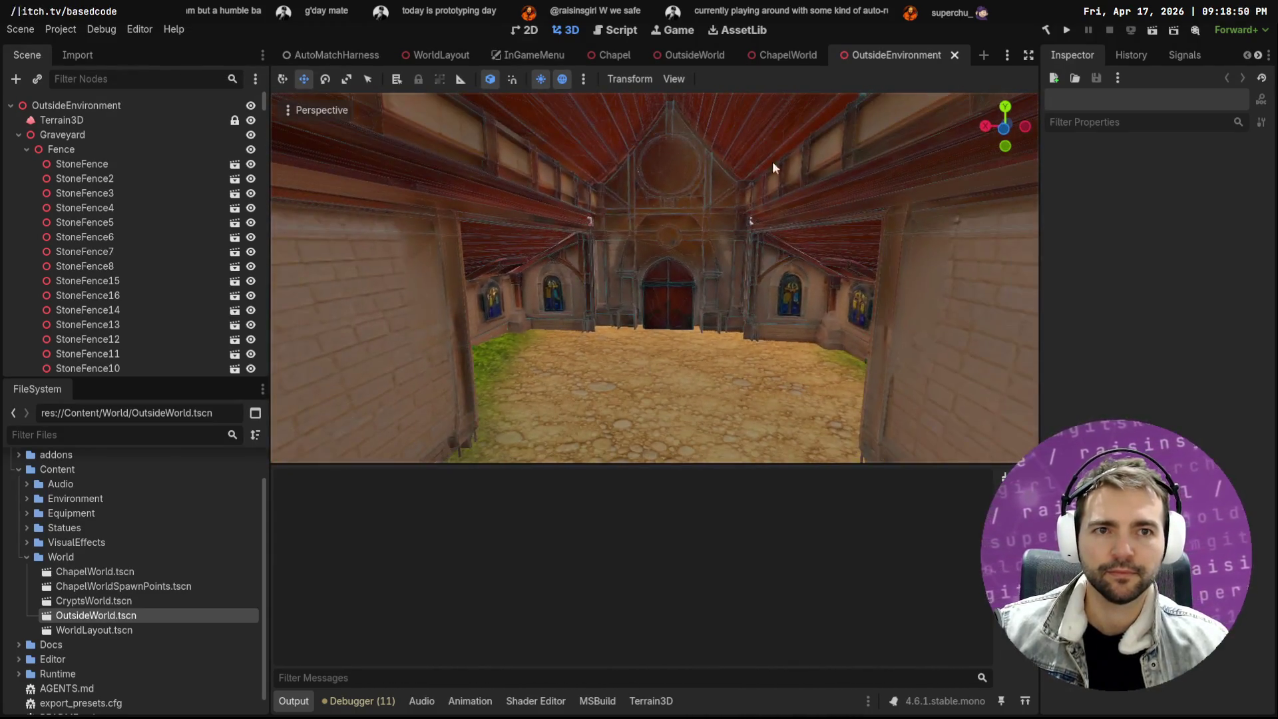
click(786, 53)
mouse_move(654, 277)
mouse_down()
mouse_move(693, 283)
mouse_move(639, 279)
mouse_up()
key(q)
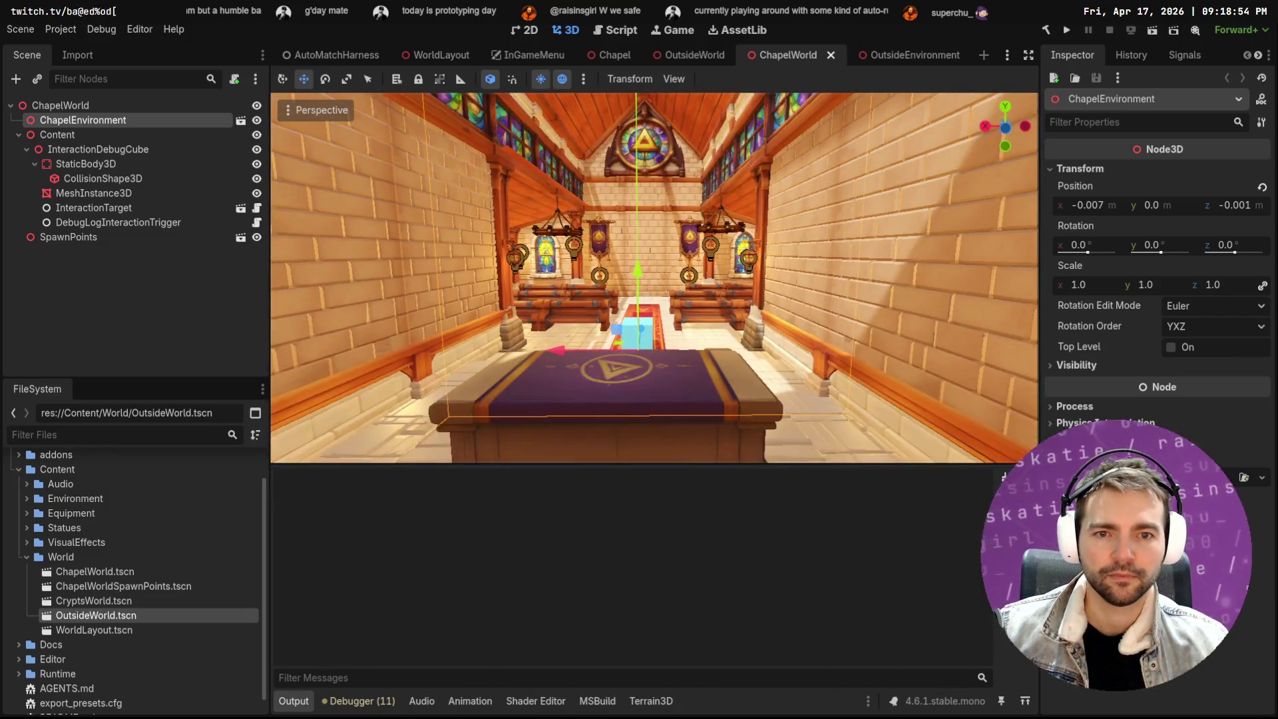
Fly the camera around the chapel interior, past the pews toward the altar and back
drag(741, 185, 734, 194)
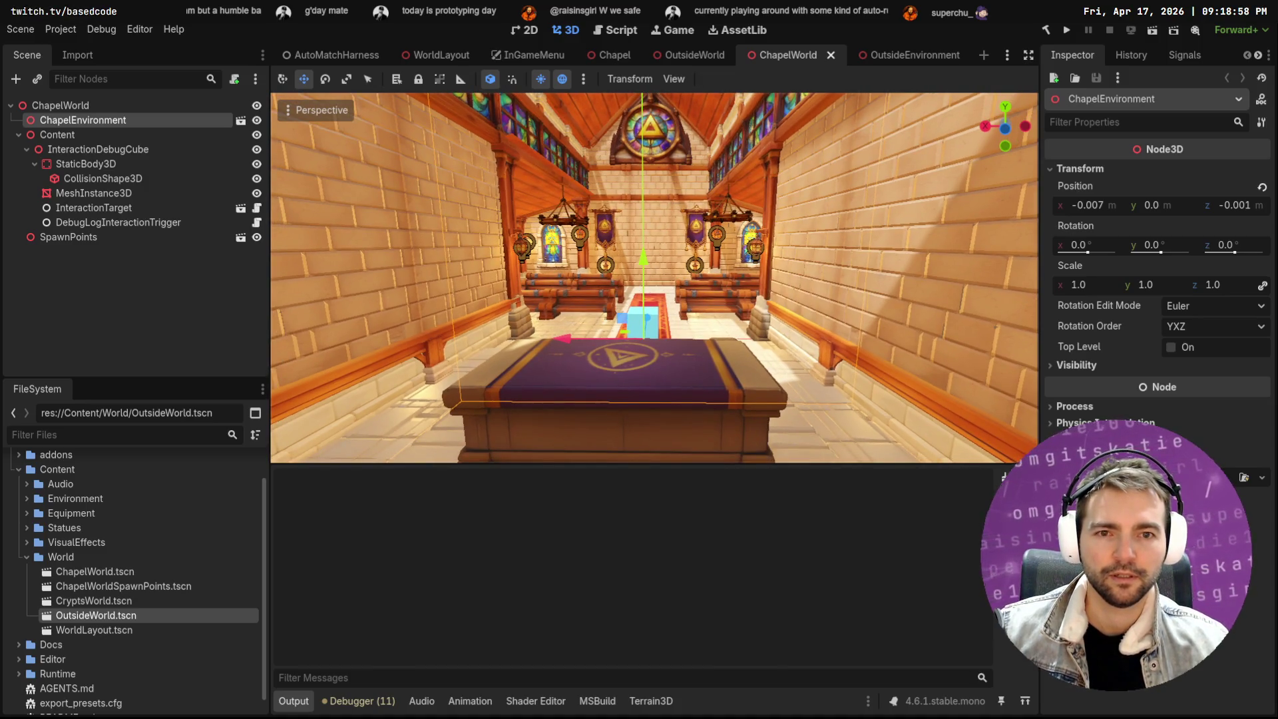
key(w)
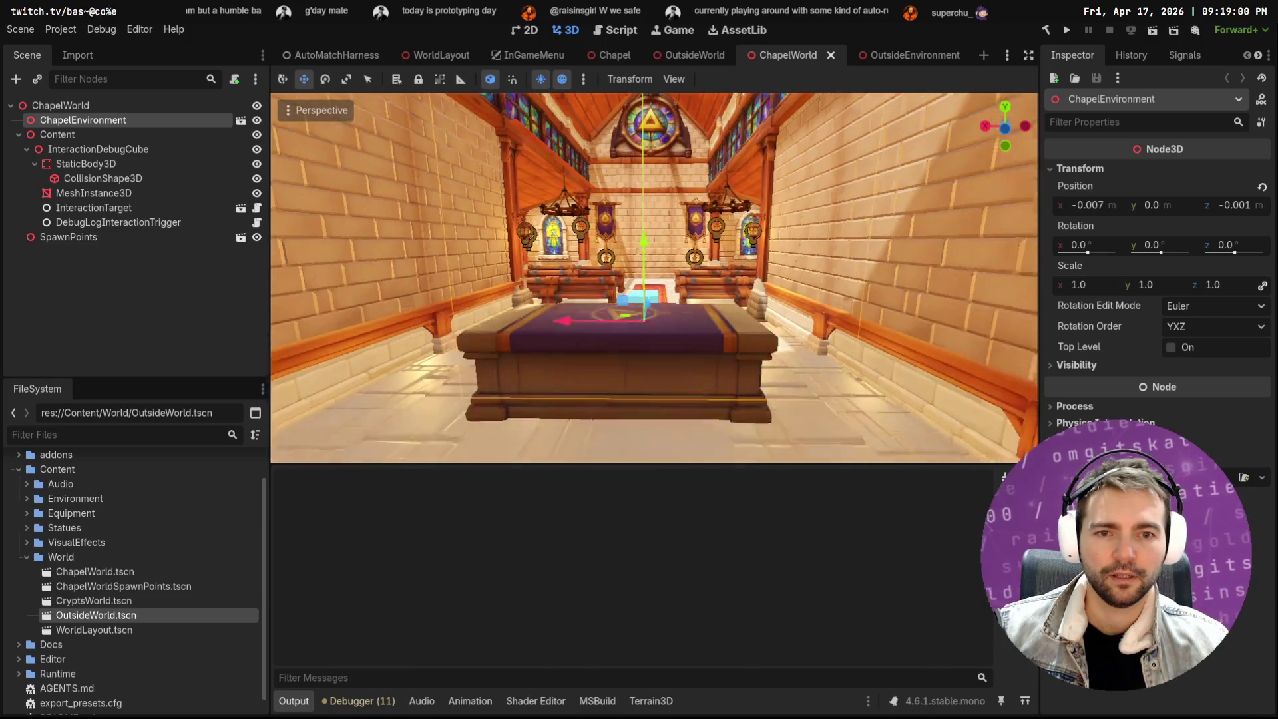
key(s)
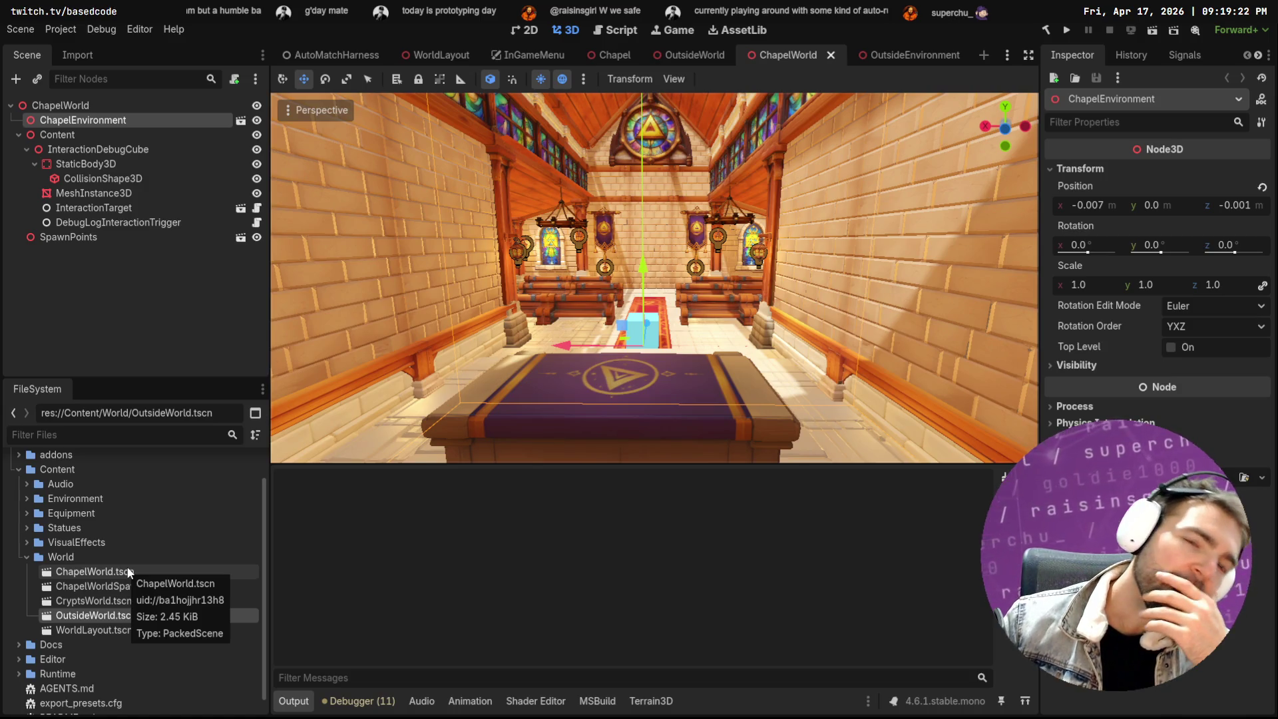
right_click(541, 441)
key(w)
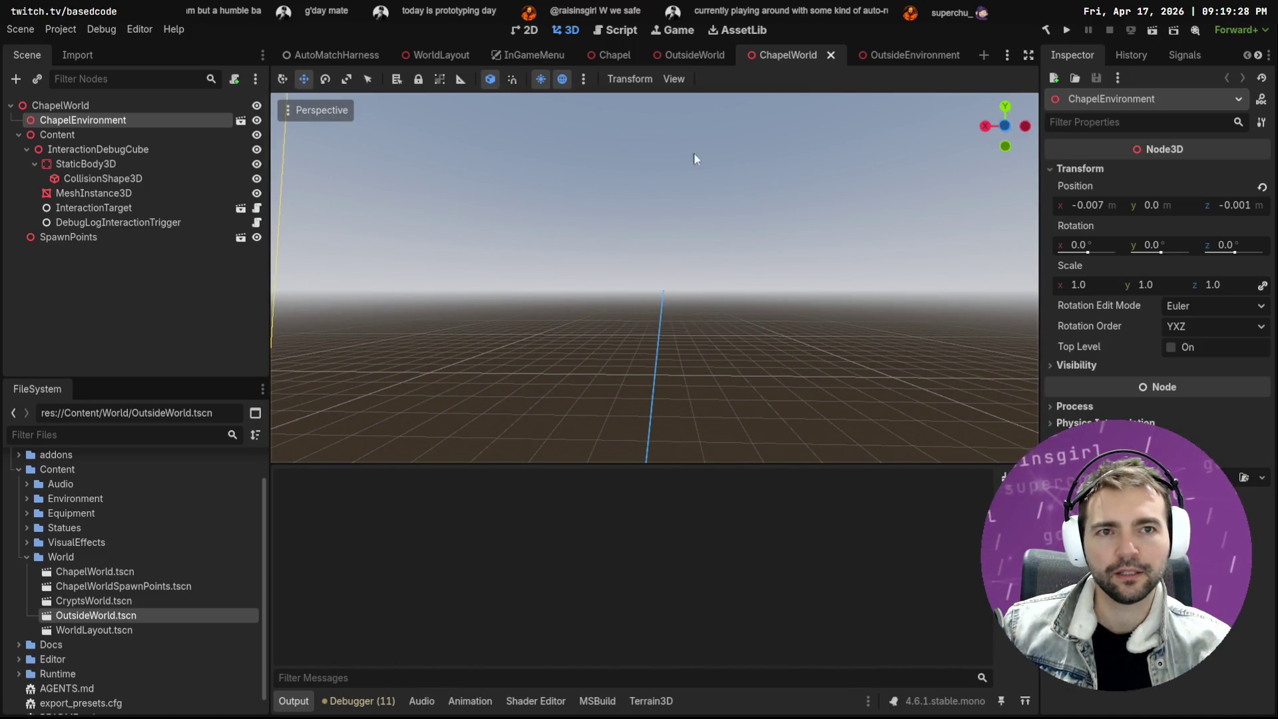
mouse_move(433, 54)
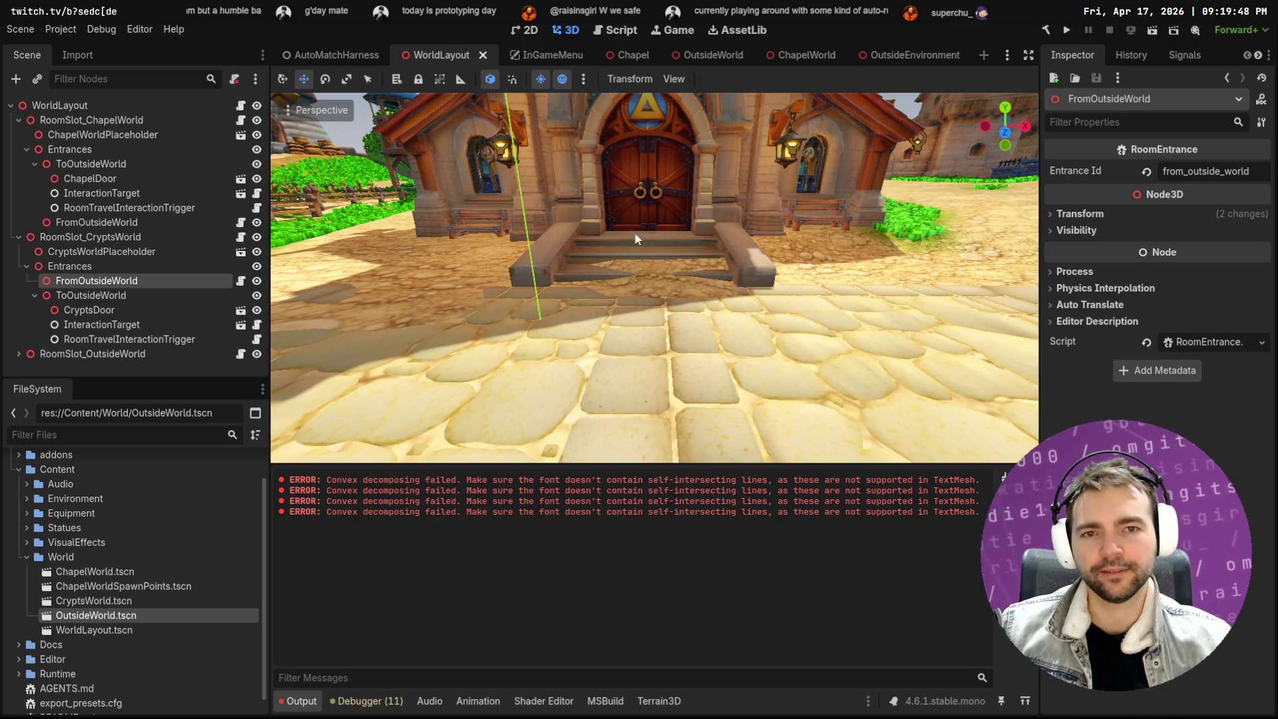
Fly through the chapel door, the halls and red door, then focus on the chapel door
key(w)
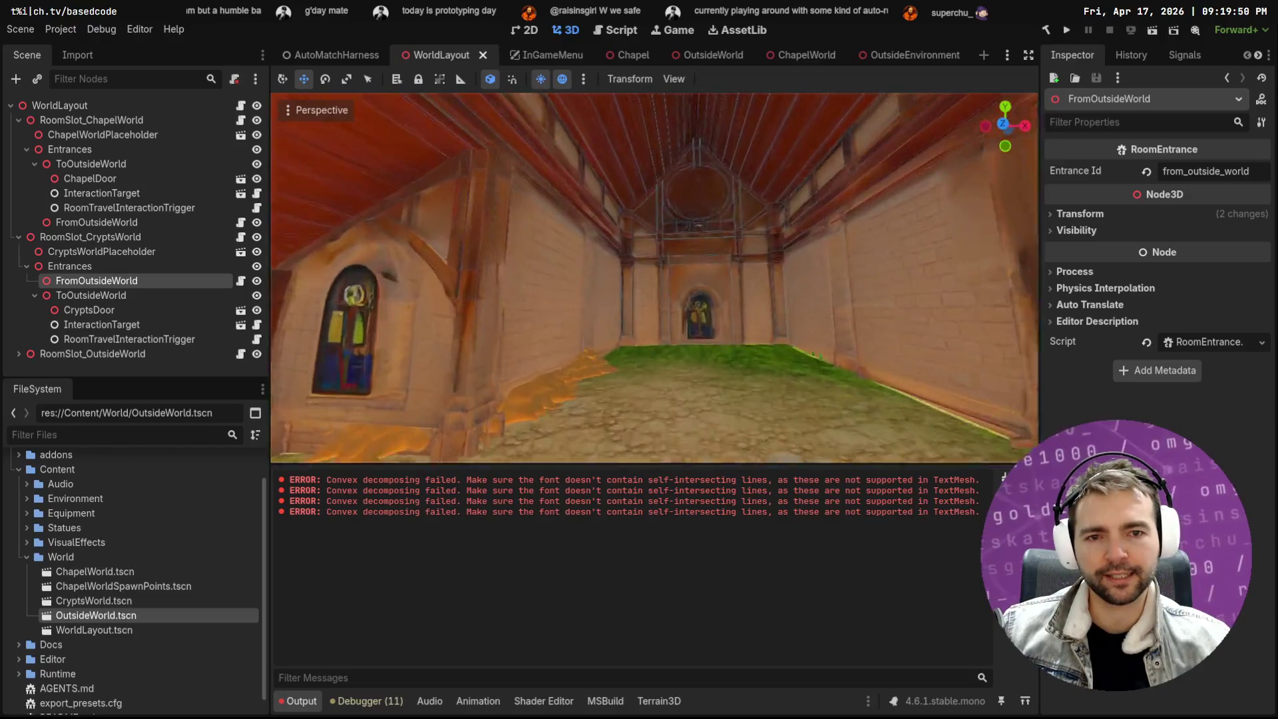
key(w)
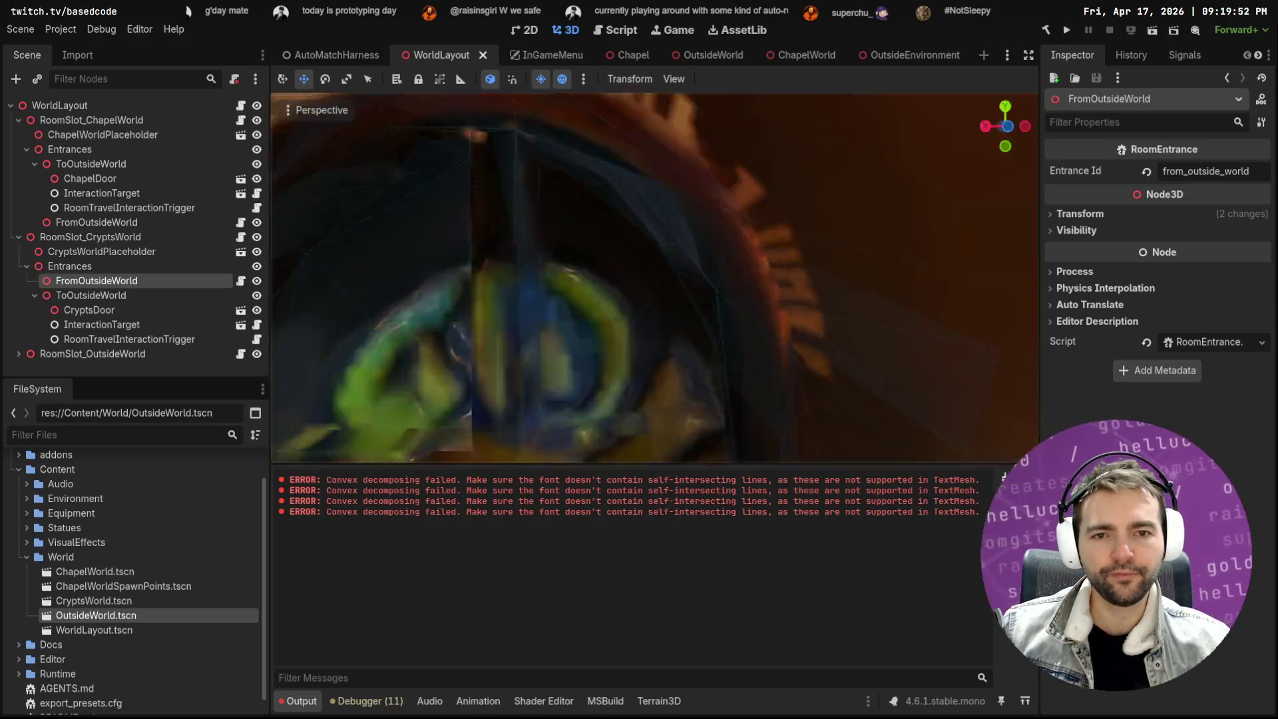
key(w)
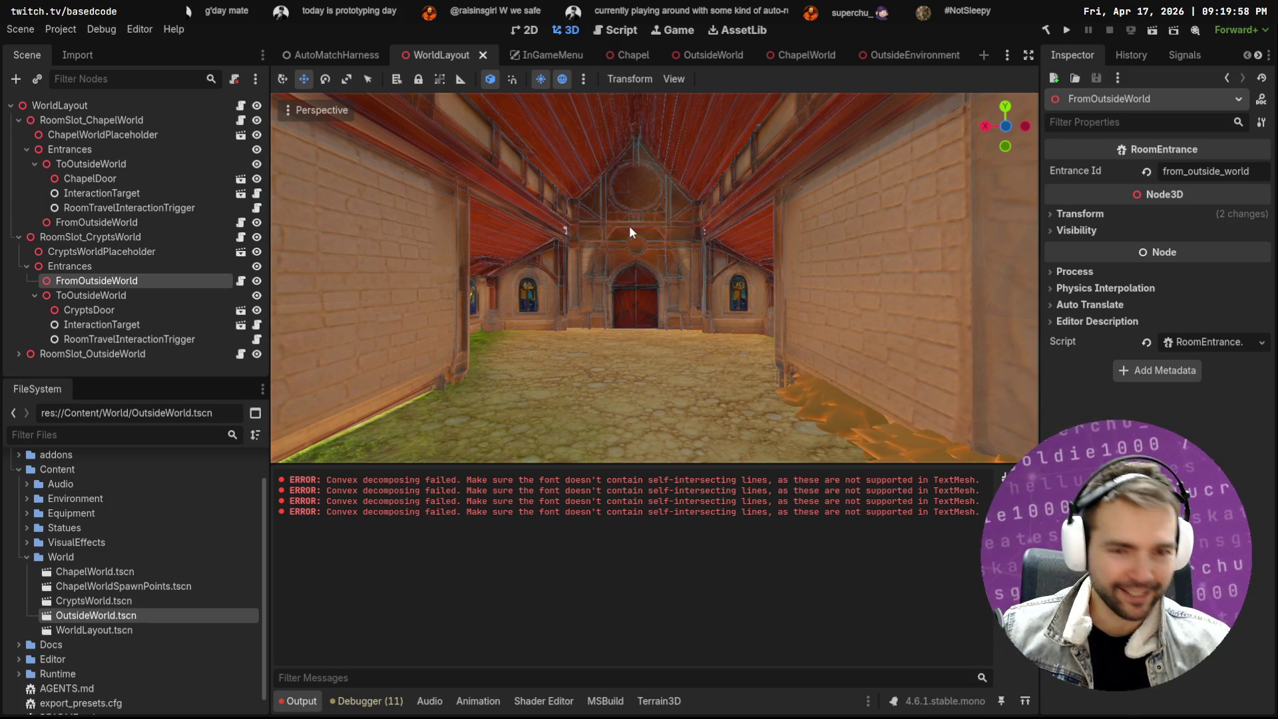
key(w)
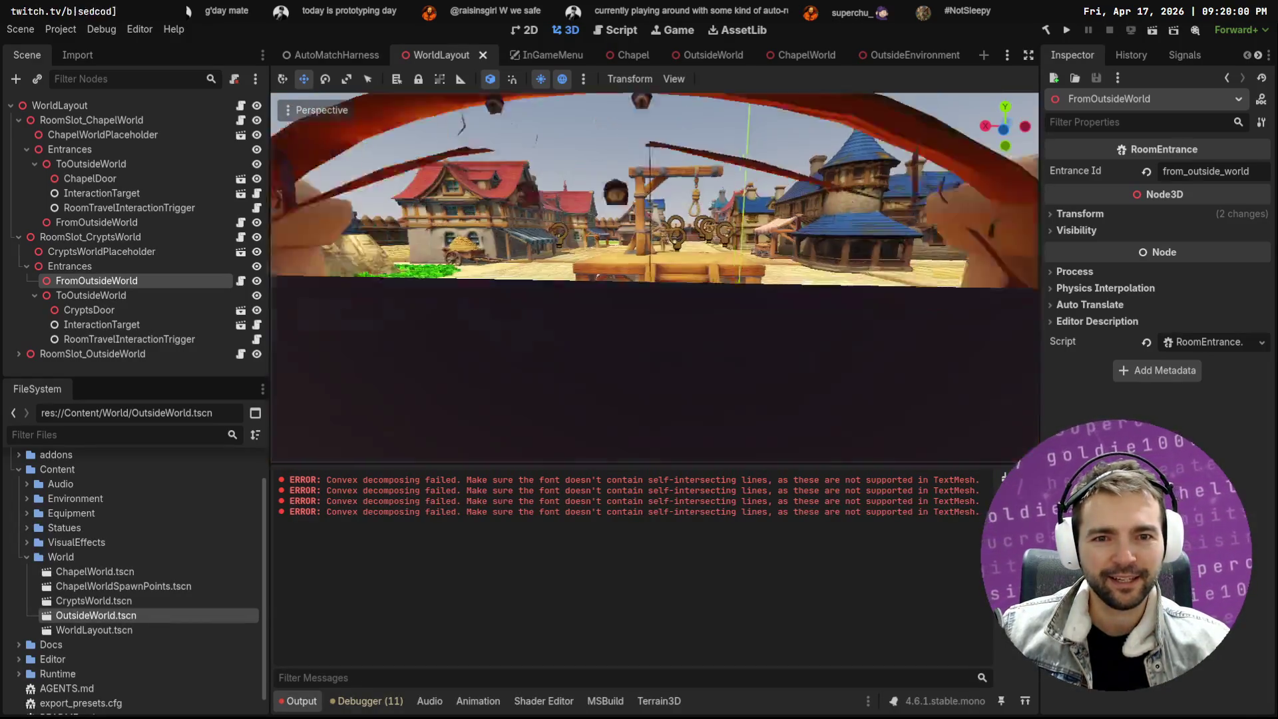
key(s)
key(w)
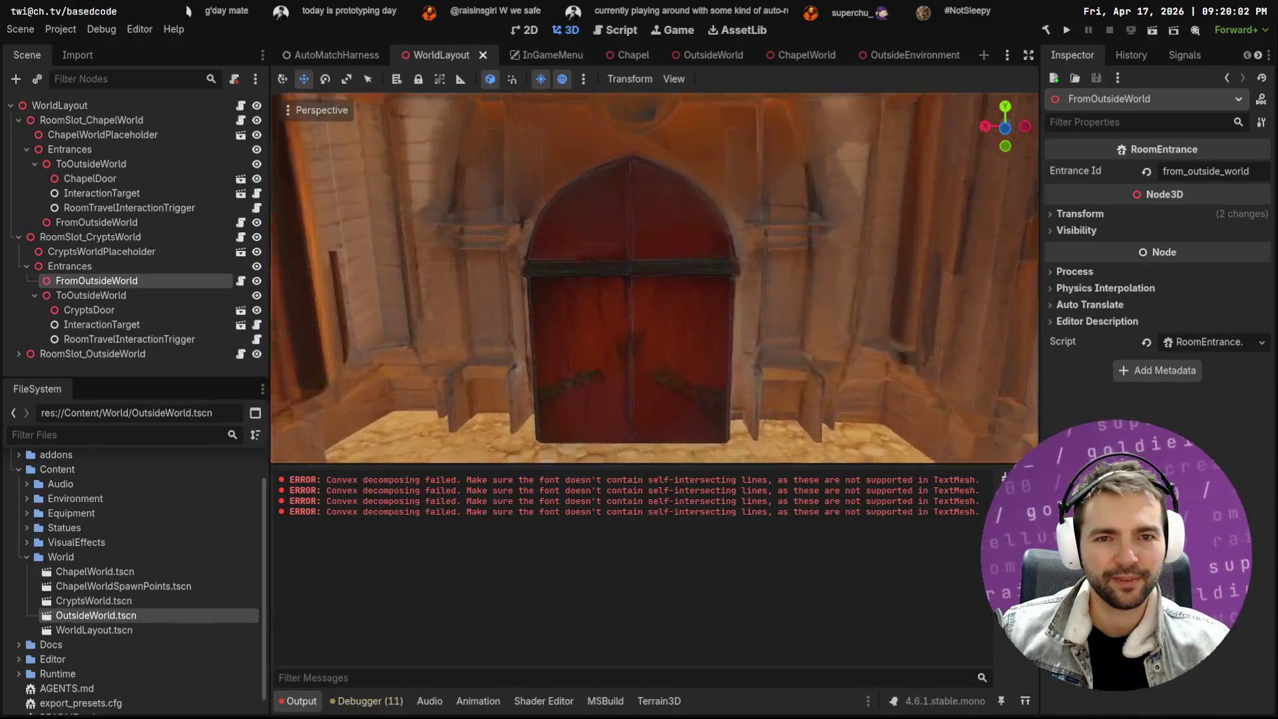
key(w)
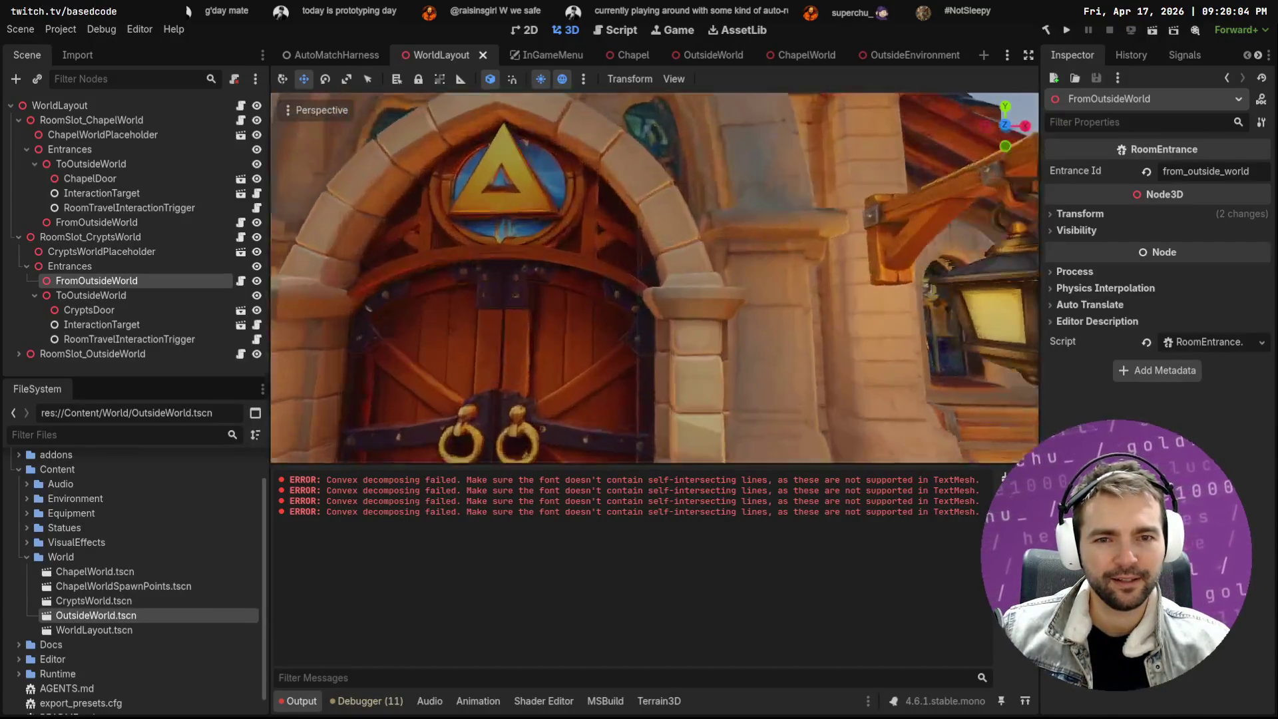
key(w)
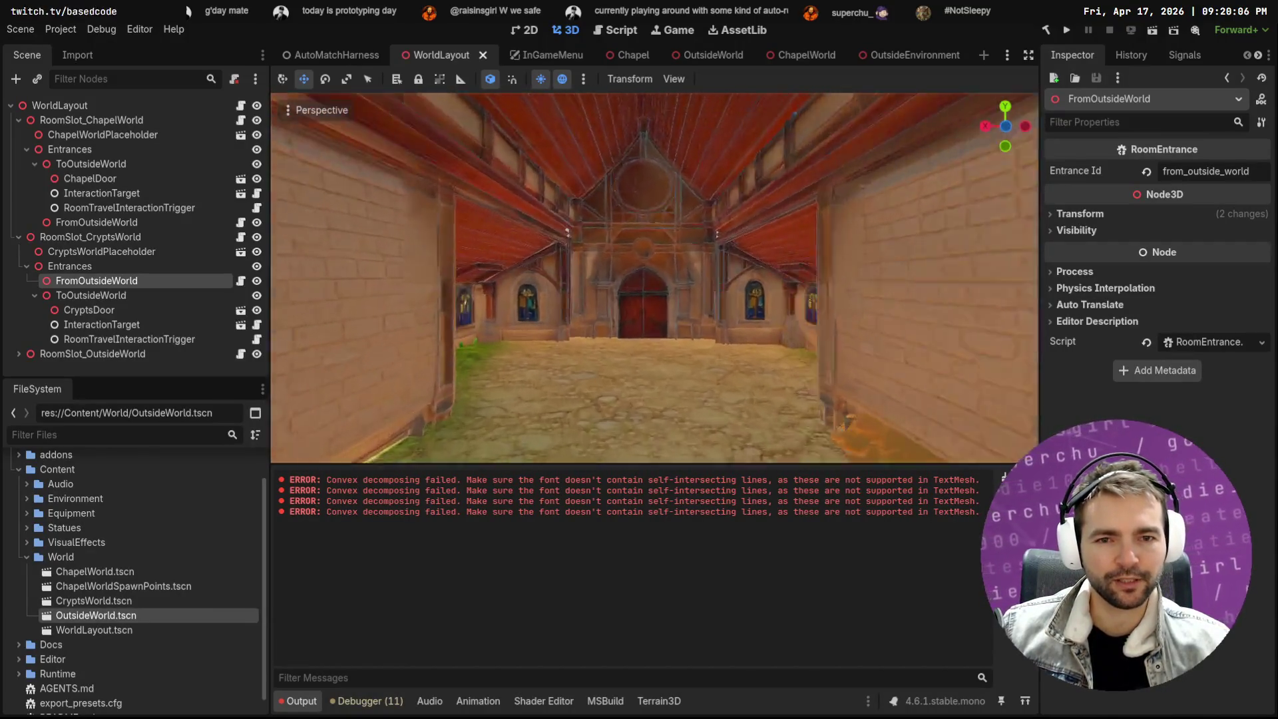
key(f)
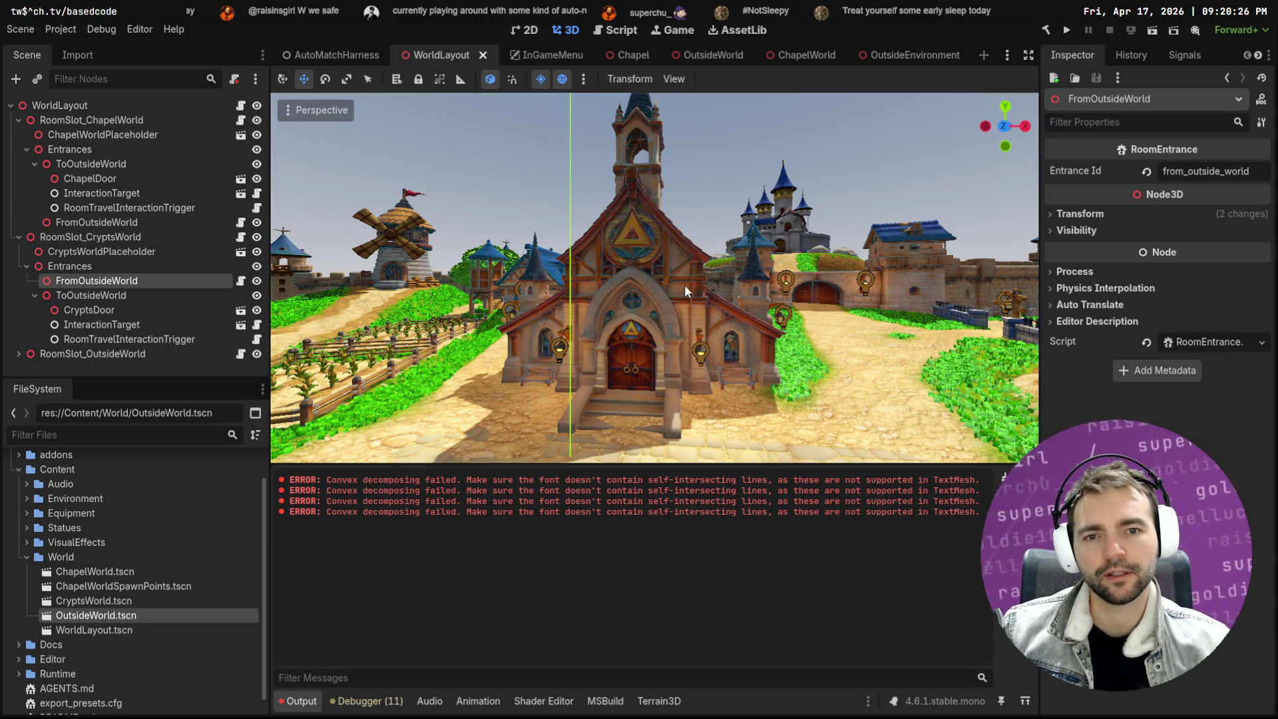
Zoom in on the chapel entrance and back out, then switch to the OpenCode terminal
scroll(665, 339, up, 5)
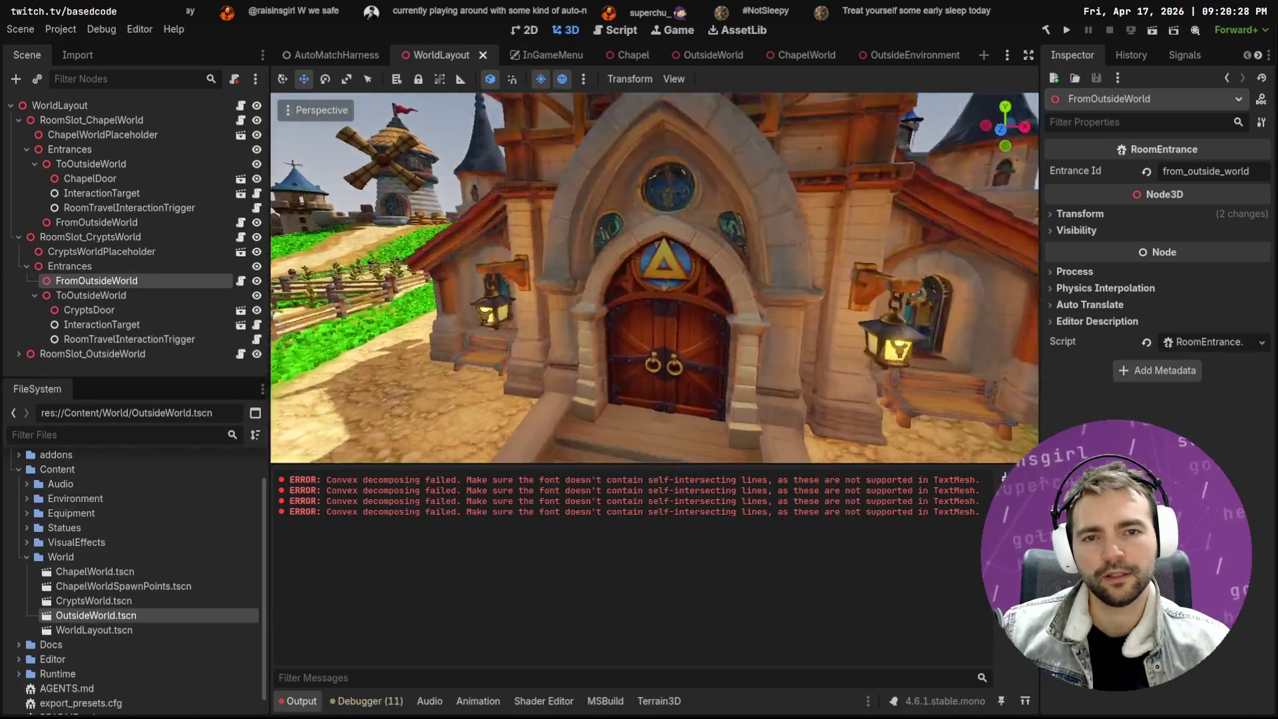
scroll(635, 360, up, 3)
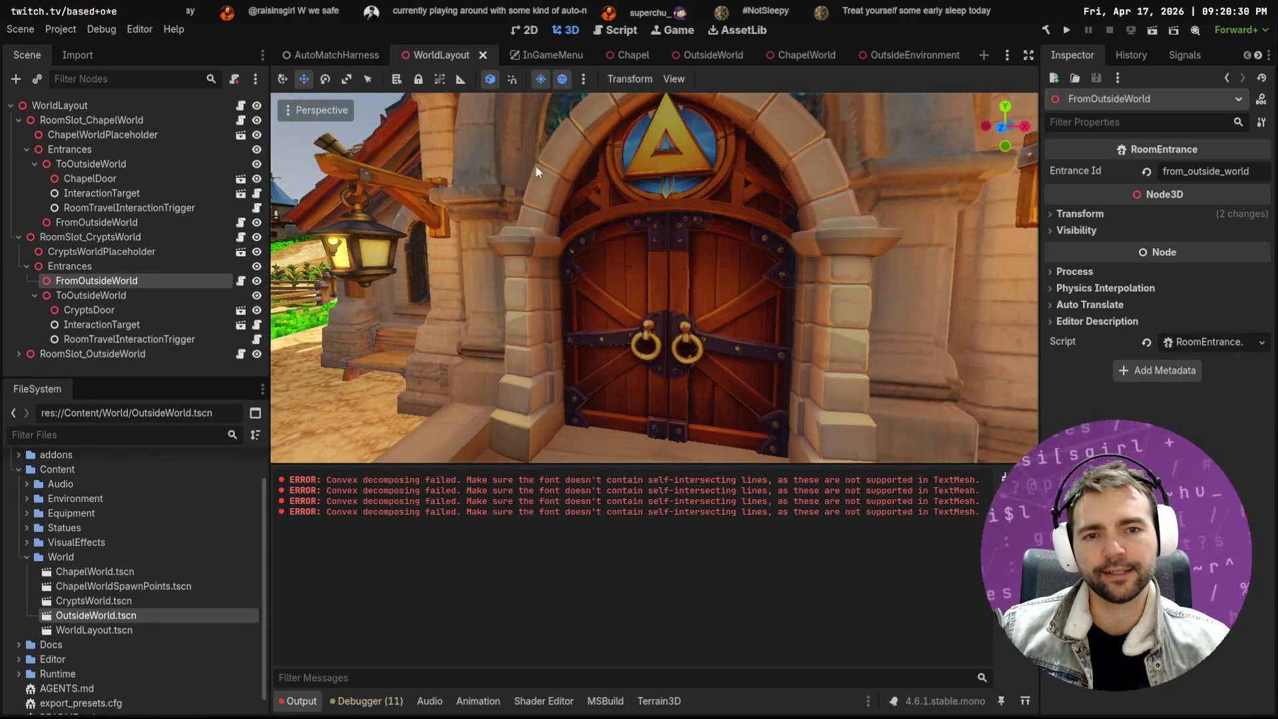
scroll(701, 261, down, 6)
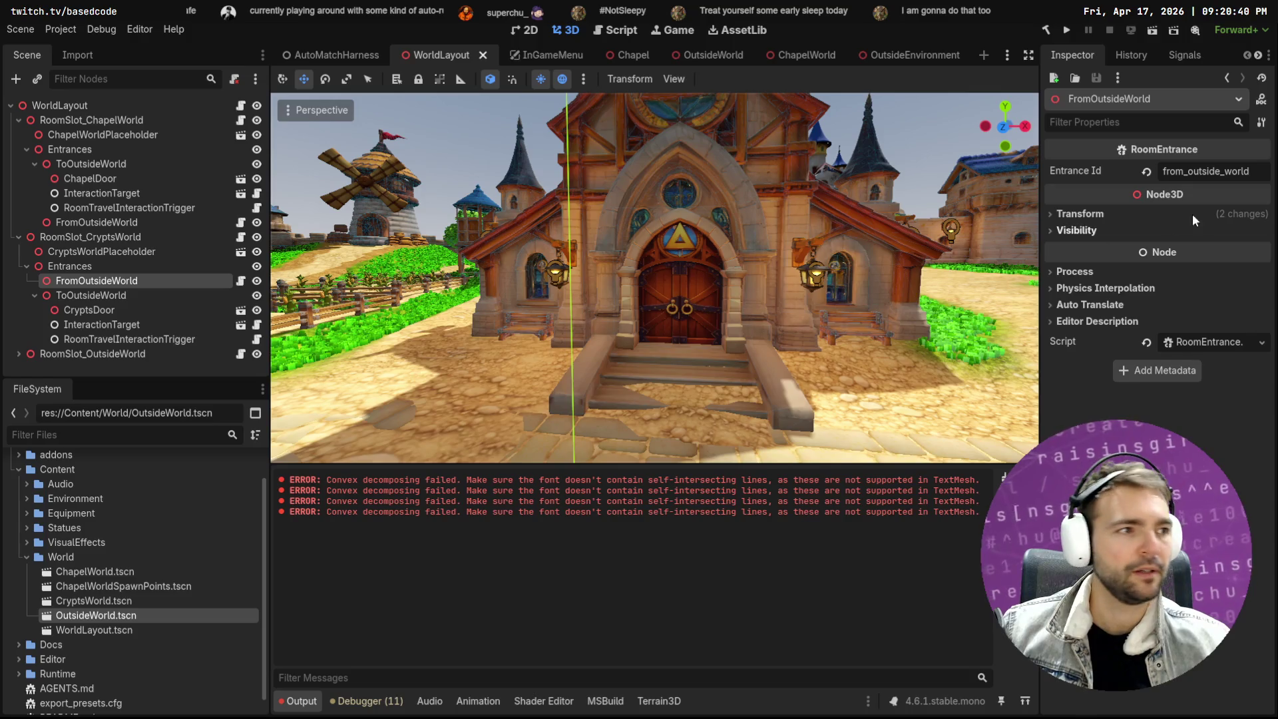
key(alt+Tab)
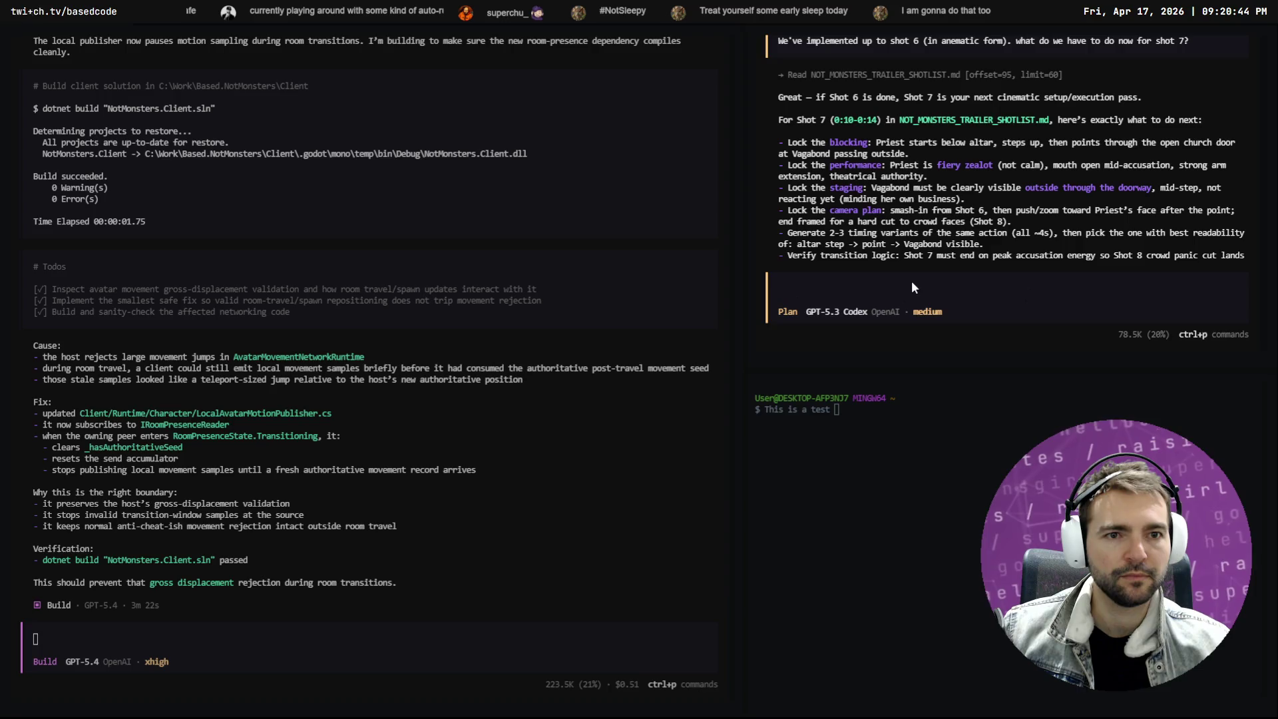
Ask the planning agent 'What shot comes after this.' and learn it is Shot 8 Crowd Faces Close-Up
text(What shot comes)
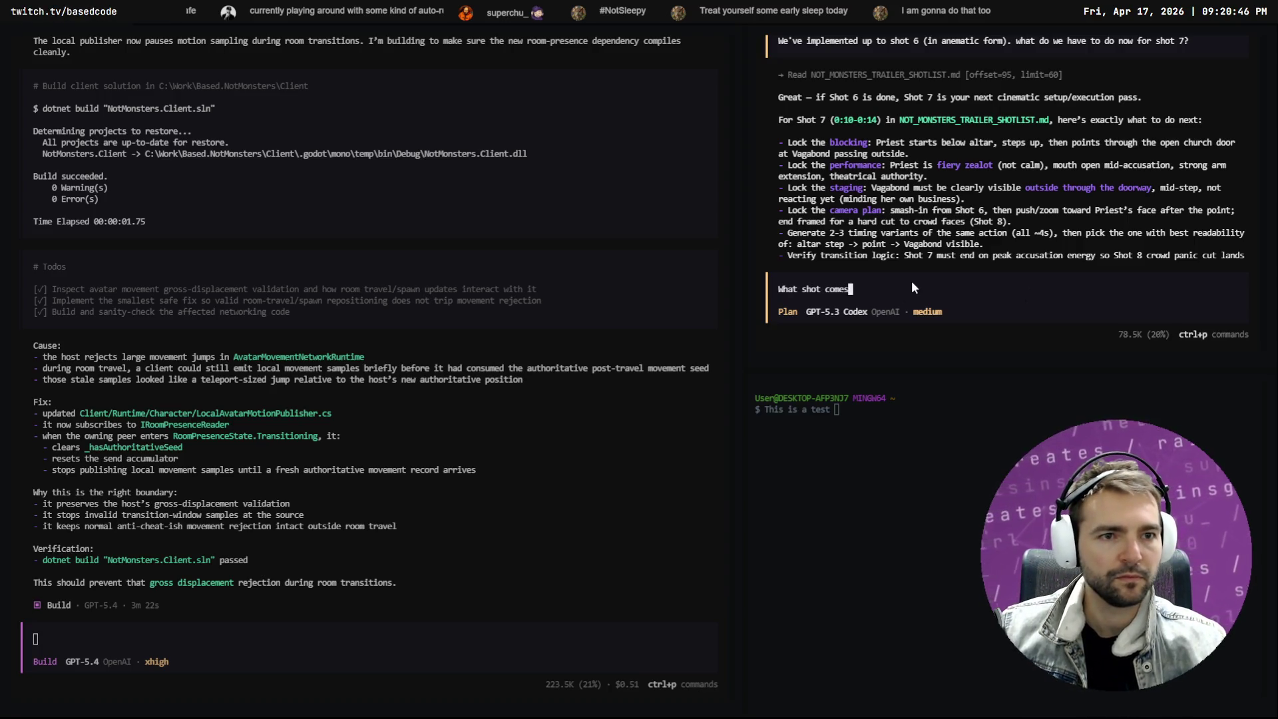
text( after this.)
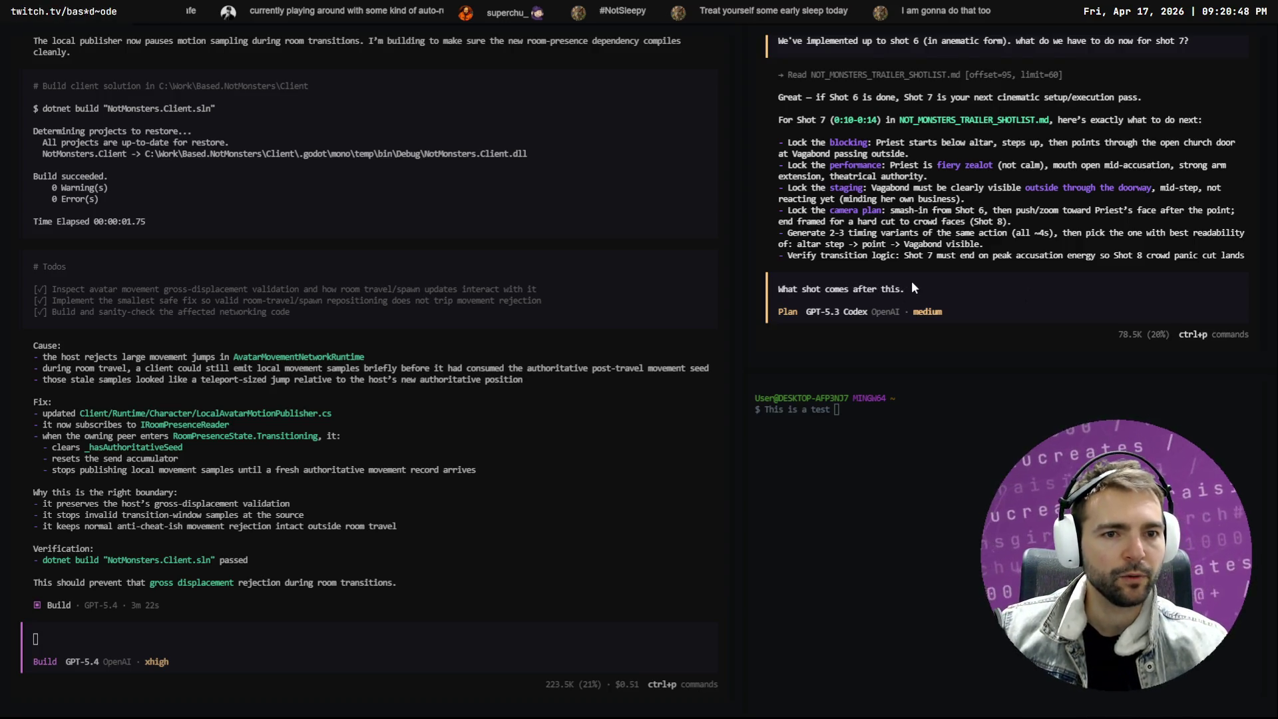
key(Return)
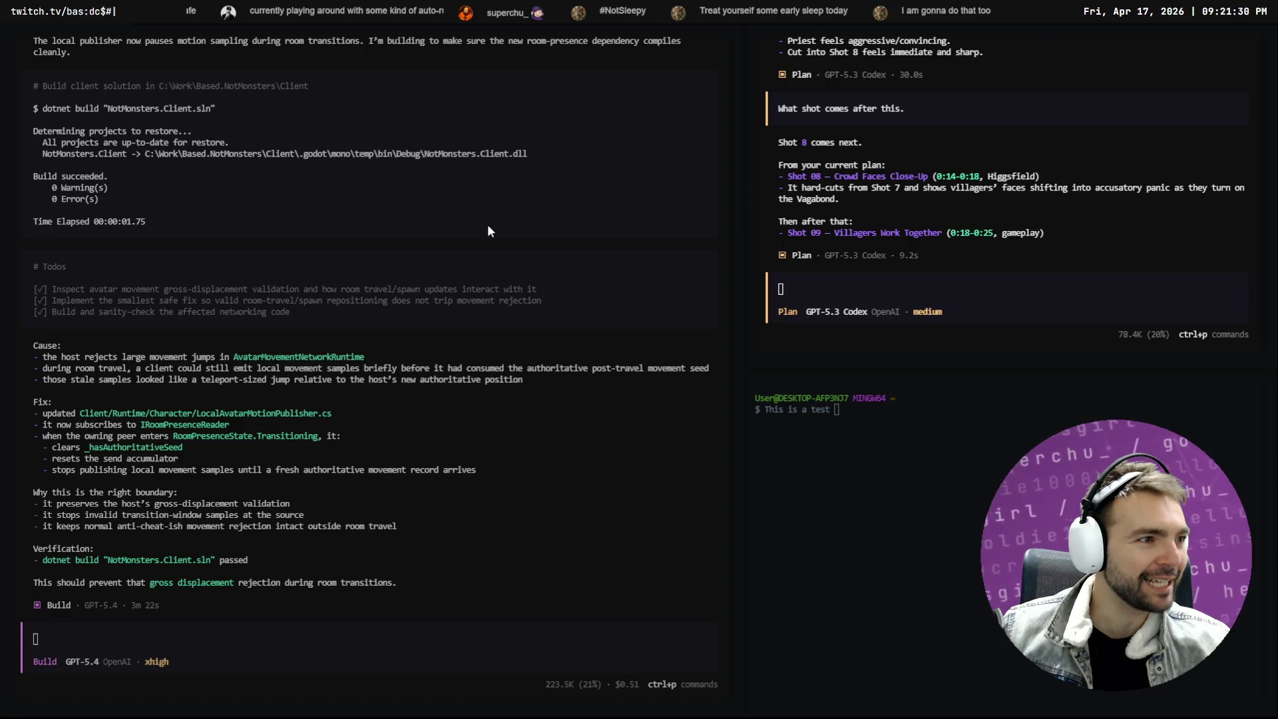
key(alt+Tab)
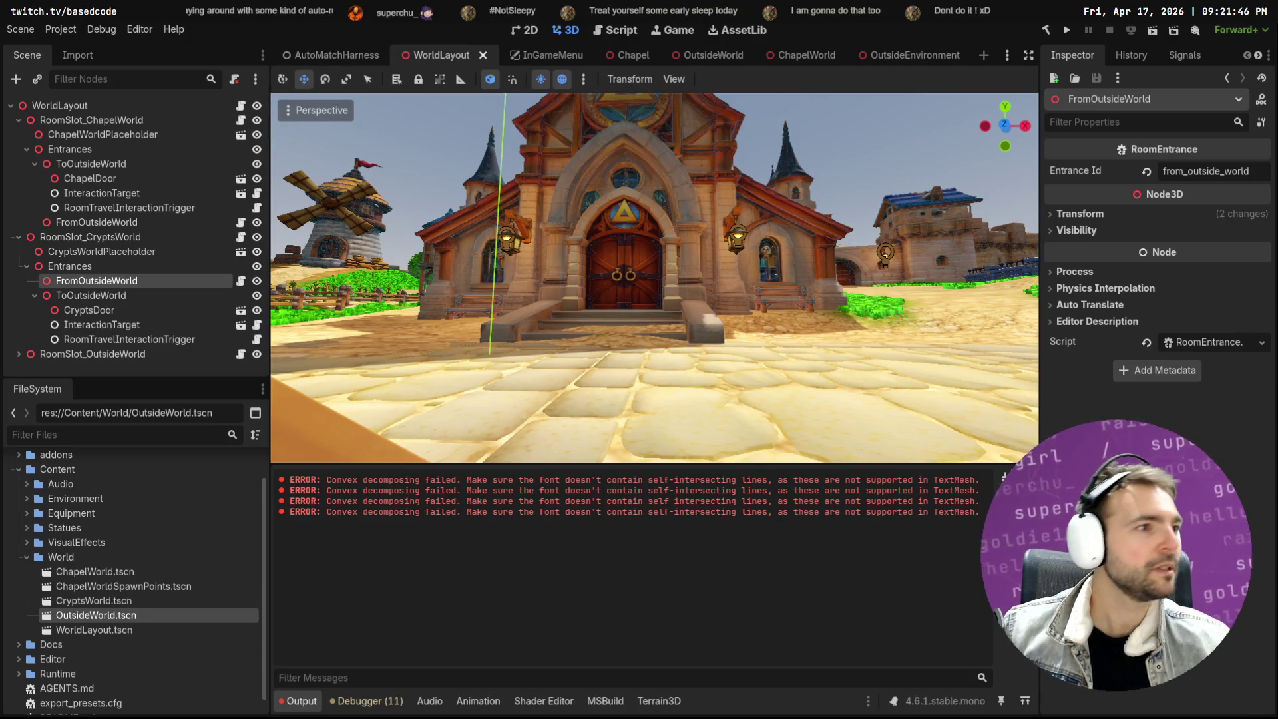
key(alt+Tab)
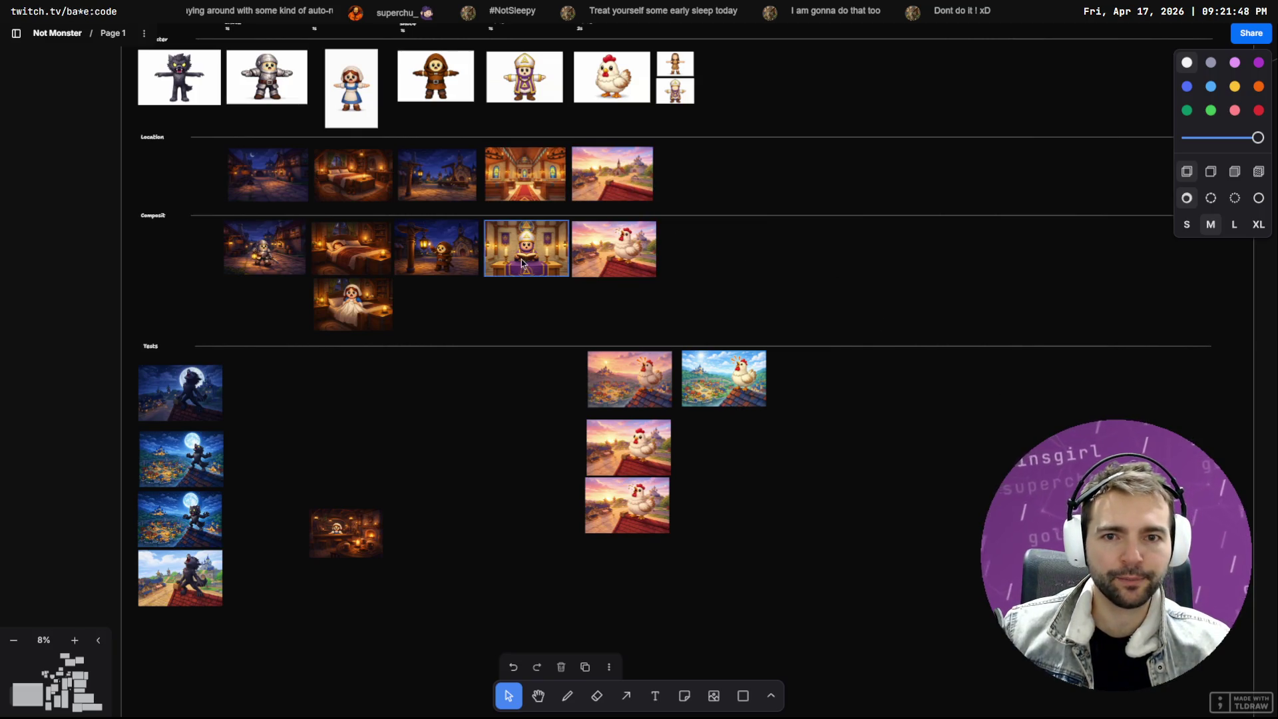
Duplicate the chapel interior image to the right end of the Location row and zoom in
click(524, 199)
mouse_move(531, 188)
mouse_down()
mouse_move(793, 183)
mouse_move(822, 201)
mouse_move(803, 312)
mouse_move(682, 160)
mouse_move(766, 133)
mouse_move(799, 152)
mouse_move(793, 123)
mouse_move(794, 314)
mouse_up()
scroll(822, 200, up, 2)
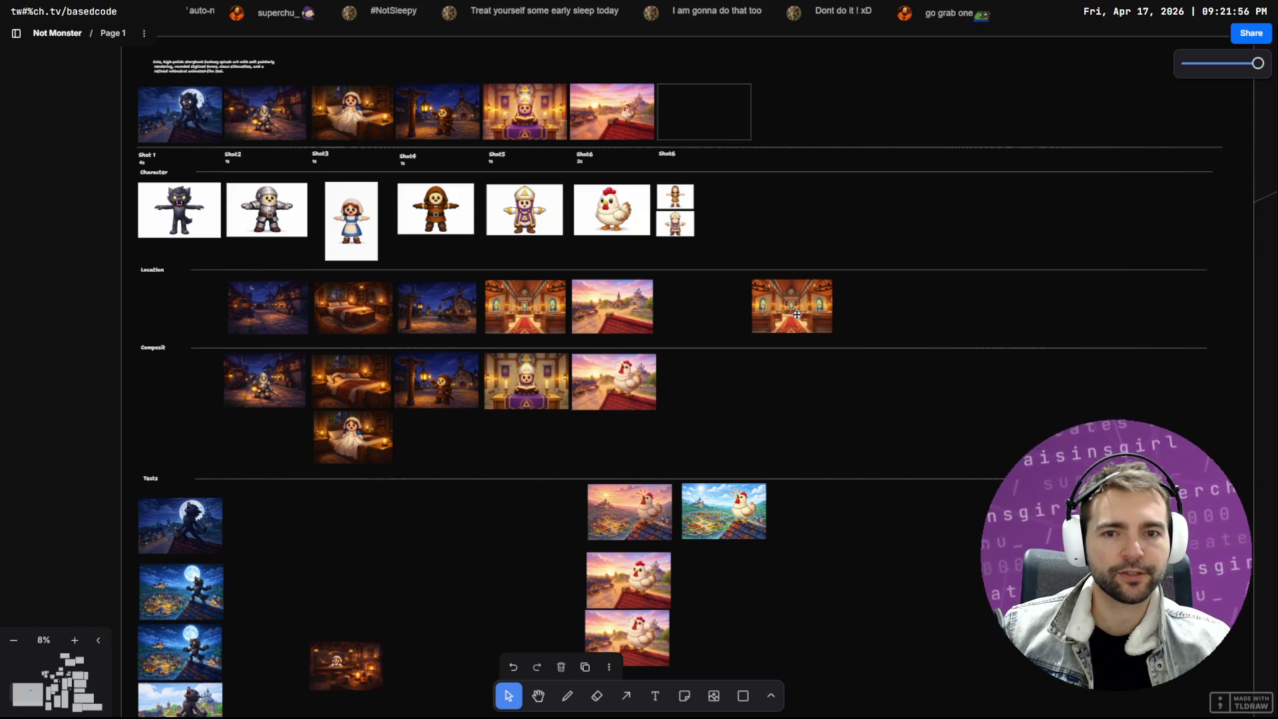
scroll(796, 306, up, 5)
scroll(797, 292, up, 1)
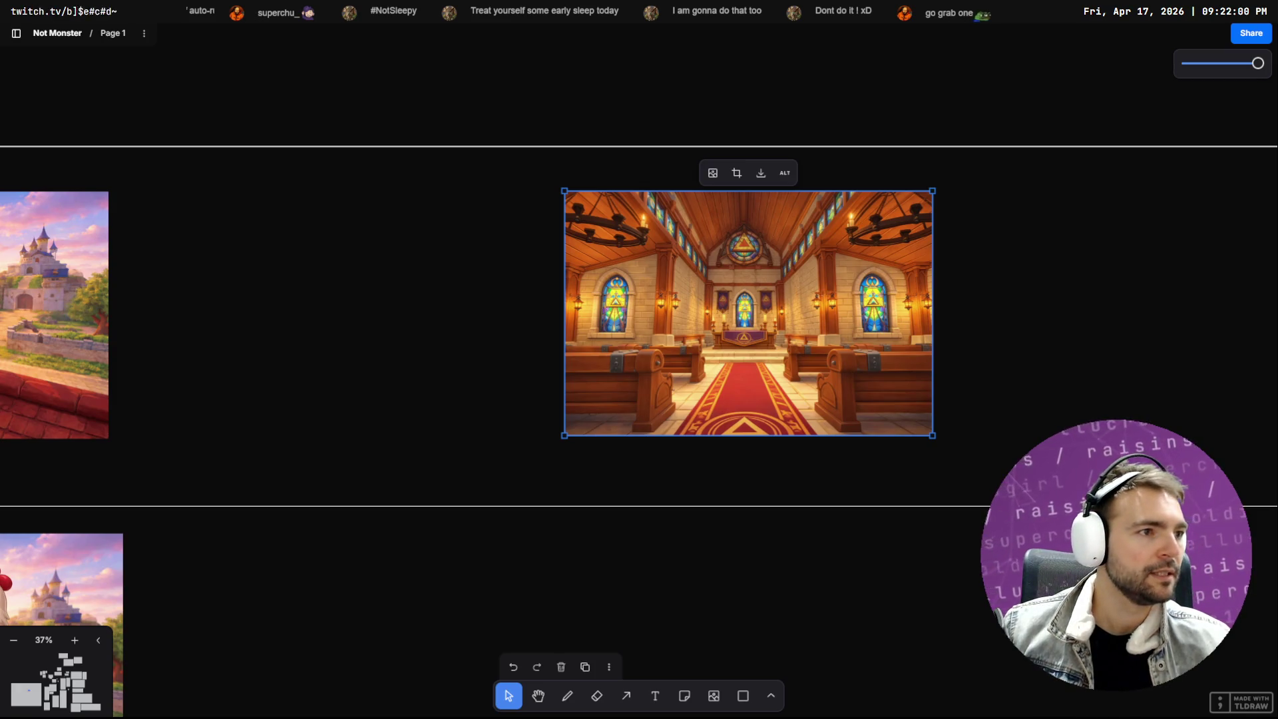
key(alt+Tab)
Open the Chapel scene distraction-free and fly from the pews toward the altar and chandelier
click(615, 56)
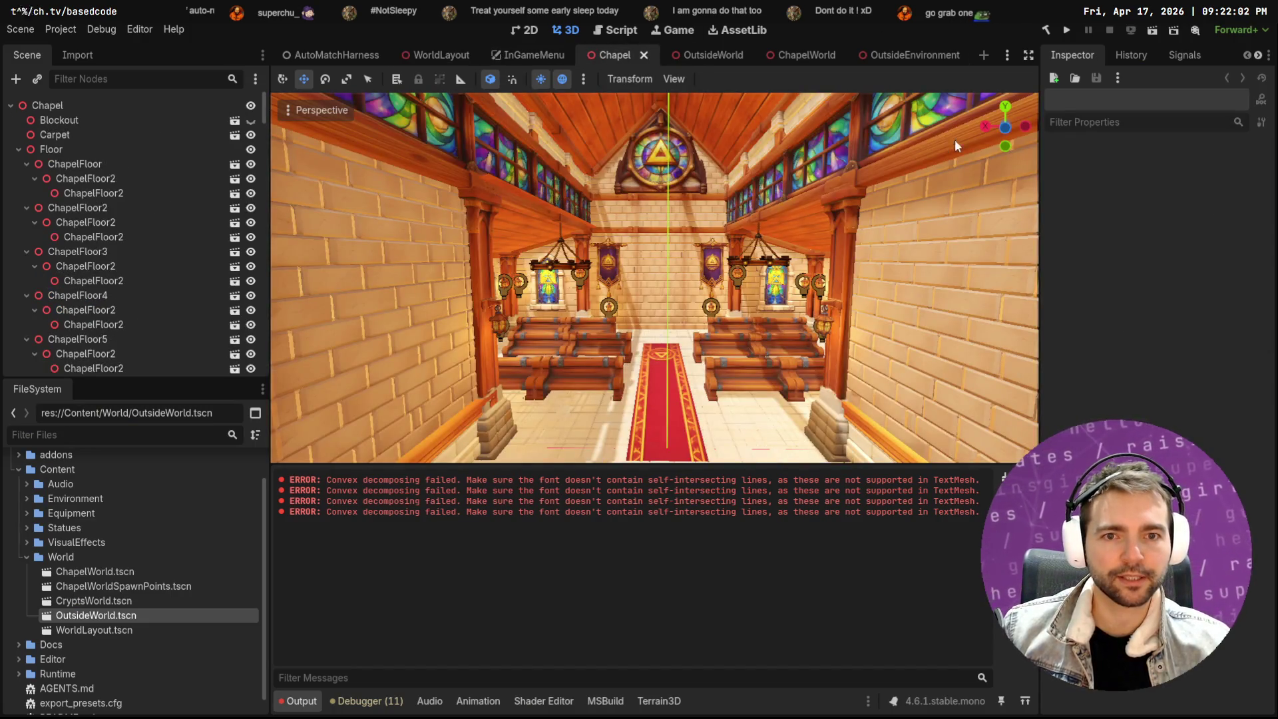
click(1027, 56)
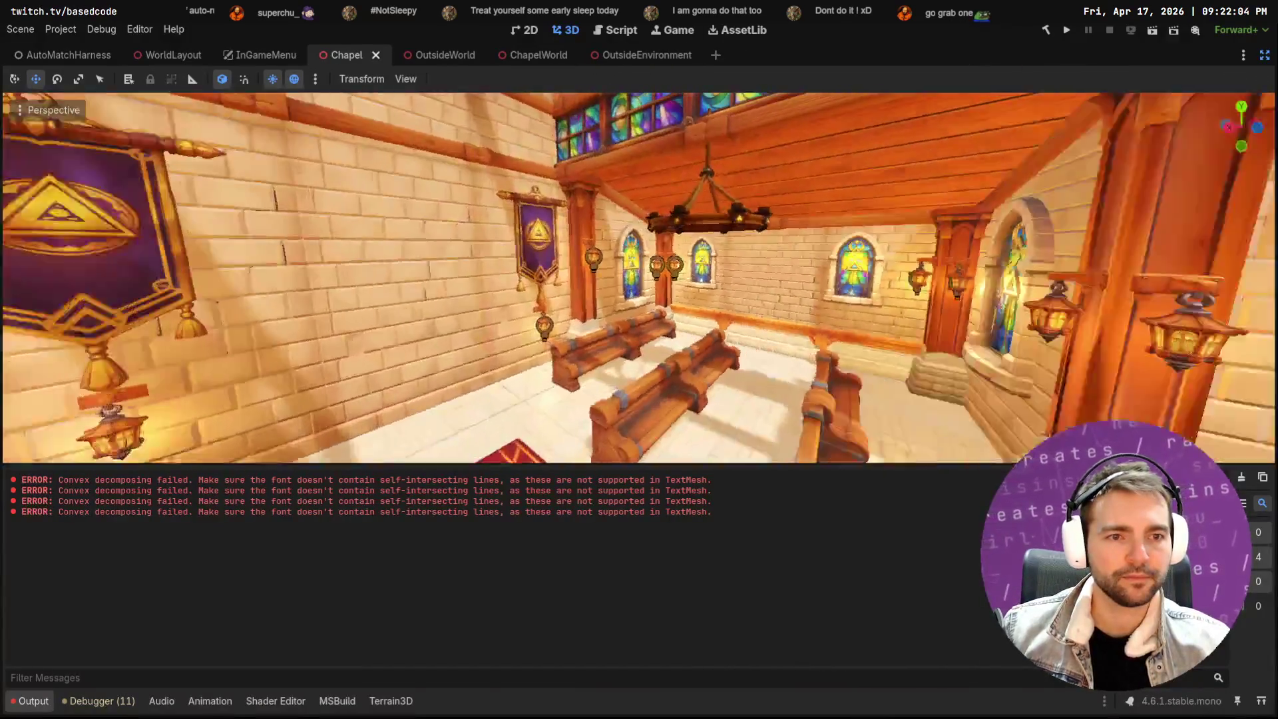
key(w)
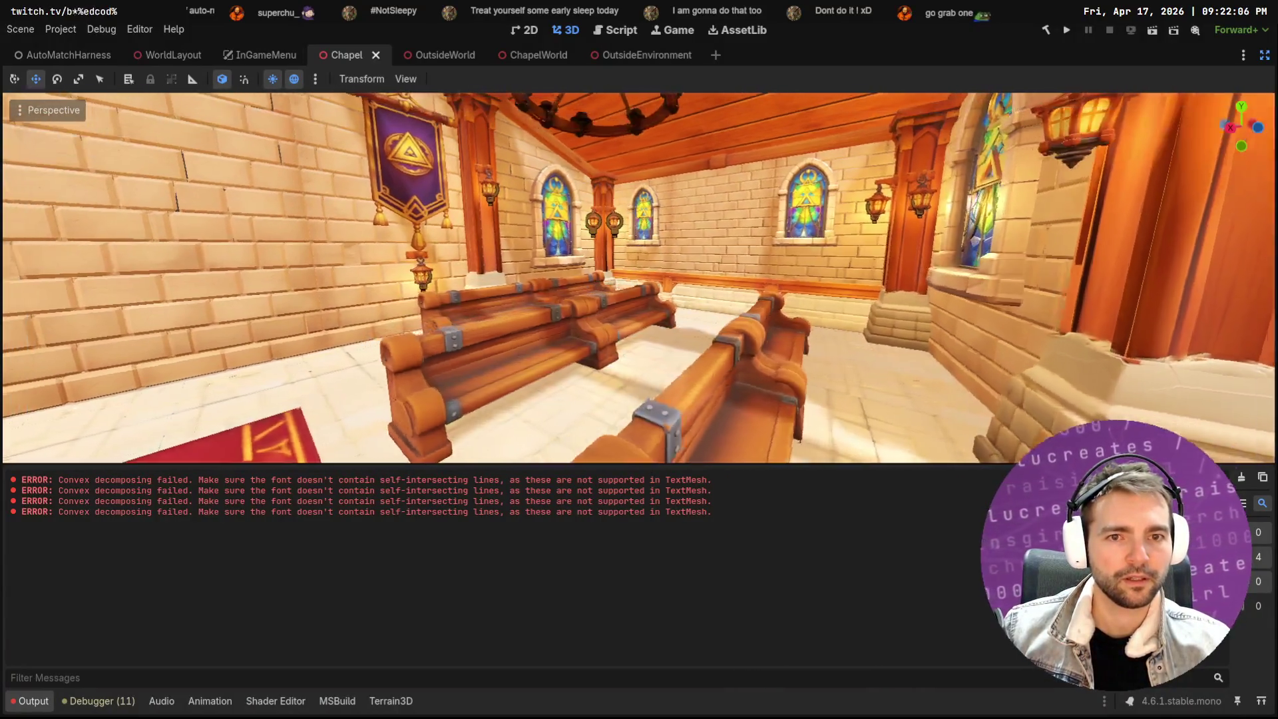
key(d)
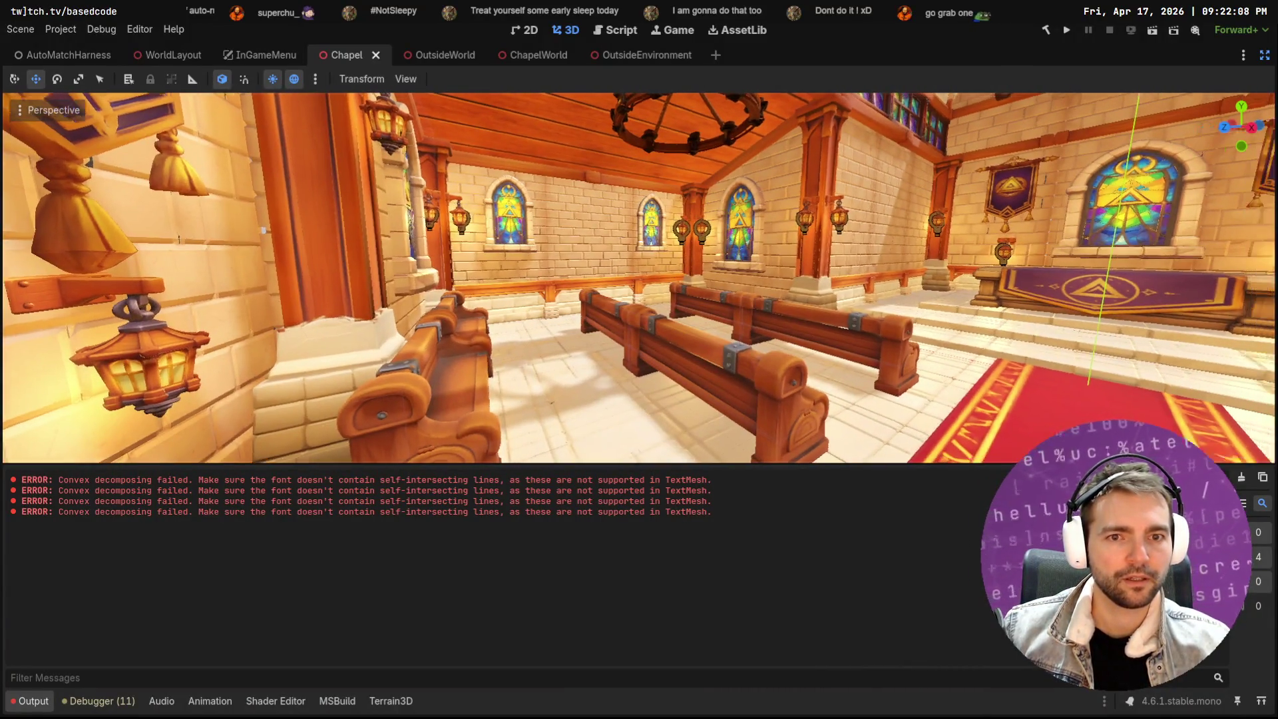
key(a)
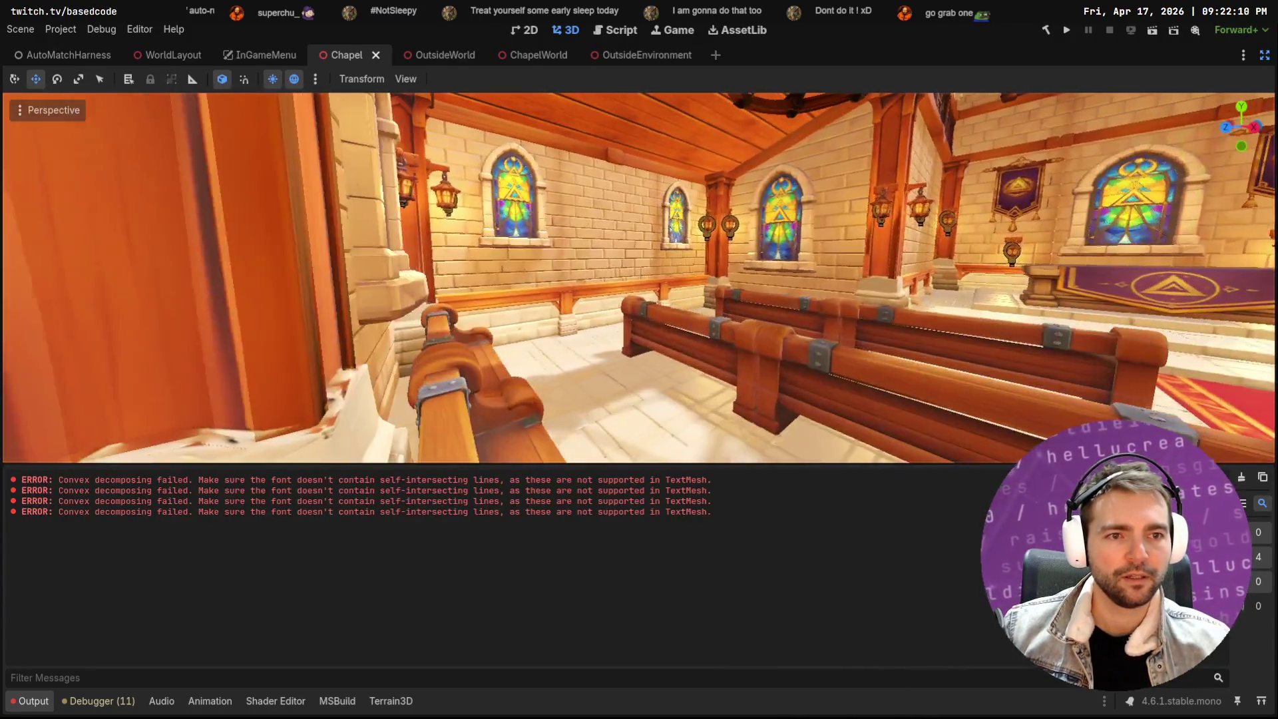
key(s)
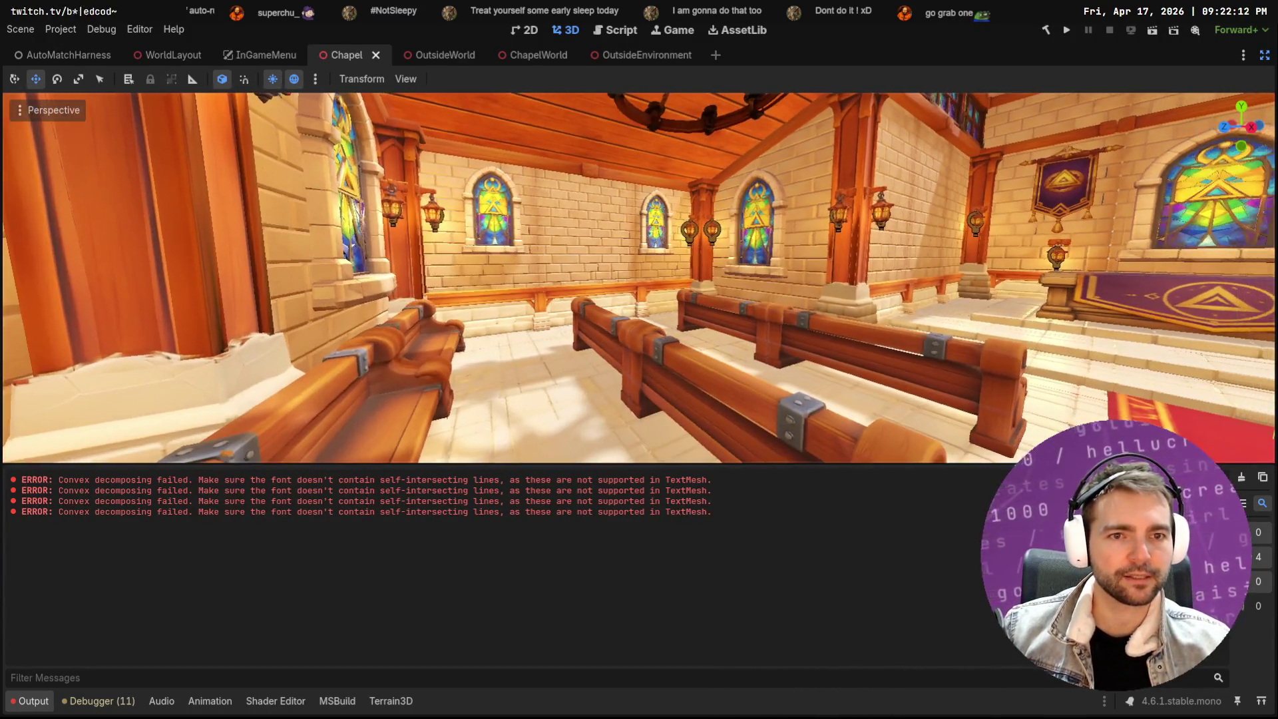
key(d)
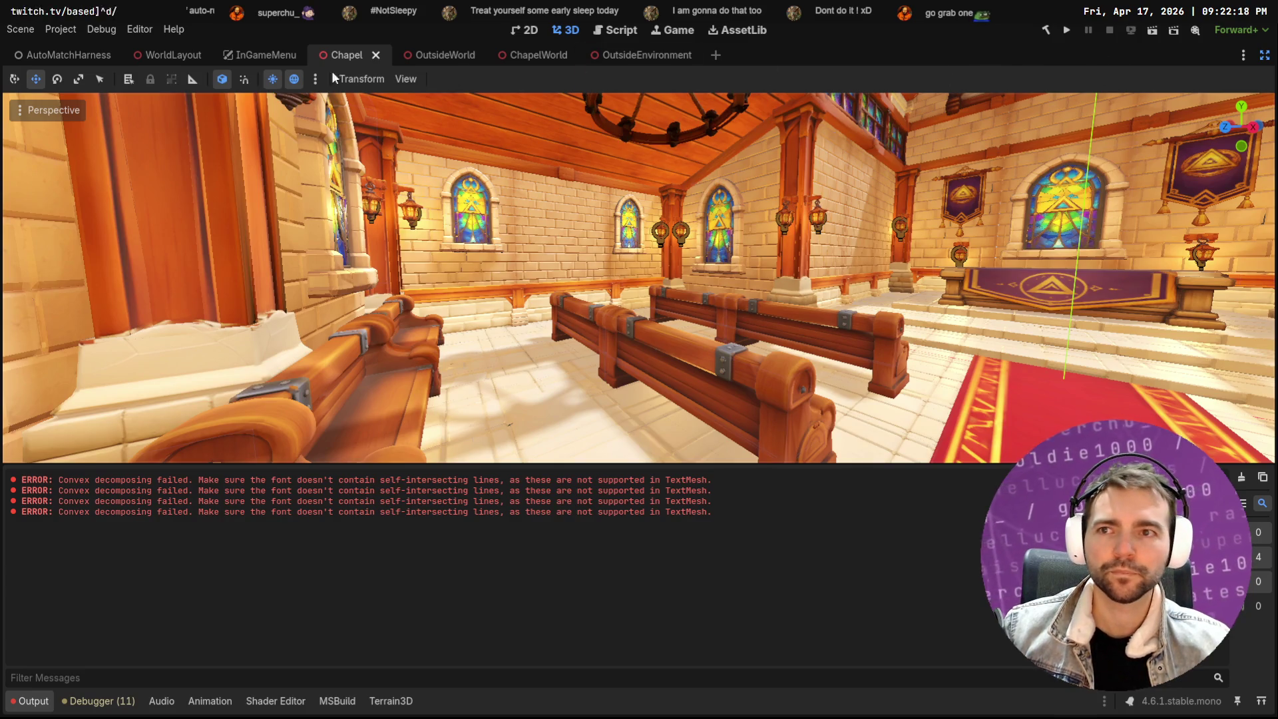
click(1264, 57)
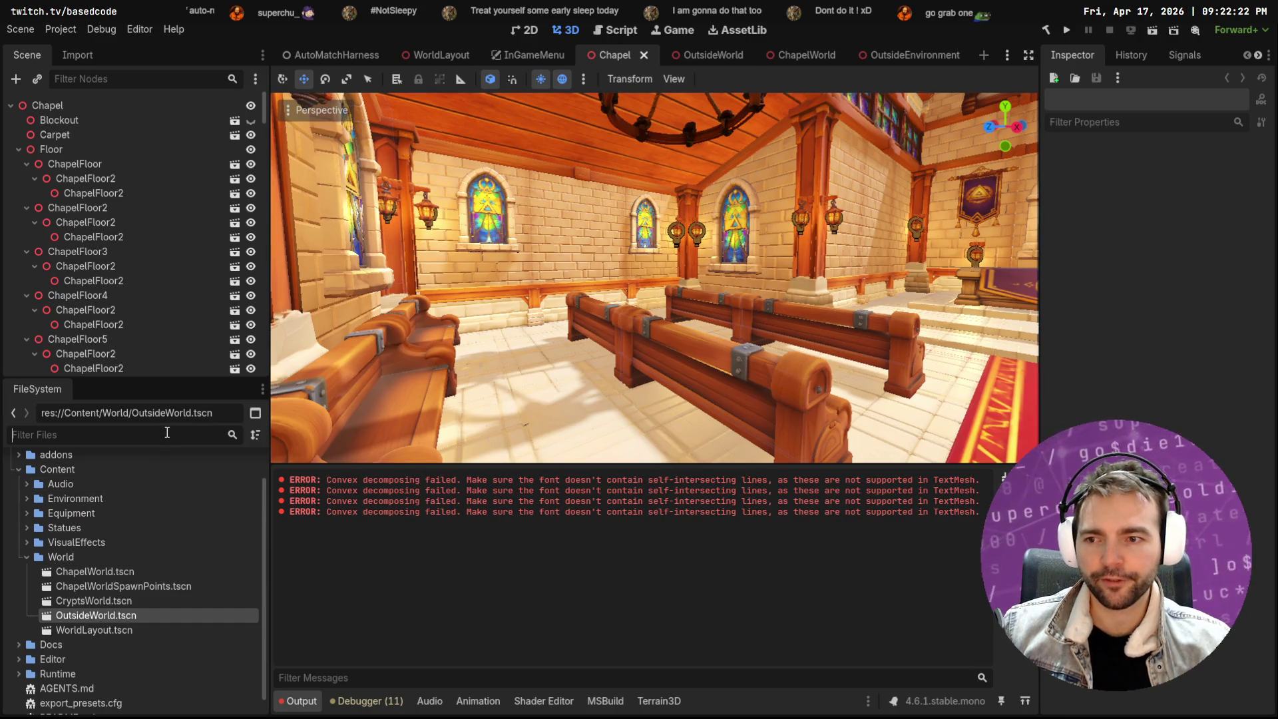
Filter the FileSystem for 'Villa' and browse the Villagers folder in the full tree
text(Villa)
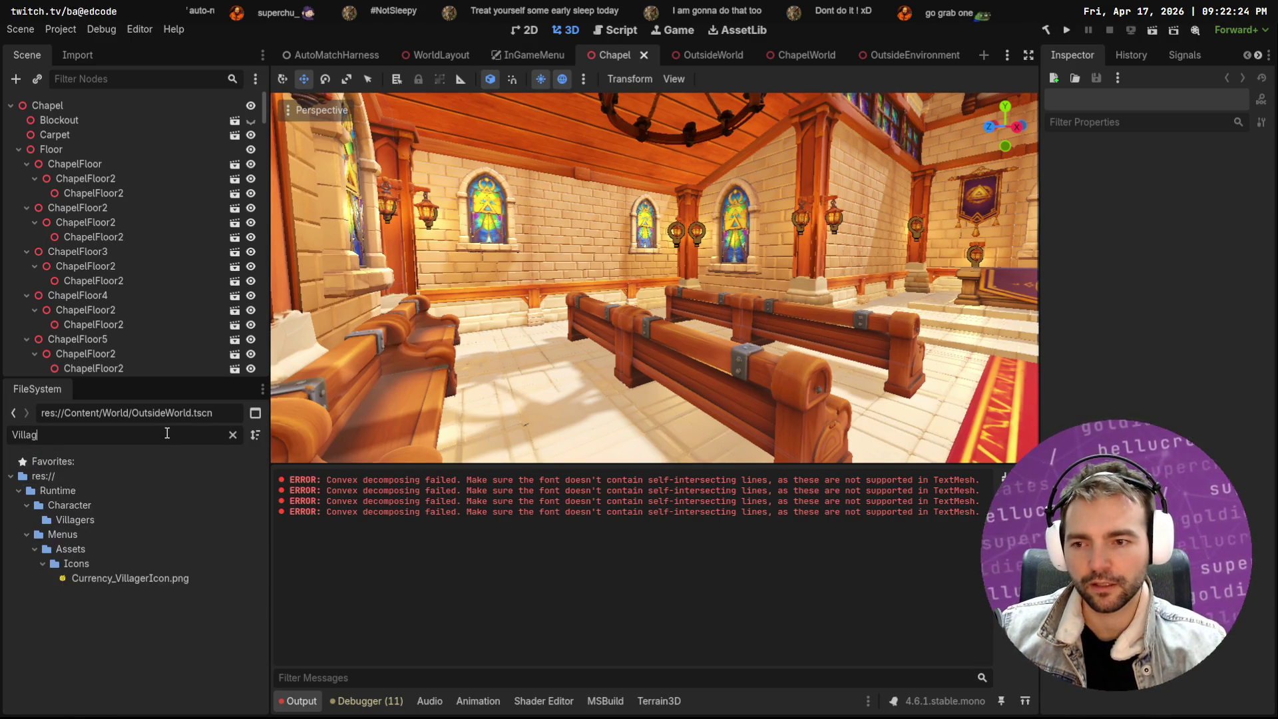
key(BackSpace)
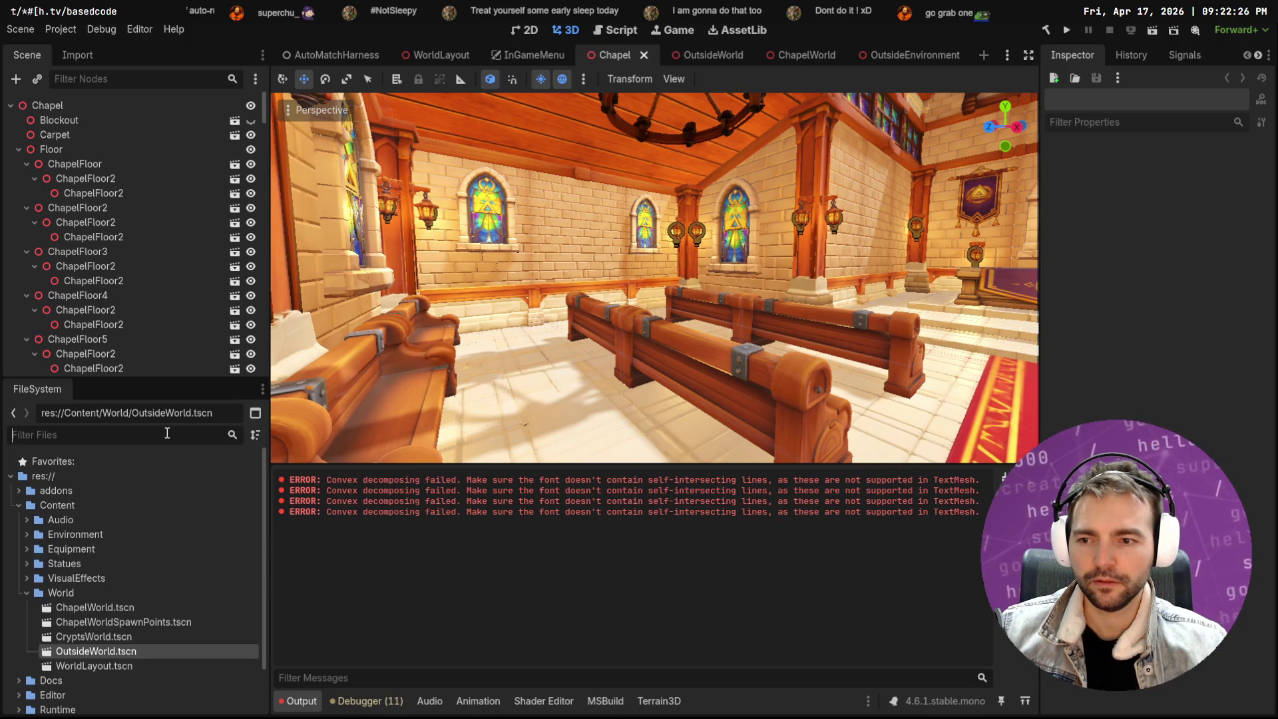
text(Vilager)
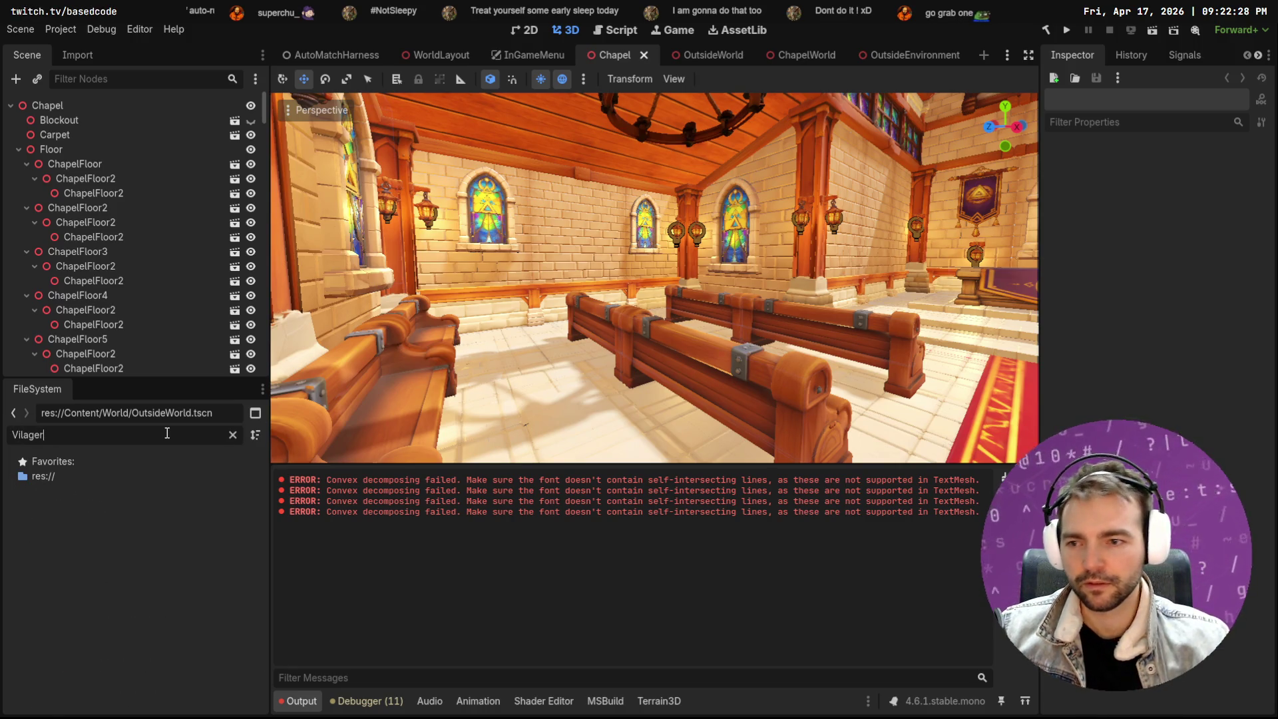
key(BackSpace)
key(BackSpace)
key(BackSpace)
key(BackSpace)
text(la)
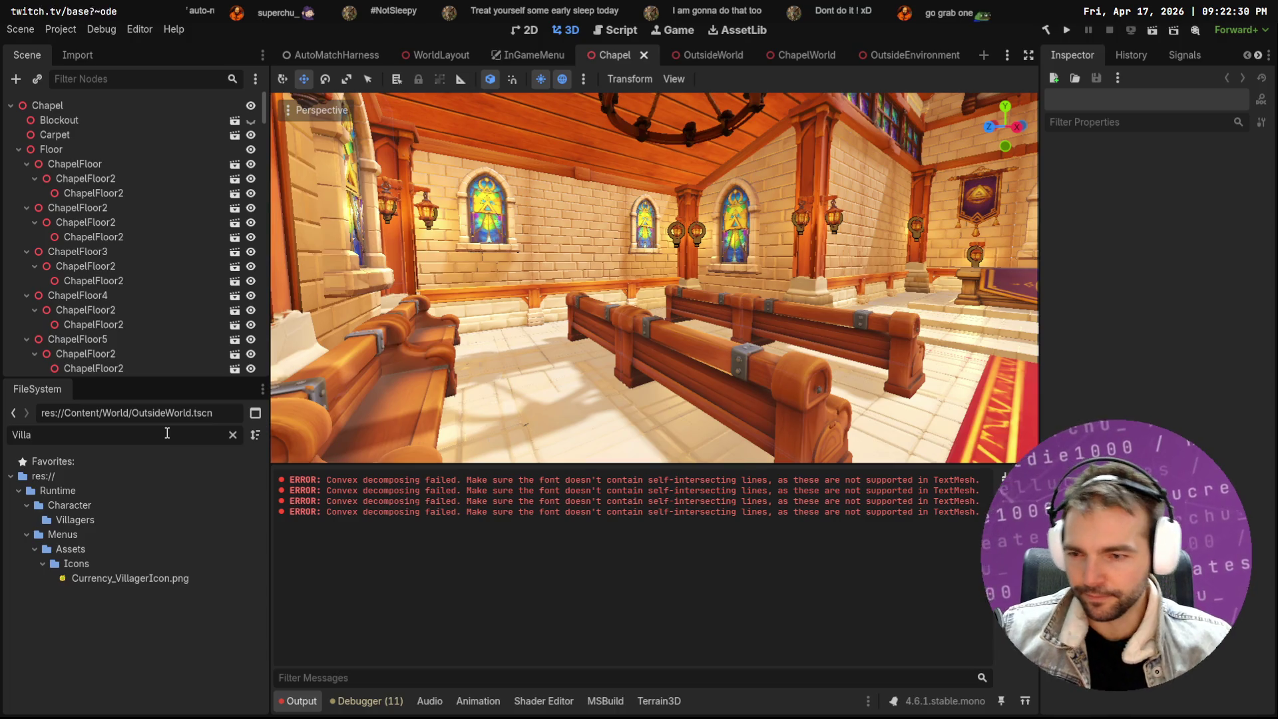
click(75, 520)
click(232, 434)
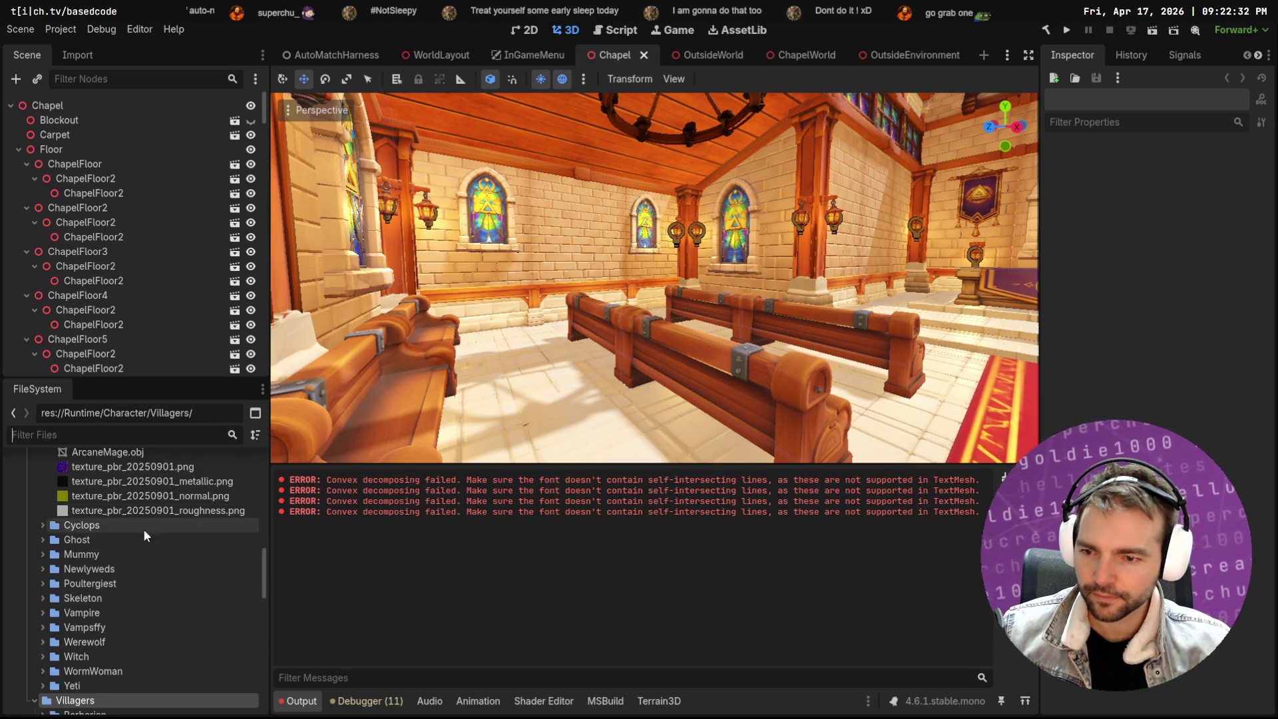
scroll(91, 625, down, 3)
click(43, 617)
scroll(82, 620, down, 3)
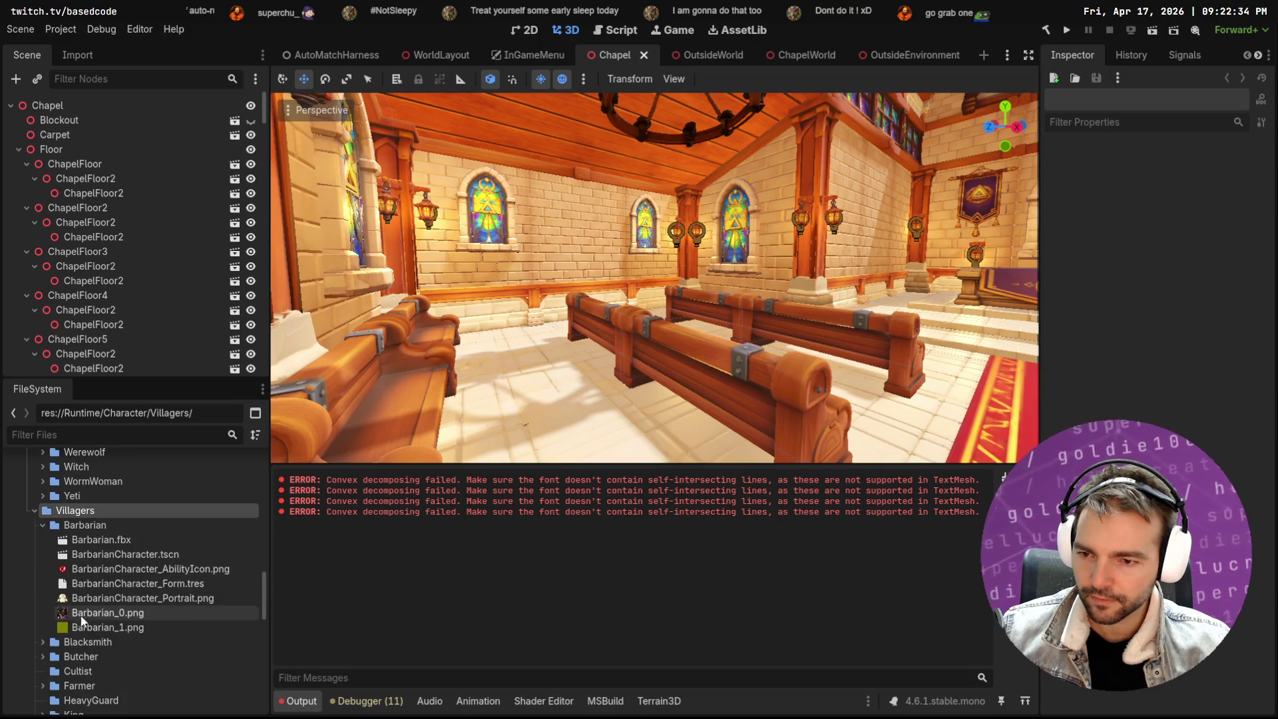
click(43, 524)
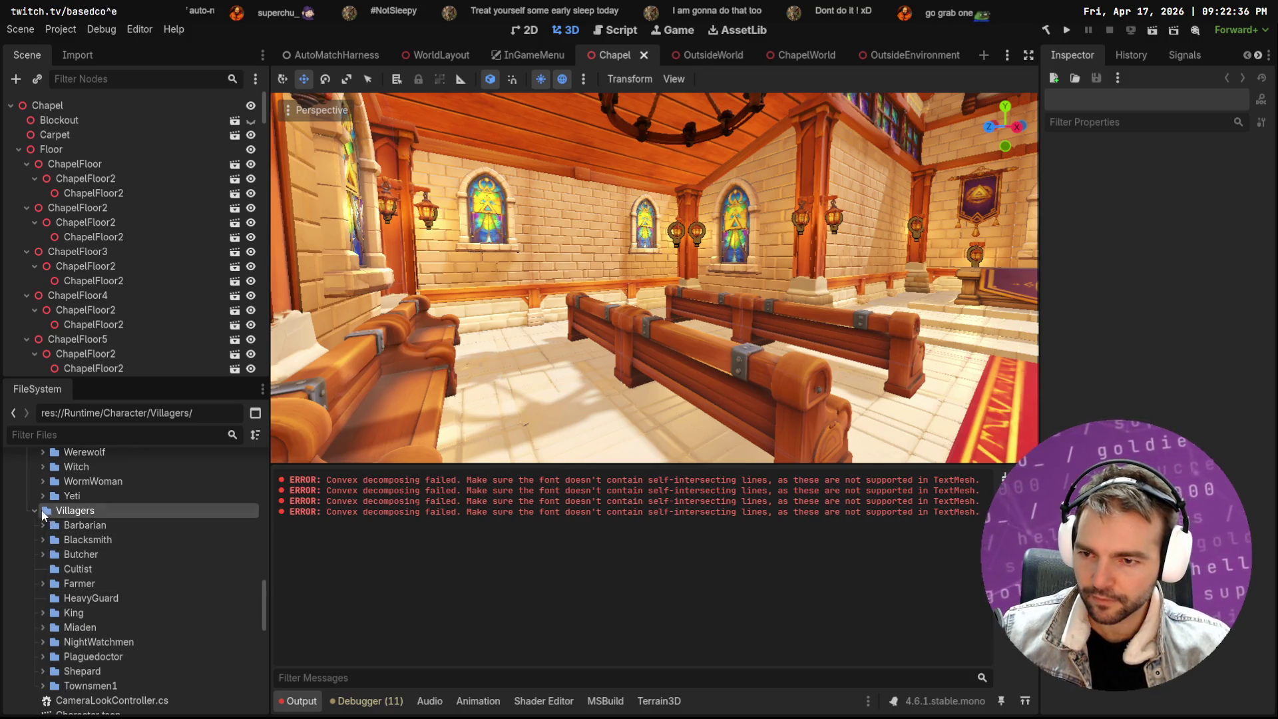
Delete the Cultist and HeavyGuard folders, then place the Barbarian character in the chapel
click(92, 567)
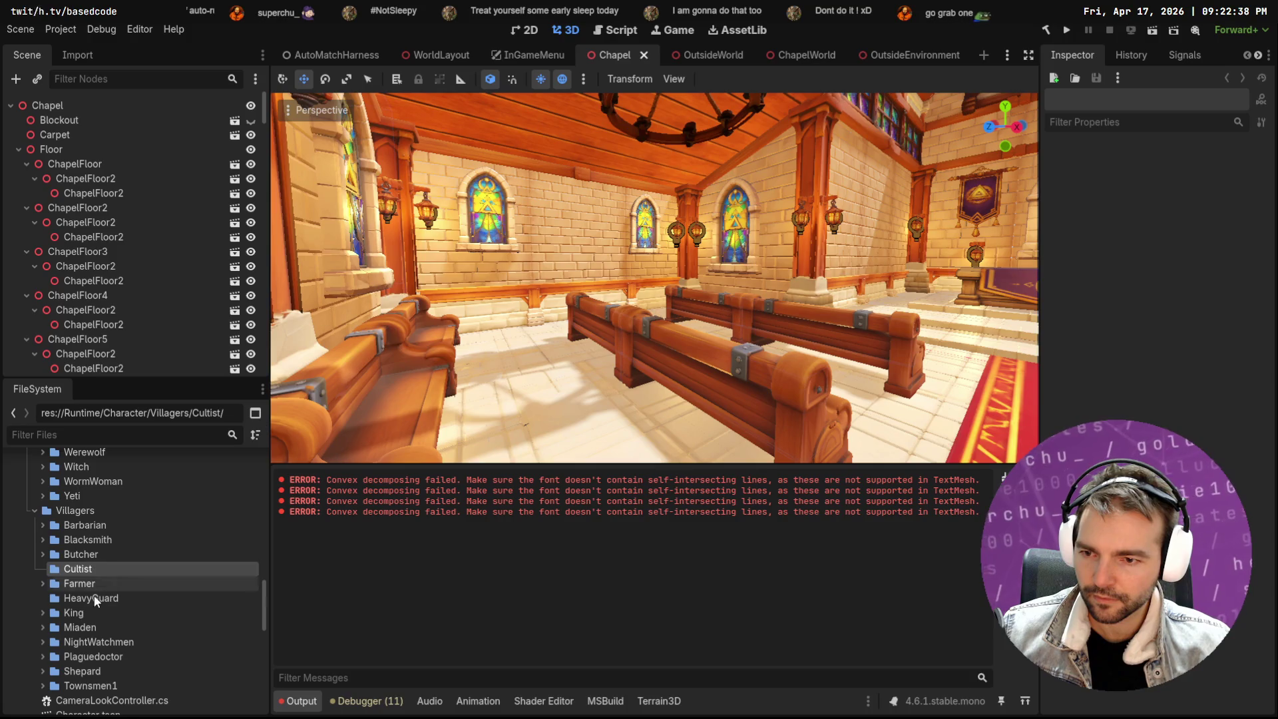
ctrl+click(94, 598)
right_click(94, 600)
click(257, 666)
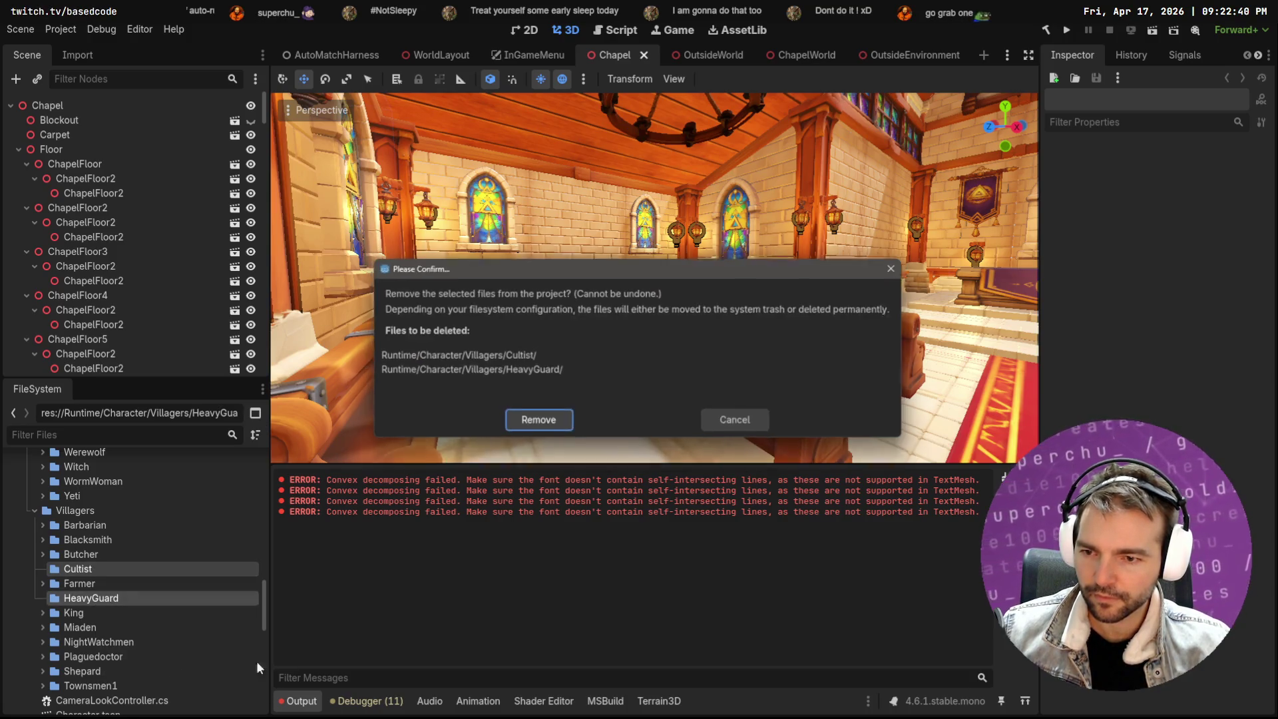
click(538, 419)
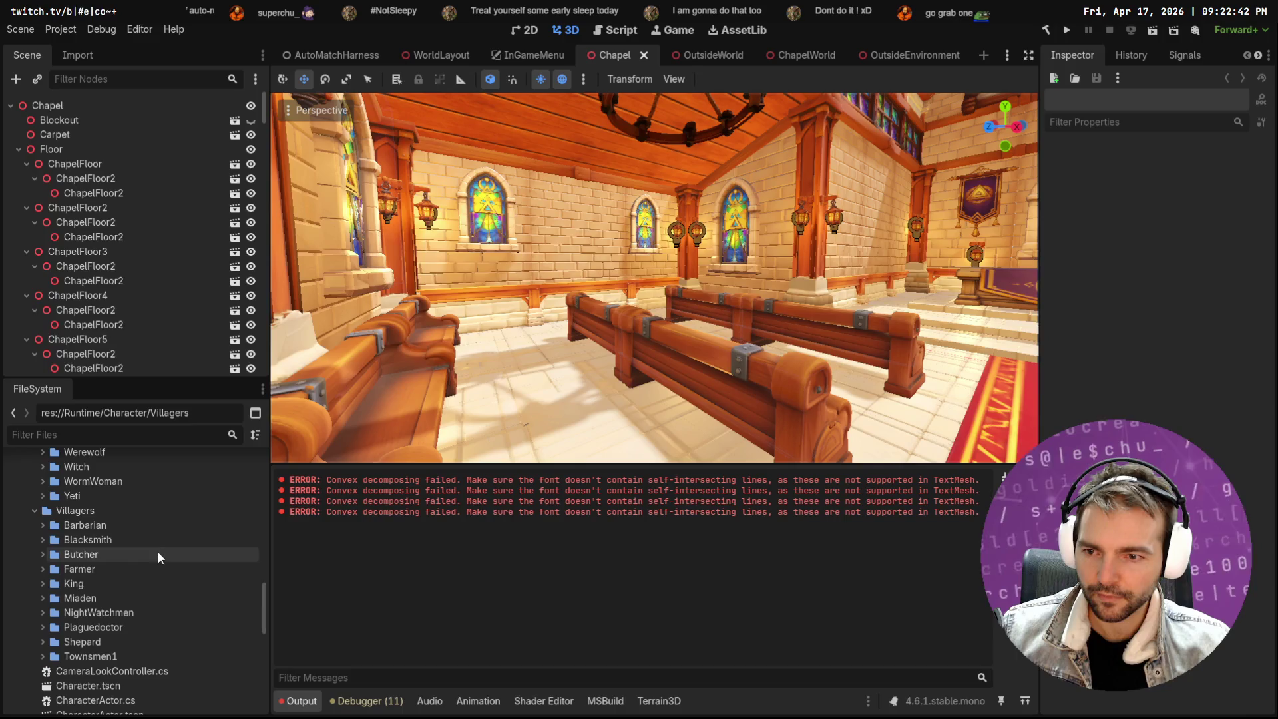
click(41, 525)
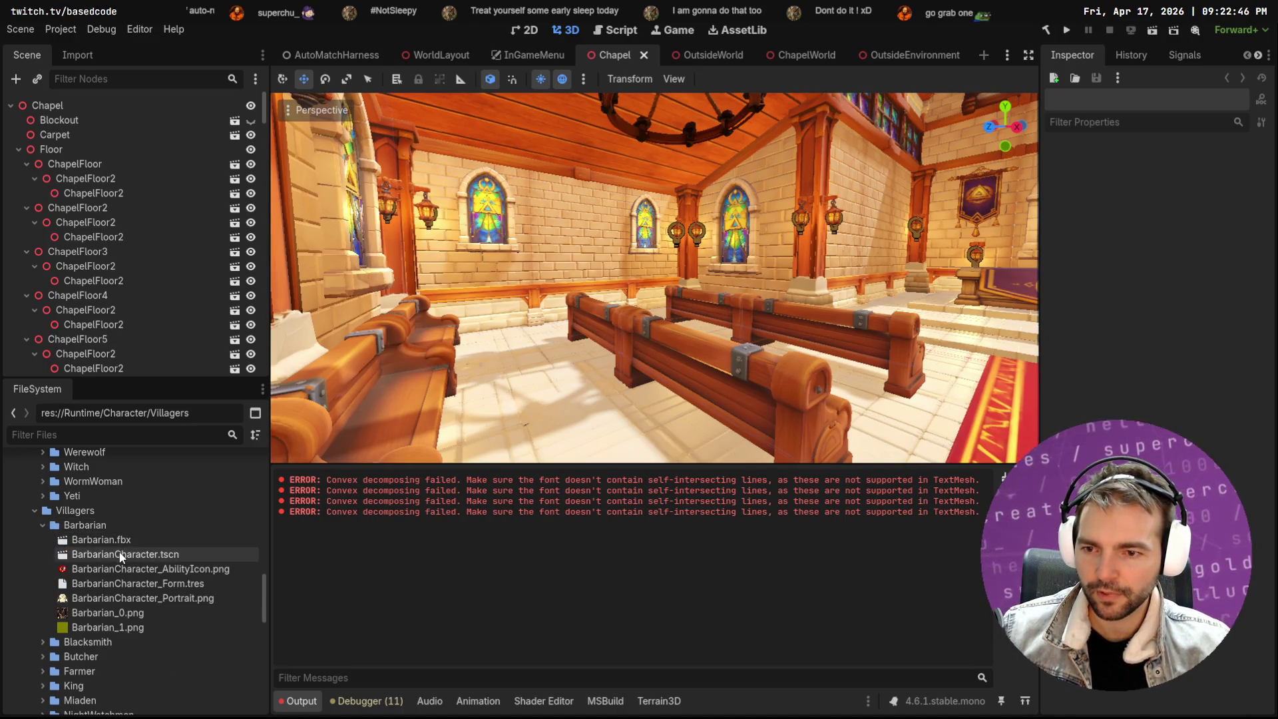
mouse_move(121, 556)
mouse_down()
mouse_move(533, 392)
mouse_move(632, 398)
mouse_move(599, 432)
mouse_move(559, 393)
mouse_move(614, 403)
mouse_move(594, 409)
mouse_up()
Slide the Barbarian along the X axis between the pews
key(e)
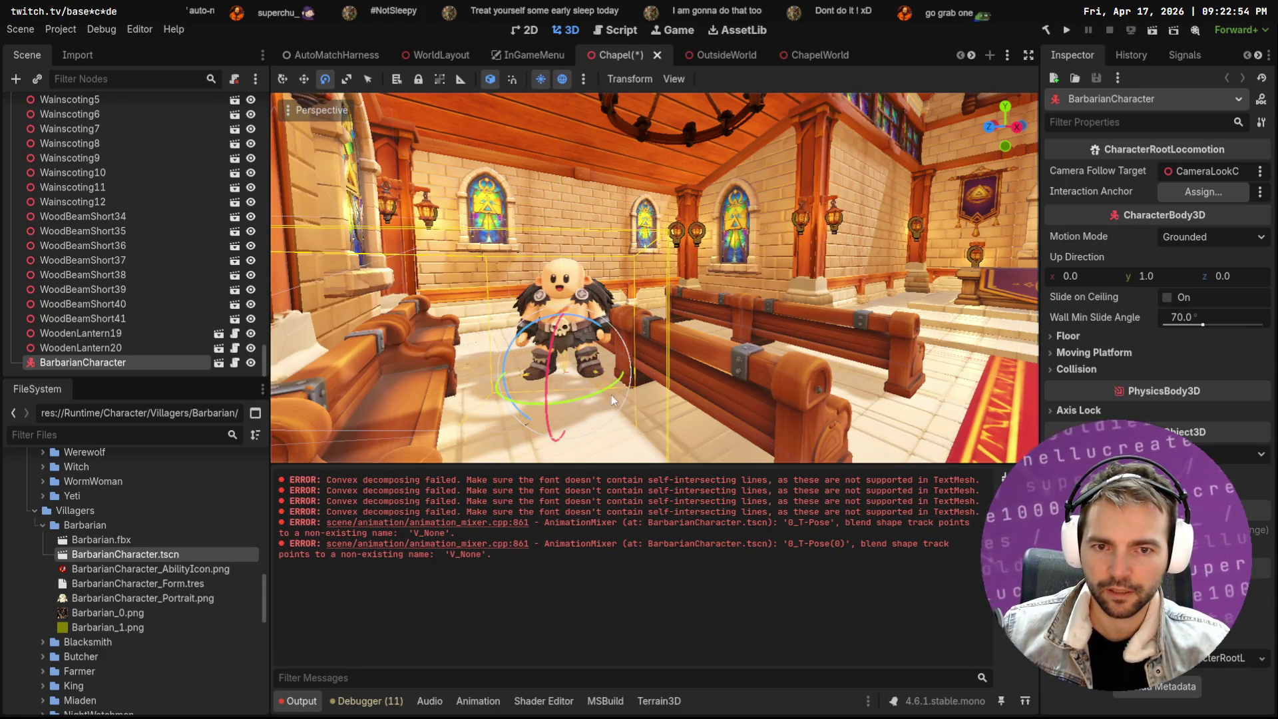
key(w)
drag(643, 373, 617, 378)
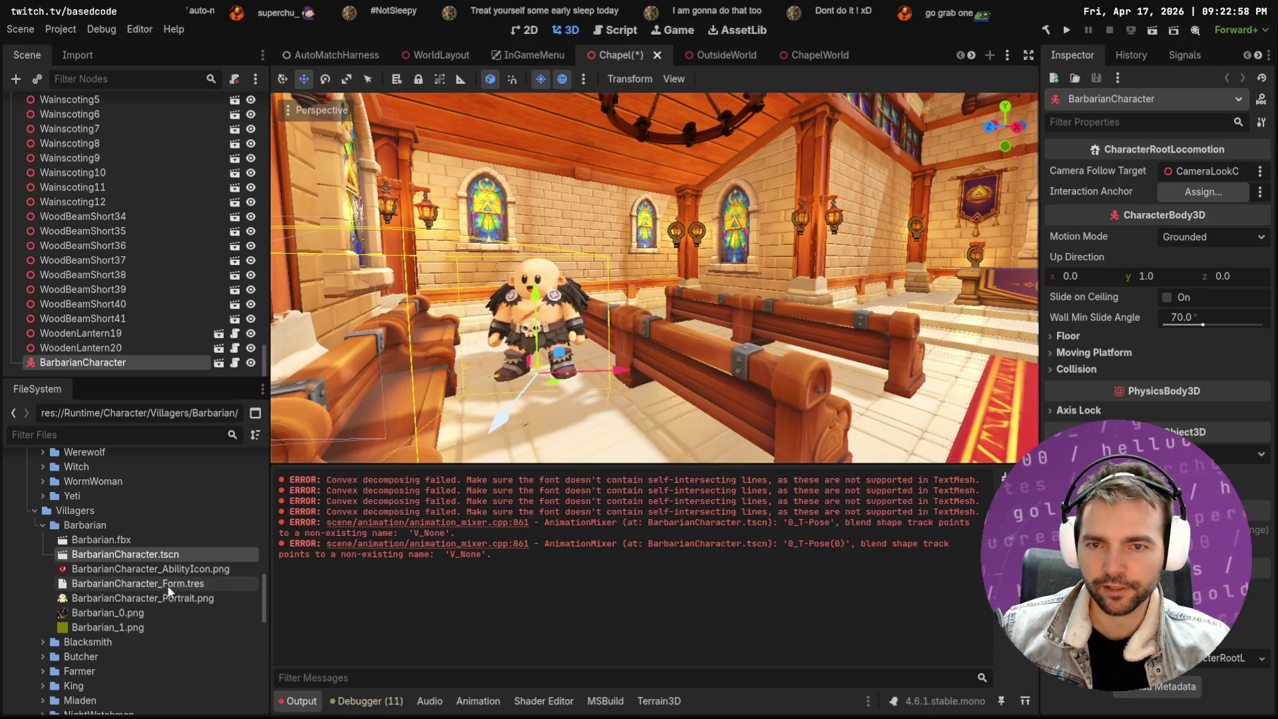
Place a Blacksmith villager from its folder into the chapel scene
click(43, 641)
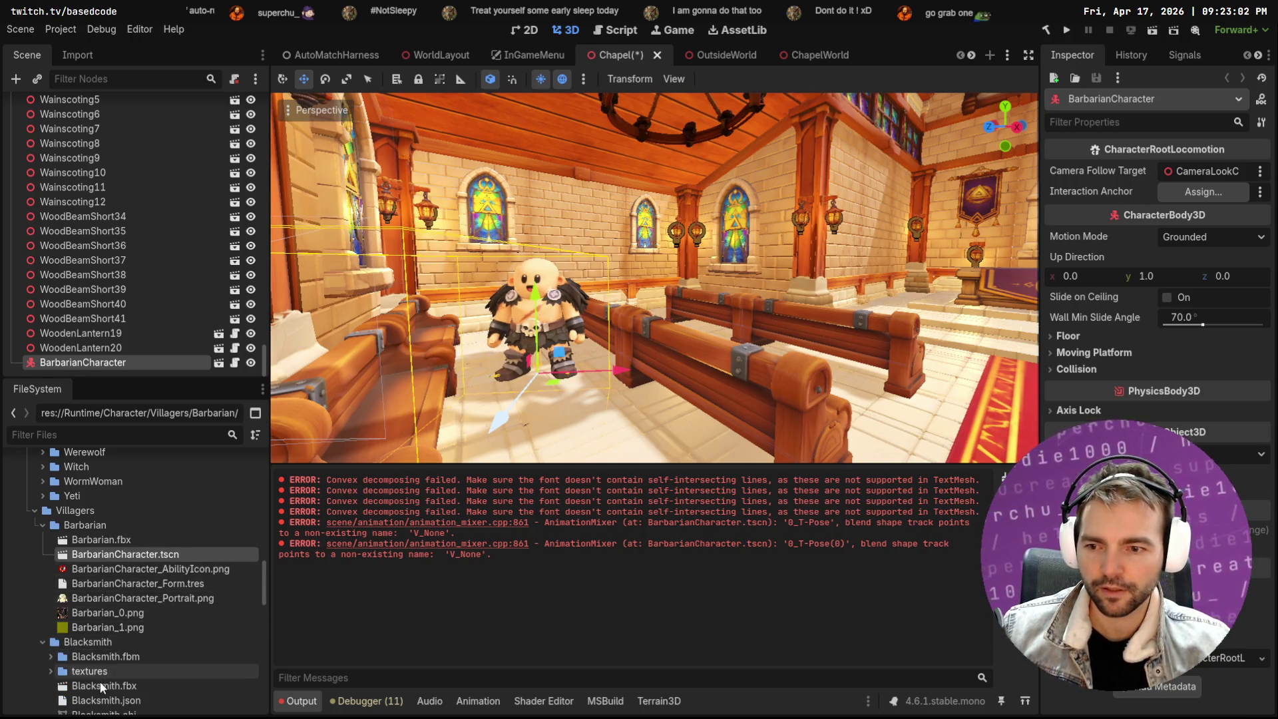
scroll(125, 653, down, 1)
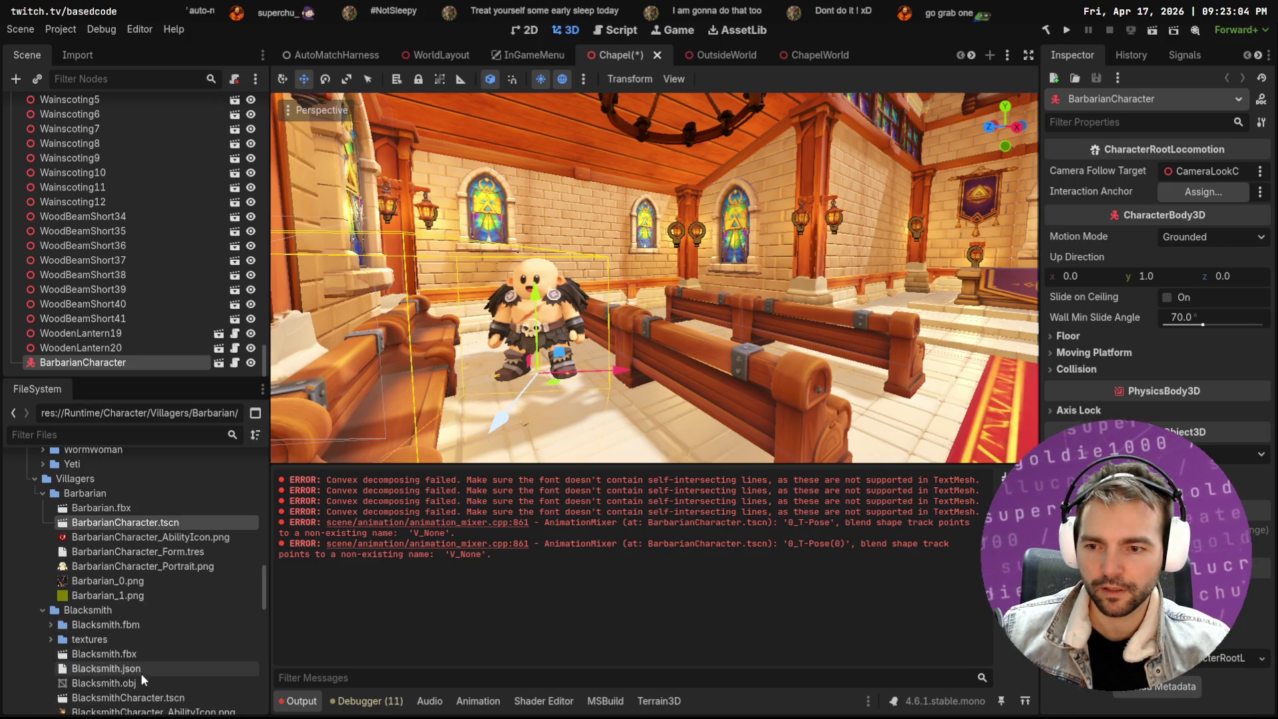
mouse_move(150, 670)
mouse_down()
mouse_move(772, 382)
mouse_move(862, 384)
mouse_move(806, 359)
mouse_up()
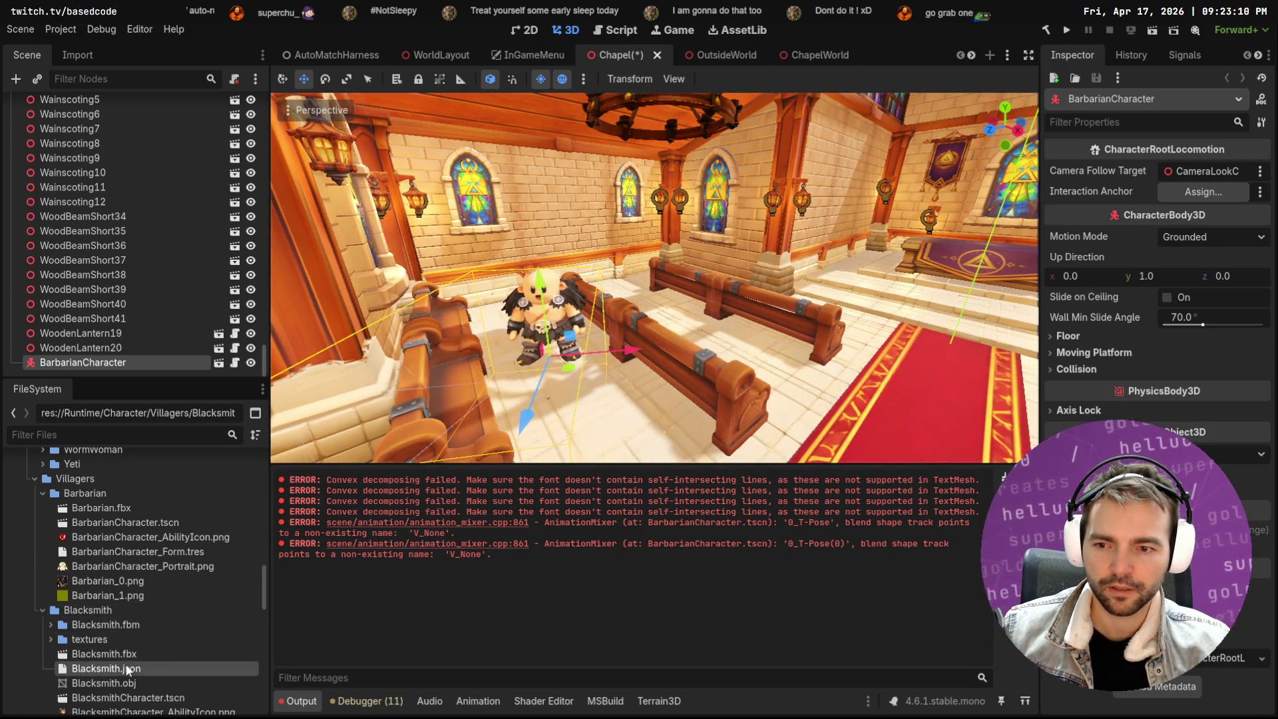
drag(127, 669, 123, 640)
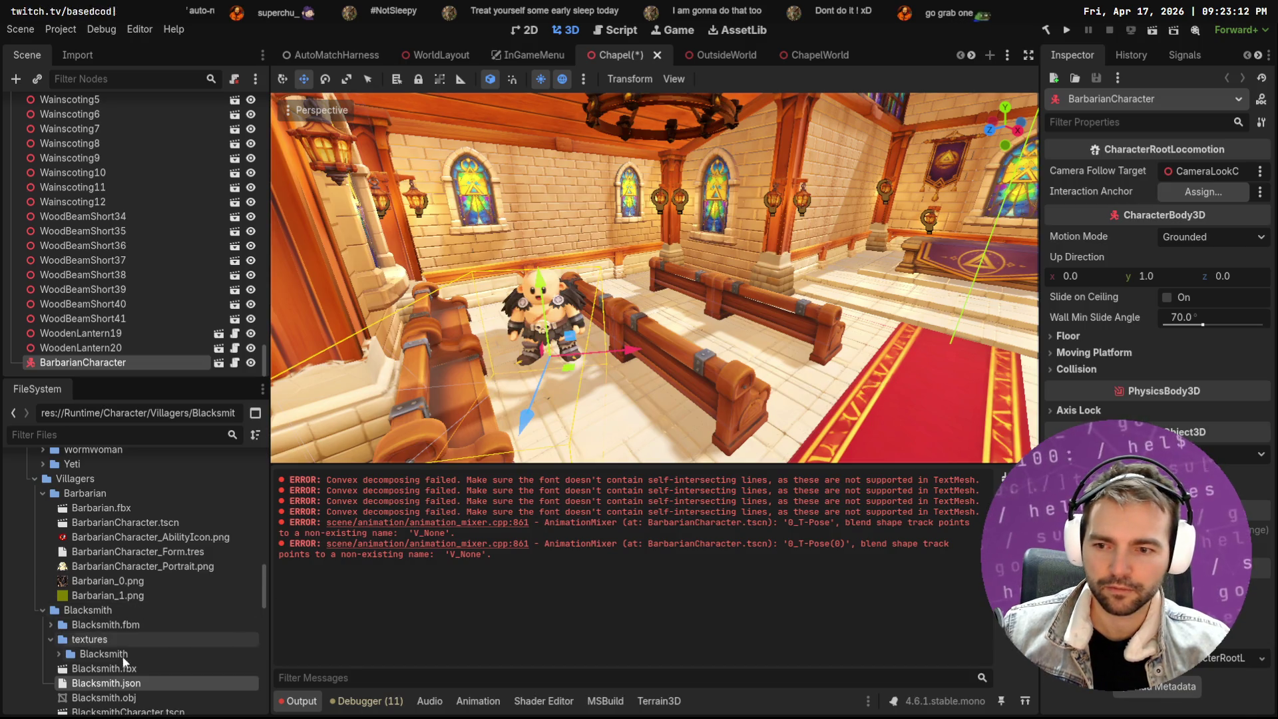
click(51, 639)
click(50, 639)
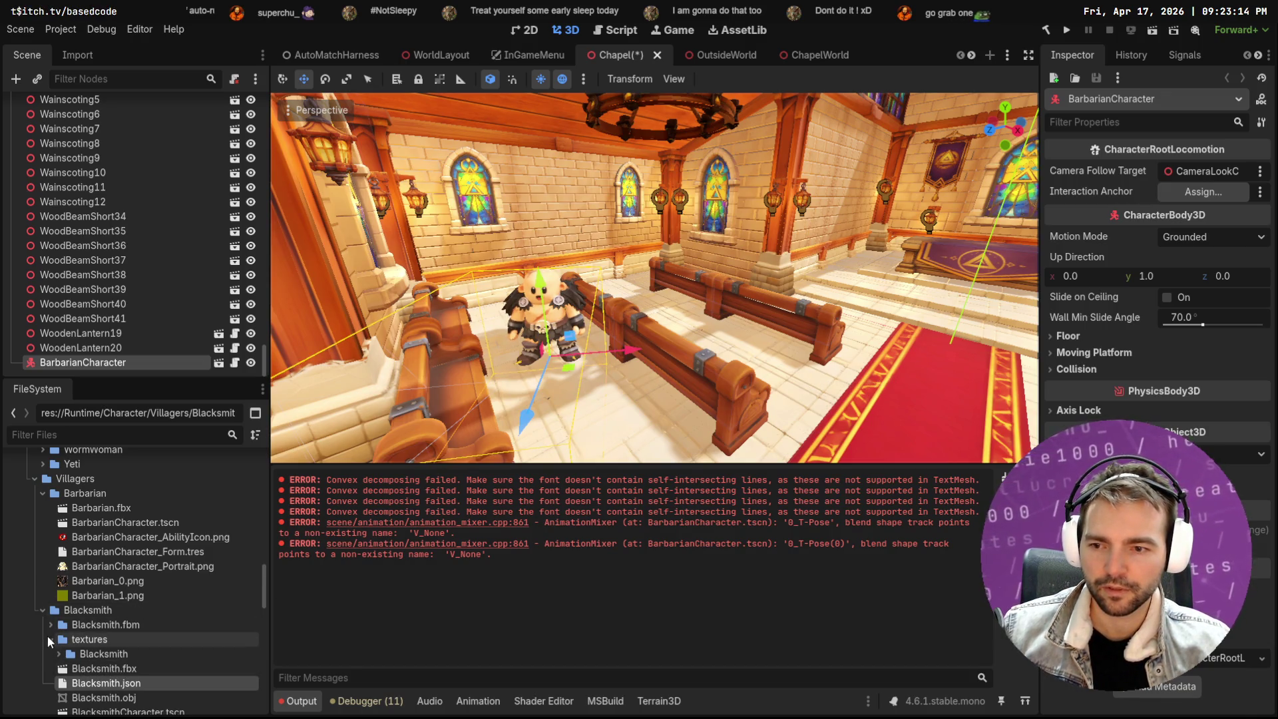
click(49, 637)
scroll(128, 639, down, 2)
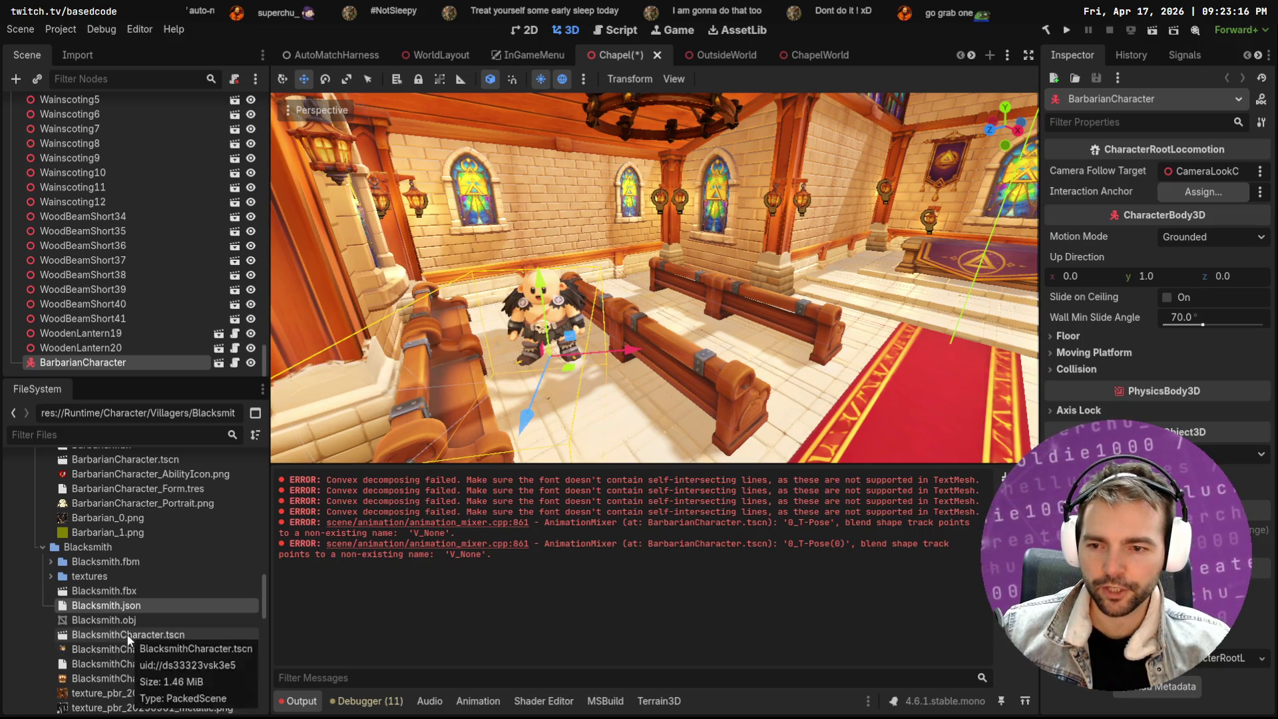
mouse_move(129, 640)
mouse_down()
mouse_move(526, 501)
mouse_move(732, 360)
mouse_move(777, 350)
mouse_move(771, 359)
mouse_up()
Push the Blacksmith back behind the pew and turn it about 27 degrees
key(w)
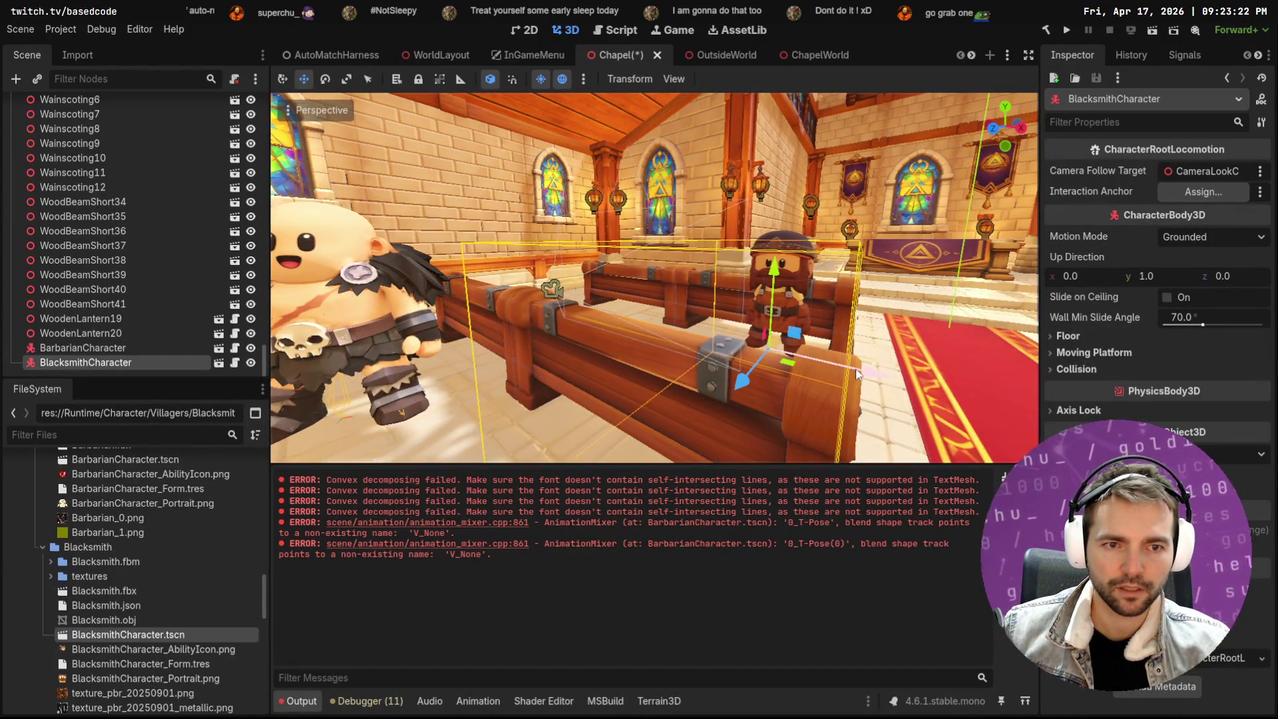
drag(740, 381, 639, 359)
key(e)
drag(717, 355, 766, 337)
key(w)
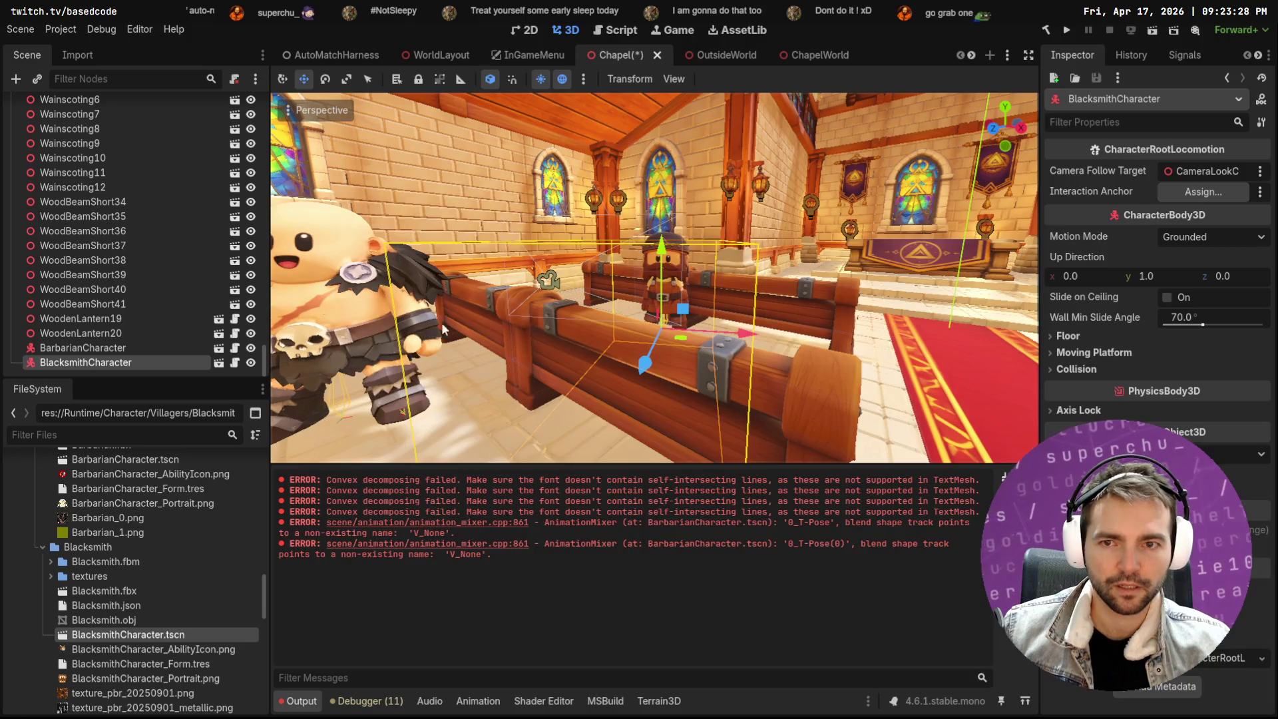
Collapse the Blacksmith and Barbarian folders and place a Farmer villager into the chapel
scroll(740, 335, down, 5)
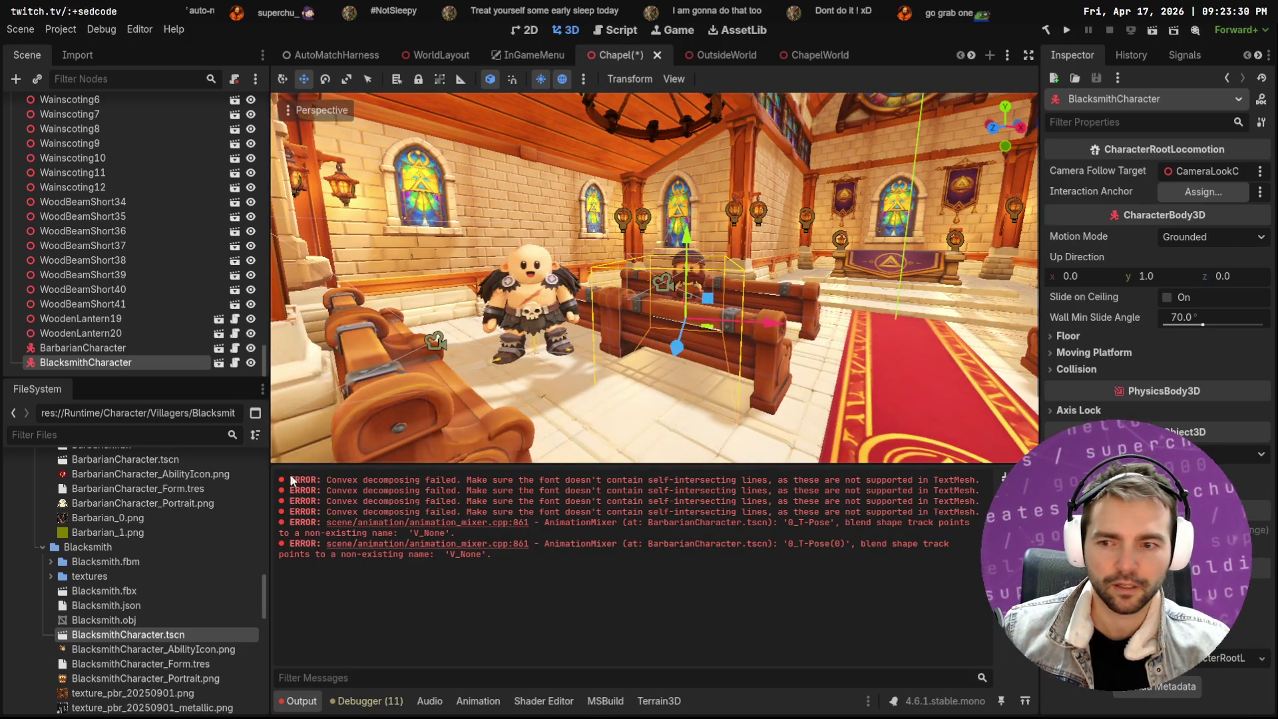
click(42, 546)
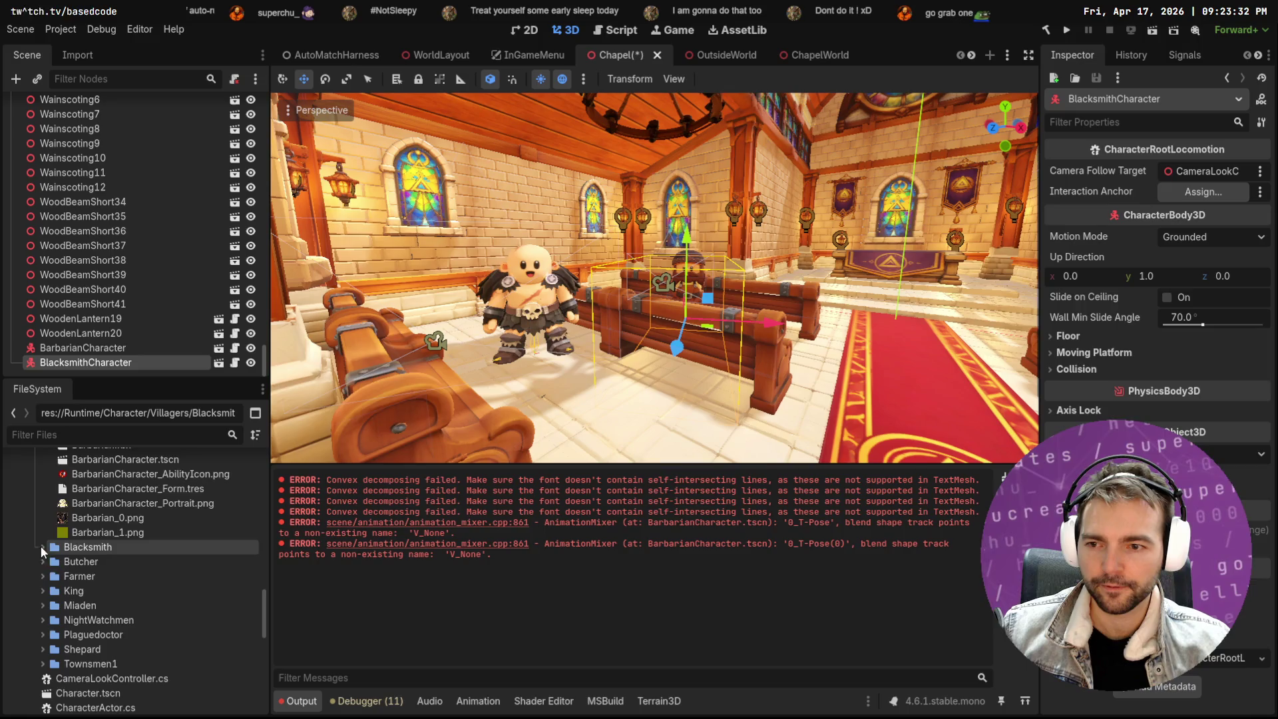
scroll(47, 551, up, 3)
click(42, 524)
click(43, 553)
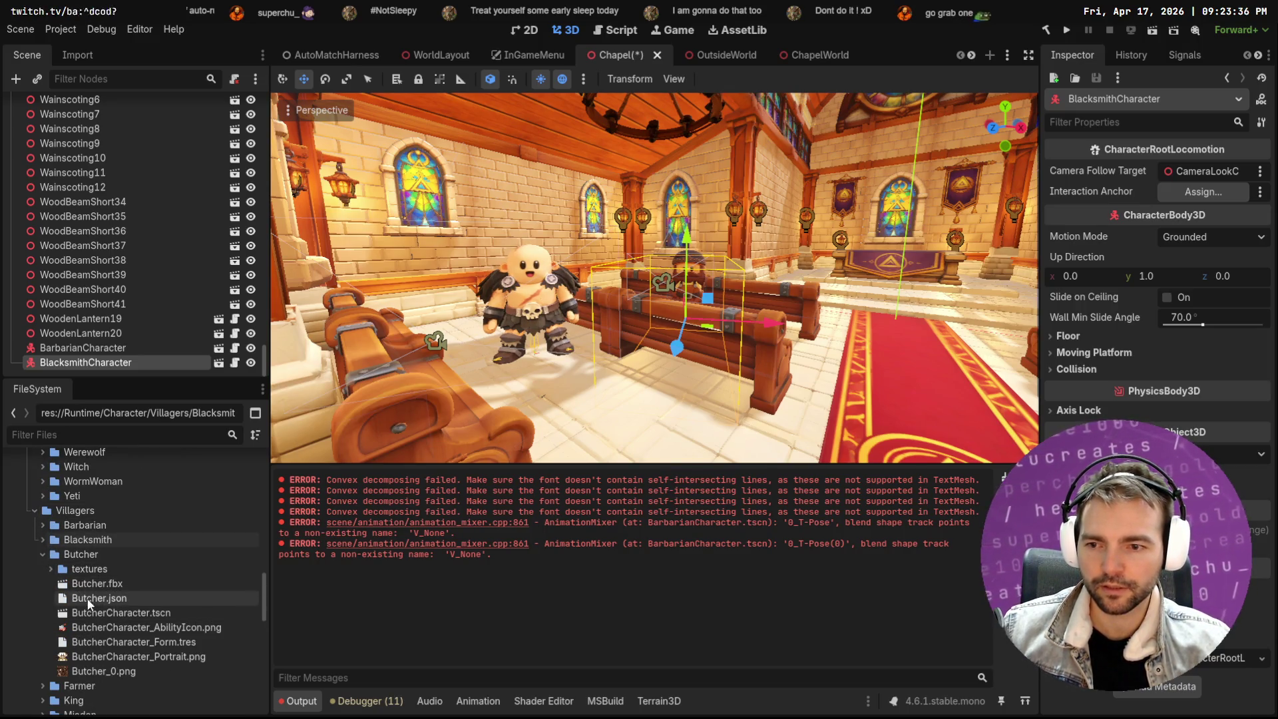
click(41, 553)
click(40, 565)
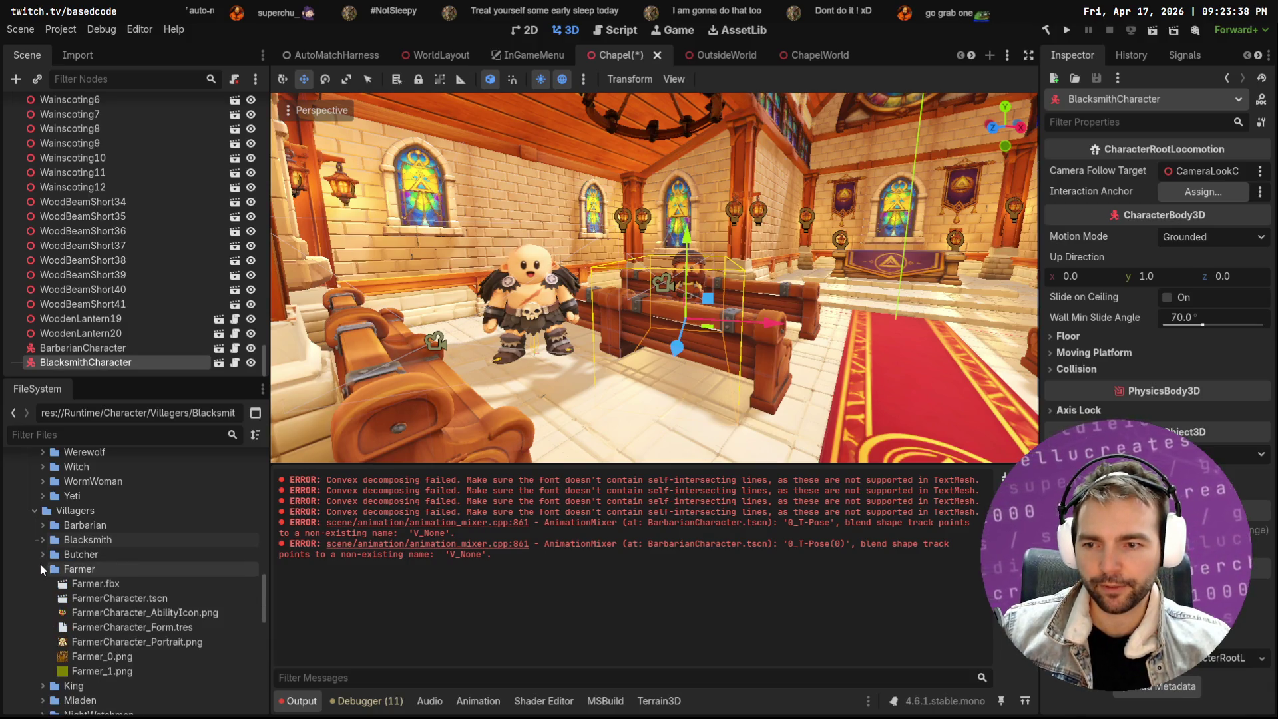
mouse_move(161, 606)
mouse_down()
mouse_move(369, 547)
mouse_move(830, 362)
mouse_up()
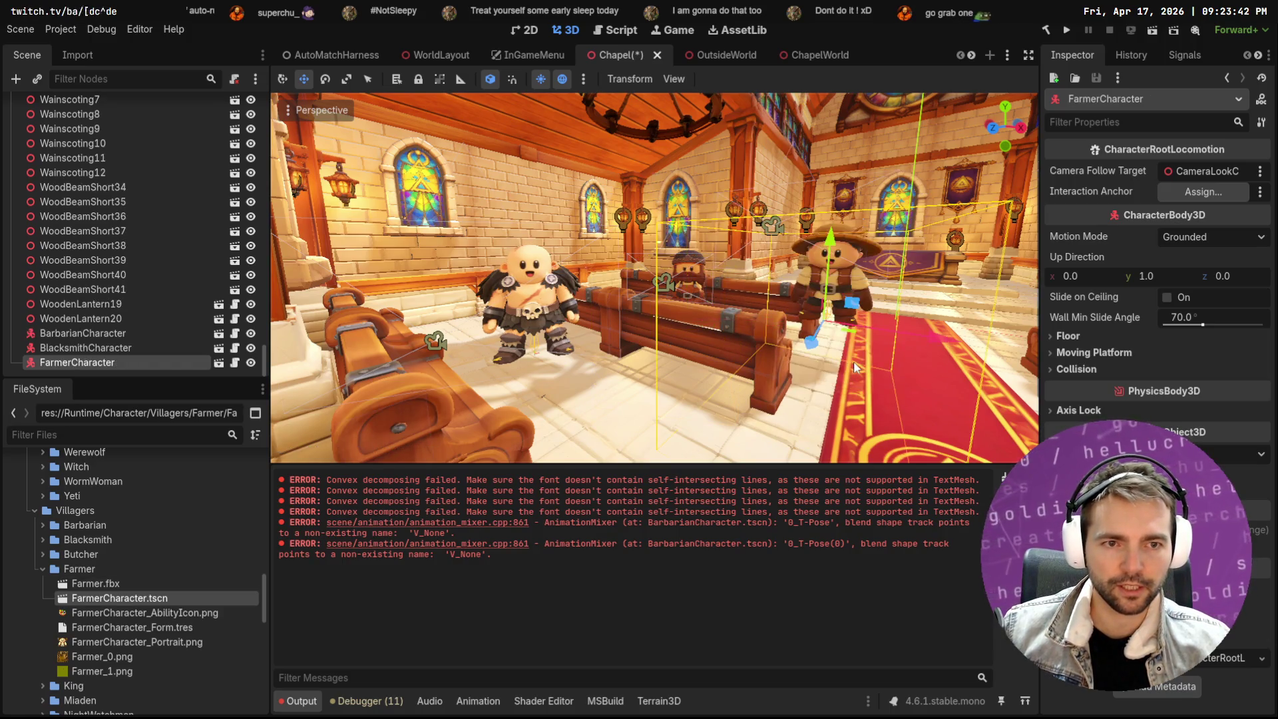
Lower the Farmer onto the floor, slide it left along the aisle and toward the camera
drag(886, 320, 758, 325)
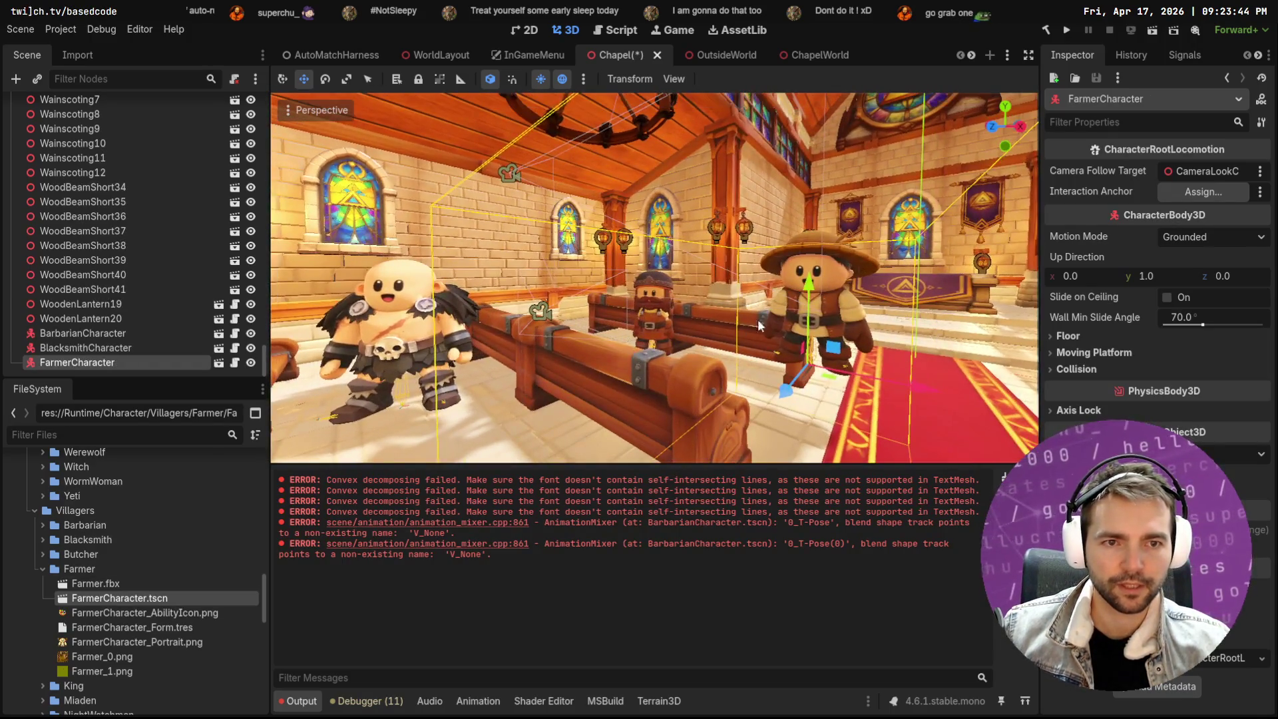
mouse_move(810, 288)
mouse_down()
mouse_move(817, 345)
mouse_move(821, 331)
mouse_up()
drag(931, 440, 867, 416)
drag(747, 433, 682, 482)
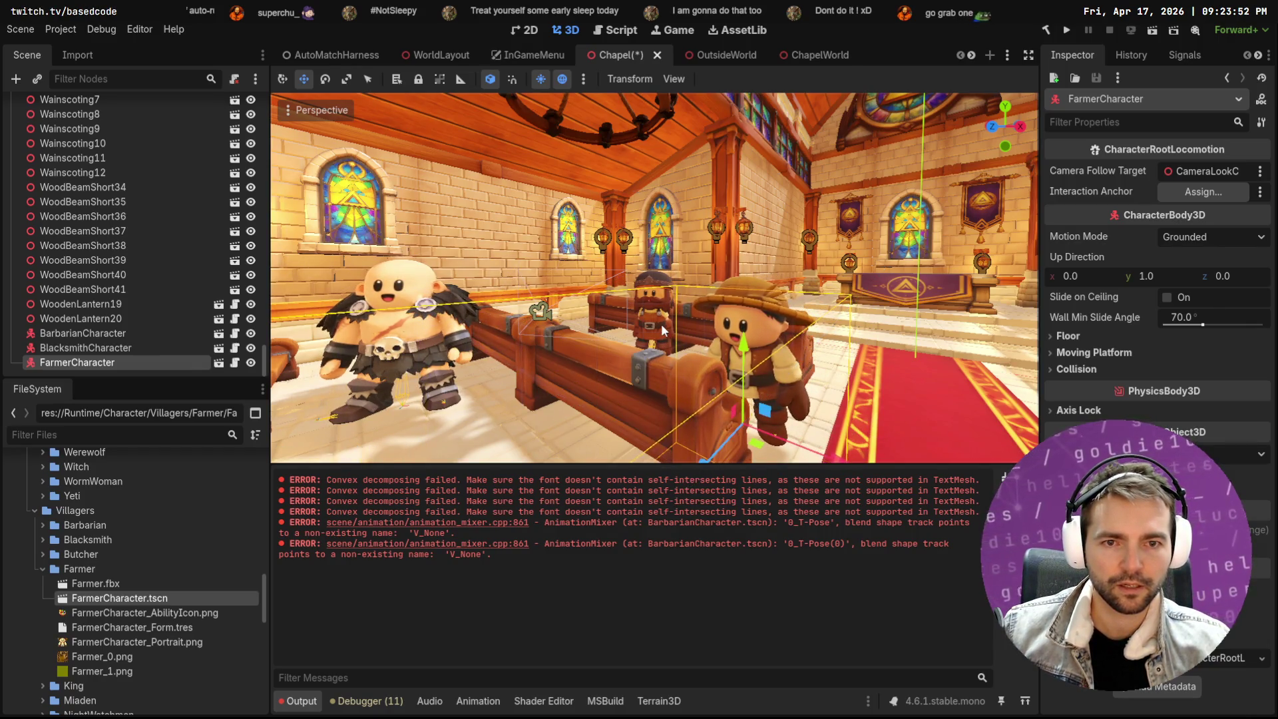
Frame the pew in front of the Farmer and collapse the Walls and Floor groups
click(661, 323)
key(f)
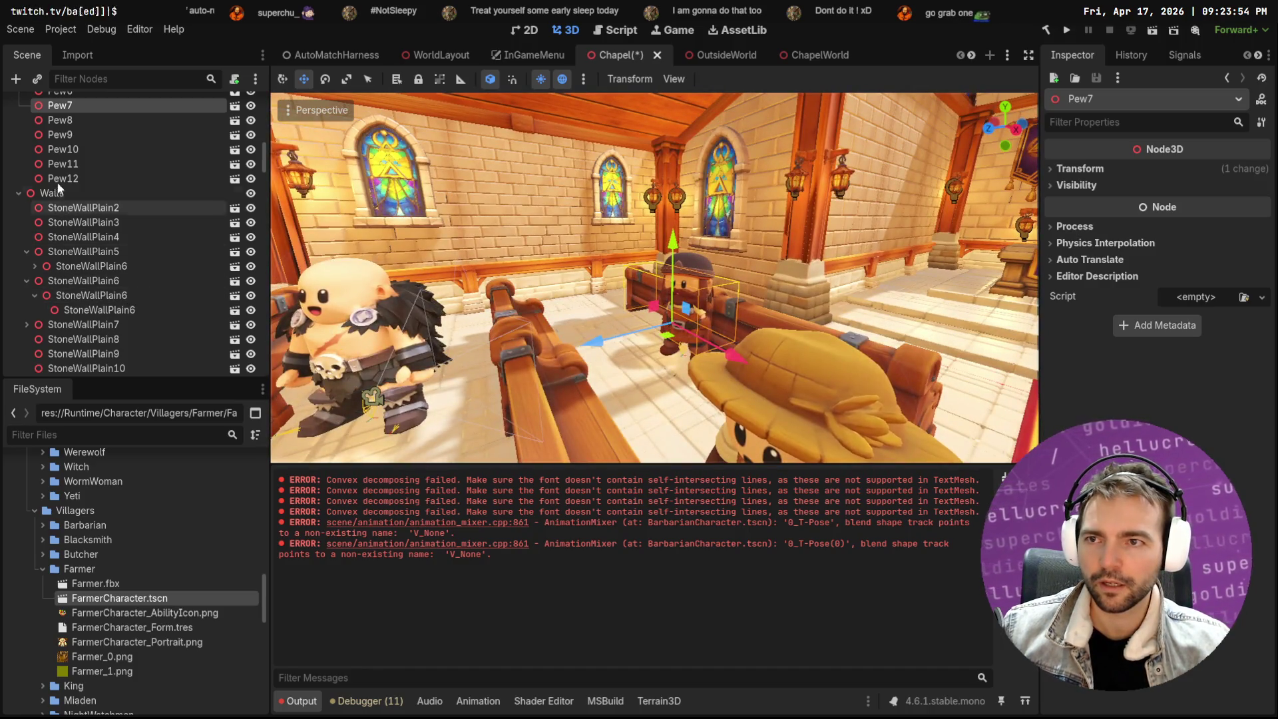
click(20, 193)
scroll(49, 206, up, 5)
click(98, 169)
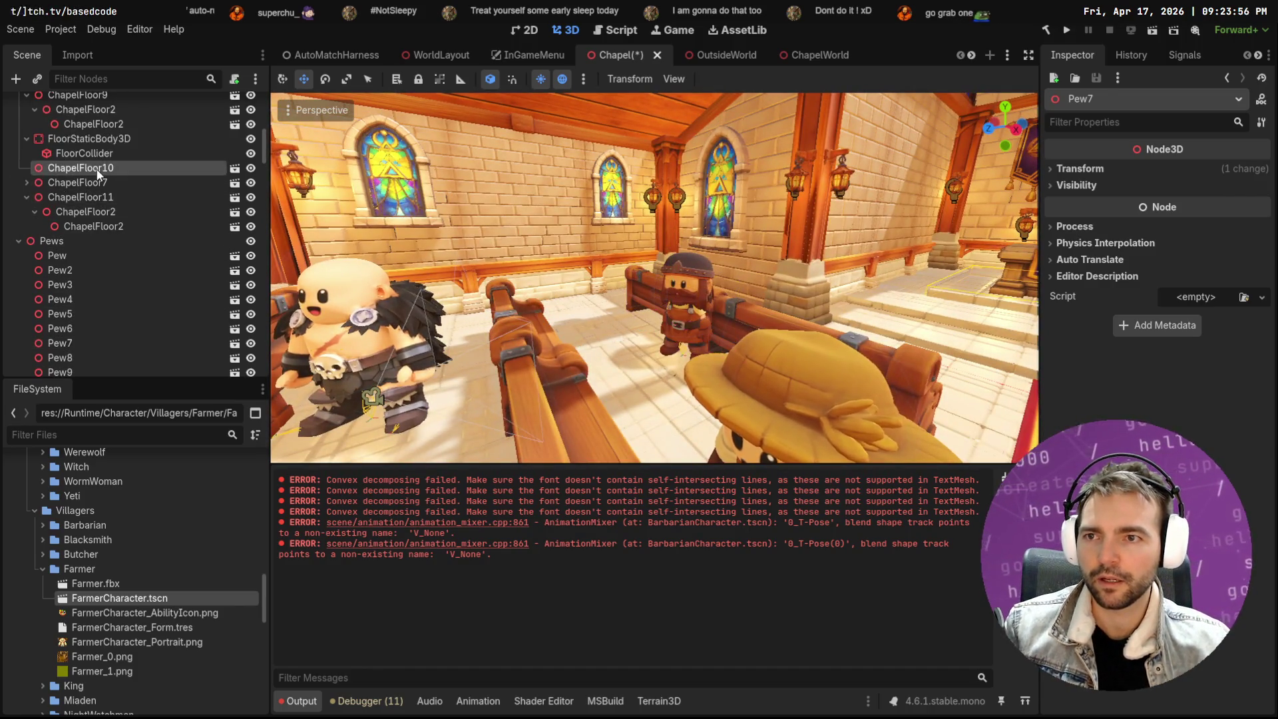
Collapse the Pews, Windows, Ceilings and Roof groups in the Scene dock
key(Left)
key(Left)
key(Left)
key(Right)
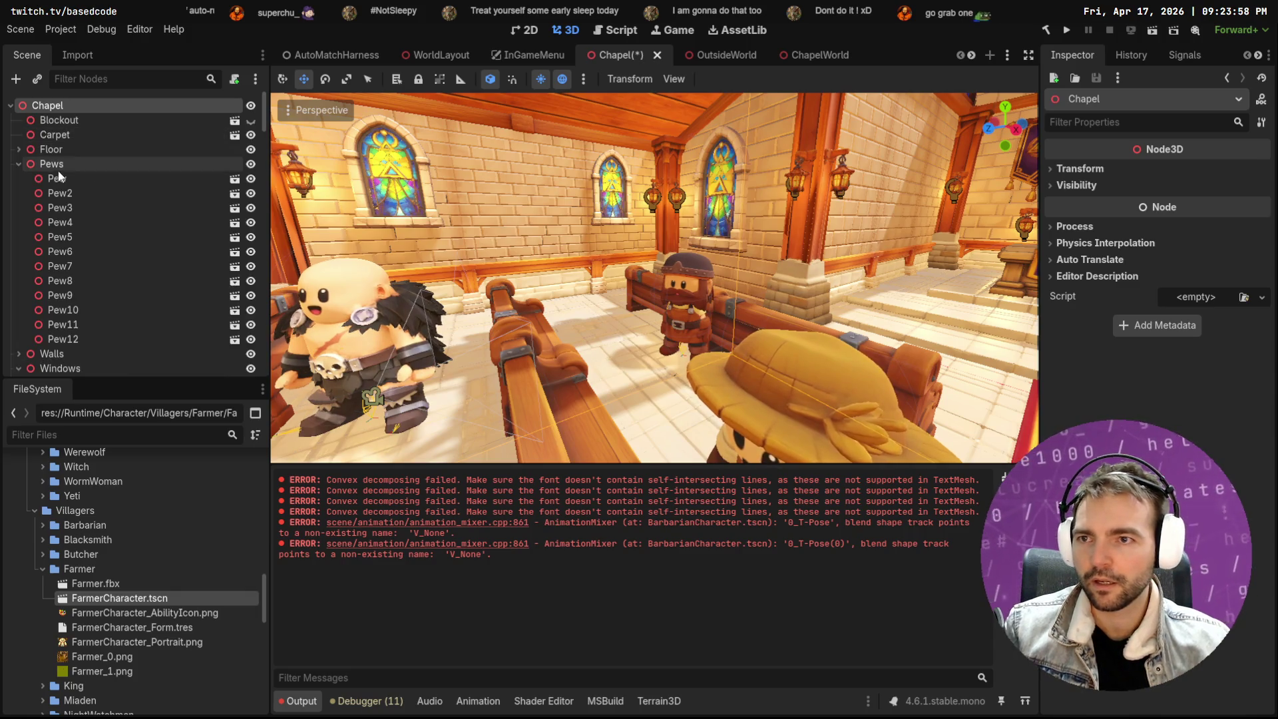
click(62, 164)
key(Left)
click(67, 193)
key(Left)
click(70, 219)
key(Left)
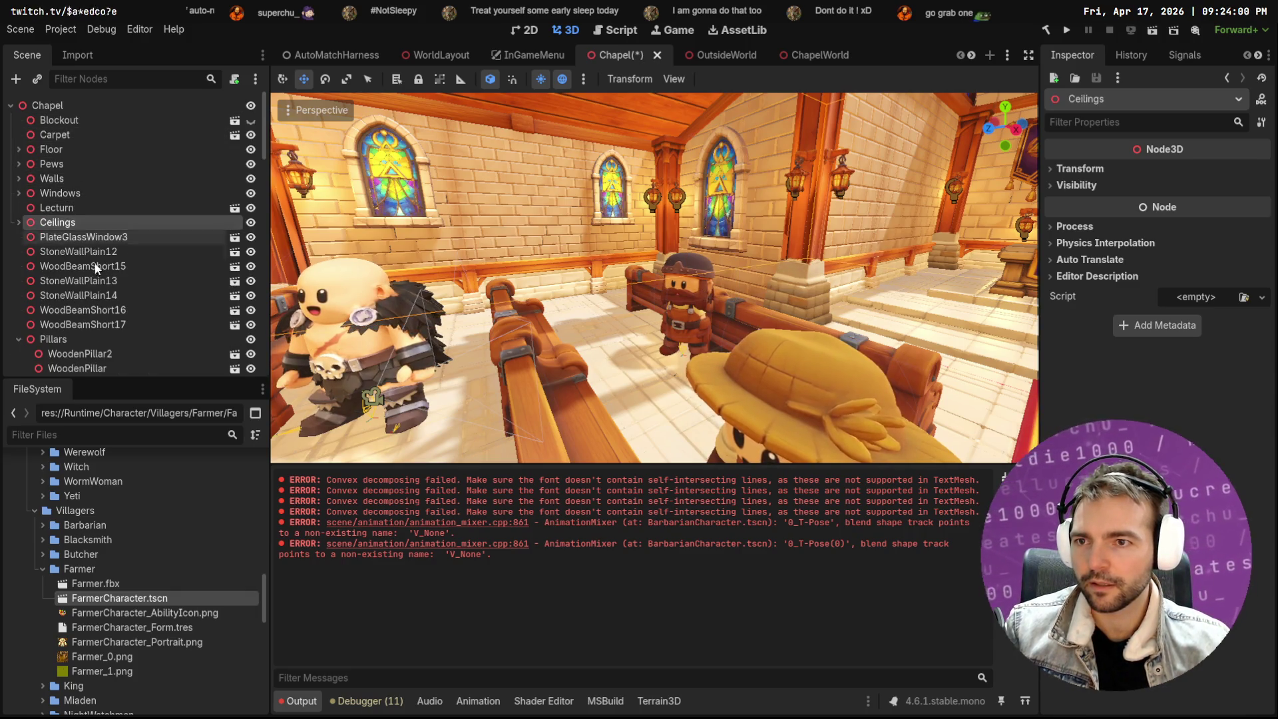
click(80, 337)
scroll(93, 333, down, 3)
click(60, 286)
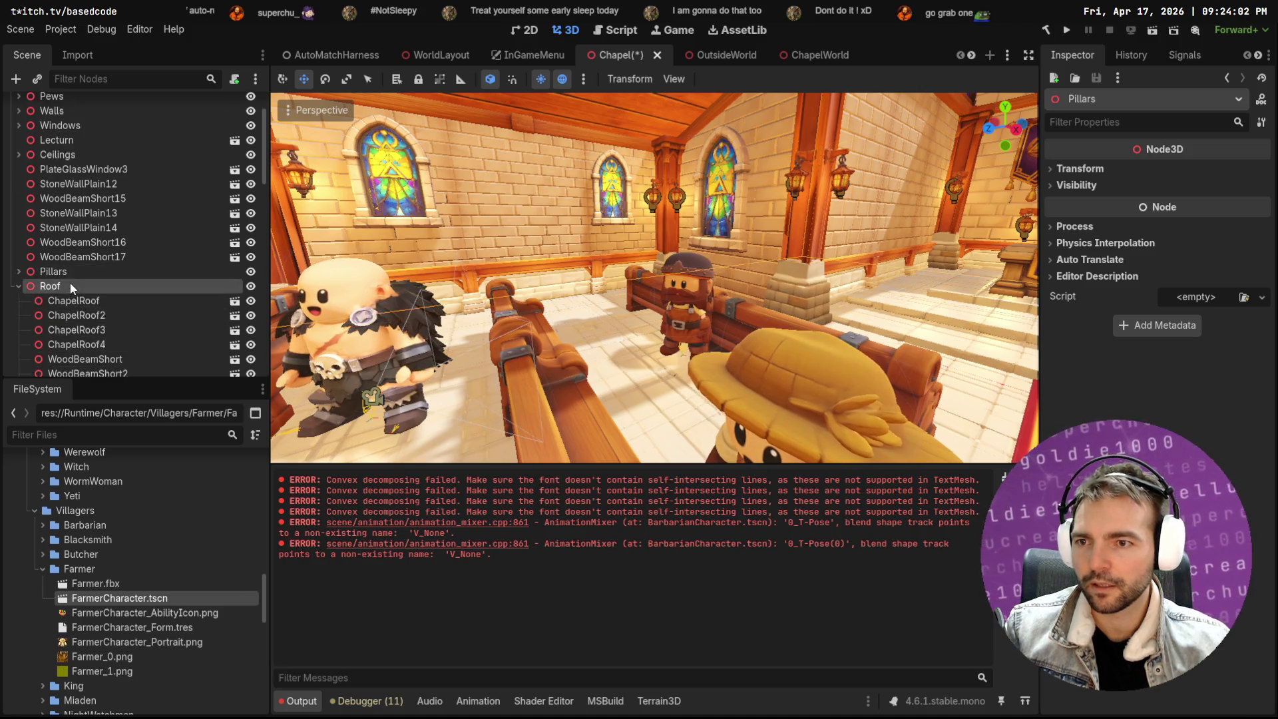
key(Left)
Scroll past Decorations down to the villager nodes and select Barbarian, then Blacksmith
scroll(73, 260, down, 2)
click(80, 234)
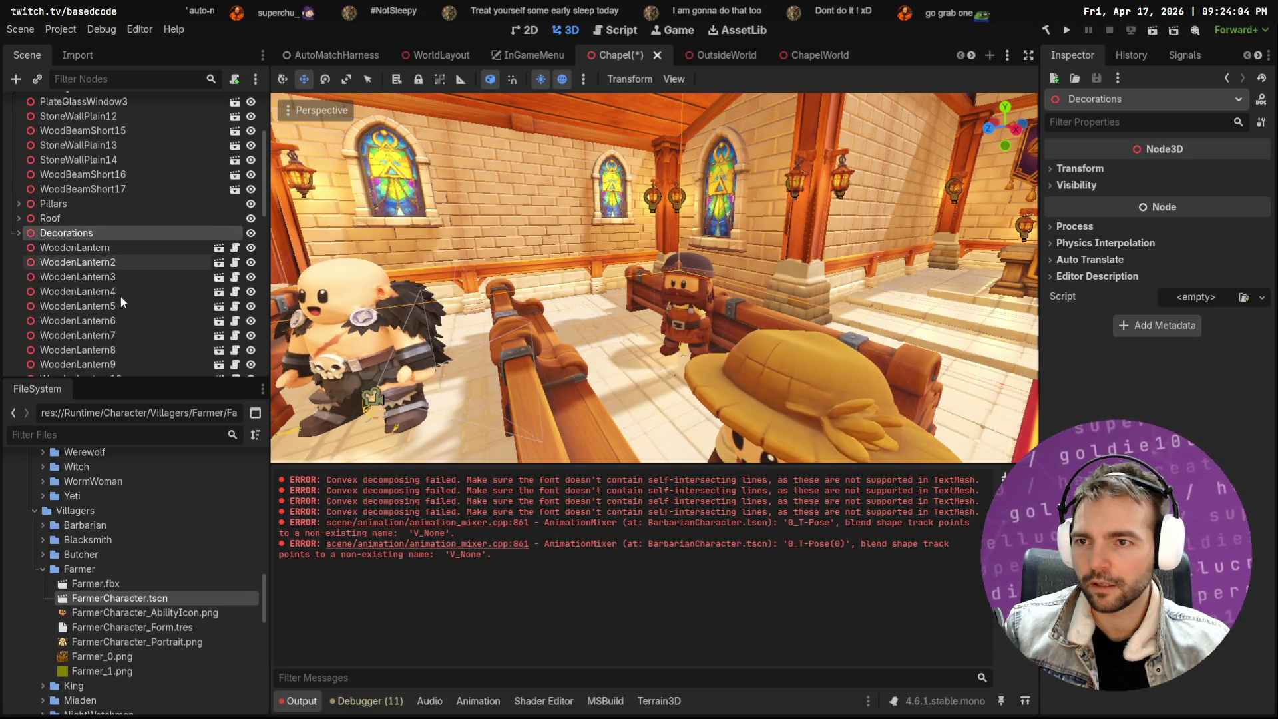
scroll(123, 287, down, 5)
scroll(117, 269, up, 4)
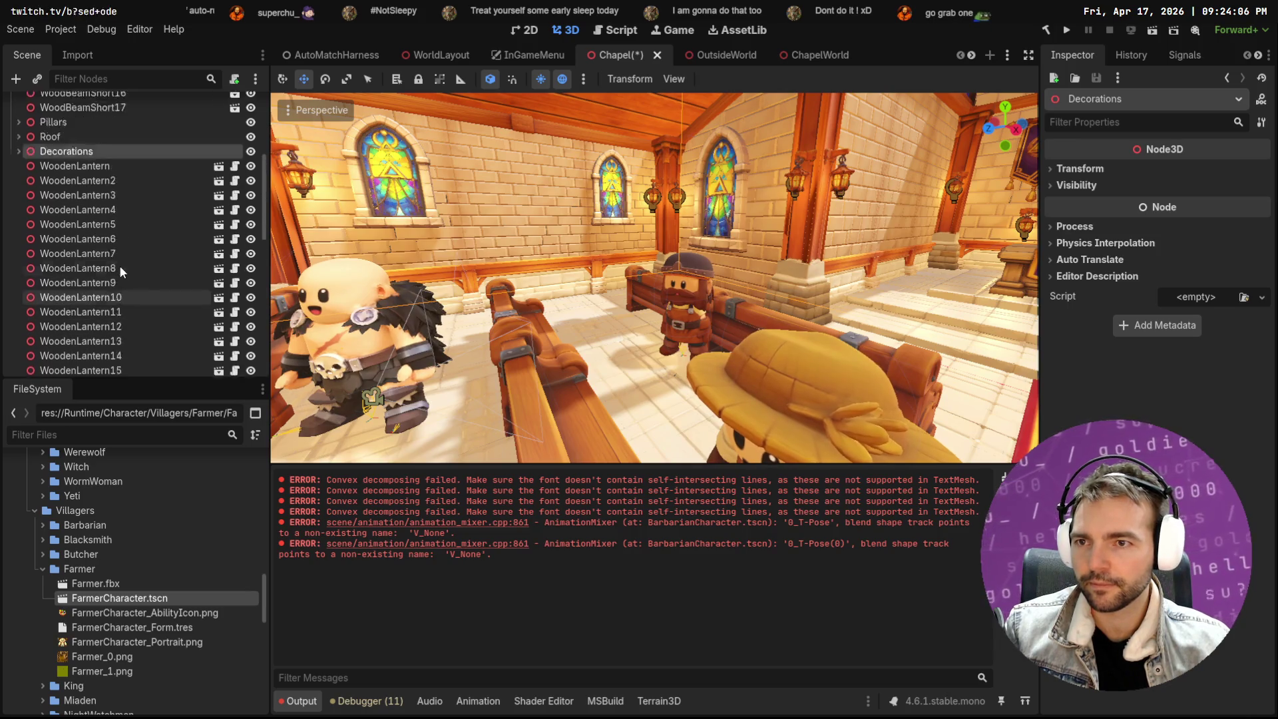
scroll(110, 277, down, 8)
scroll(112, 277, down, 1)
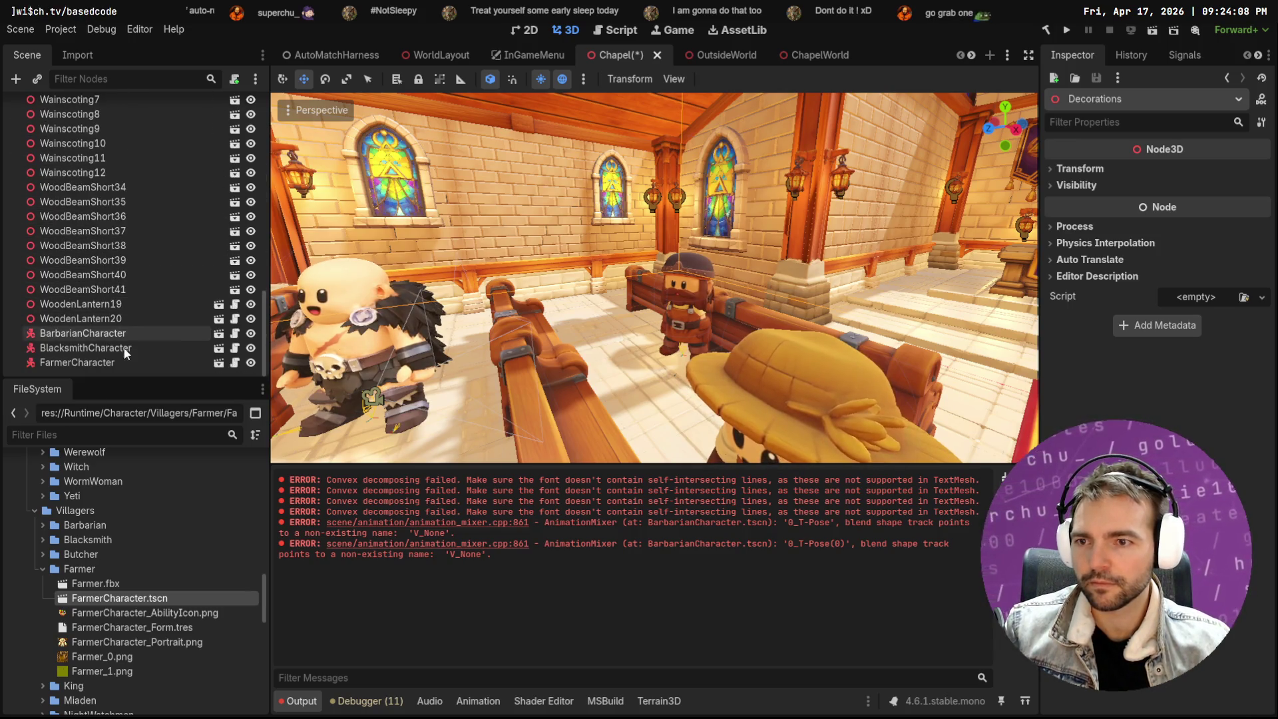
click(132, 331)
click(130, 347)
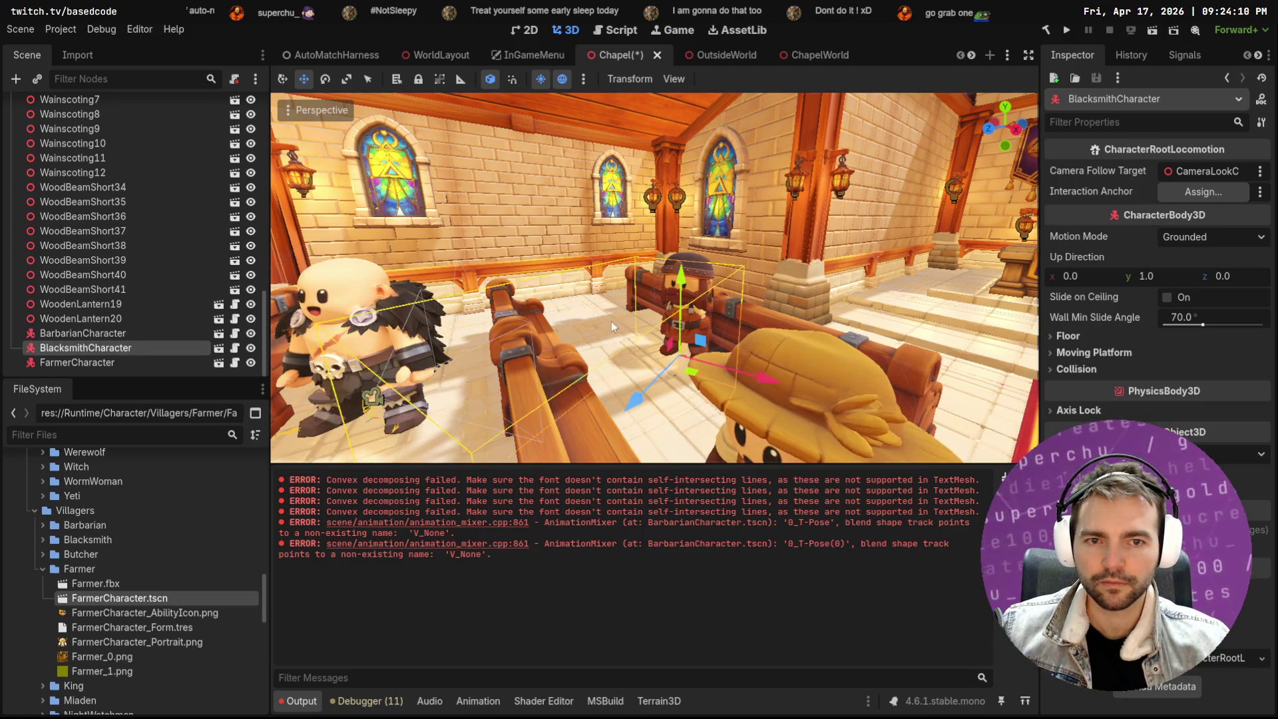
Frame the Blacksmith and move it toward the camera, then swap the Farmer folder for Miaden
key(f)
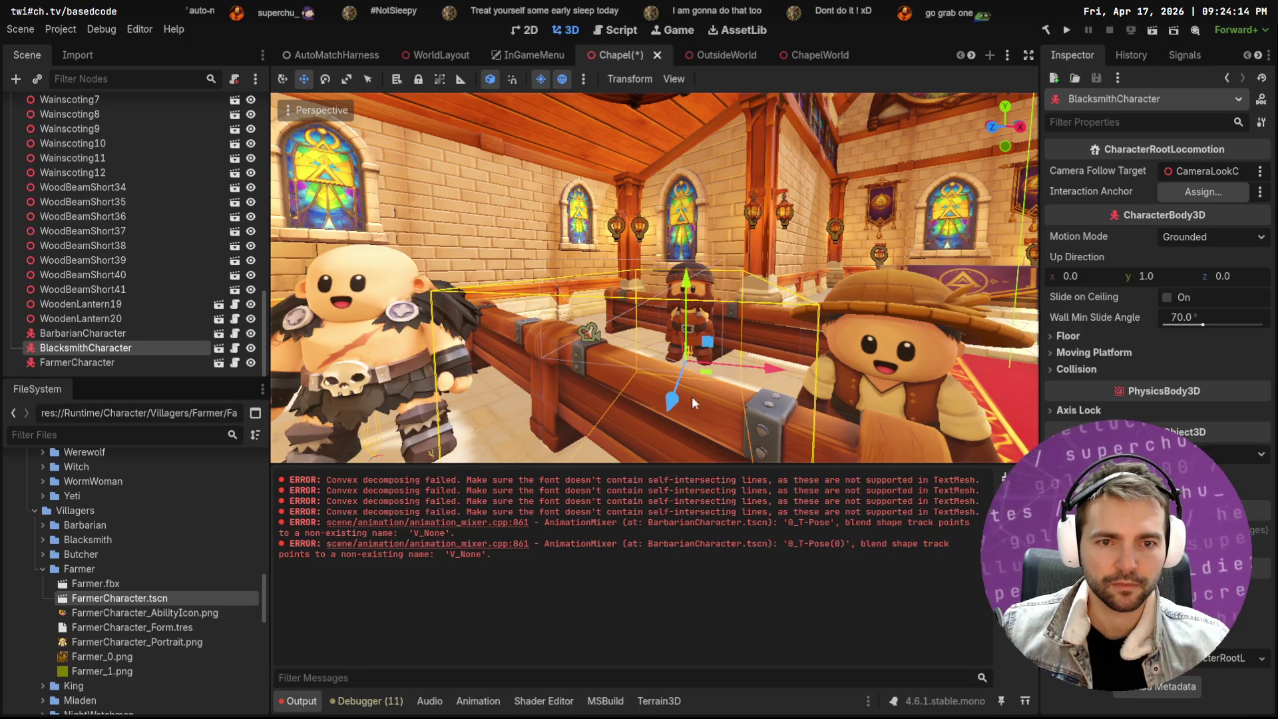
mouse_move(666, 418)
mouse_down()
mouse_move(633, 569)
mouse_move(595, 654)
mouse_move(653, 467)
mouse_move(645, 586)
mouse_up()
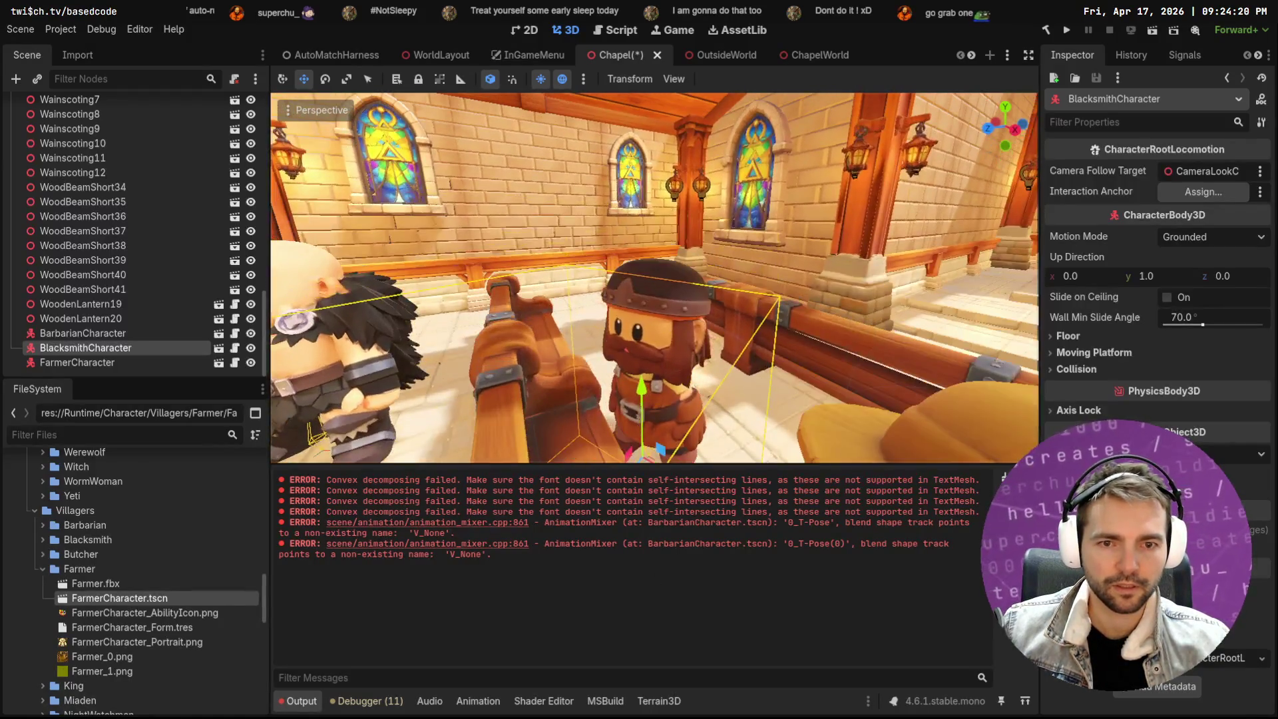
drag(654, 278, 654, 277)
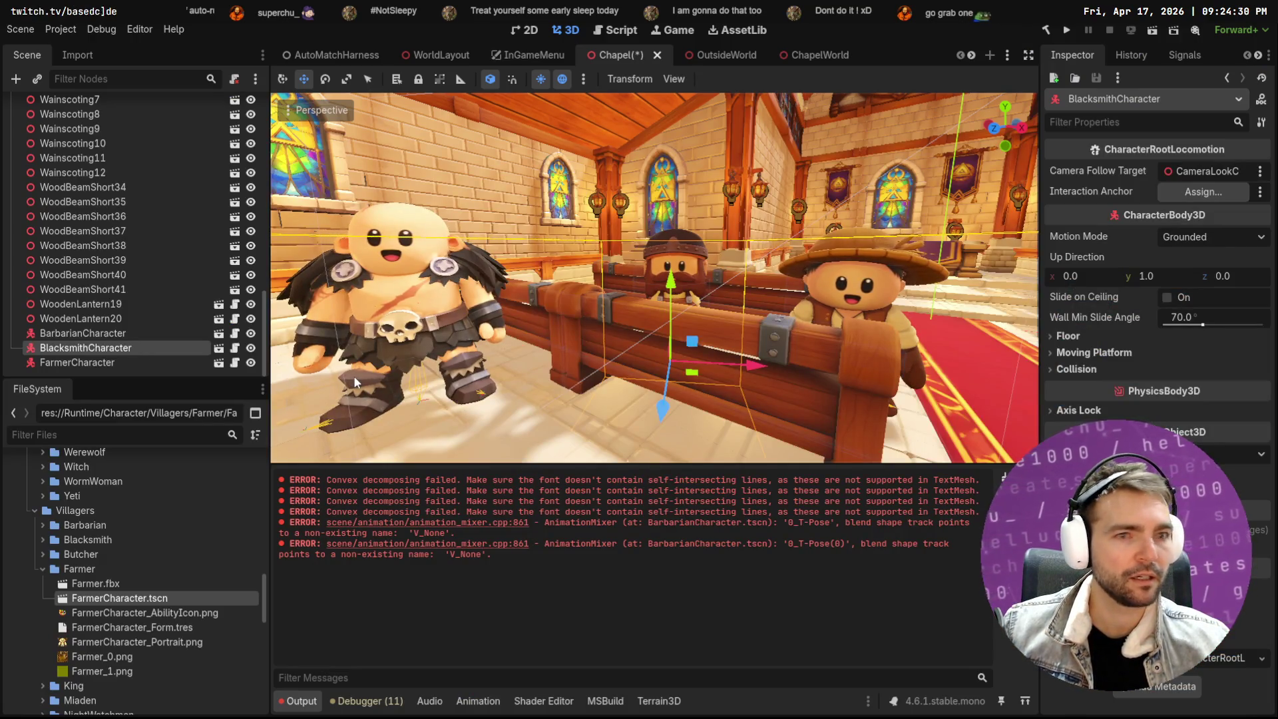
click(42, 569)
click(42, 598)
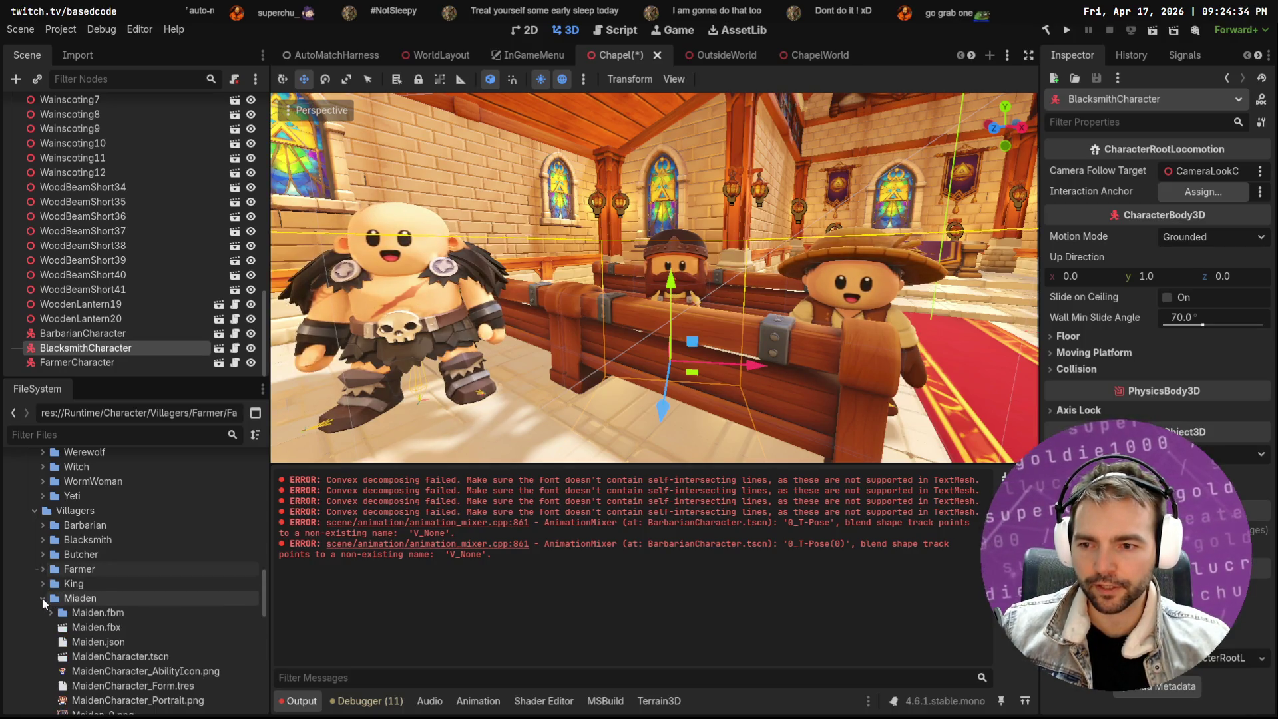
Place a Maiden villager on the floor beside the Barbarian, turned to face the camera
mouse_move(112, 659)
mouse_down()
mouse_move(535, 462)
mouse_move(635, 444)
mouse_move(637, 370)
mouse_up()
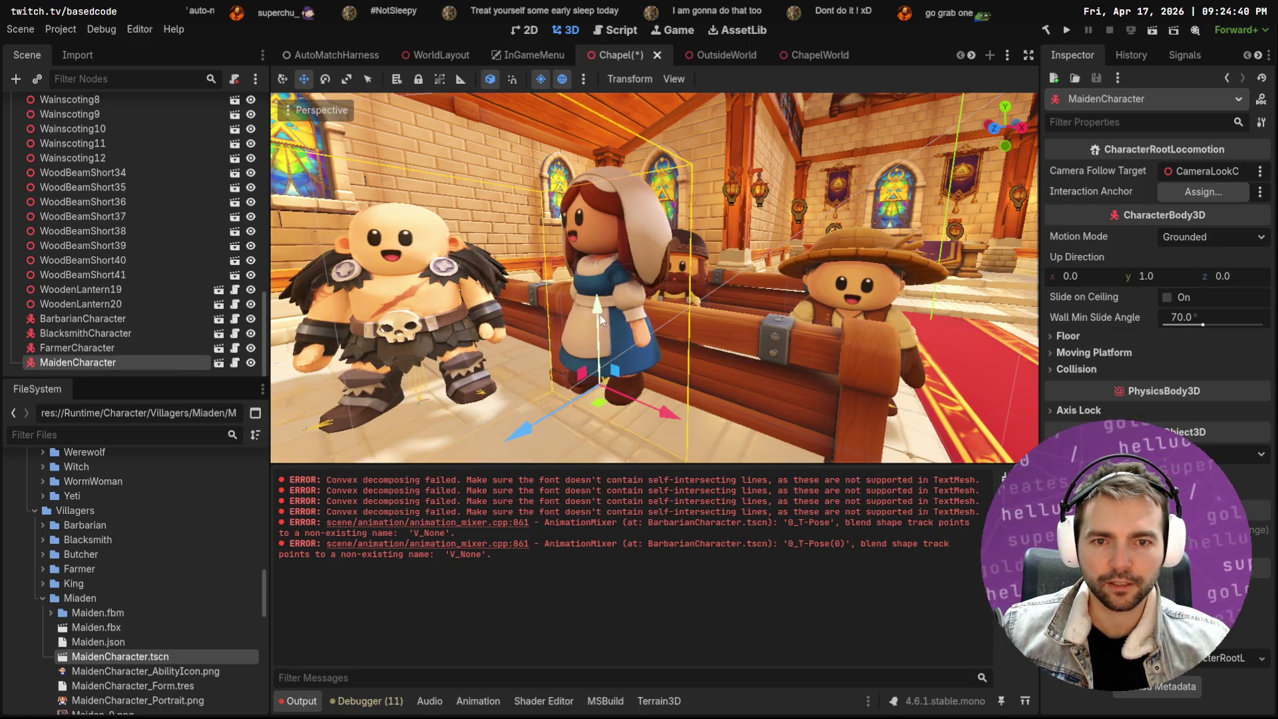
drag(599, 320, 613, 357)
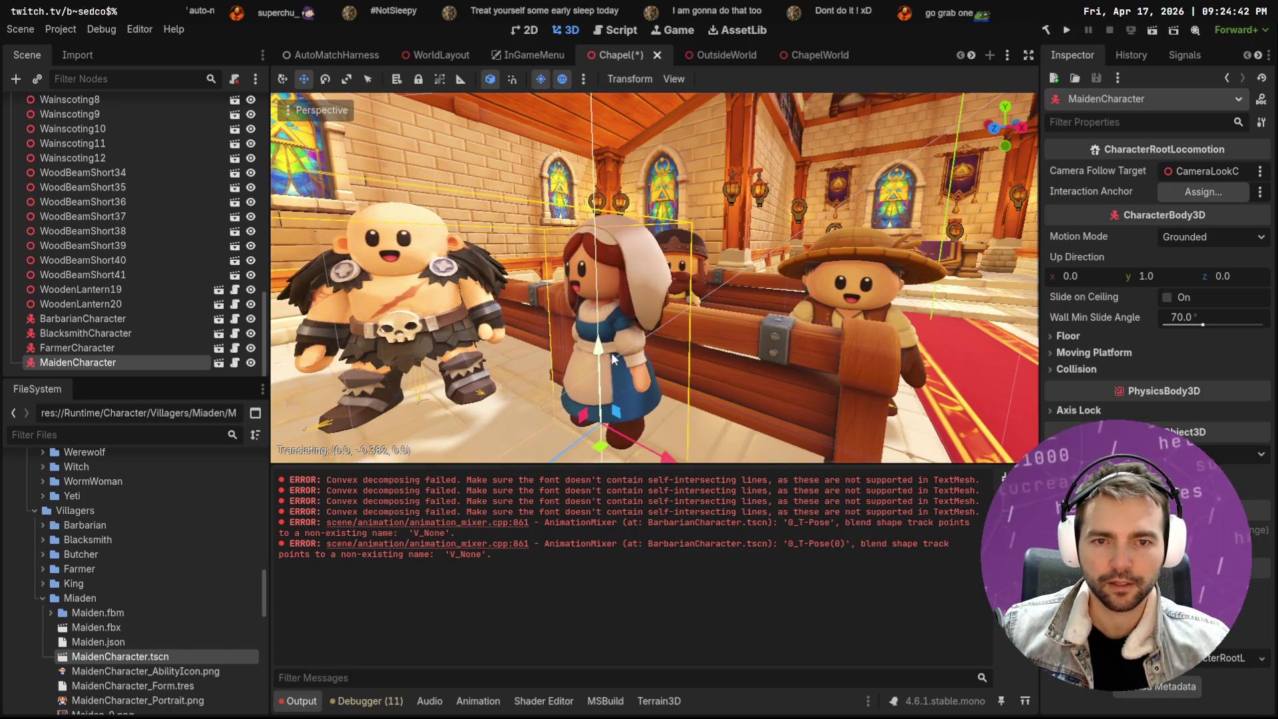
key(e)
mouse_move(634, 458)
mouse_down()
mouse_move(623, 426)
mouse_move(694, 421)
mouse_move(656, 418)
mouse_up()
key(w)
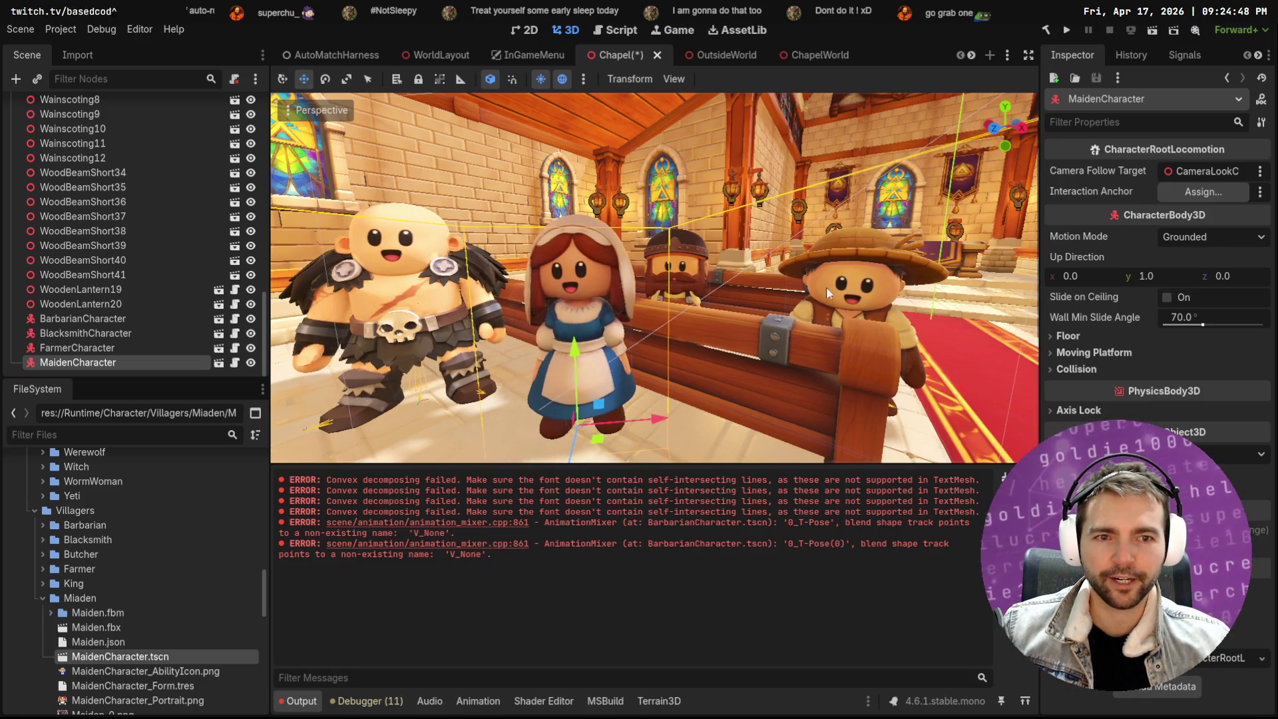
Move the Farmer back behind the pew and collapse the Miaden folder
click(106, 350)
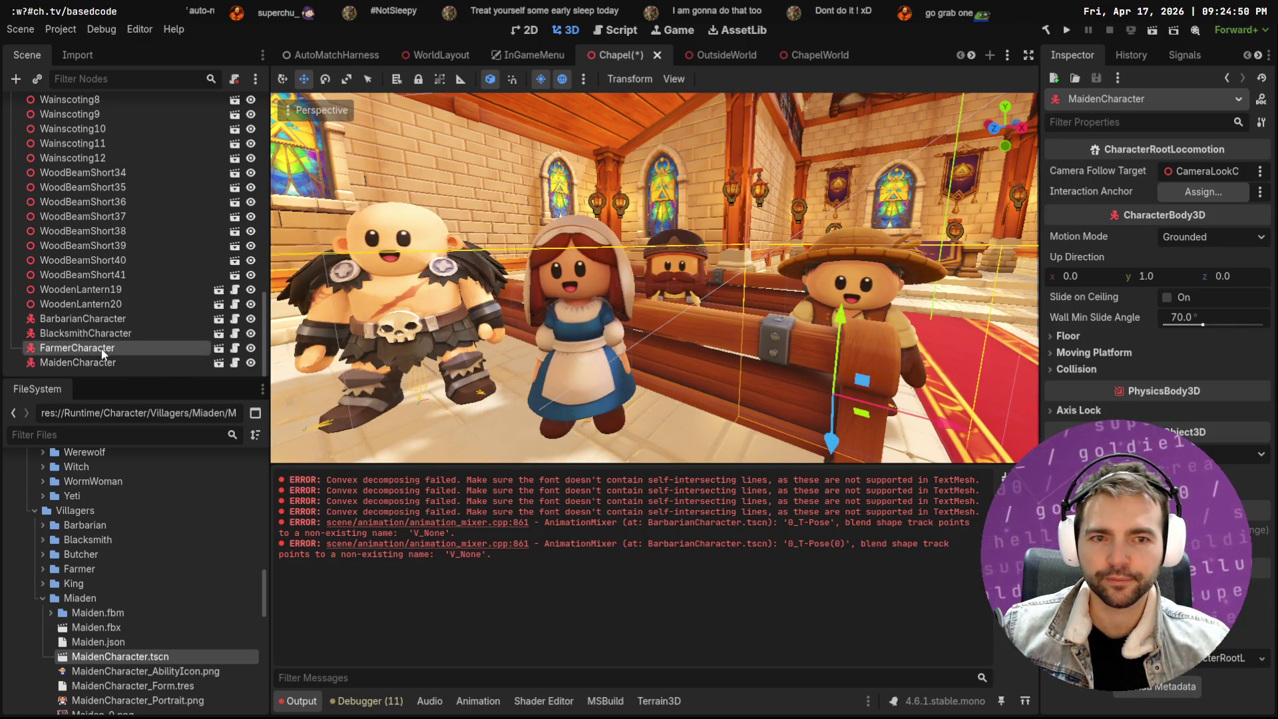
drag(952, 426, 869, 409)
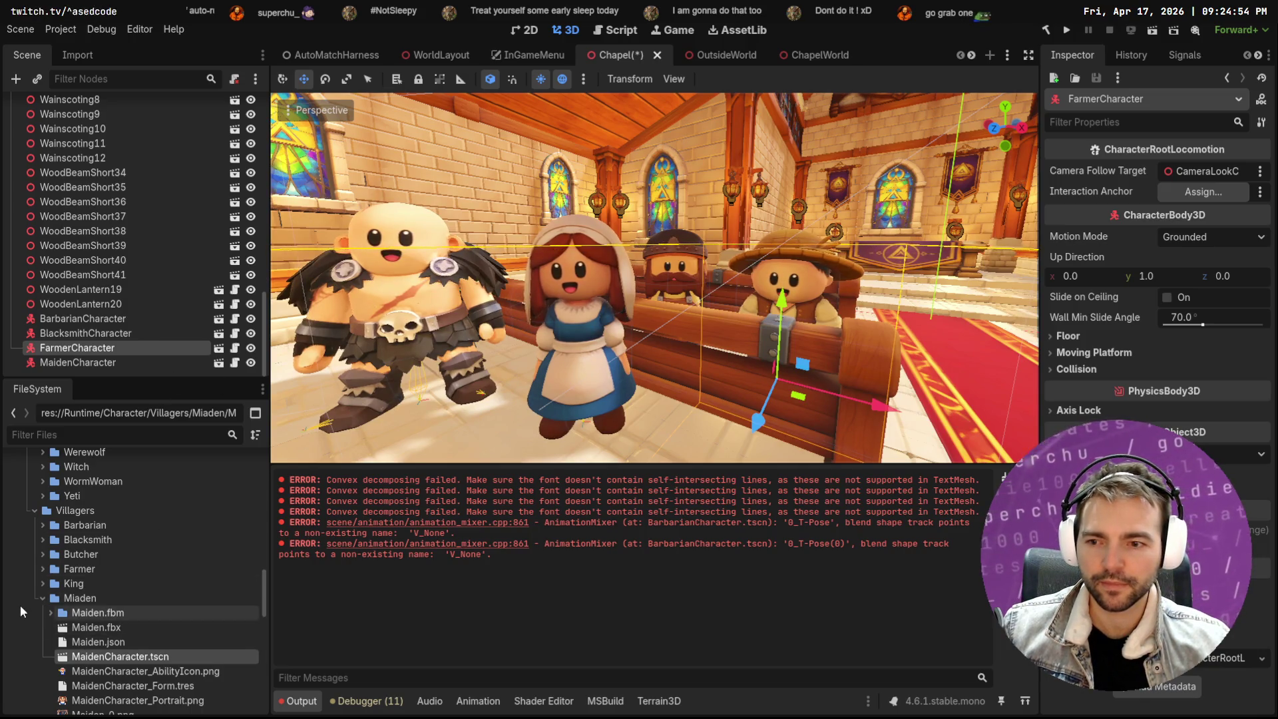
click(42, 598)
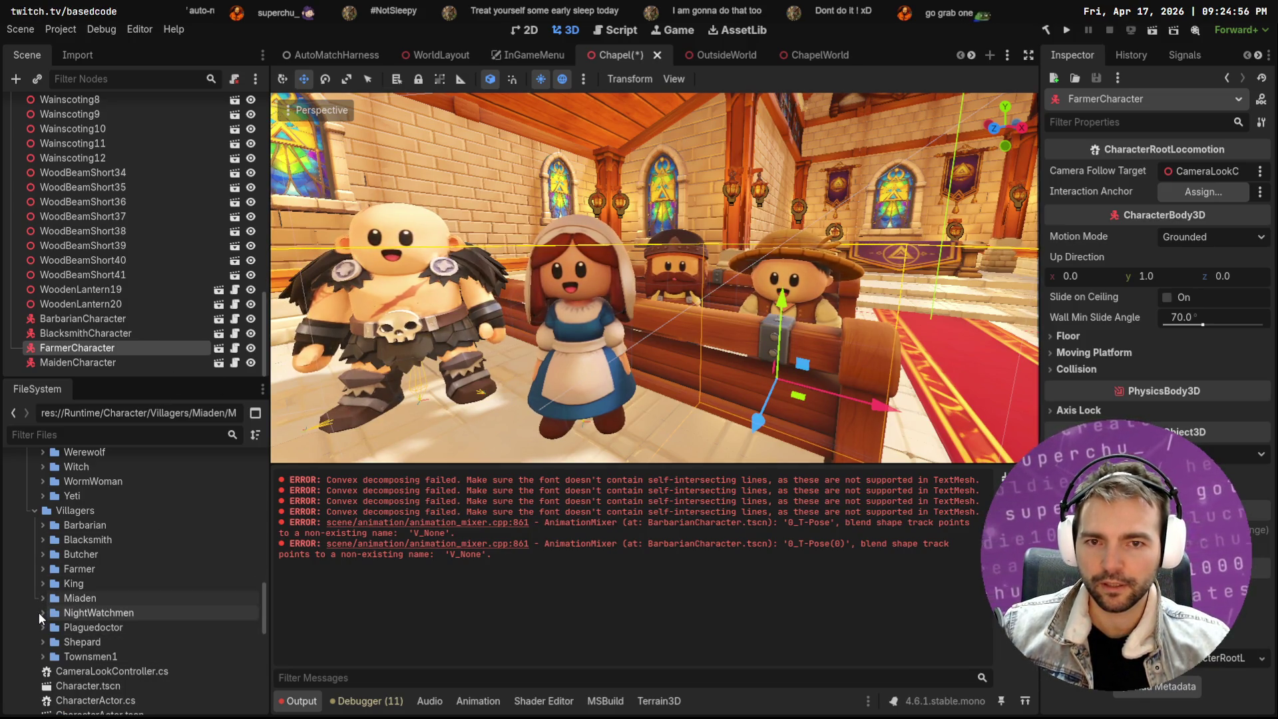
Place the NightWatchmen character in the chapel, rotated 60 degrees
click(42, 612)
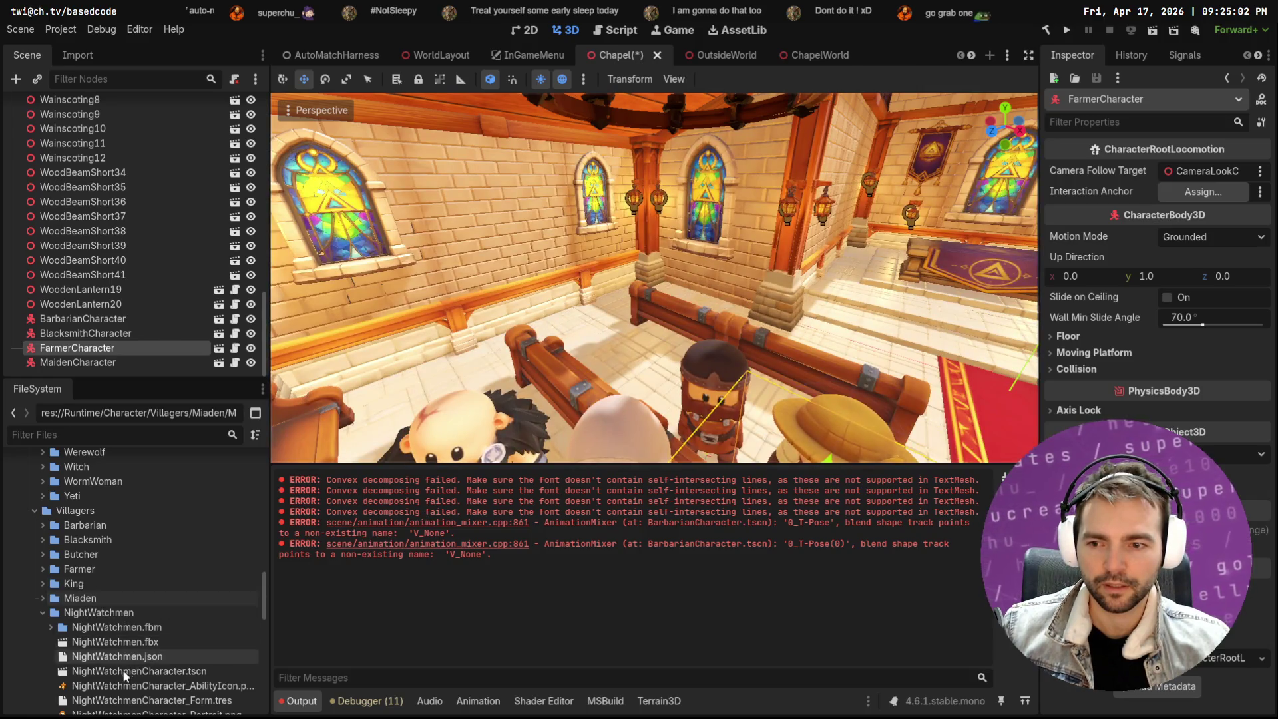
mouse_move(102, 676)
mouse_down()
mouse_move(346, 453)
mouse_move(612, 359)
mouse_move(696, 382)
mouse_up()
key(e)
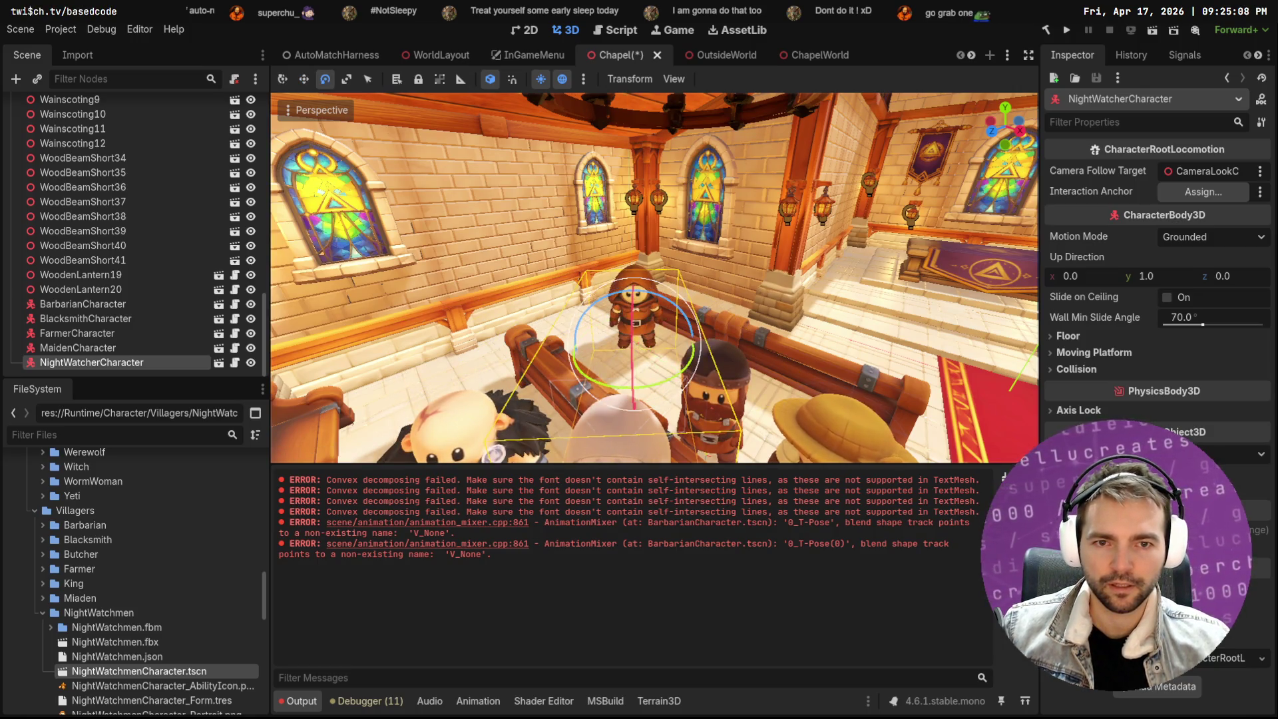
key(f)
Fly the view in close to the villagers and reselect the night watcher
key(w)
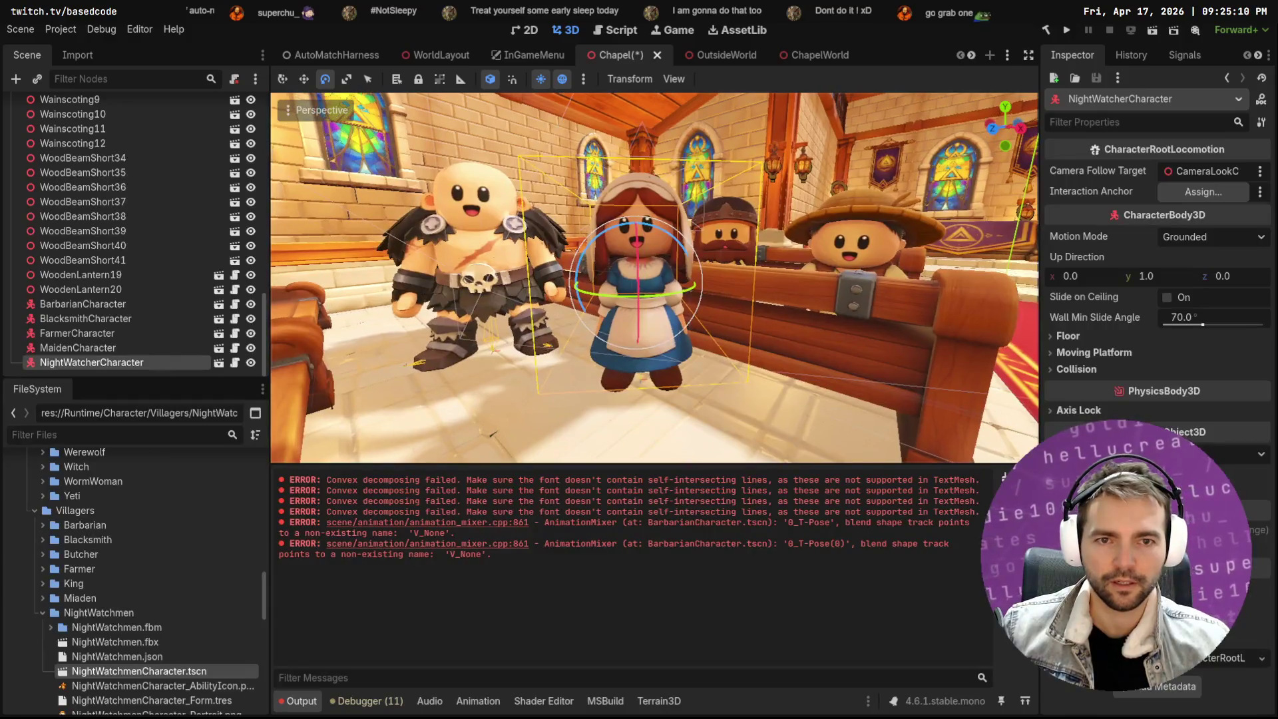
key(d)
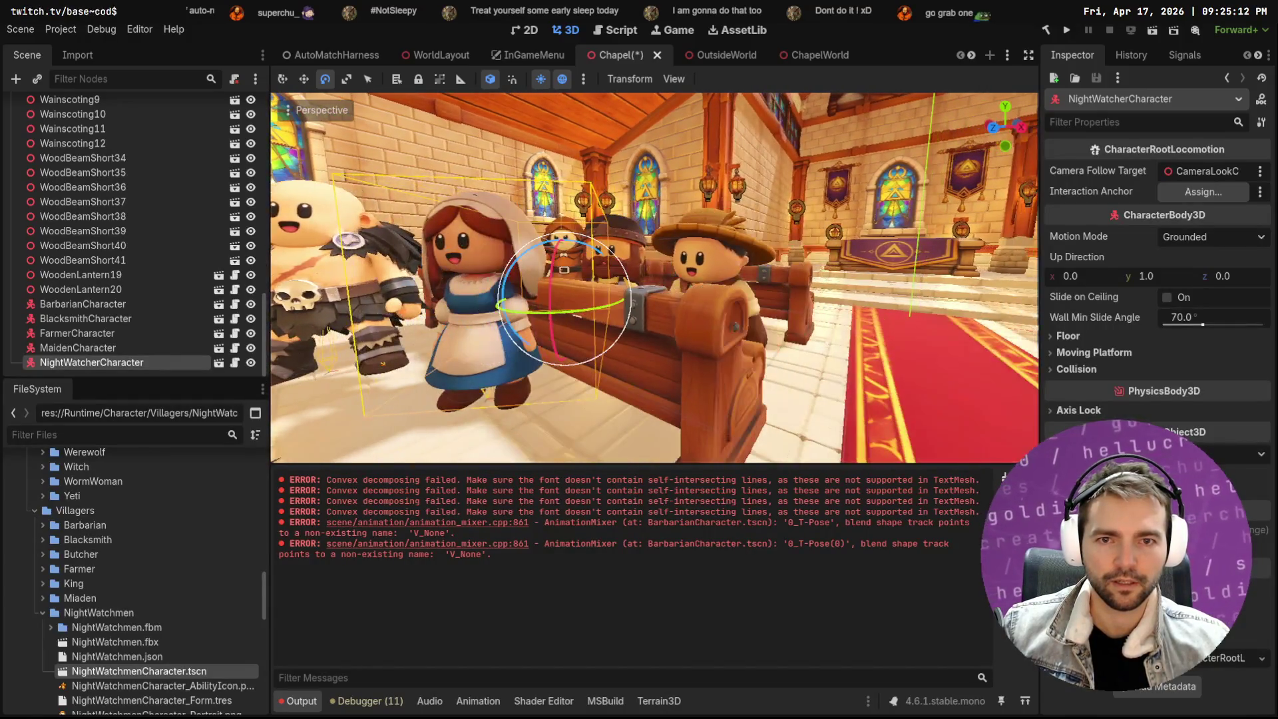
click(878, 181)
key(w)
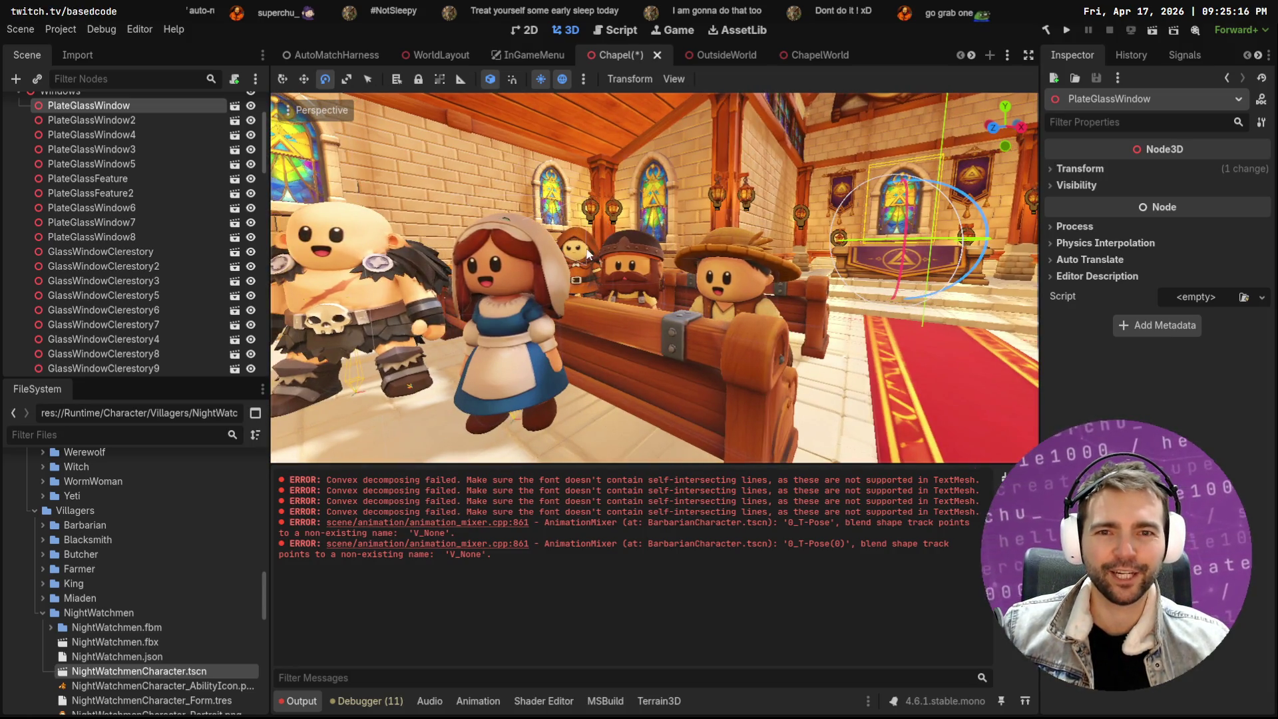
key(a)
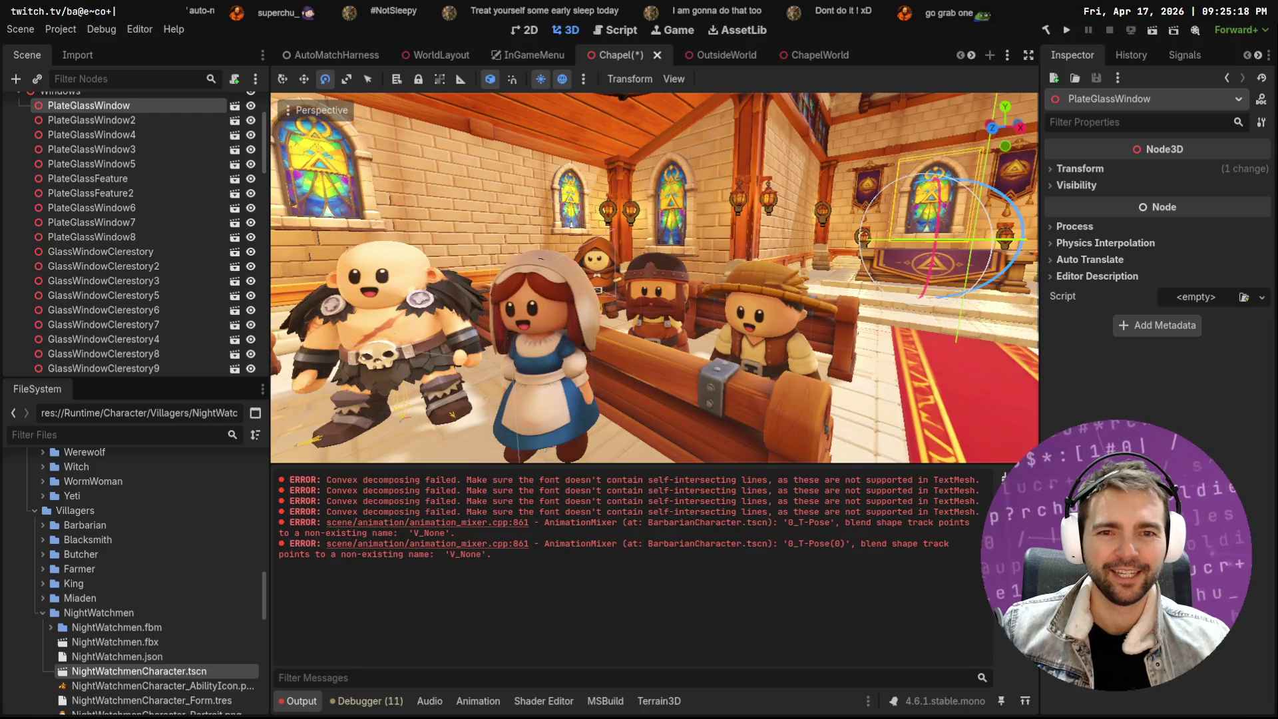
key(w)
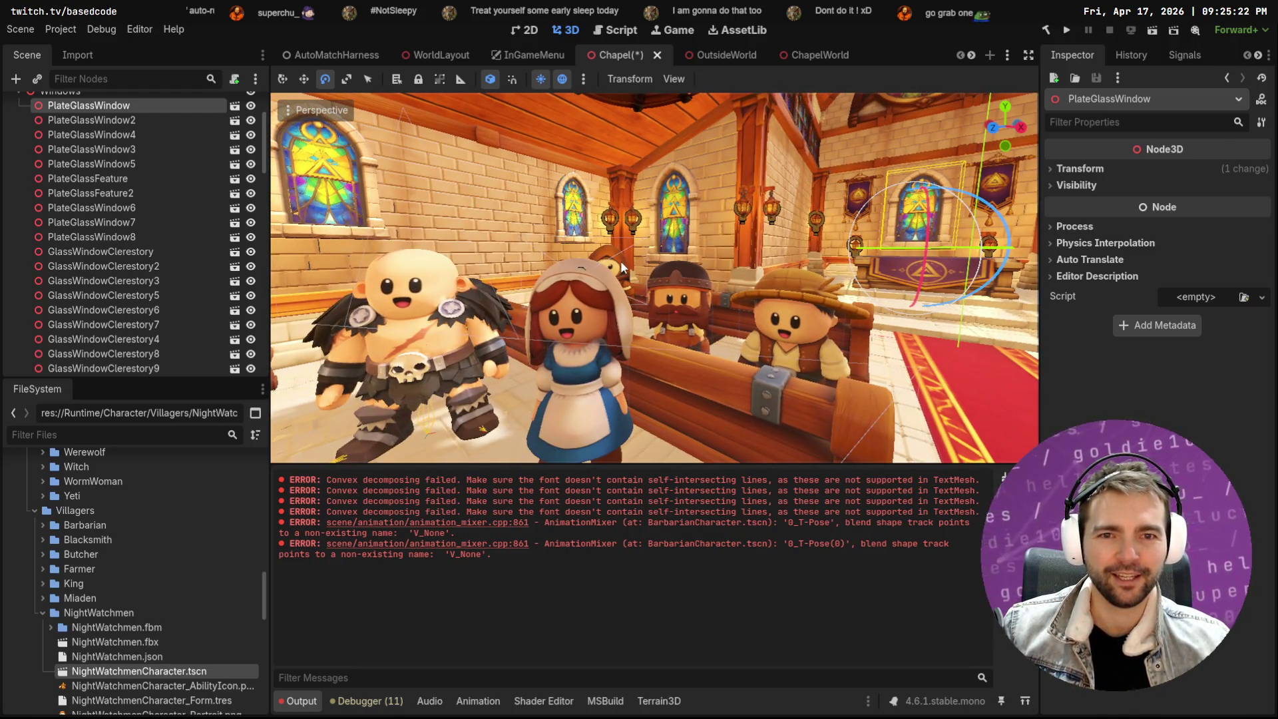
click(599, 283)
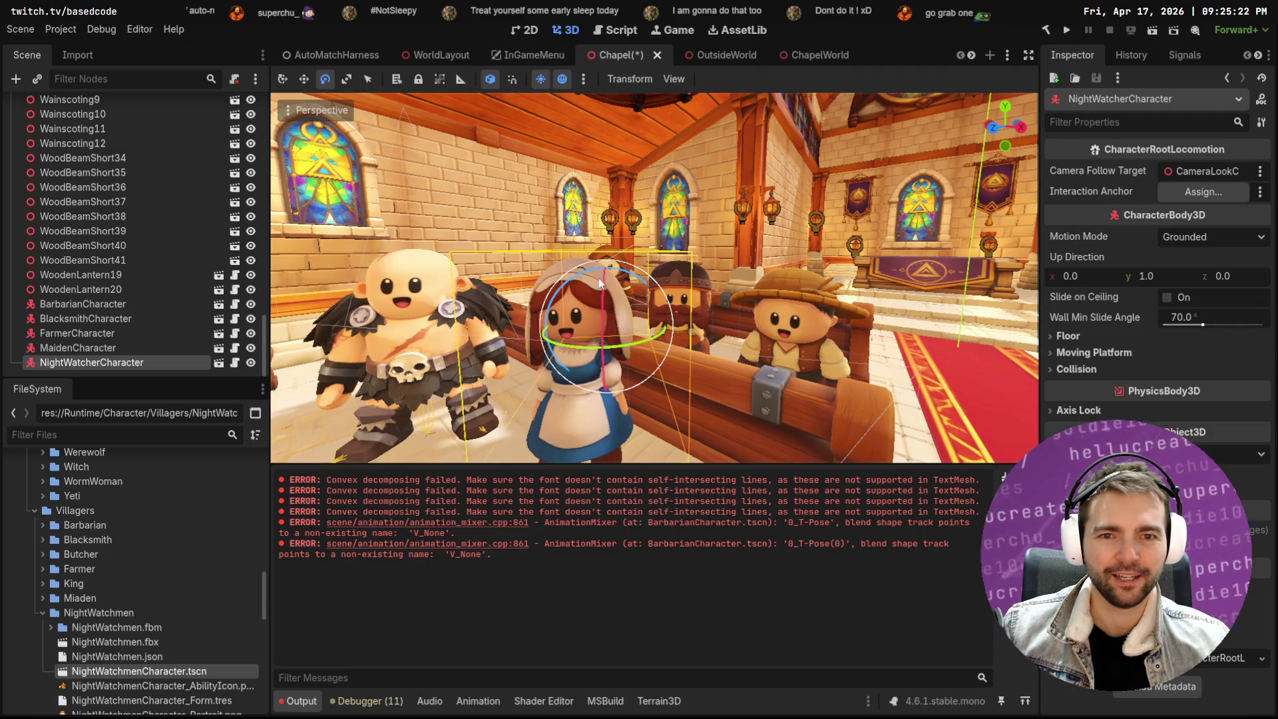
click(85, 345)
Nudge the night watcher slightly and inspect the group up close near the Maiden
key(w)
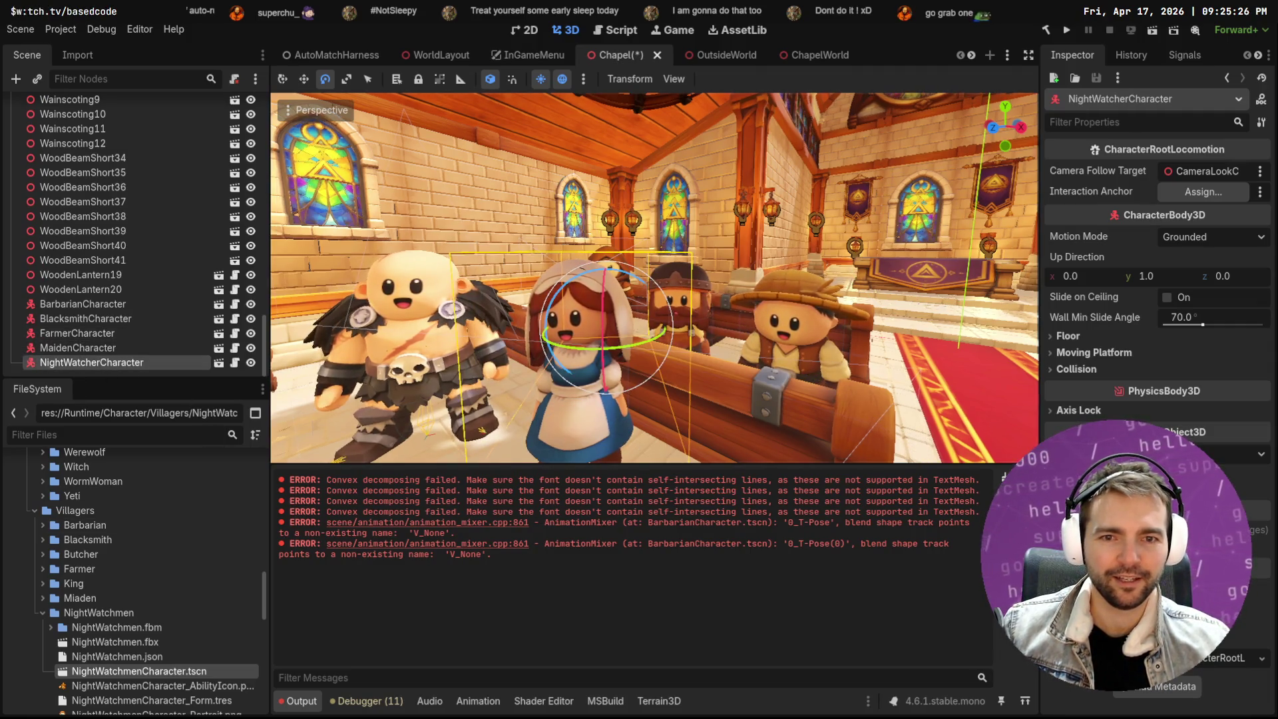
key(s)
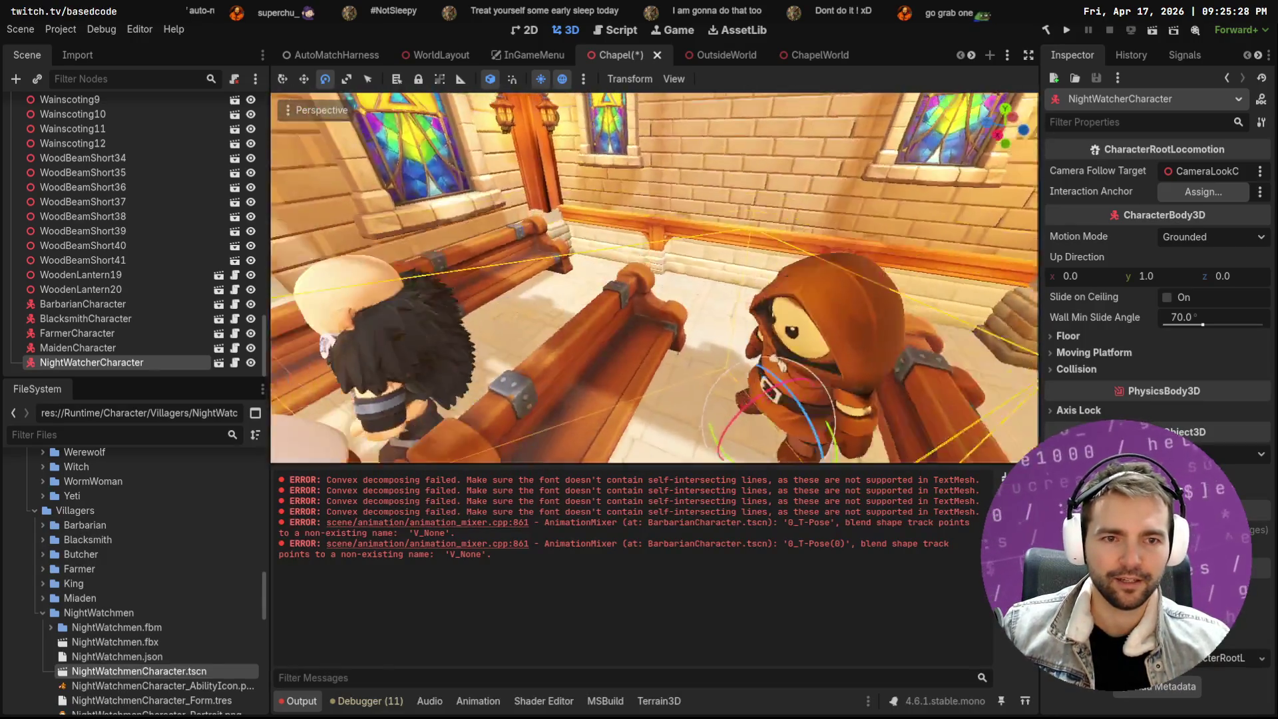
key(w)
drag(520, 340, 499, 346)
key(w)
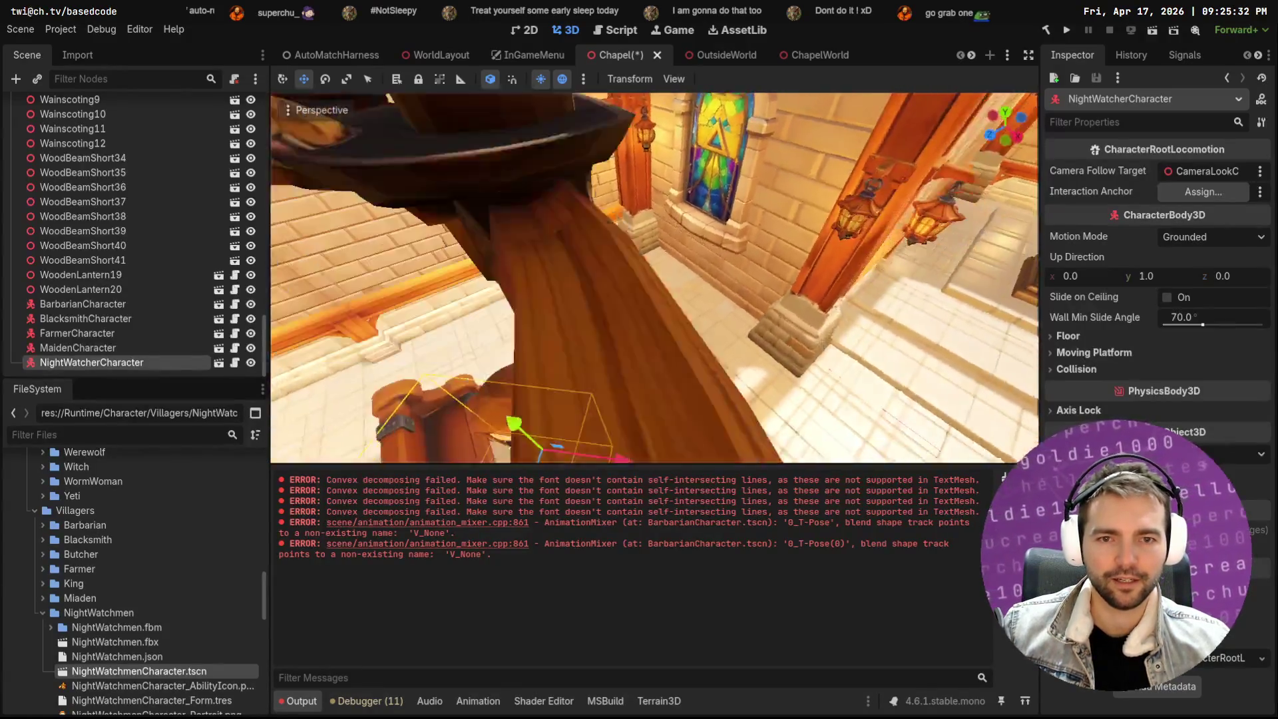
key(s)
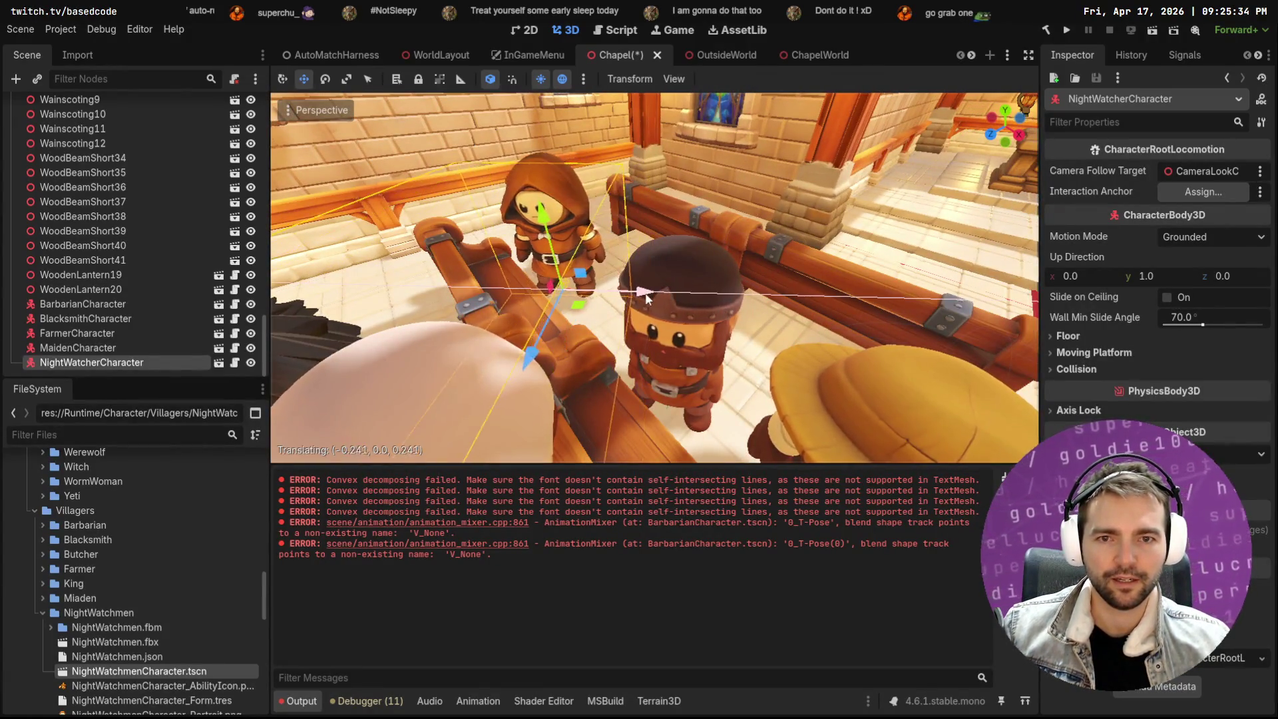
key(s)
key(w)
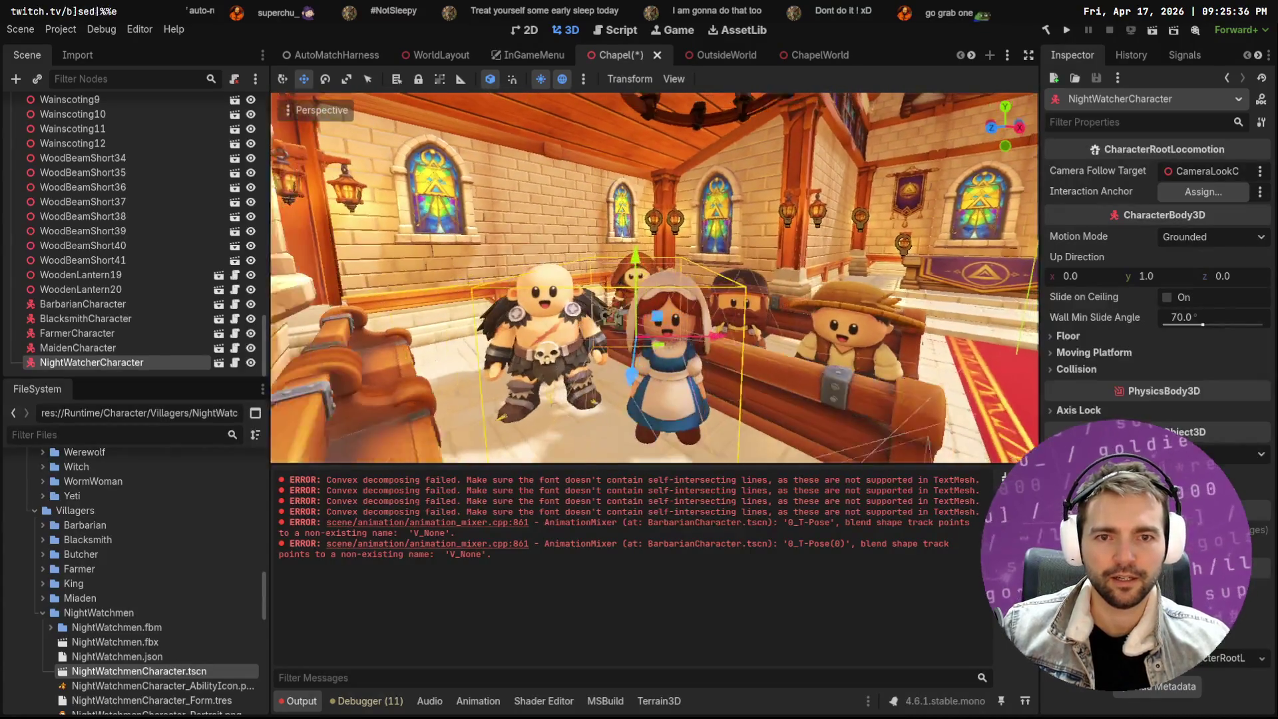
key(w)
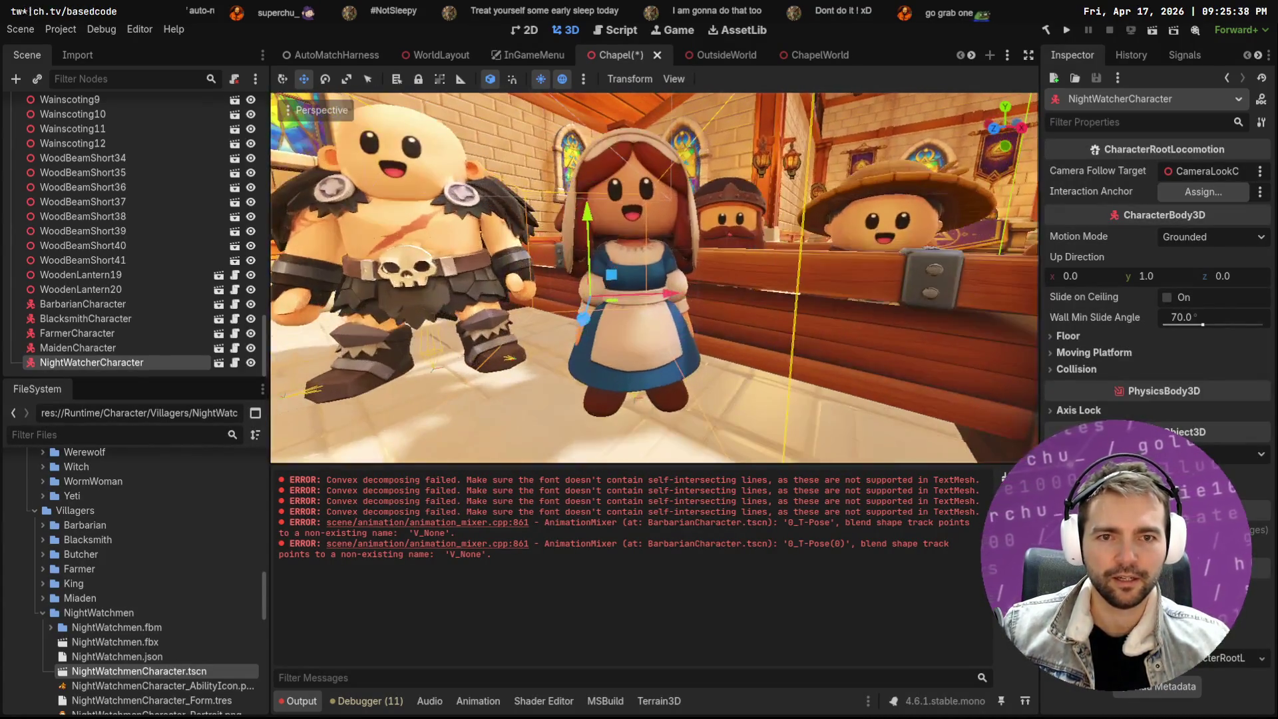
Slide the night watcher left behind the group, between the Barbarian and Maiden
key(q)
key(s)
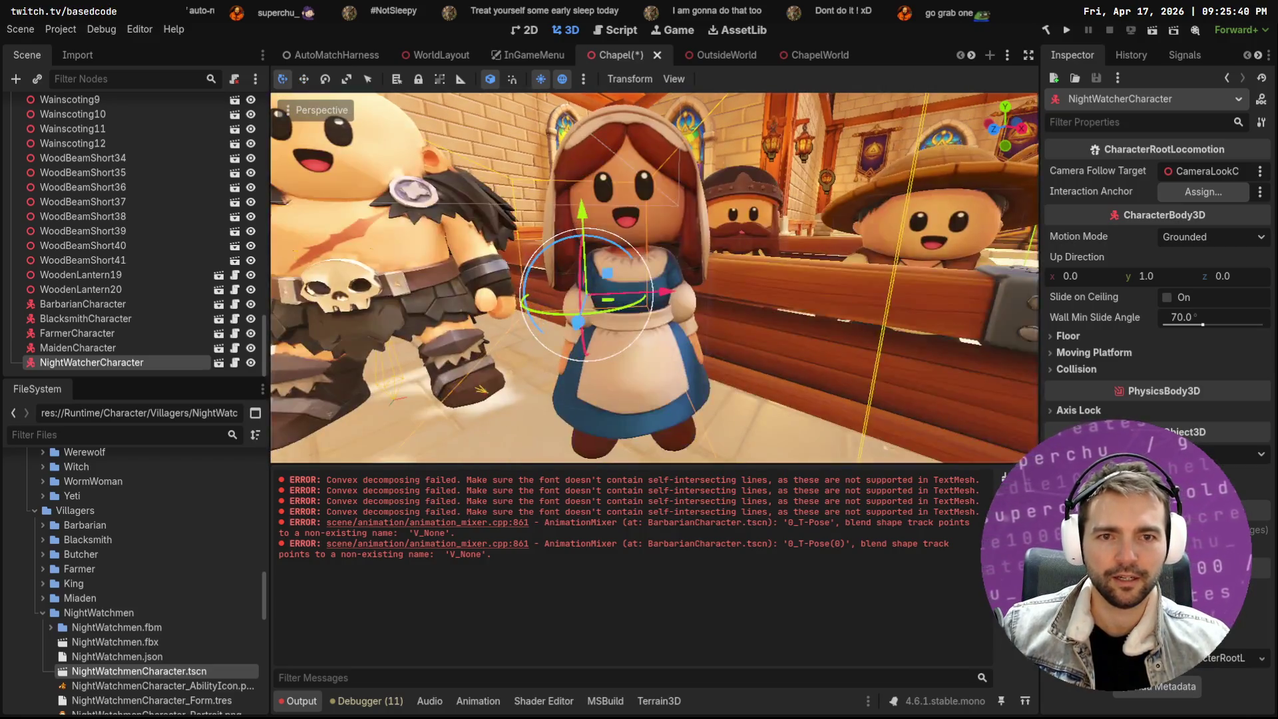
key(s)
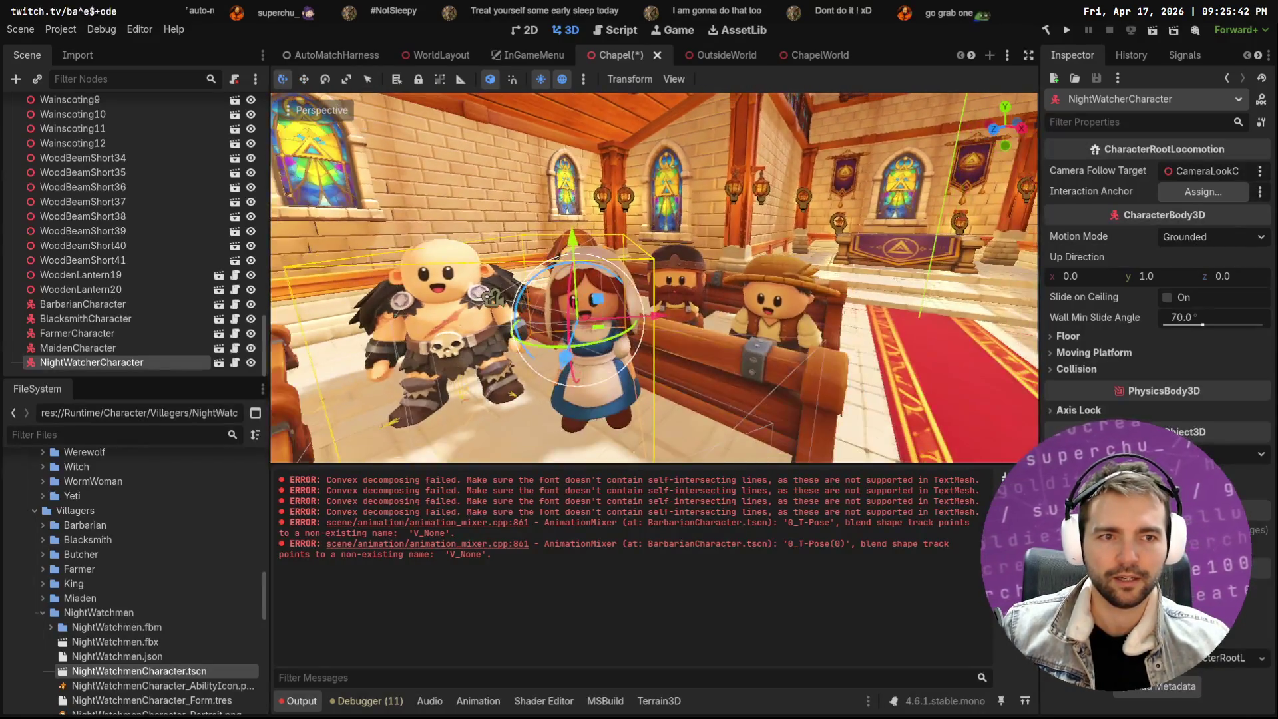
key(w)
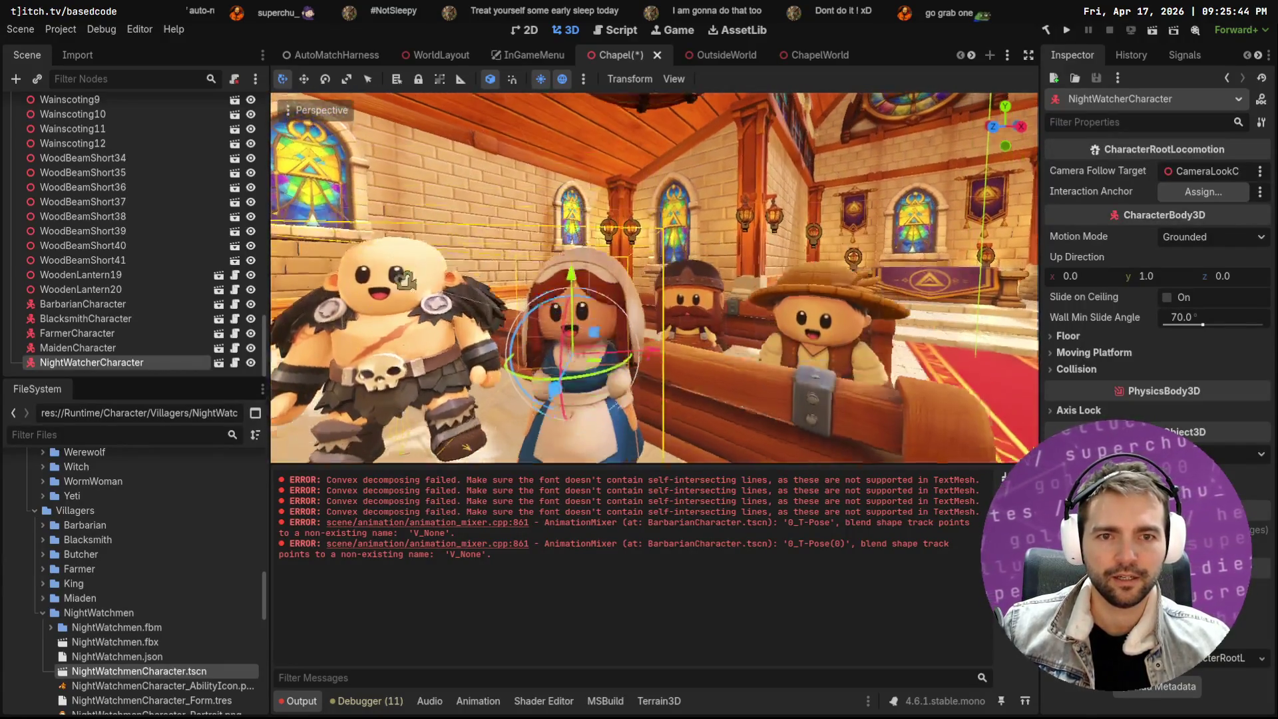
key(w)
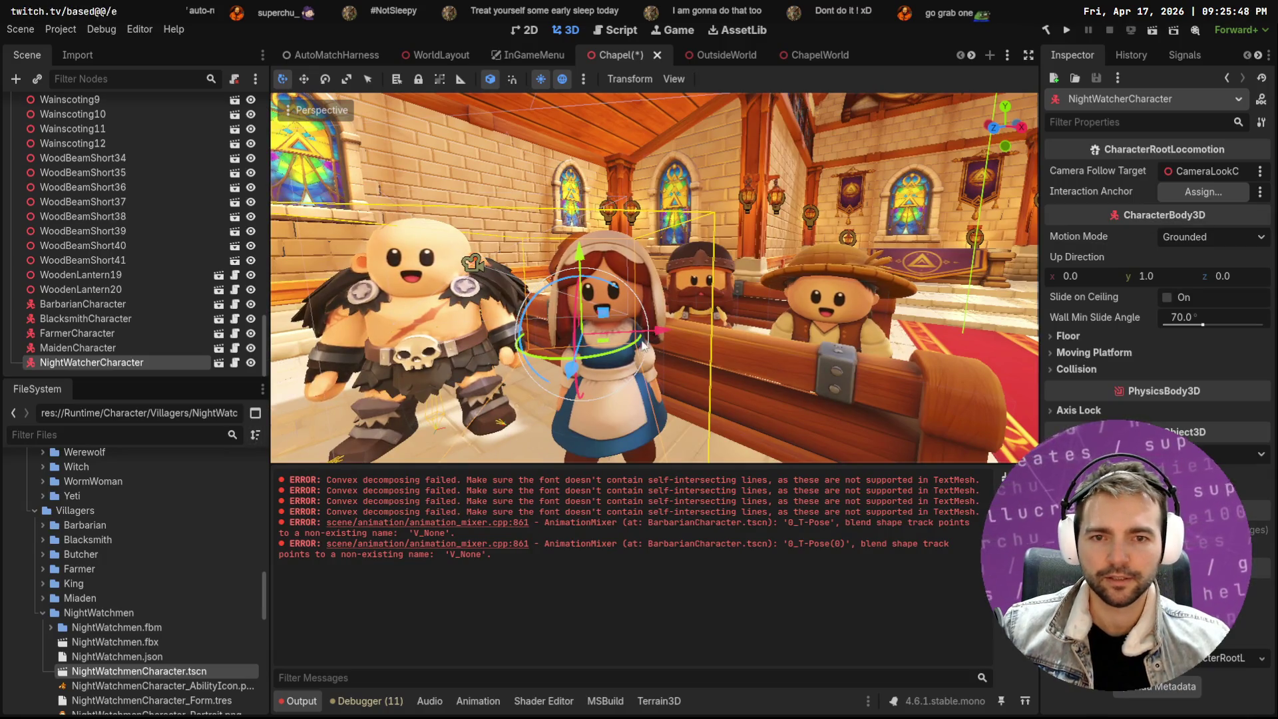
drag(607, 345, 581, 340)
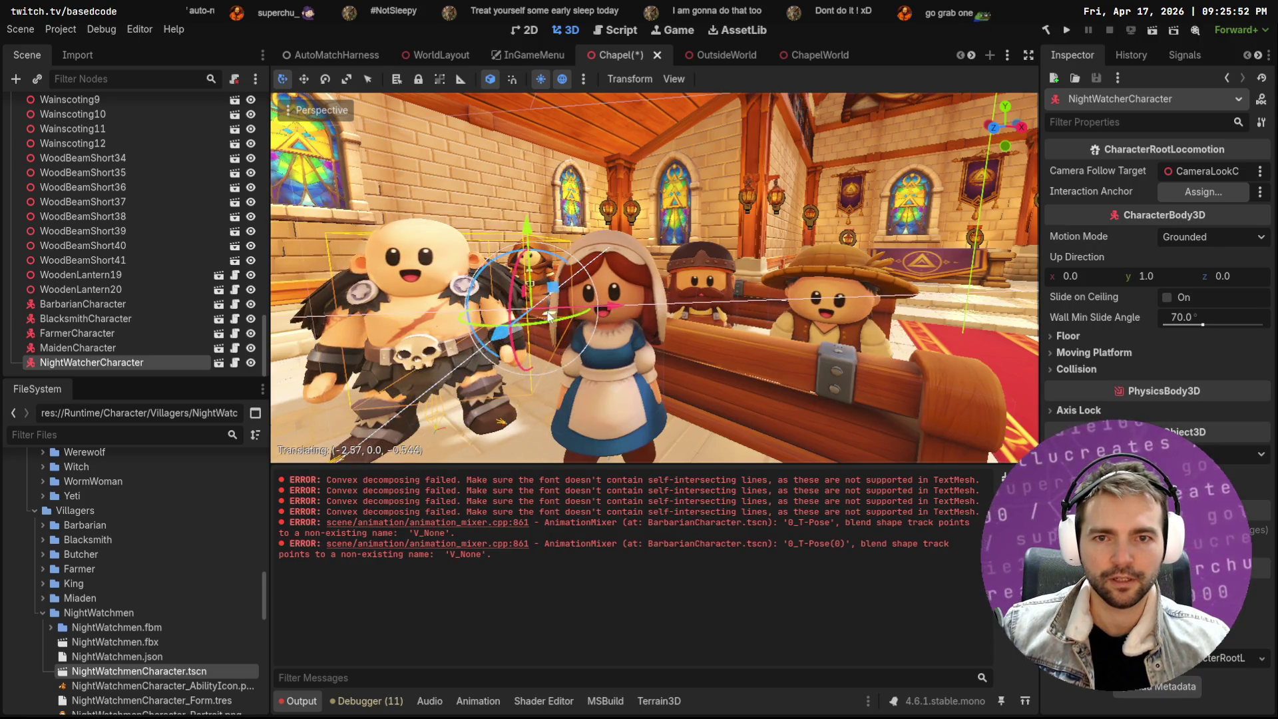
drag(549, 319, 551, 316)
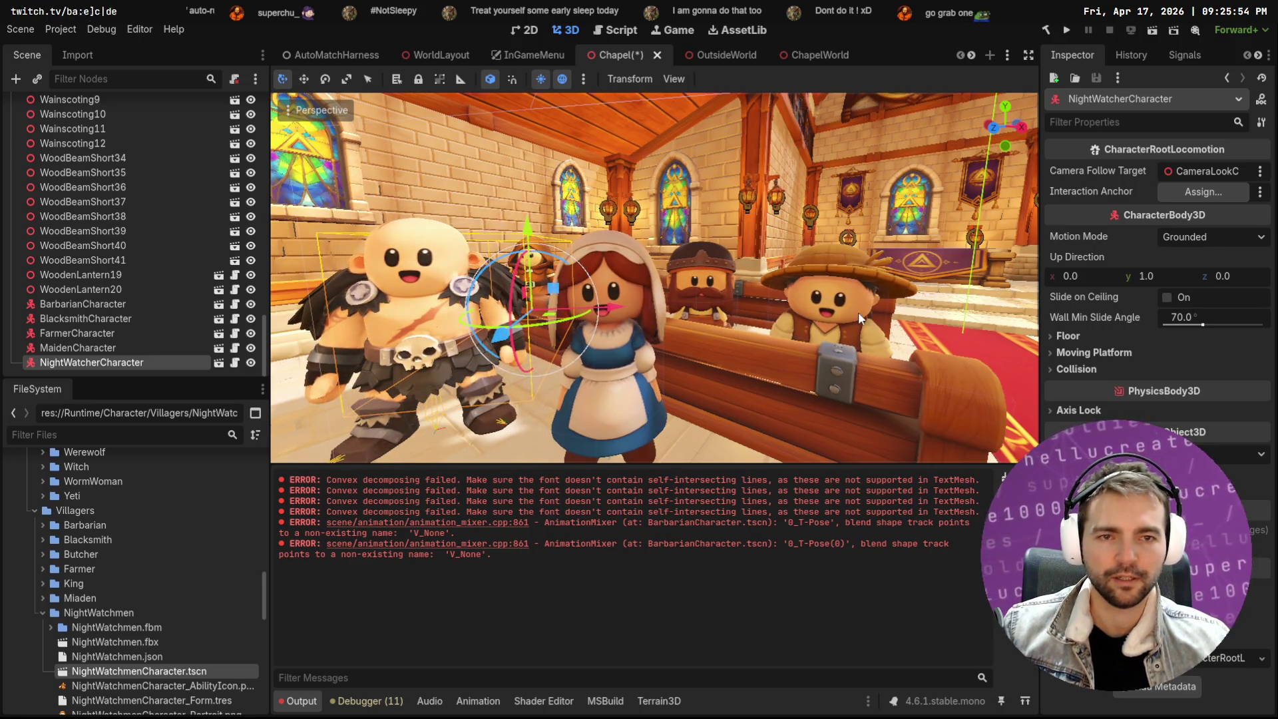
click(892, 221)
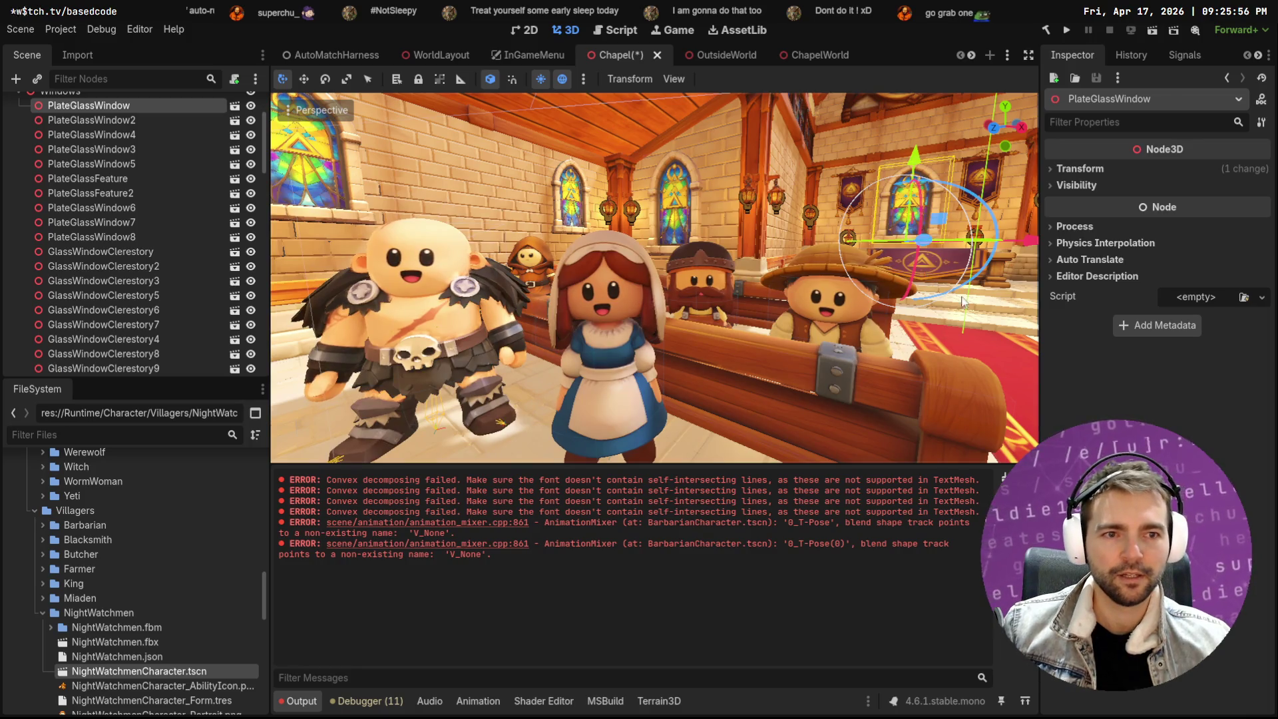
click(1016, 326)
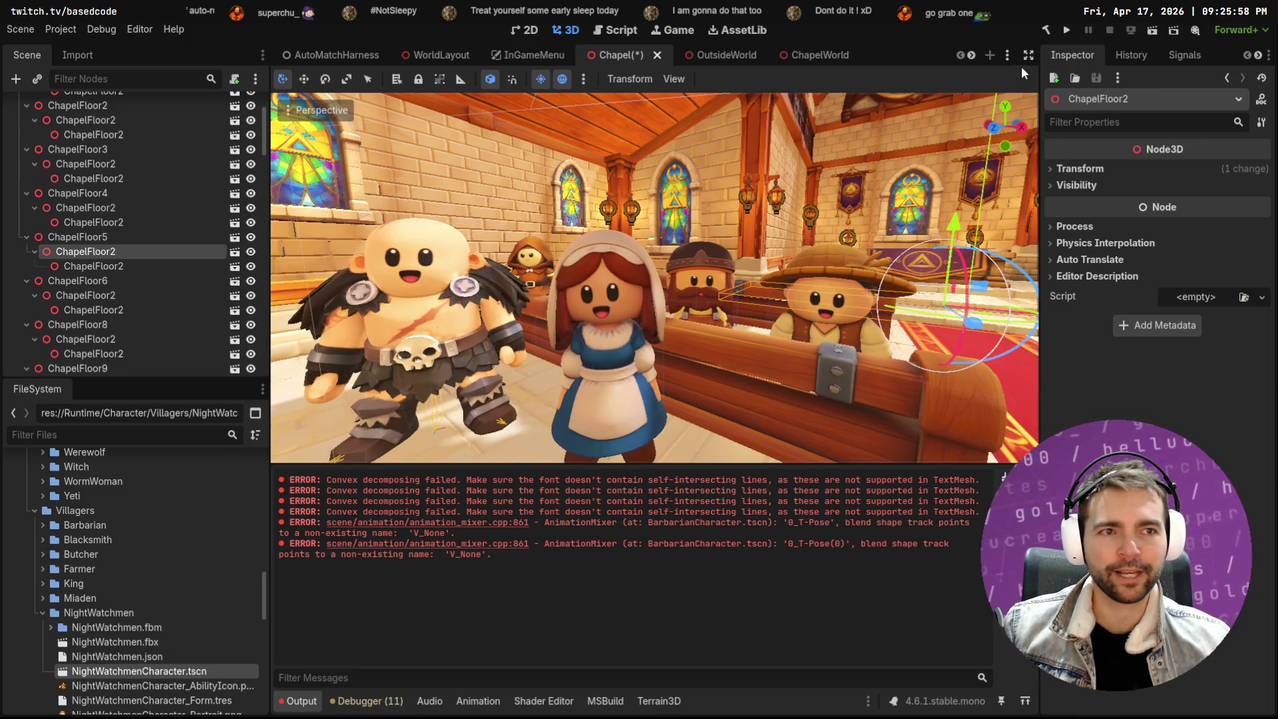
click(1027, 55)
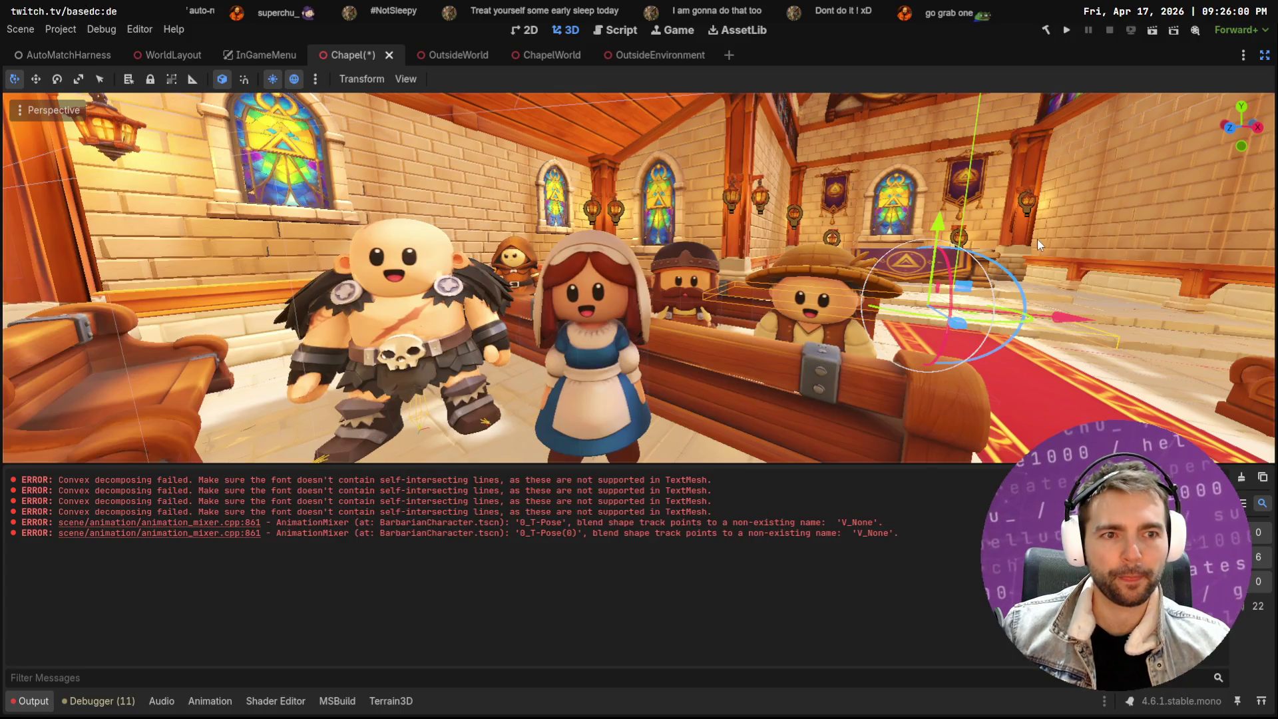
click(1265, 56)
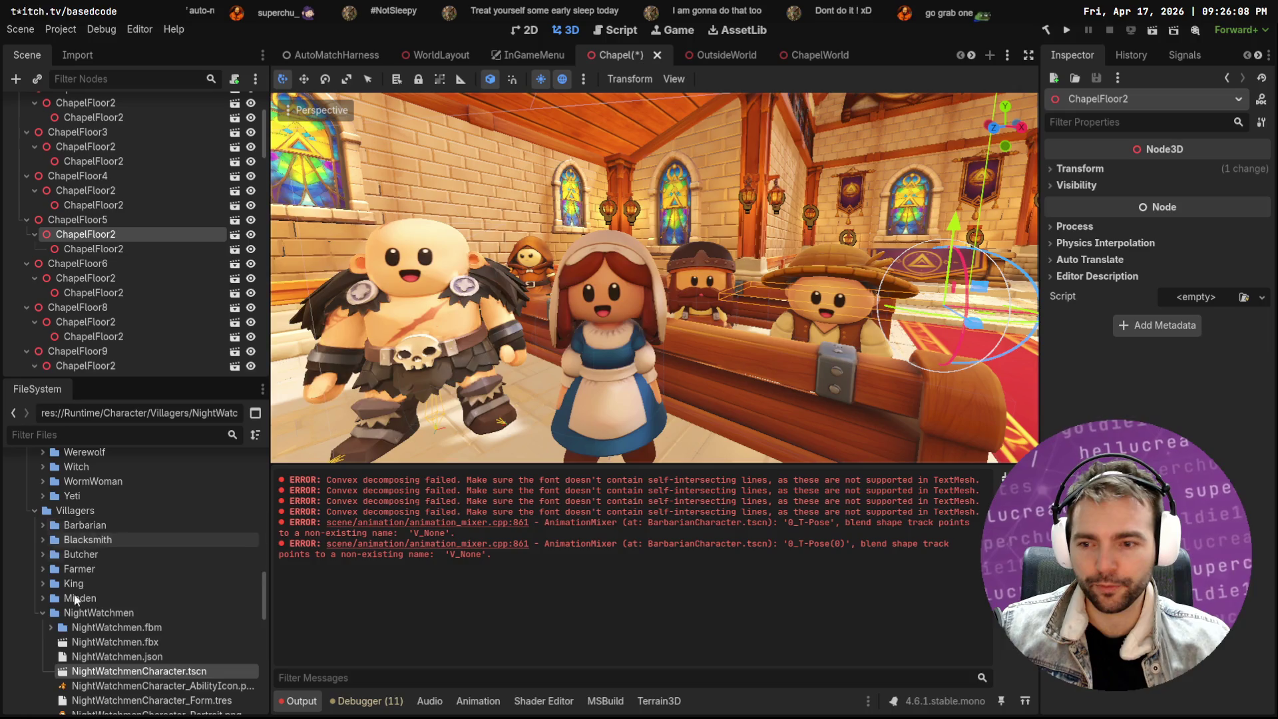
click(413, 265)
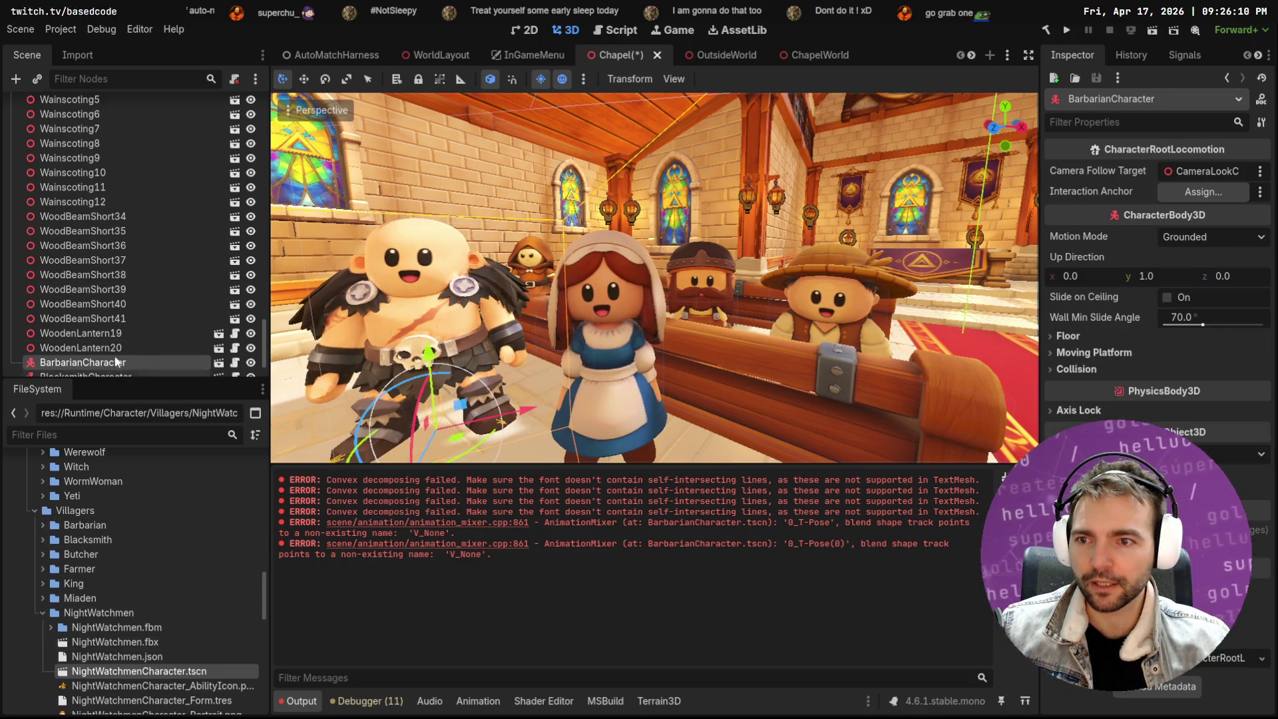
Open the BarbarianCharacter scene and browse its Expression node's texture list
scroll(199, 308, down, 2)
click(219, 305)
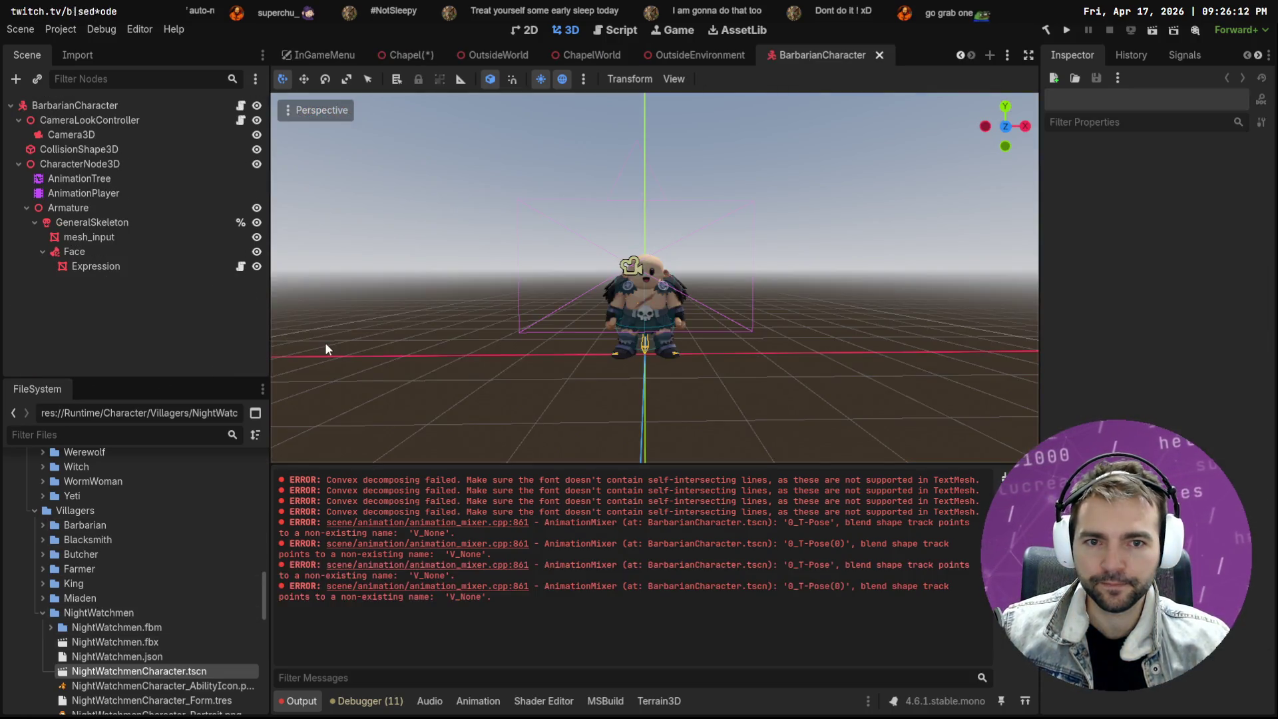
click(89, 241)
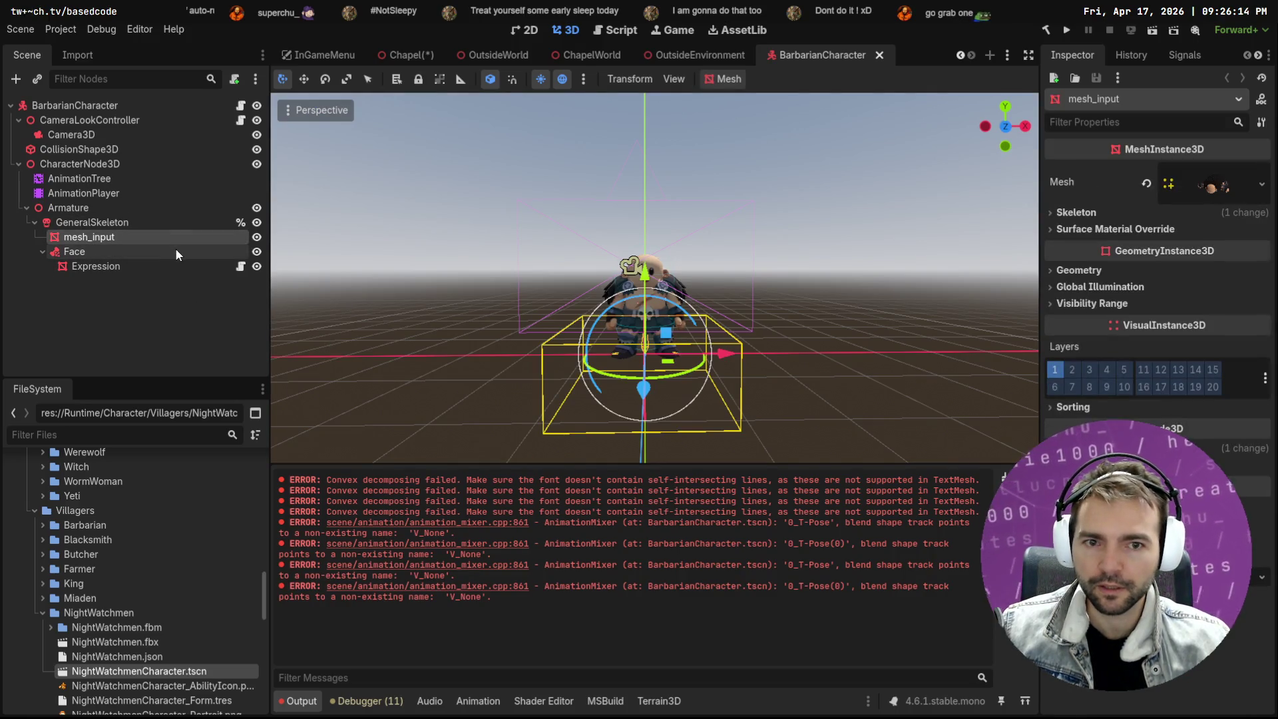
click(100, 266)
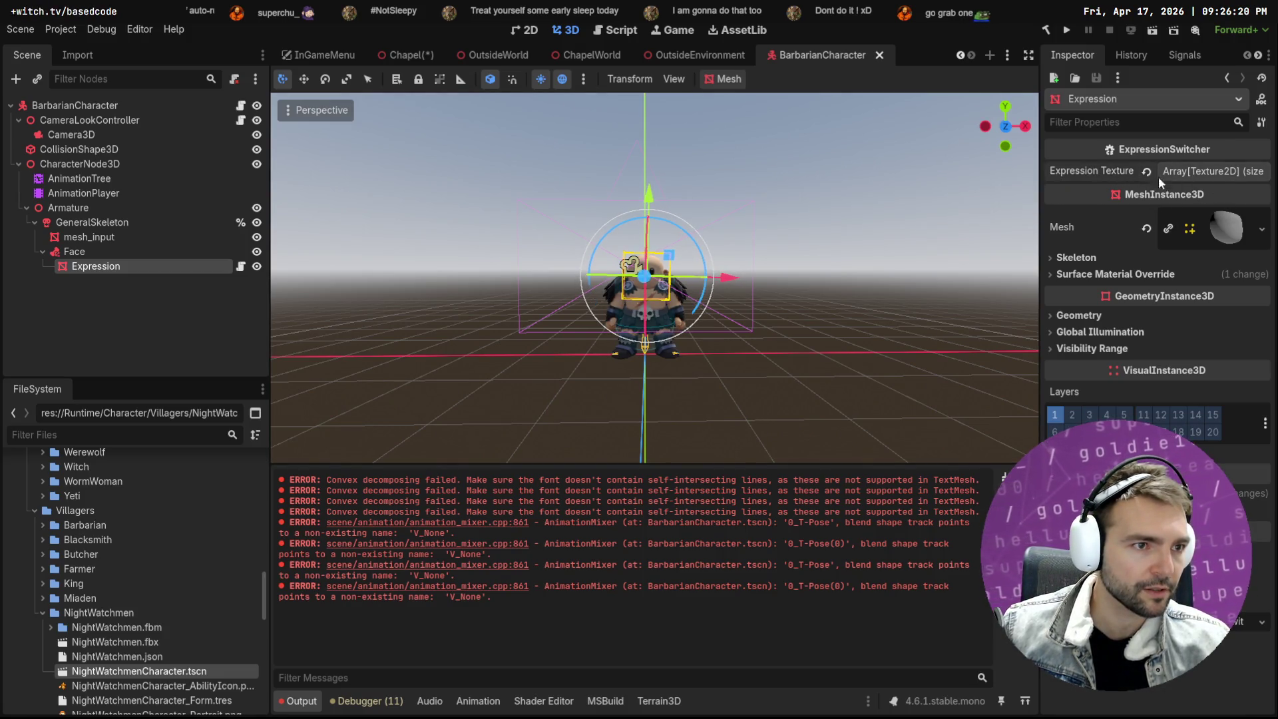
click(1208, 172)
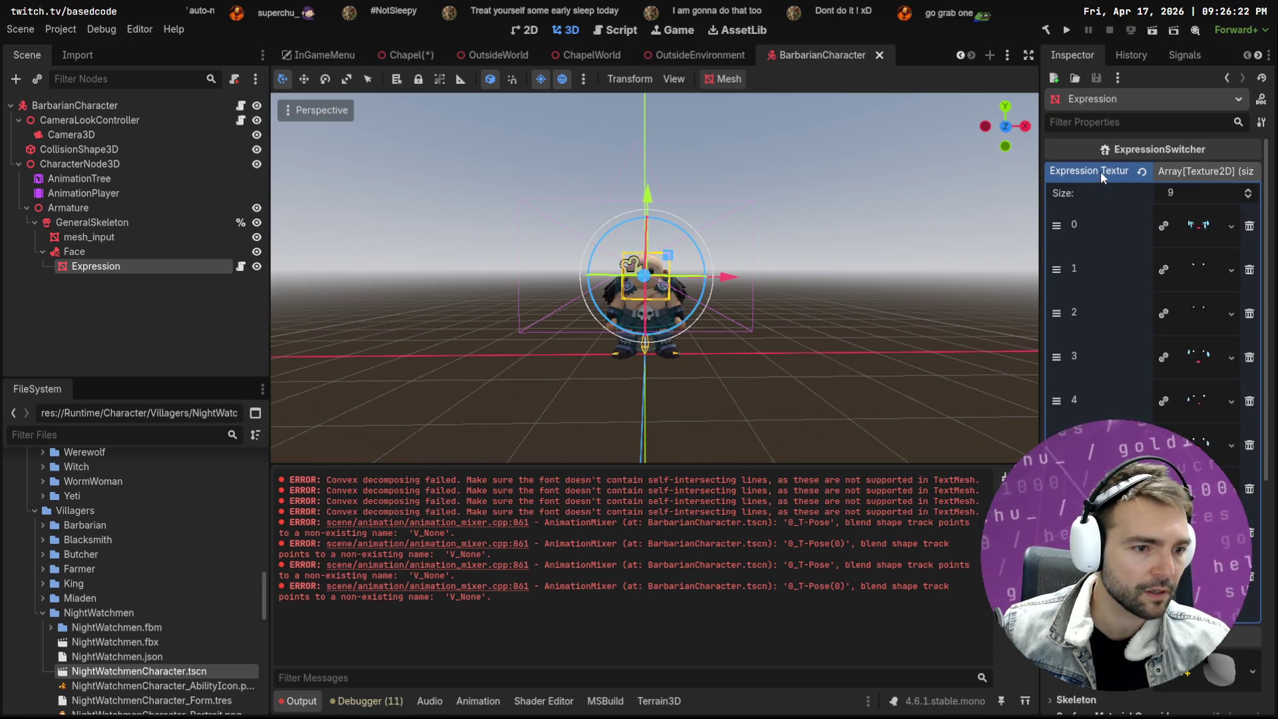
scroll(1135, 310, down, 5)
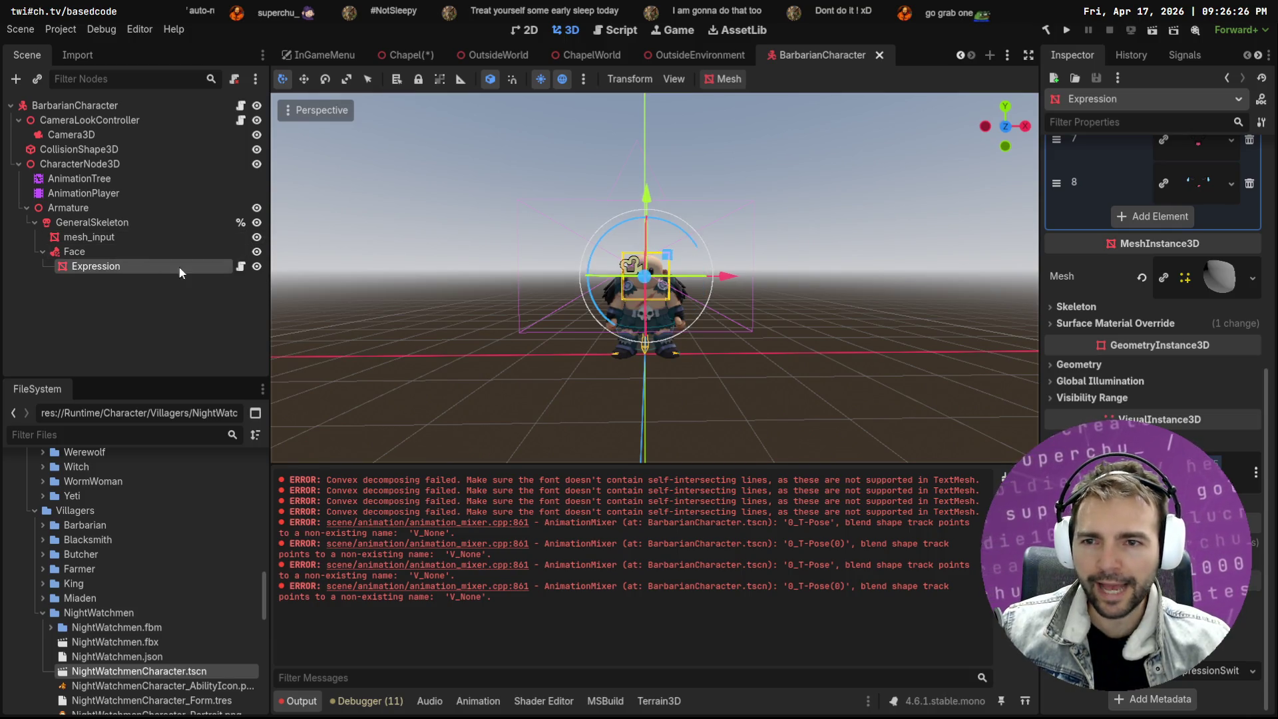
scroll(1189, 307, up, 5)
scroll(1196, 285, down, 5)
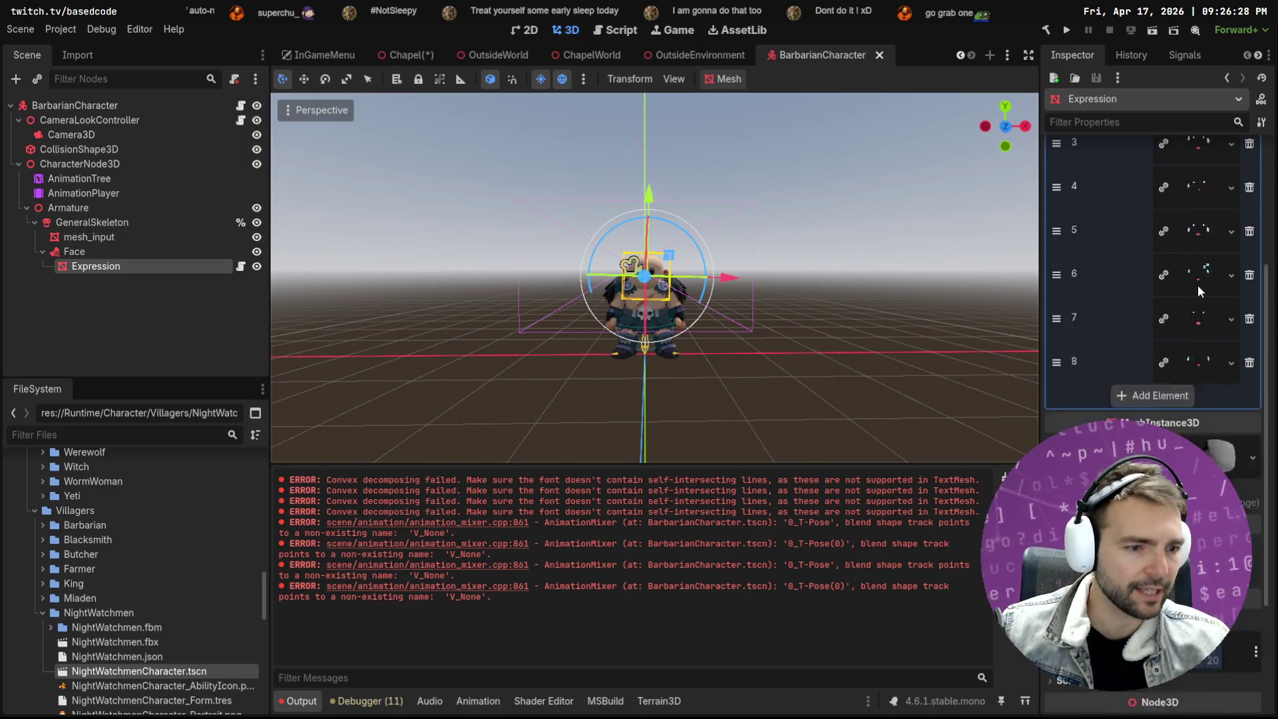
scroll(1178, 402, up, 5)
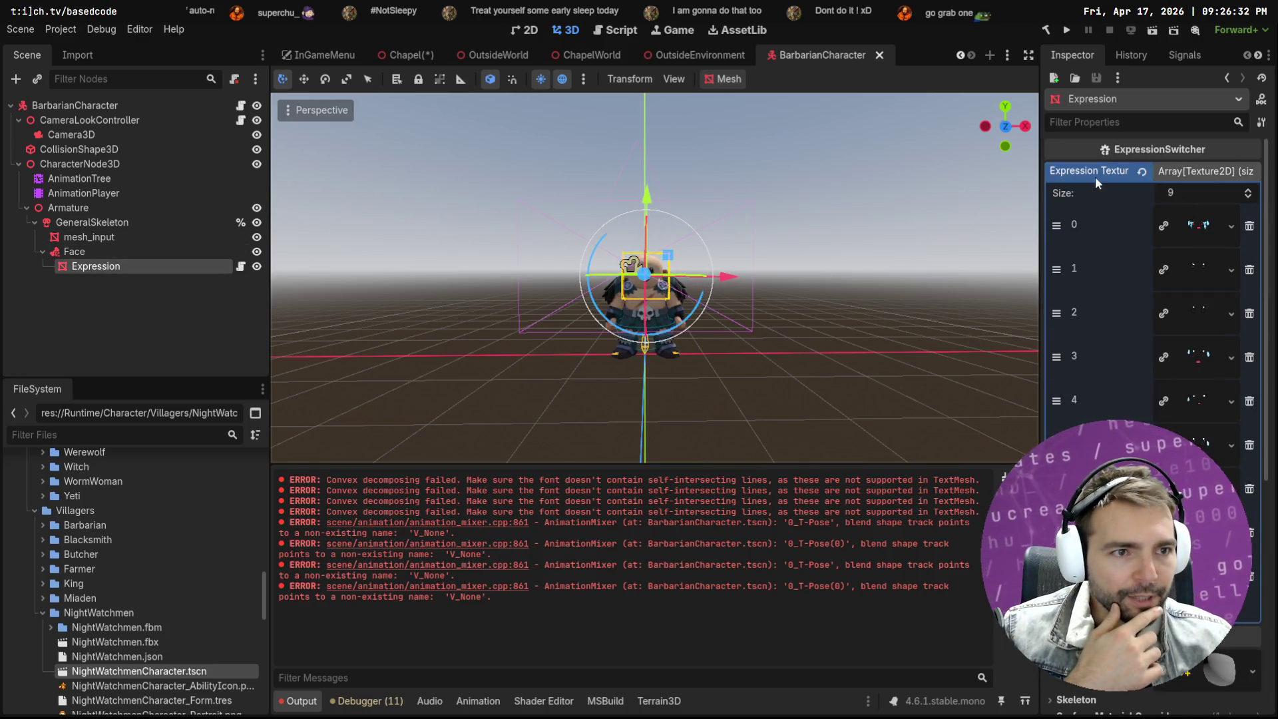
Inspect the face's material override options and close them without changing anything
scroll(1120, 302, down, 3)
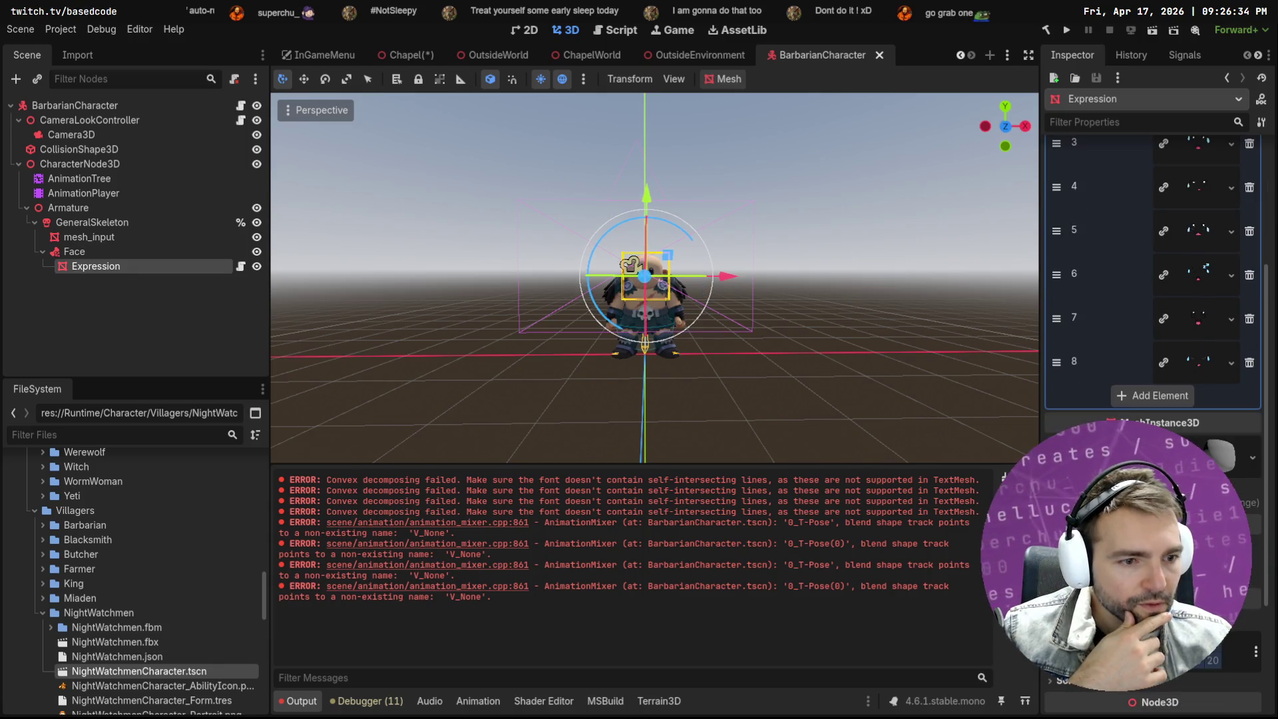
scroll(1153, 302, down, 3)
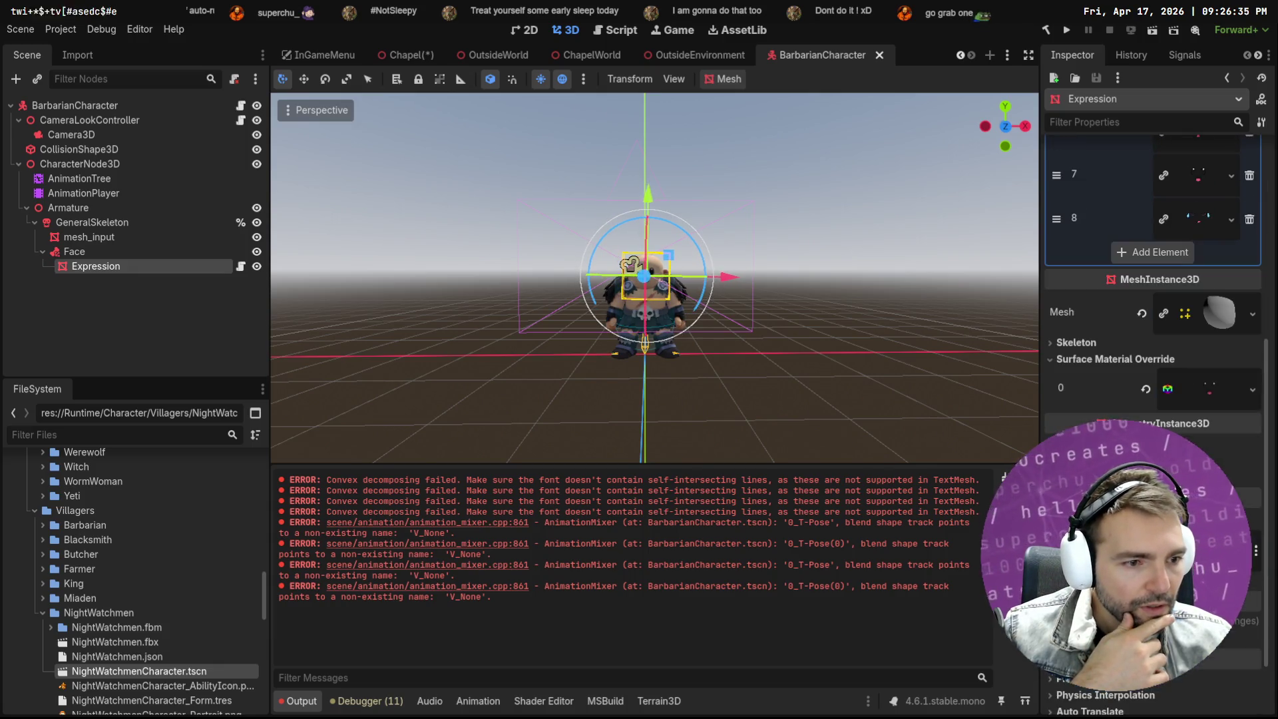
click(1253, 390)
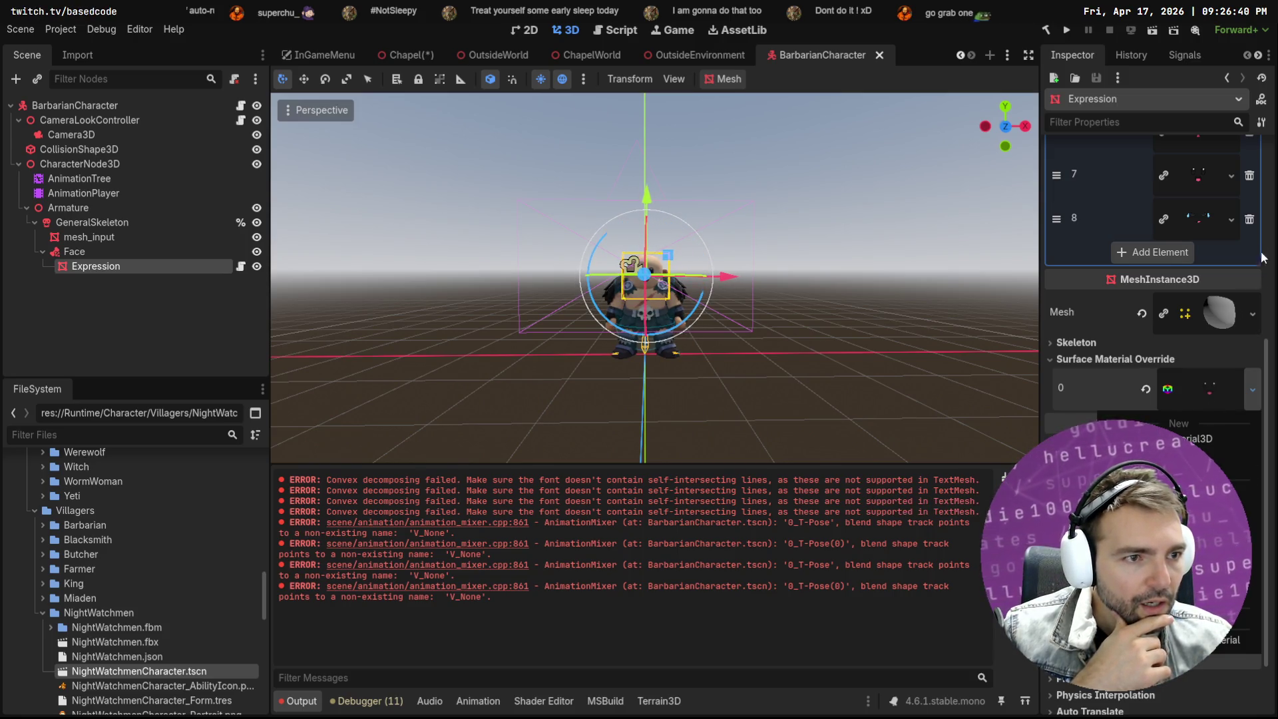
scroll(1214, 219, up, 6)
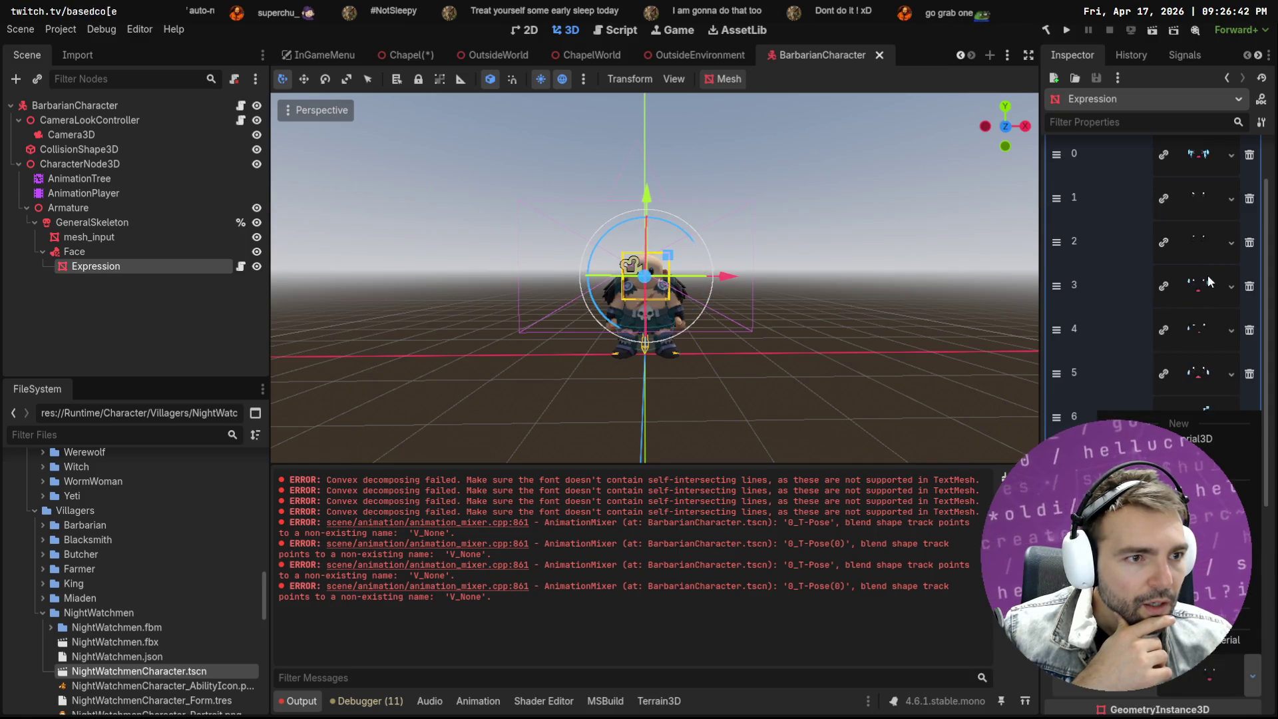
click(1176, 75)
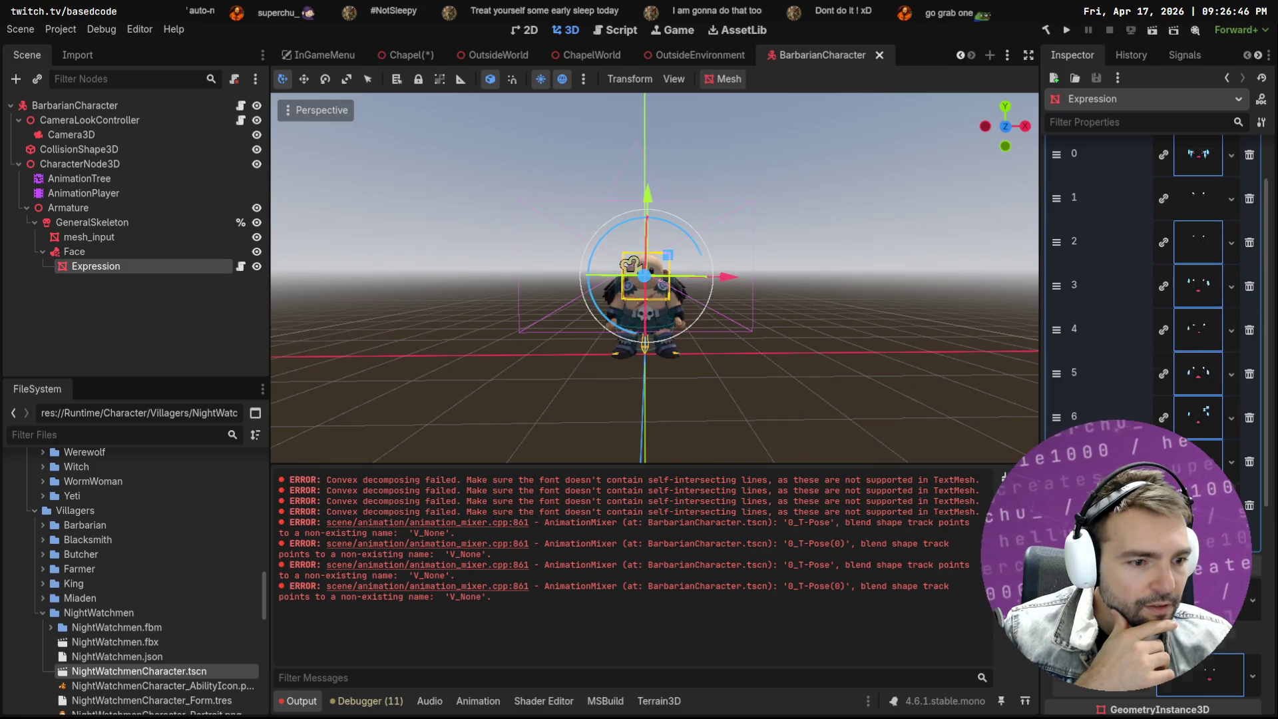
Deselect the face mesh, save BarbarianCharacter, and return to the Chapel scene
scroll(1151, 280, down, 3)
click(869, 308)
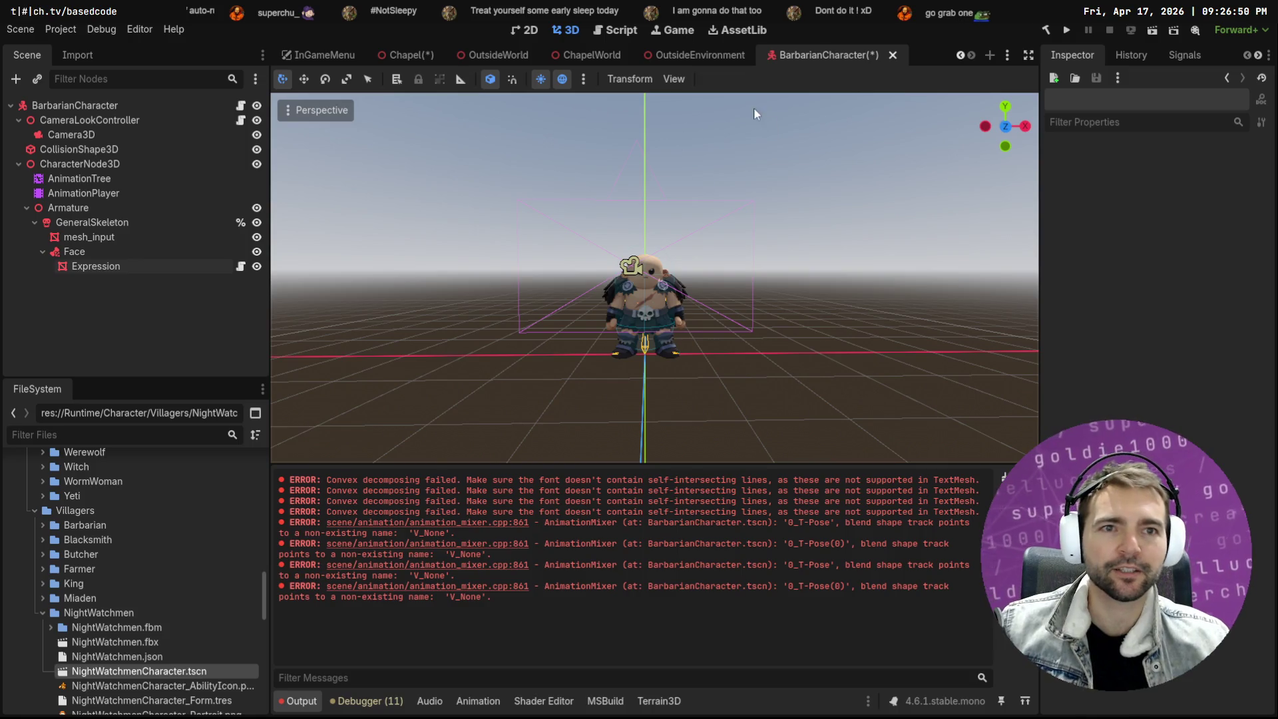
key(ctrl+s)
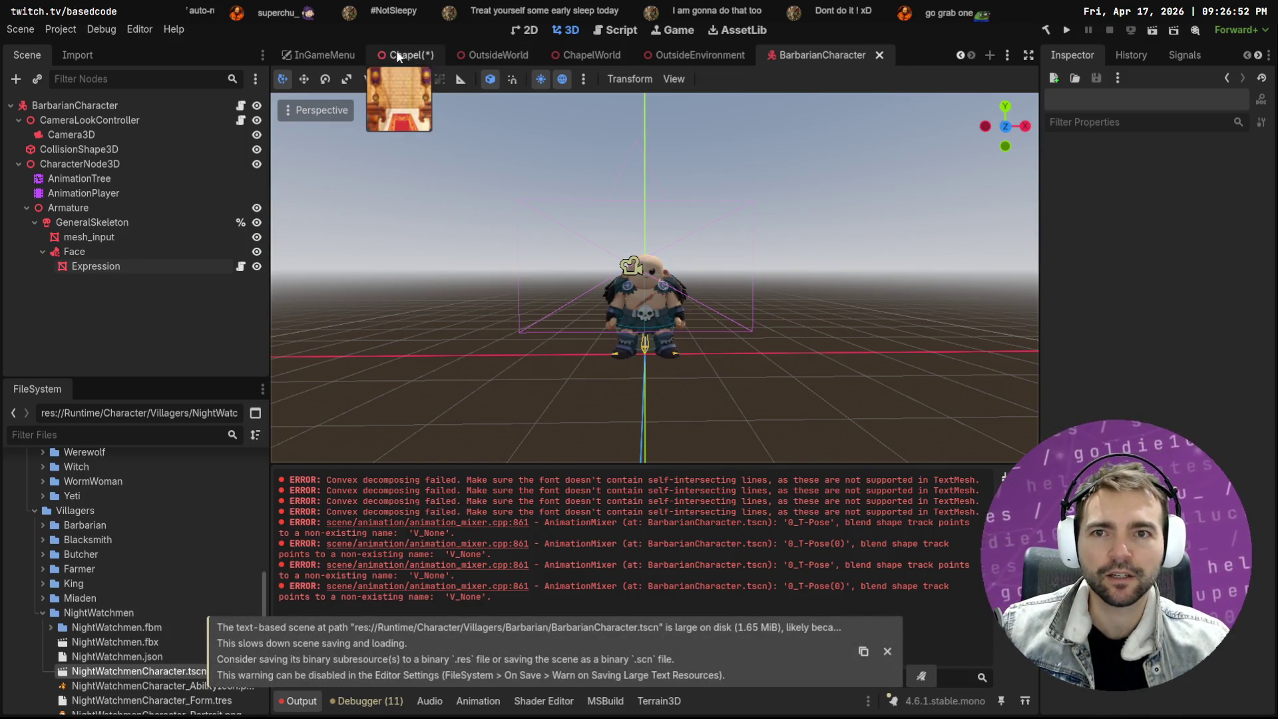
click(398, 56)
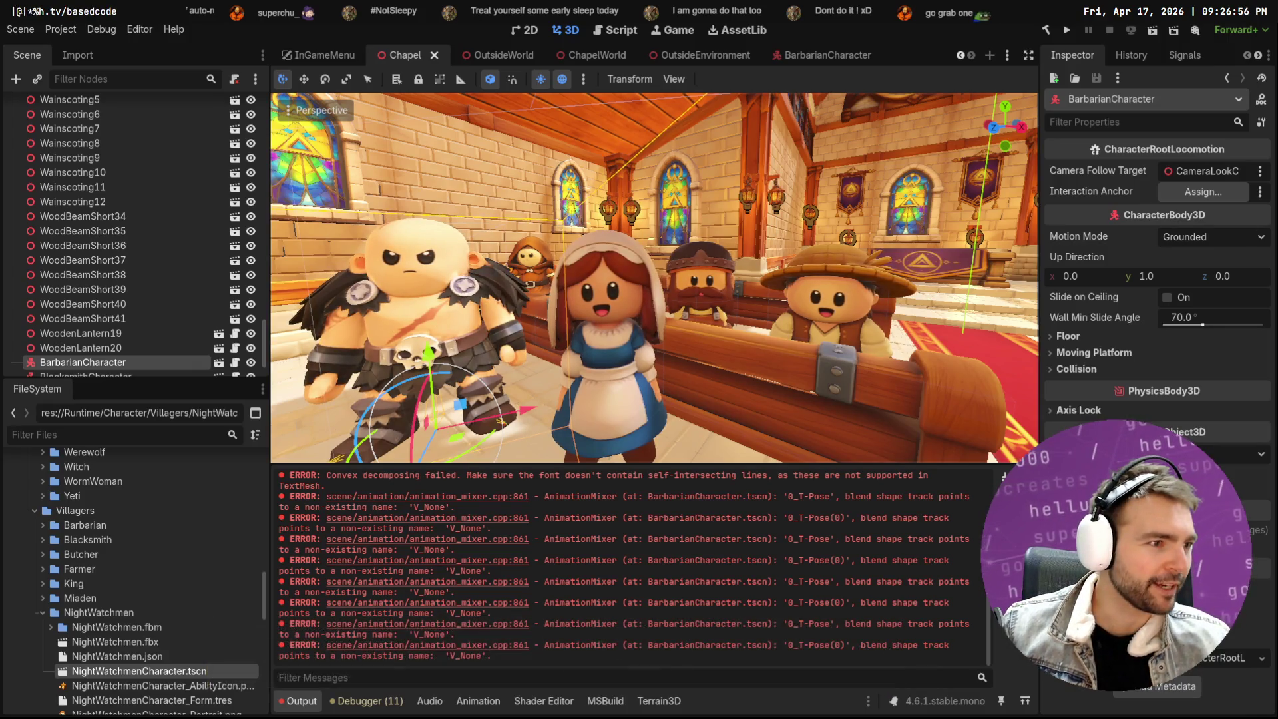
key(alt+Tab)
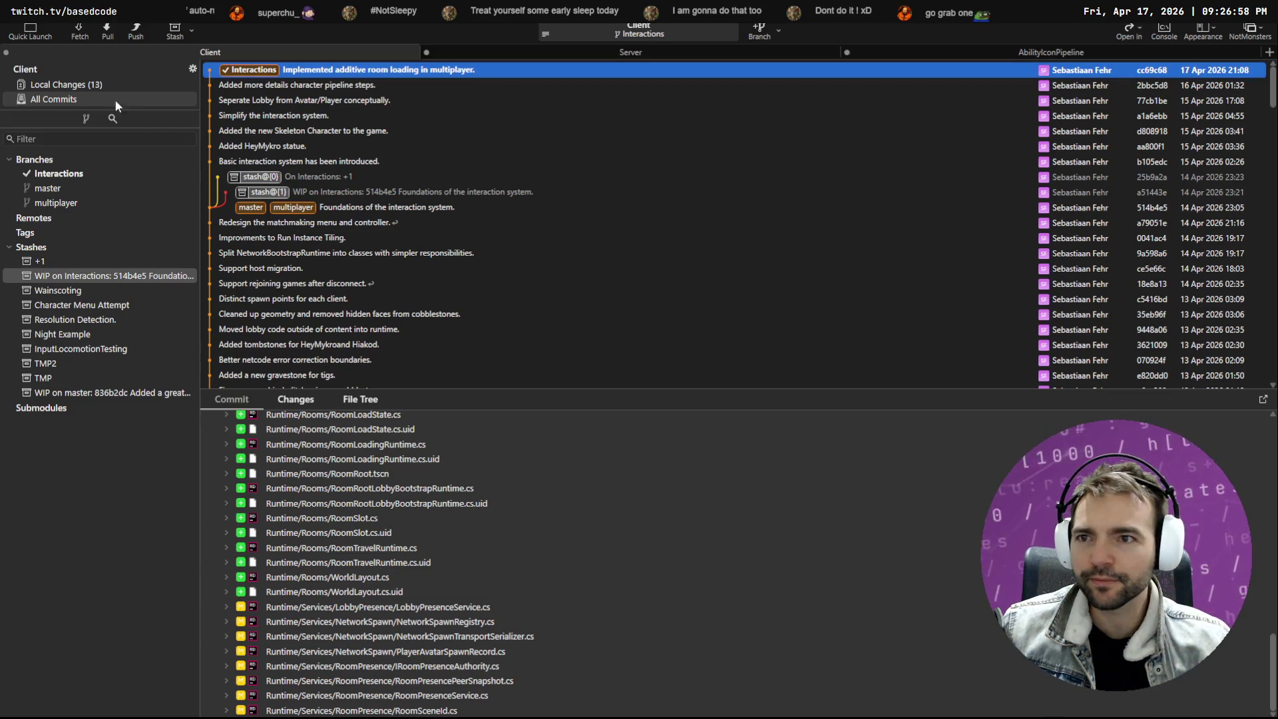
Review the BarbarianCharacter.tscn diff among Fork's 13 local changes, then return to Godot
click(113, 84)
click(314, 330)
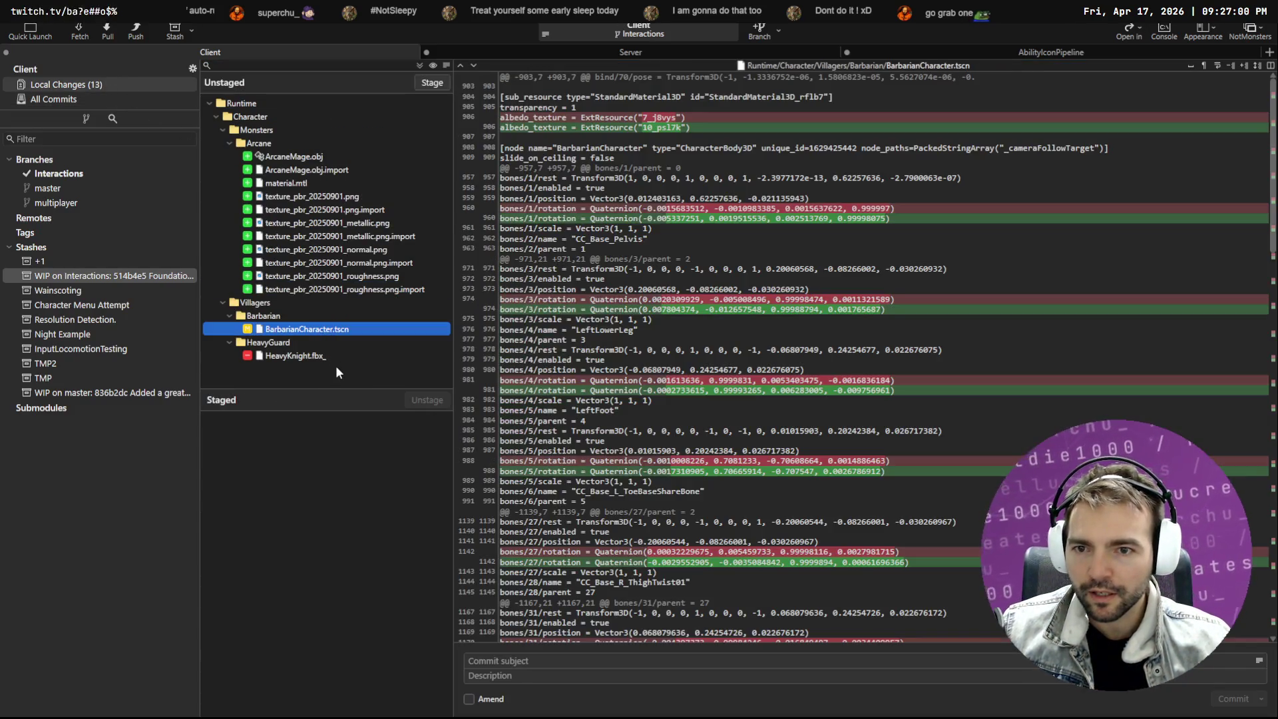
key(alt+Tab)
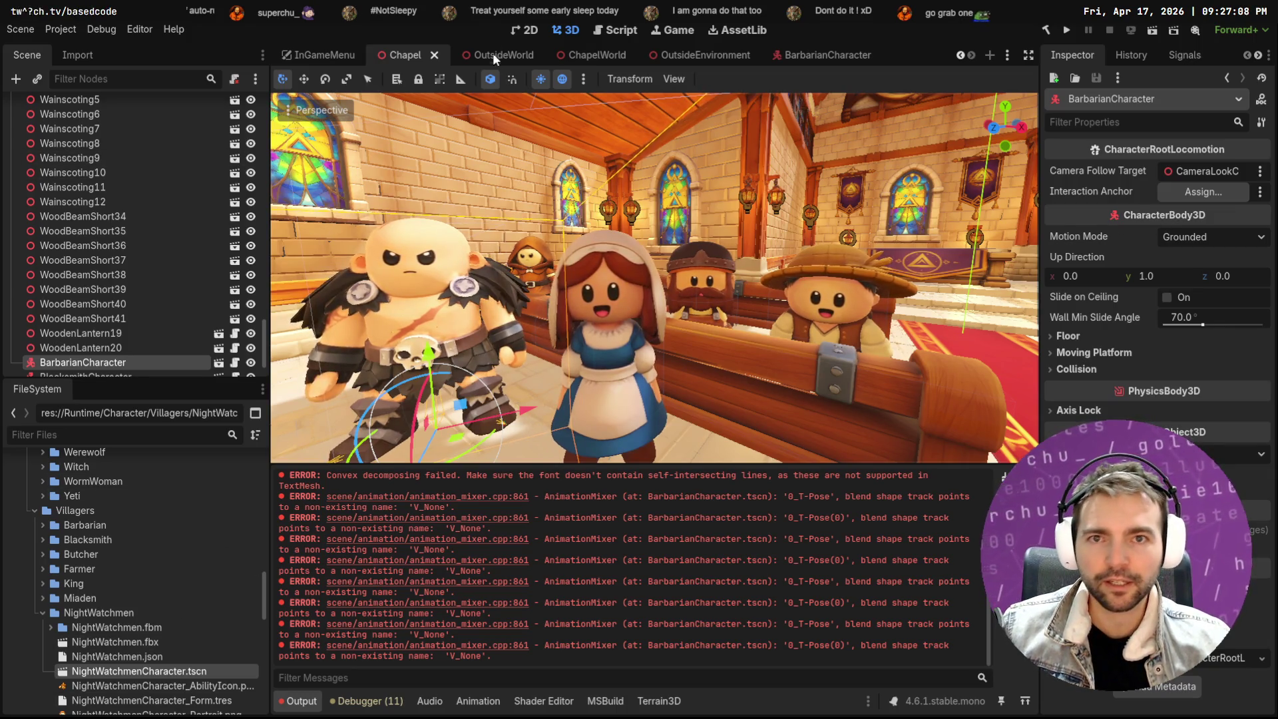
Select the Maiden in the chapel and open MaidenCharacter.tscn from the Miaden folder
click(587, 342)
scroll(173, 613, down, 4)
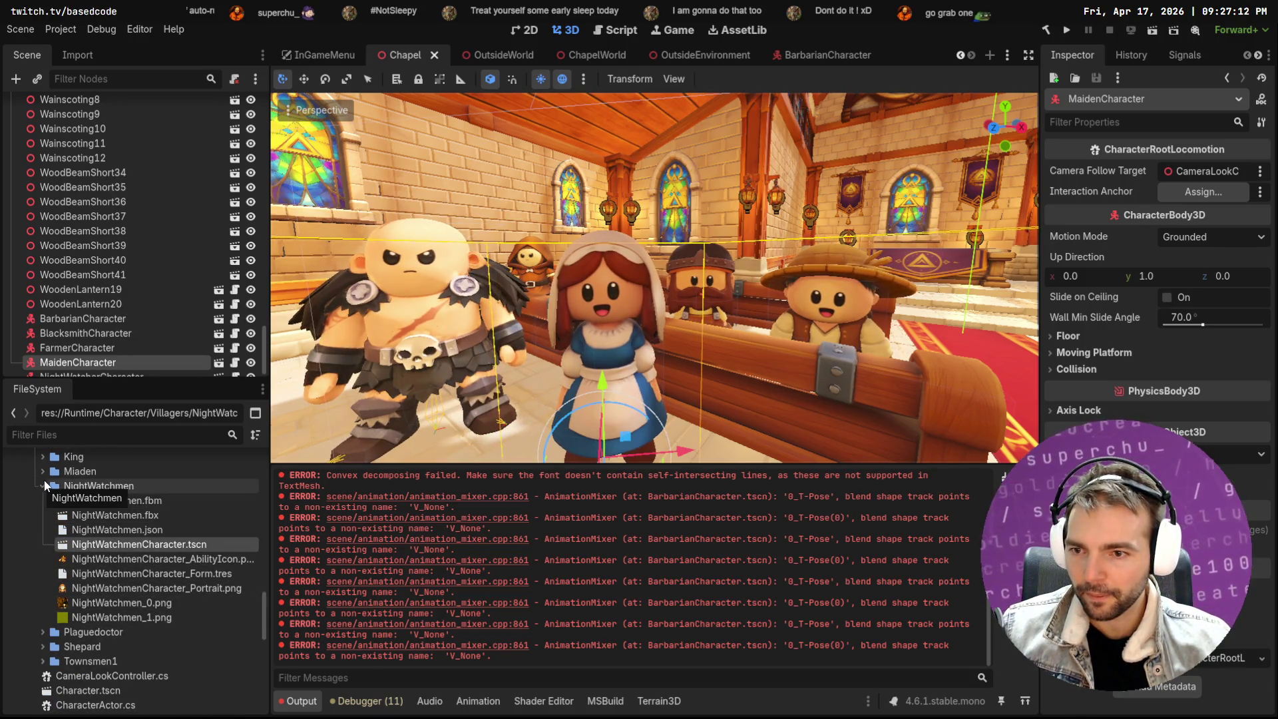
click(43, 472)
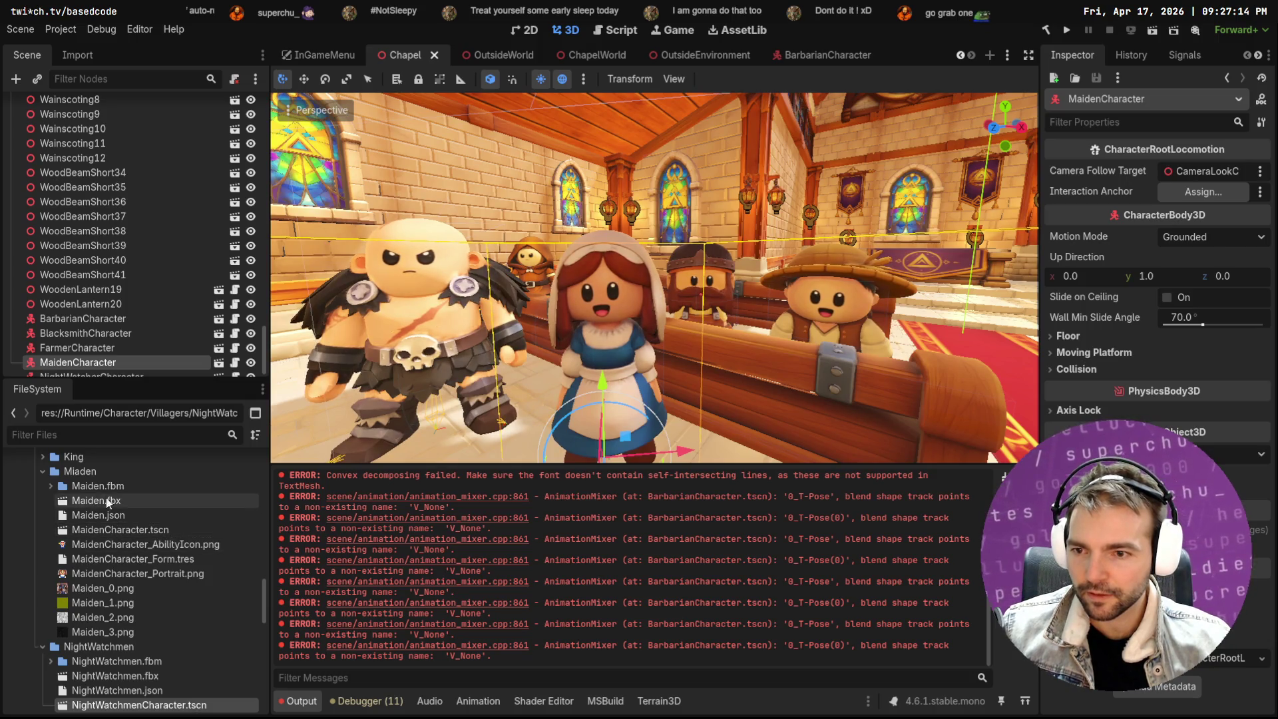
click(133, 529)
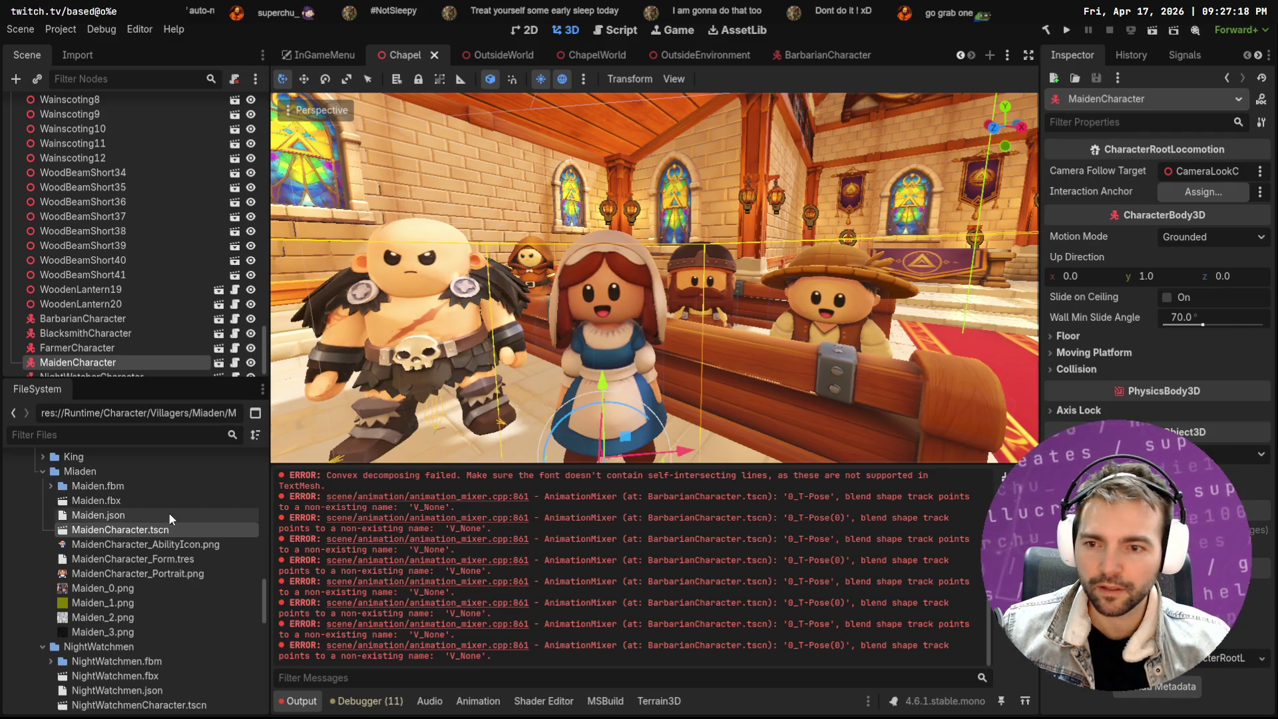
double_click(153, 529)
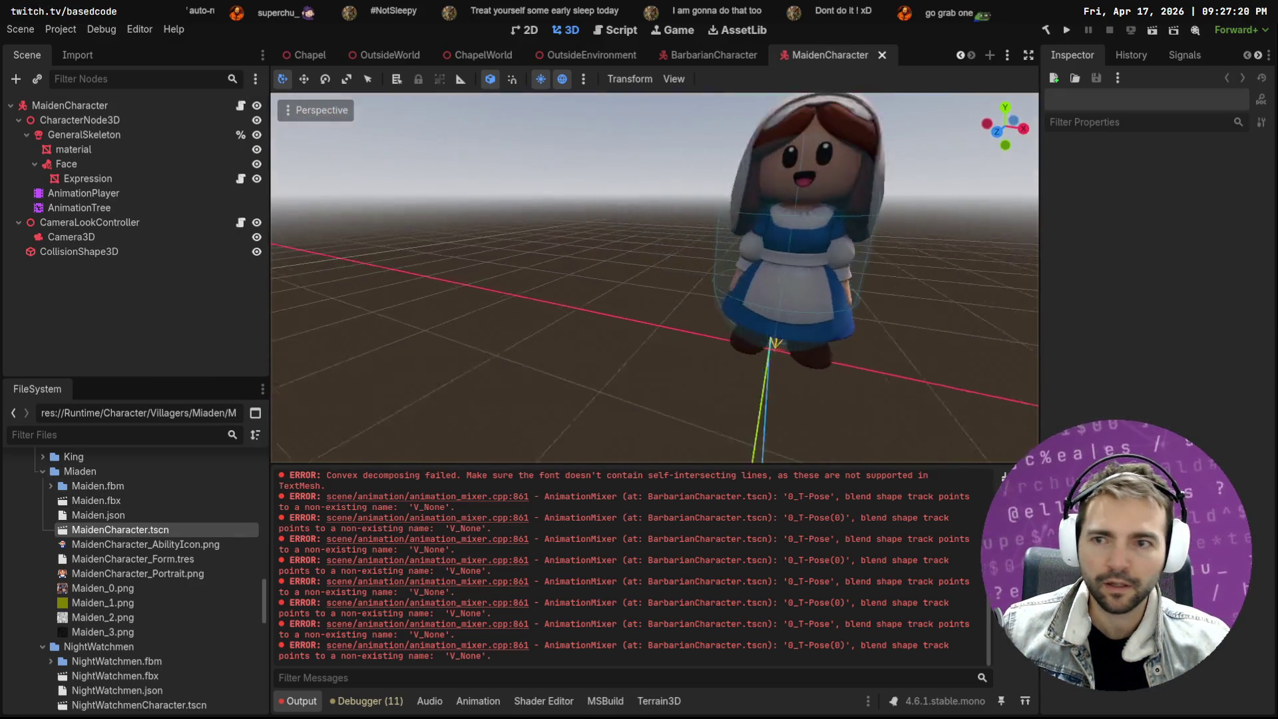
Inspect the Maiden's face material override, dismissing the resource picker without changes
click(616, 273)
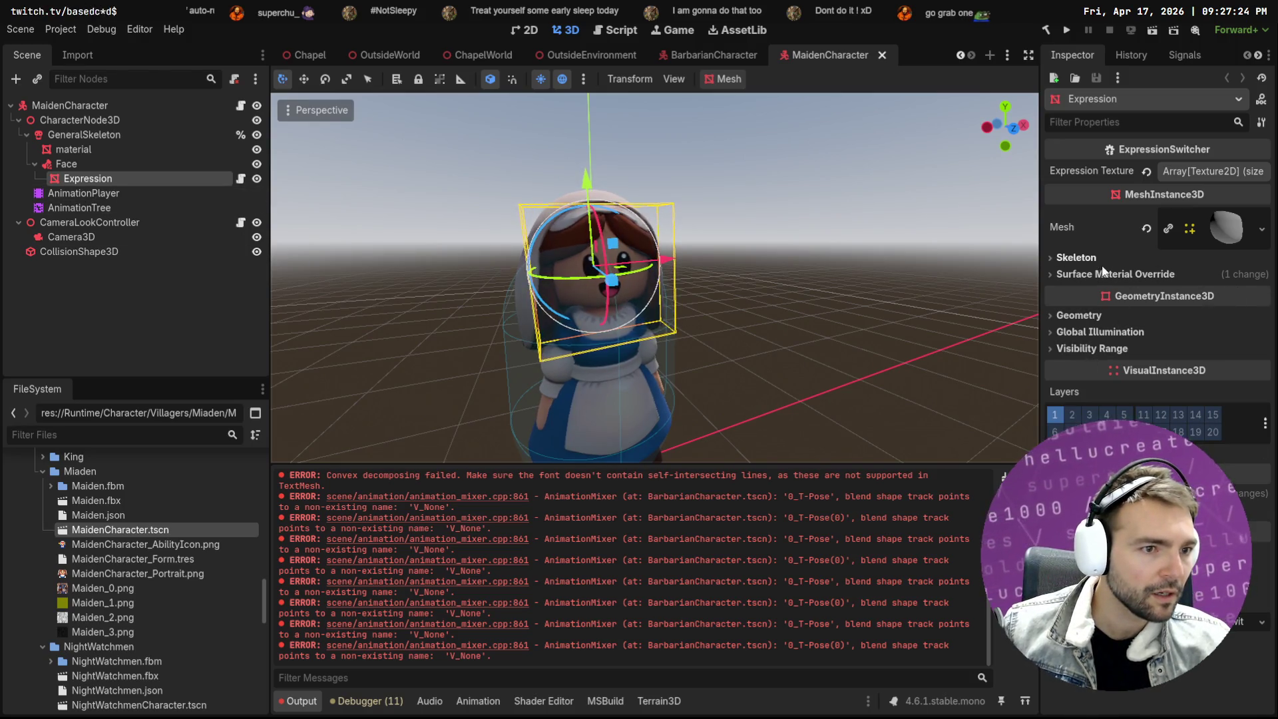
click(1125, 274)
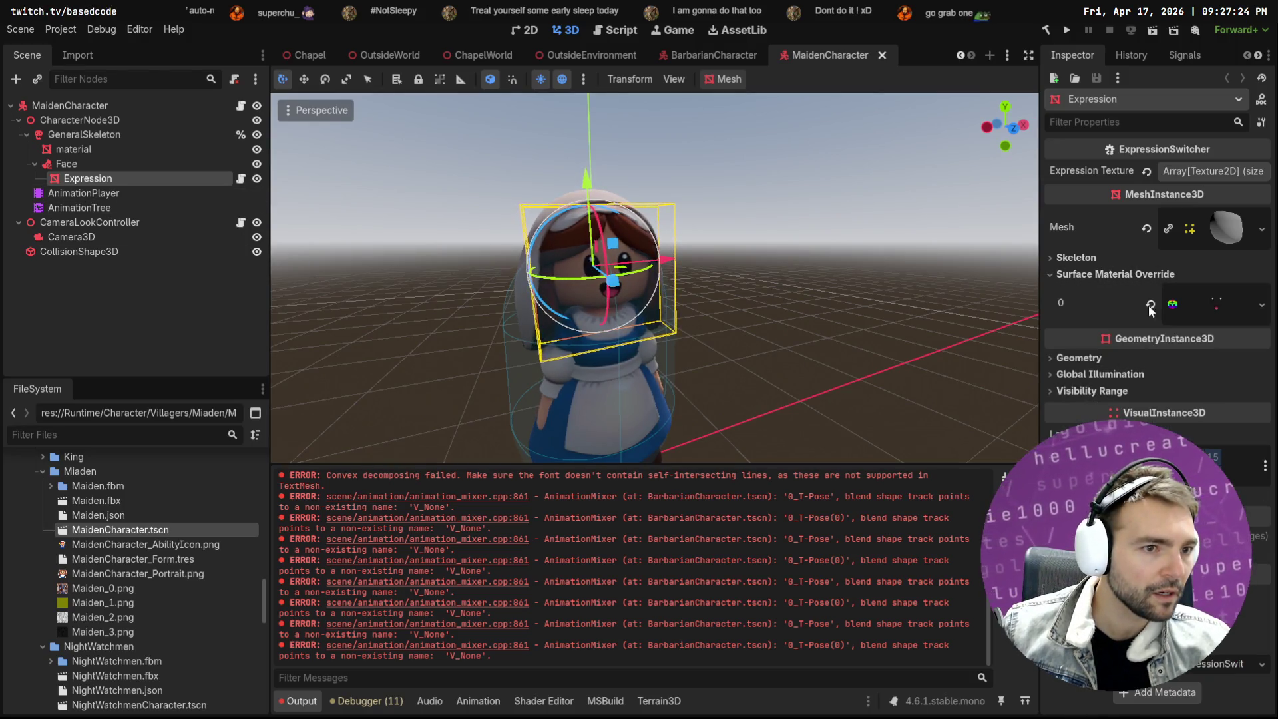
click(1218, 303)
click(1252, 304)
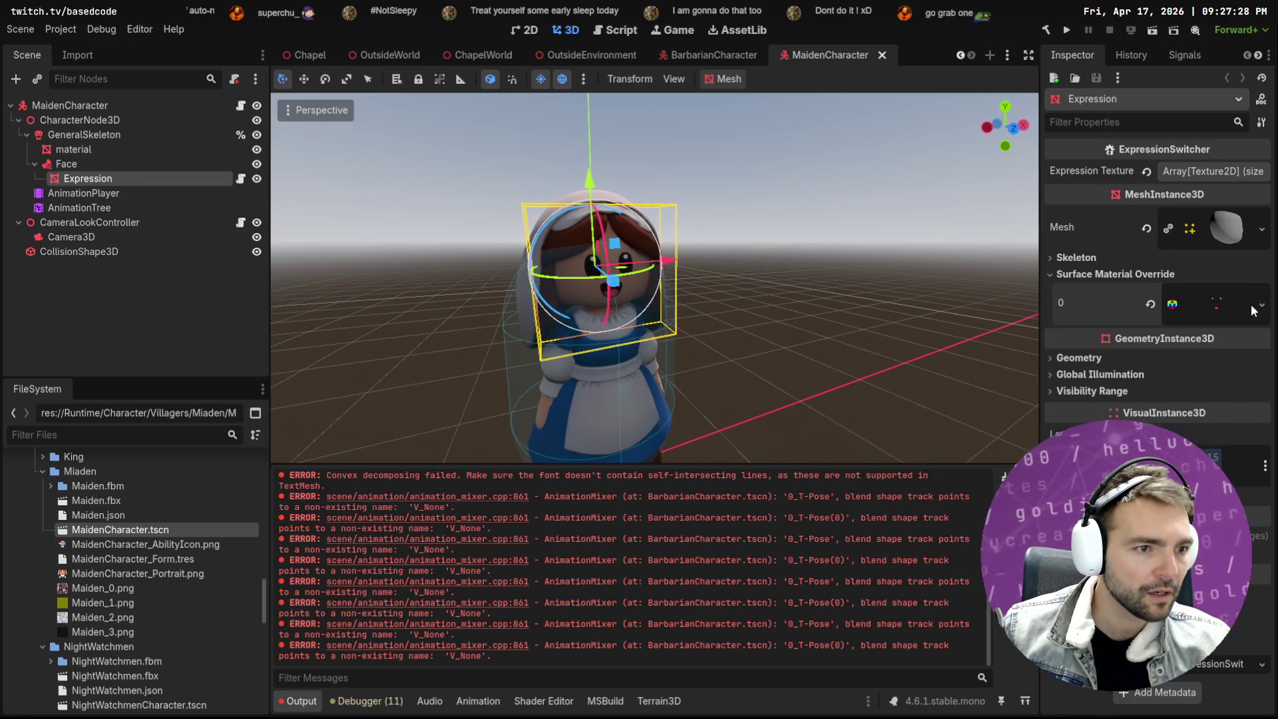
click(1181, 406)
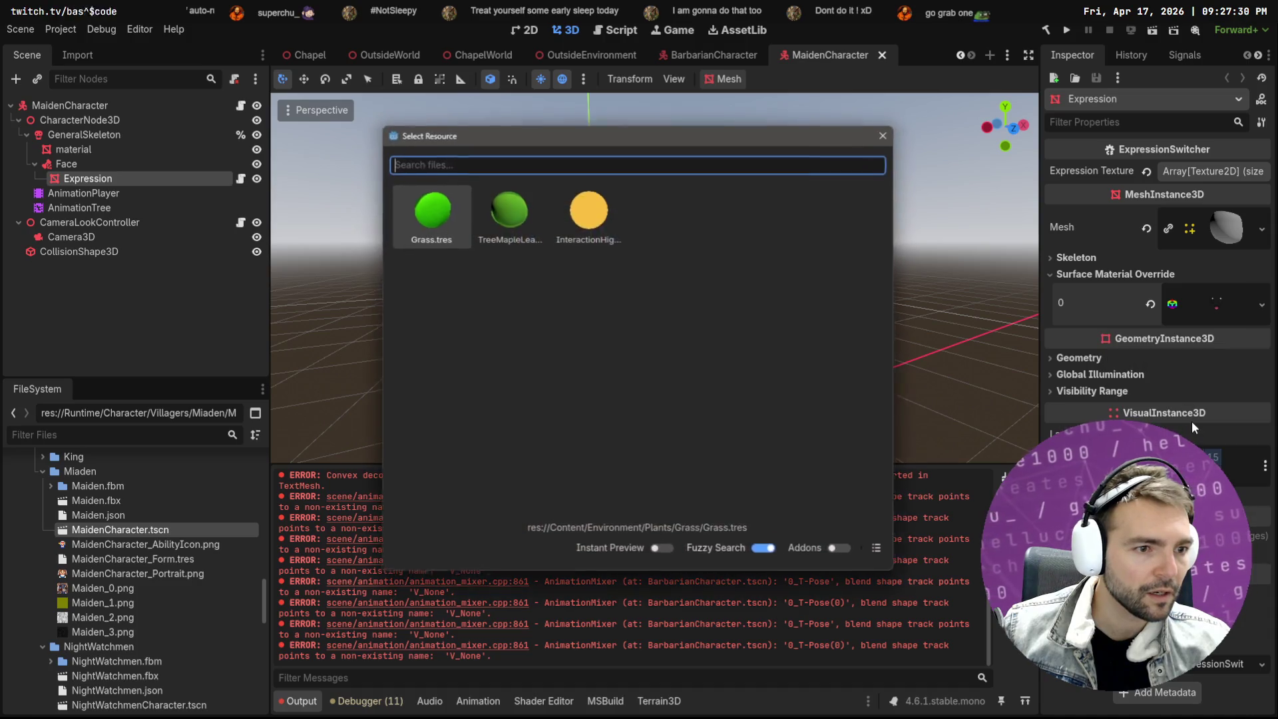
key(Escape)
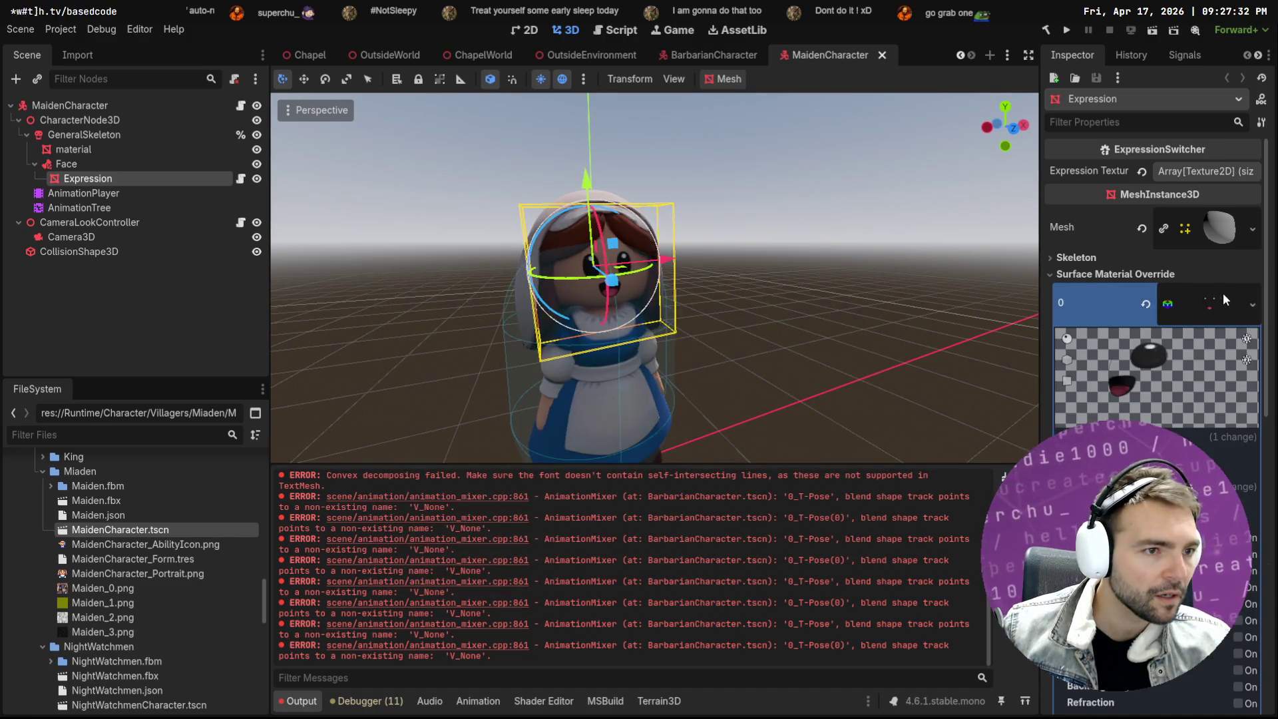
Preview the Maiden's expression textures, settling on texture 3, the Scared face
click(1224, 172)
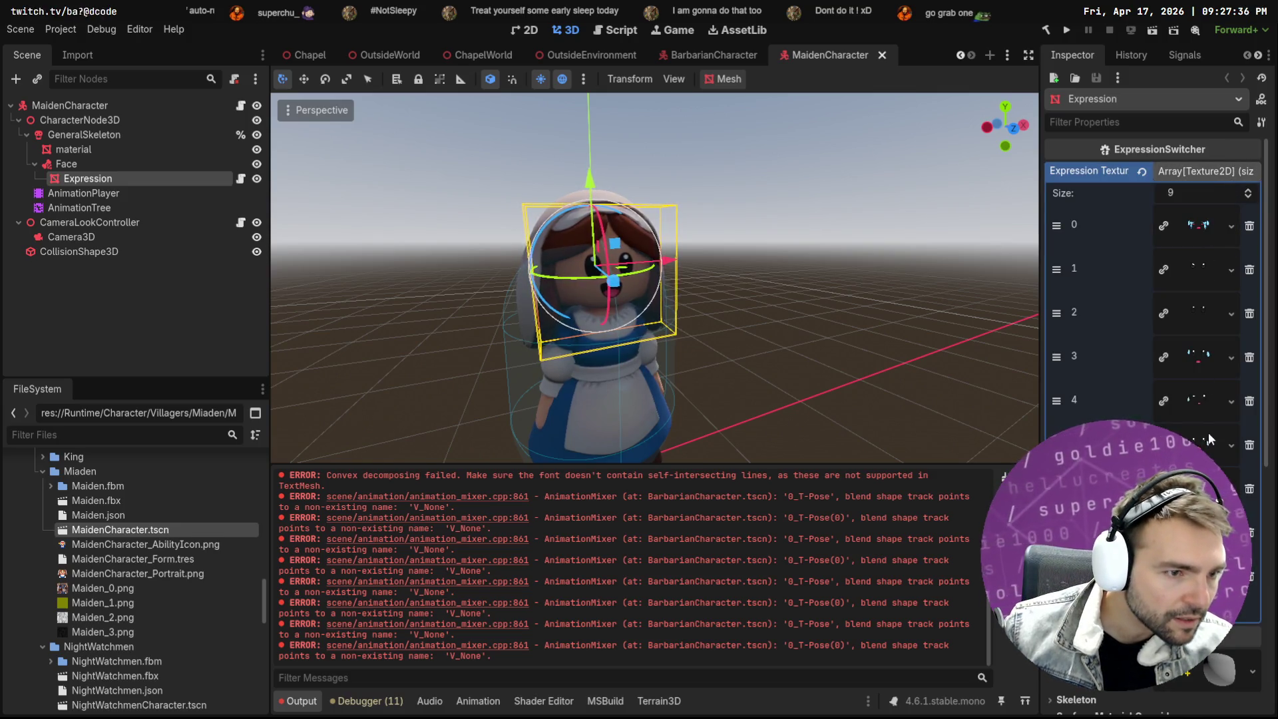
click(1192, 401)
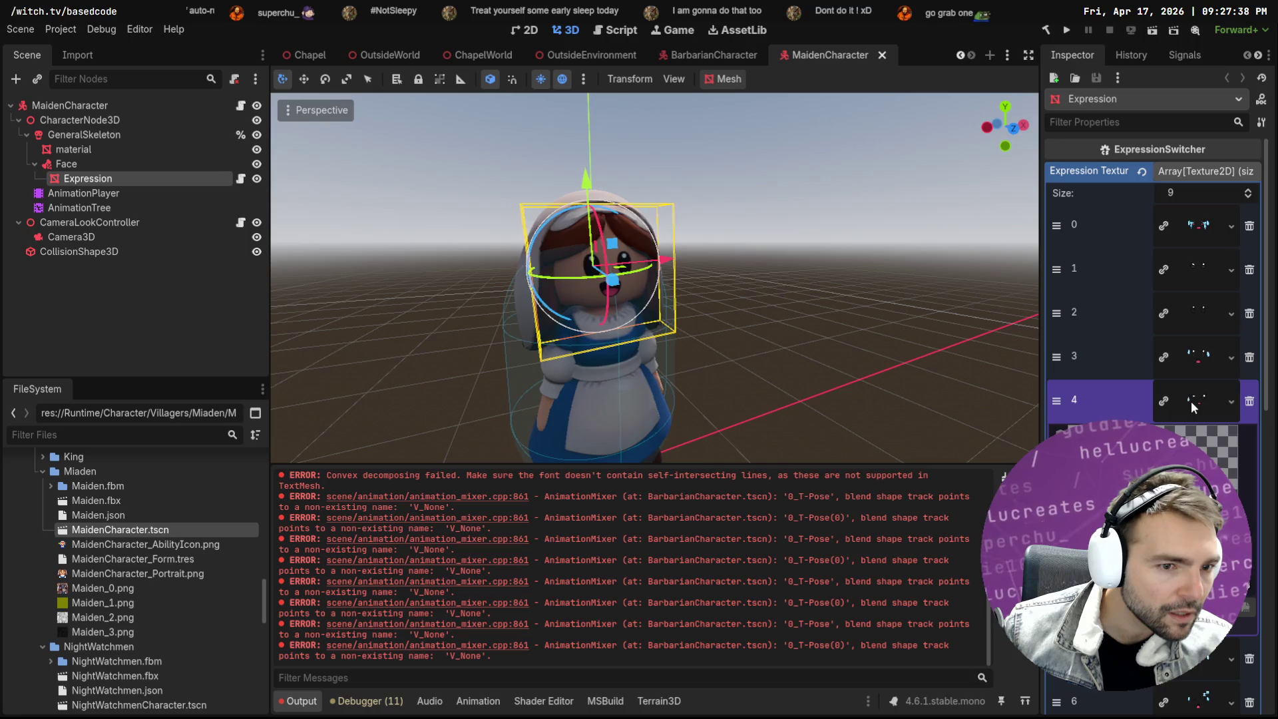
click(1199, 366)
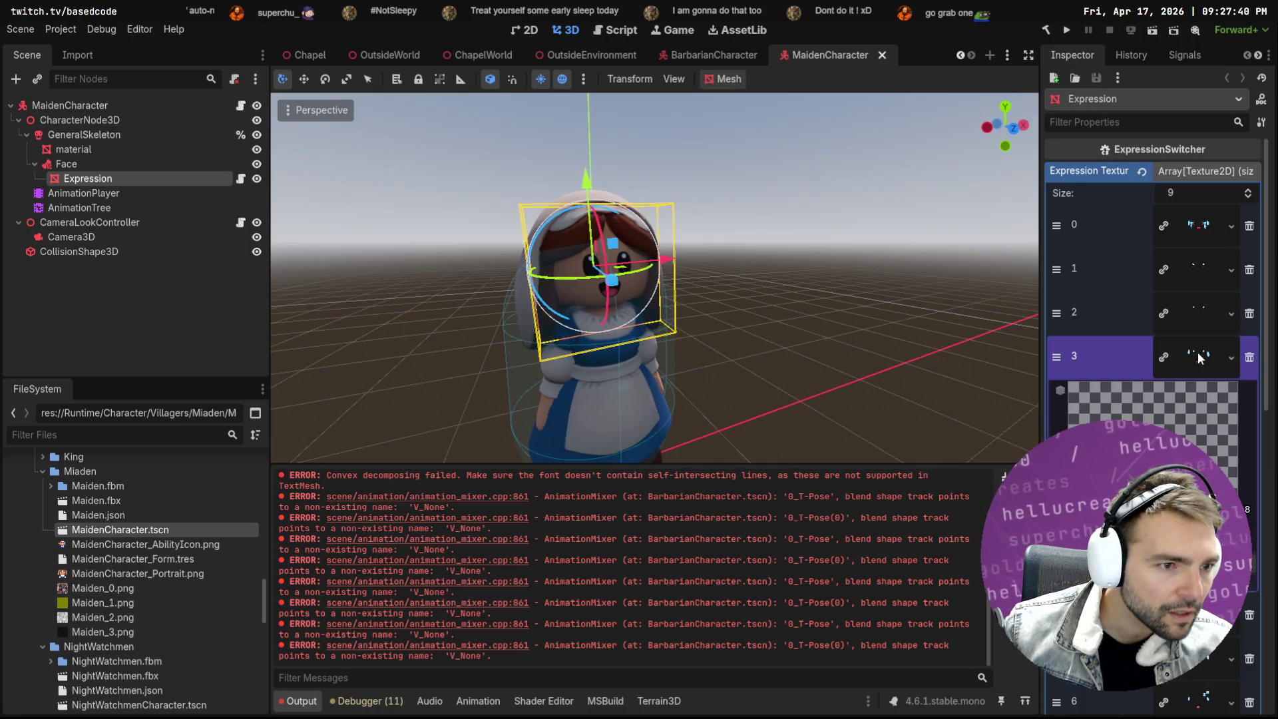
click(1197, 355)
click(1201, 317)
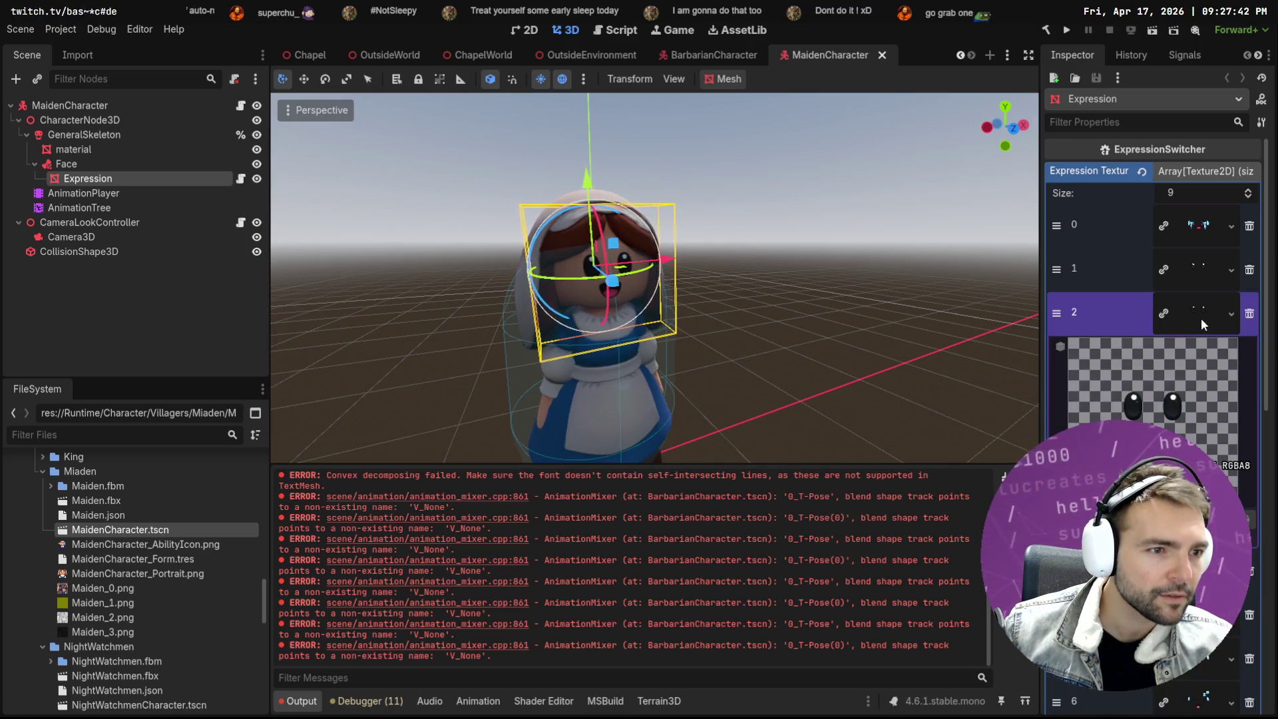
click(1201, 310)
Return to the Chapel scene and open FarmerCharacter in its own tab
click(1188, 361)
key(ctrl+Tab)
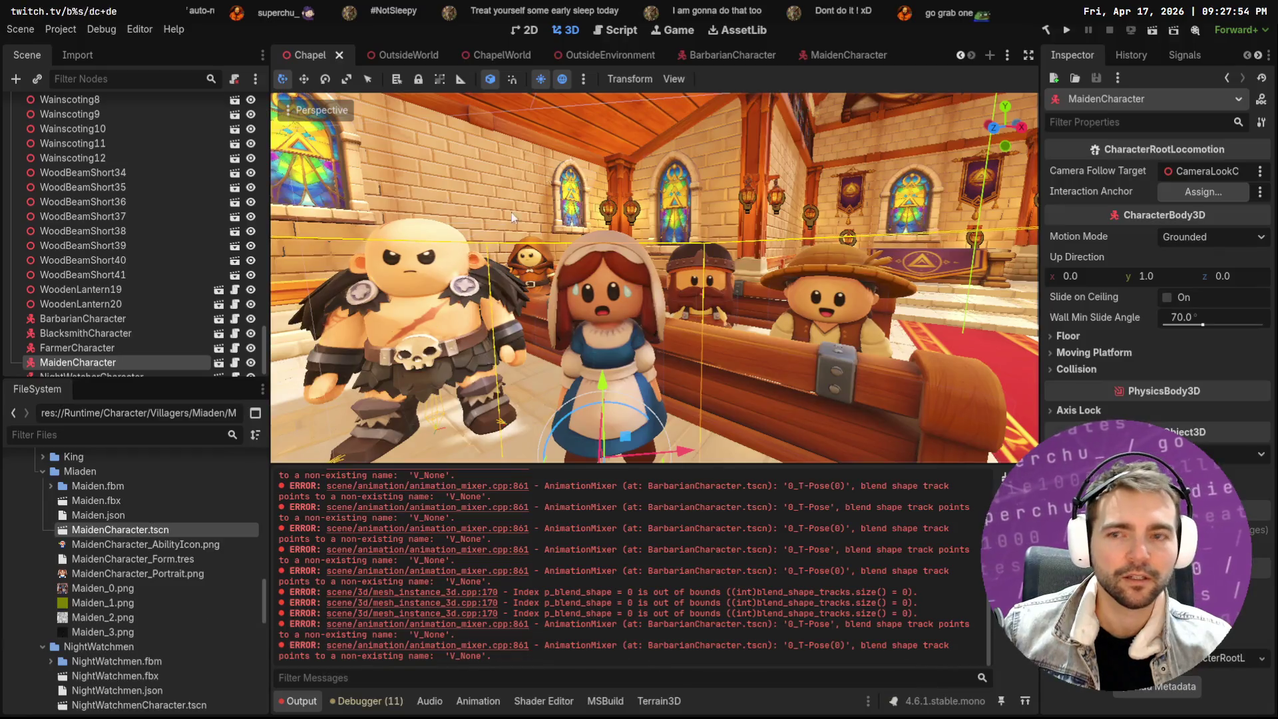
click(77, 348)
click(222, 350)
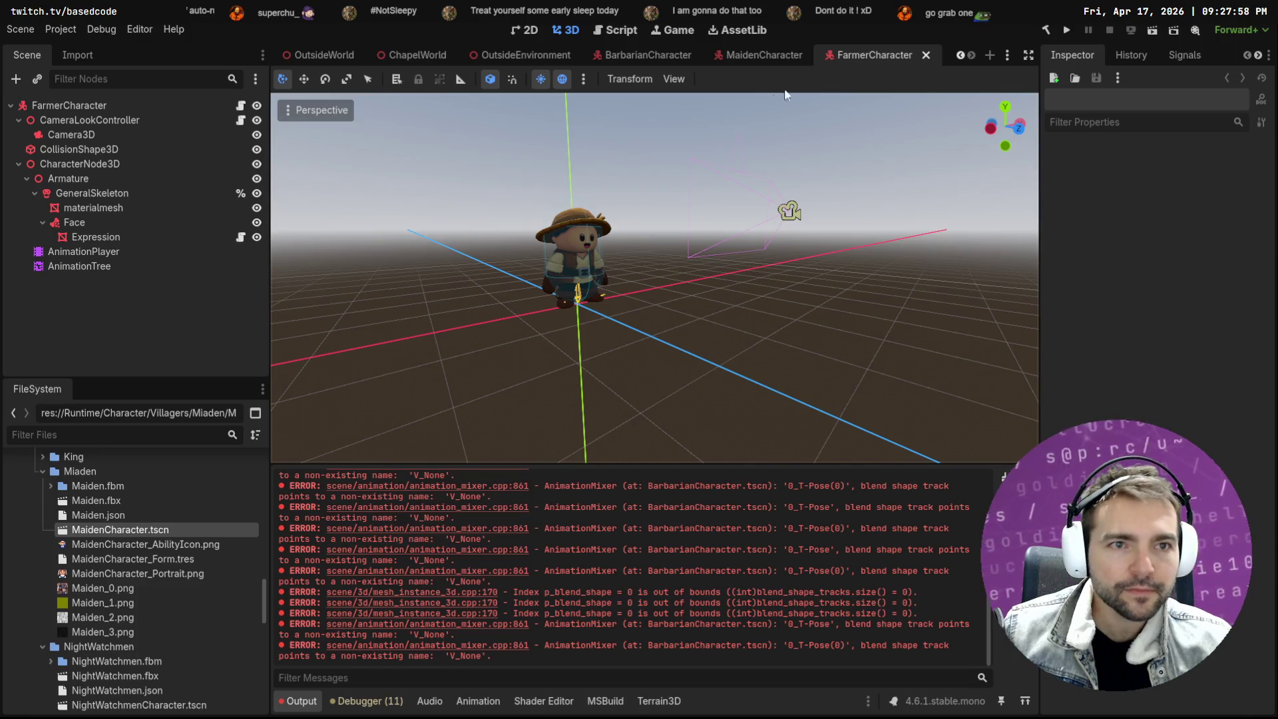
Drag the Determined texture onto the farmer's face material override and save FarmerCharacter
click(160, 237)
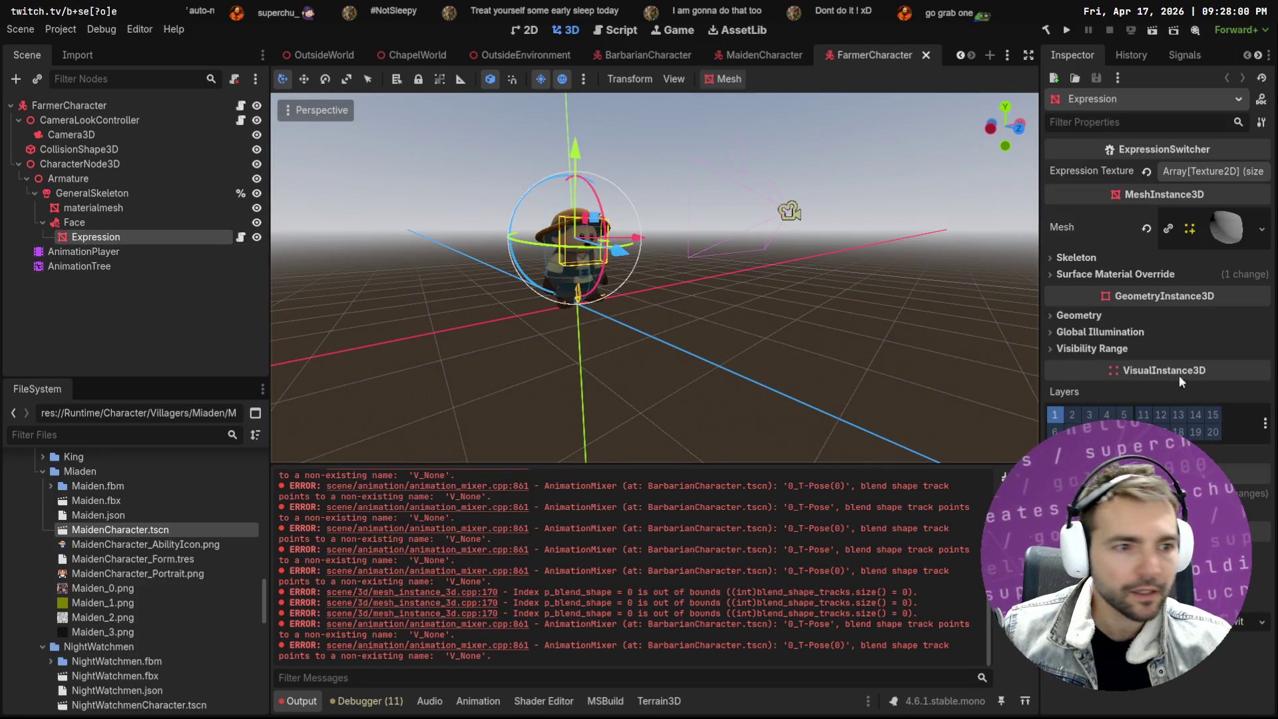
click(1131, 274)
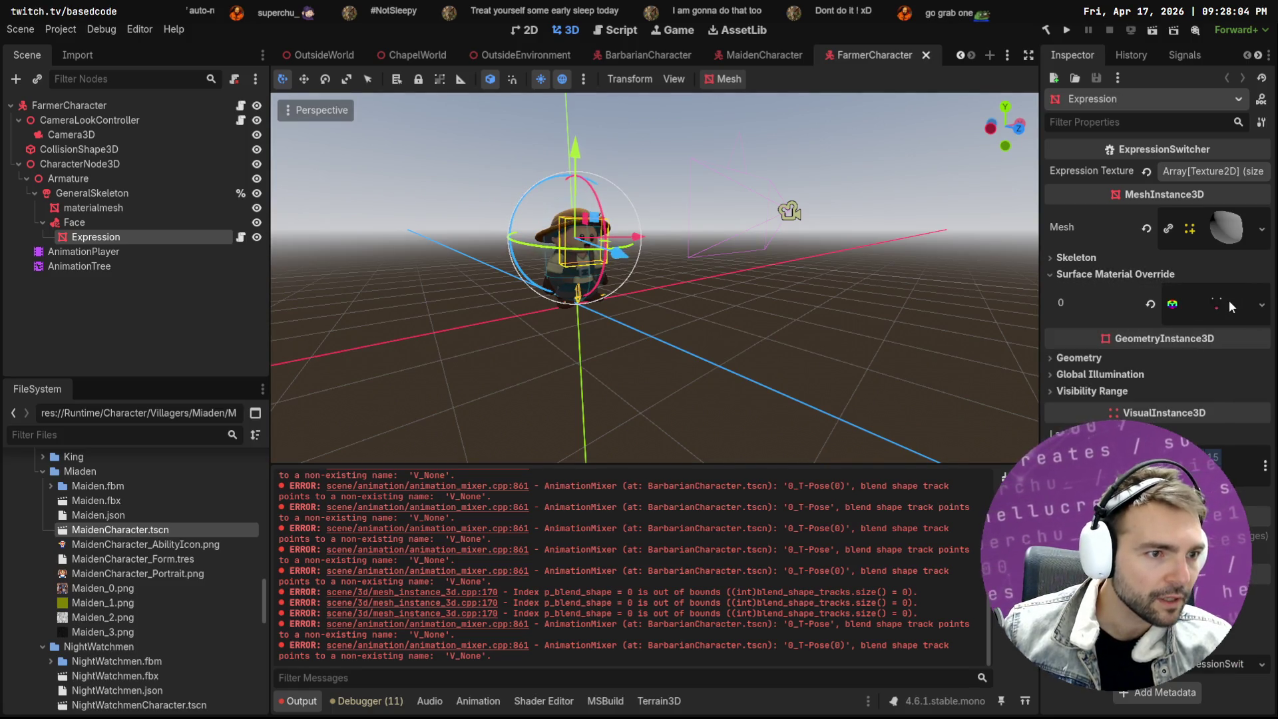
click(1220, 170)
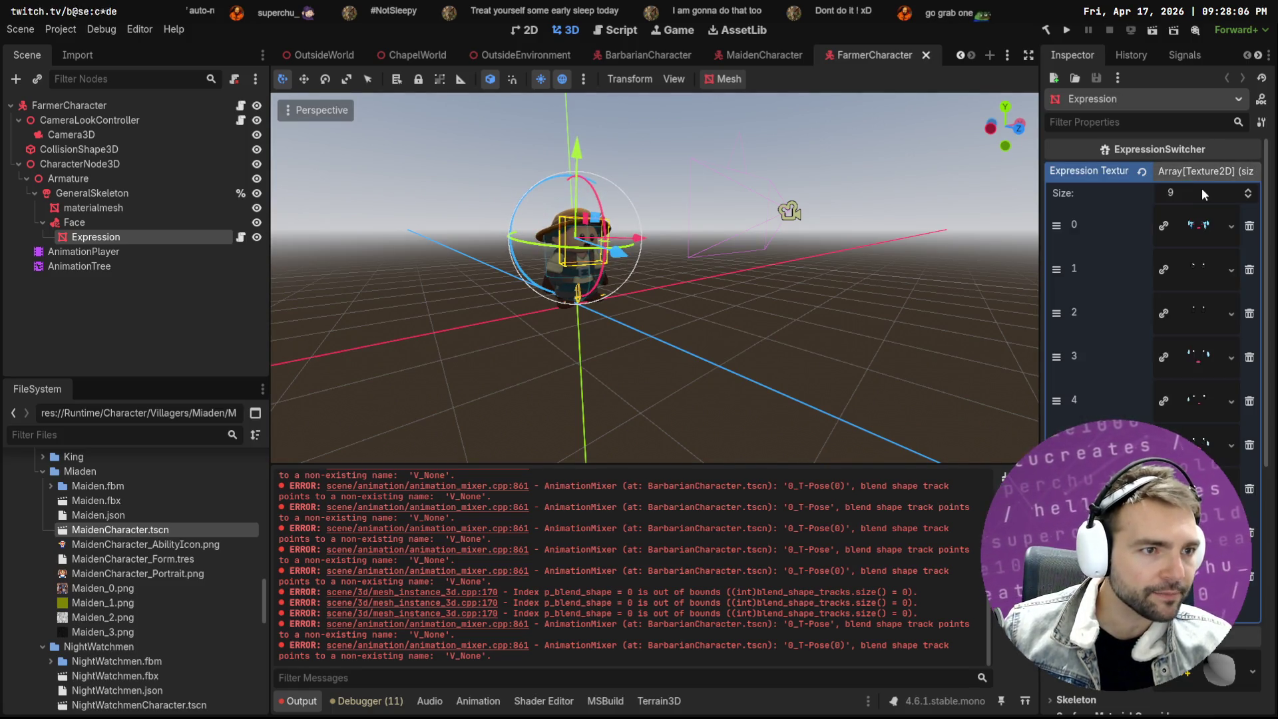
click(1198, 316)
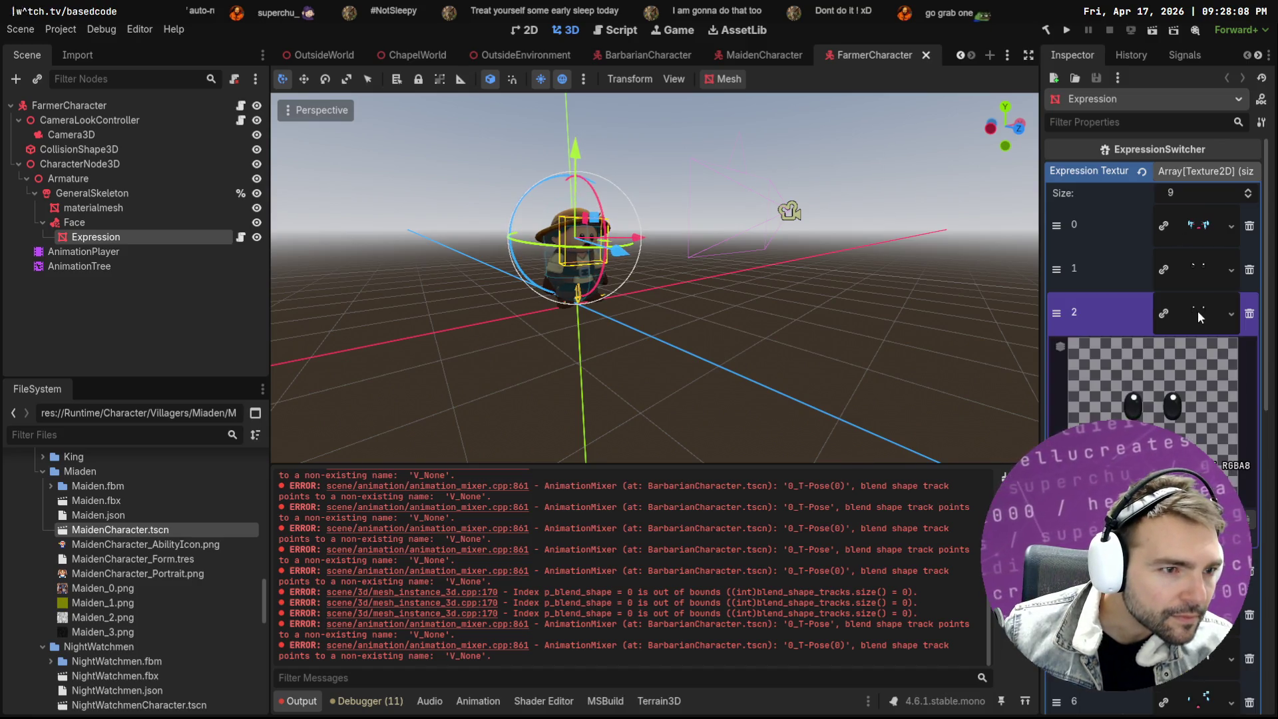
click(1196, 270)
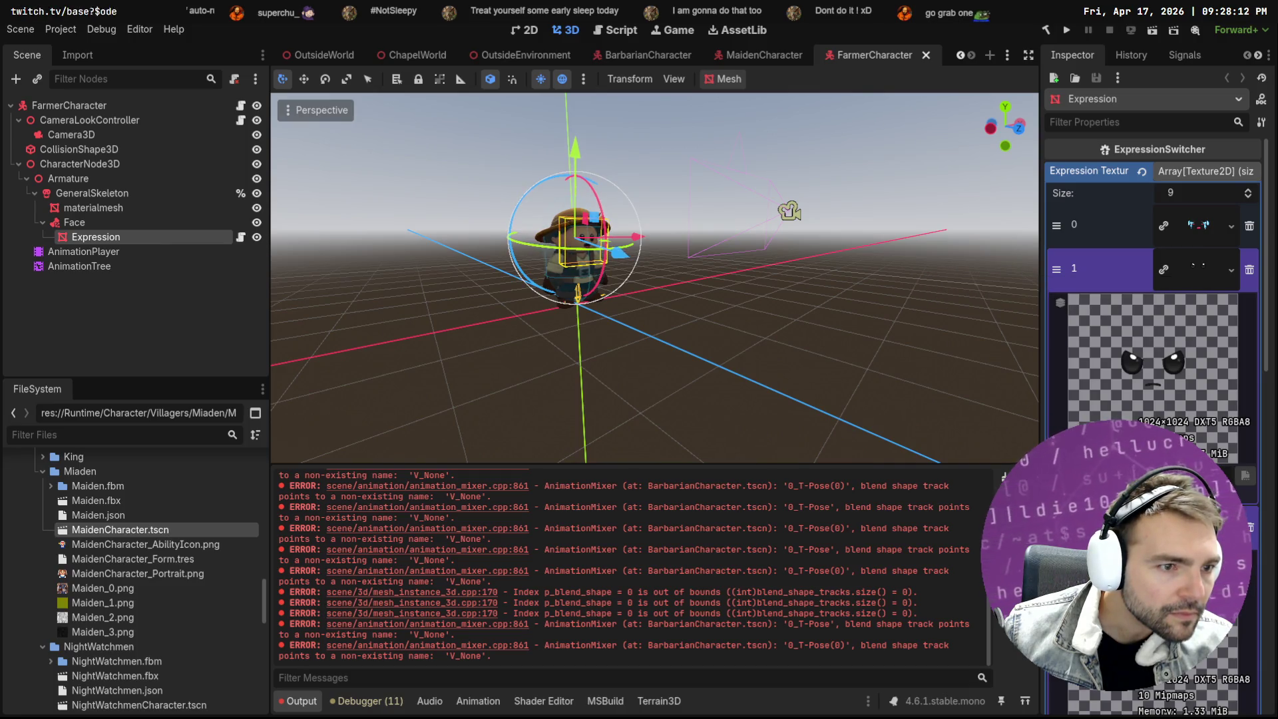
click(1196, 528)
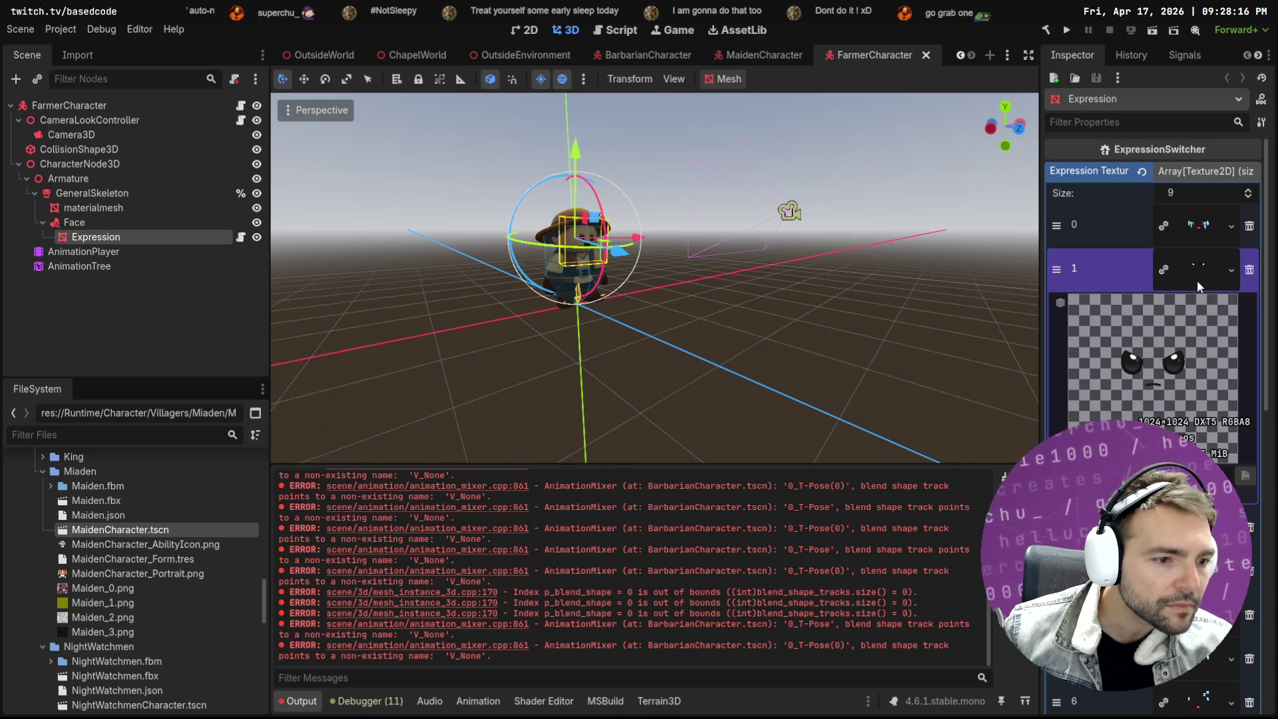
click(1196, 614)
scroll(1152, 300, down, 3)
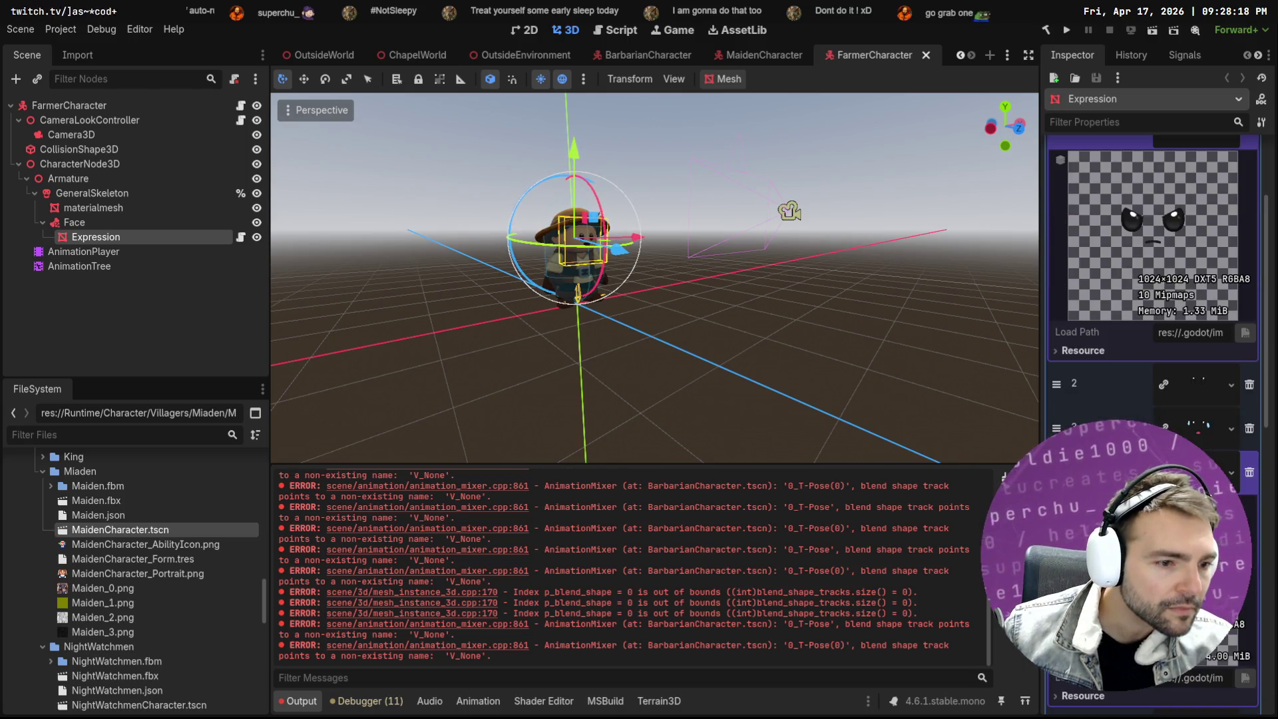
click(1196, 472)
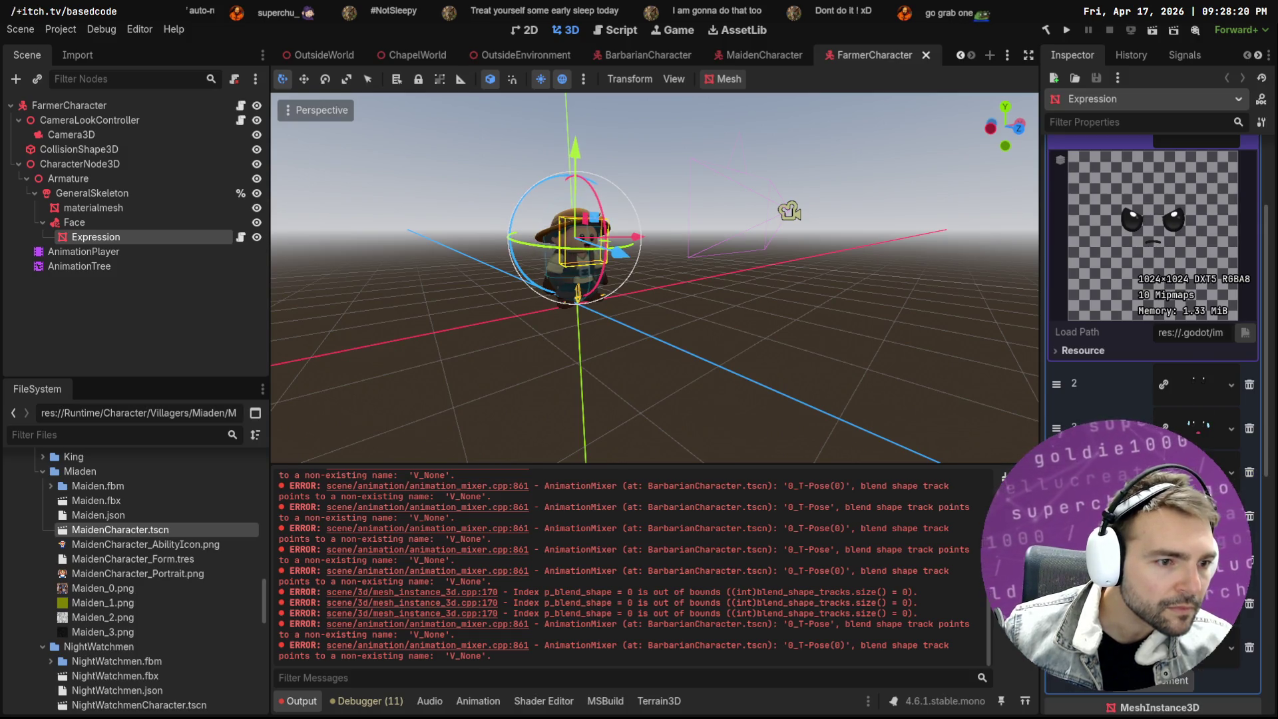
mouse_move(1179, 217)
mouse_down()
mouse_move(1185, 143)
mouse_move(1200, 323)
mouse_move(1194, 268)
mouse_up()
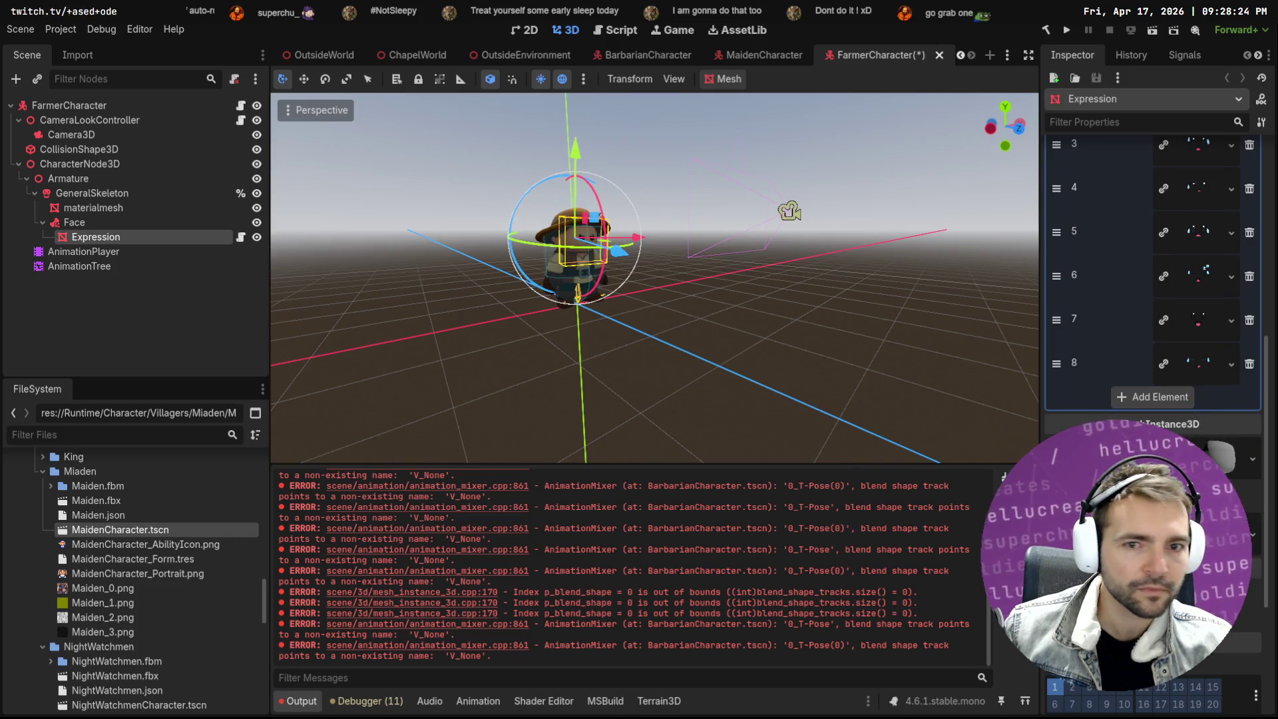
key(ctrl+s)
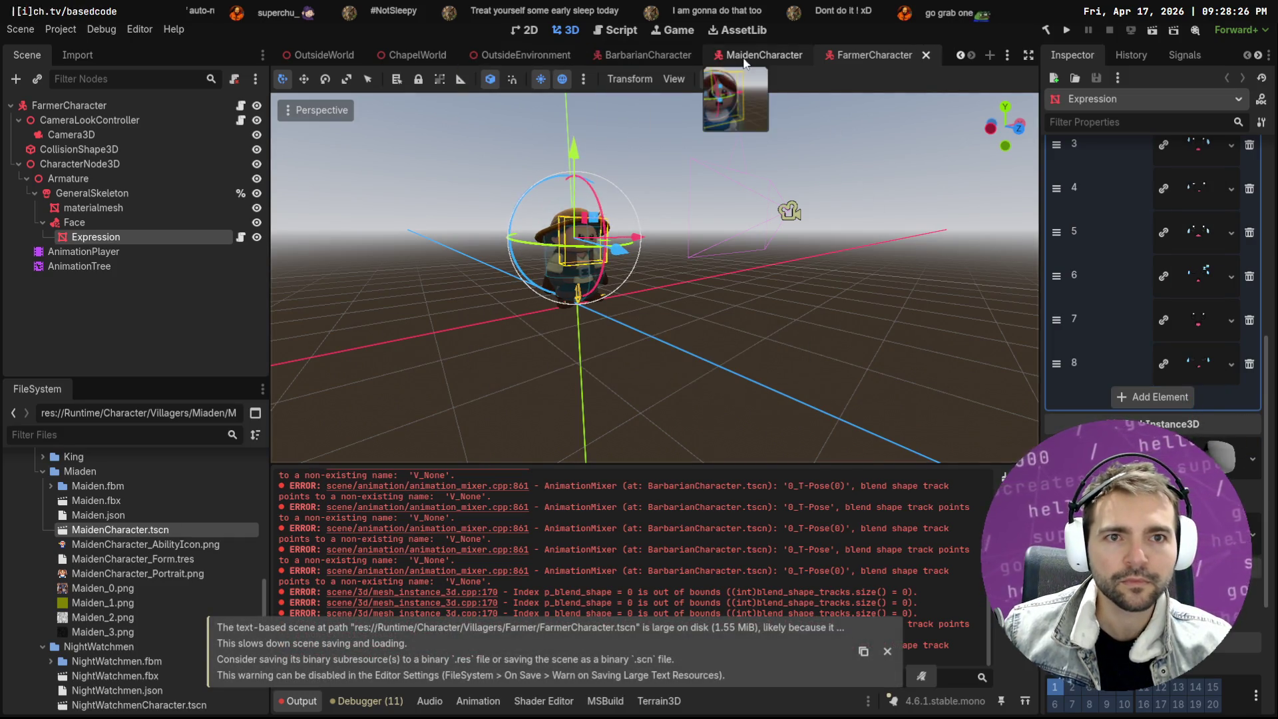
Review the Maiden's expression array, deselect, and save MaidenCharacter with the crying face
click(743, 56)
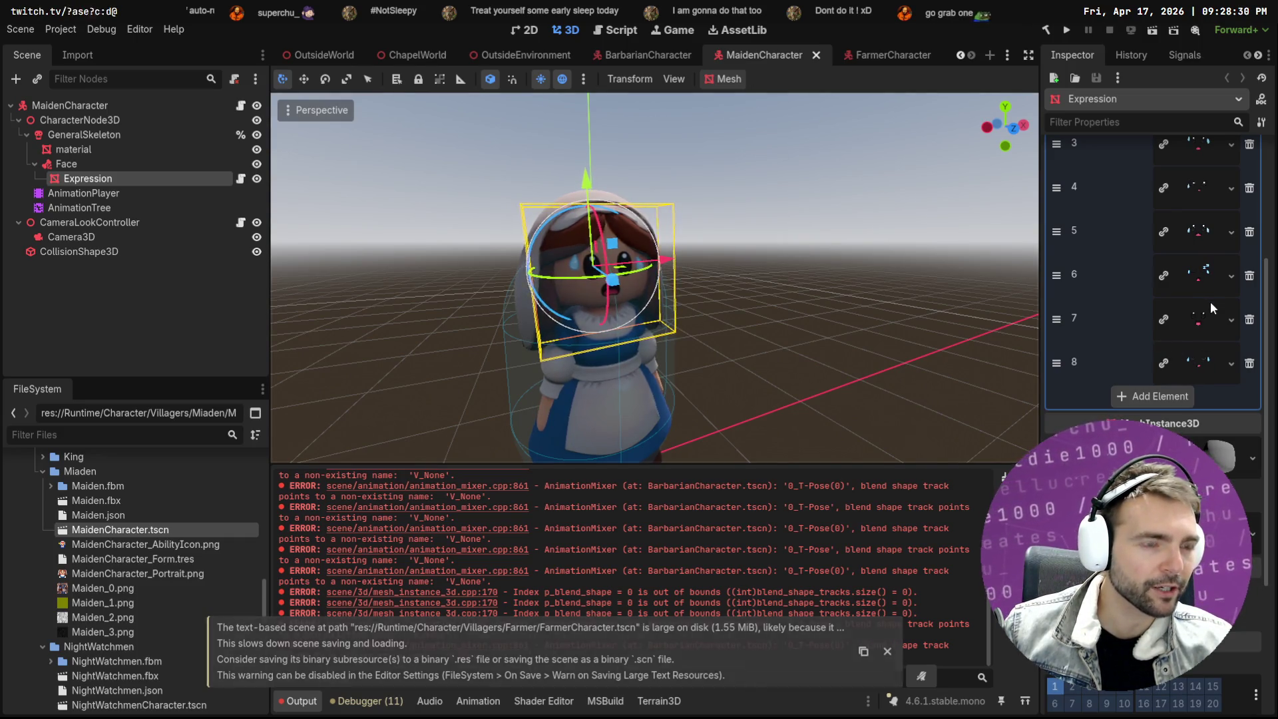
scroll(1210, 301, up, 2)
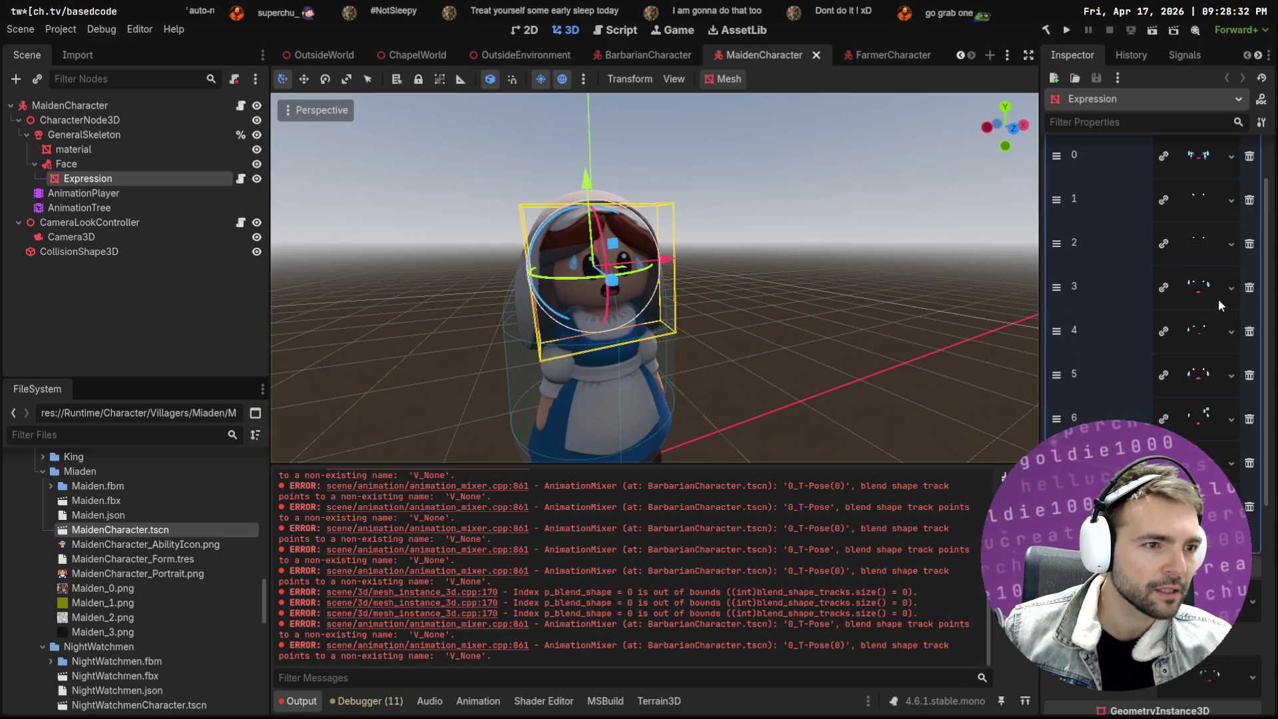
scroll(1215, 266, up, 2)
scroll(1216, 229, down, 5)
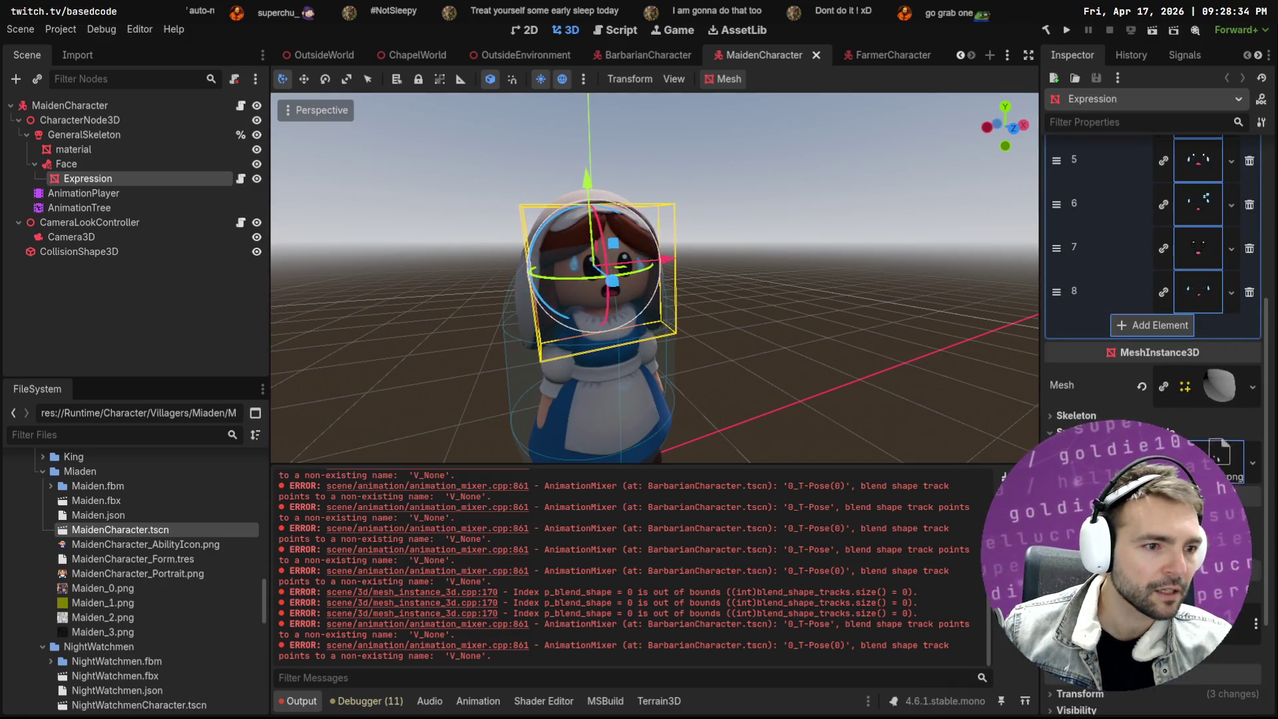
click(827, 241)
key(ctrl+s)
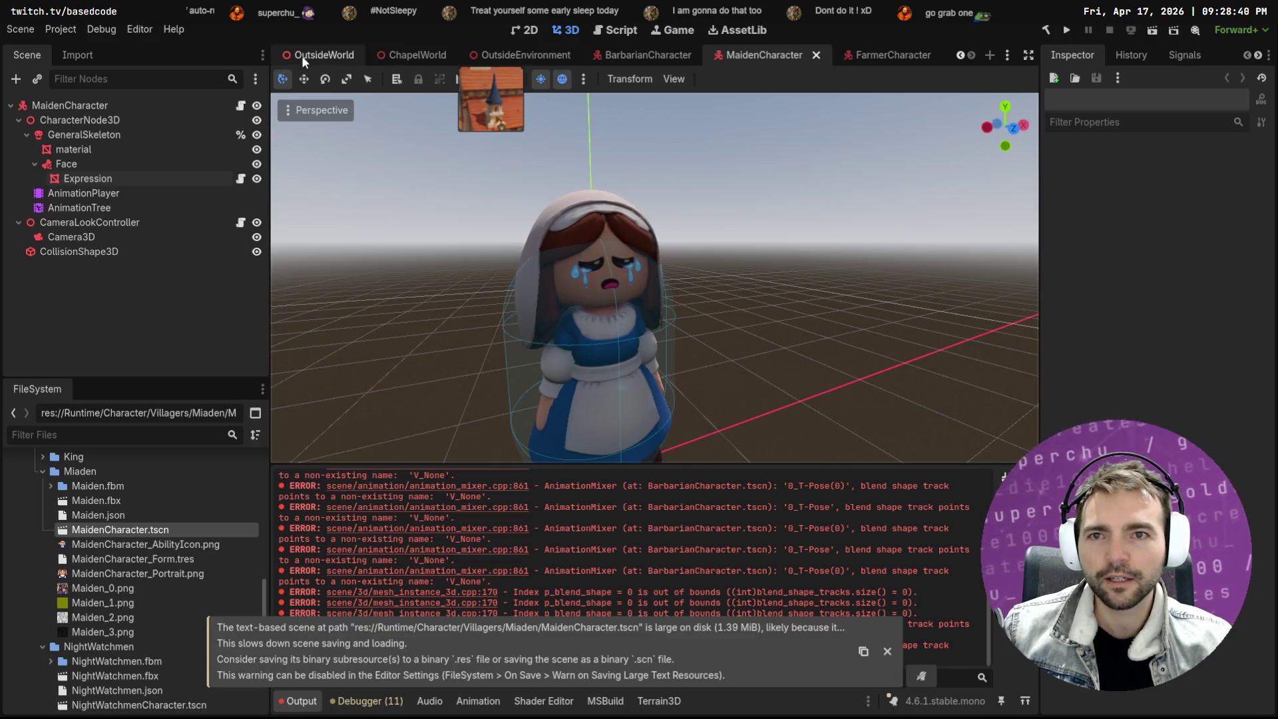
scroll(429, 51, up, 3)
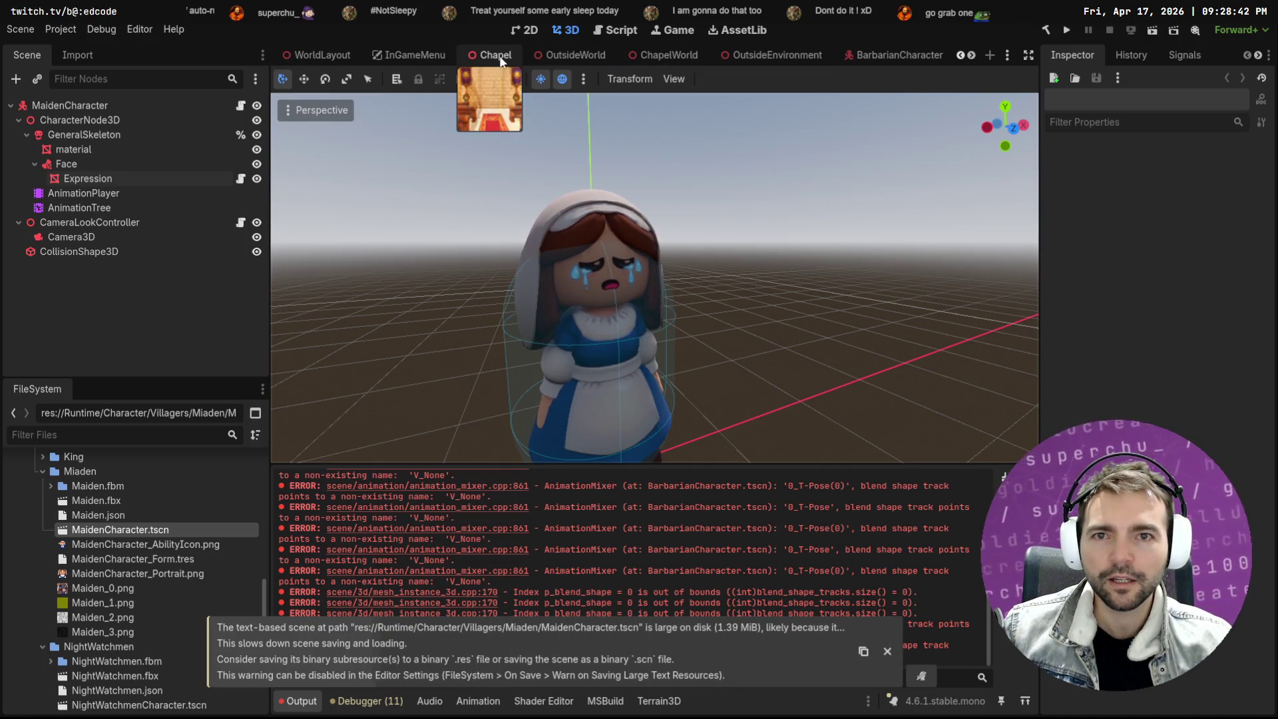
Return to the Chapel and open BlacksmithCharacter in its own editor tab
click(496, 56)
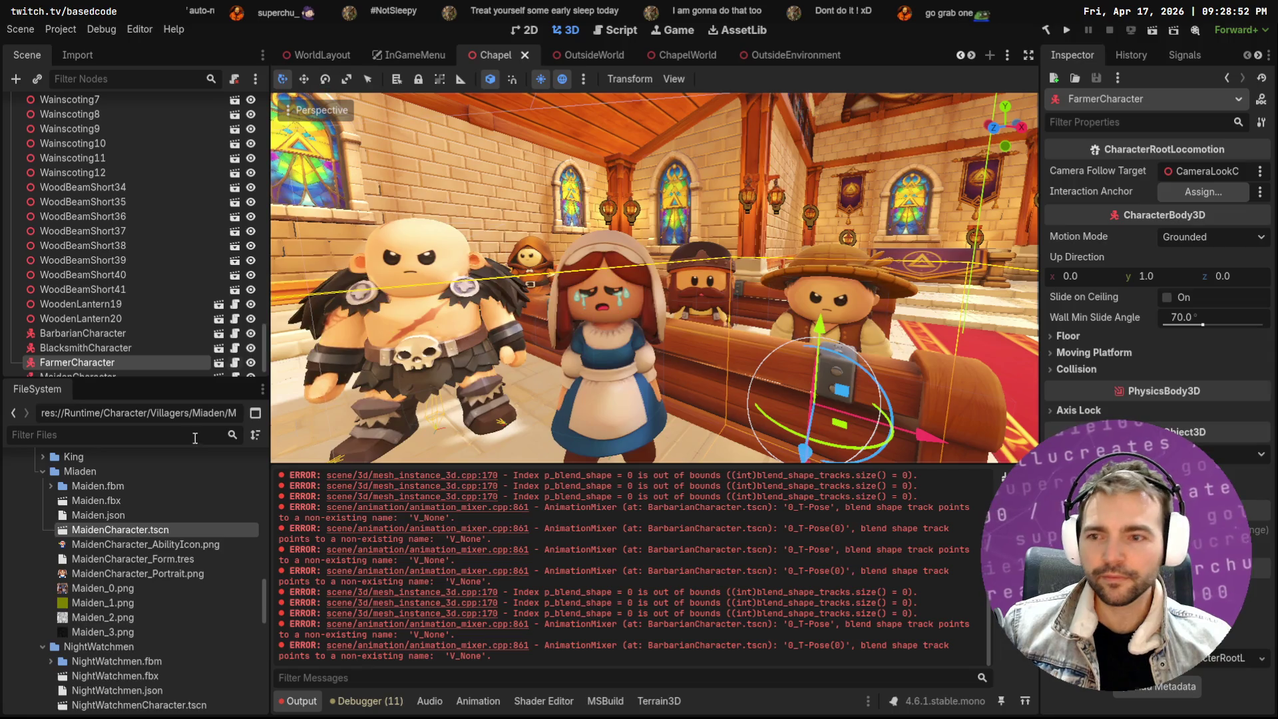
scroll(82, 338, down, 2)
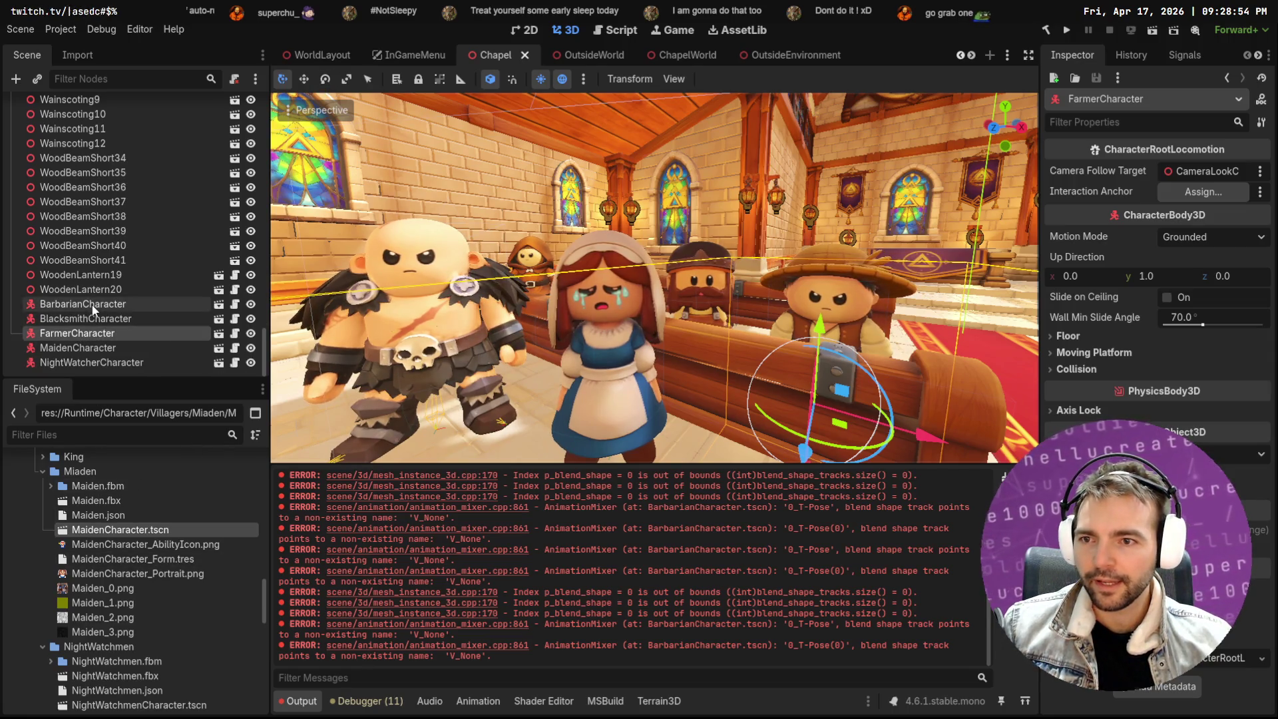
click(103, 317)
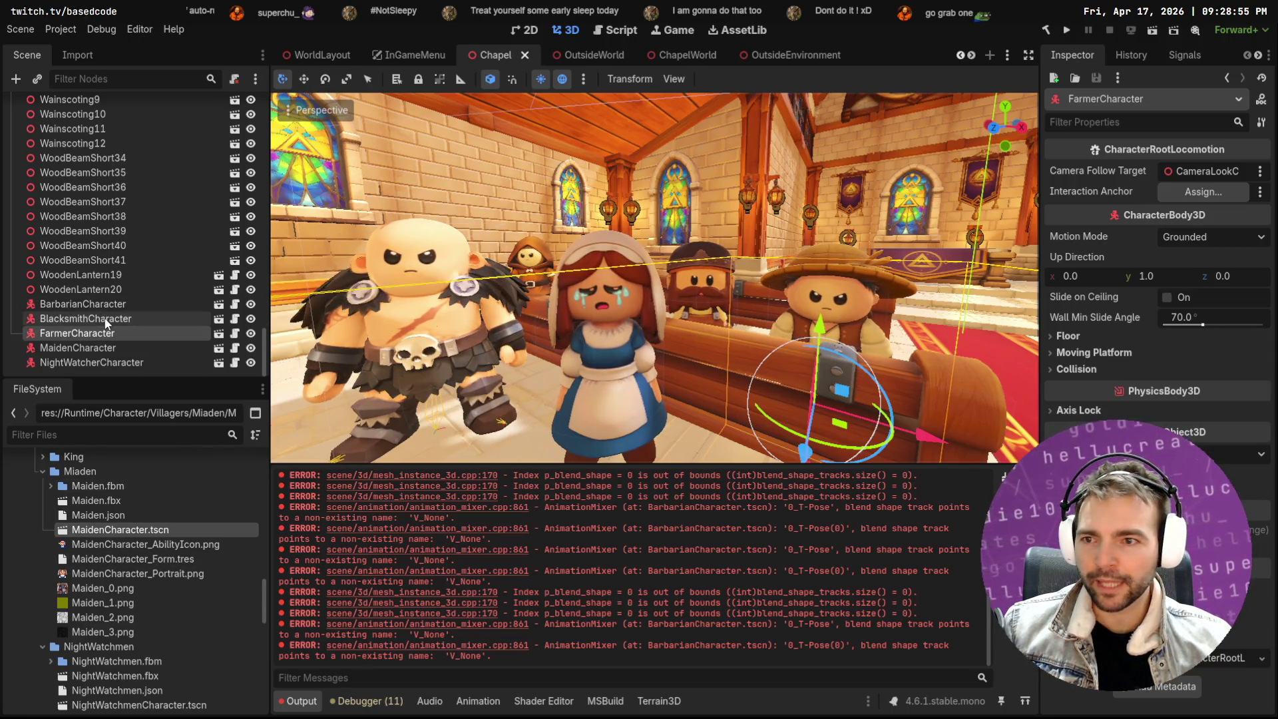
click(218, 320)
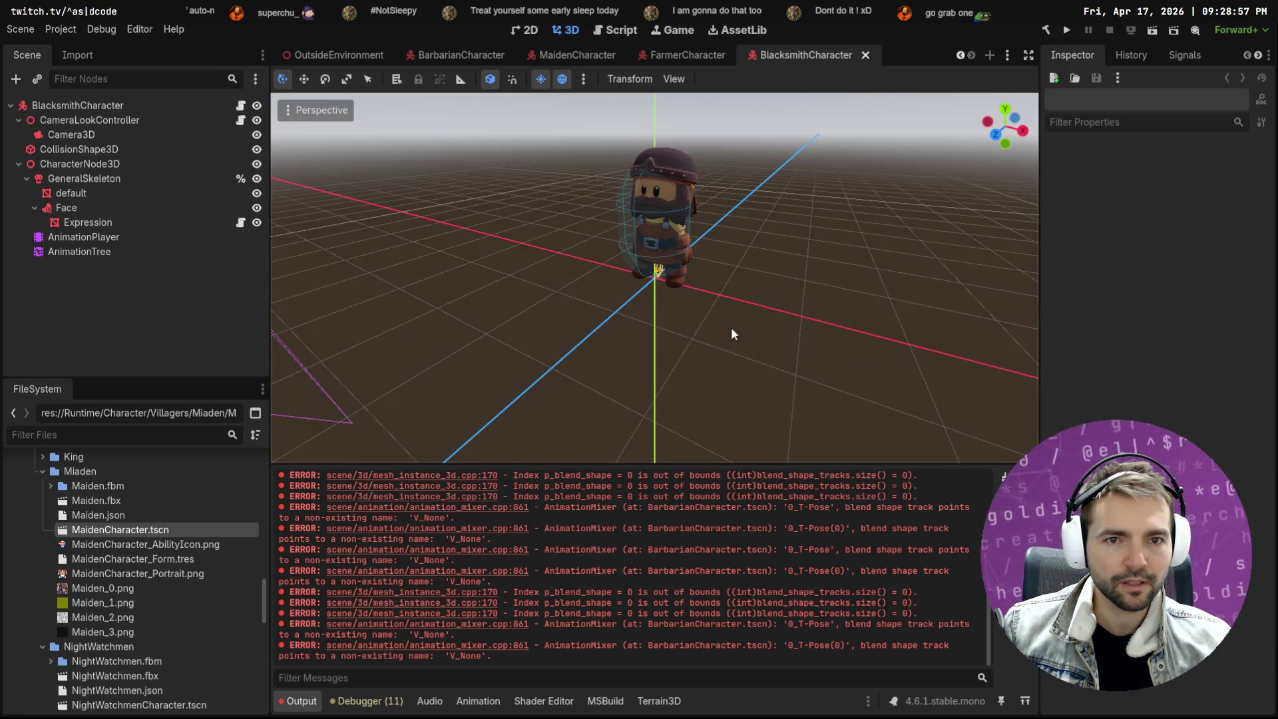
Put Determined.png on the blacksmith's face override, save BlacksmithCharacter, and return to Chapel
click(93, 223)
click(1188, 170)
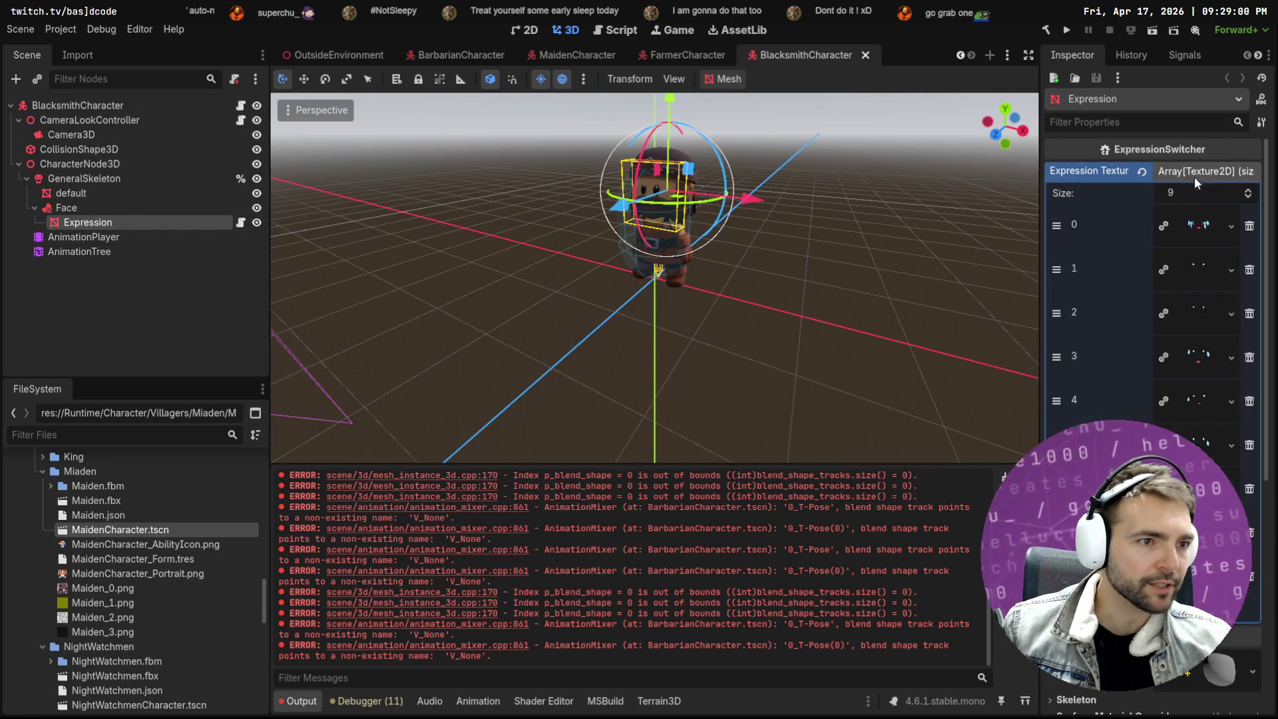
scroll(1193, 176, down, 5)
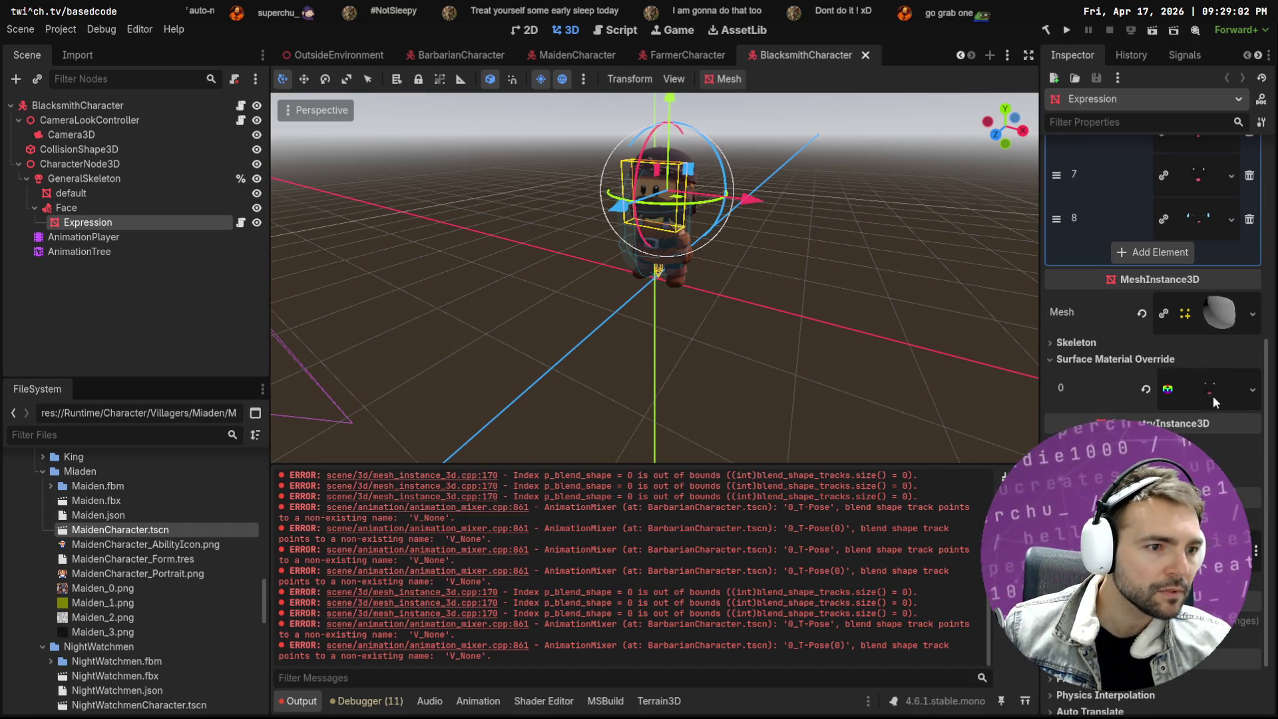
scroll(1210, 246, up, 5)
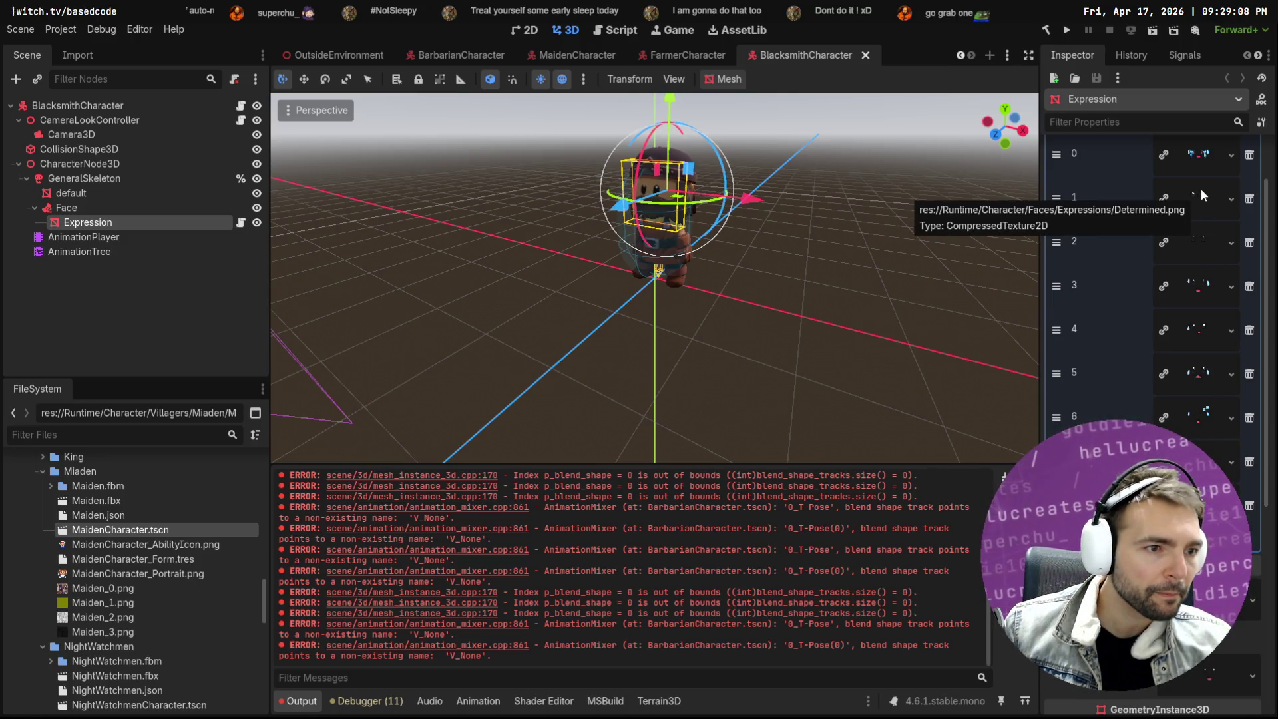
drag(1201, 193, 1216, 390)
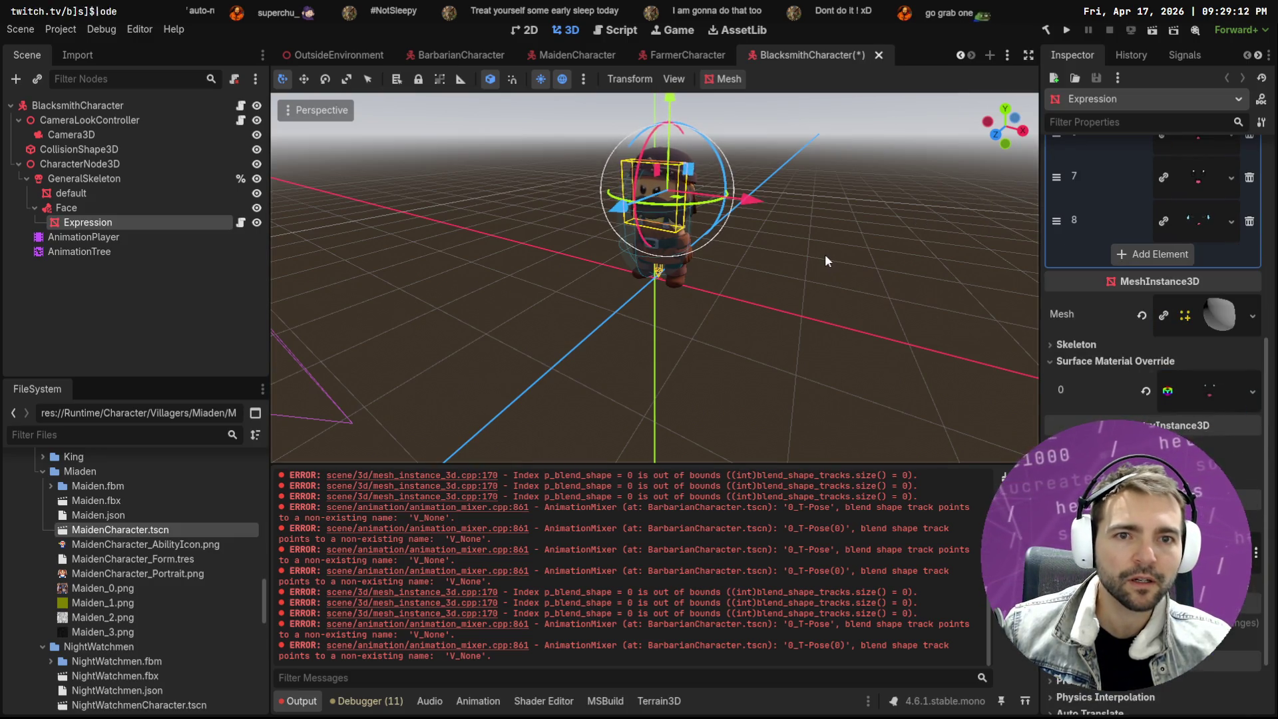
key(ctrl+s)
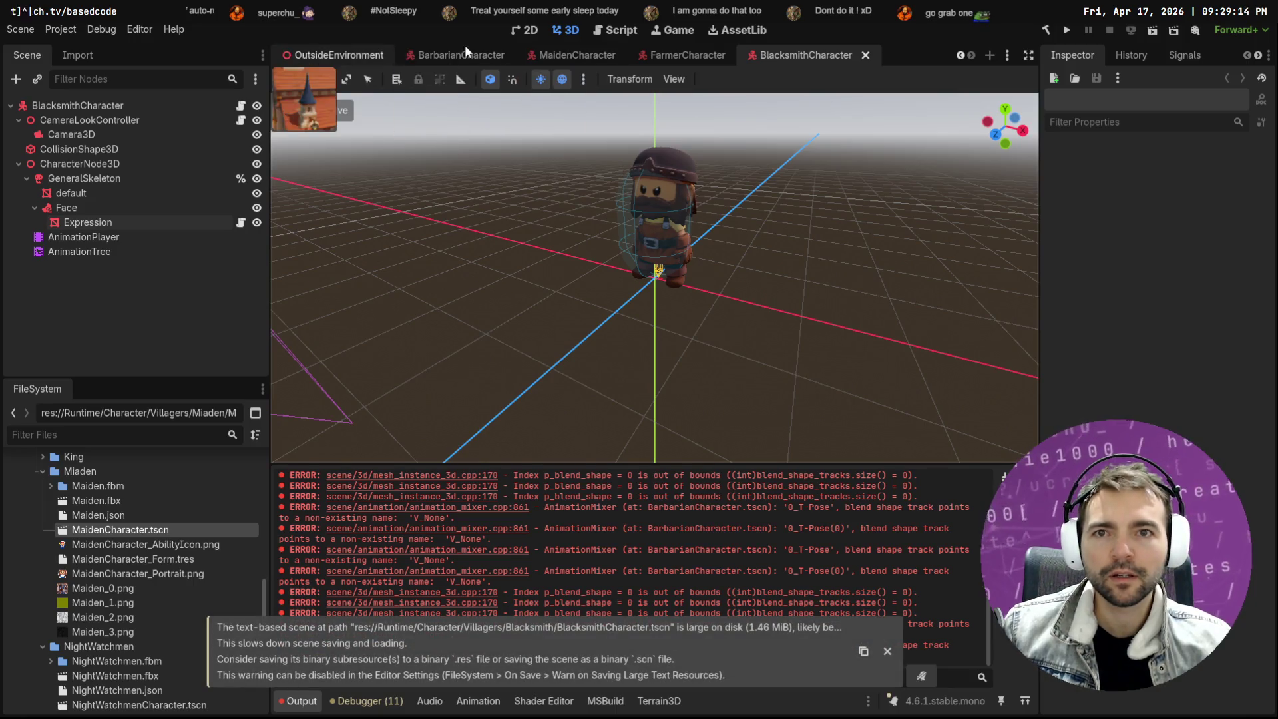
scroll(391, 53, up, 5)
scroll(392, 54, up, 1)
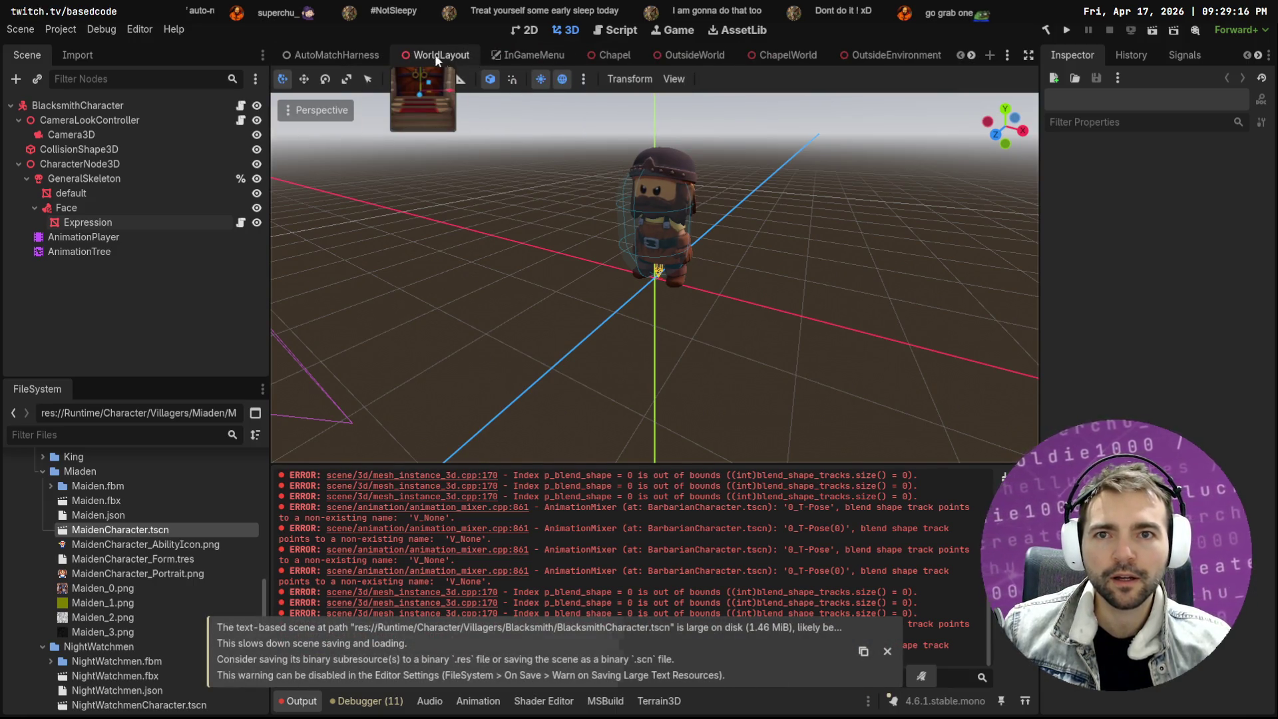
click(620, 52)
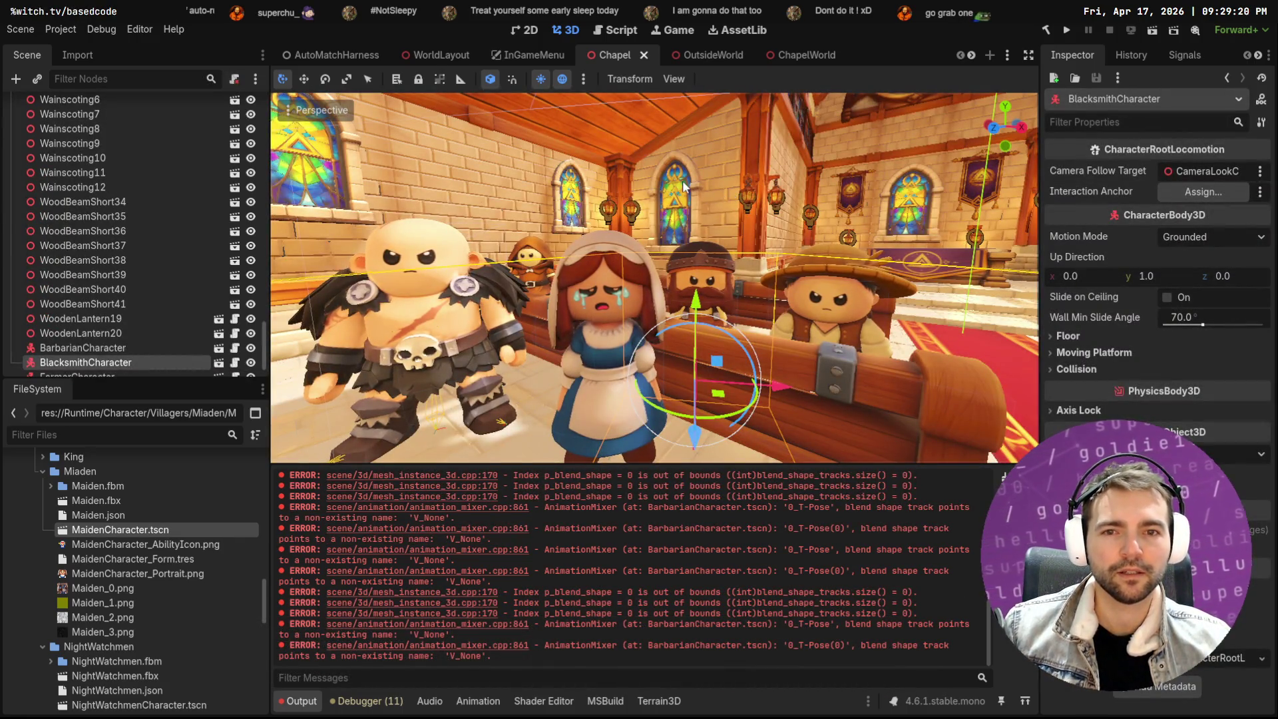
Clear the villager selection, cancel the screenshot, and hide side panels for a full-width view
key(Down)
key(Down)
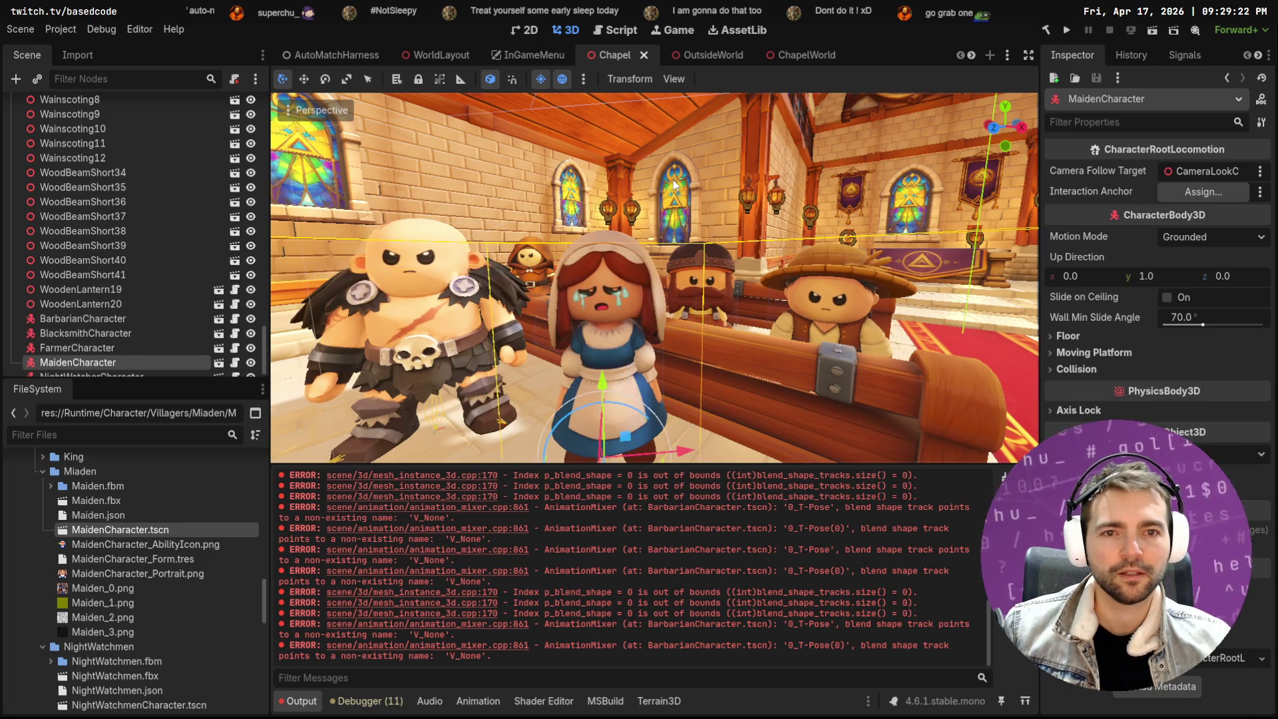
click(905, 179)
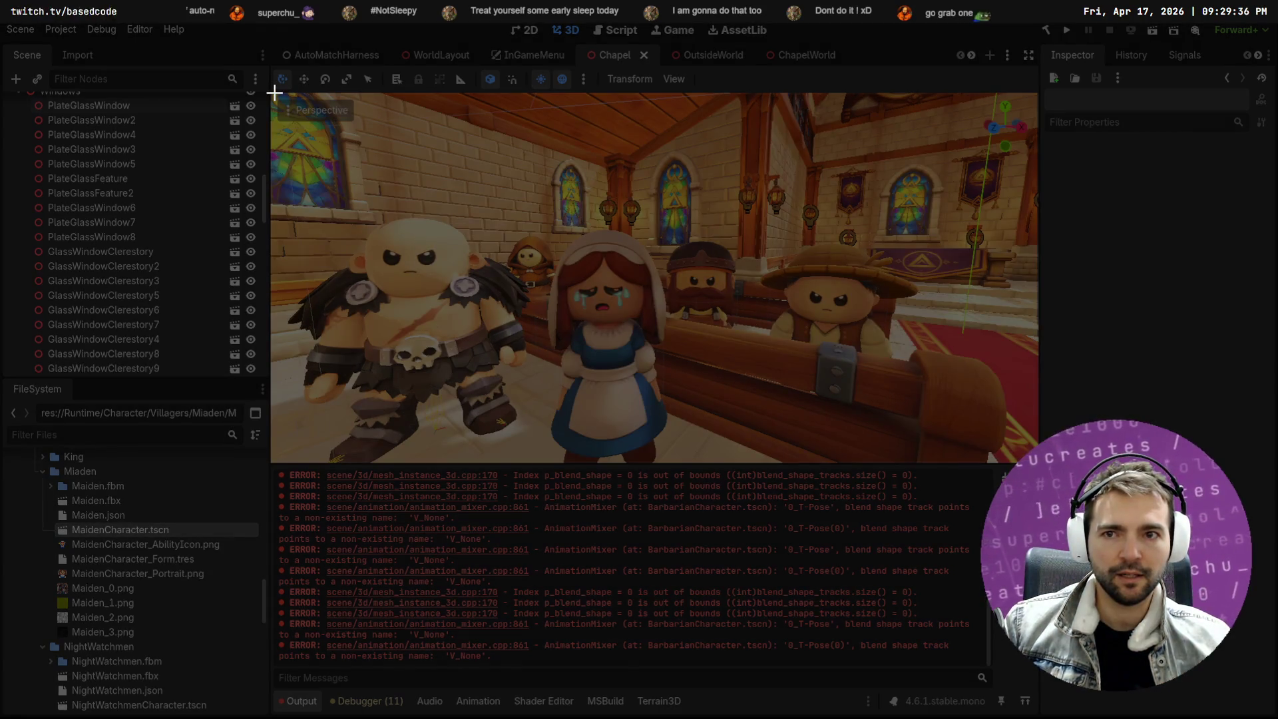
key(Escape)
click(1028, 55)
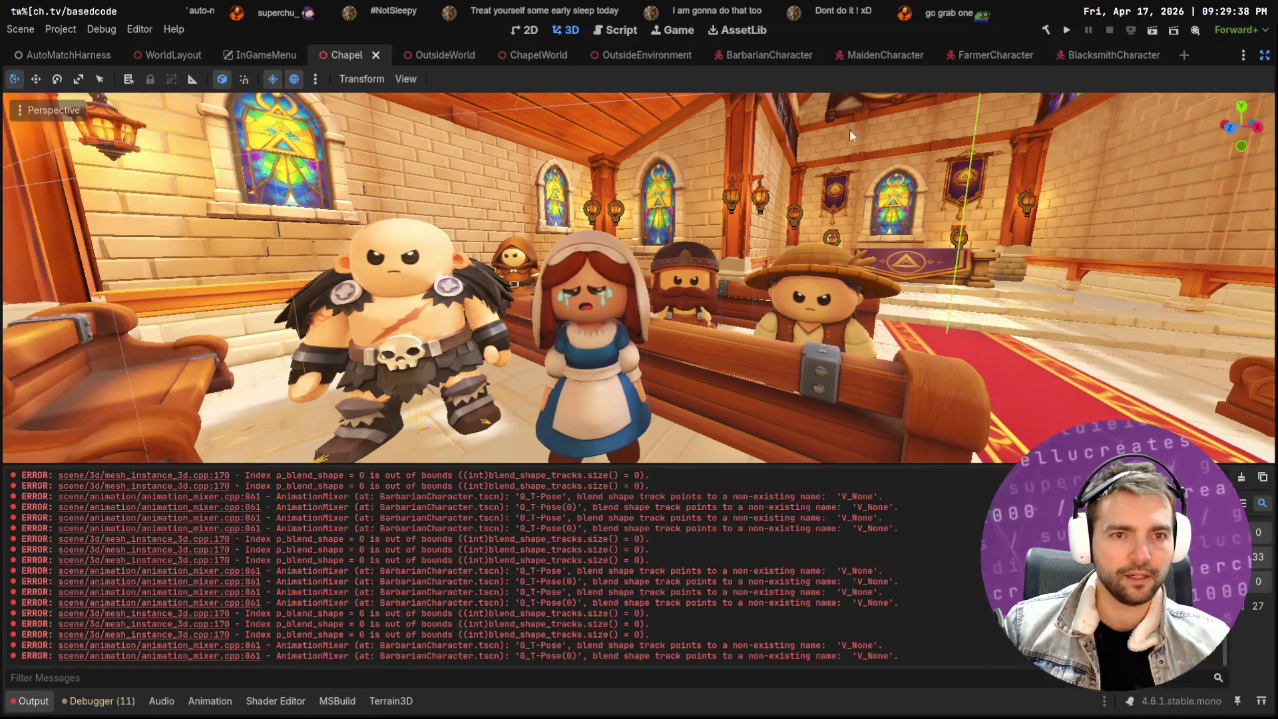
Mark a first region capture of the chapel view, then look through the editor view settings
key(Print)
mouse_move(219, 92)
mouse_down()
mouse_move(732, 399)
mouse_move(1063, 463)
mouse_up()
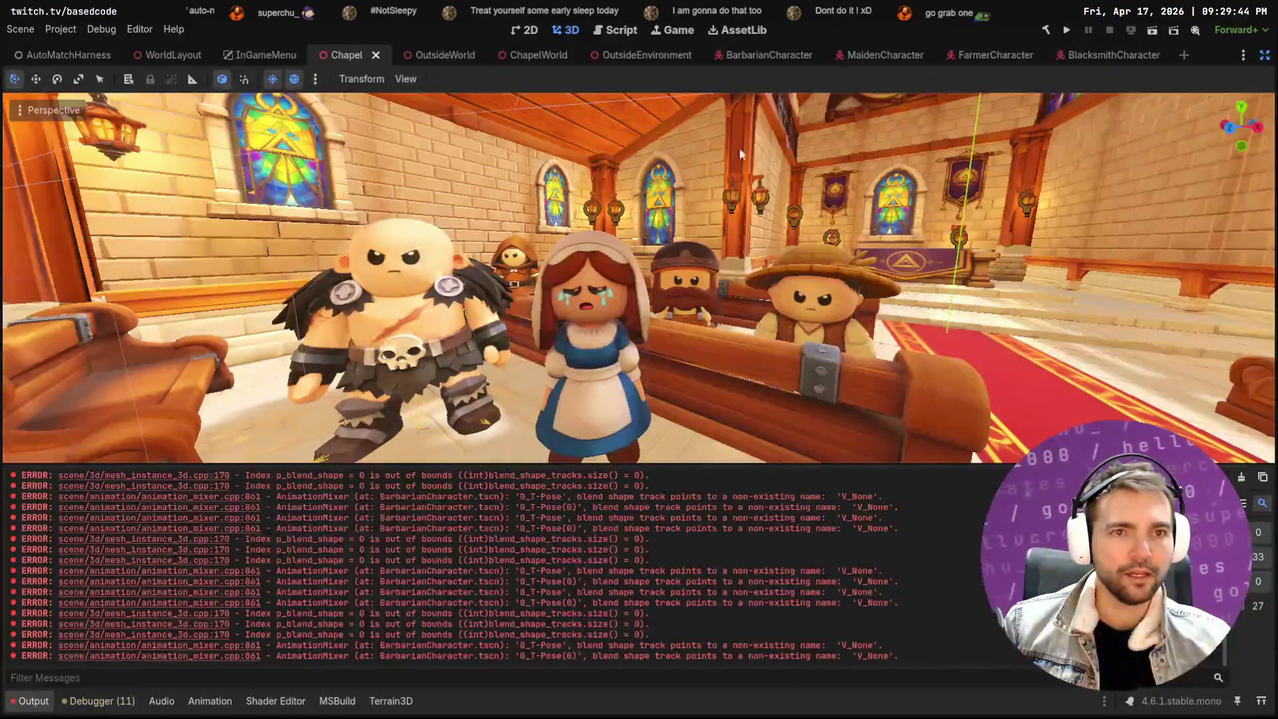
click(405, 85)
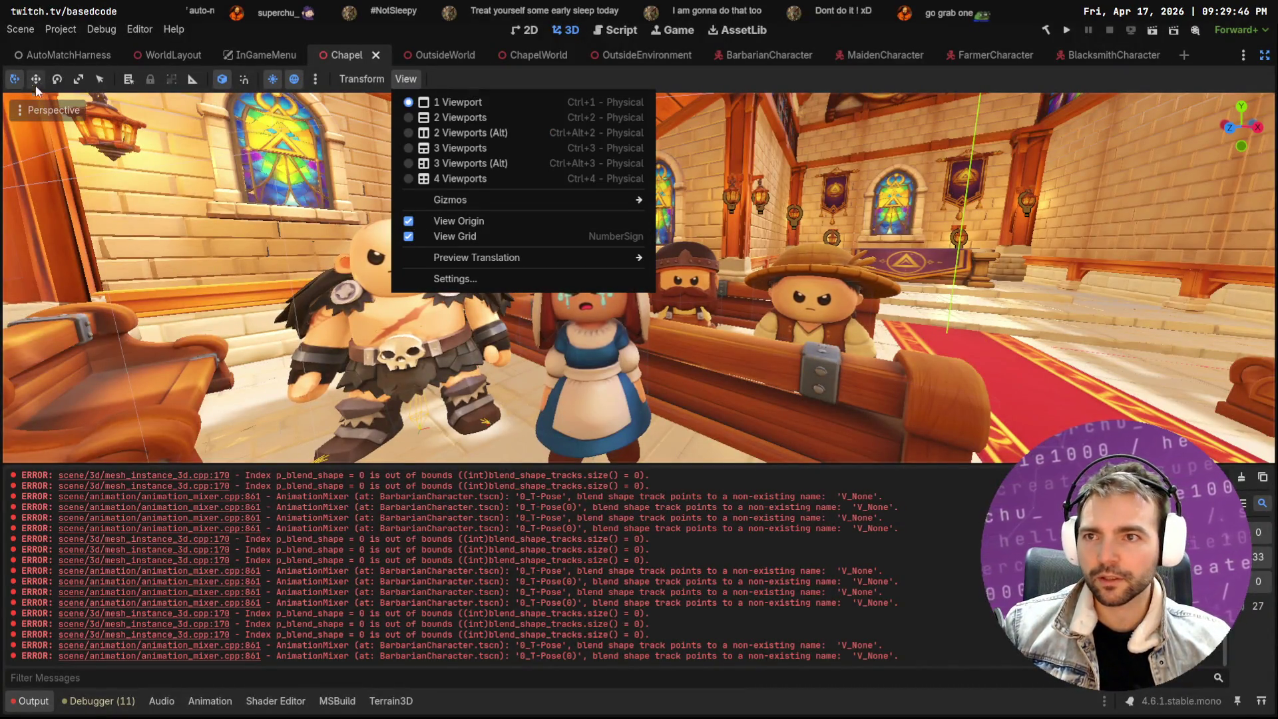
click(28, 112)
Hide the transform gizmos and grid in the viewport display options
click(28, 112)
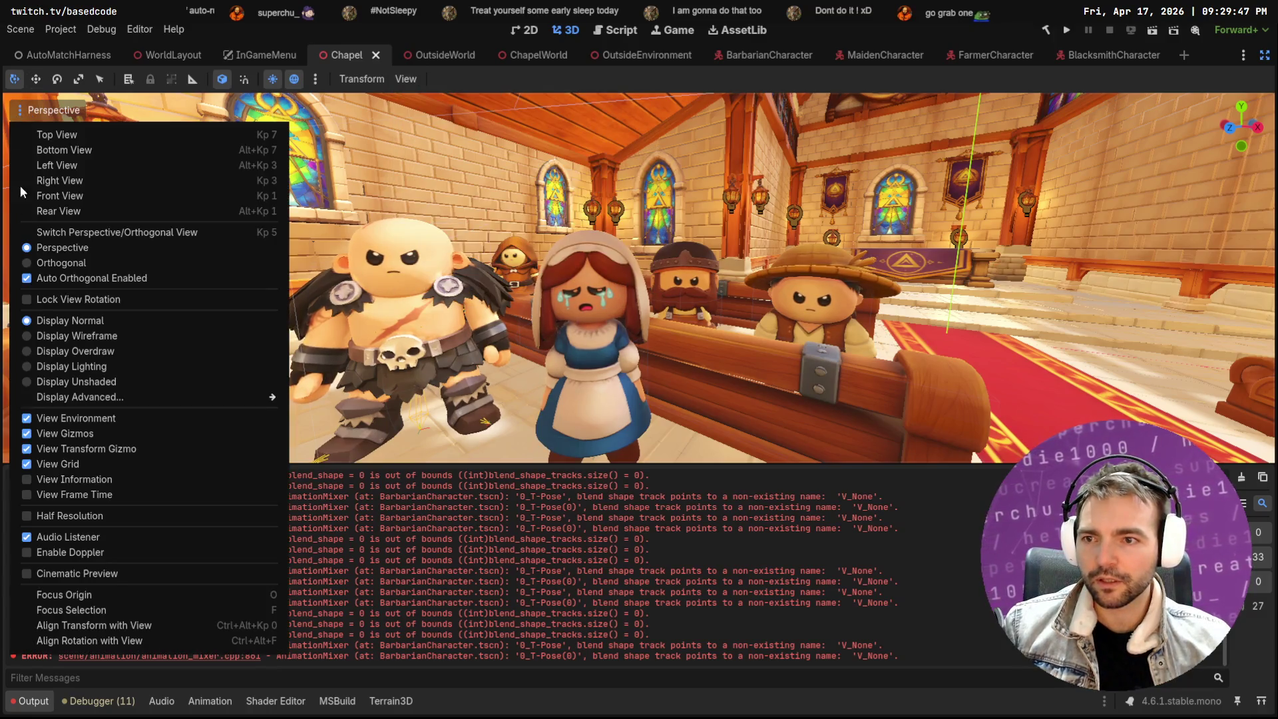
click(77, 418)
click(76, 418)
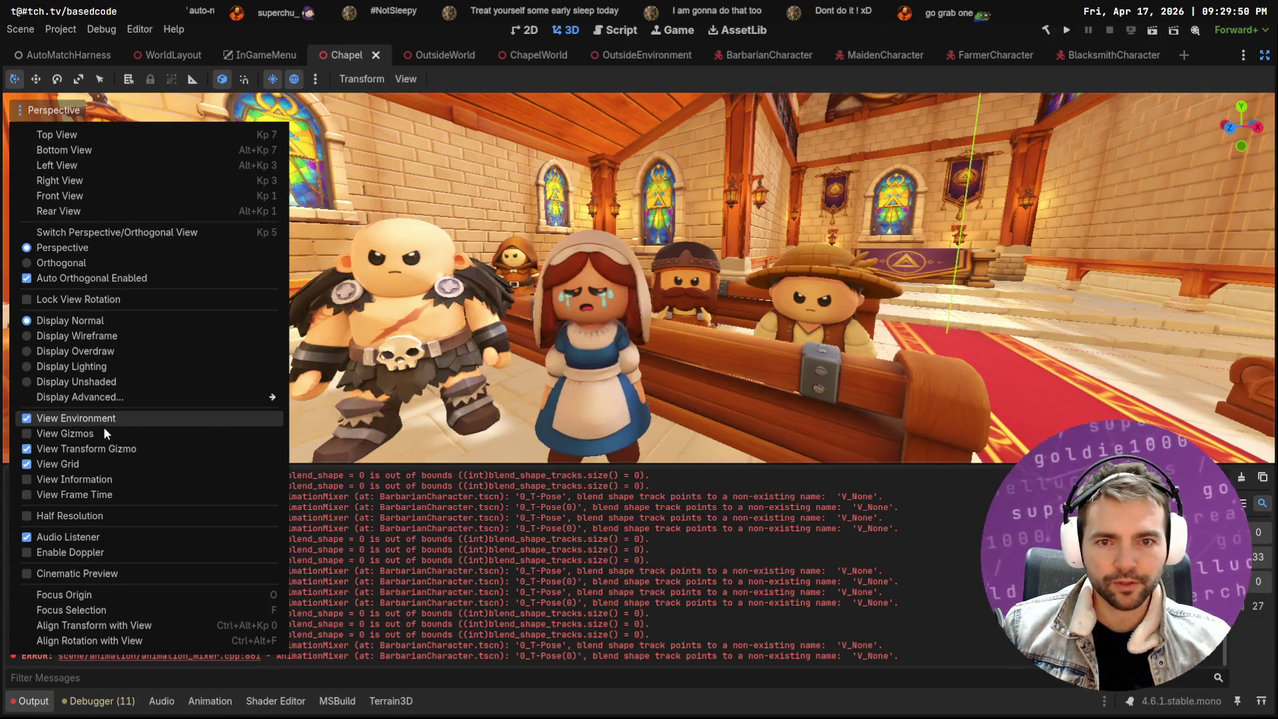
click(99, 454)
click(96, 460)
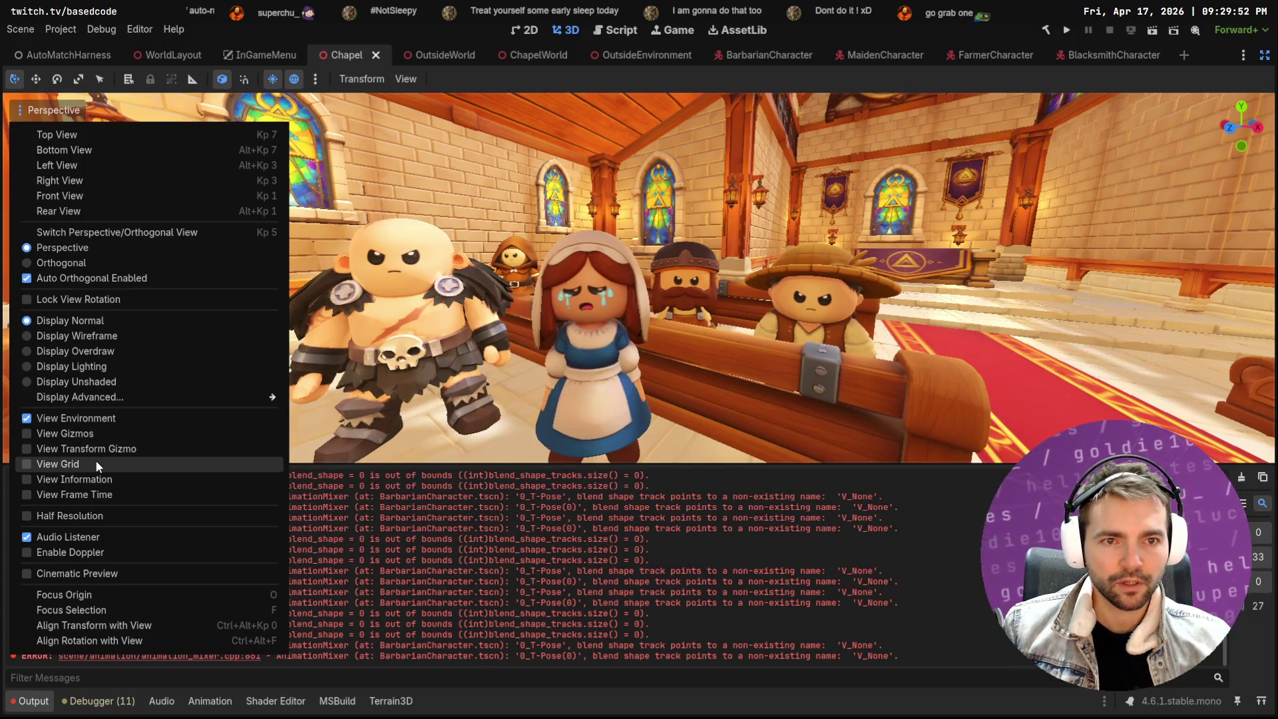
key(Escape)
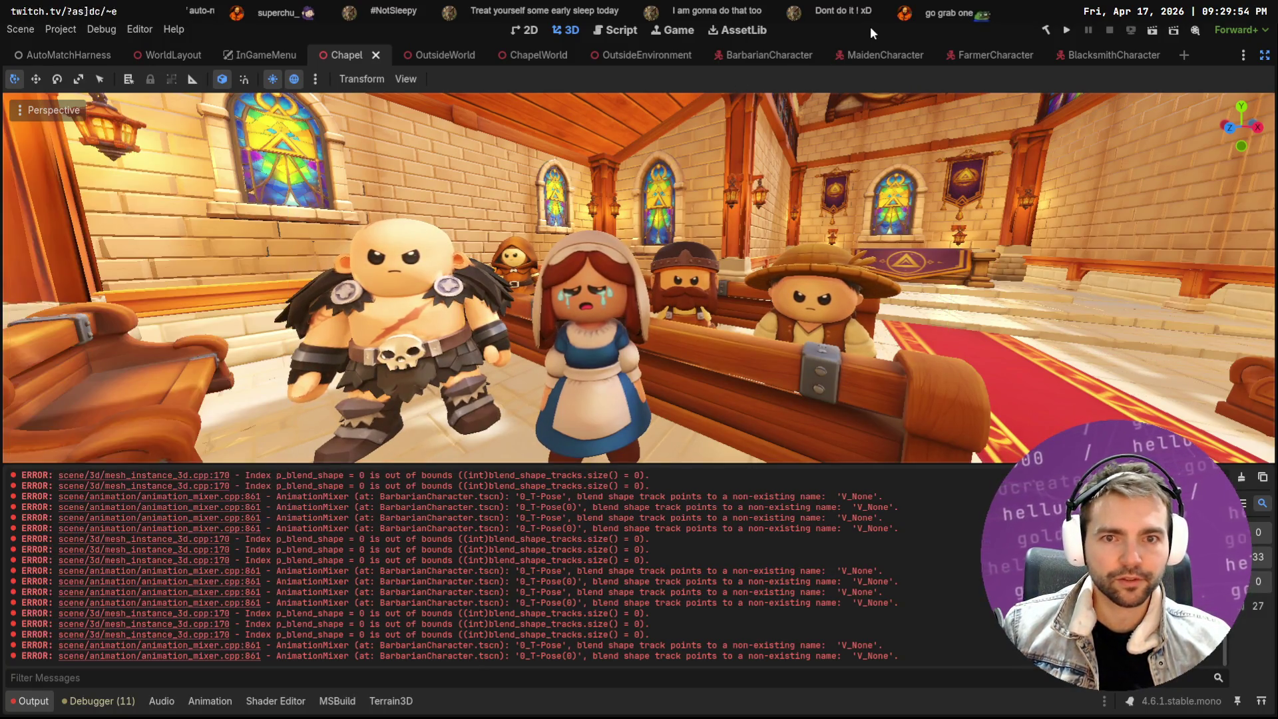
Capture the gizmo-free chapel villagers view as a region screenshot
key(Print)
mouse_move(211, 94)
mouse_down()
mouse_move(977, 467)
mouse_move(998, 460)
mouse_up()
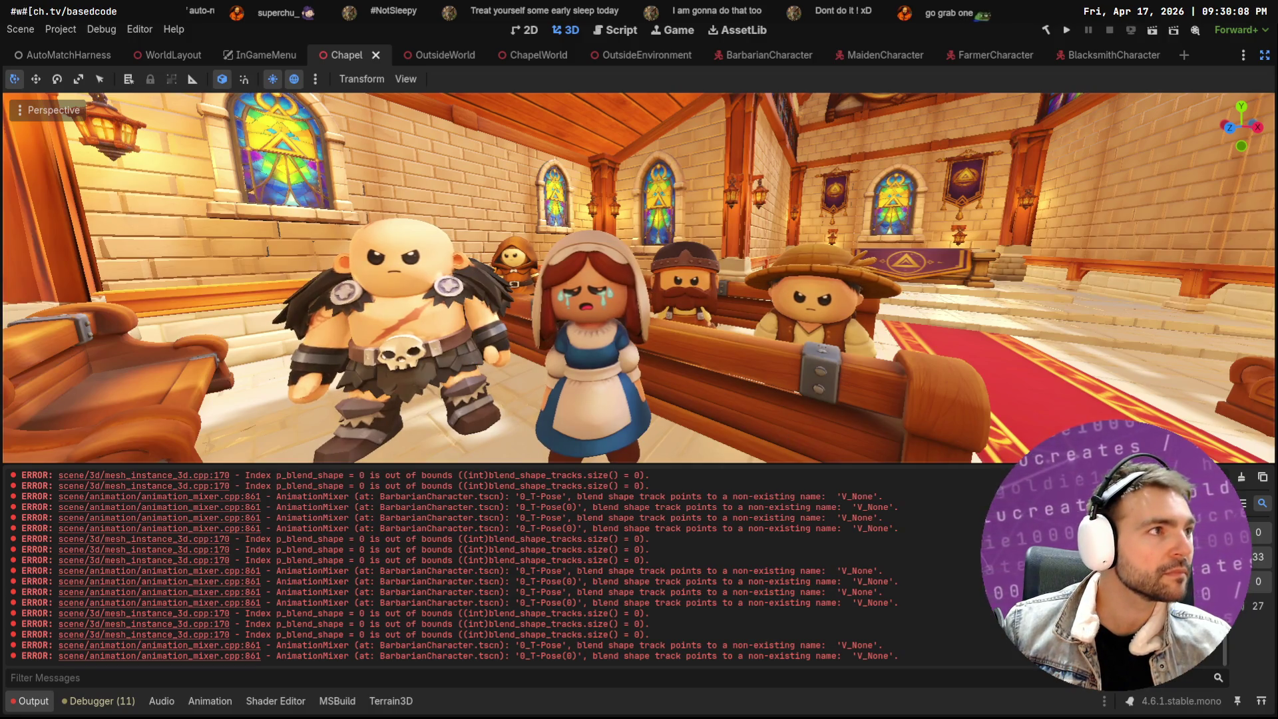
key(alt+Tab)
Go back through the ChatGPT history to the Cartoony Paint Over Request conversation
scroll(842, 332, up, 10)
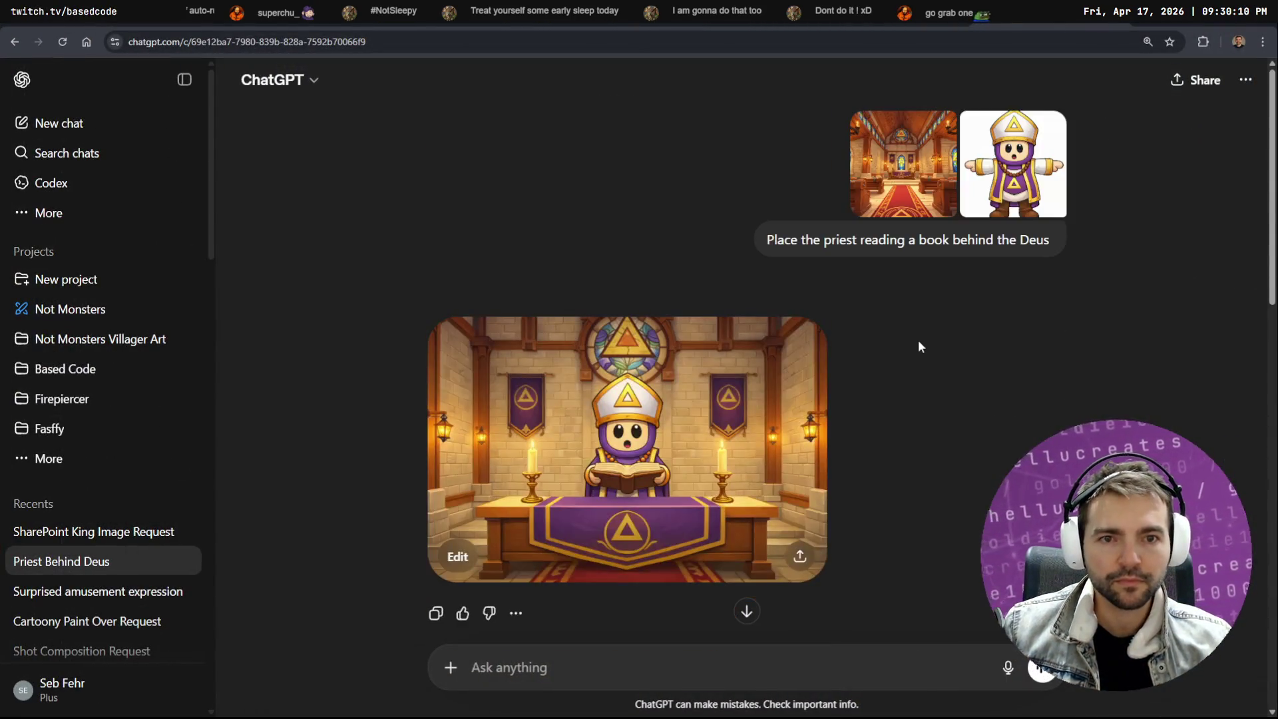
mouse_move(910, 265)
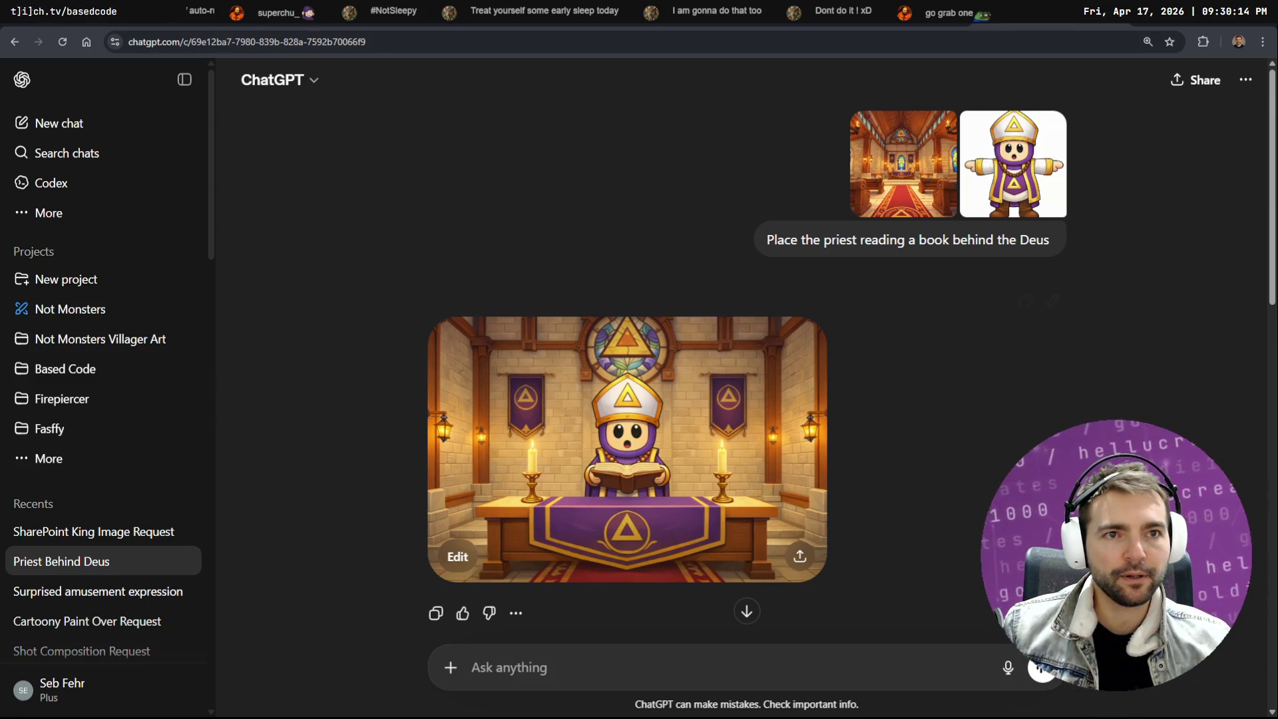
key(alt+Left)
key(alt+Left)
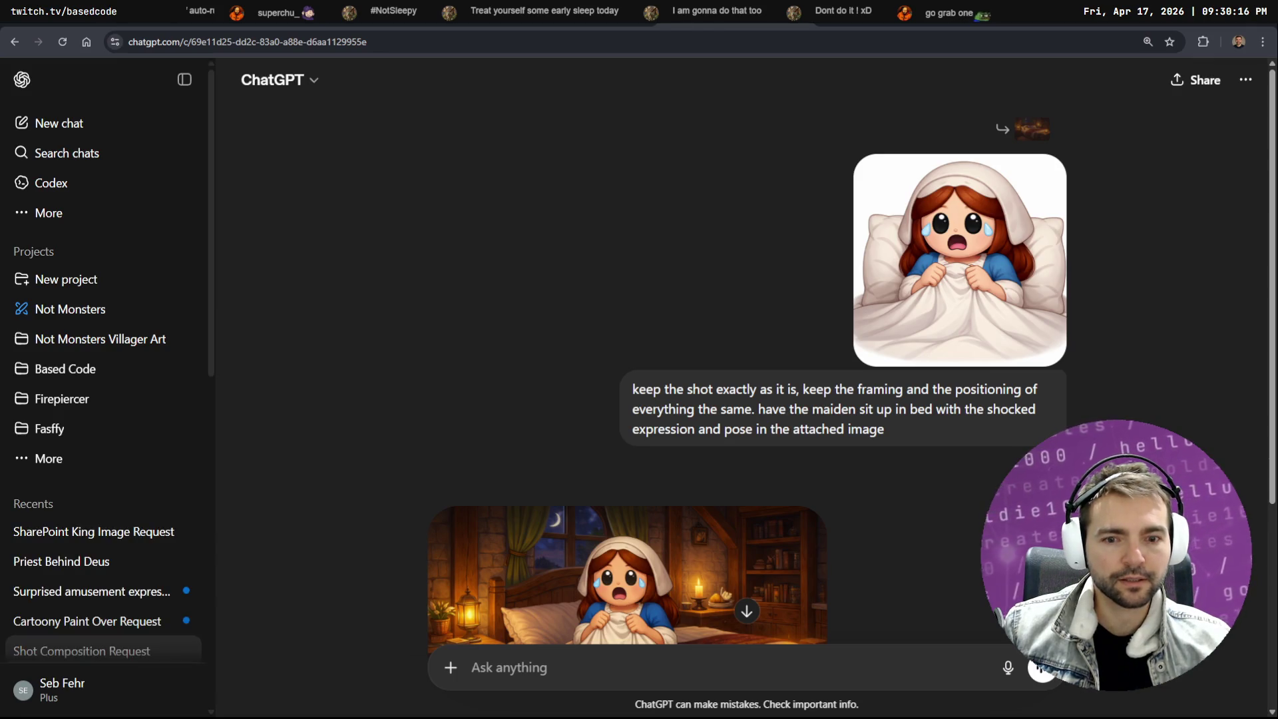
key(alt+Left)
key(alt+Left)
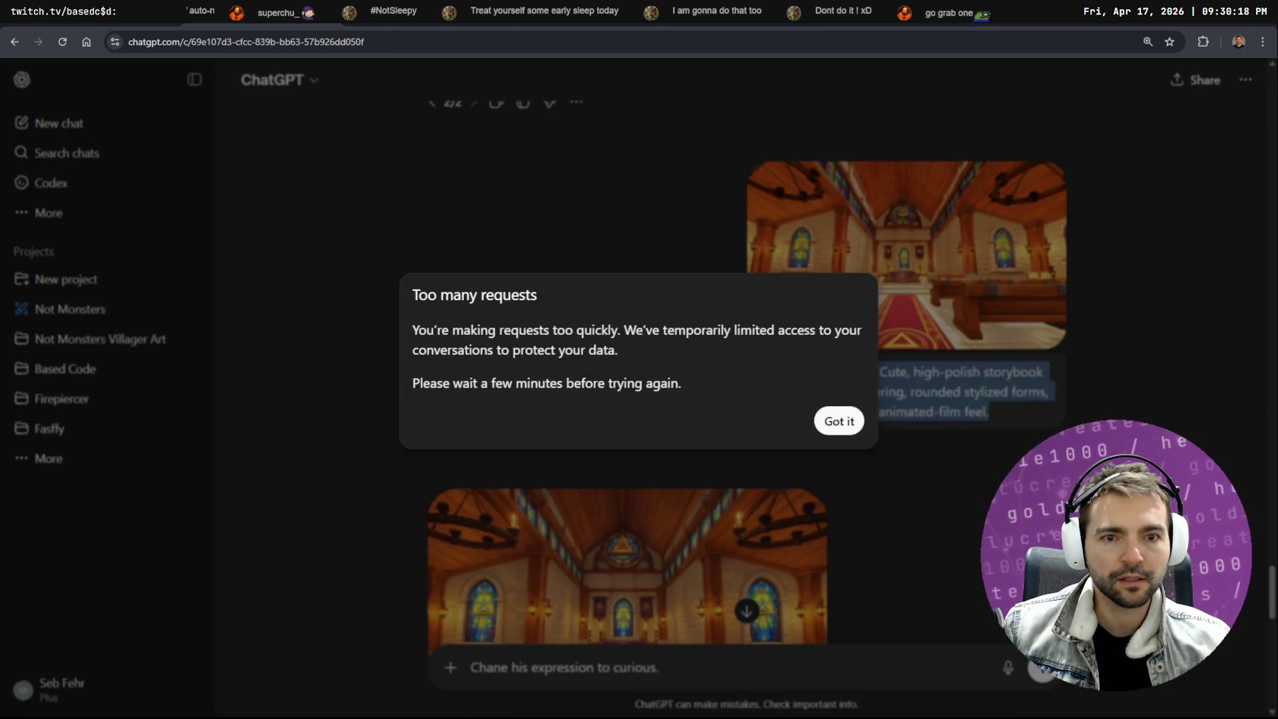
click(840, 422)
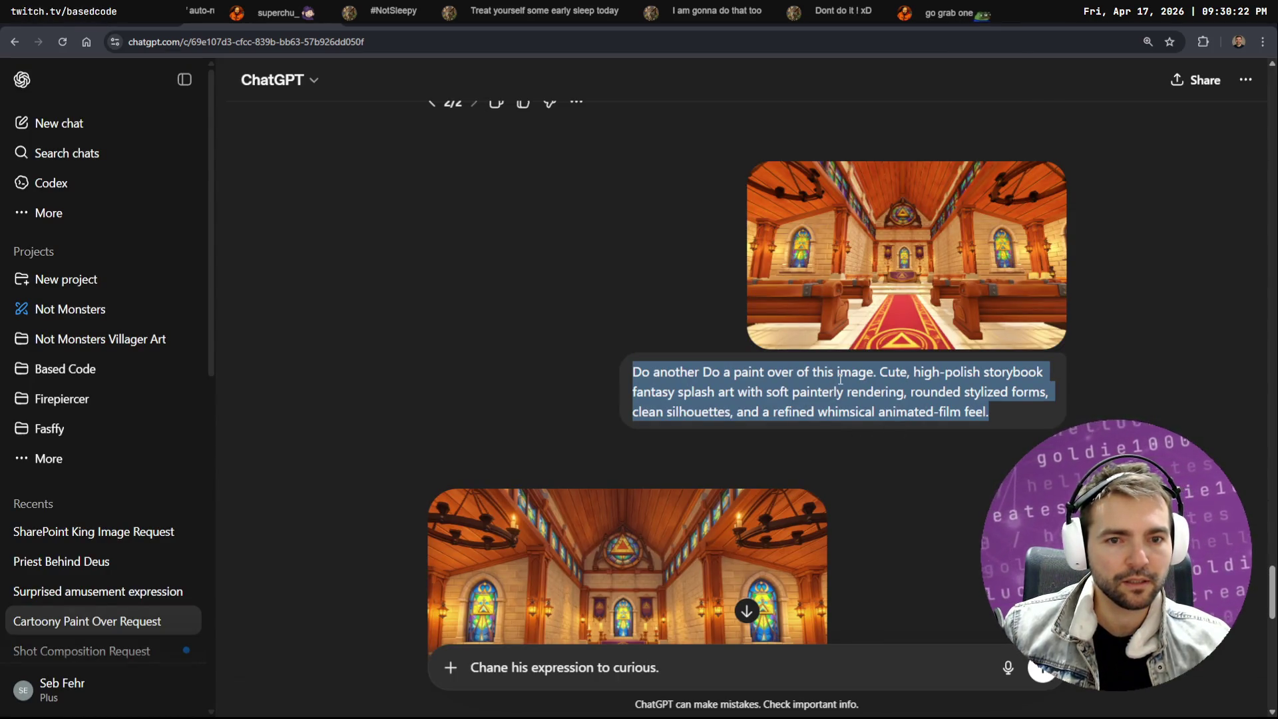
Scroll the conversation to locate the earlier storybook paint-over prompt, clearing its selection
scroll(913, 397, up, 5)
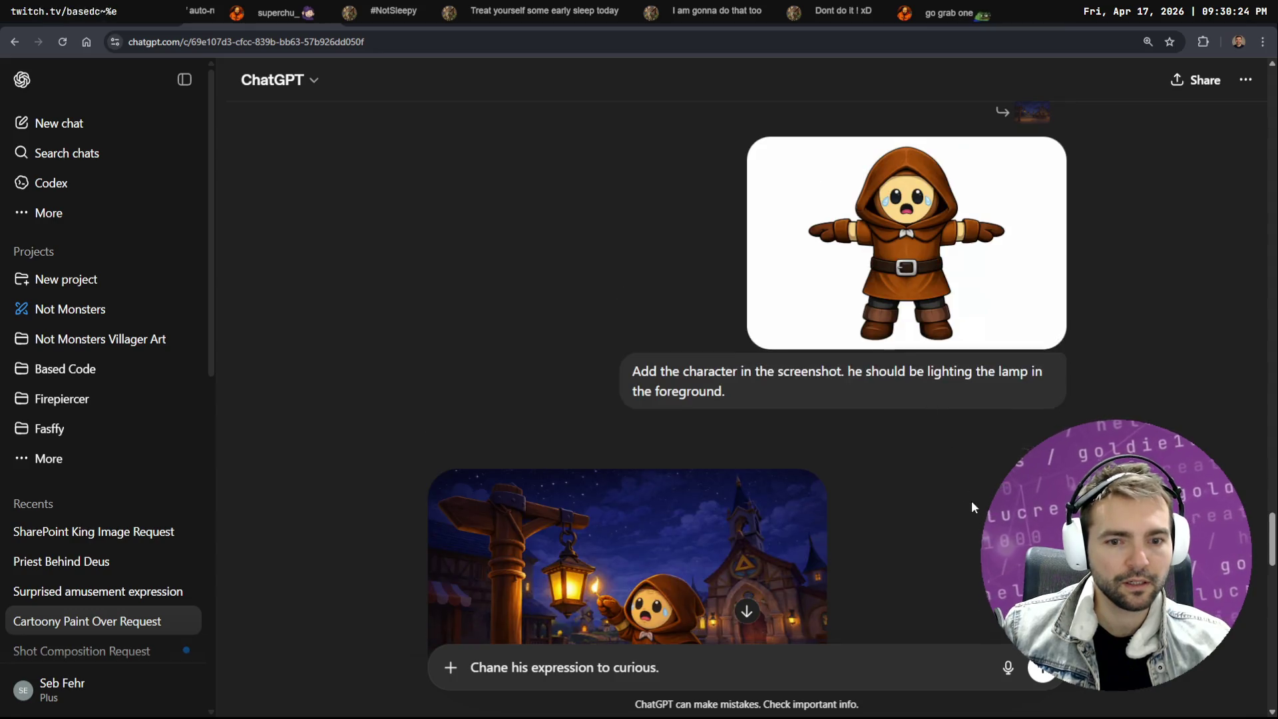
scroll(972, 504, up, 10)
scroll(992, 442, down, 8)
scroll(990, 432, down, 10)
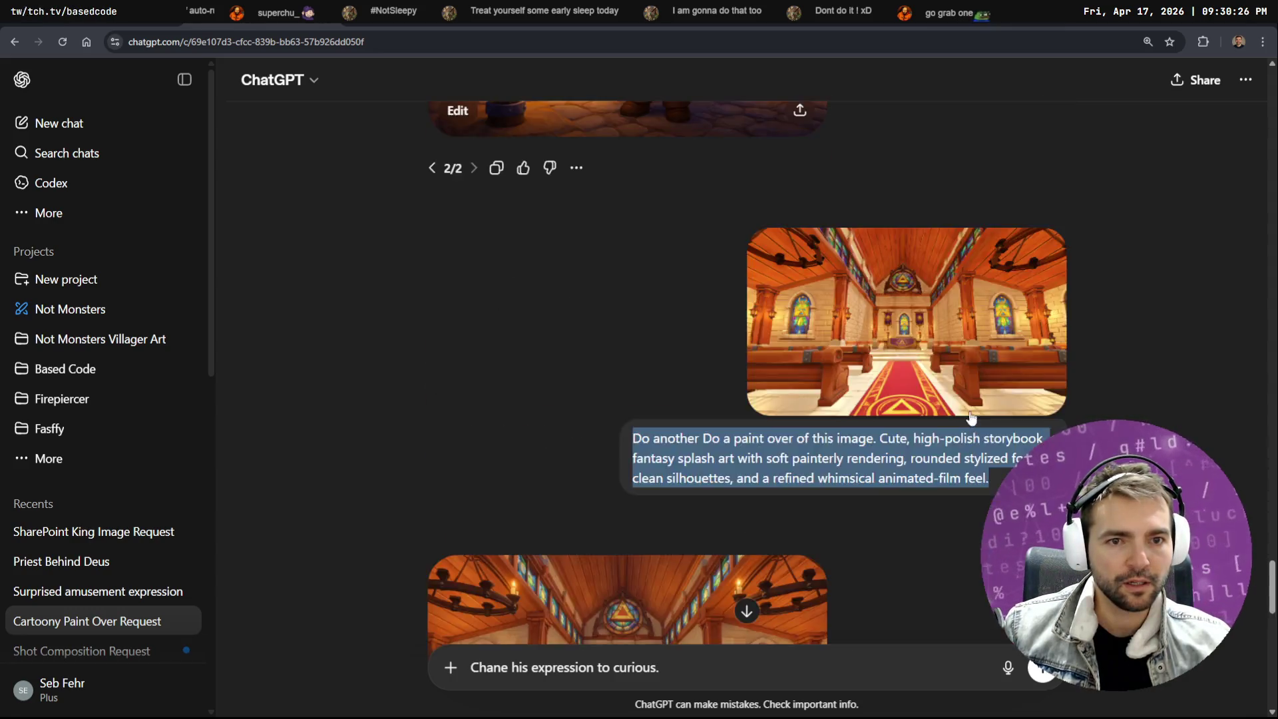
scroll(888, 443, up, 10)
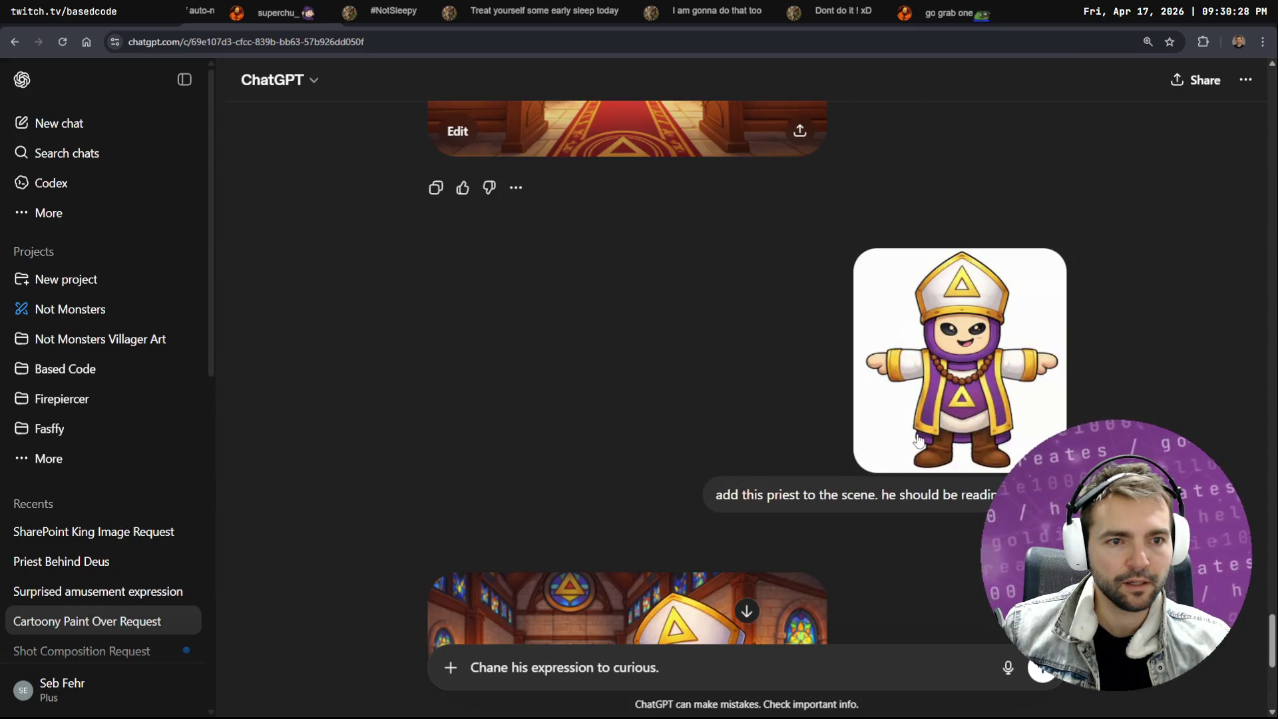
click(972, 312)
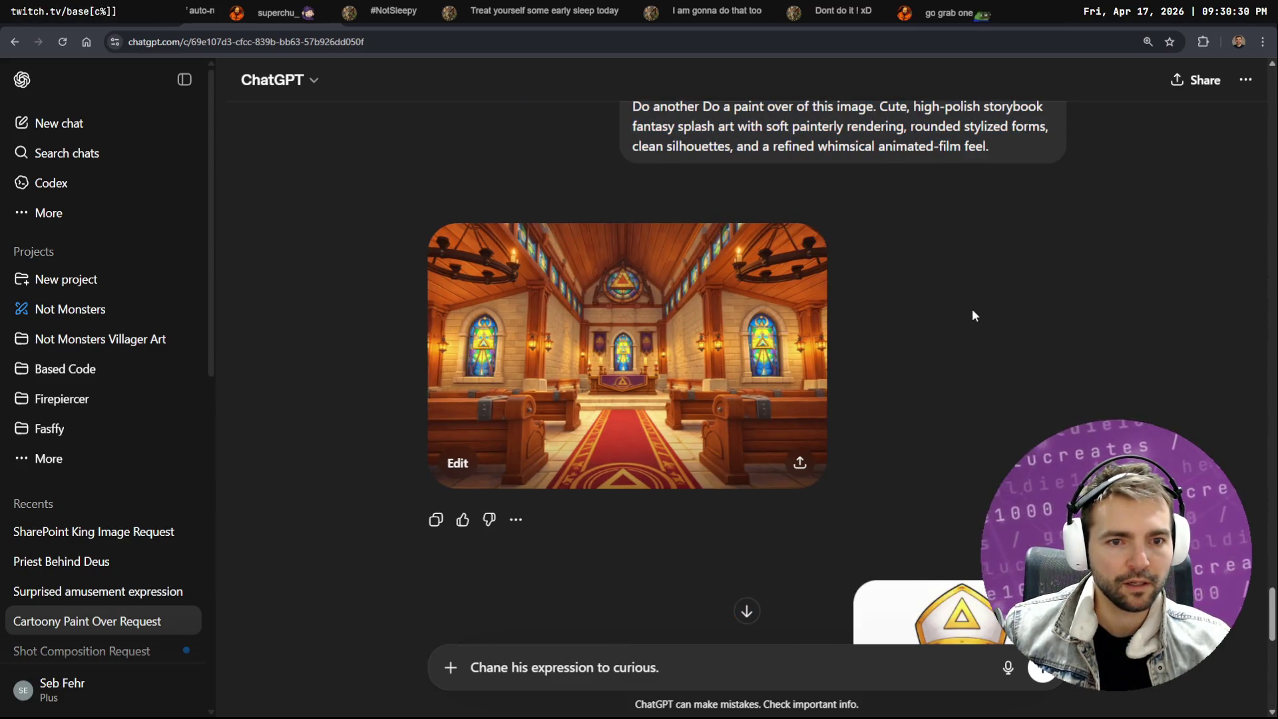
scroll(964, 365, down, 3)
scroll(965, 353, up, 6)
scroll(984, 385, down, 7)
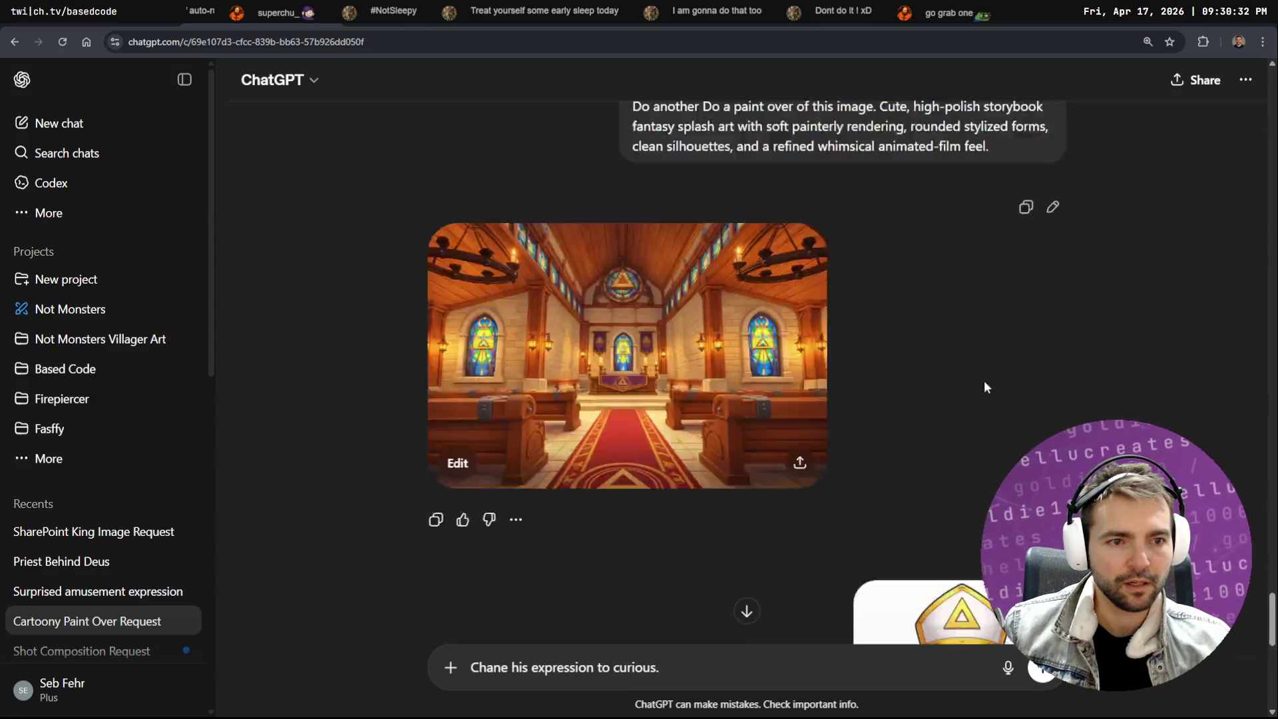
Start editing the priest message, clear its text, then abandon the edit
click(1054, 695)
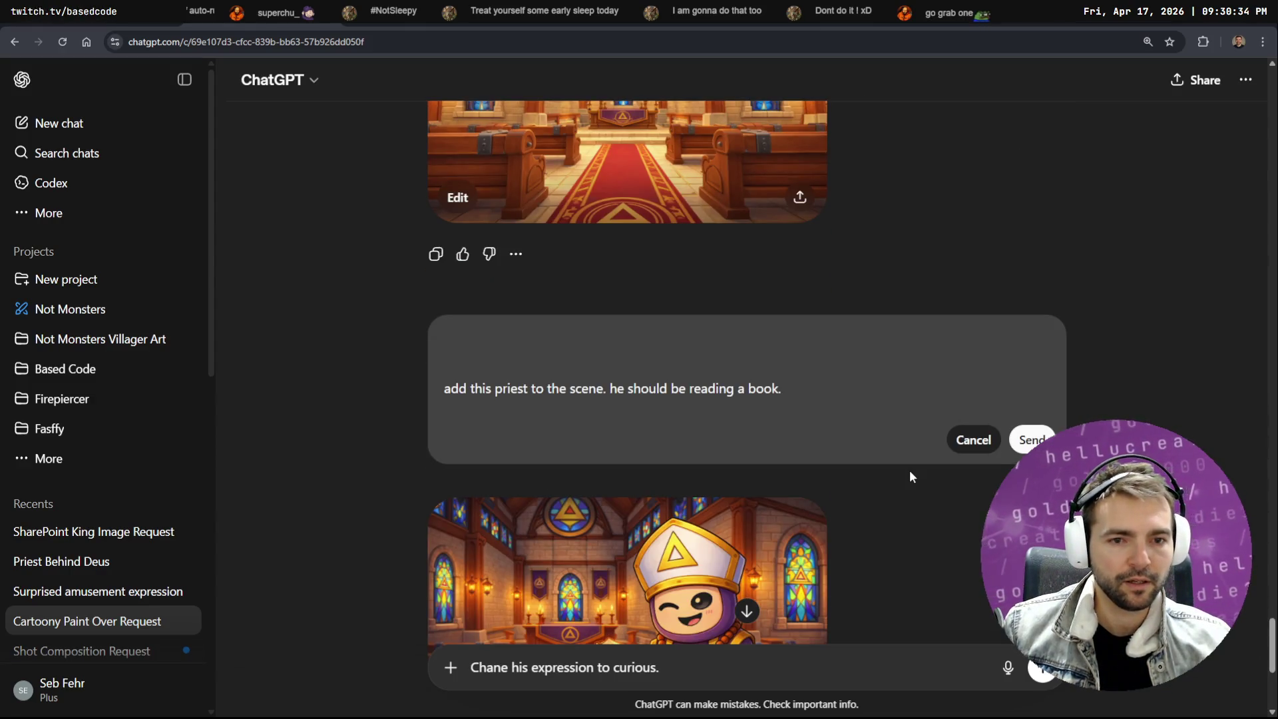
key(ctrl+a)
key(BackSpace)
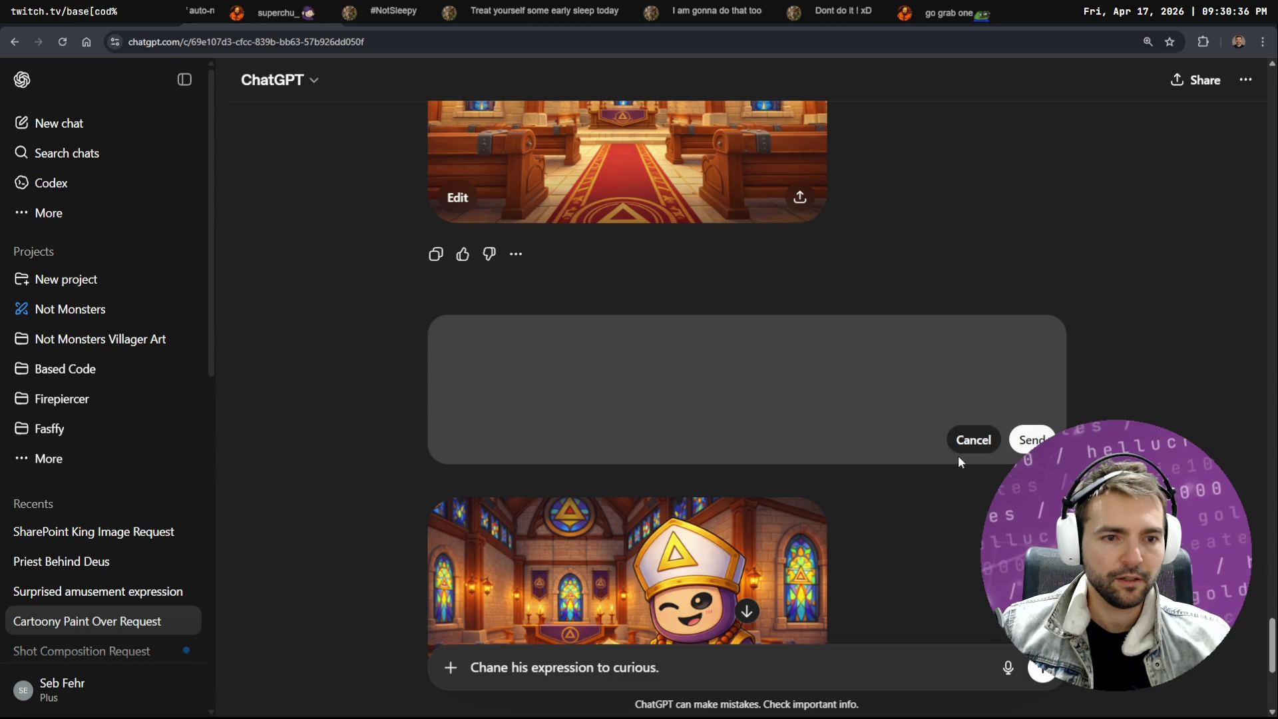
click(965, 441)
Select the storybook paint-over prompt and paste it over the leftover curious-expression draft
scroll(945, 407, up, 5)
drag(992, 480, 599, 431)
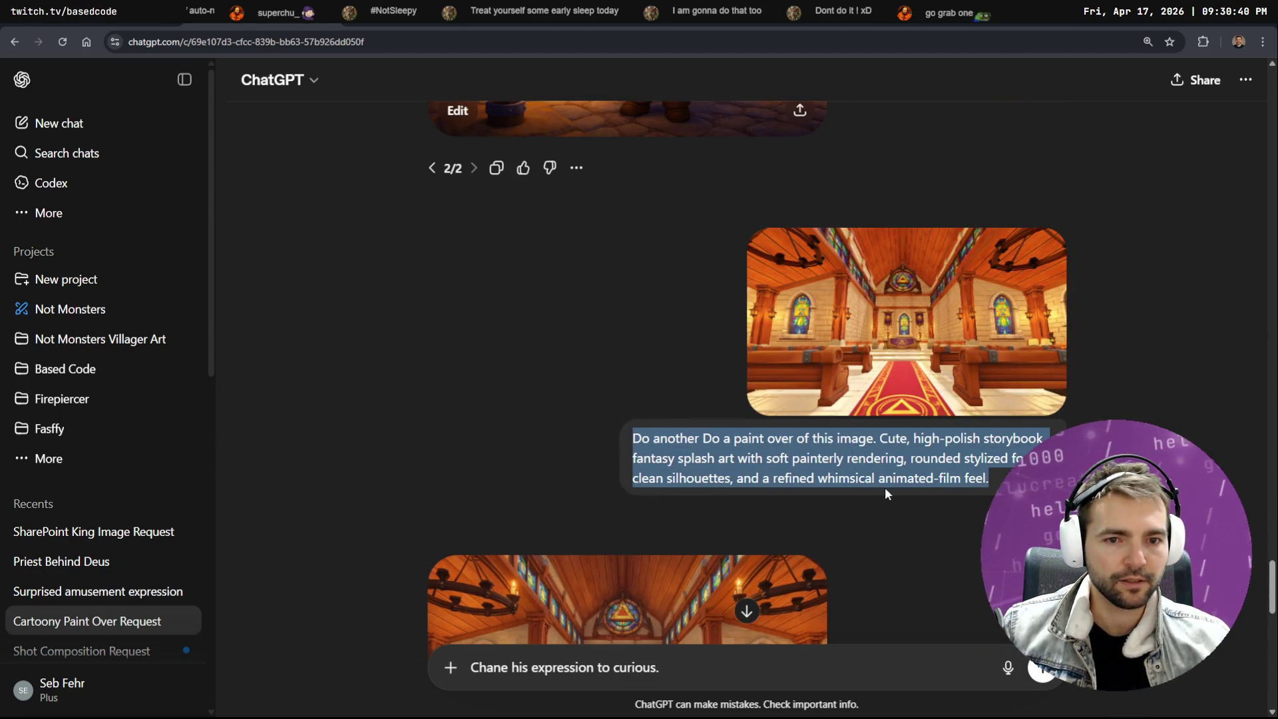
scroll(937, 605, down, 5)
scroll(848, 605, down, 2)
triple_click(679, 669)
key(ctrl+v)
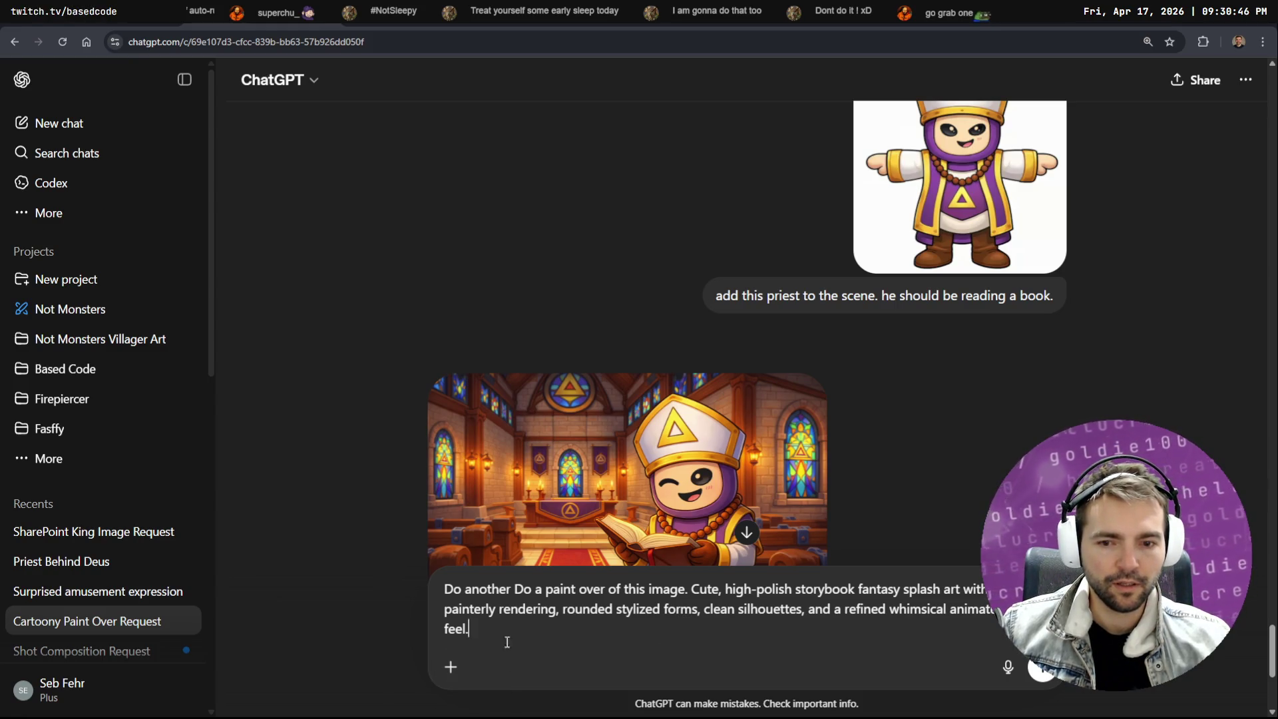
key(alt+Tab)
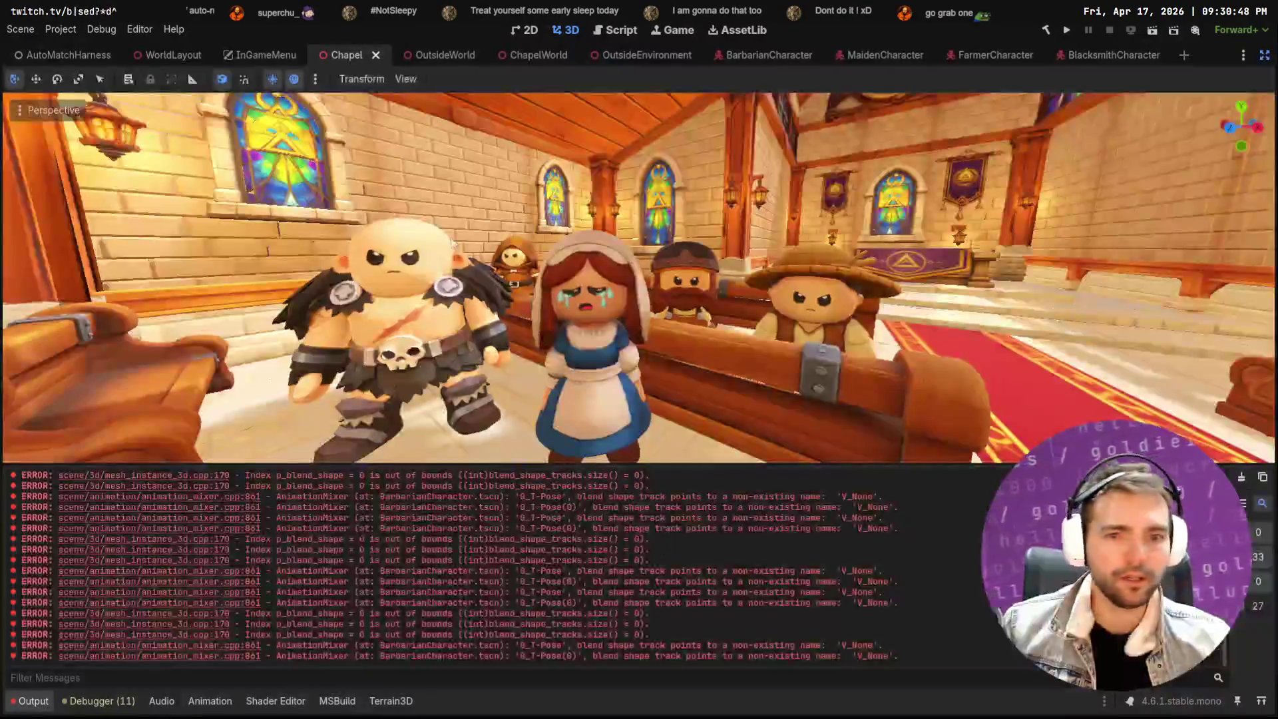
Drag the newest chapel screenshot from Pictures > Screenshots onto the ChatGPT prompt
key(super+e)
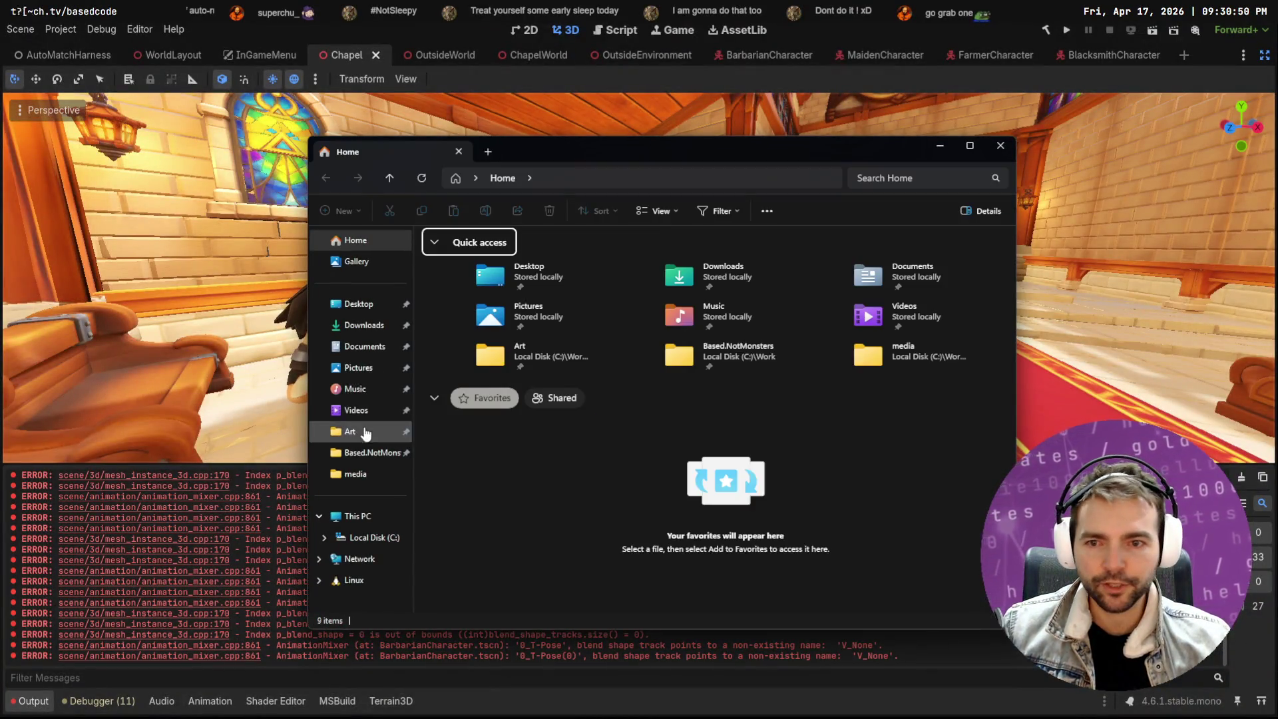
click(359, 367)
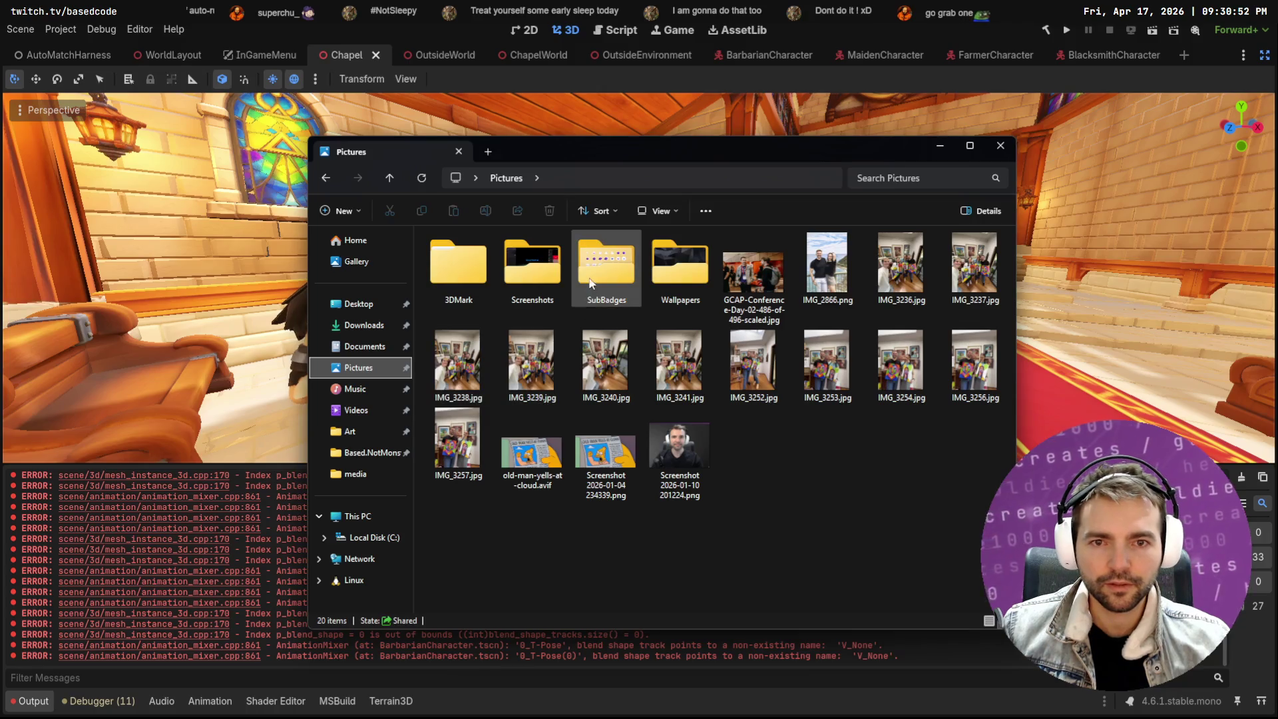
double_click(532, 263)
scroll(800, 504, down, 20)
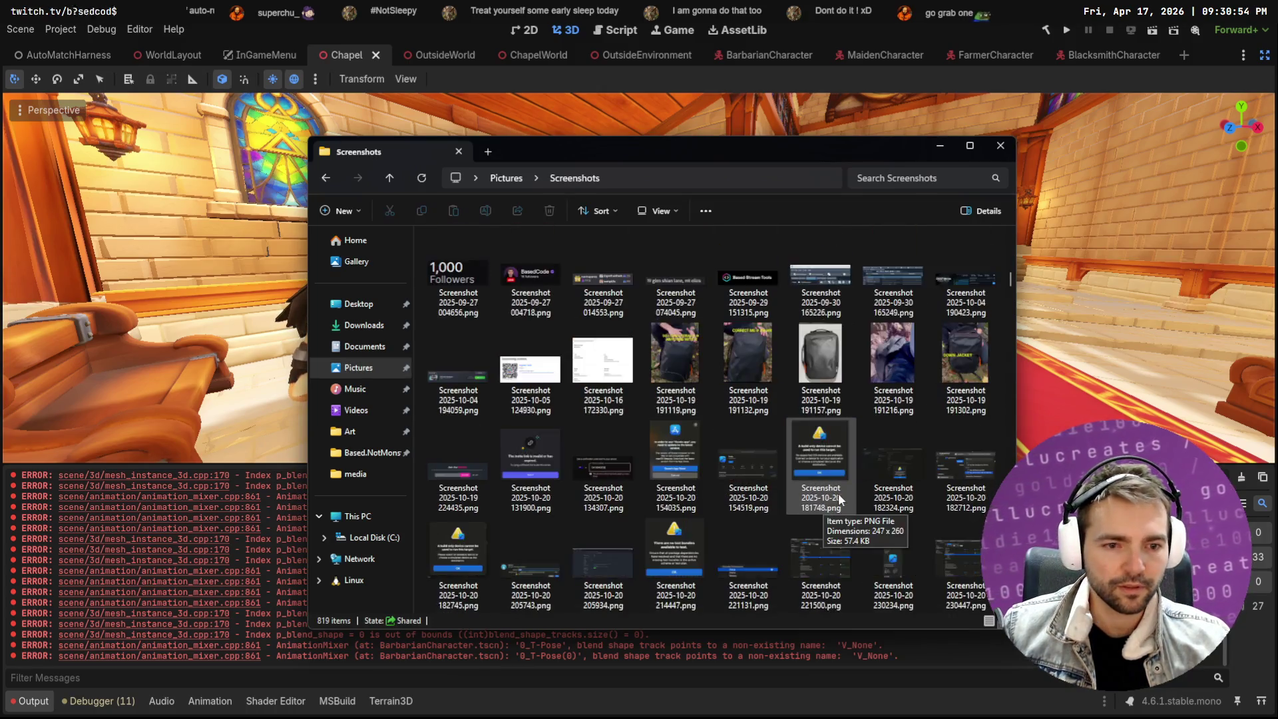
mouse_move(602, 565)
mouse_down()
mouse_move(677, 622)
mouse_move(673, 599)
mouse_move(579, 593)
mouse_move(598, 602)
mouse_up()
key(alt+Tab)
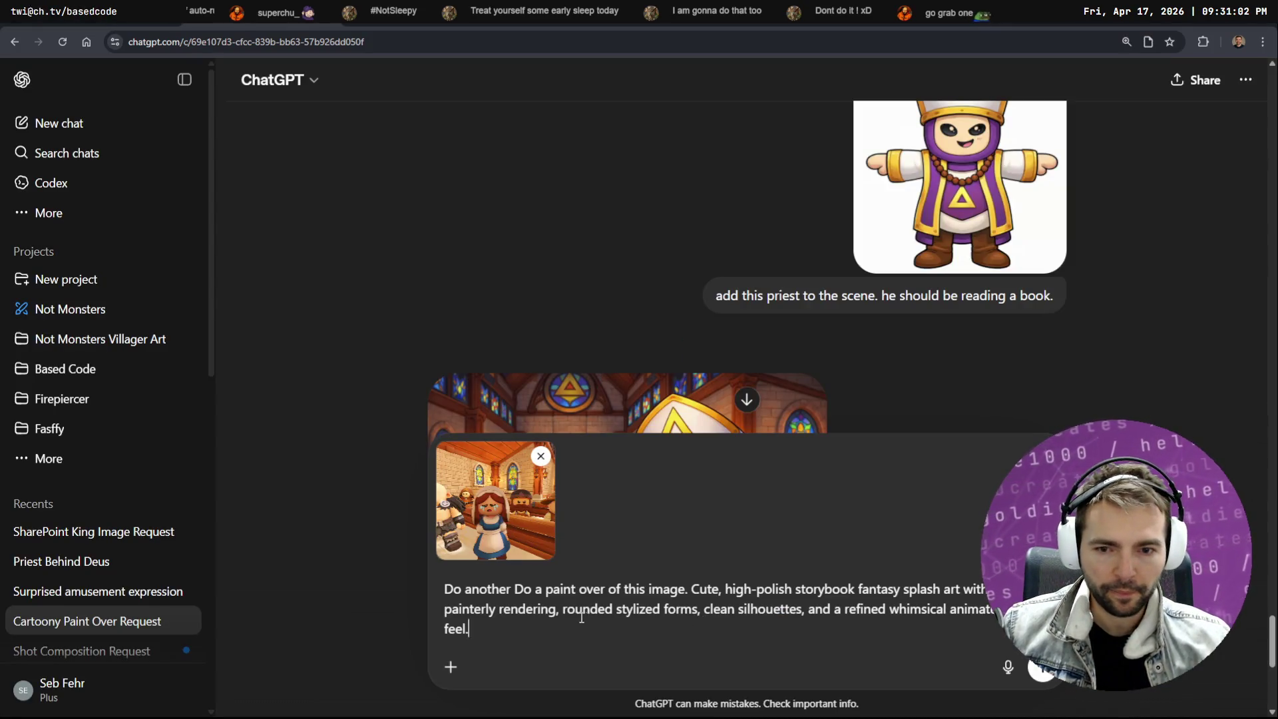
Send the chapel screenshot with the storybook paint-over prompt and watch the image begin generating
click(1042, 667)
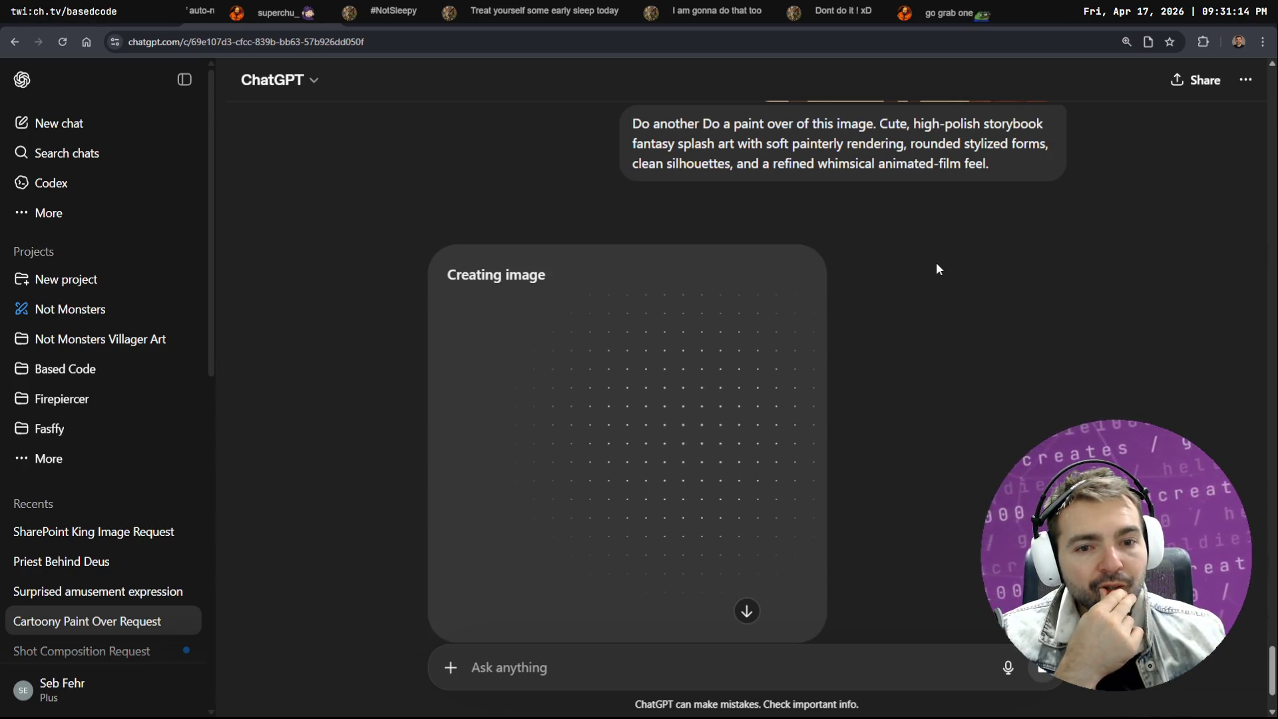
scroll(936, 268, down, 2)
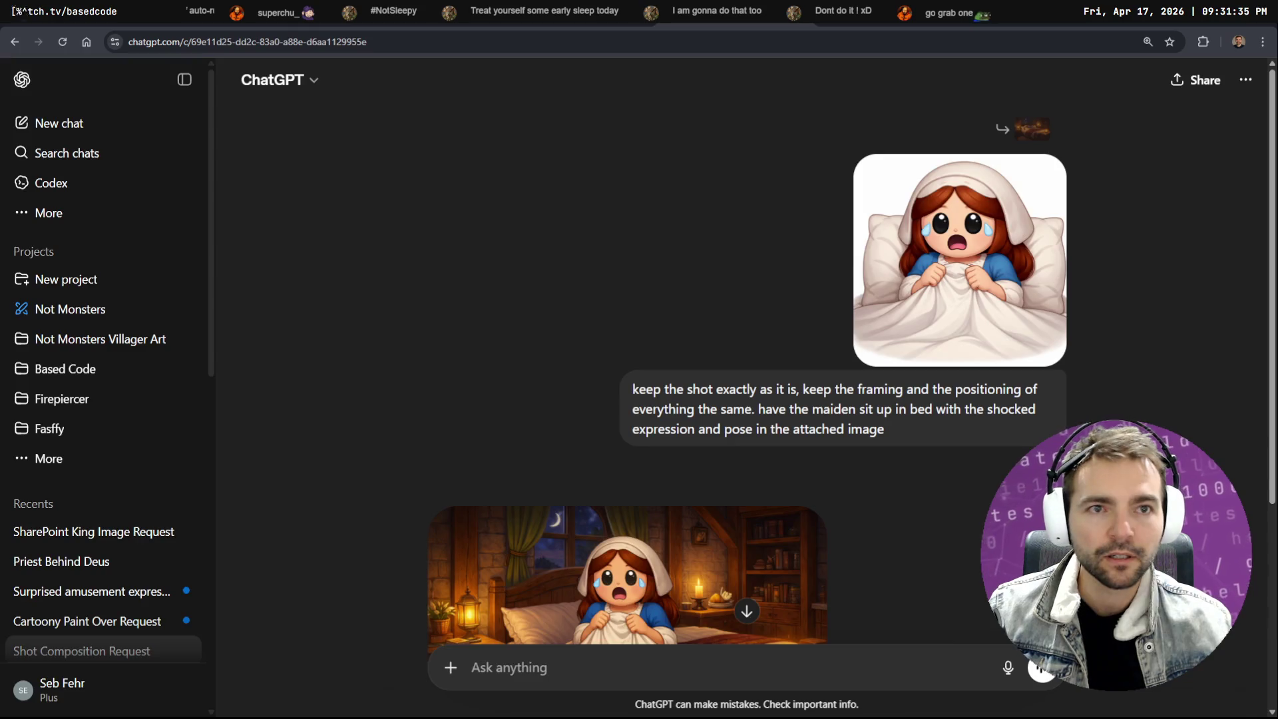
click(61, 561)
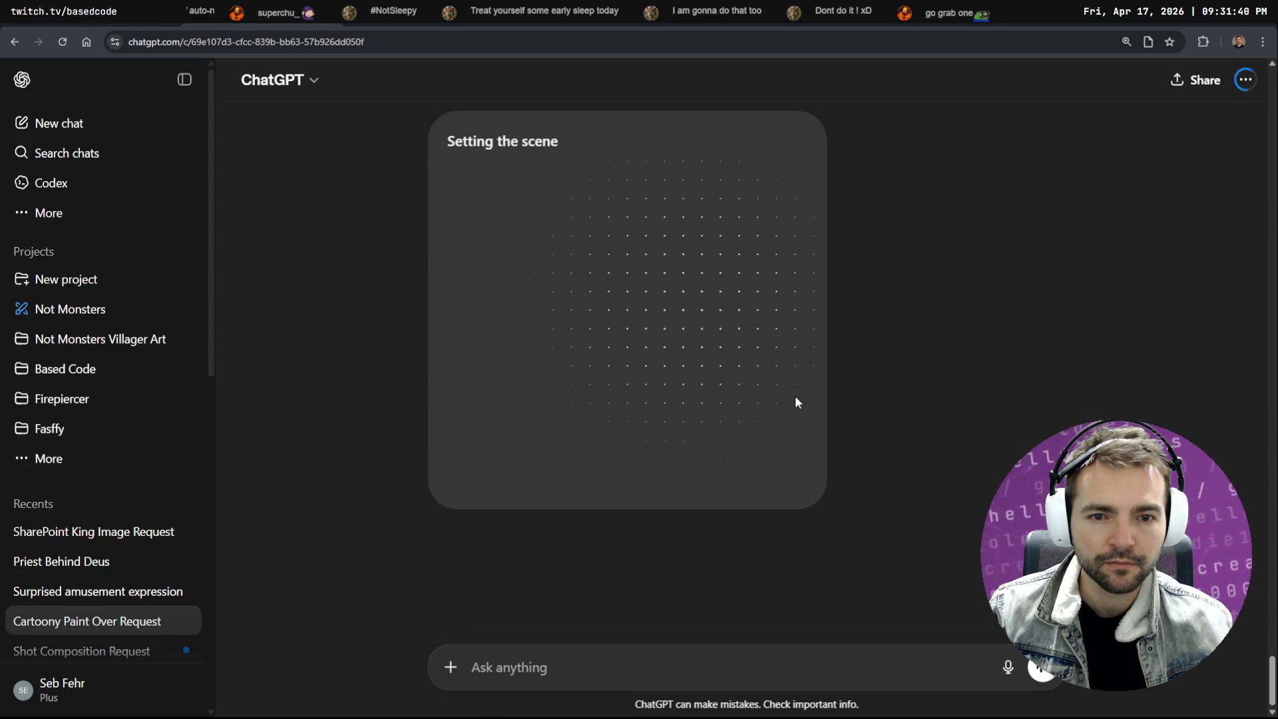
scroll(943, 378, up, 5)
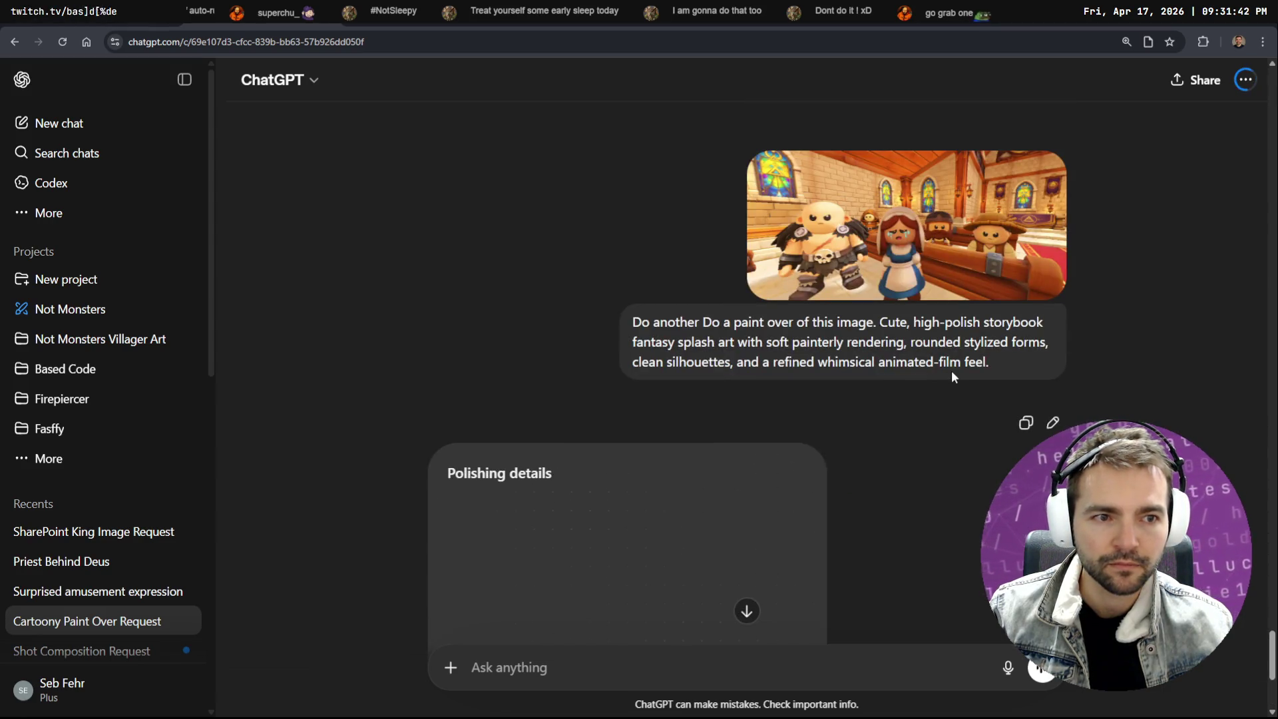
scroll(952, 370, down, 5)
scroll(933, 361, up, 3)
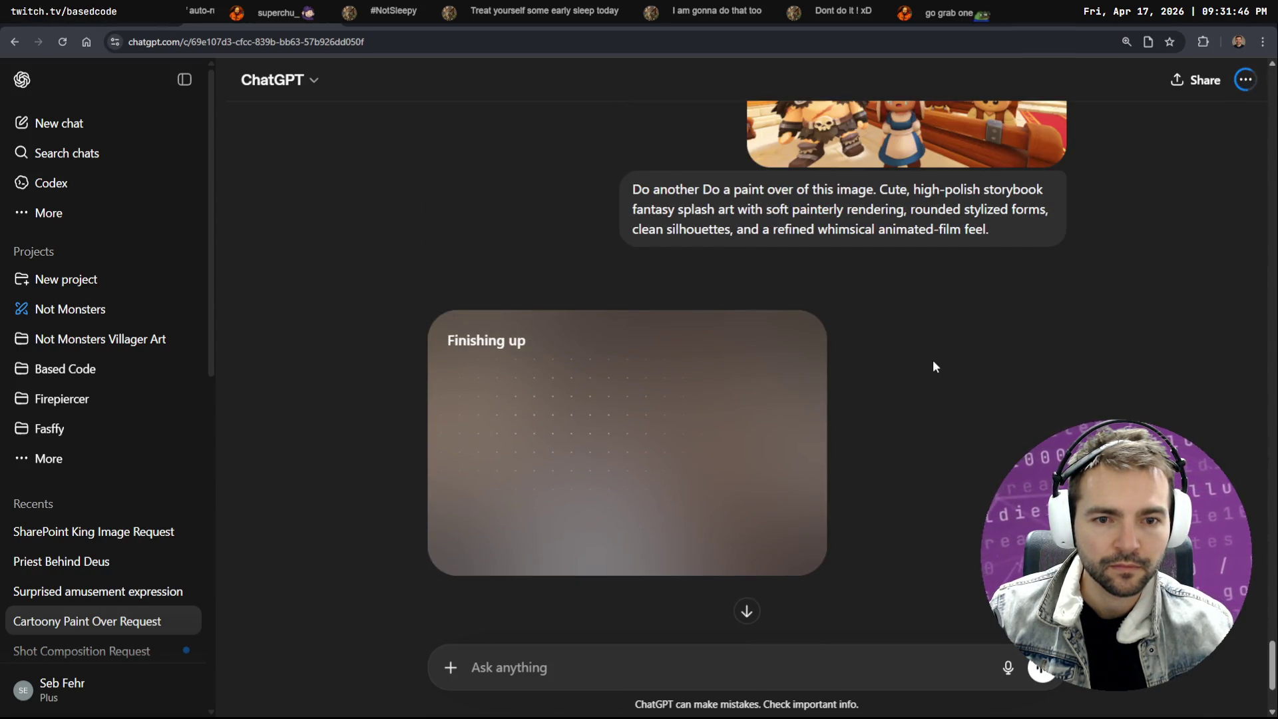
text(x)
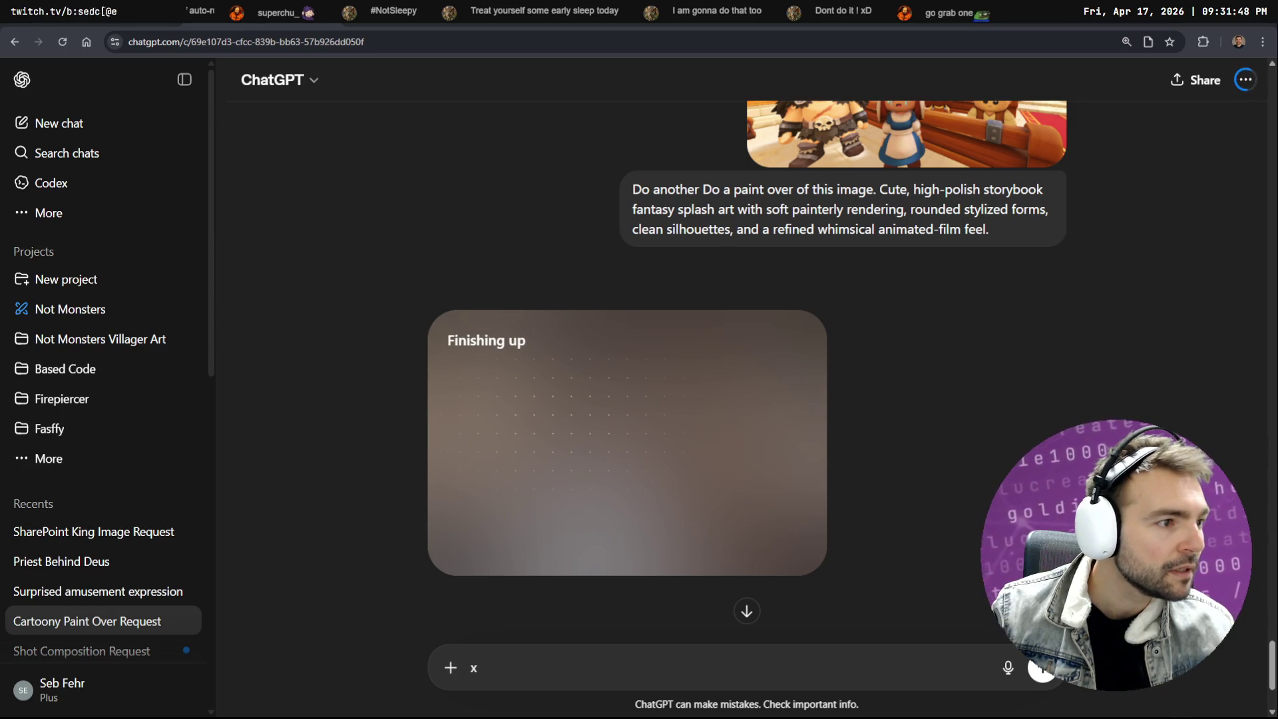
key(alt+Tab)
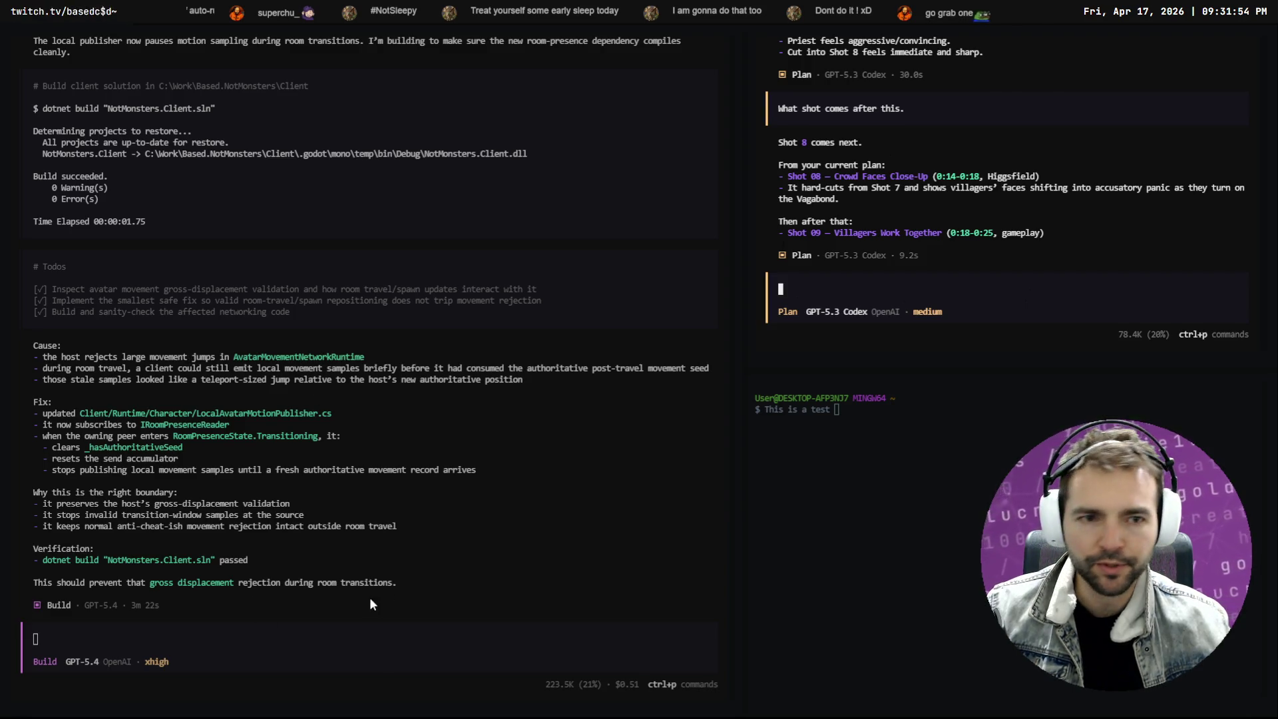
click(308, 637)
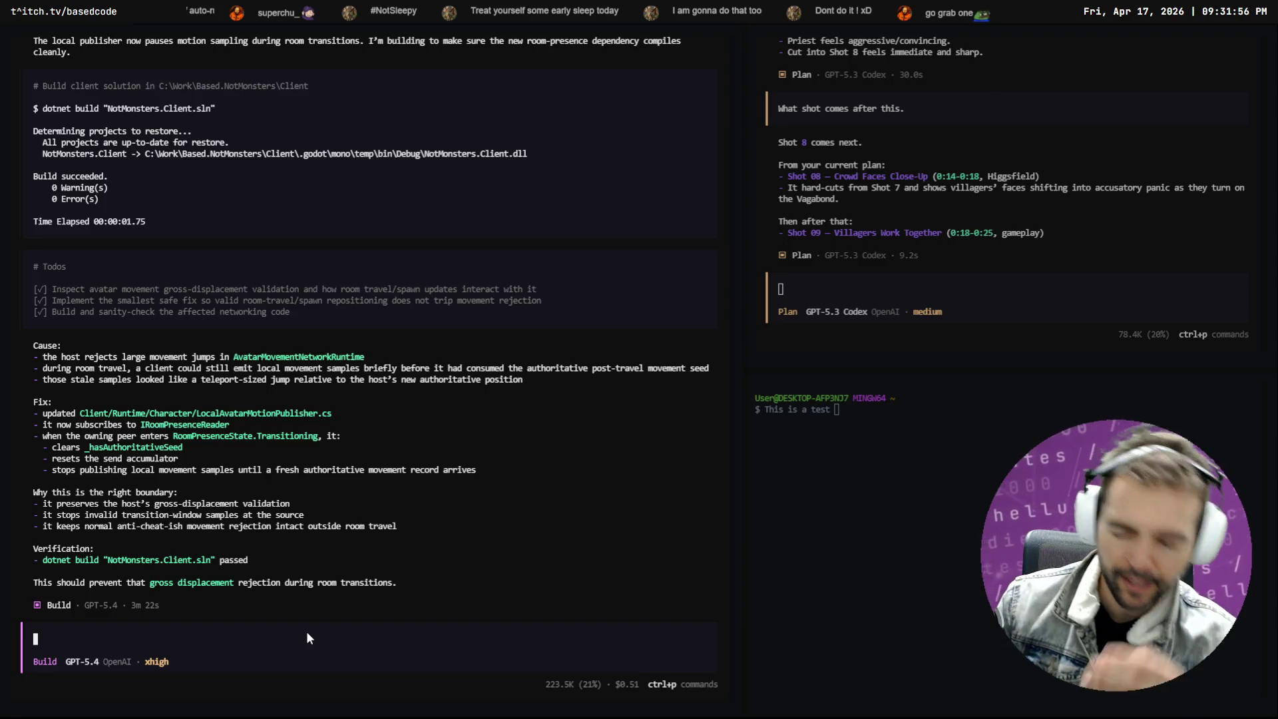
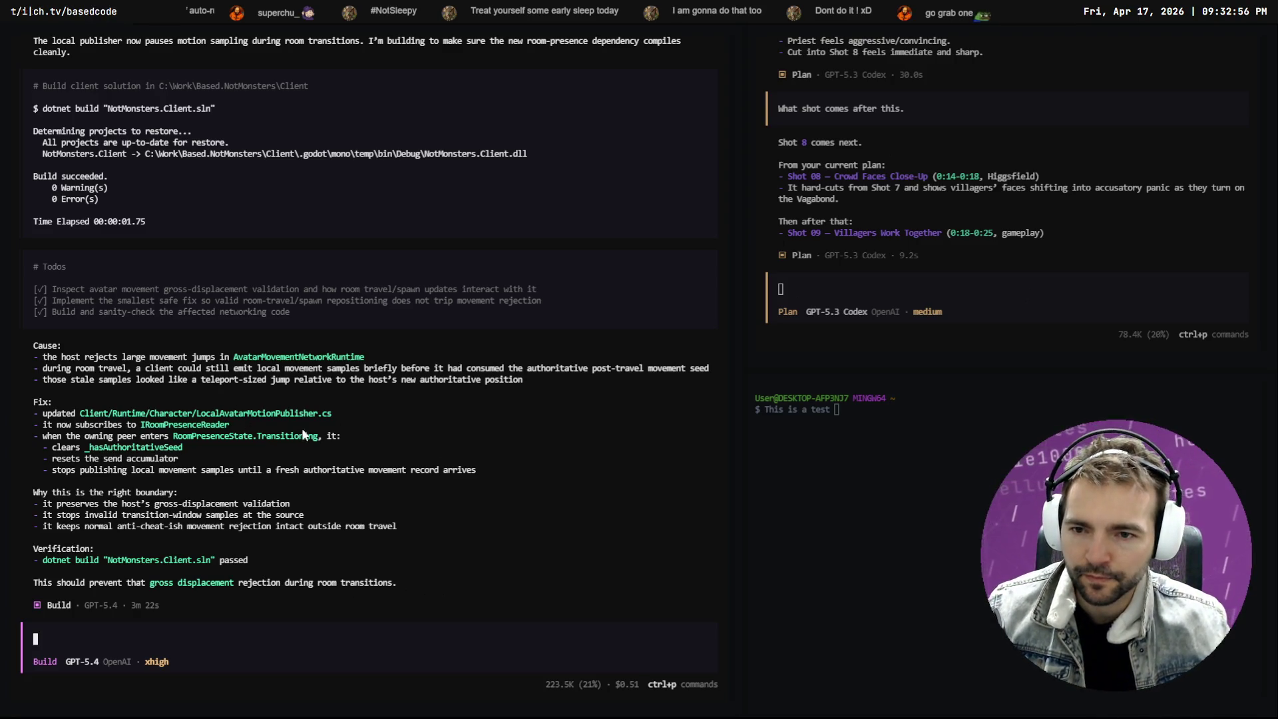
Copy ChatGPT's generated church image of the barbarian, crying maiden and villagers to the clipboard
key(alt+Tab)
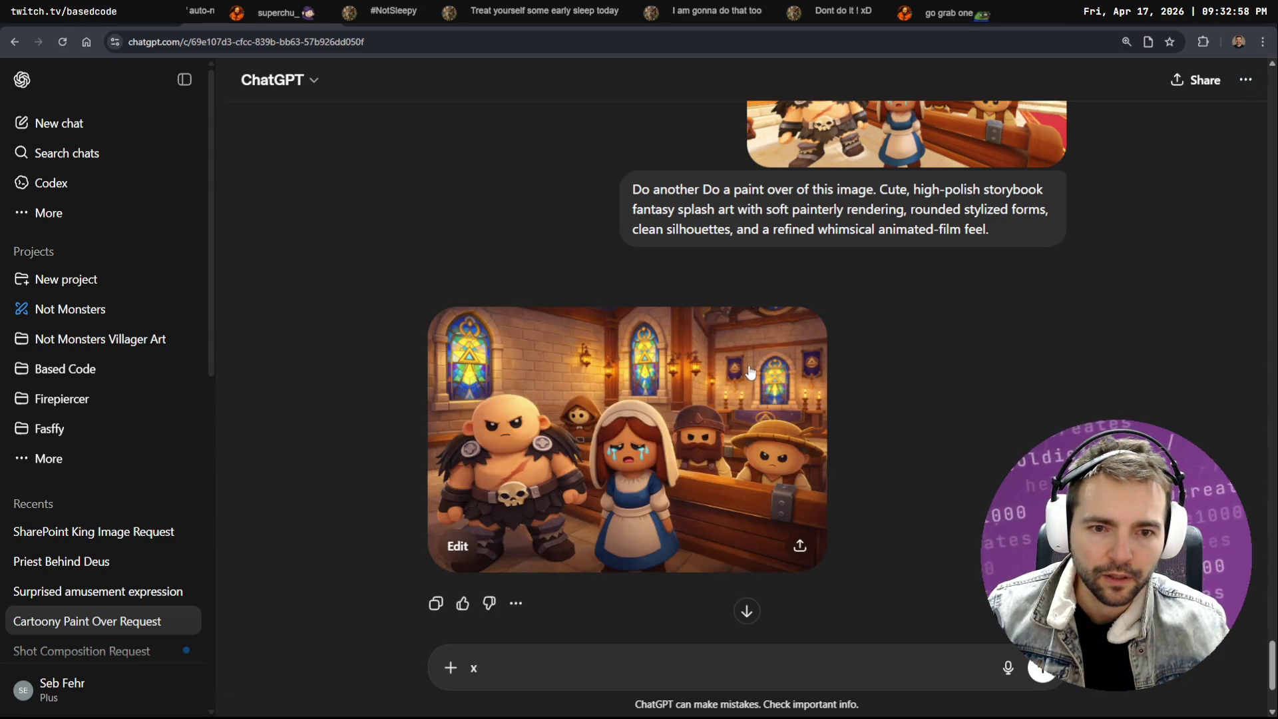
scroll(802, 368, down, 2)
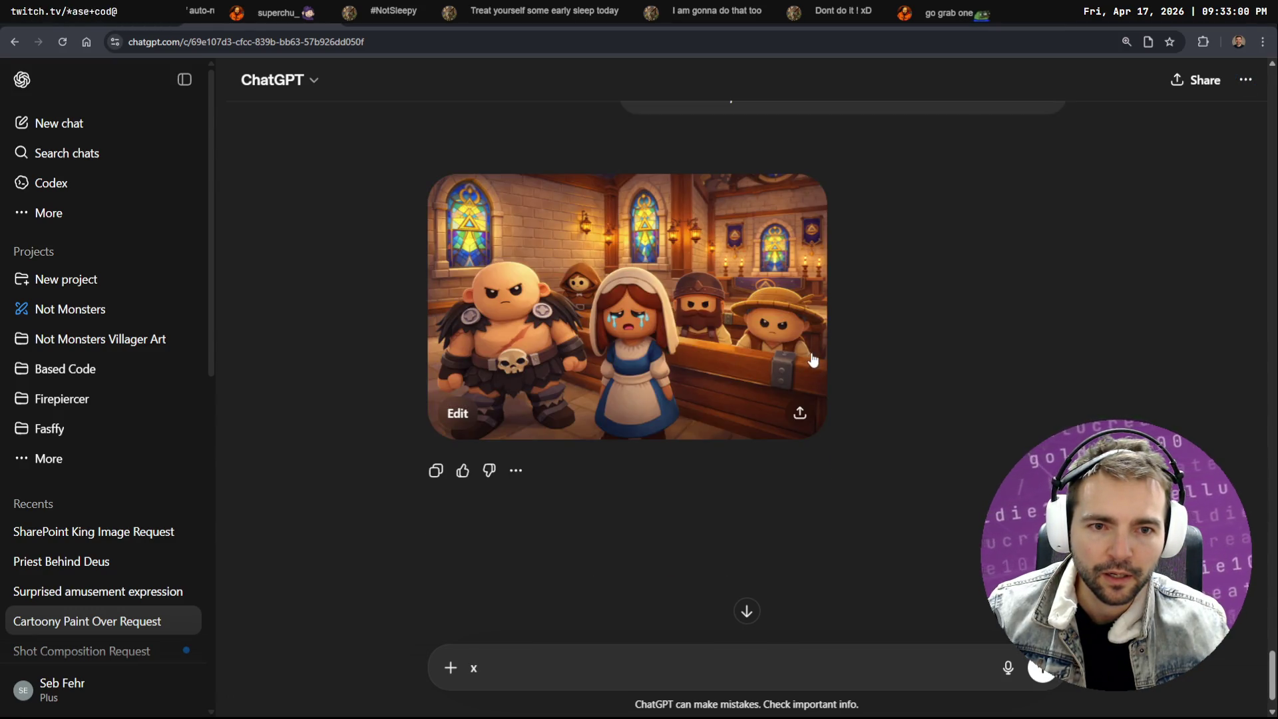
click(751, 287)
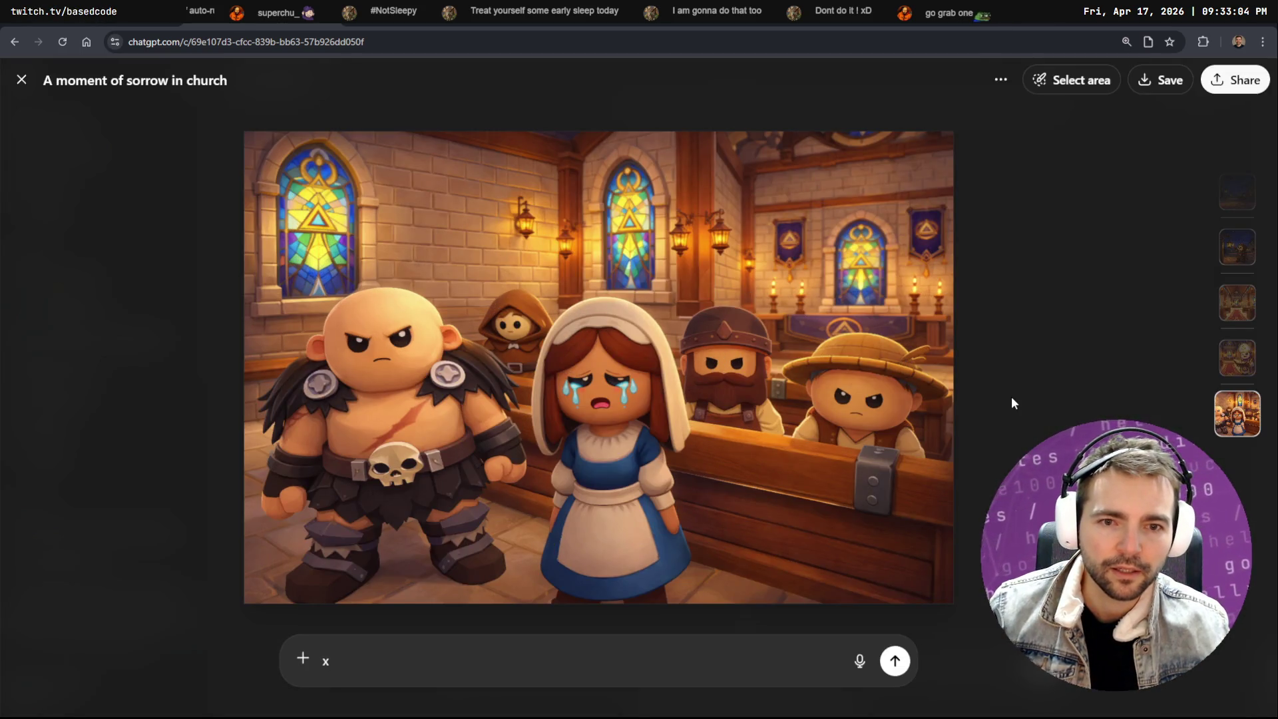
right_click(824, 294)
click(960, 366)
click(1117, 283)
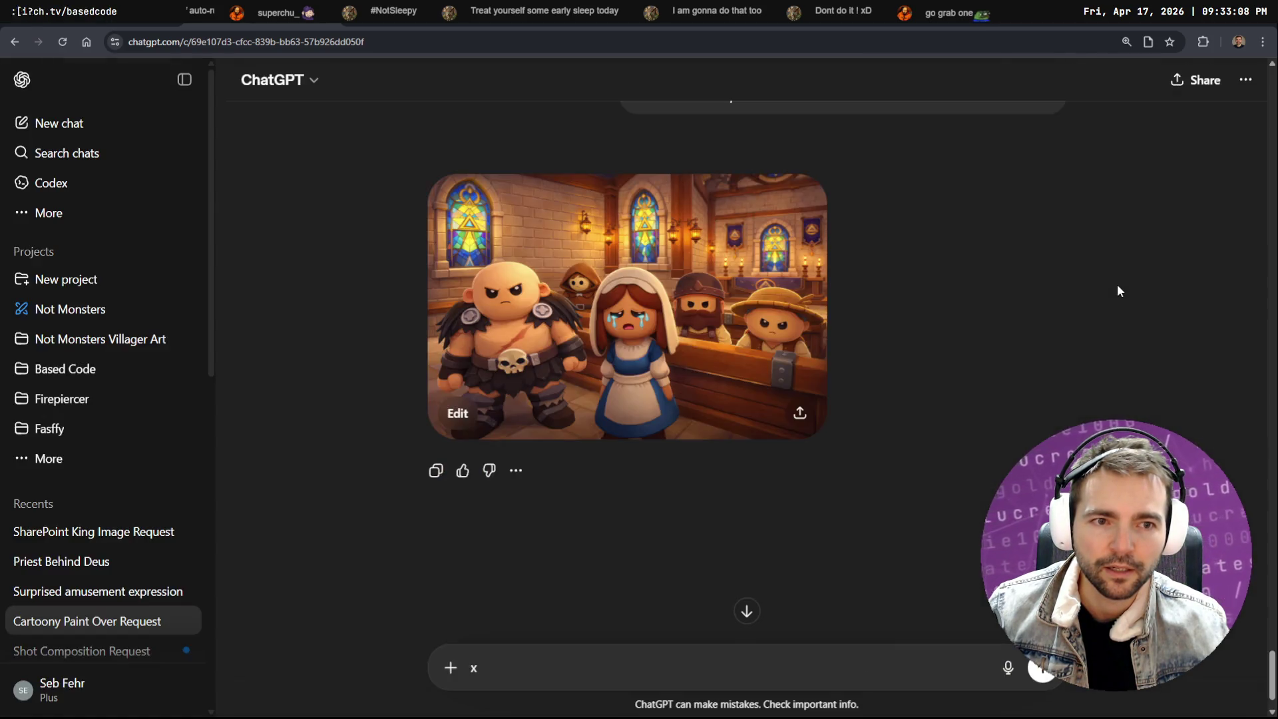
click(804, 338)
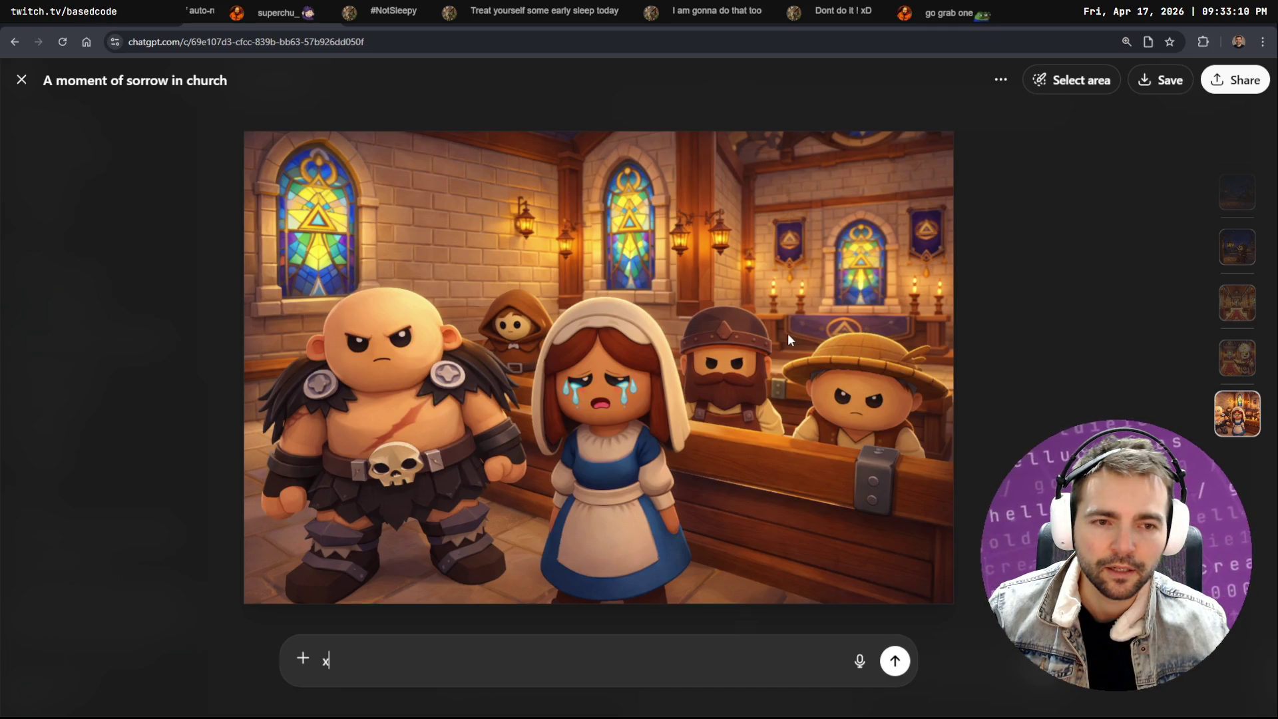
right_click(788, 334)
click(851, 388)
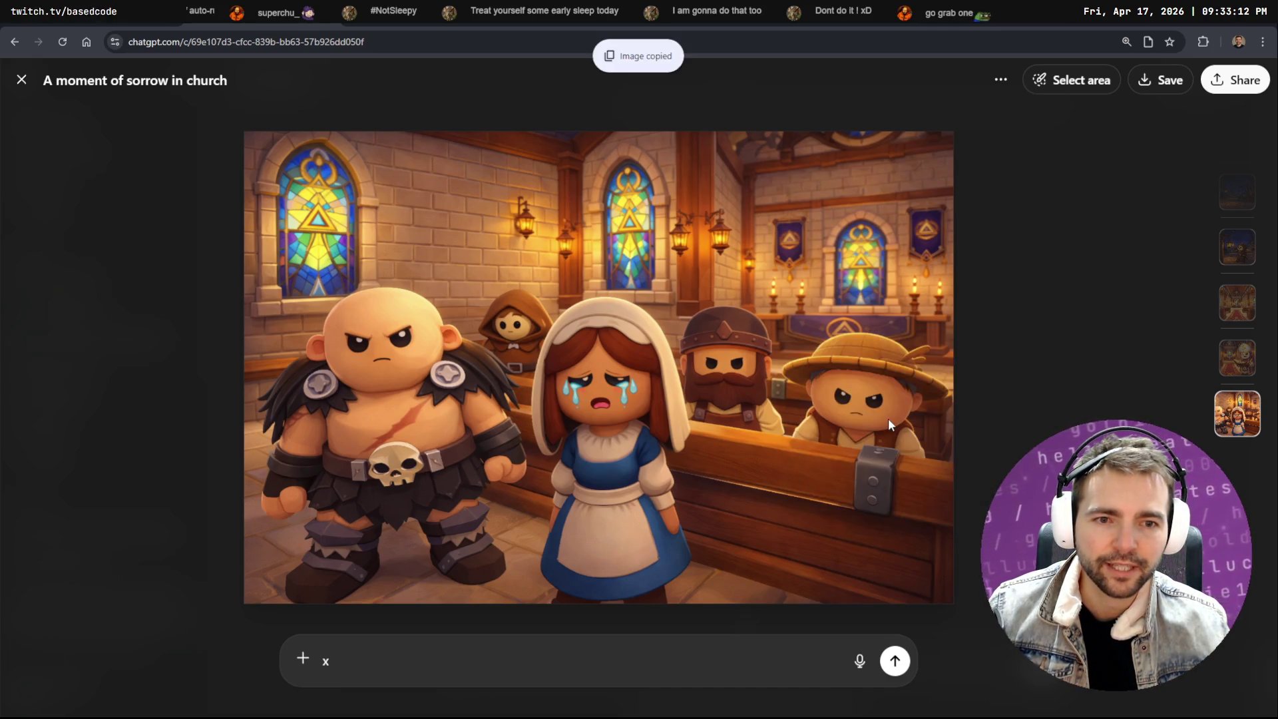
Go to the tldraw storyboard and select the bedroom image
key(alt+Tab)
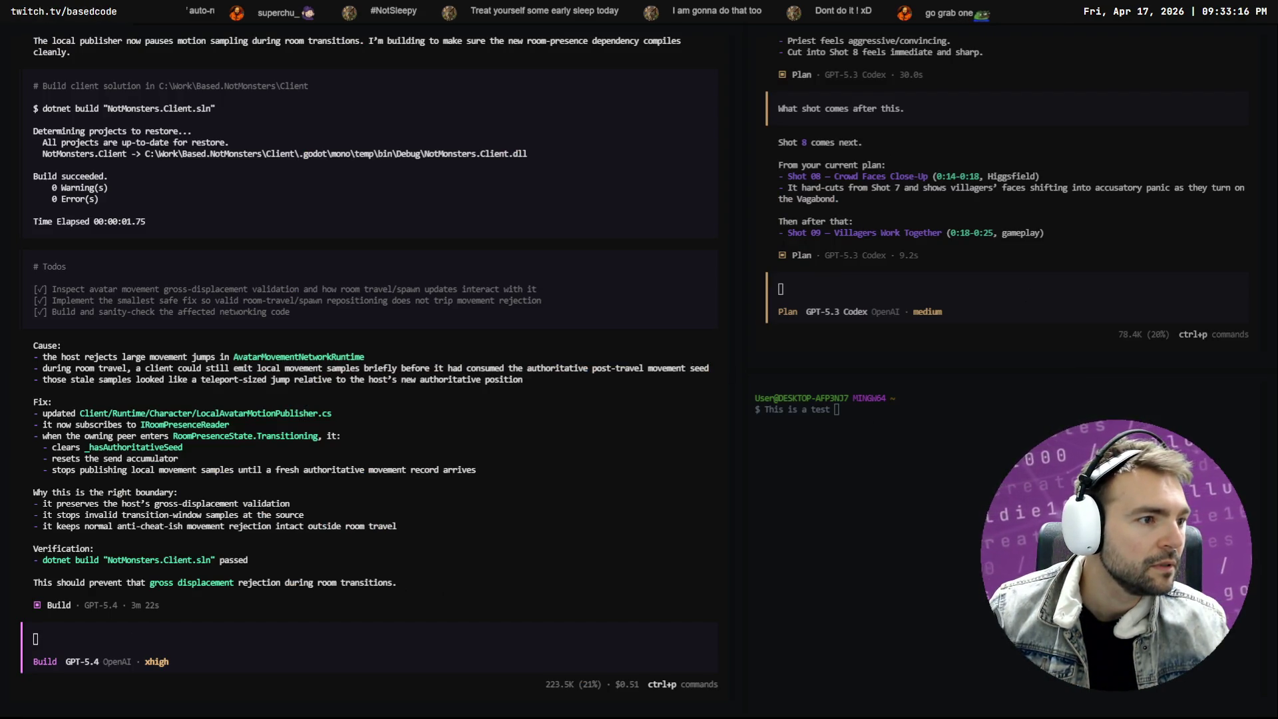
key(alt+Tab)
click(1102, 313)
Paste the church-characters image beside the church shot in tldraw, then delete it again
scroll(650, 312, right, 5)
scroll(650, 313, down, 5)
scroll(815, 320, right, 10)
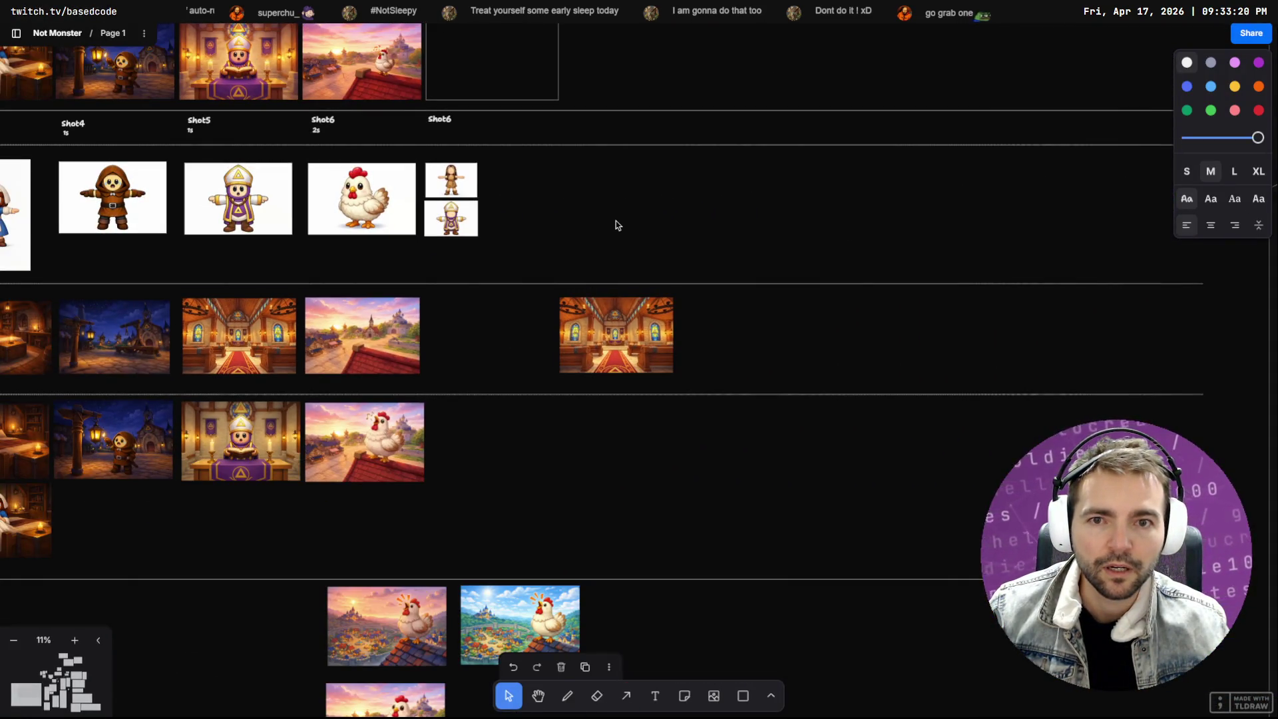
key(ctrl+v)
mouse_move(628, 333)
mouse_down()
mouse_move(611, 248)
mouse_move(607, 446)
mouse_move(617, 311)
mouse_up()
scroll(602, 445, down, 3)
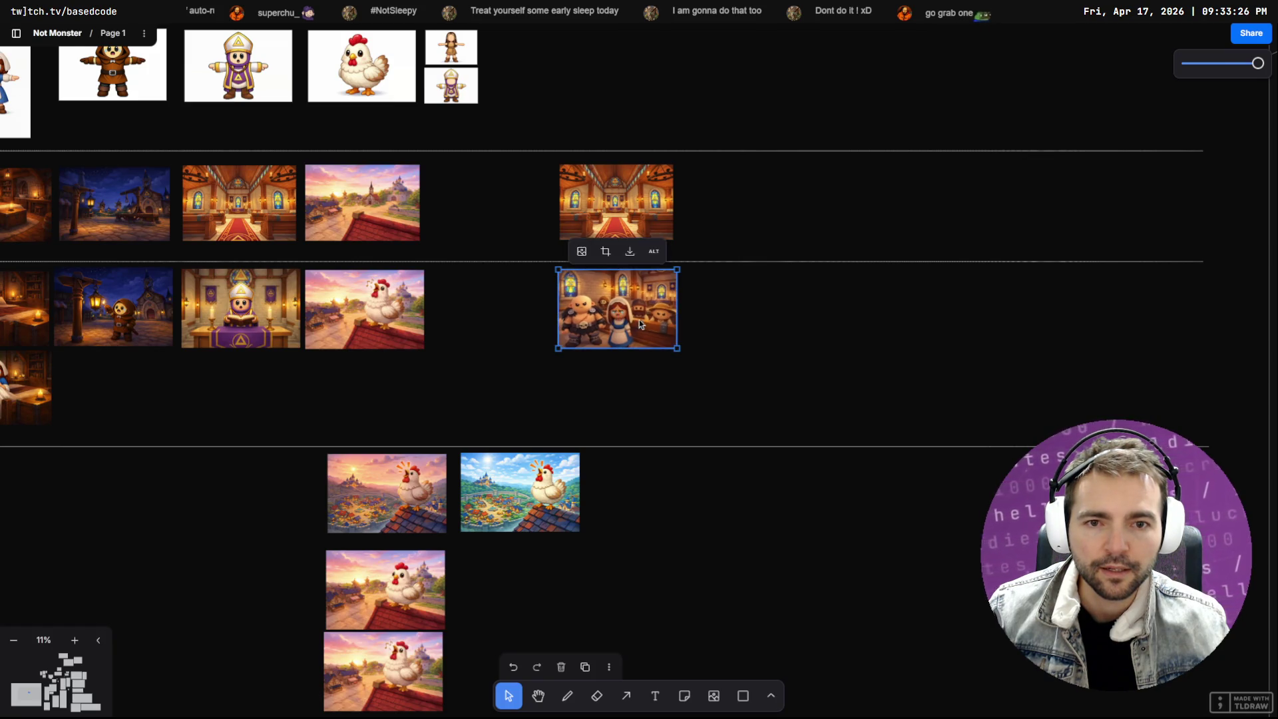
scroll(636, 315, up, 5)
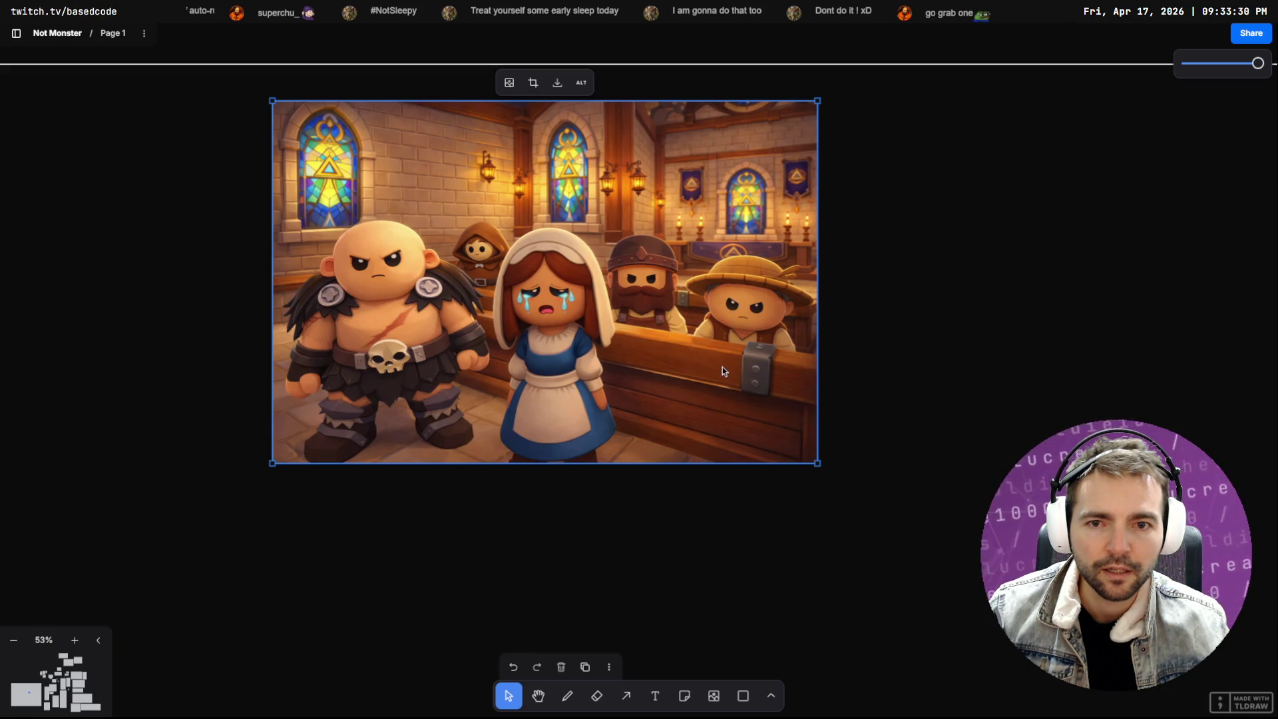
key(Delete)
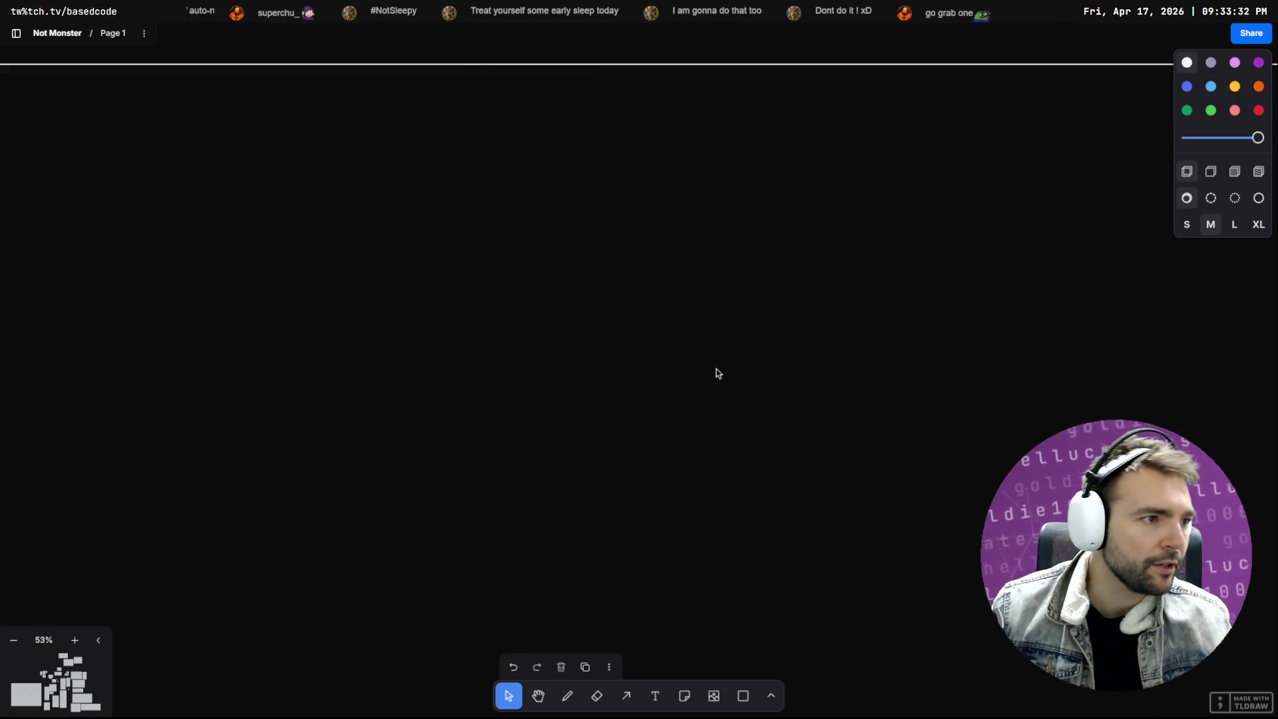
key(alt+Tab)
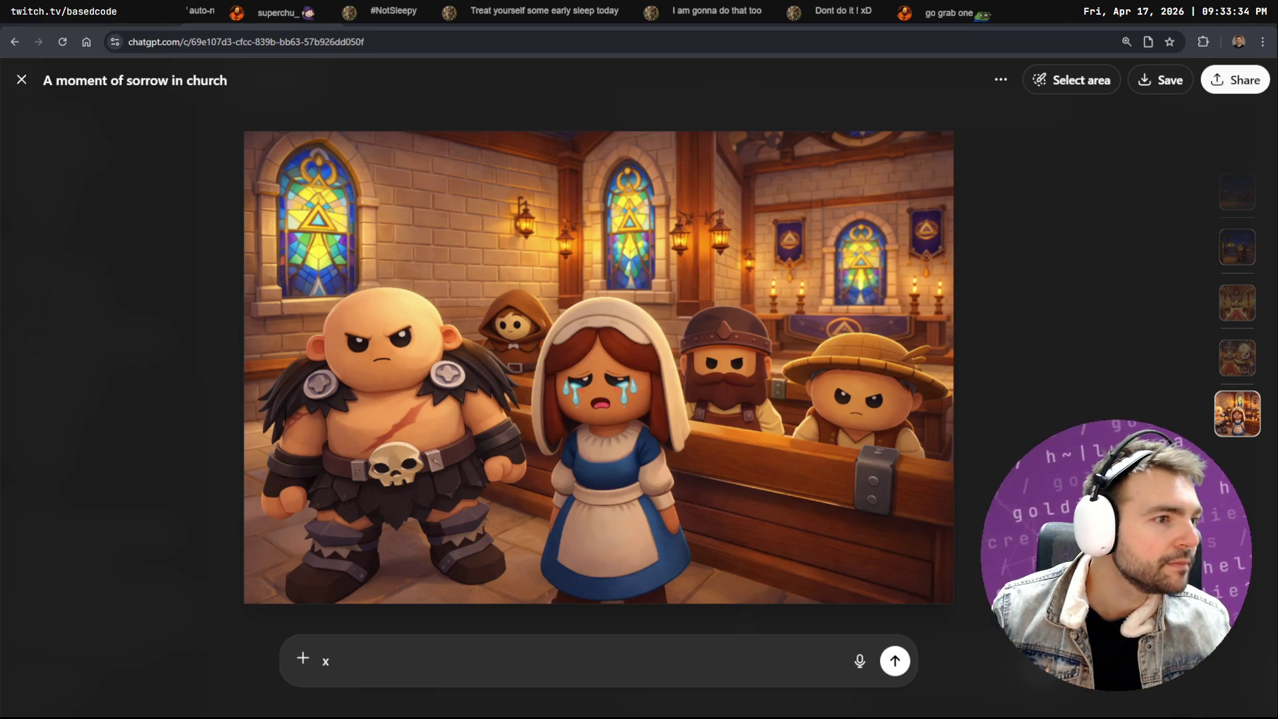
key(alt+Tab)
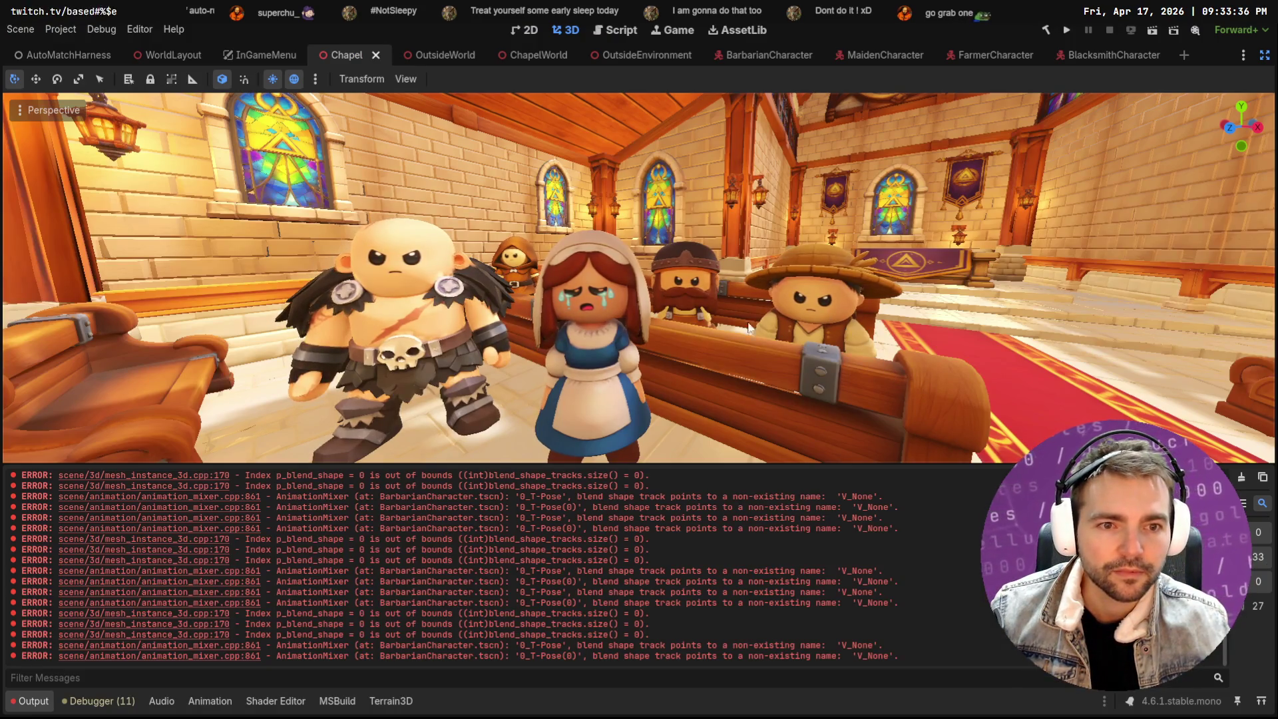
Restore the editor panels, select BarbarianCharacter, and enable View Gizmos and View Transform Gizmo
drag(653, 417, 464, 261)
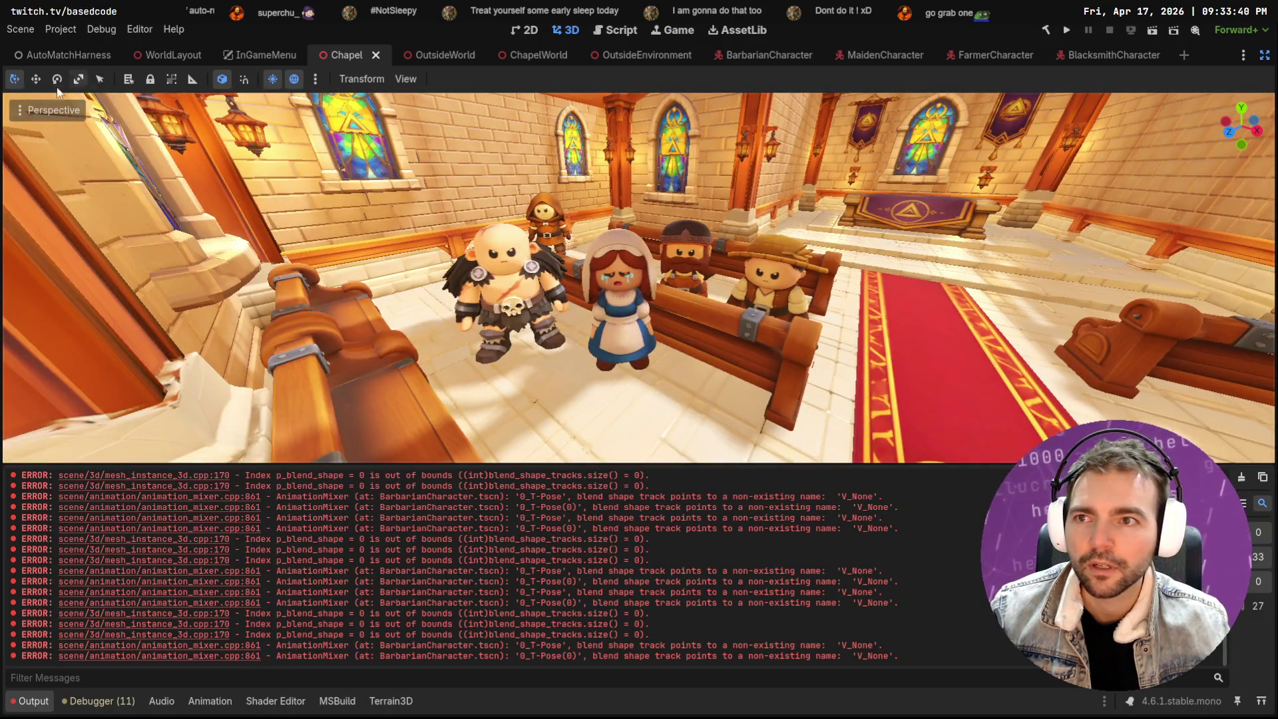
click(1264, 55)
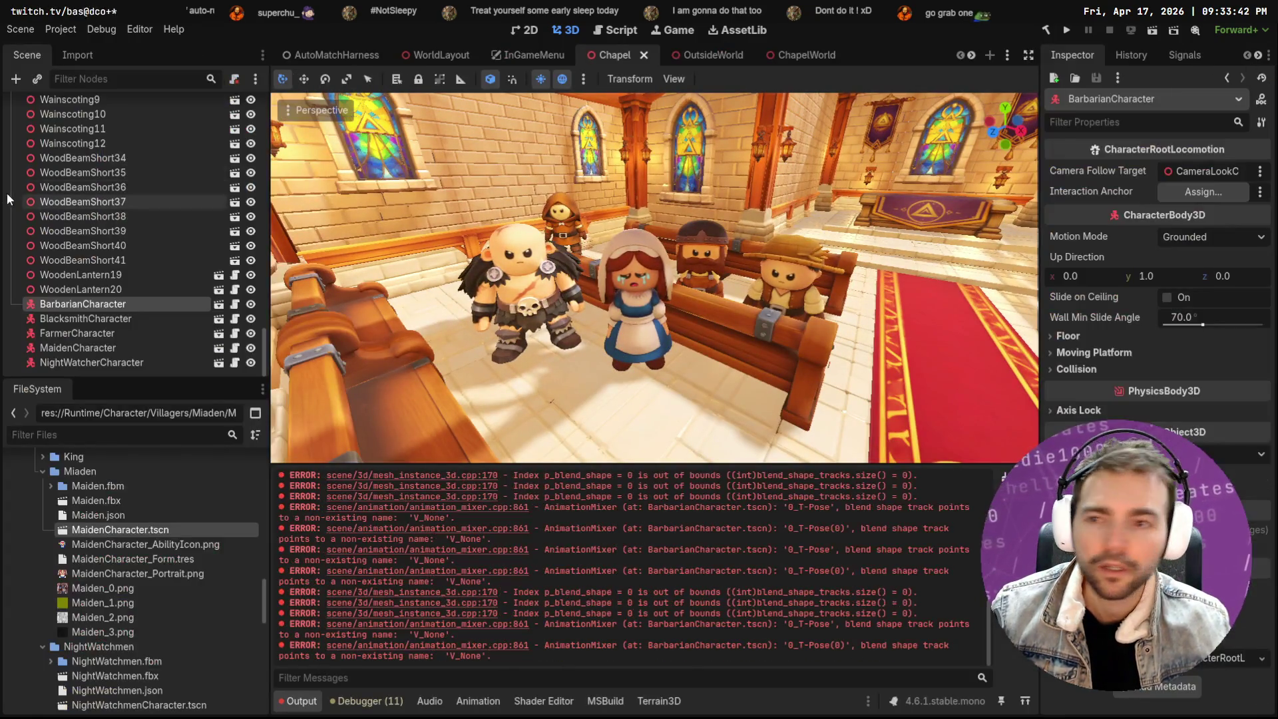
click(105, 290)
click(105, 303)
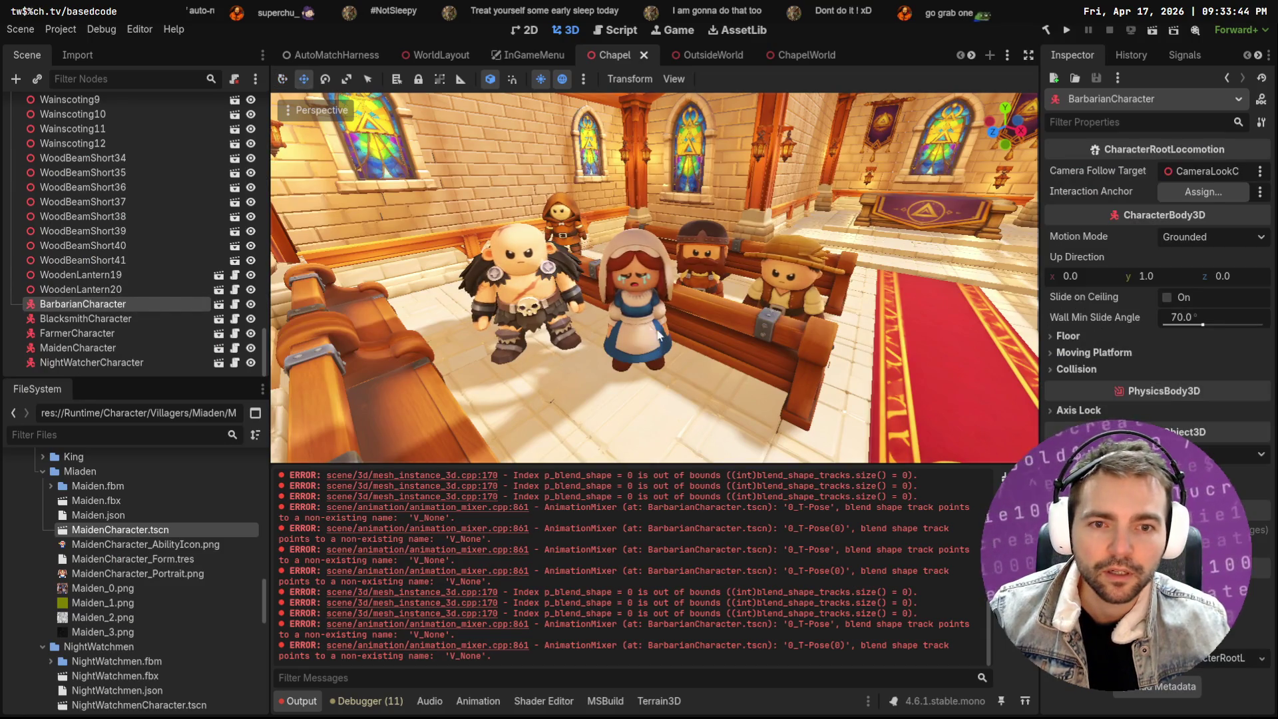
scroll(500, 274, down, 10)
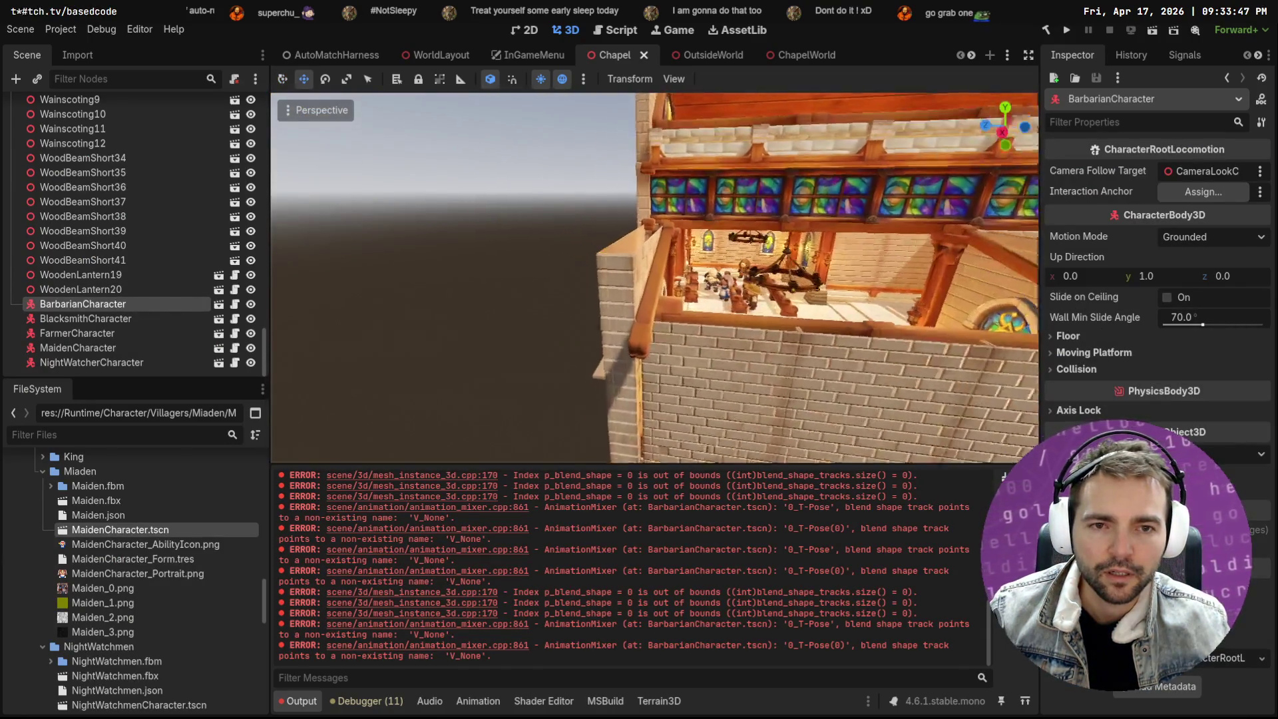
scroll(500, 274, up, 10)
click(106, 290)
click(110, 306)
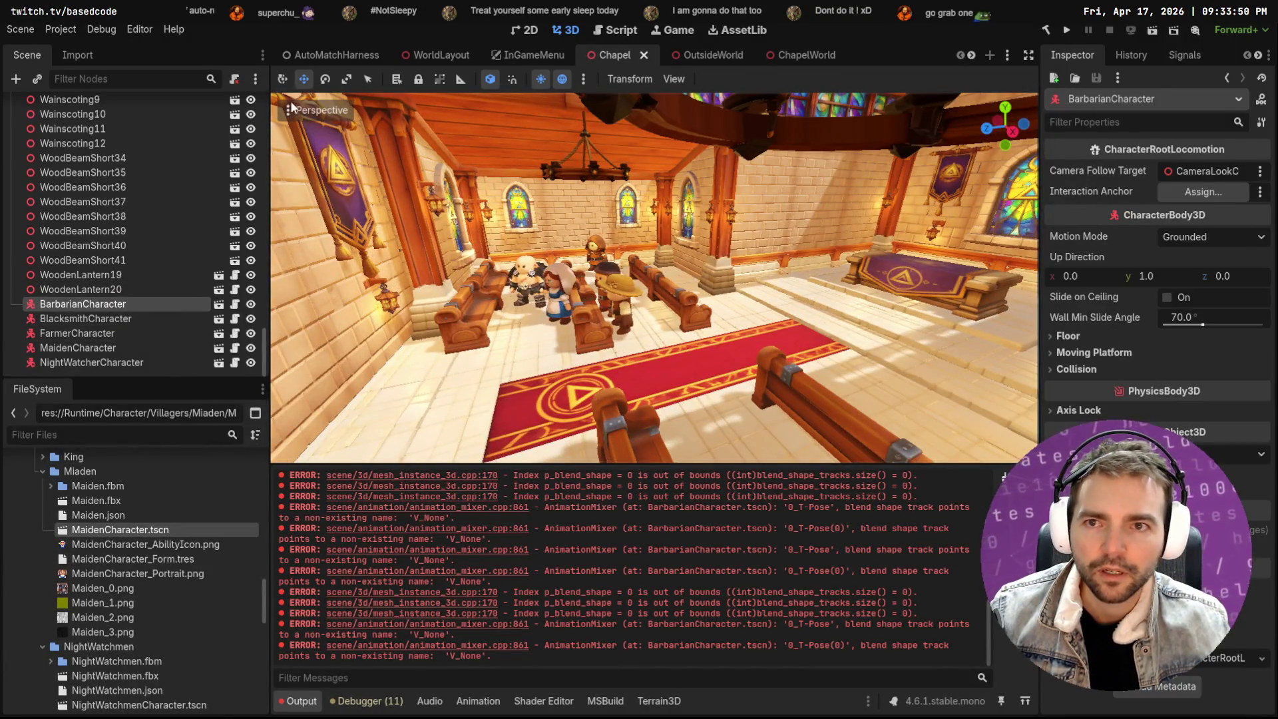
click(290, 109)
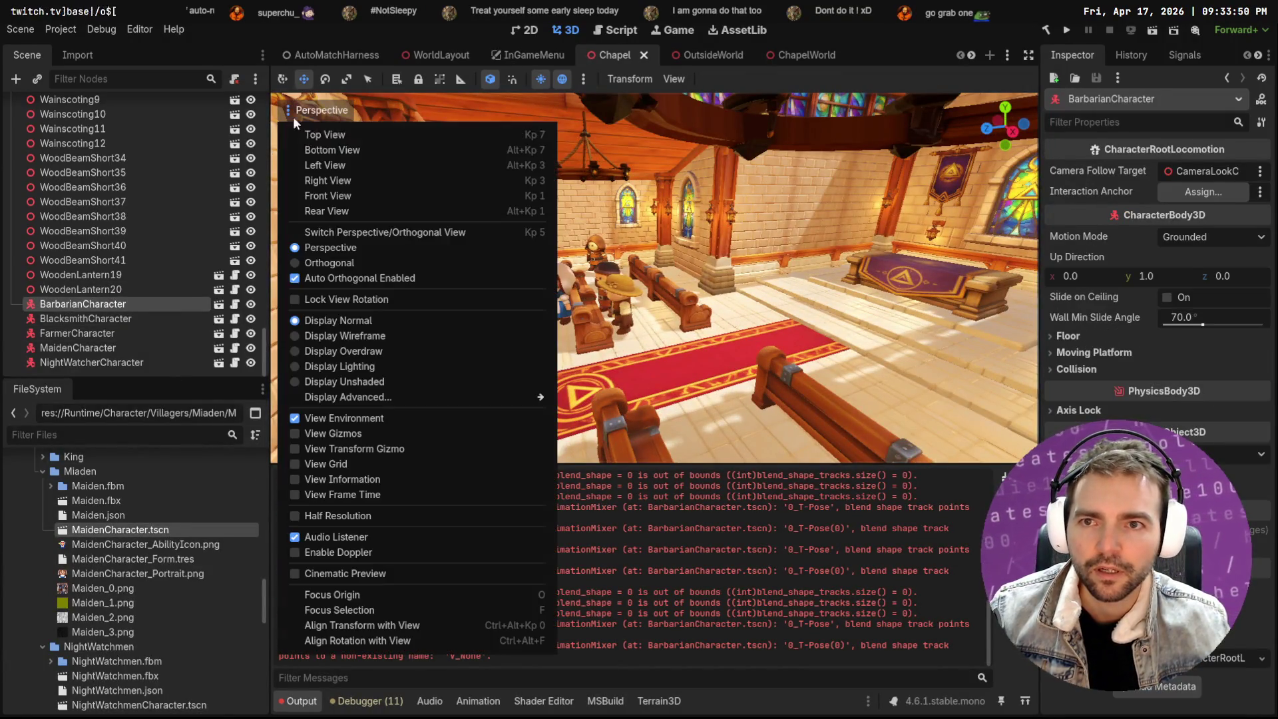
click(333, 433)
click(366, 449)
click(618, 314)
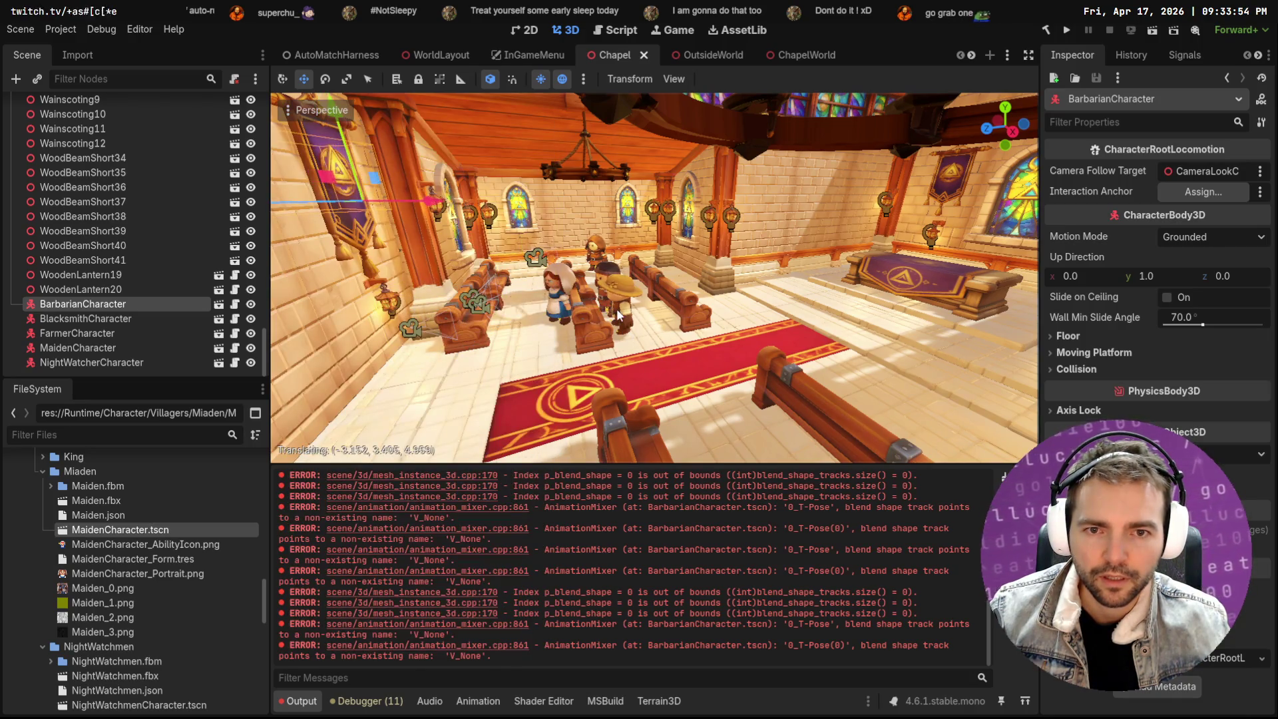
Move the BarbarianCharacter into the aisle between the chapel pews
key(Escape)
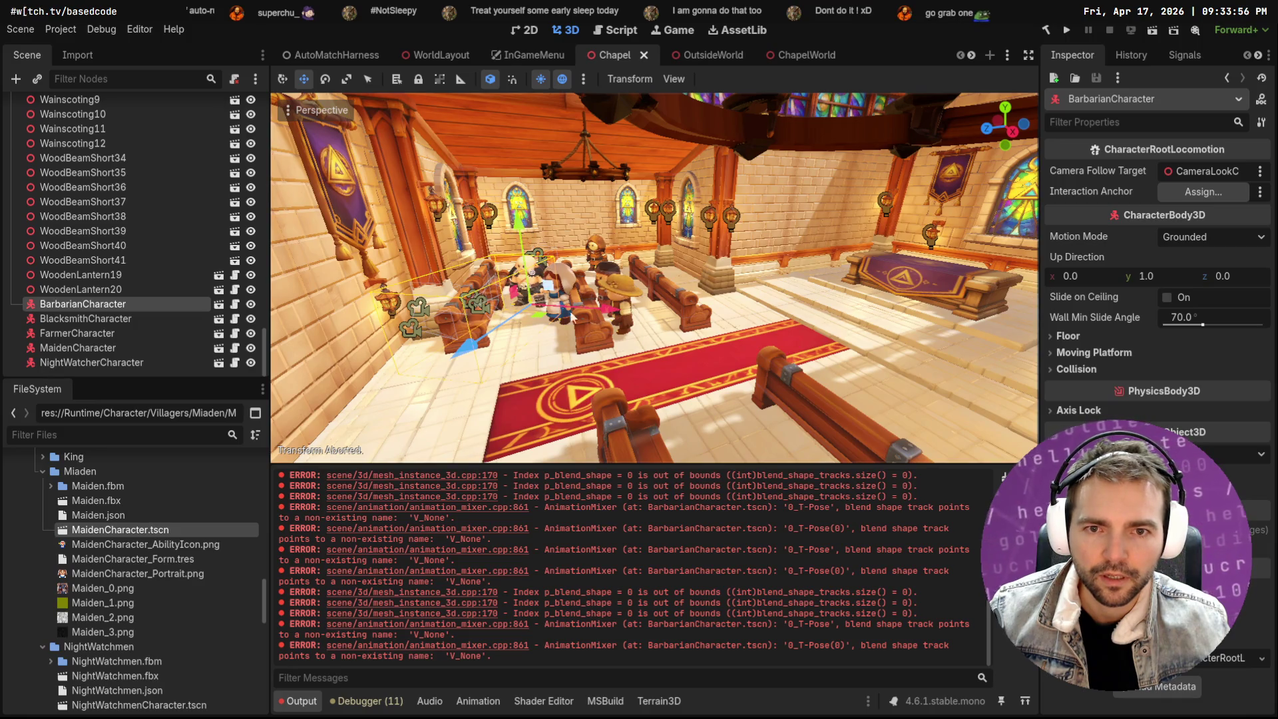
key(g)
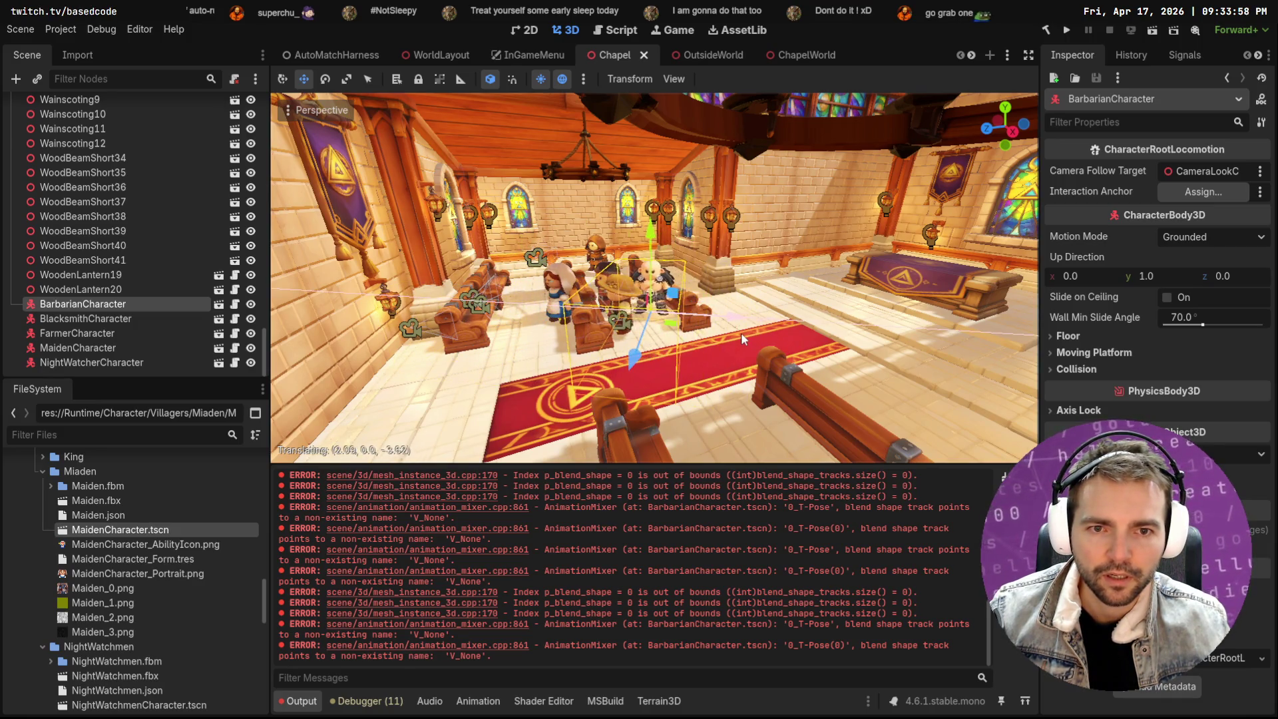
click(740, 332)
key(f)
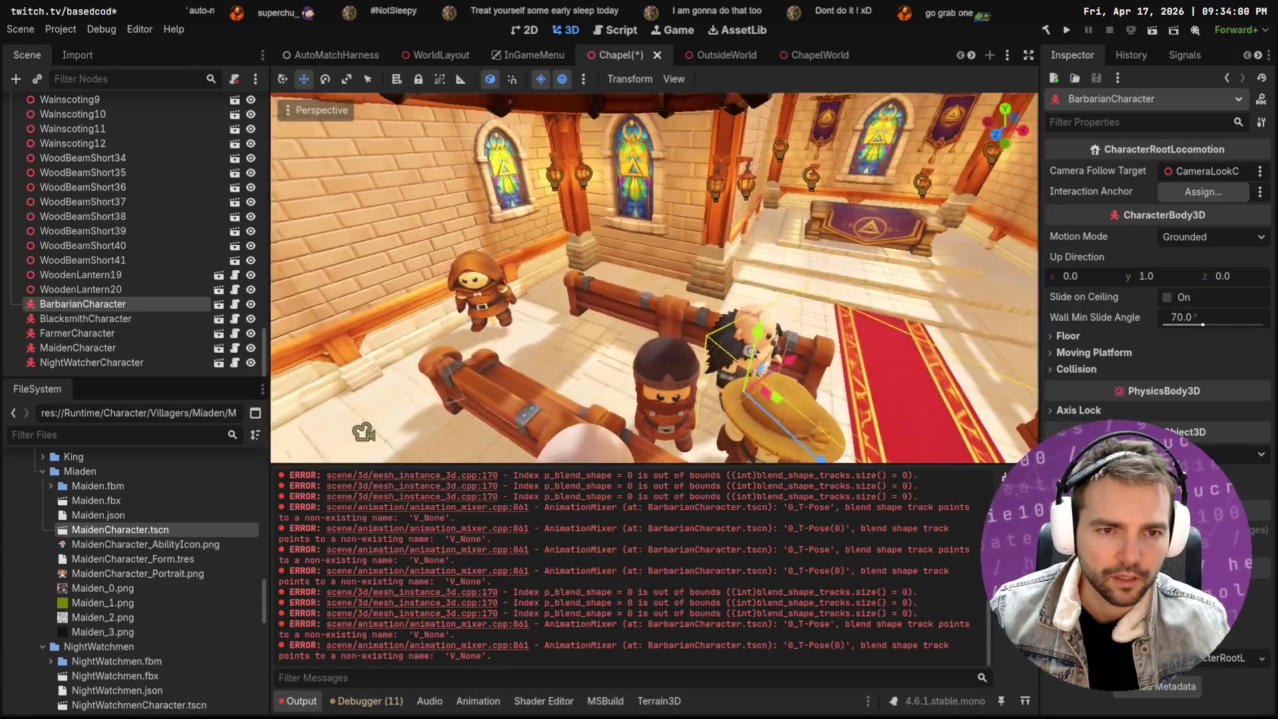
drag(729, 406, 674, 319)
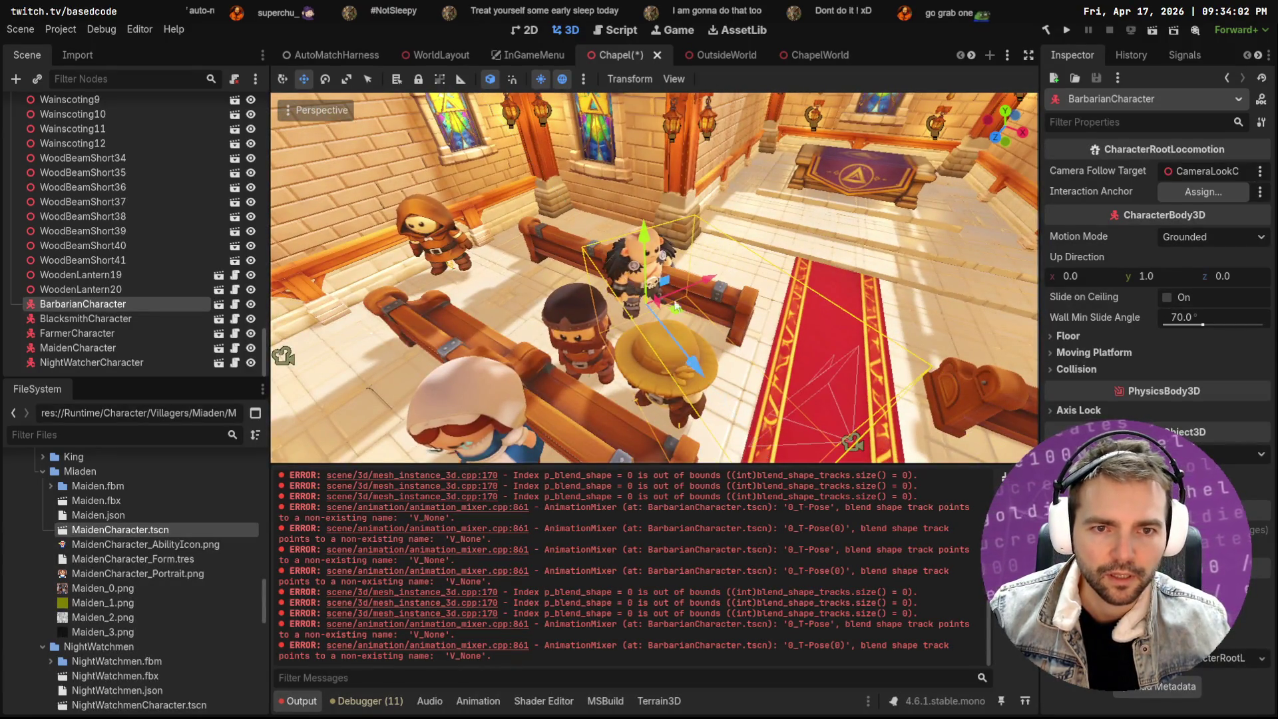
mouse_move(711, 278)
mouse_down()
mouse_move(580, 383)
mouse_move(614, 290)
mouse_move(592, 316)
mouse_up()
key(e)
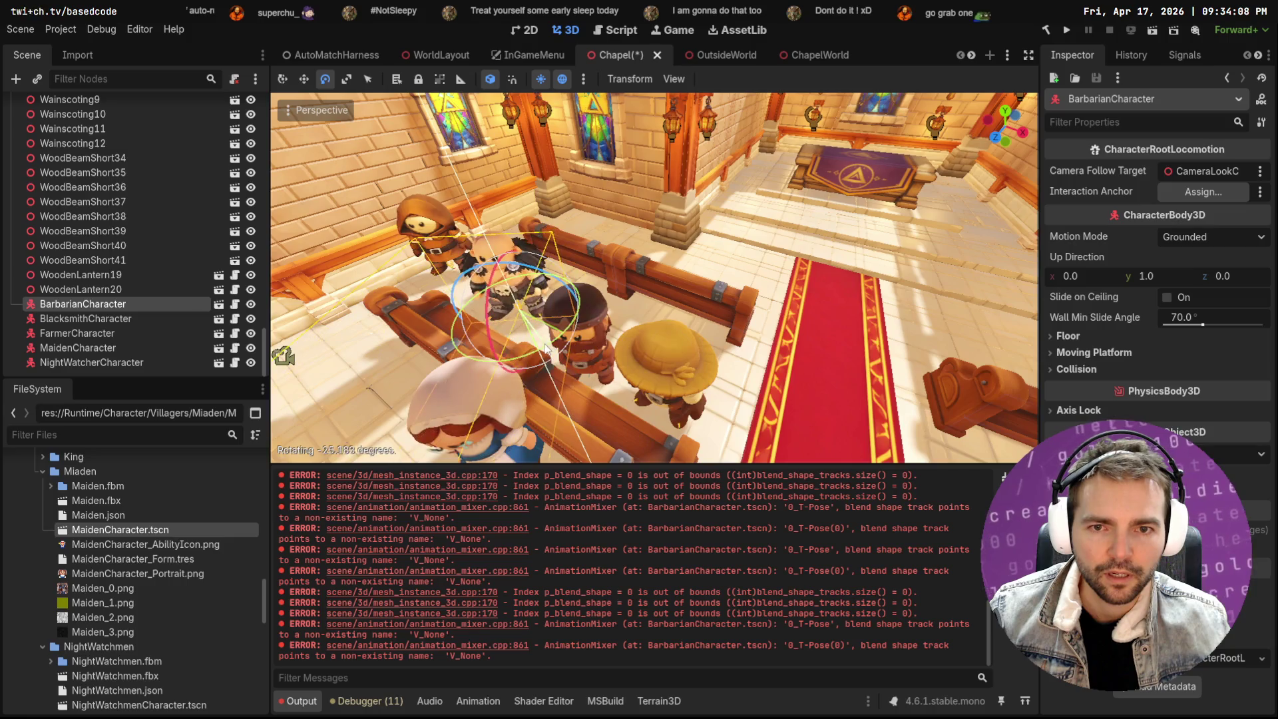
Move the hooded NightWatcherCharacter into the foreground beside the maiden
click(434, 223)
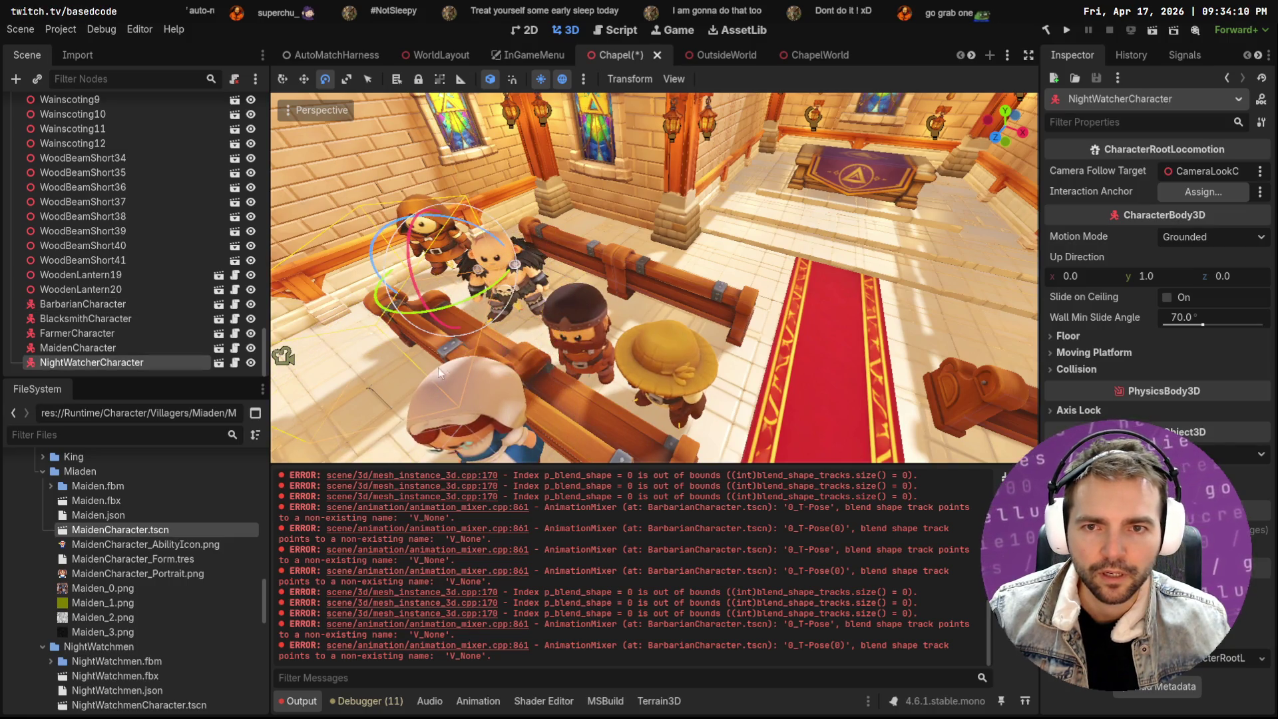
mouse_move(440, 328)
mouse_down()
mouse_move(355, 422)
mouse_move(296, 554)
mouse_move(283, 619)
mouse_up()
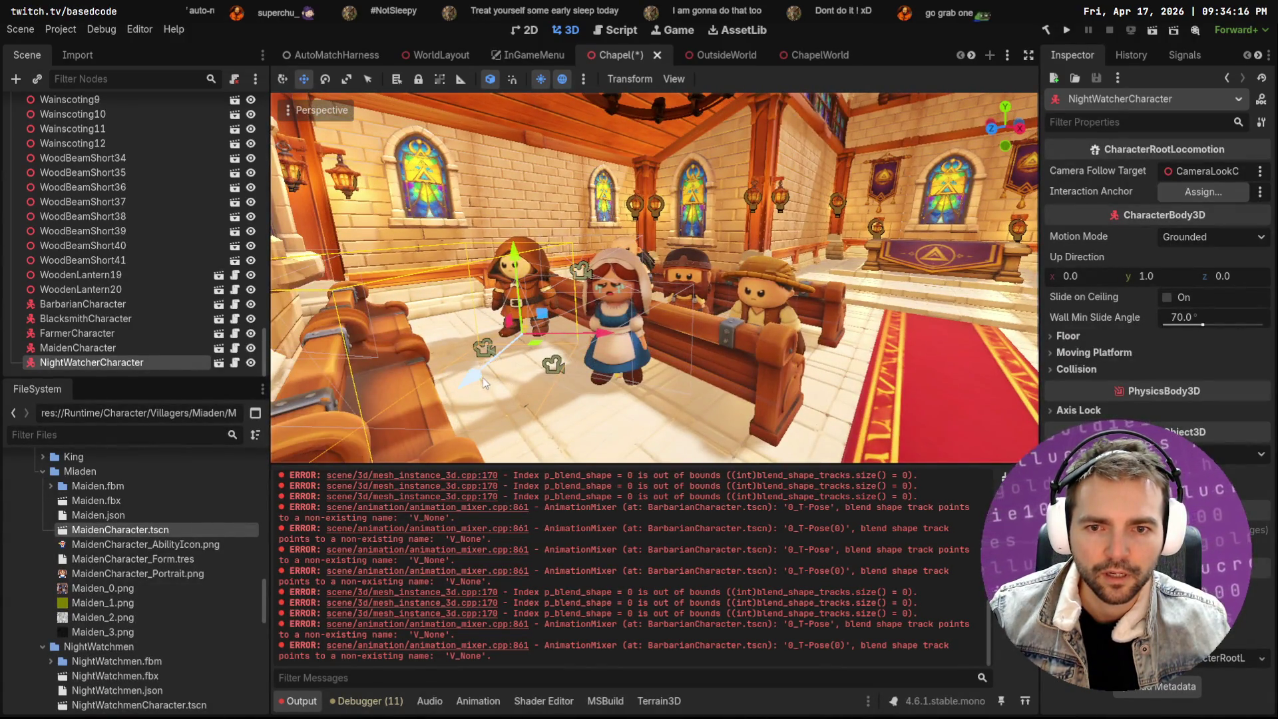
mouse_move(468, 401)
mouse_down()
mouse_move(460, 413)
mouse_move(583, 359)
mouse_move(612, 360)
mouse_up()
drag(523, 390, 483, 415)
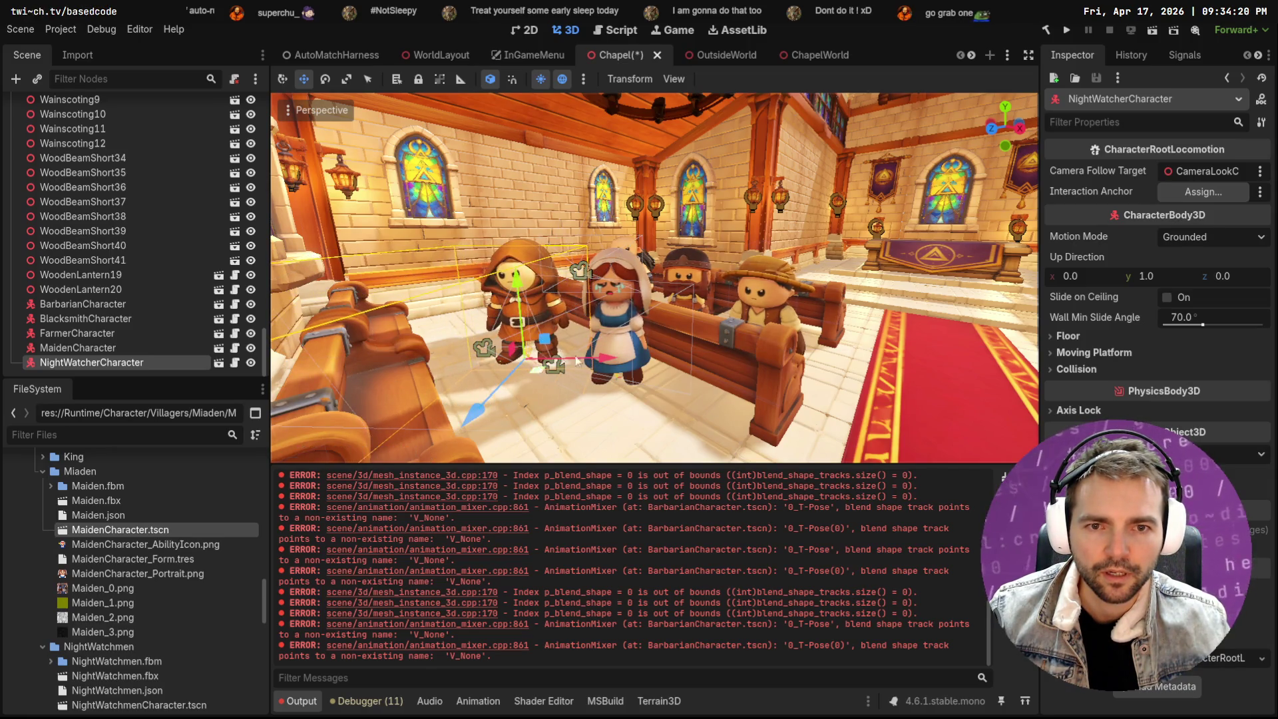
scroll(563, 364, up, 5)
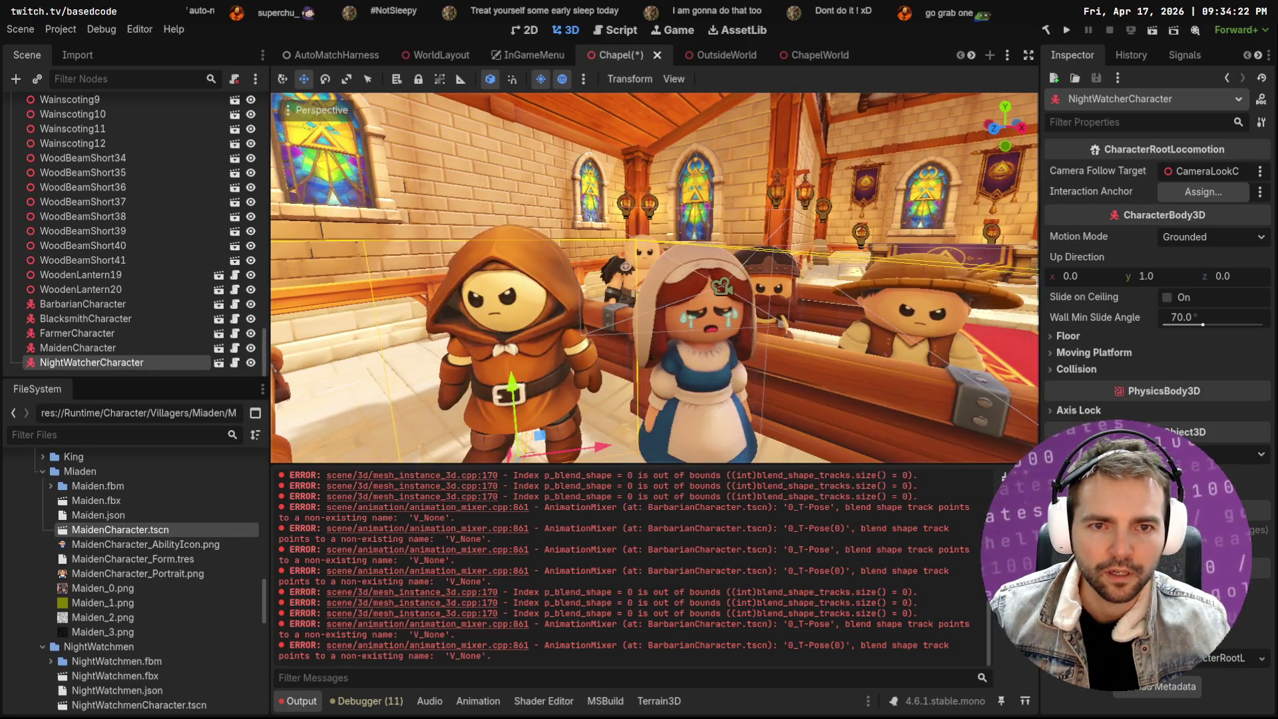
Select the barbarian and fly the camera in close to the villagers by the pews
key(d)
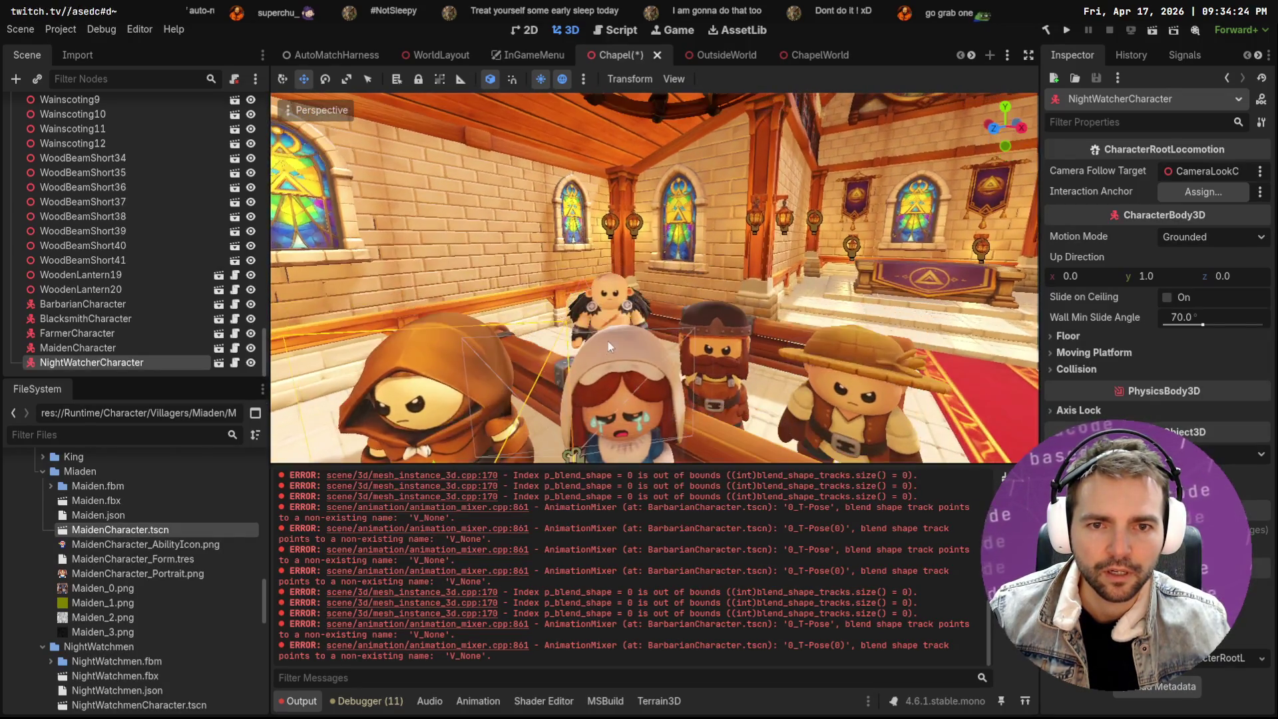
click(83, 304)
key(f)
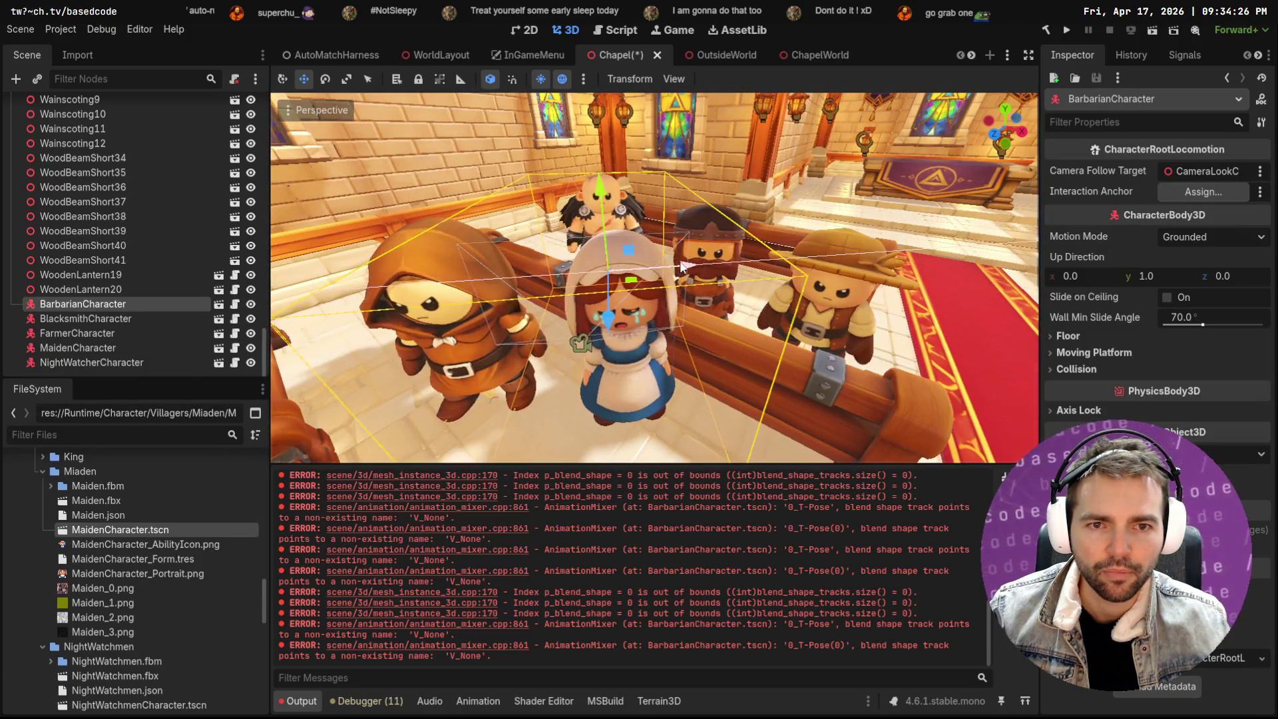
key(w)
key(s)
key(w)
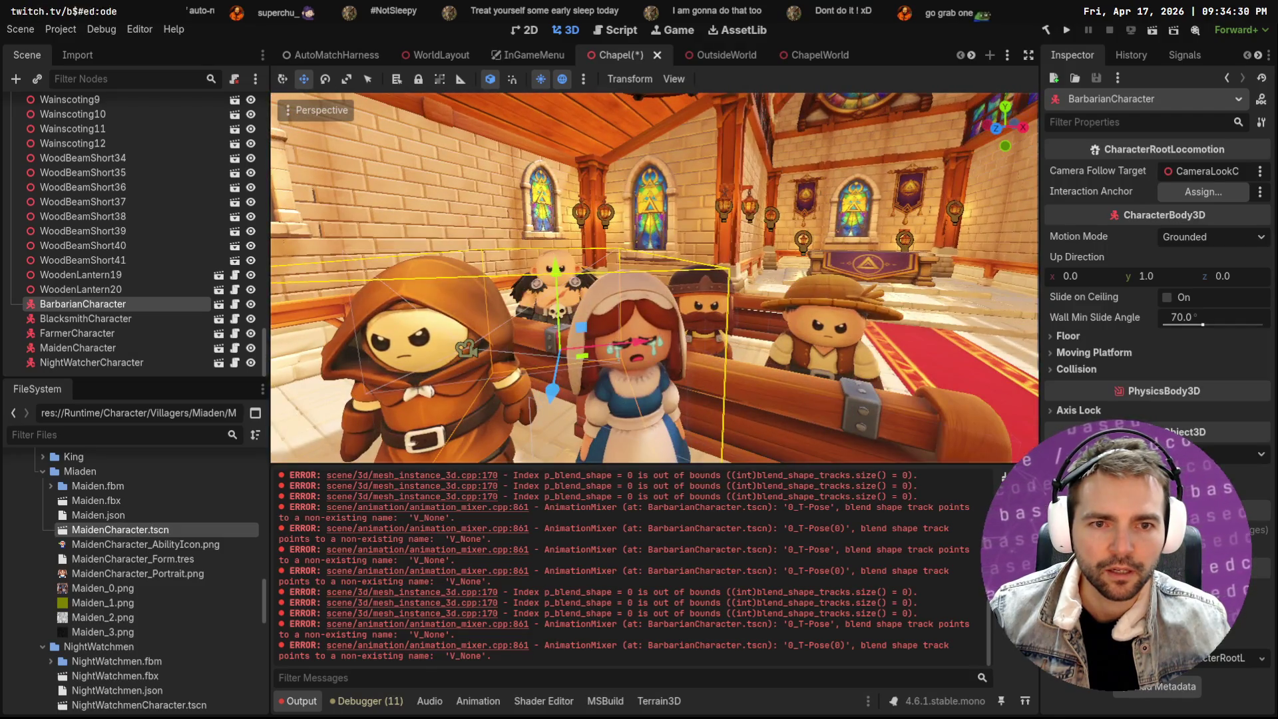
key(s)
key(w)
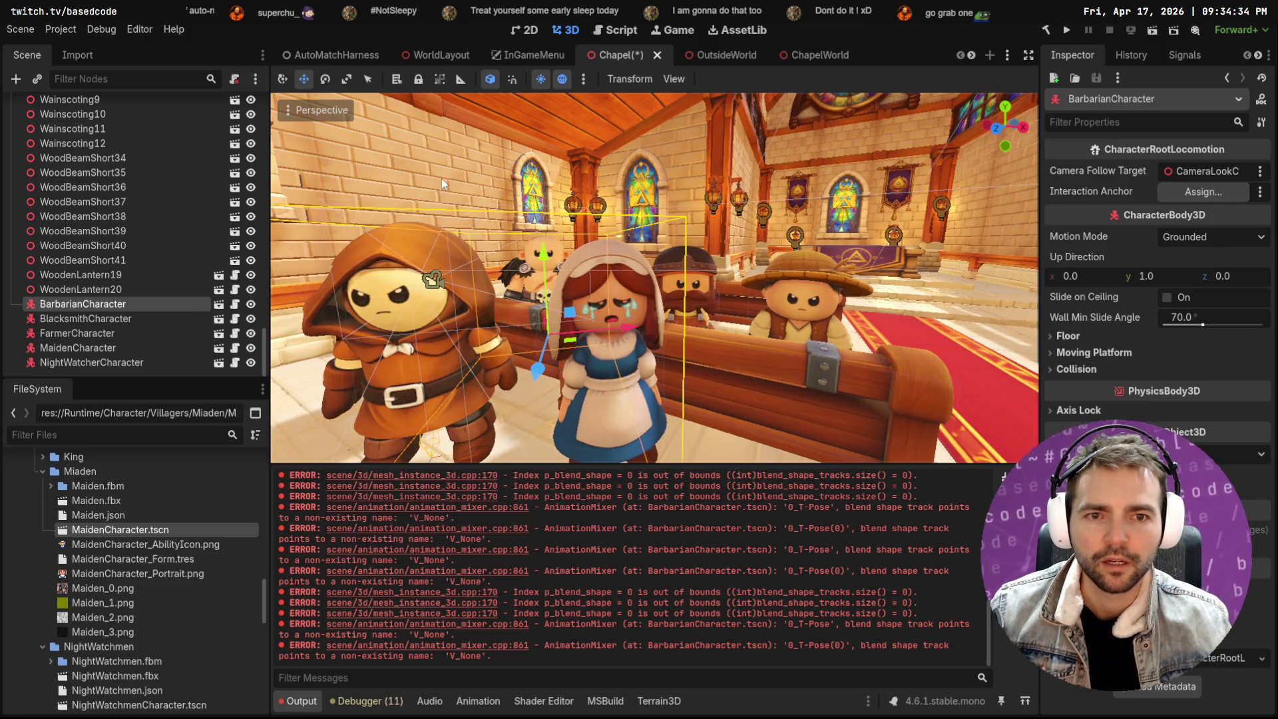
click(296, 115)
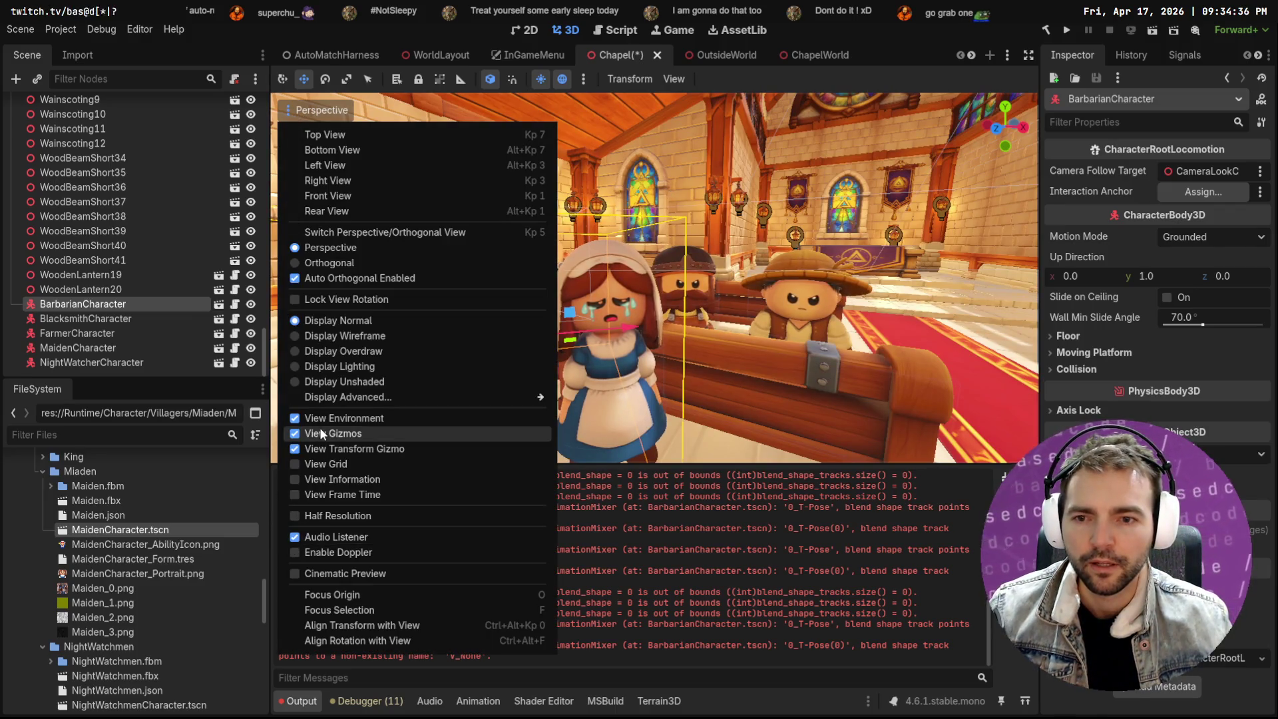
Turn off View Gizmos and View Transform Gizmo, briefly toggling distraction-free mode on and off
click(329, 434)
click(333, 448)
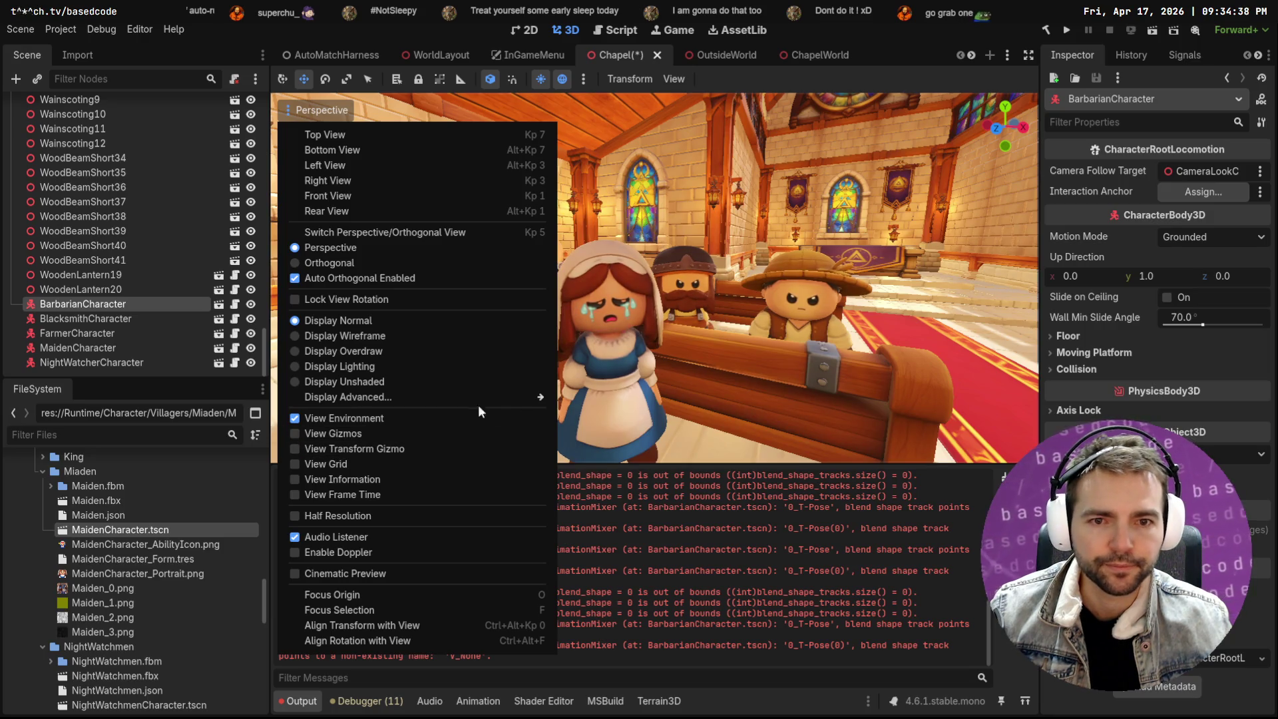
click(897, 141)
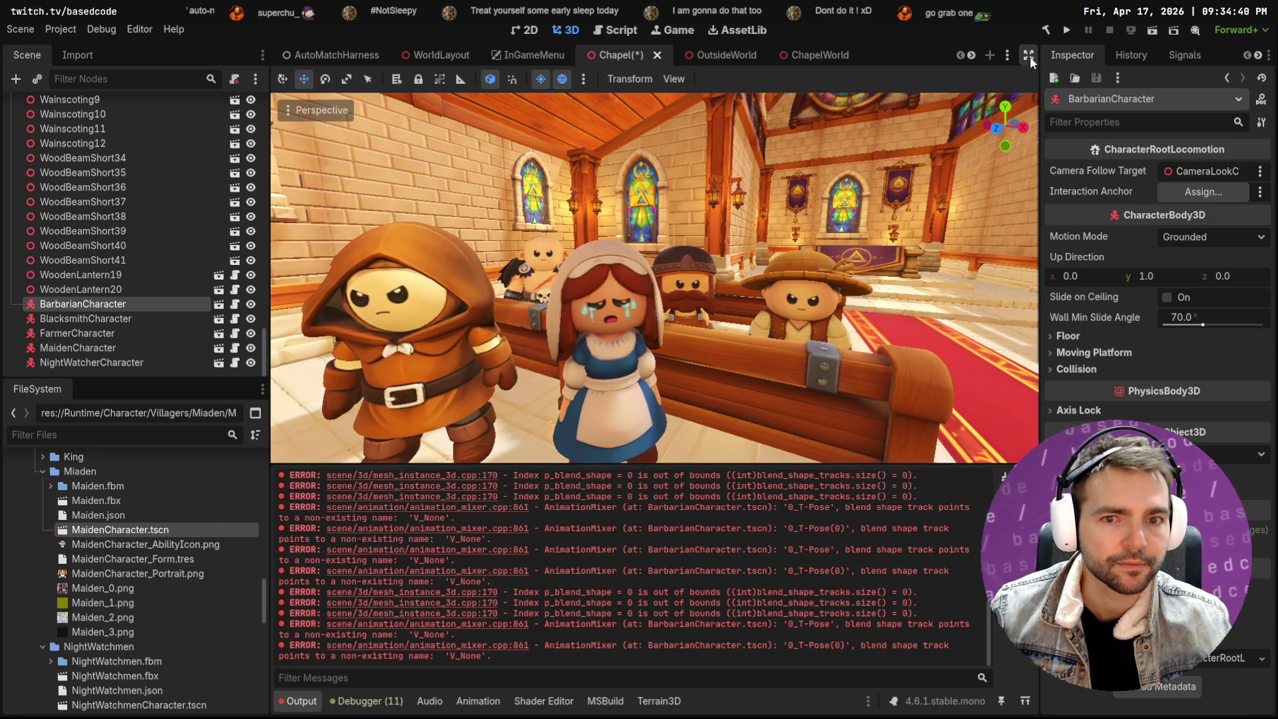
click(1028, 55)
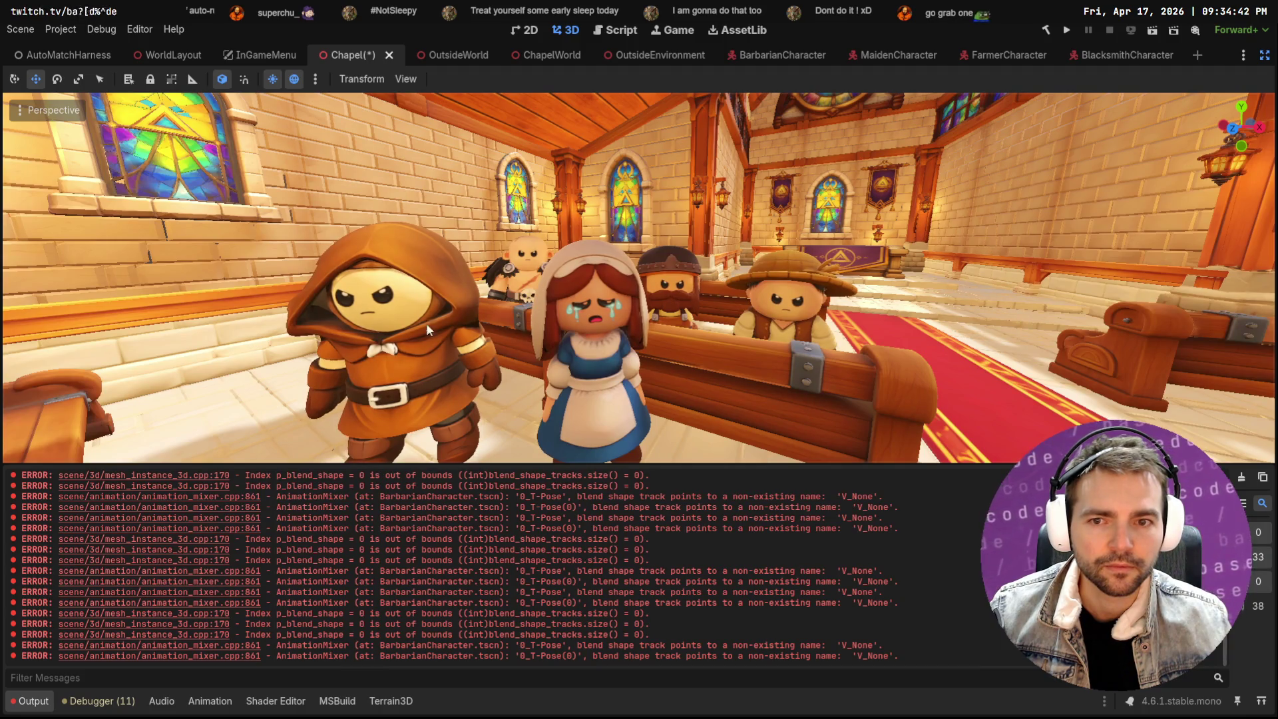
click(1264, 55)
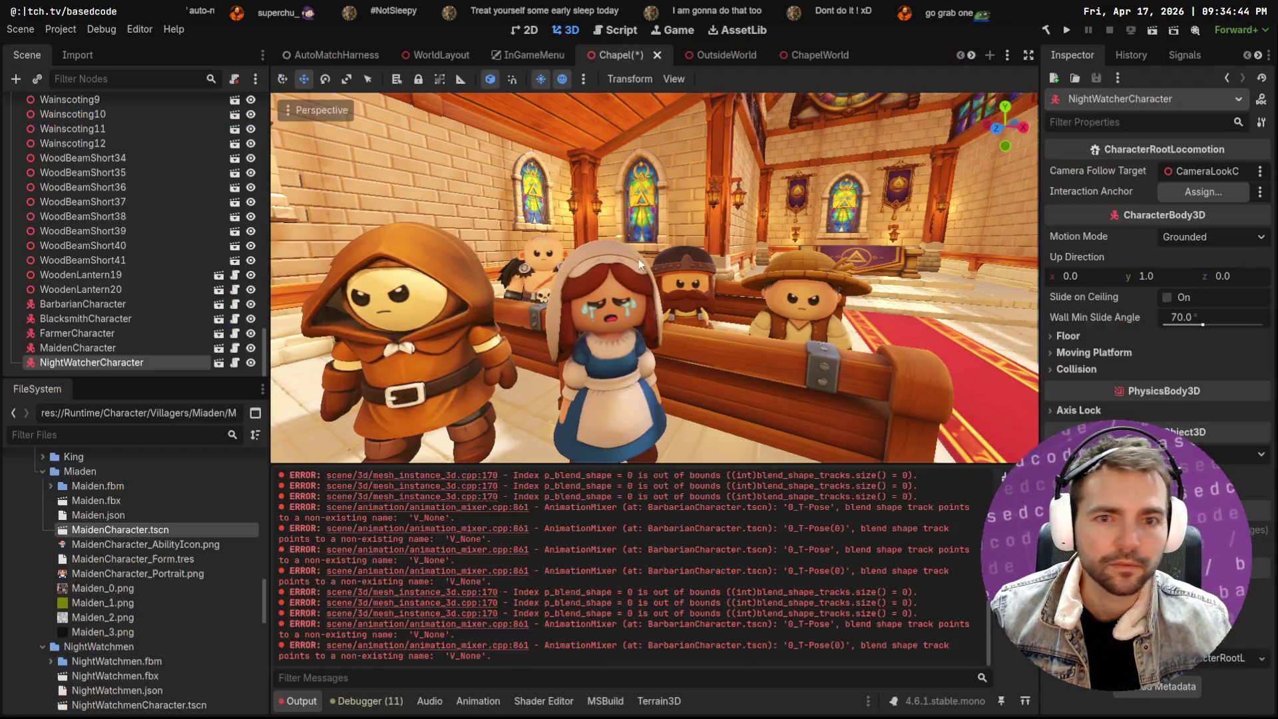
click(323, 111)
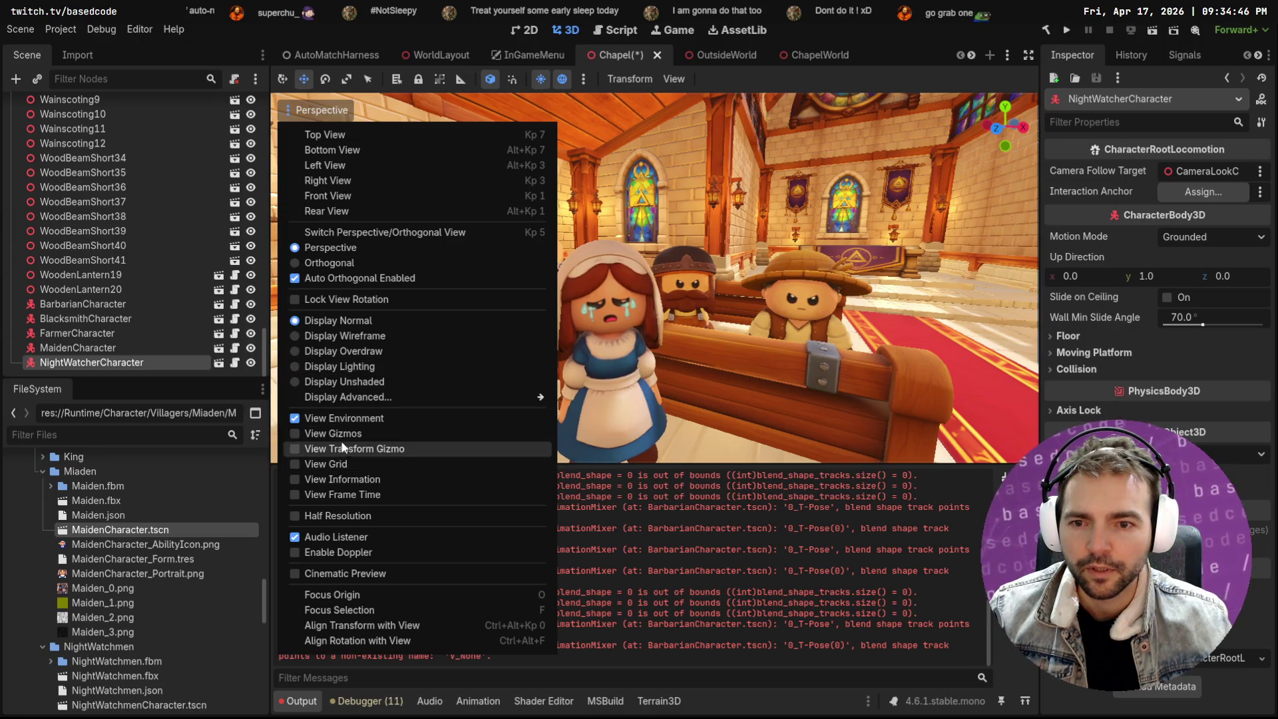
click(652, 357)
click(442, 358)
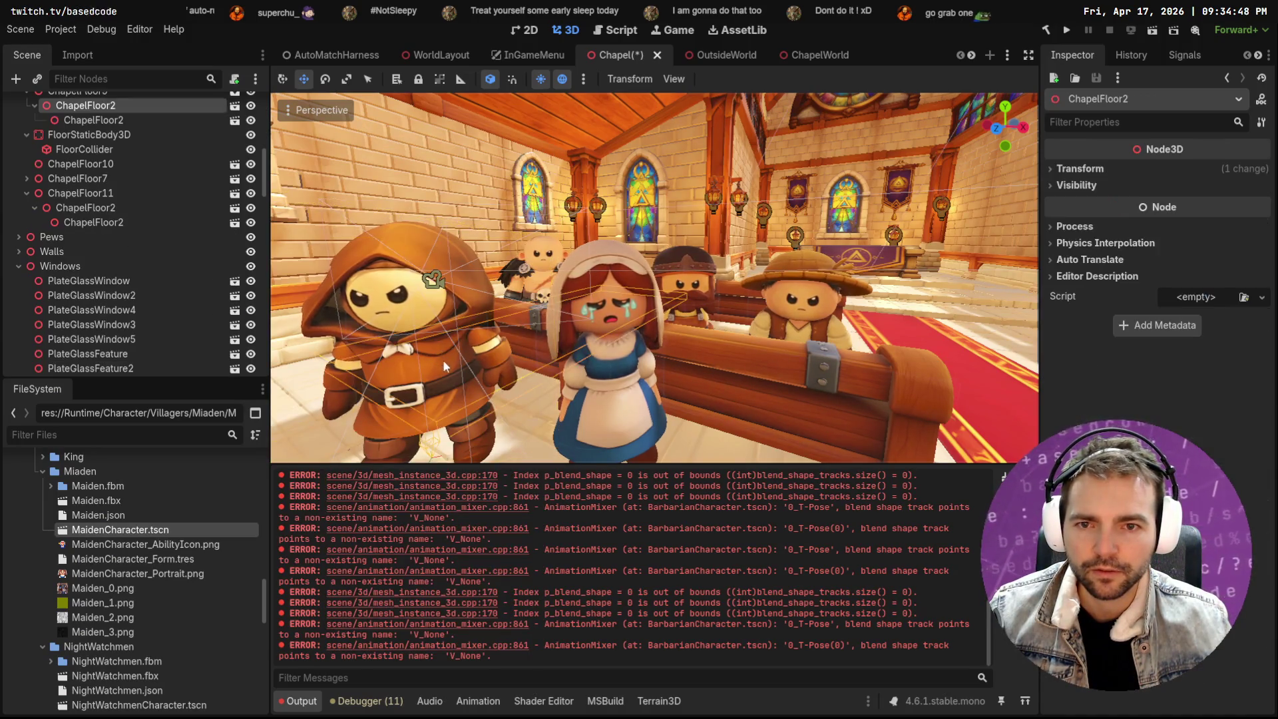
scroll(134, 266, down, 5)
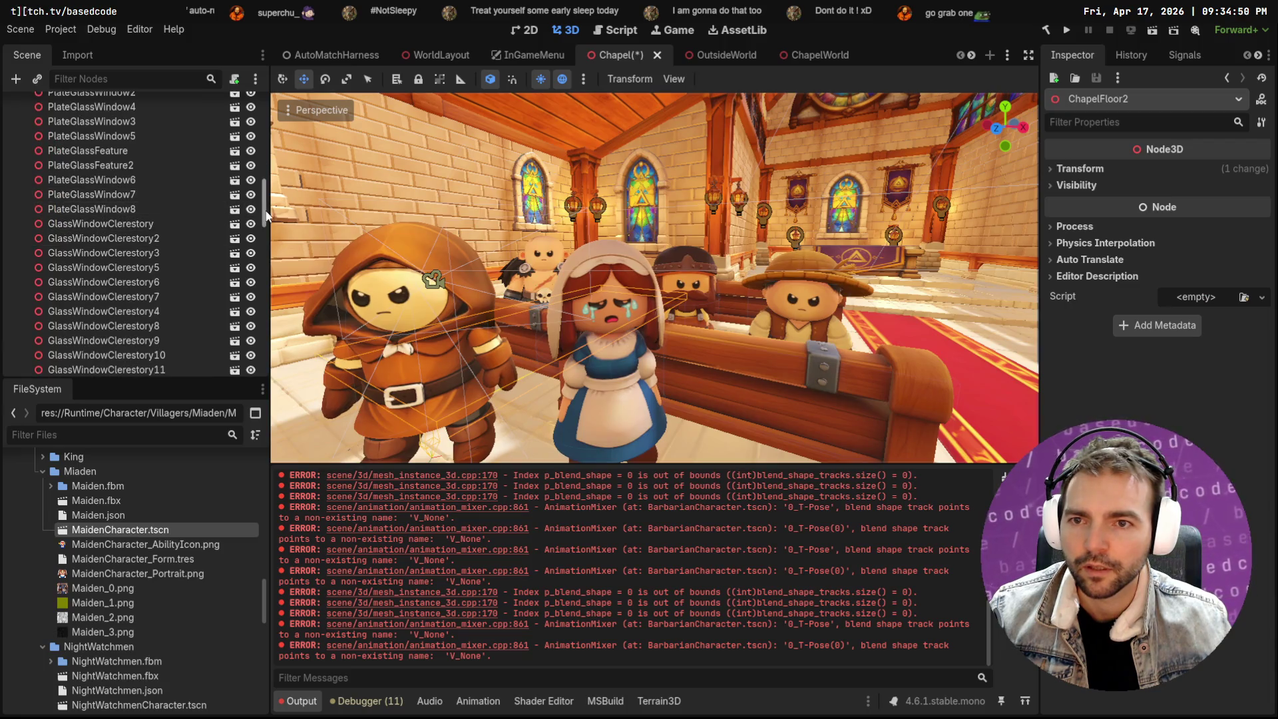
drag(265, 203, 278, 379)
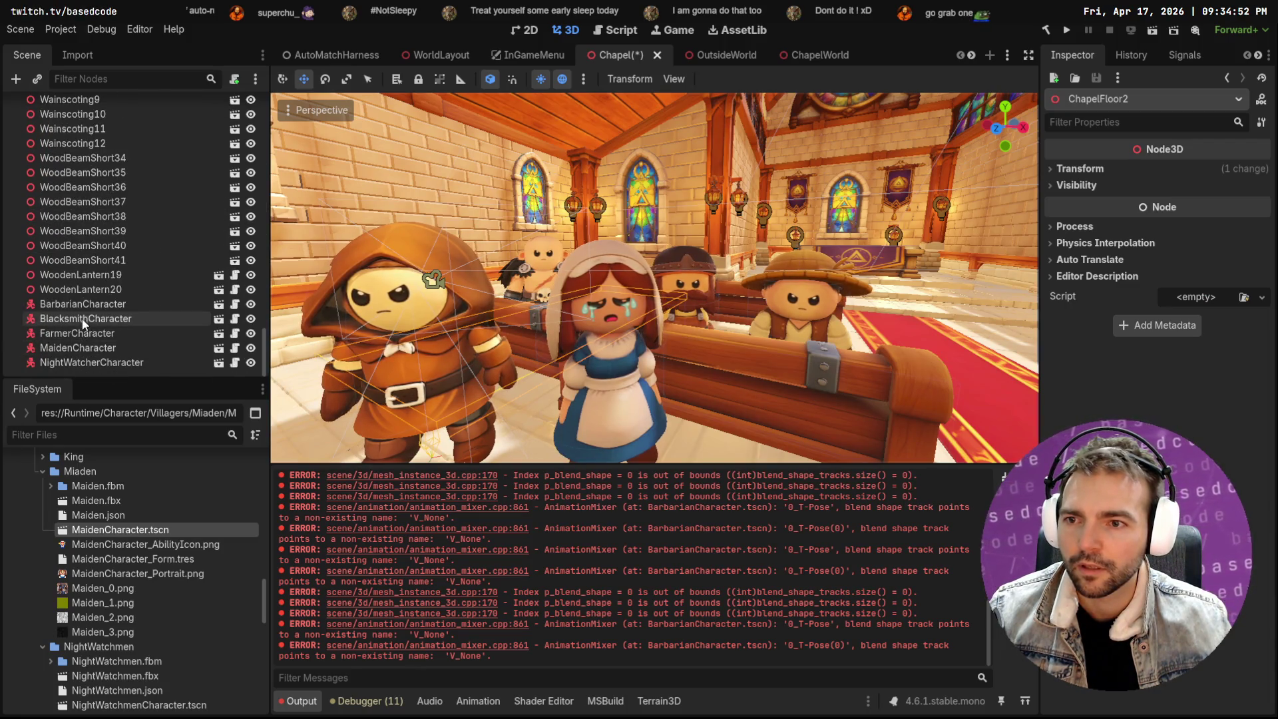
Select NightWatcherCharacter in rotate mode and fly the camera into the chapel interior
click(98, 361)
key(e)
key(f)
scroll(704, 320, down, 5)
right_click(703, 320)
key(w)
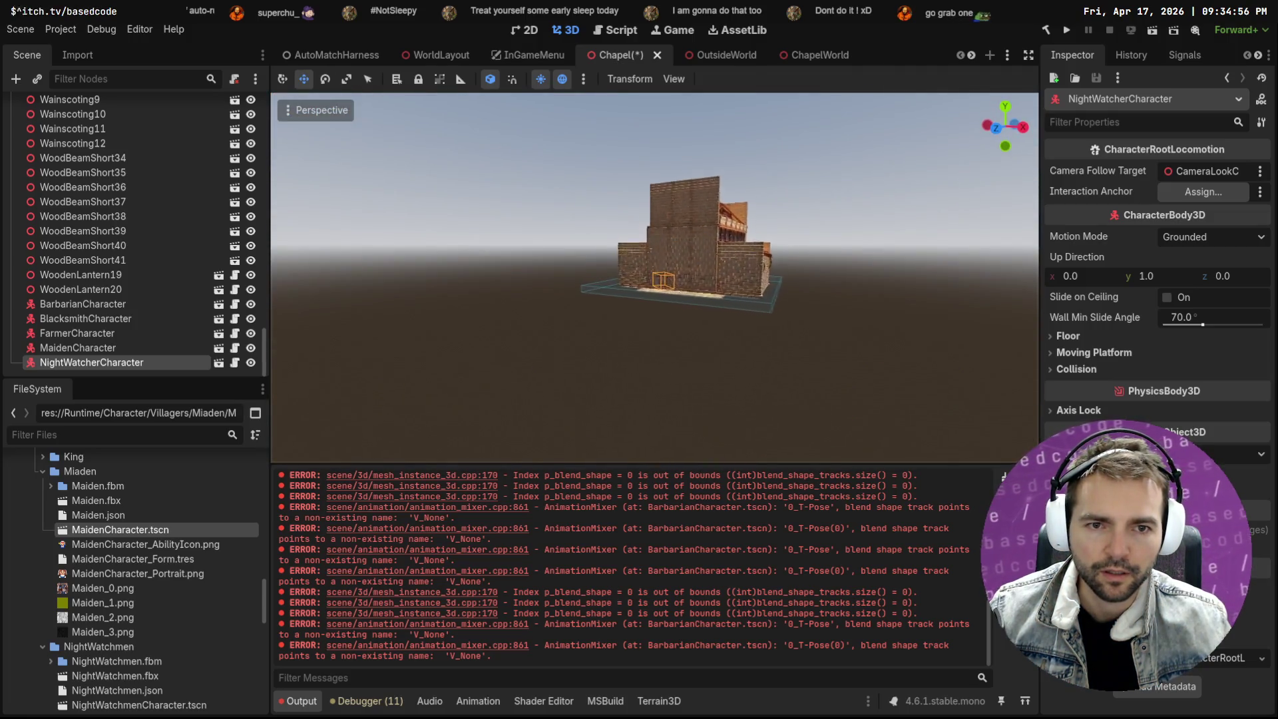
key(e)
click(539, 288)
click(153, 362)
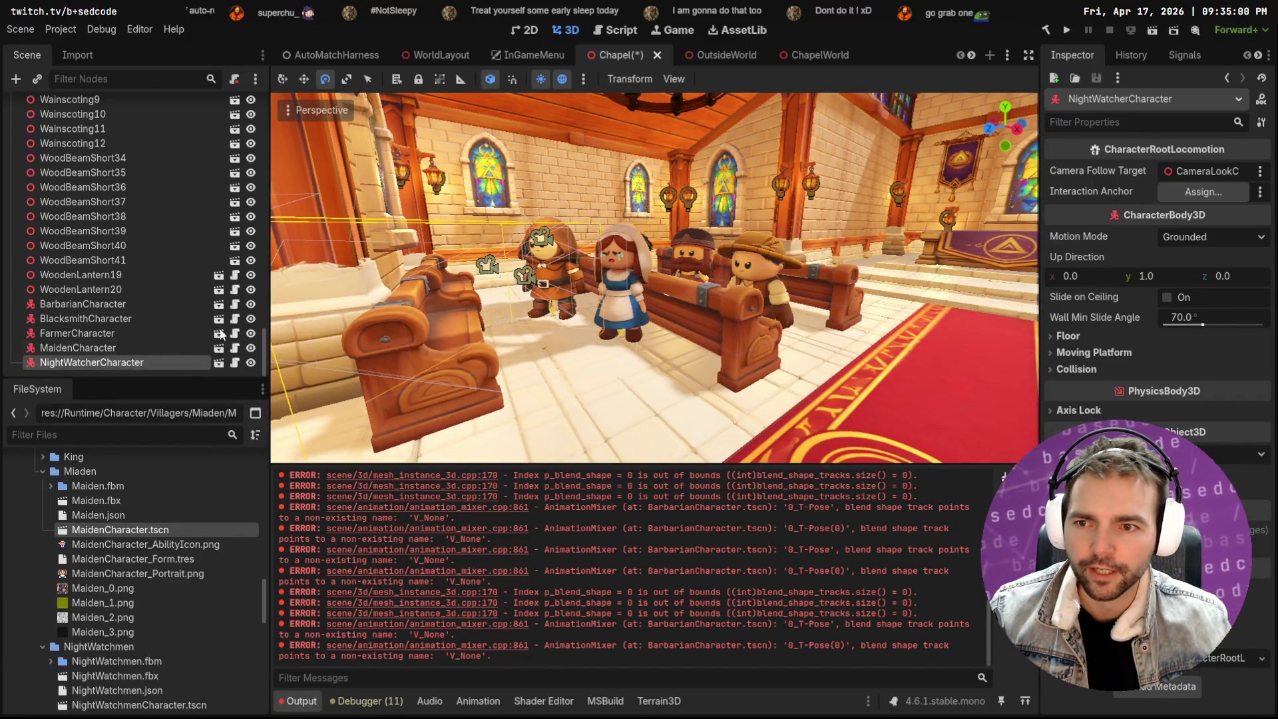
Rotate the night watcher about 17 degrees, shift it beside the maiden, and hide the gizmos
click(323, 110)
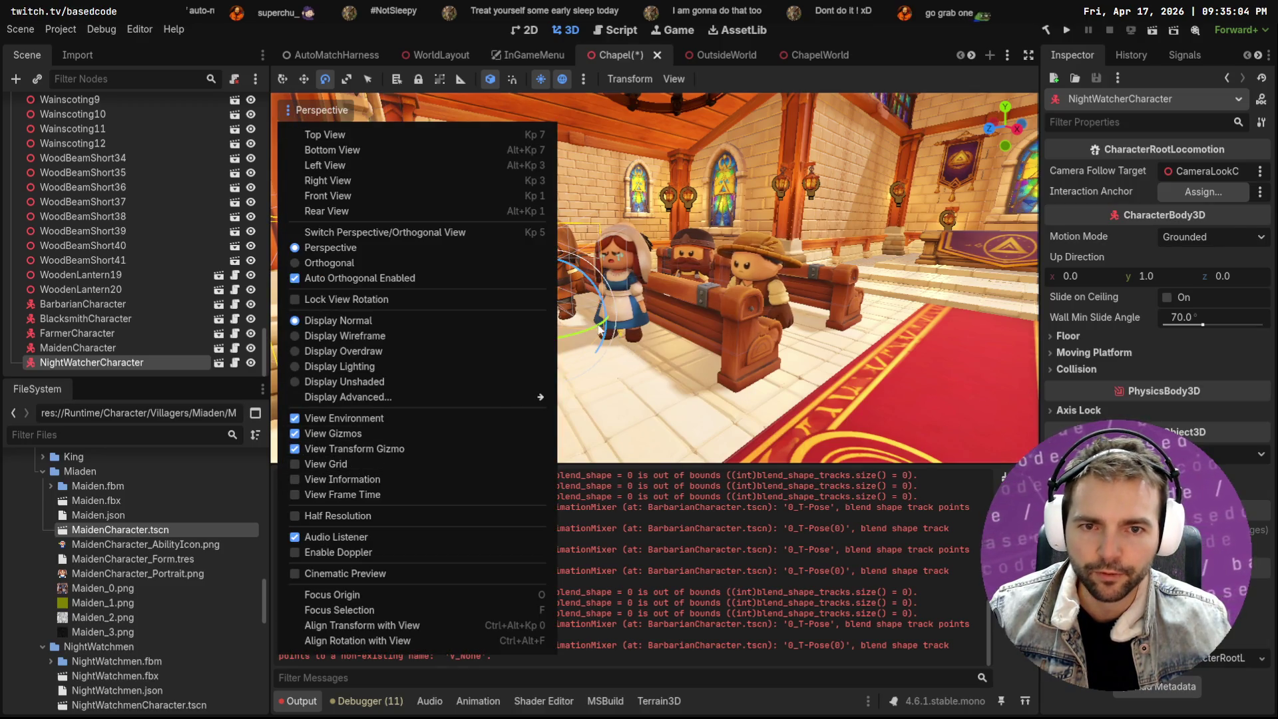
click(579, 333)
mouse_move(578, 334)
mouse_down()
mouse_move(603, 334)
mouse_move(586, 340)
mouse_up()
key(g)
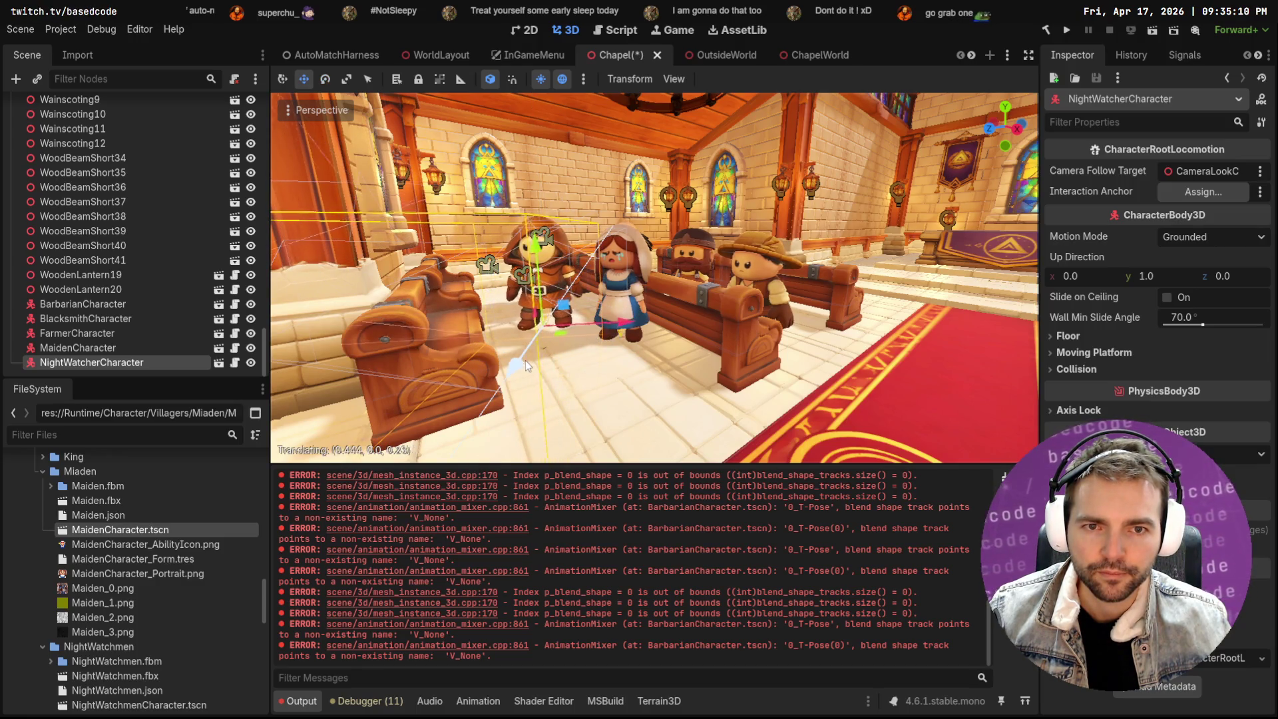
click(523, 361)
key(ctrl+z)
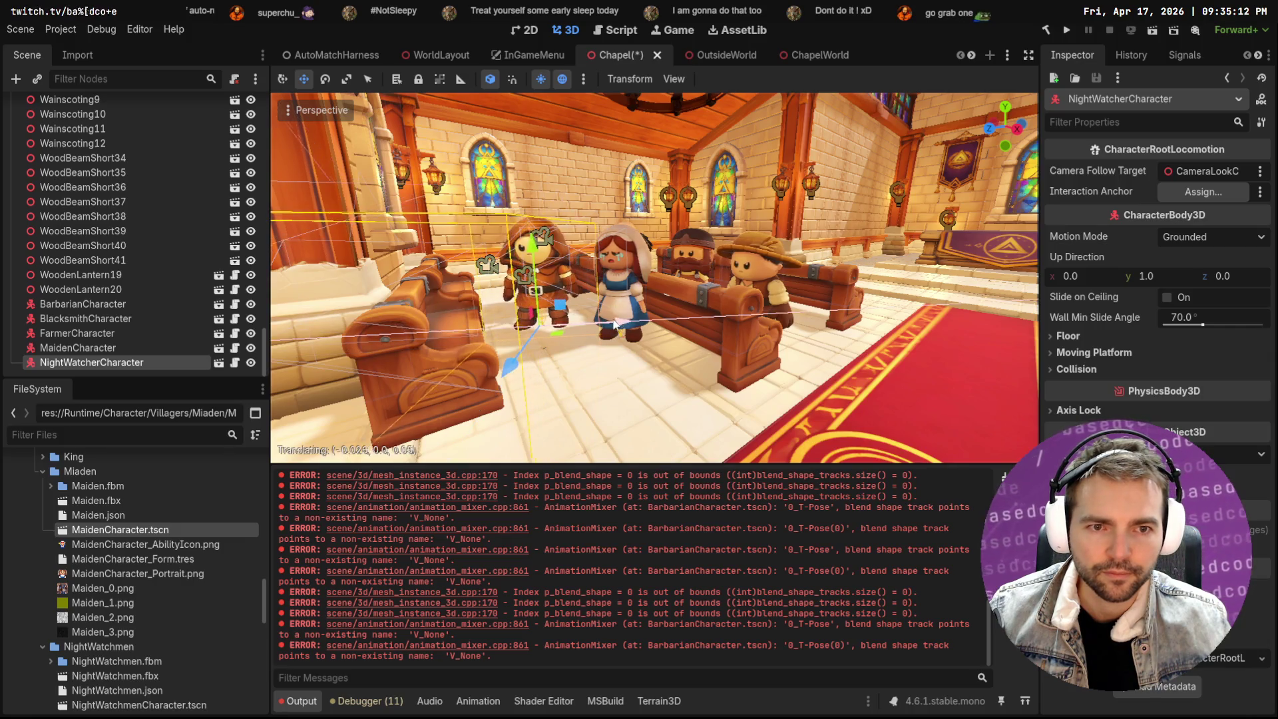
click(313, 110)
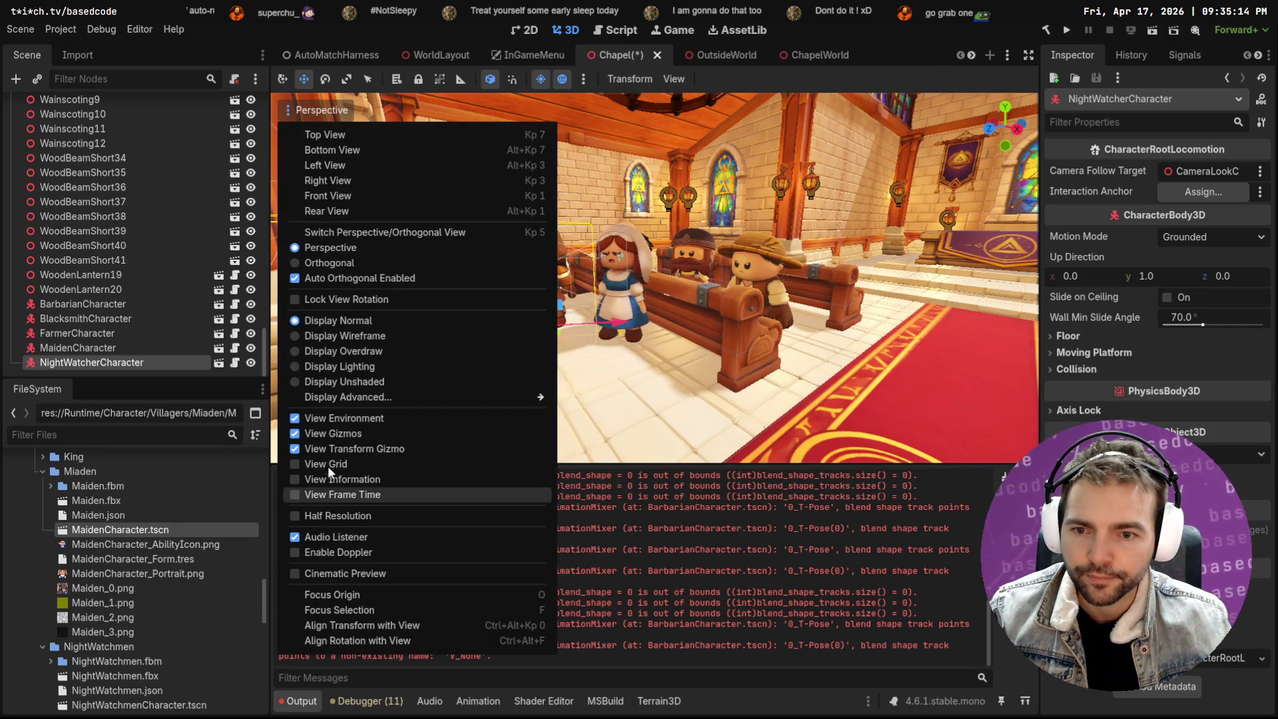
click(728, 240)
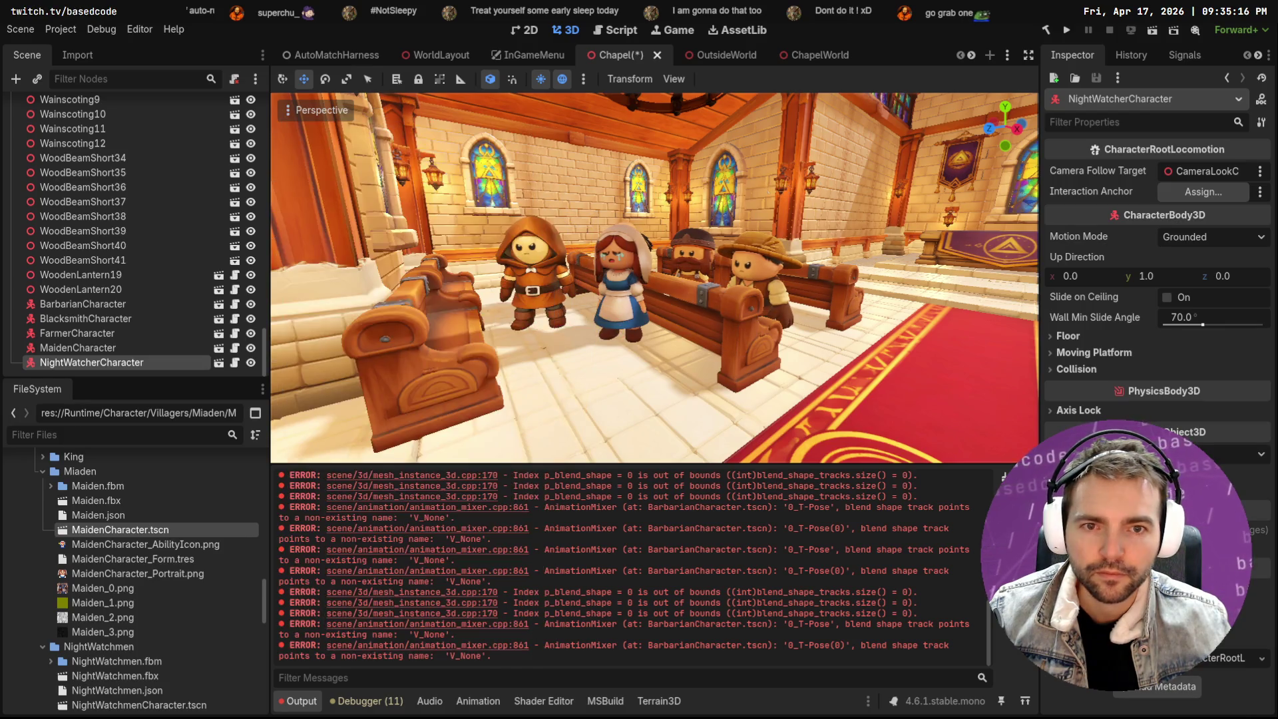
key(s)
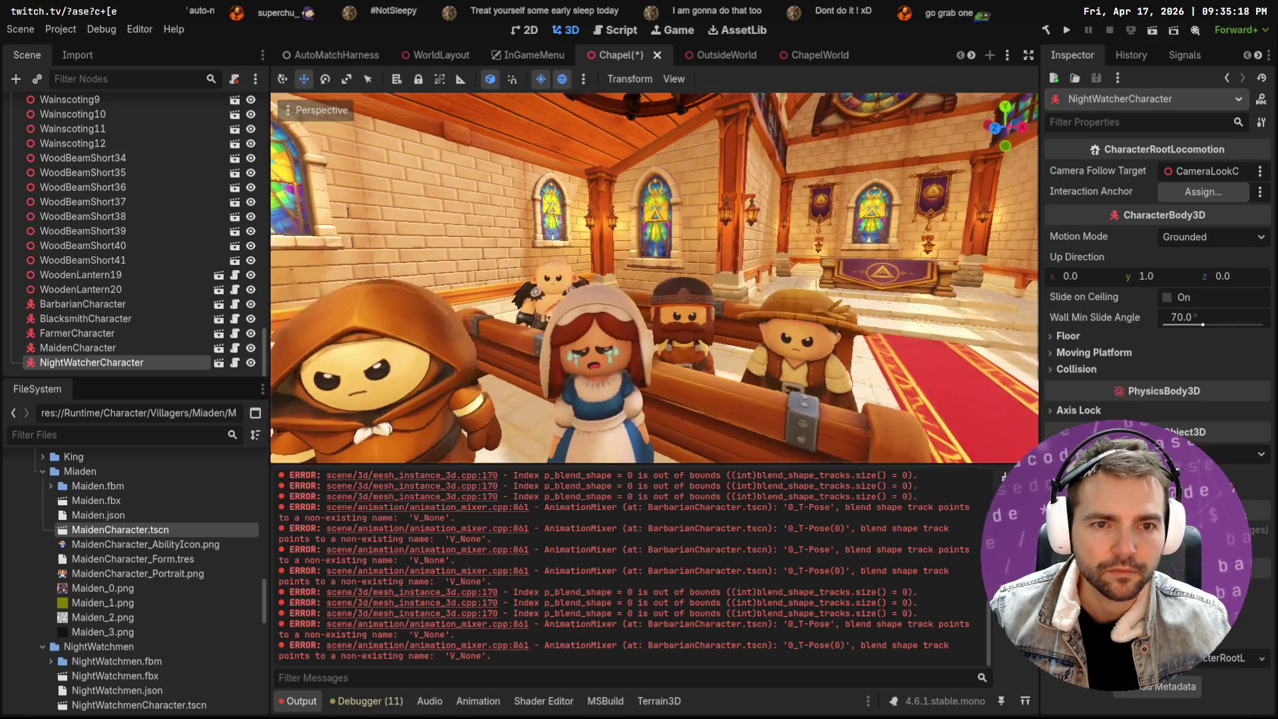
key(s)
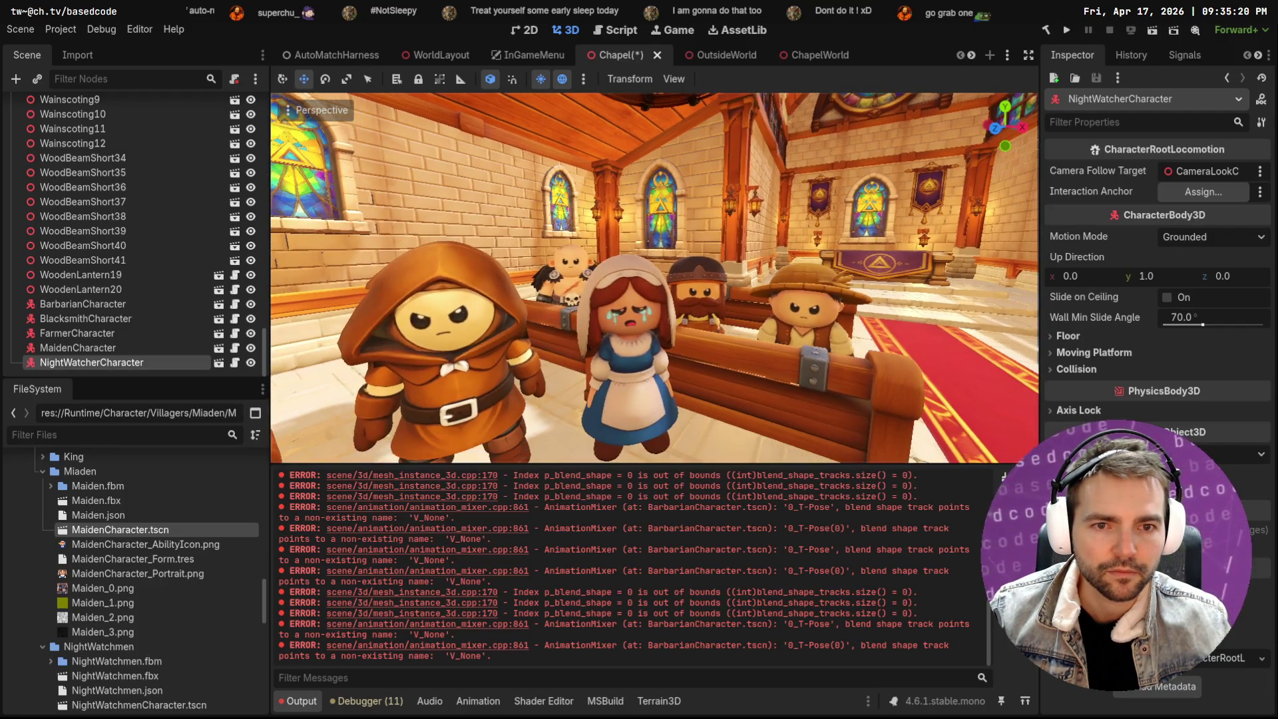
click(626, 279)
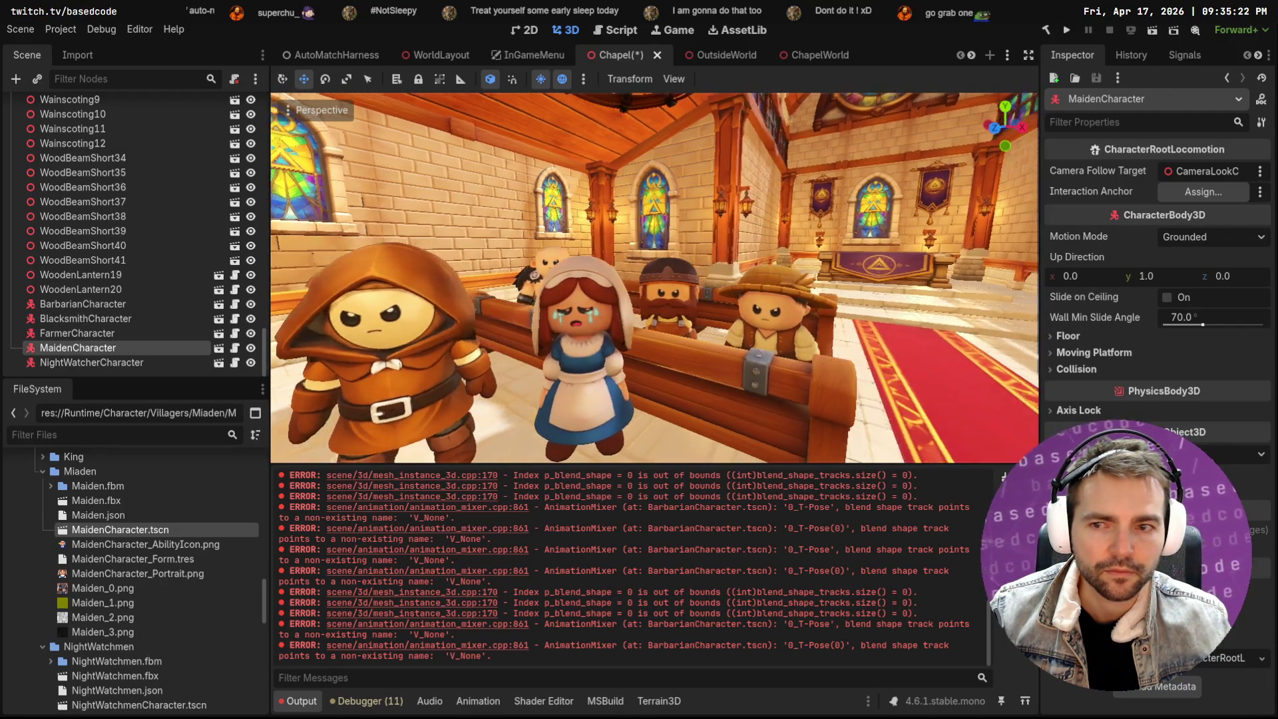
Show the transform gizmo again and push the maiden back behind the bench
click(286, 110)
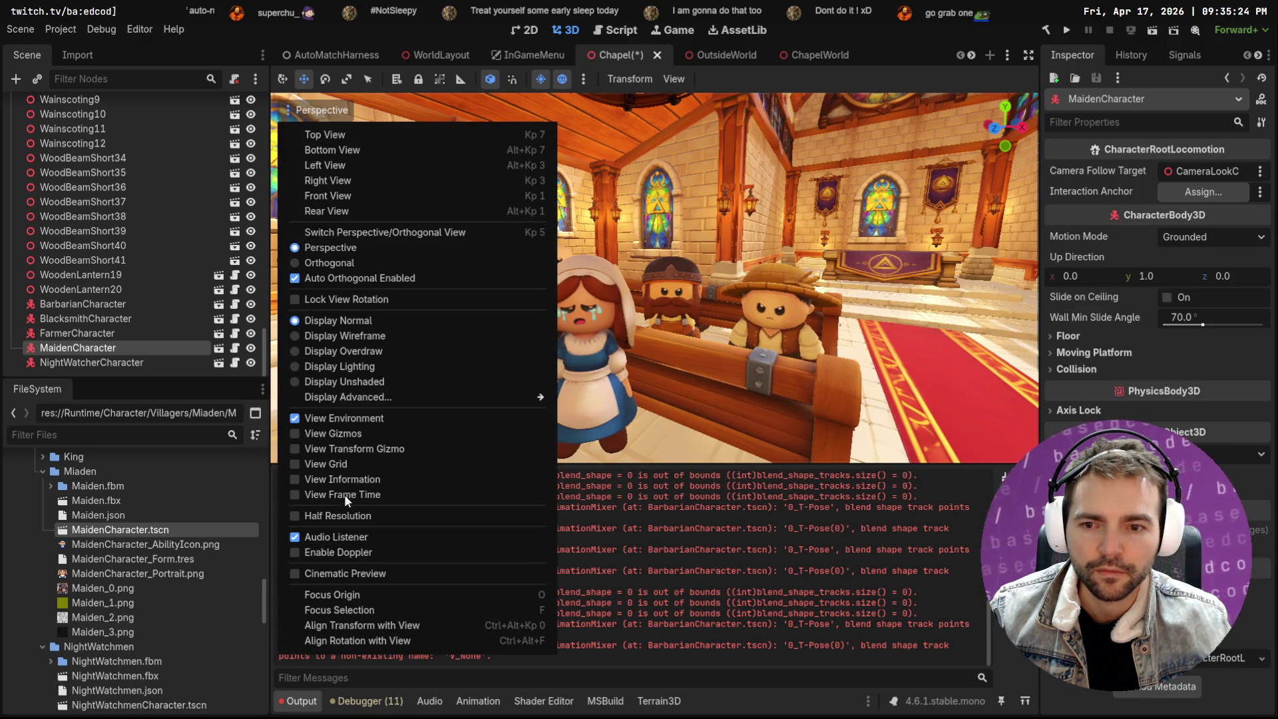
click(358, 450)
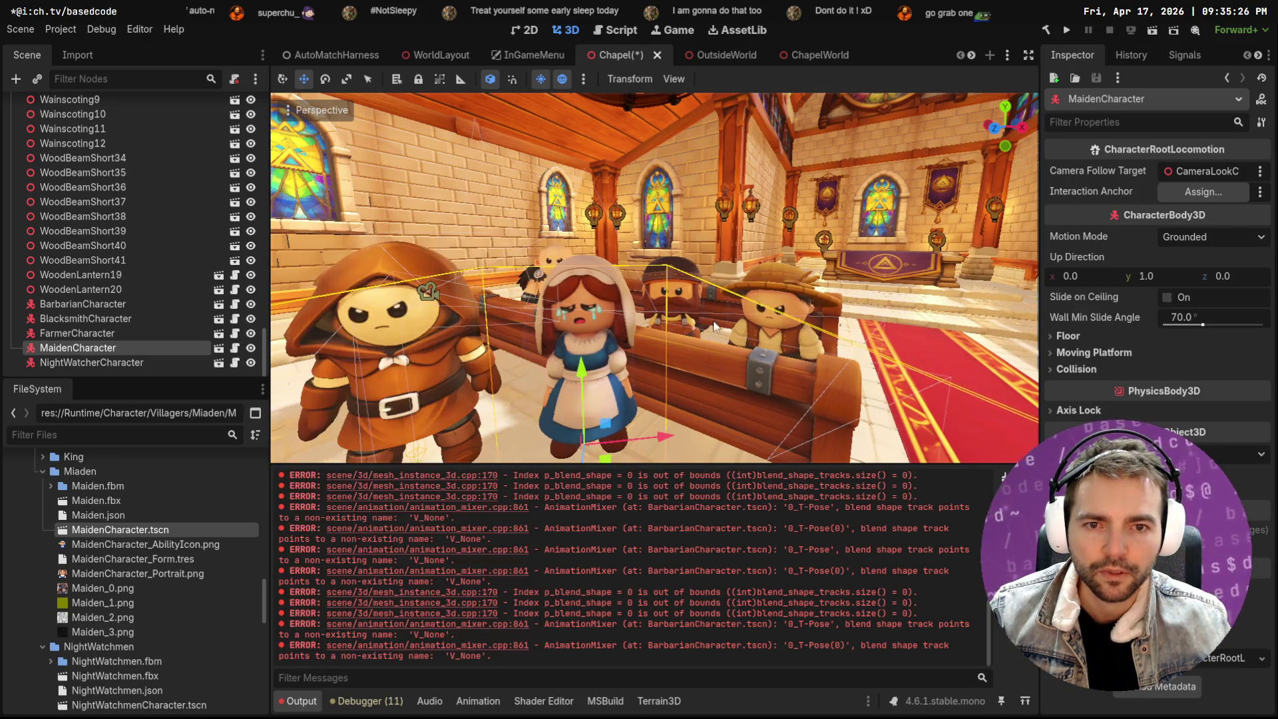
key(f)
mouse_move(557, 401)
mouse_down()
mouse_move(713, 325)
mouse_move(493, 459)
mouse_up()
click(715, 280)
key(w)
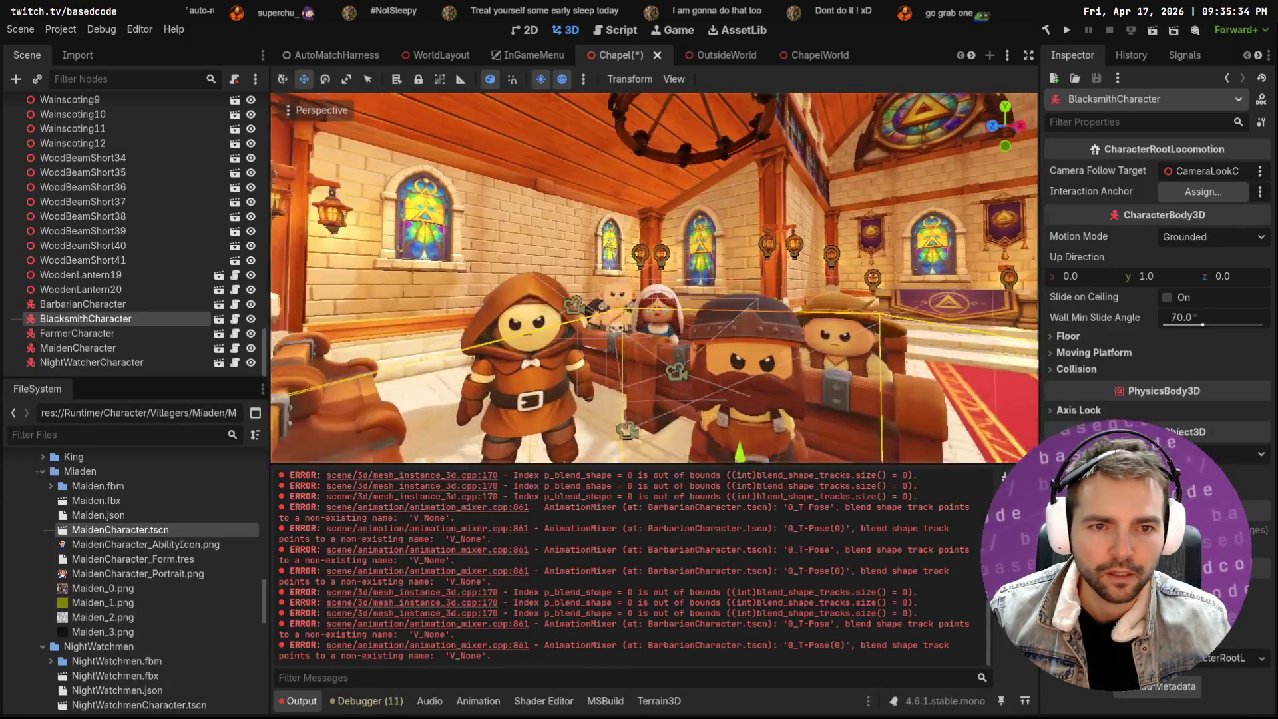
key(a)
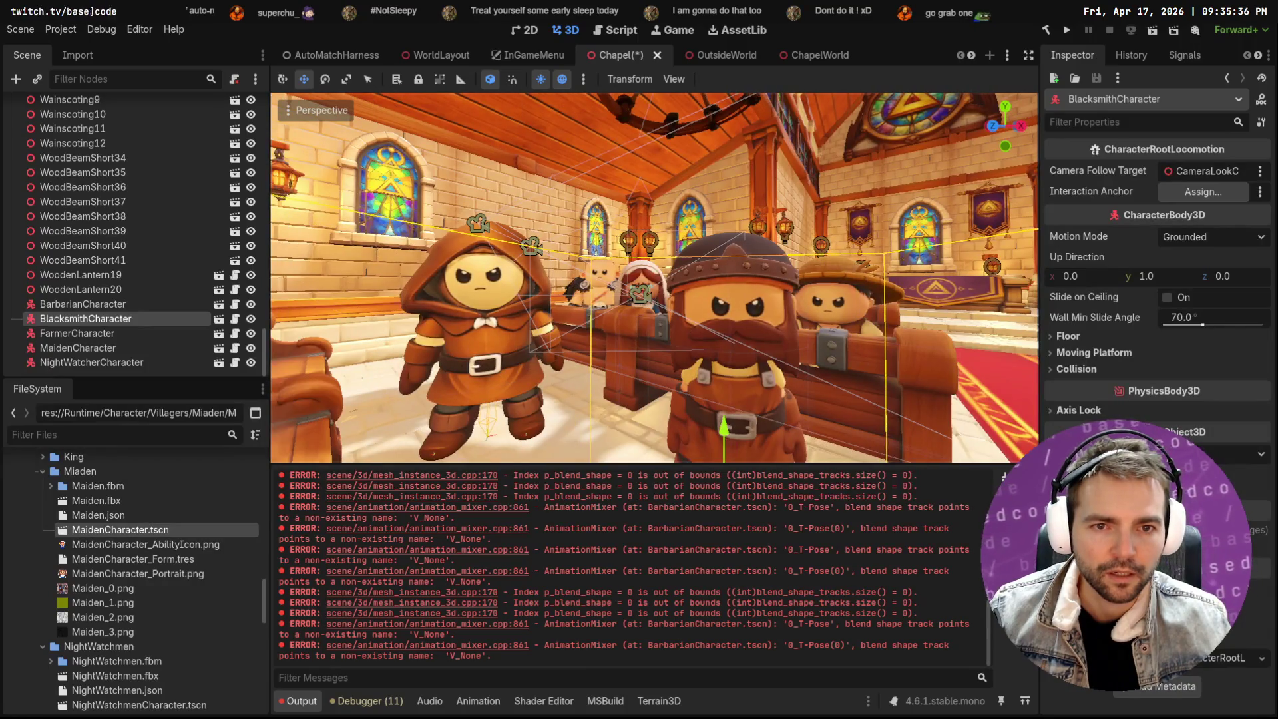
click(893, 220)
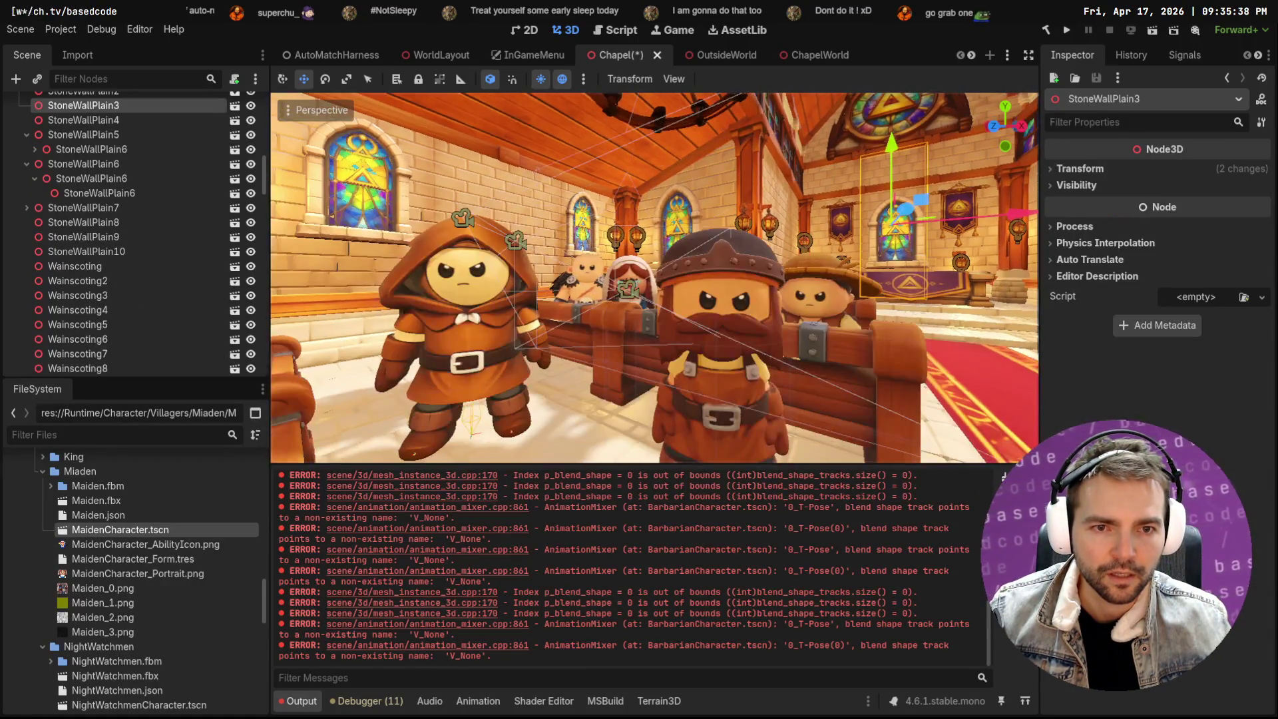
key(d)
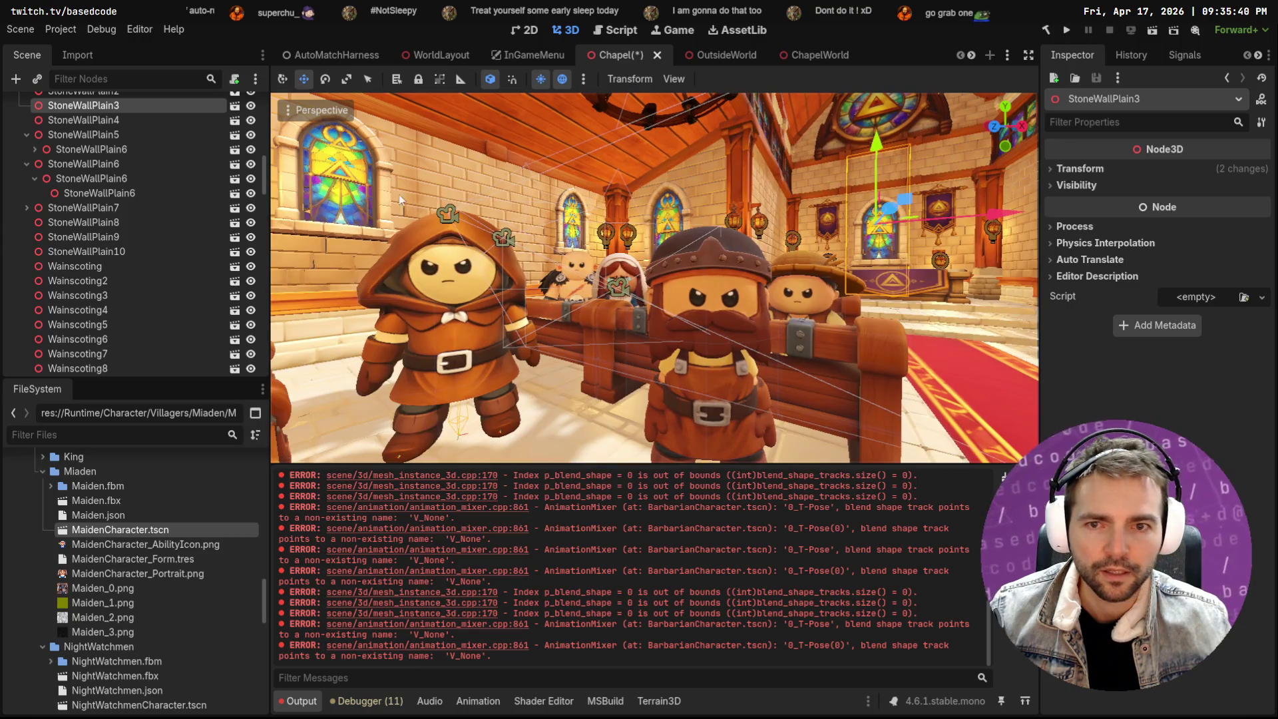
Lower the Night Watcher slightly, hide both gizmos, and let the viewport fill the window
click(452, 358)
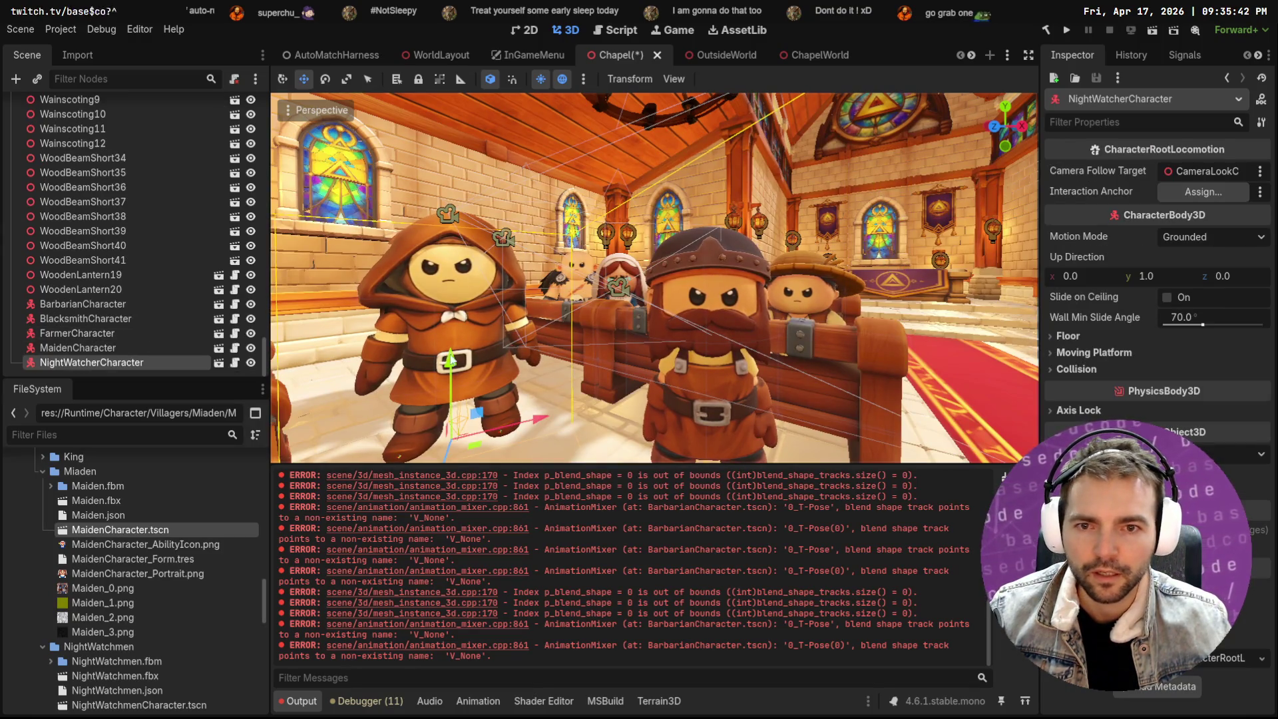
drag(451, 374, 464, 395)
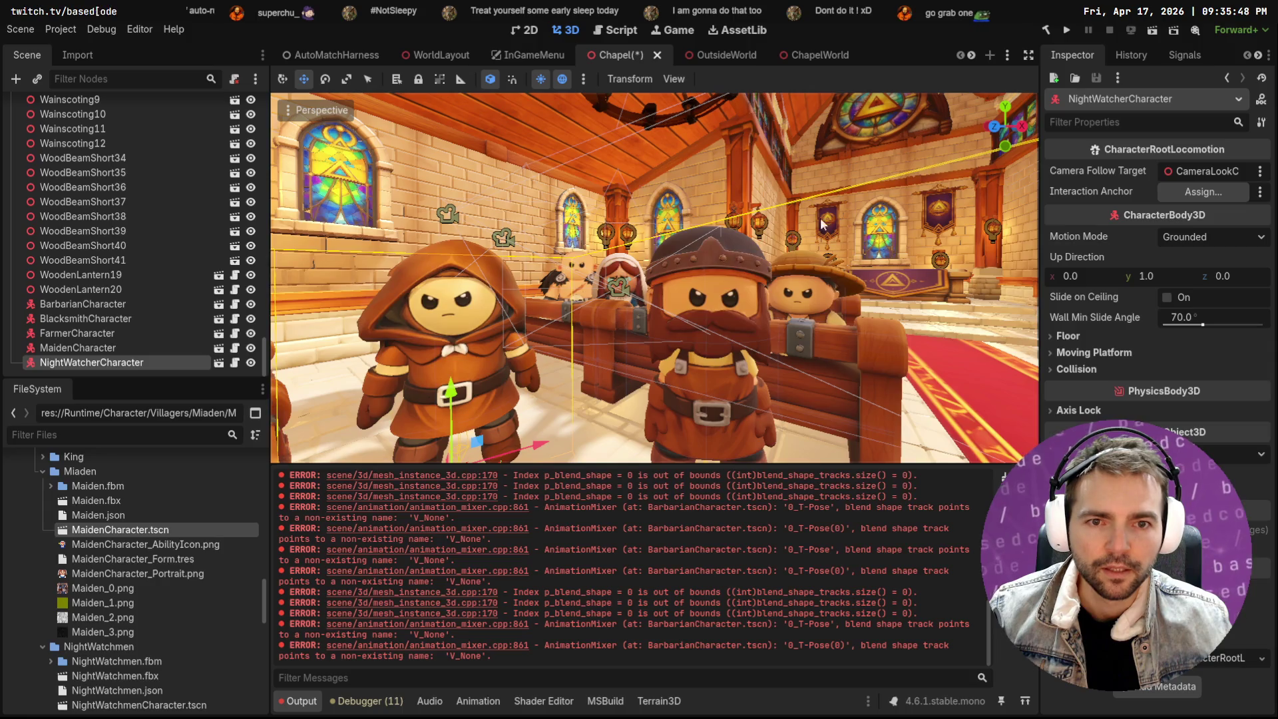
click(290, 112)
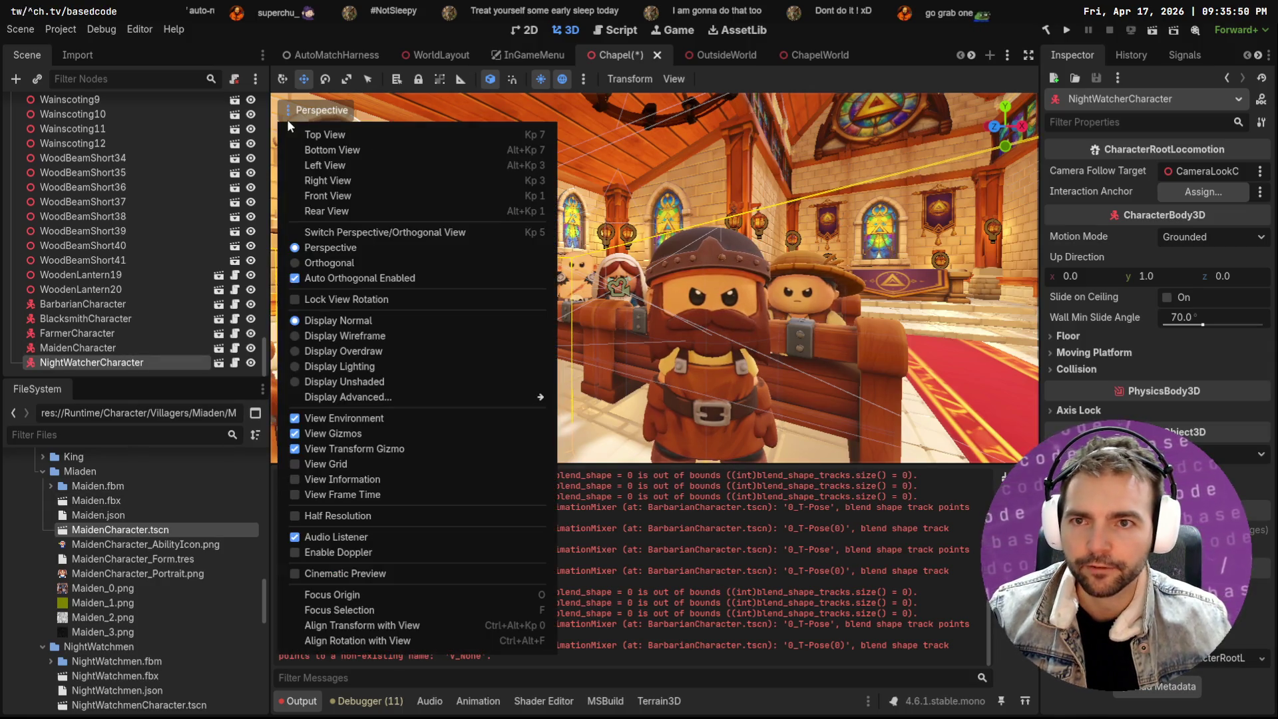
click(332, 433)
click(353, 449)
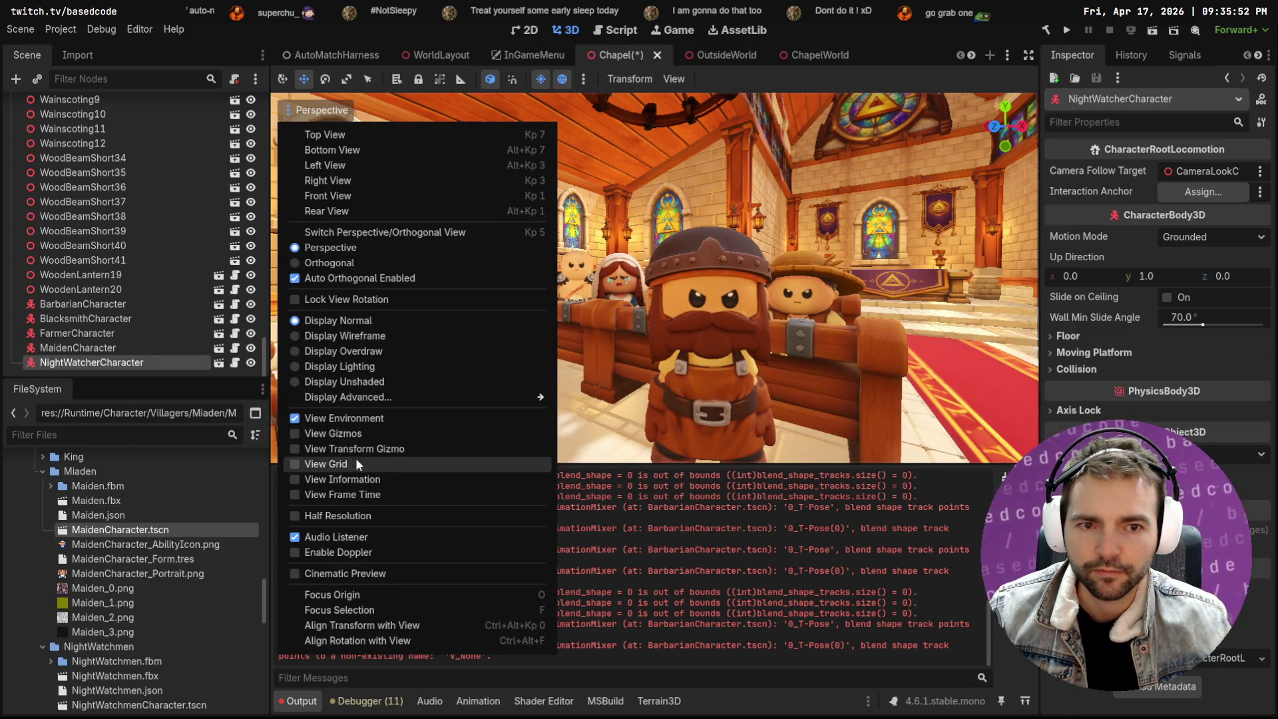
click(794, 185)
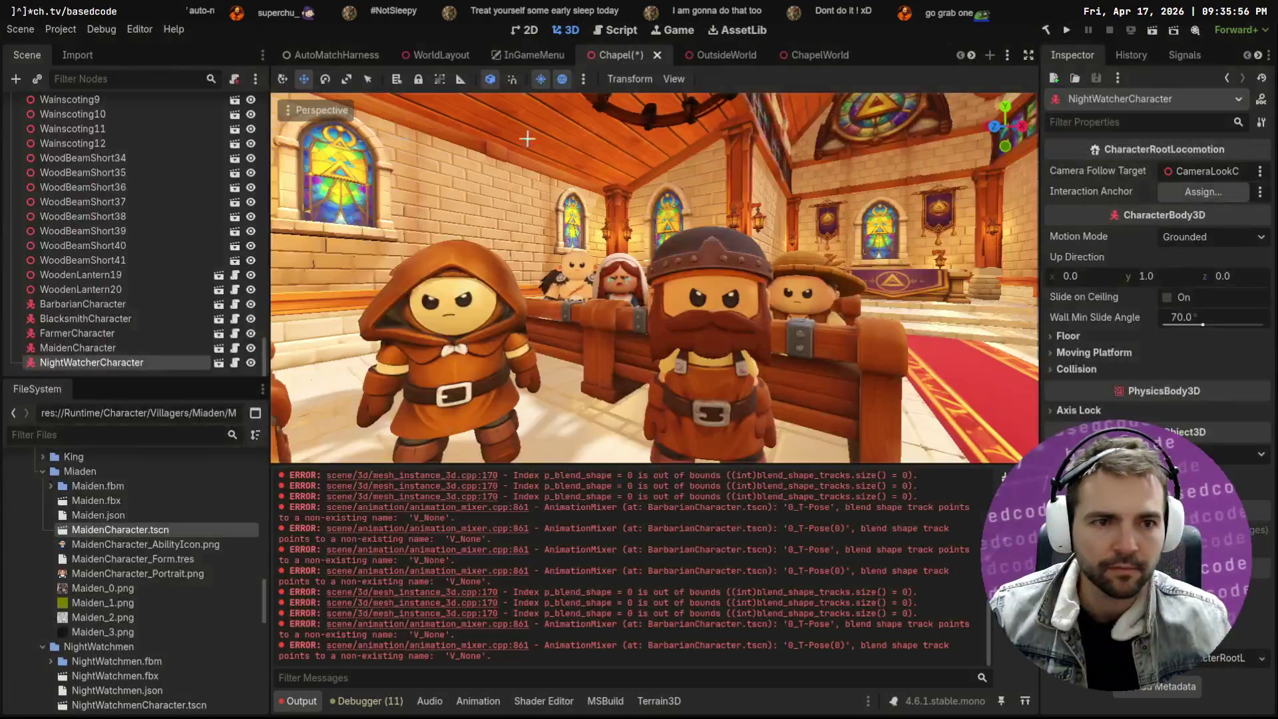
click(1028, 54)
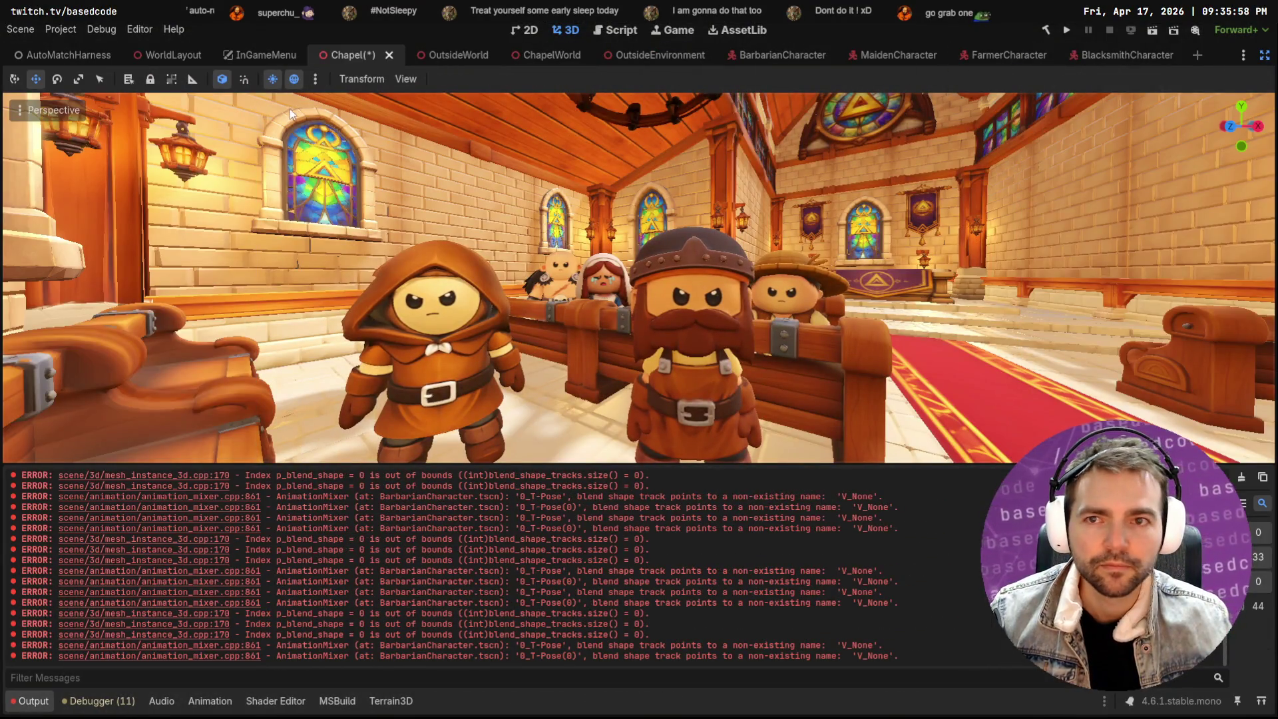
Capture a region screenshot of the chapel viewport and bring up the ChatGPT chat
key(Print)
mouse_move(266, 95)
mouse_down()
mouse_move(752, 382)
mouse_move(920, 459)
mouse_move(959, 460)
mouse_up()
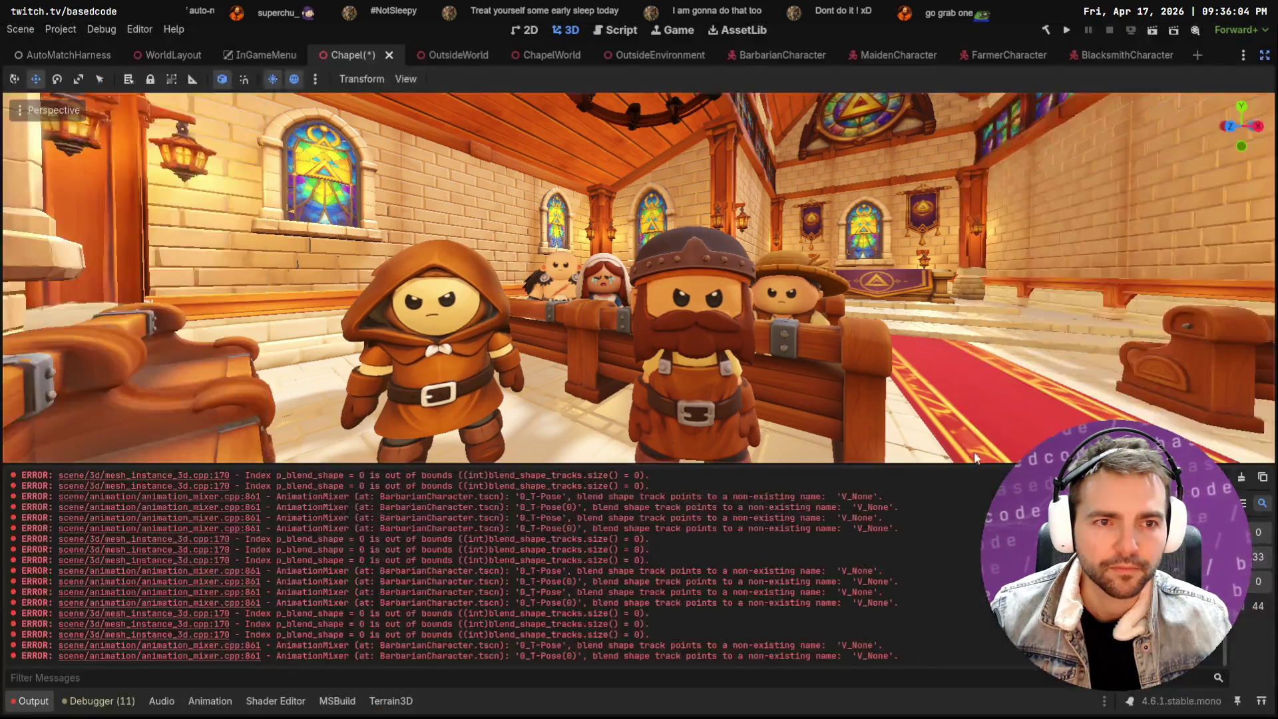
key(alt+Tab)
key(Escape)
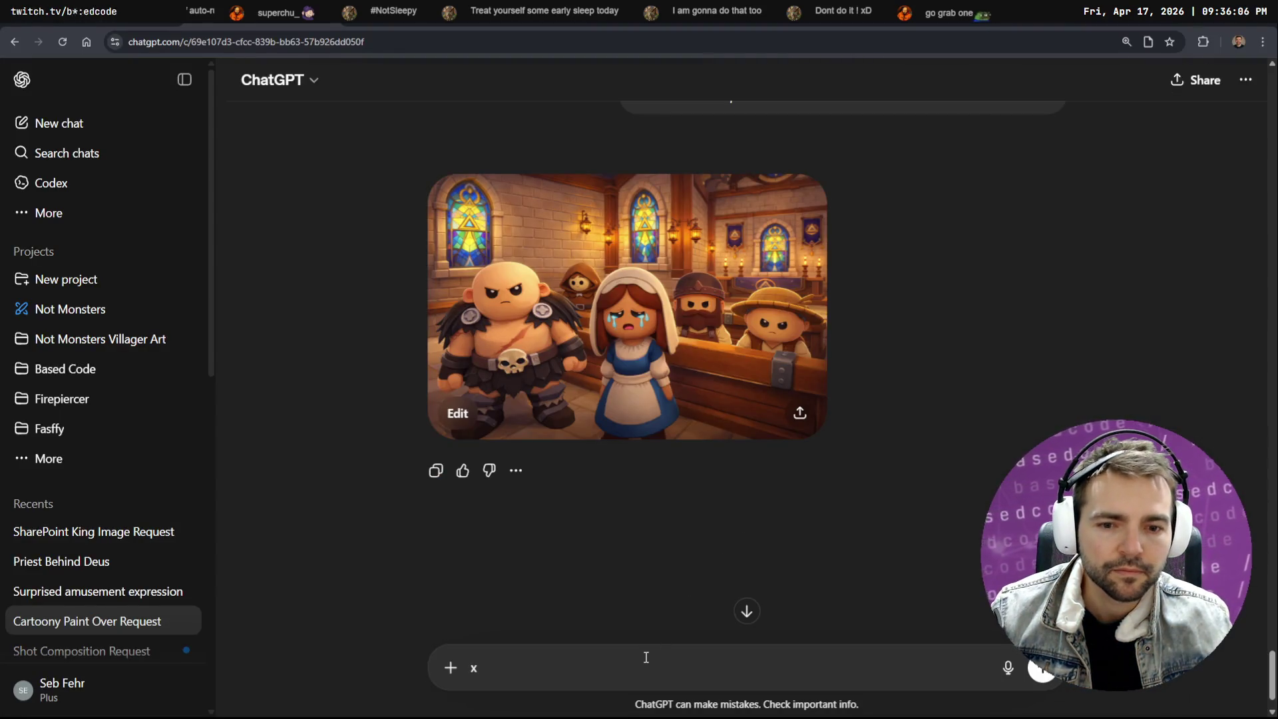
Send ChatGPT the chapel screenshot together with the copied storybook paint-over prompt
key(ctrl+v)
scroll(831, 408, up, 5)
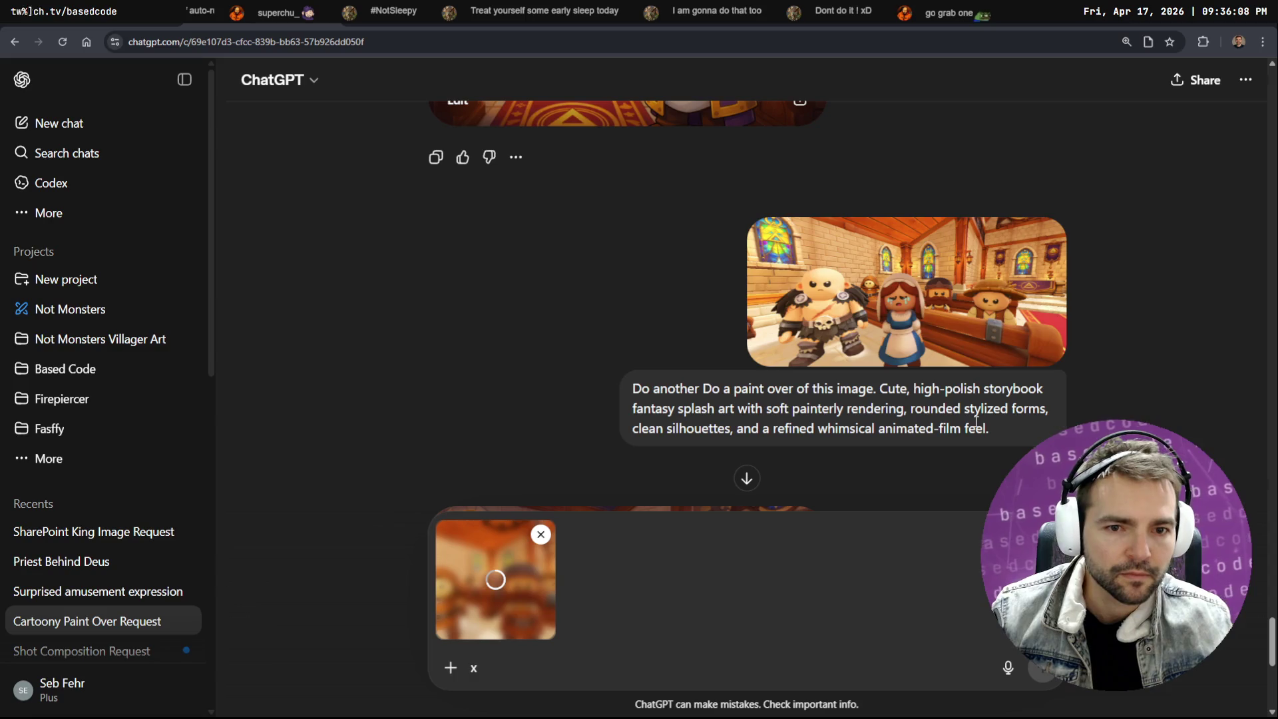
drag(956, 421, 575, 388)
key(ctrl+c)
click(580, 638)
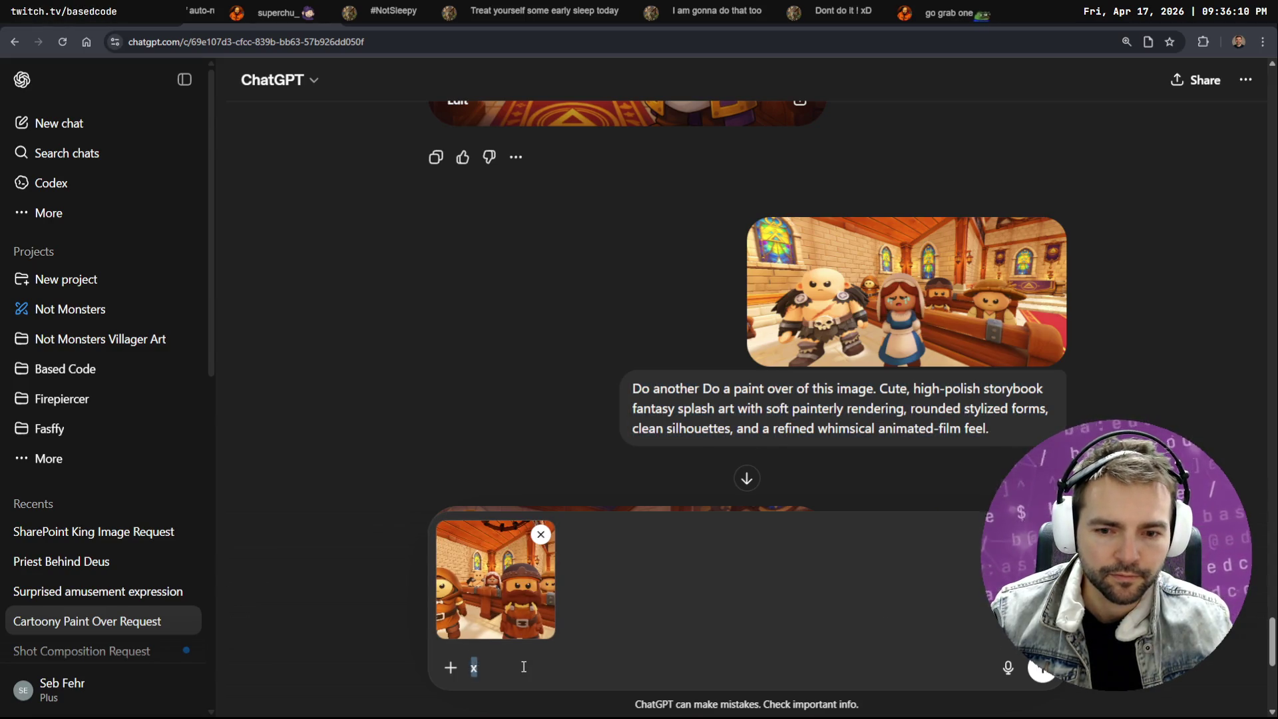
key(BackSpace)
key(ctrl+v)
scroll(778, 554, down, 1)
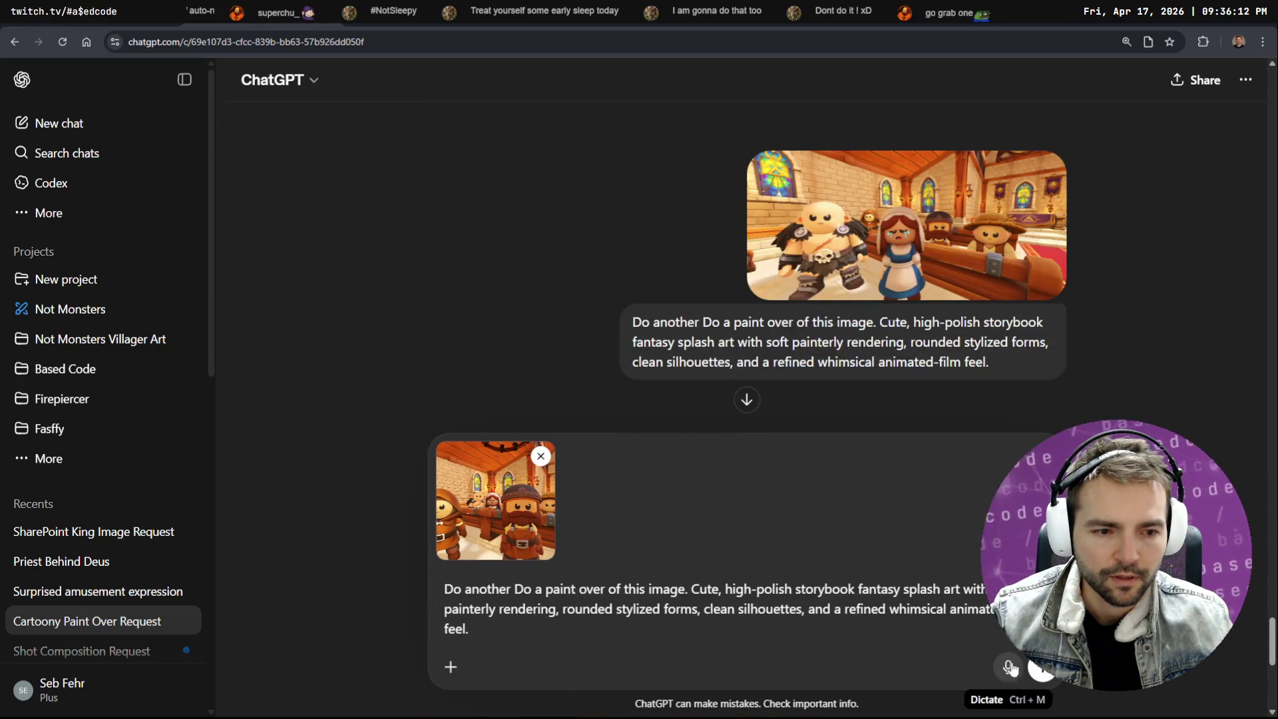
click(1043, 671)
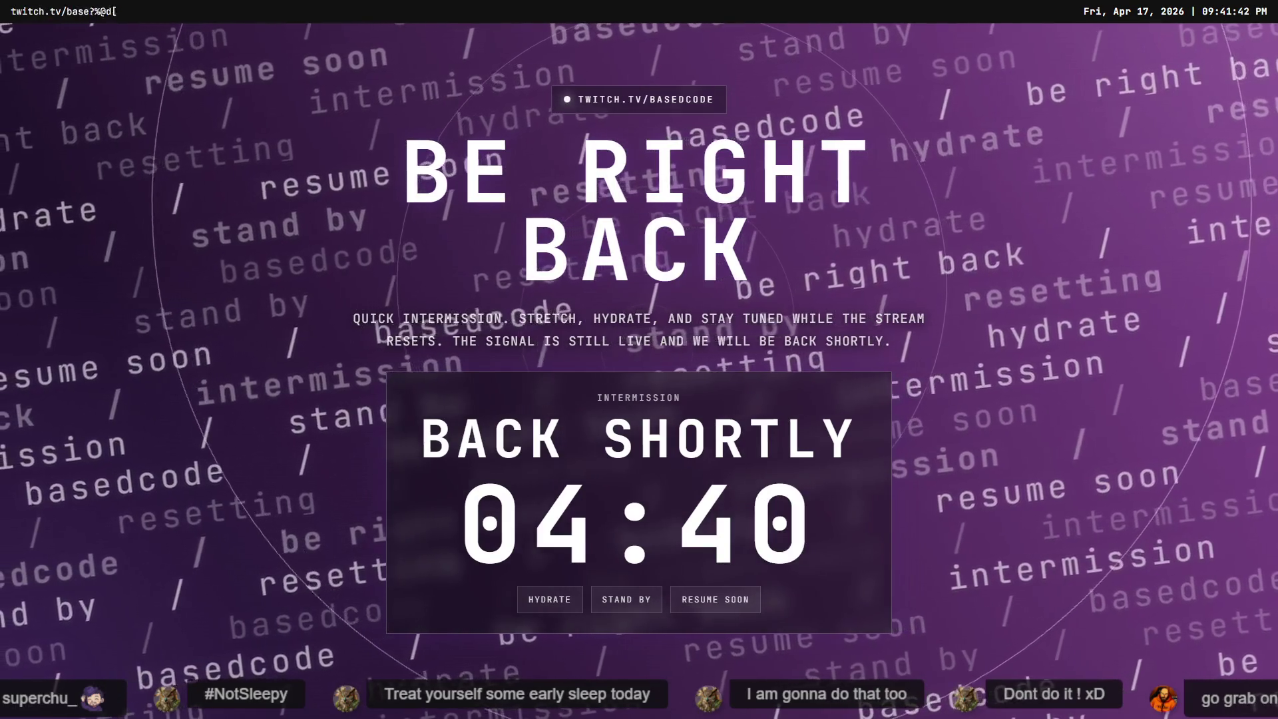
Scroll the chat and enlarge the dwarf reference image and the generated church image
scroll(780, 505, up, 6)
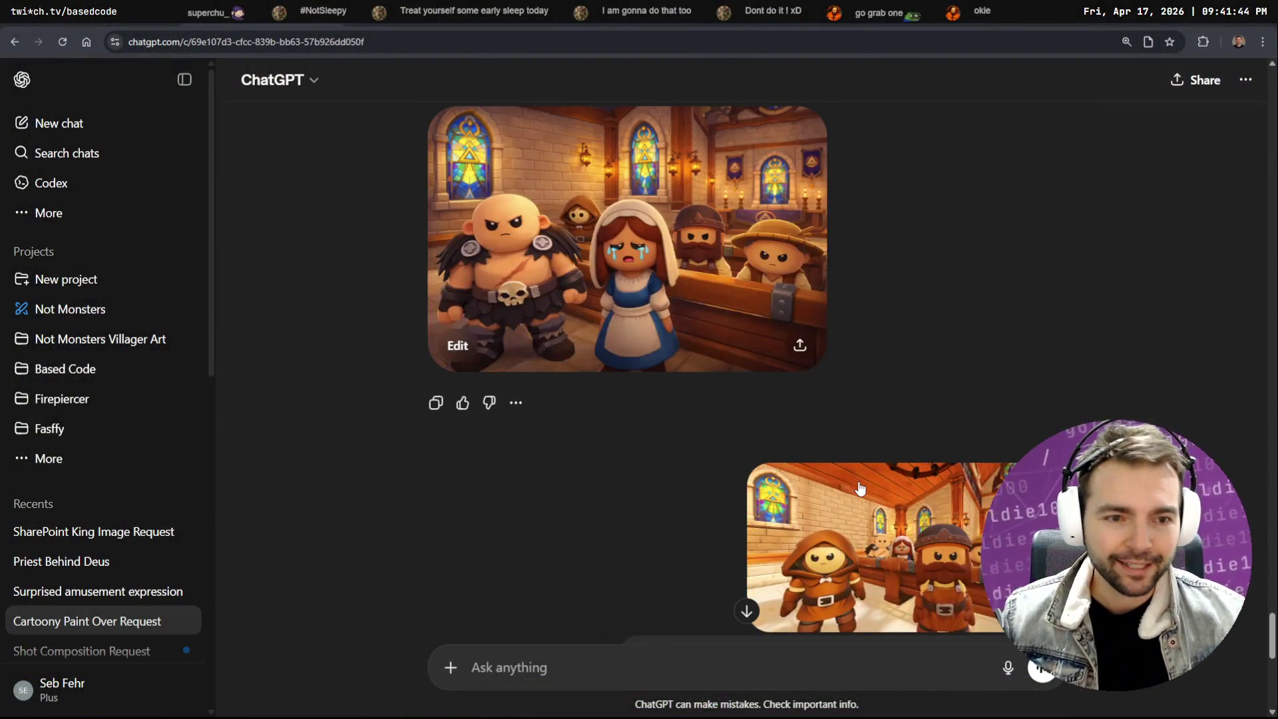
scroll(864, 483, down, 5)
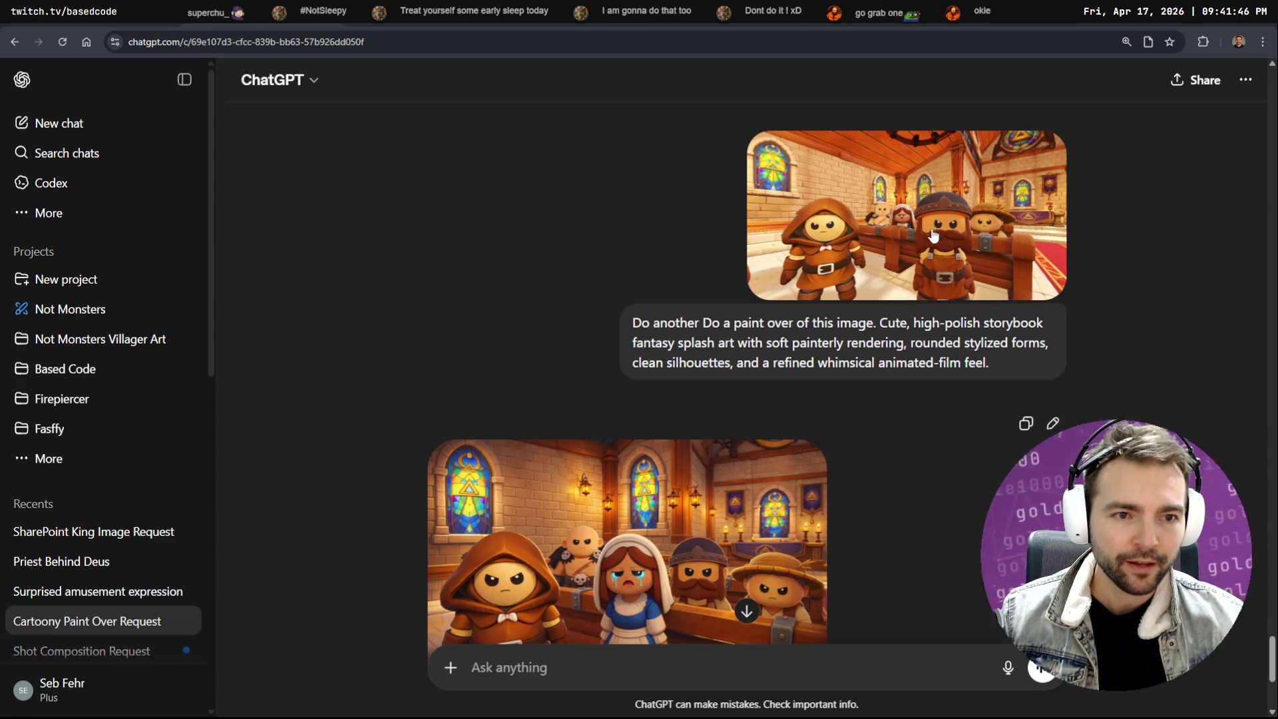
scroll(852, 378, down, 3)
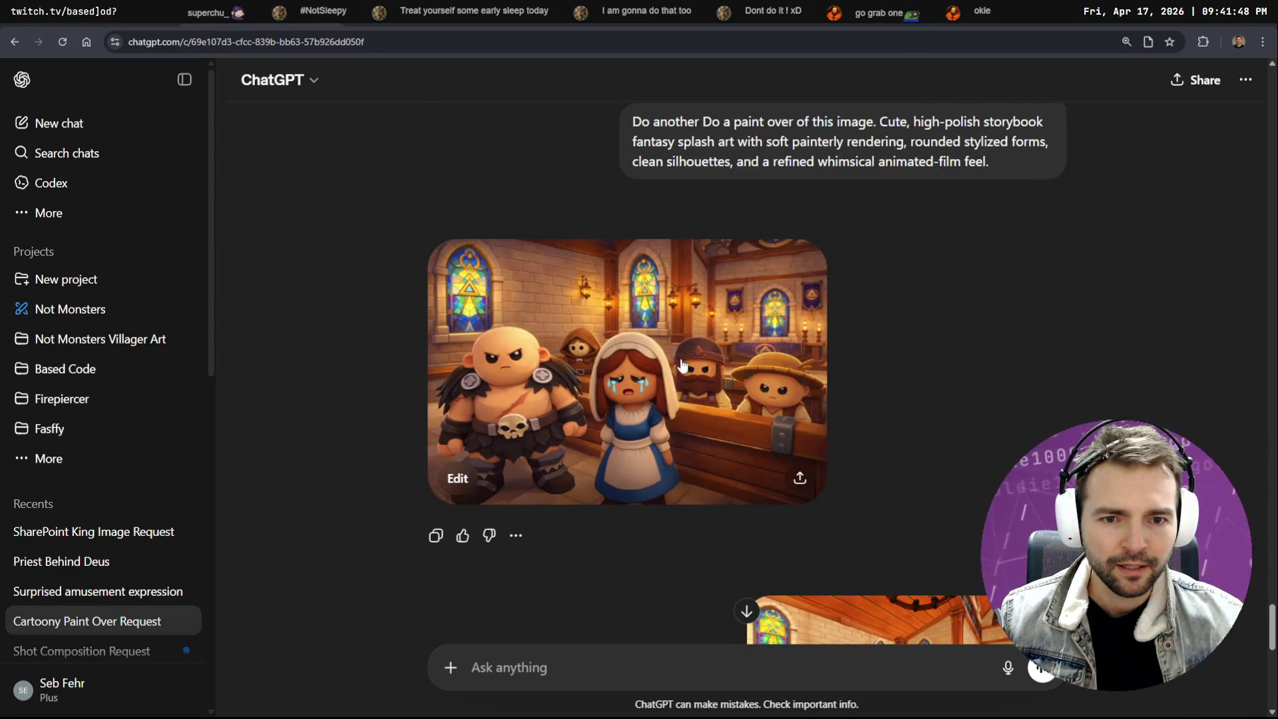
scroll(679, 373, up, 4)
scroll(661, 393, down, 4)
scroll(632, 408, up, 2)
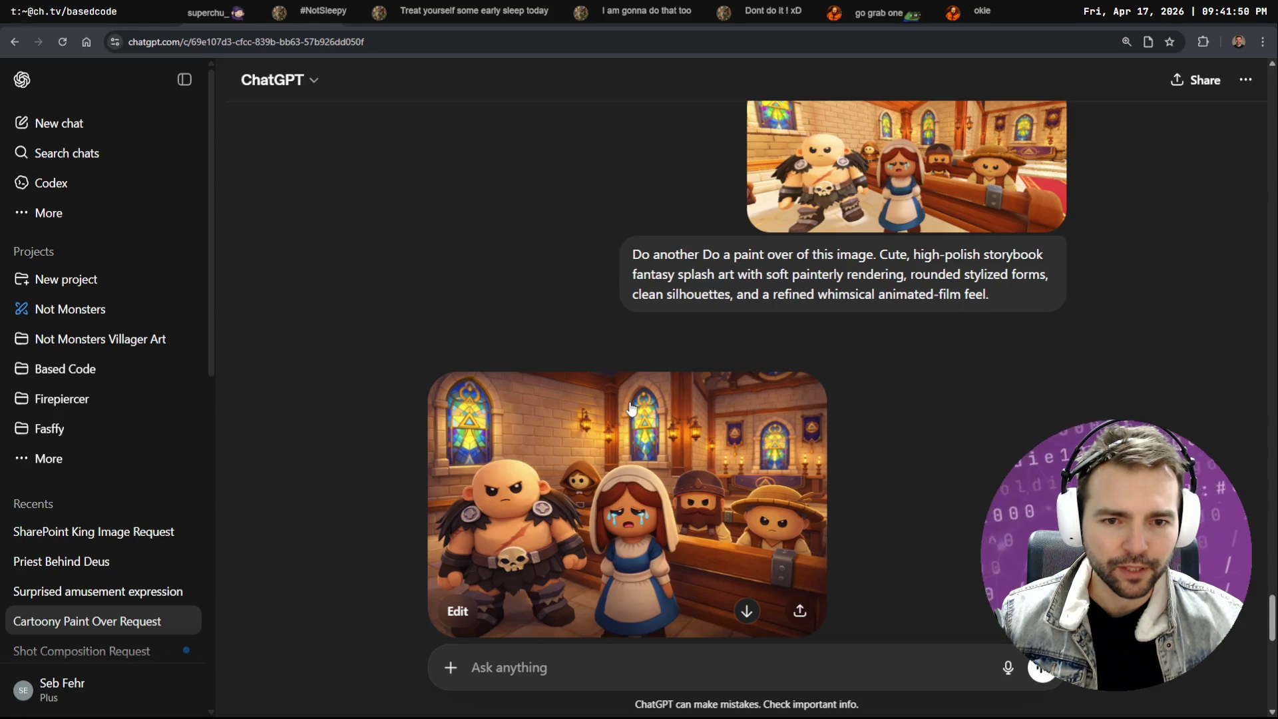
scroll(631, 409, up, 2)
scroll(891, 360, down, 2)
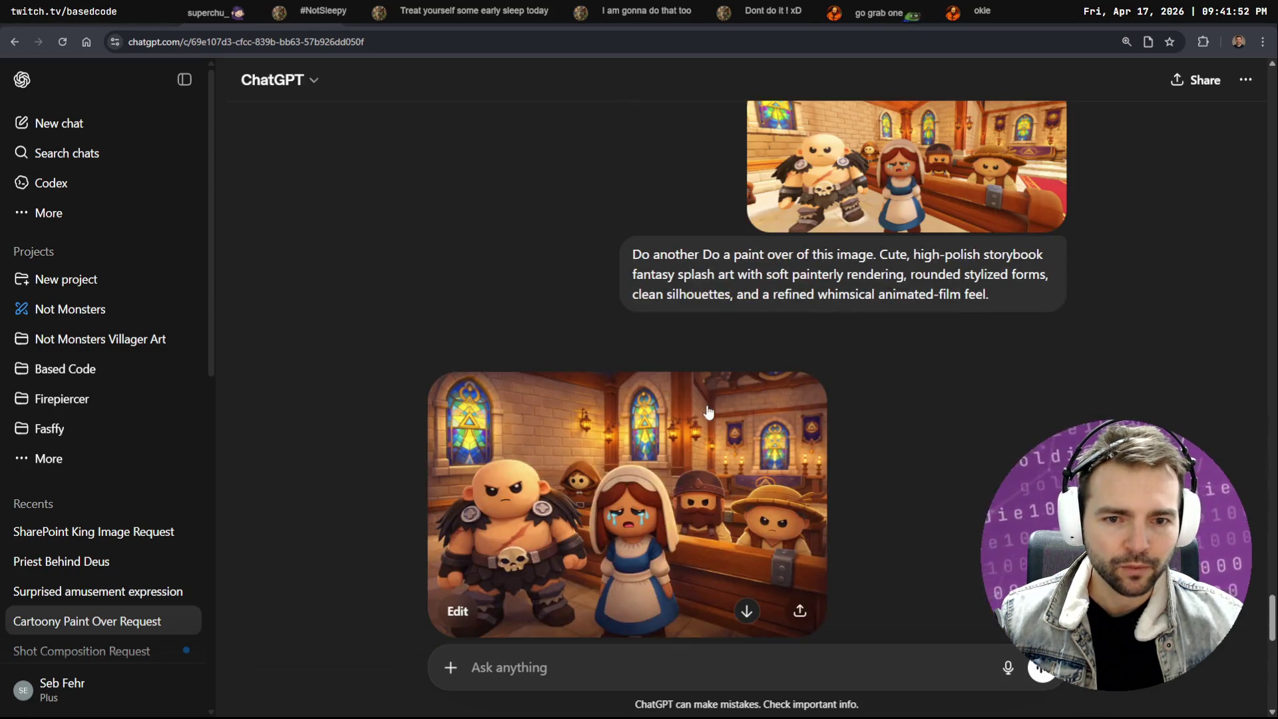
scroll(705, 416, up, 5)
scroll(917, 373, down, 1)
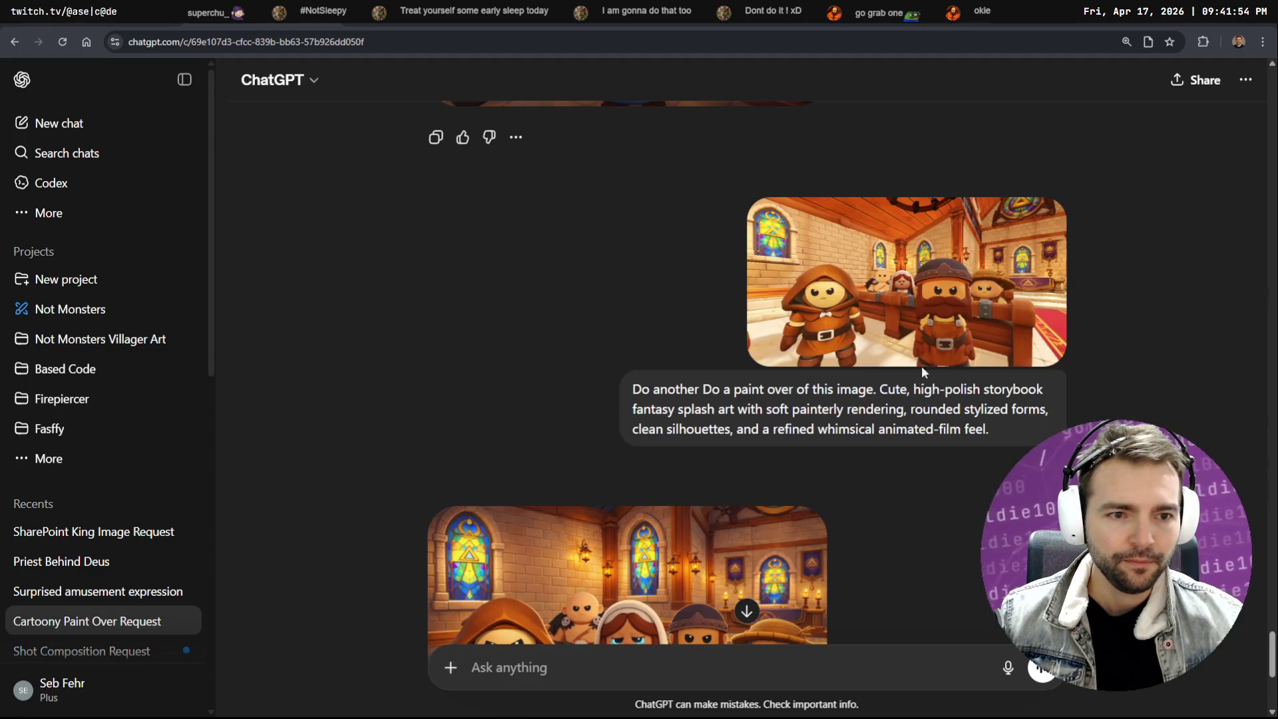
click(905, 359)
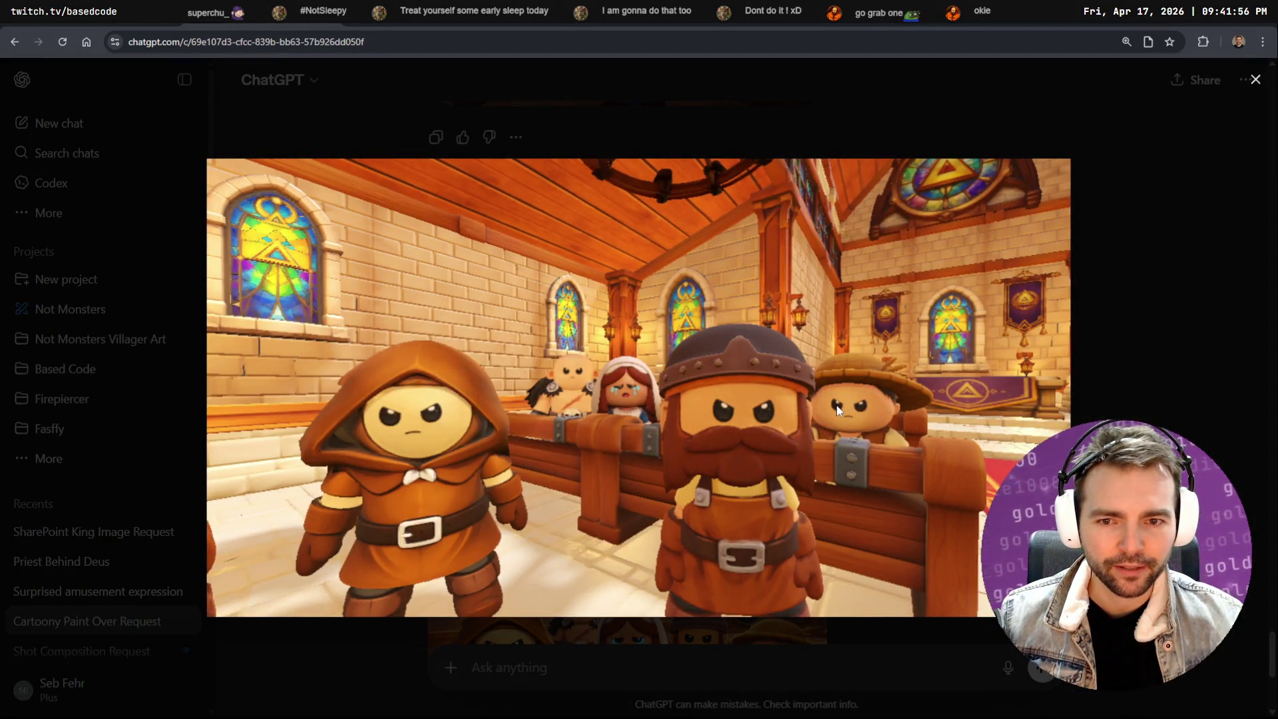
key(Escape)
scroll(696, 377, down, 5)
click(696, 377)
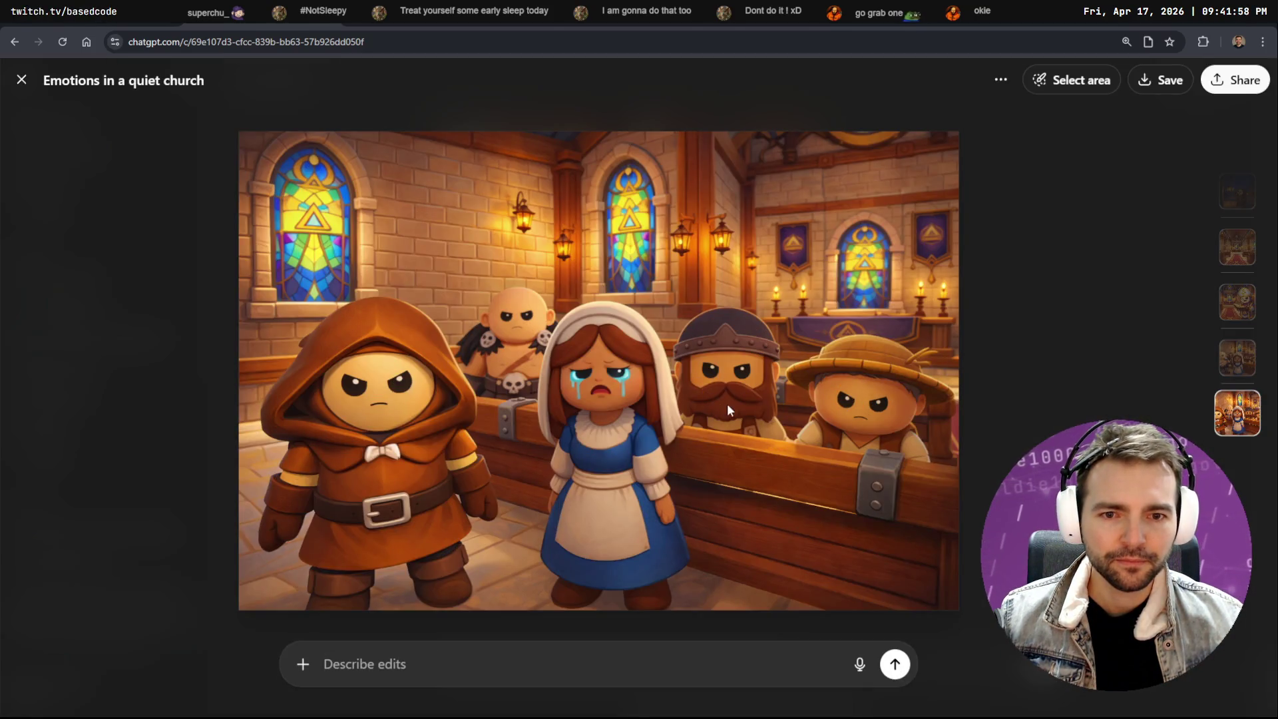
key(Escape)
View the barbarian and hooded-figure paint-overs, then paste the paint-over prompt into a new message
scroll(720, 385, down, 10)
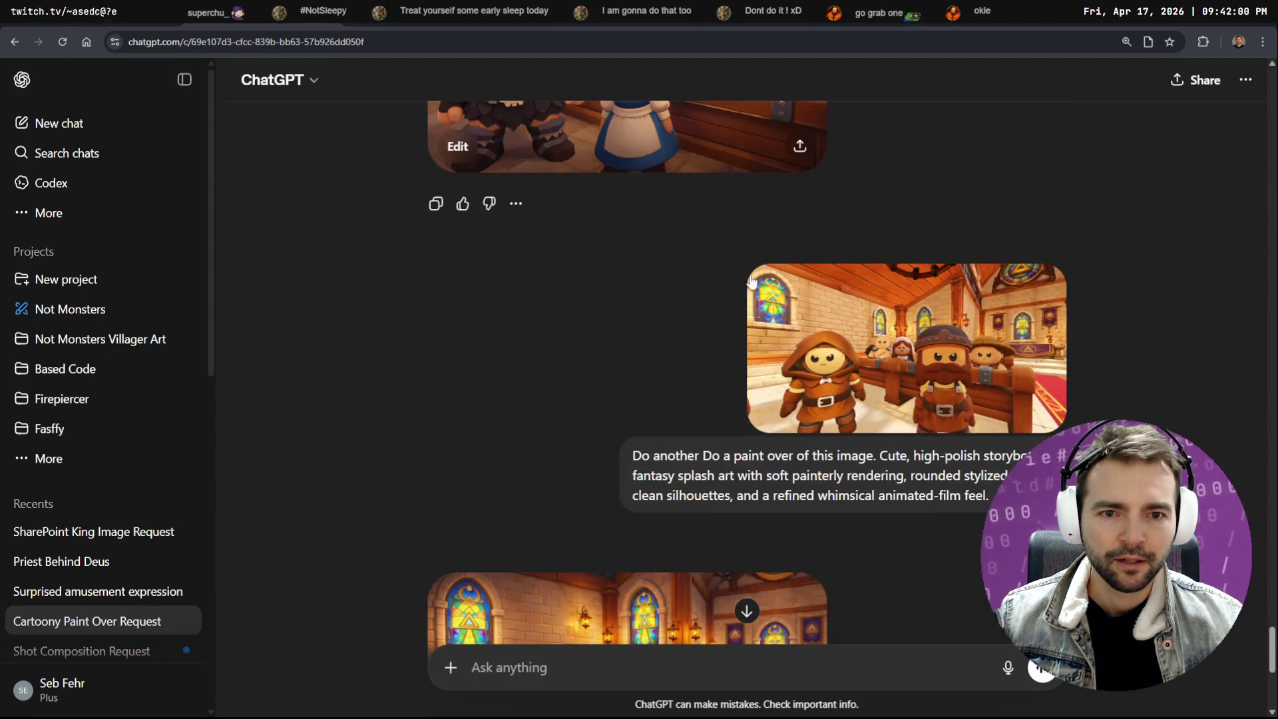
click(685, 361)
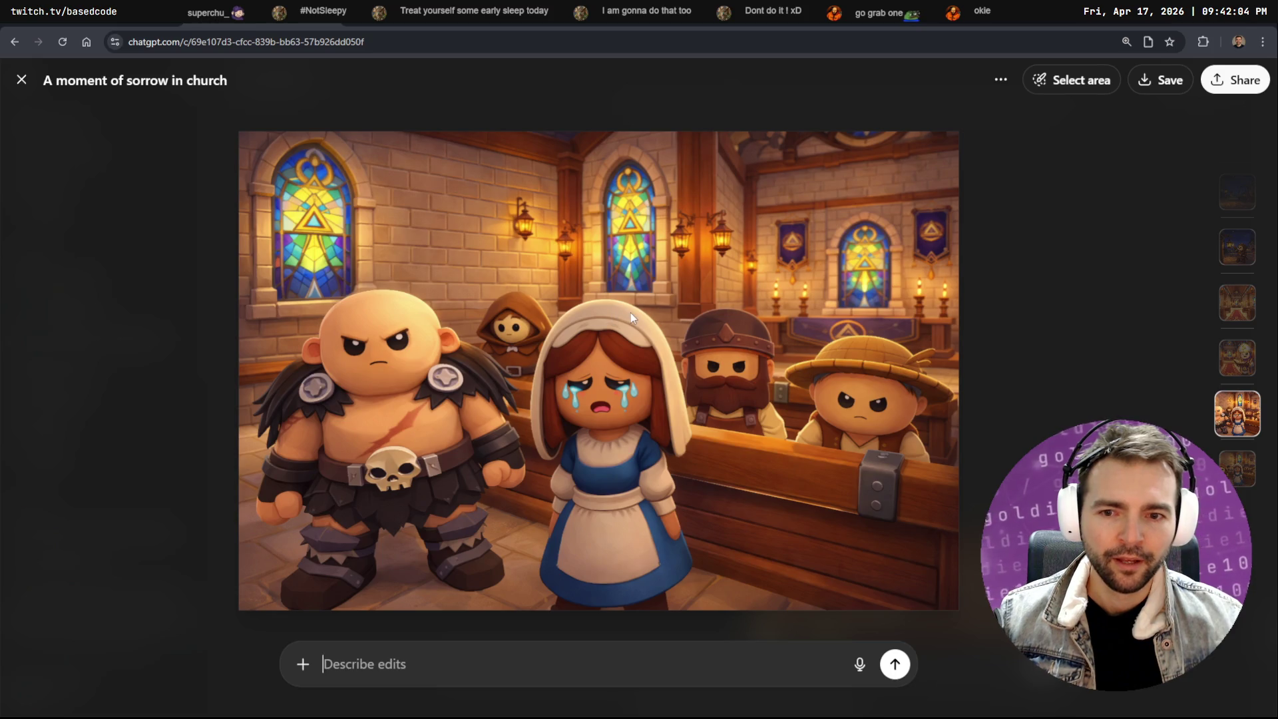
key(Escape)
scroll(685, 348, down, 5)
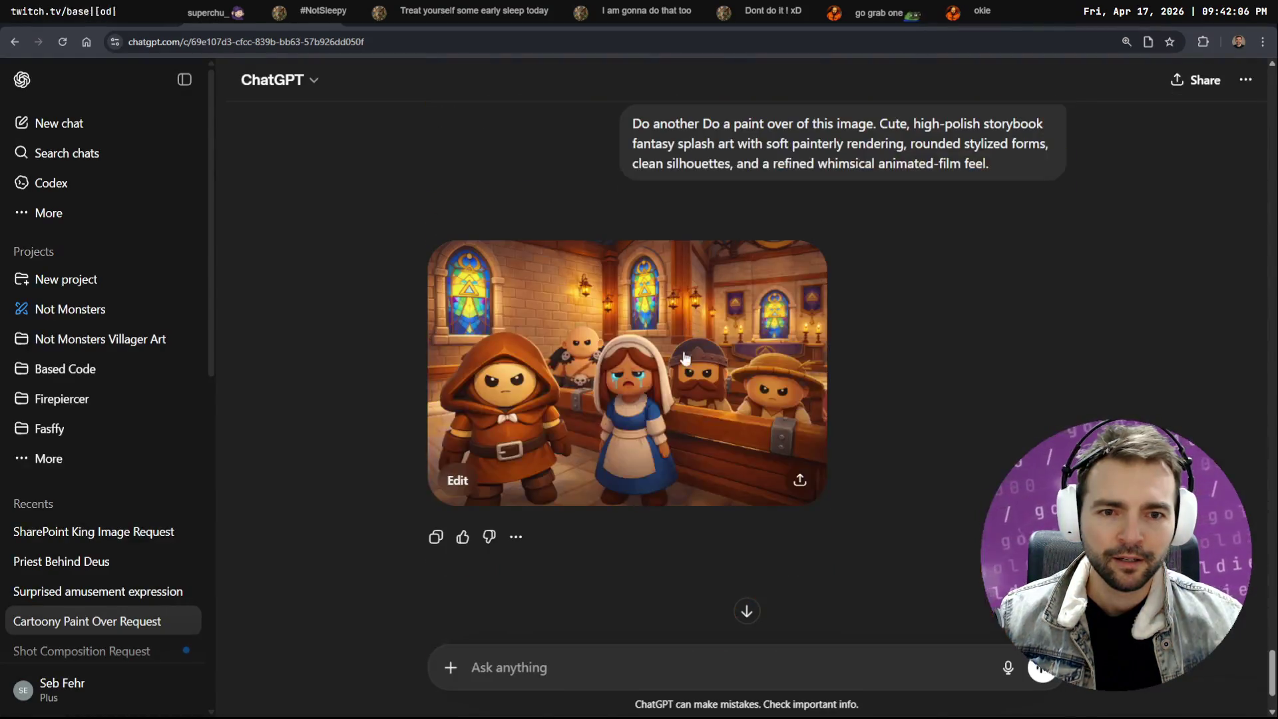
click(733, 412)
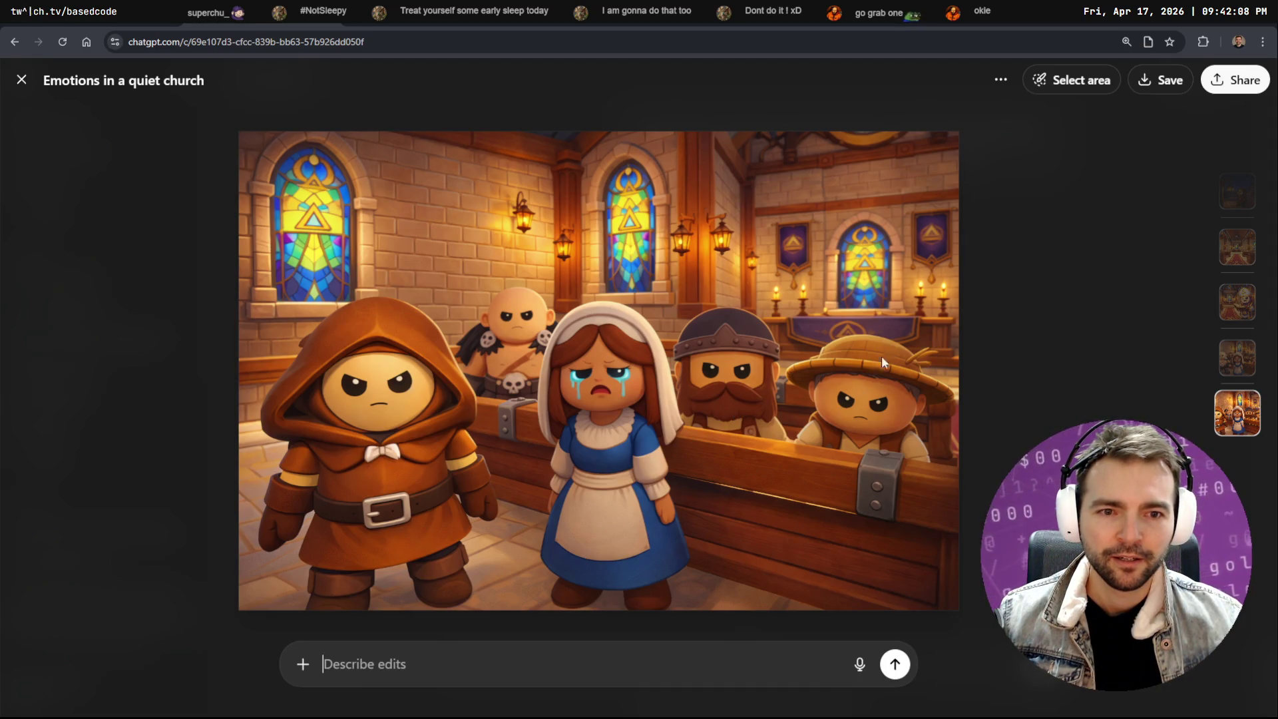
key(Escape)
scroll(836, 374, down, 10)
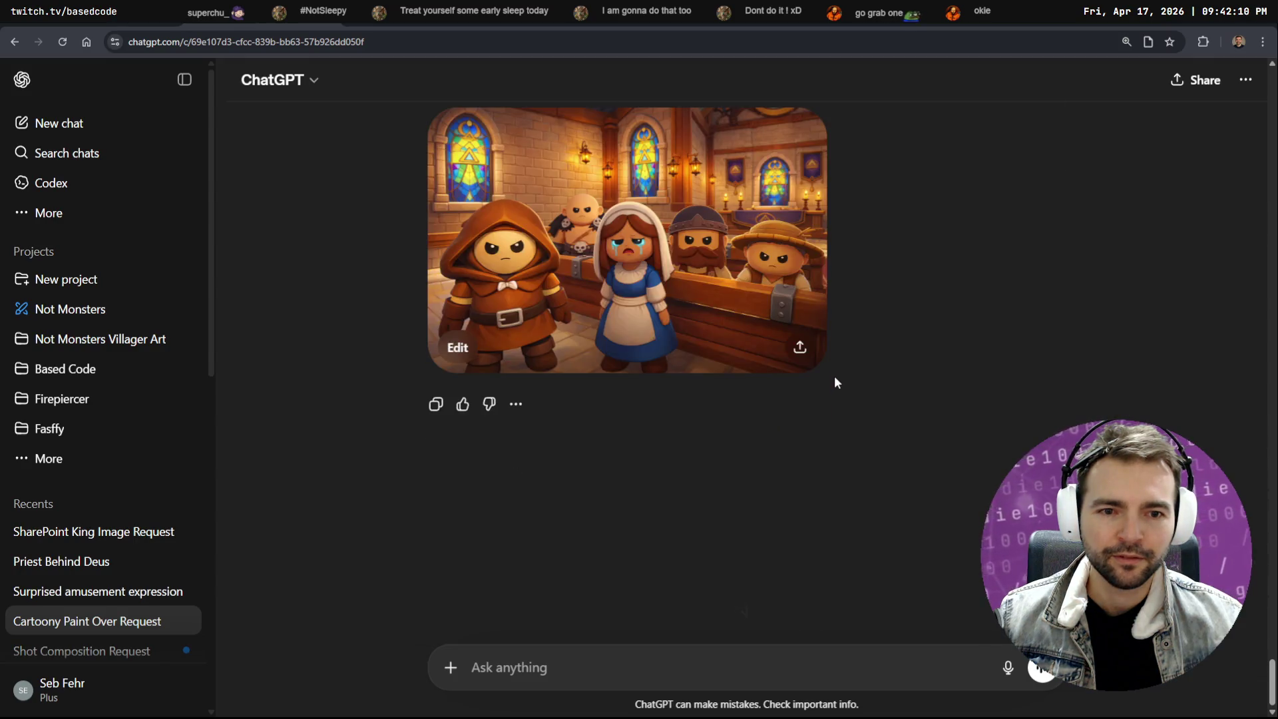
key(ctrl+v)
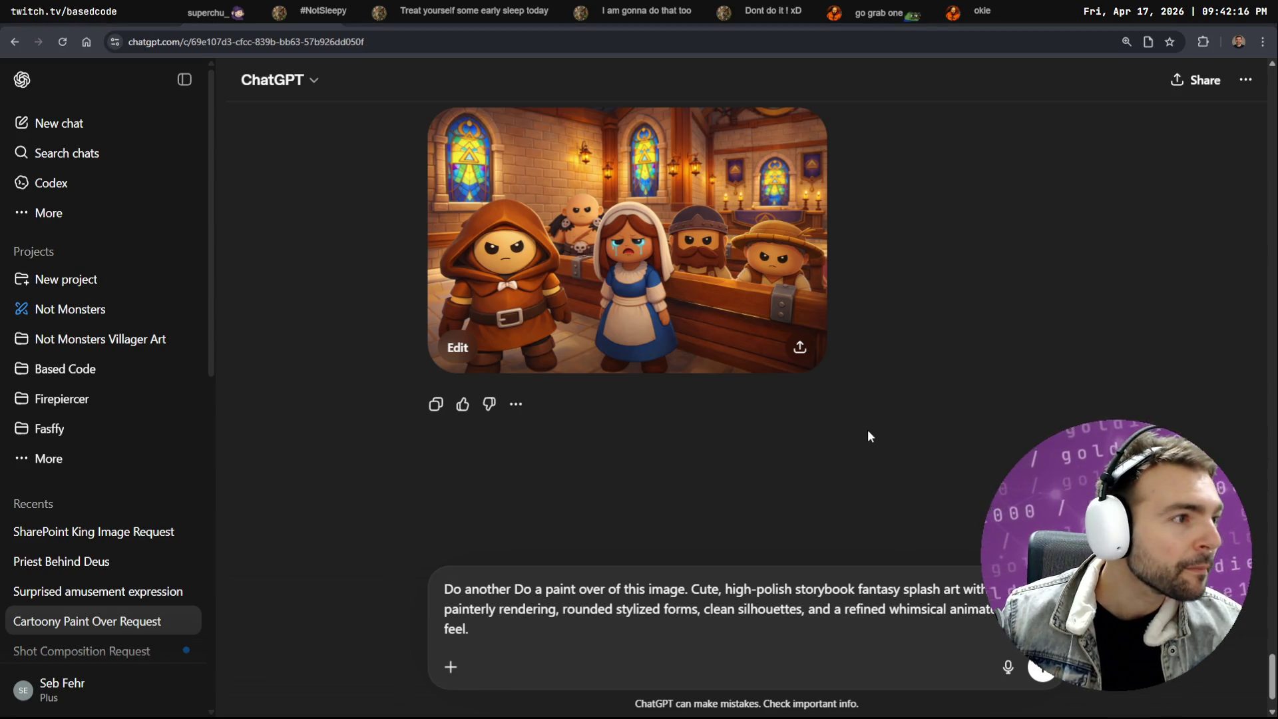
Attach Screenshot 2026-04-17 213604.png from Pictures > Screenshots to the storybook paint-over prompt and send it
key(super+e)
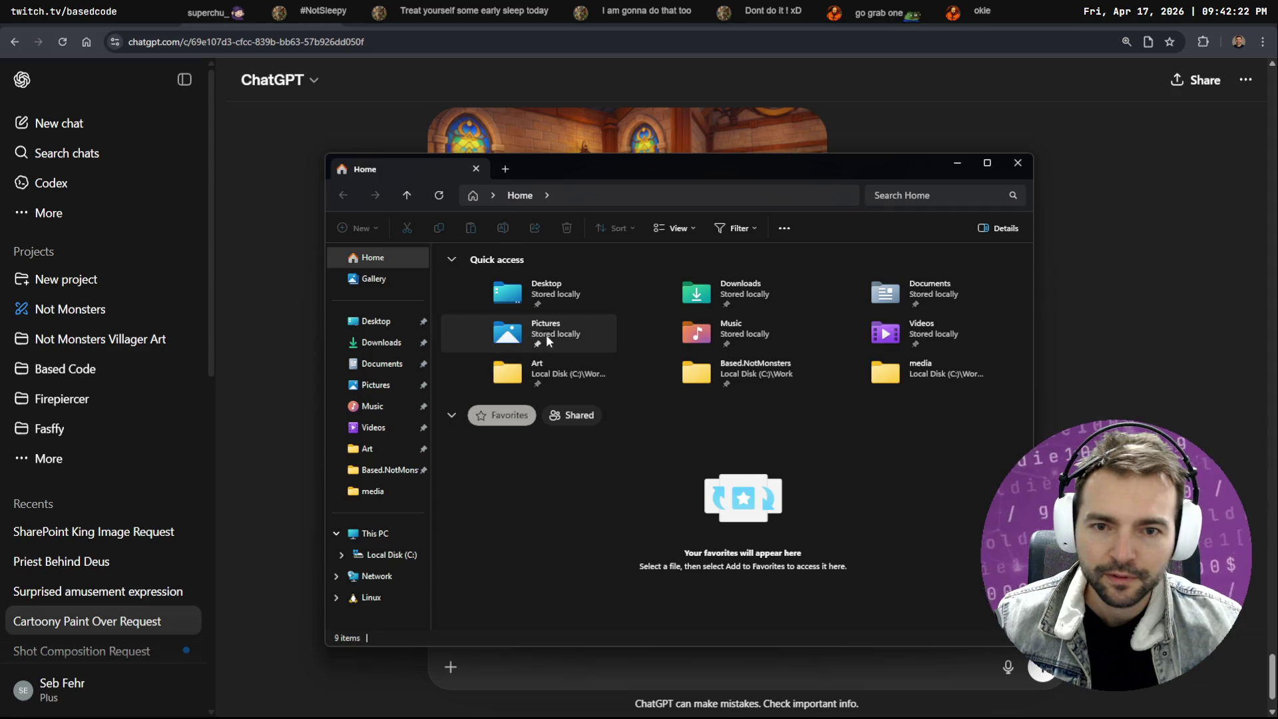
double_click(563, 335)
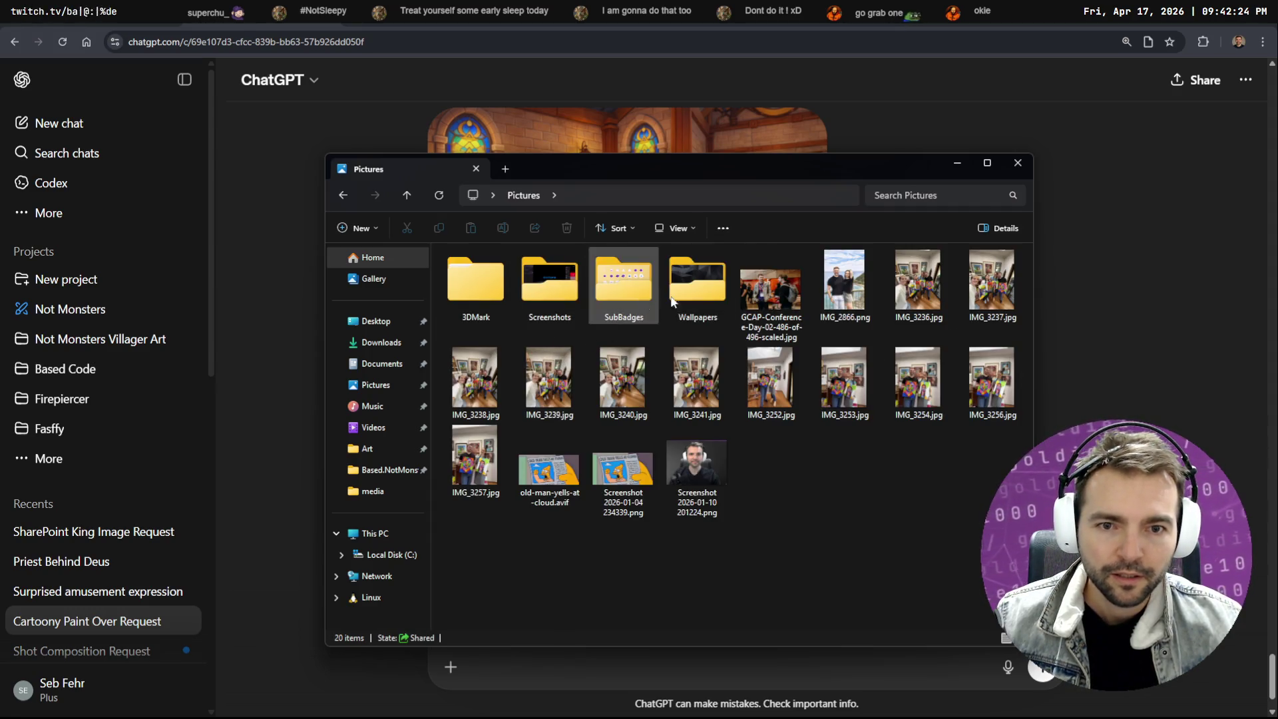
double_click(525, 285)
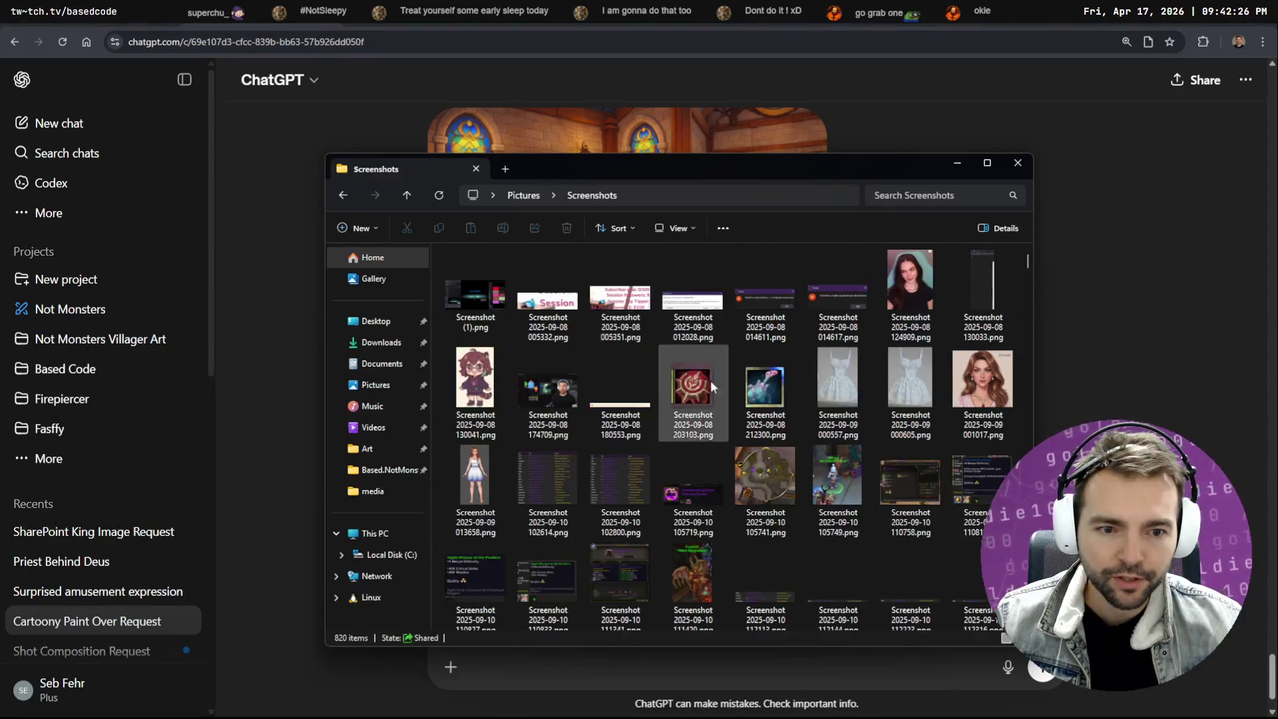
drag(1028, 290, 1028, 625)
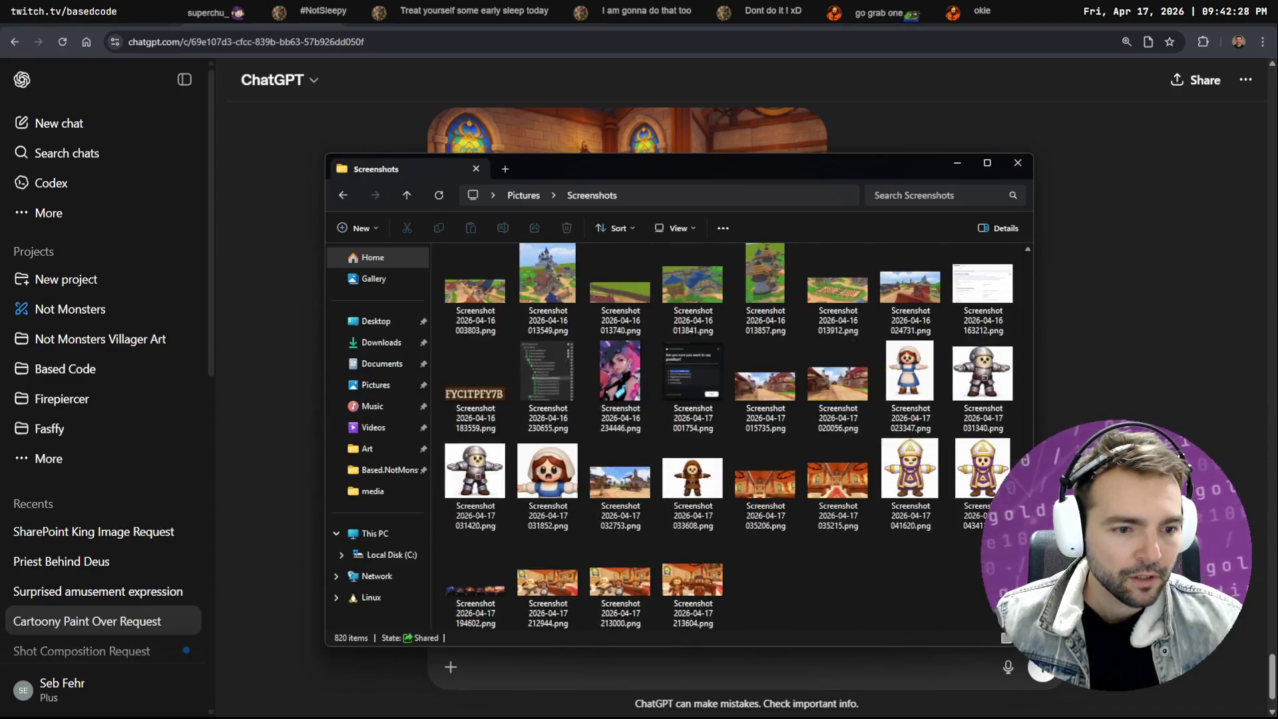
click(692, 593)
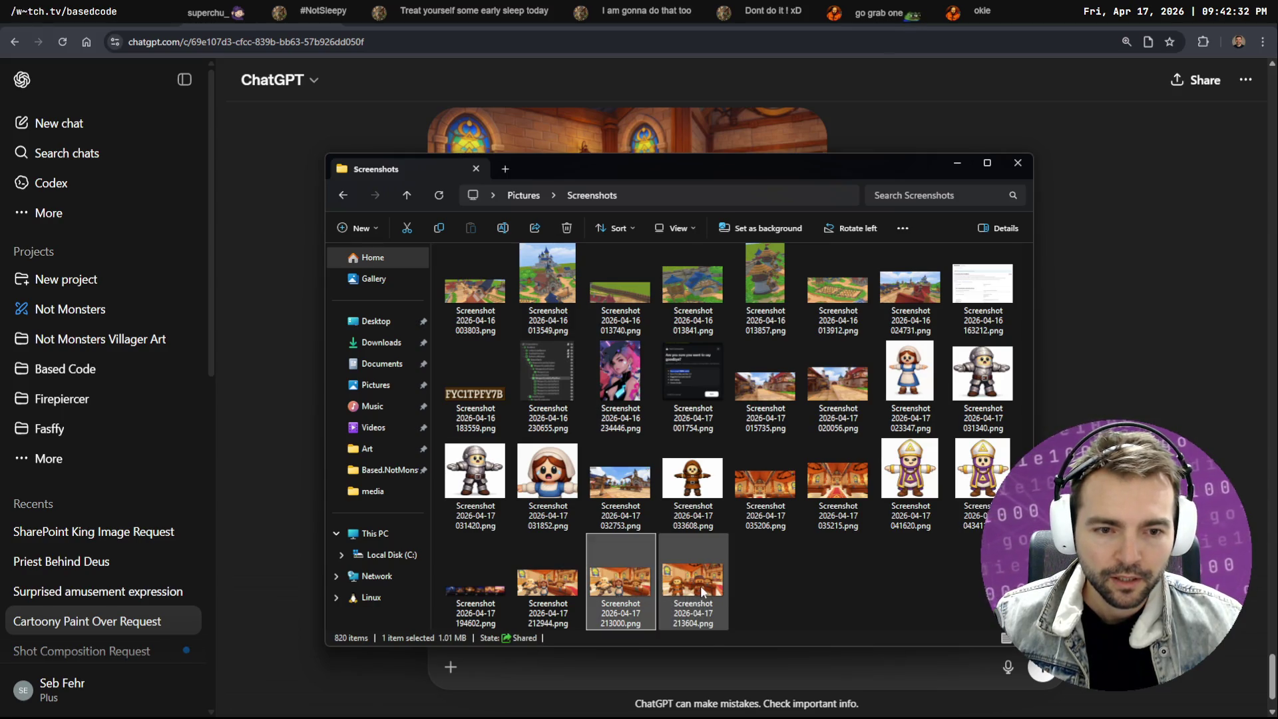
mouse_move(696, 584)
mouse_down()
mouse_move(770, 556)
mouse_move(699, 565)
mouse_move(690, 593)
mouse_move(659, 583)
mouse_up()
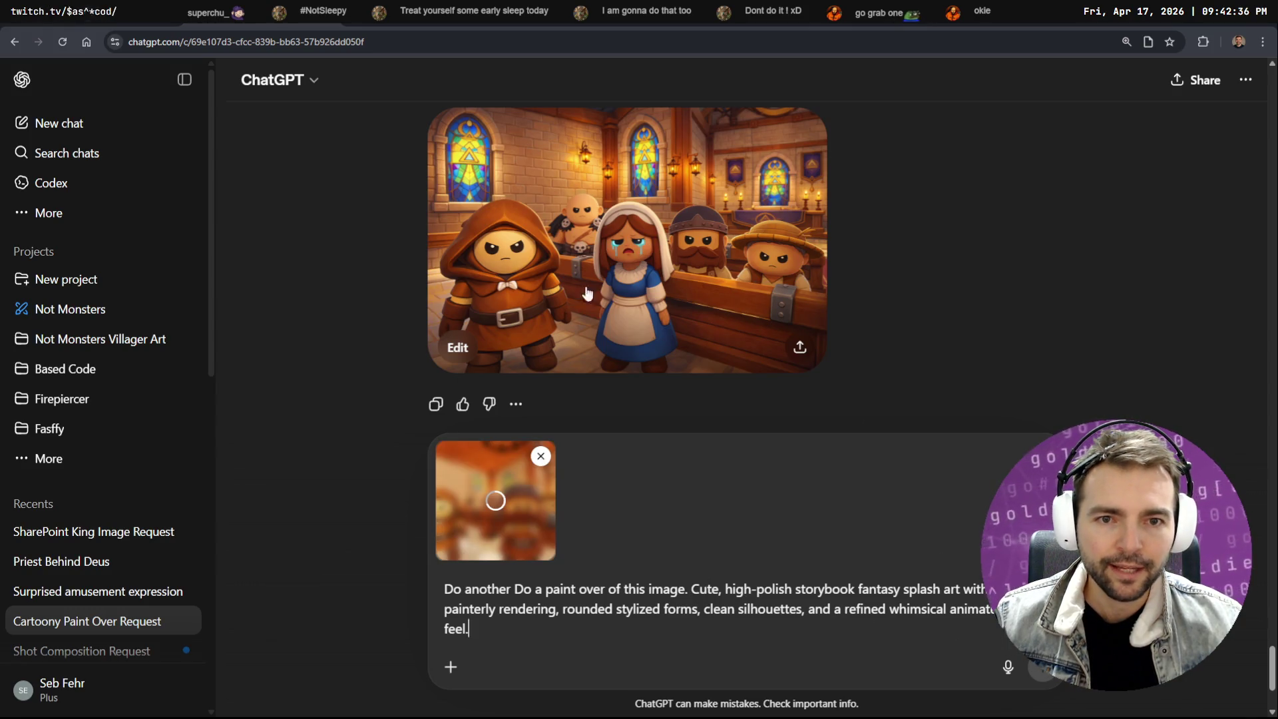
click(1043, 667)
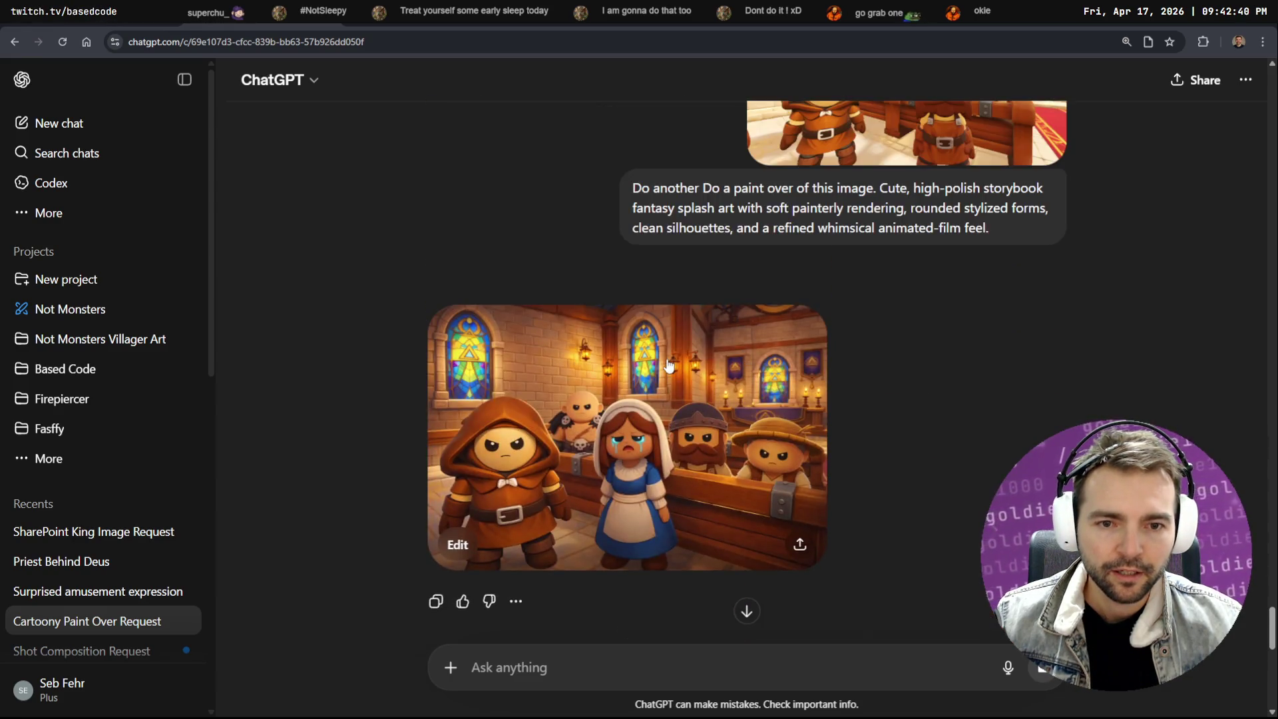
Compare the generated church versions and copy the 'Emotions in a quiet church' image
click(747, 433)
right_click(611, 341)
click(659, 396)
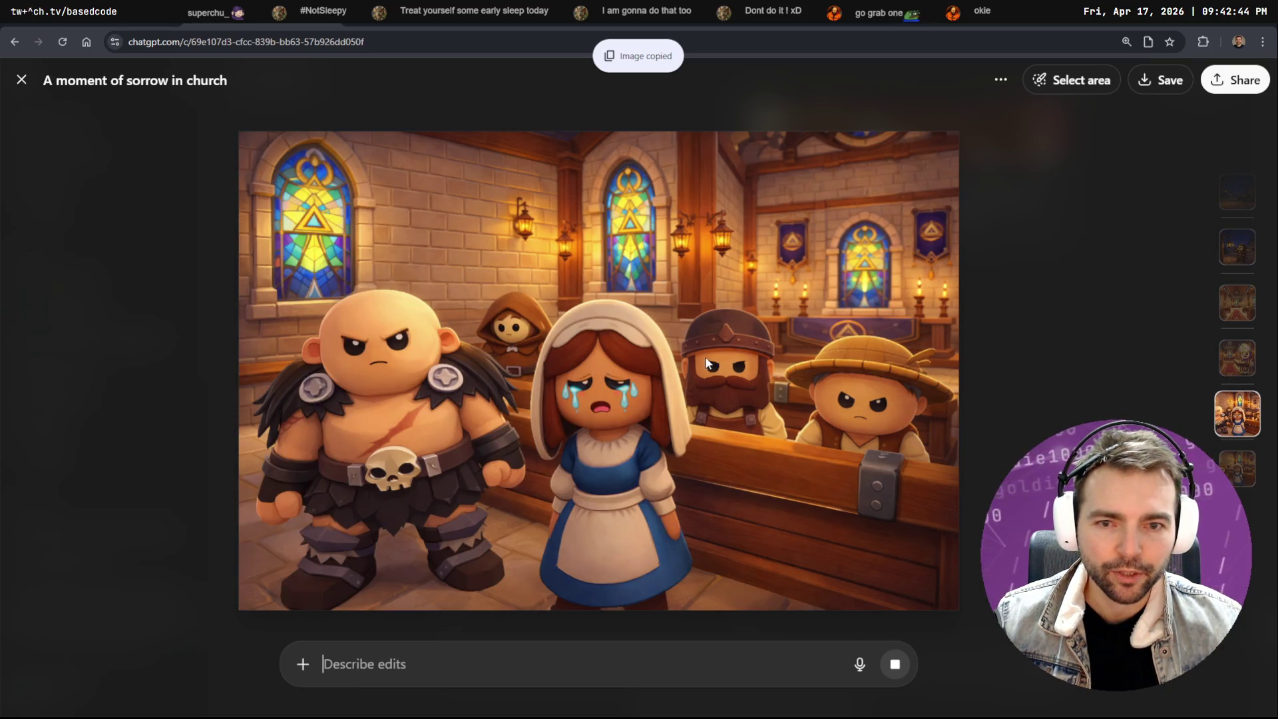
click(1237, 426)
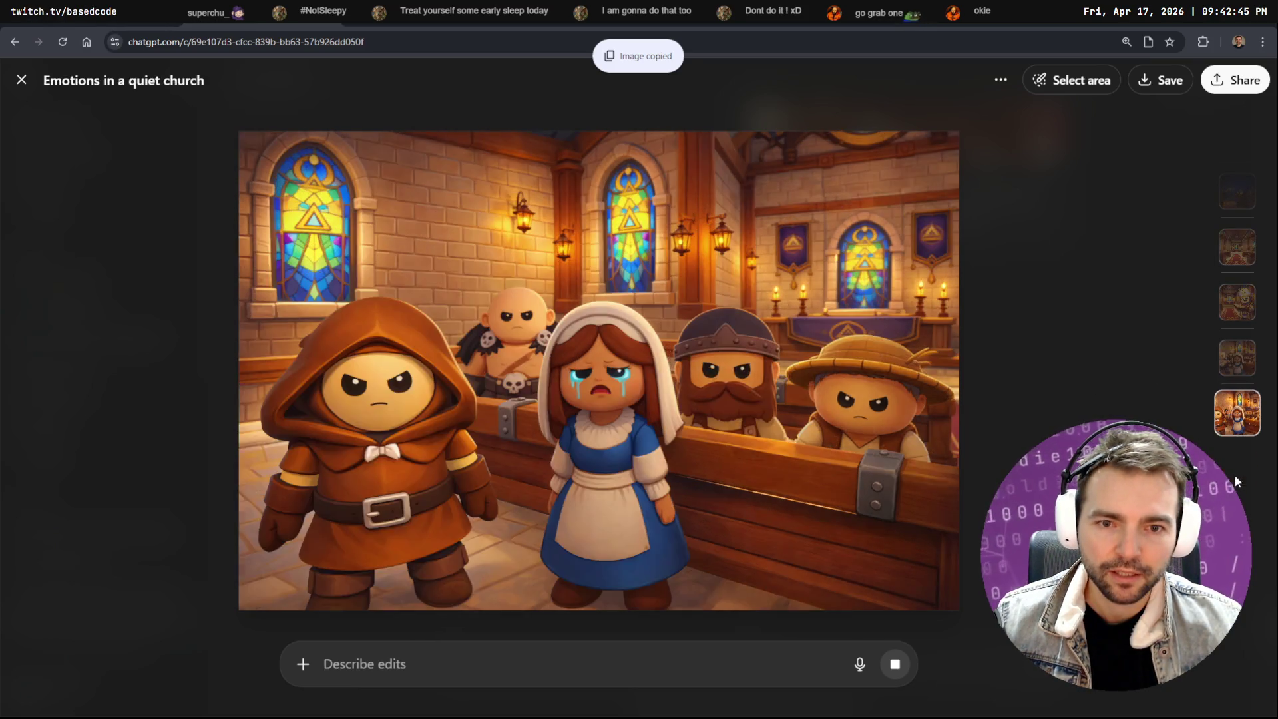
click(1238, 416)
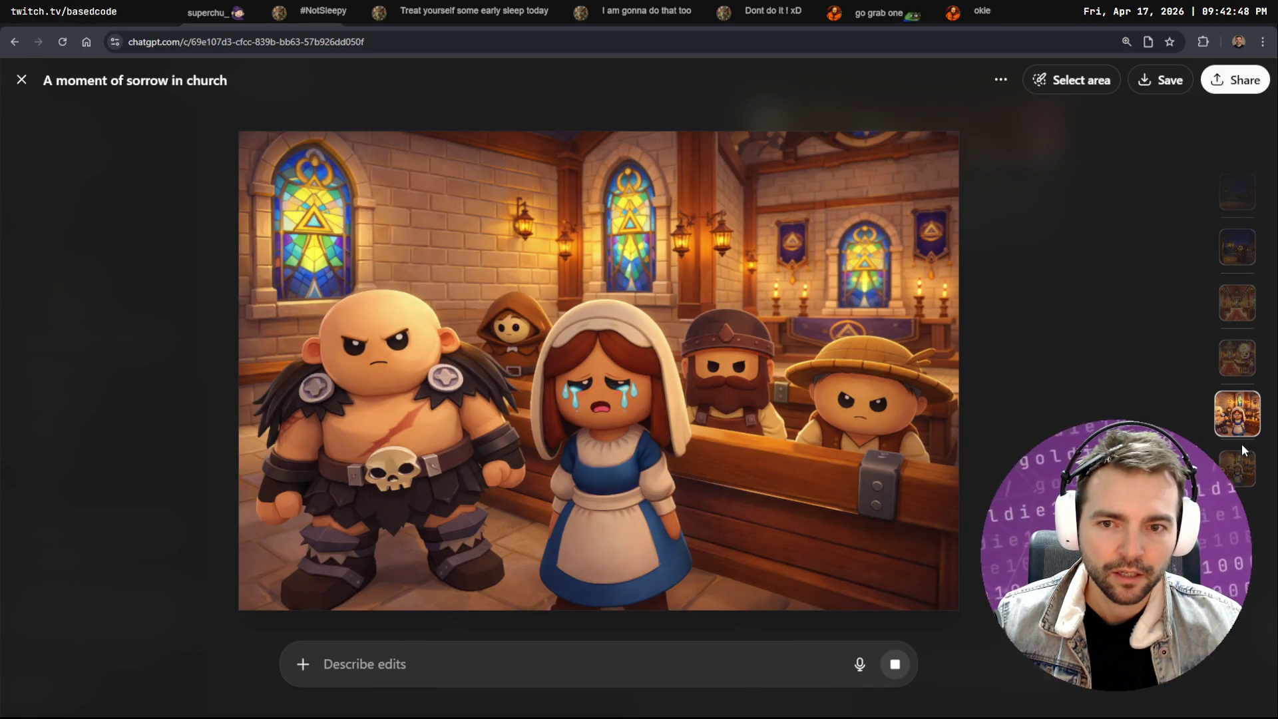
right_click(705, 334)
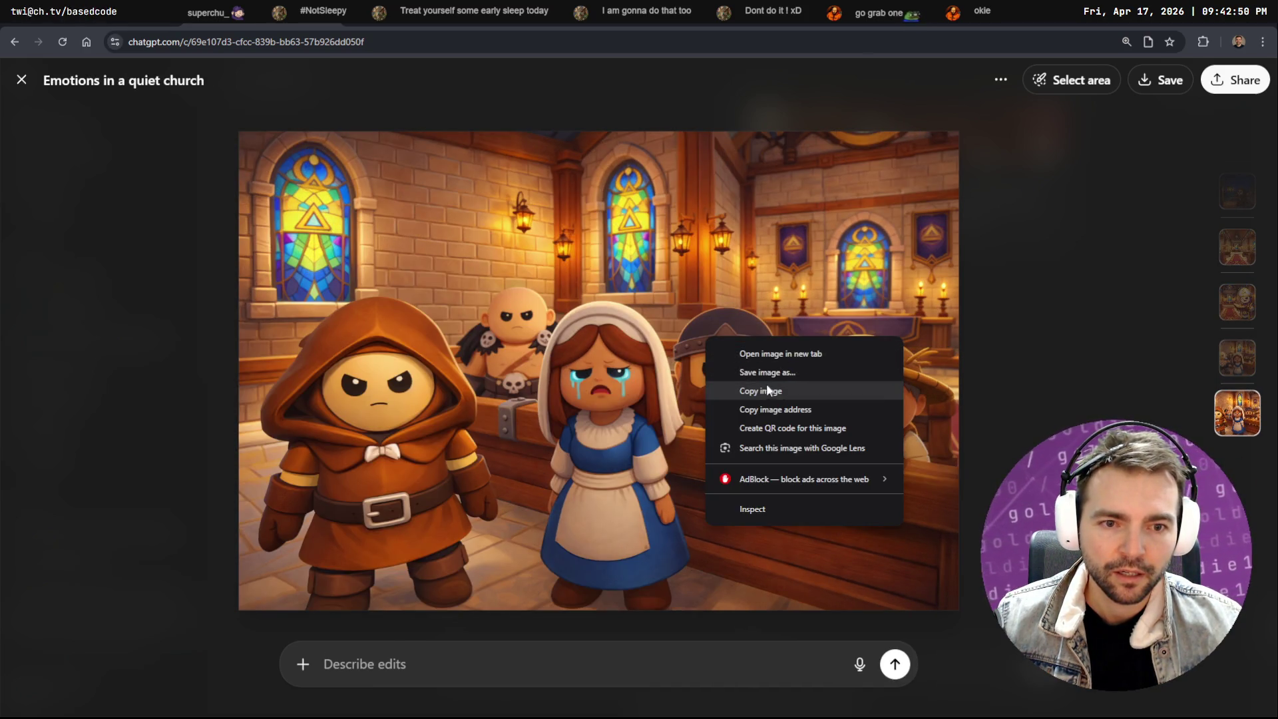
click(764, 390)
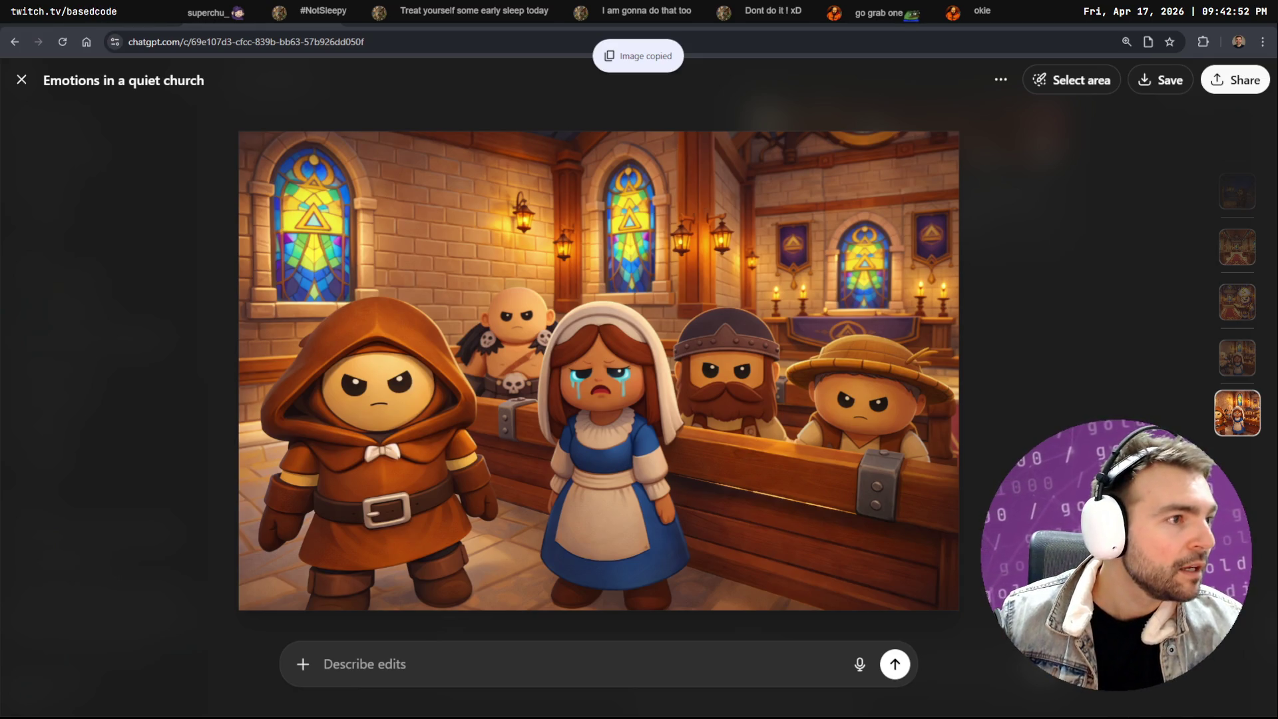
Paste the 'Emotions in a quiet church' image into tldraw beside the Shot6 frame
key(alt+Tab)
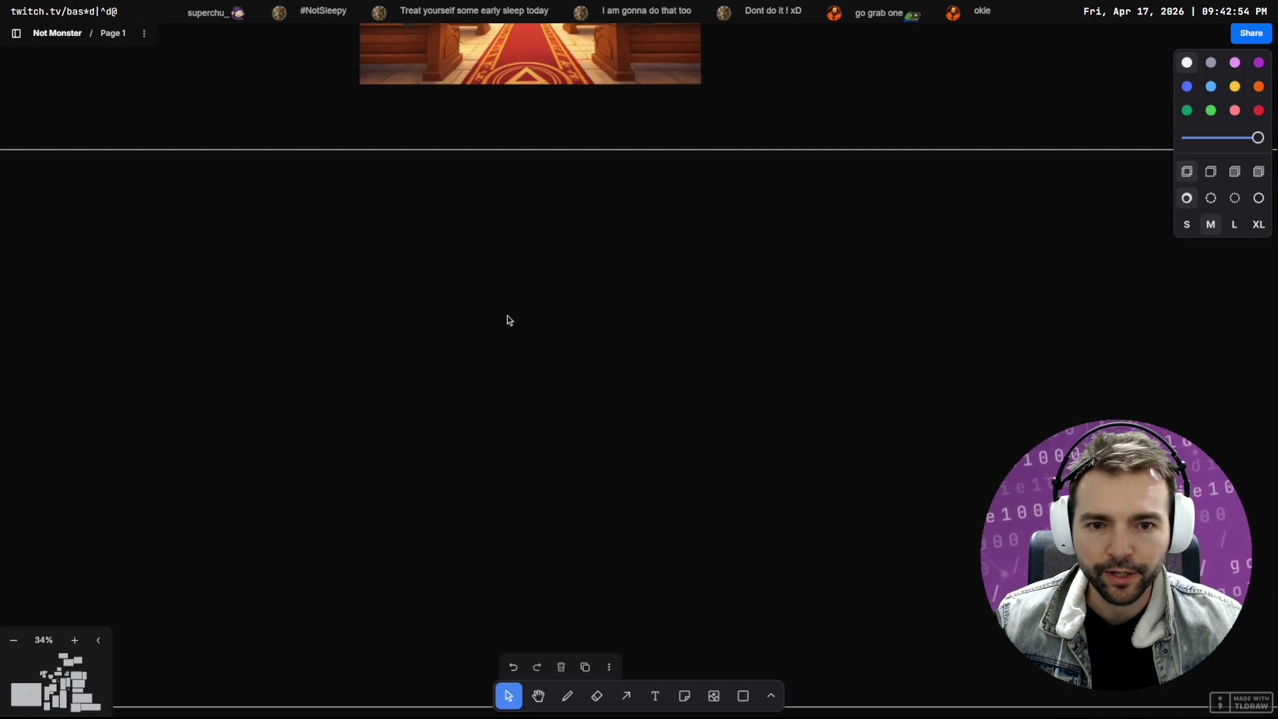
scroll(511, 314, down, 10)
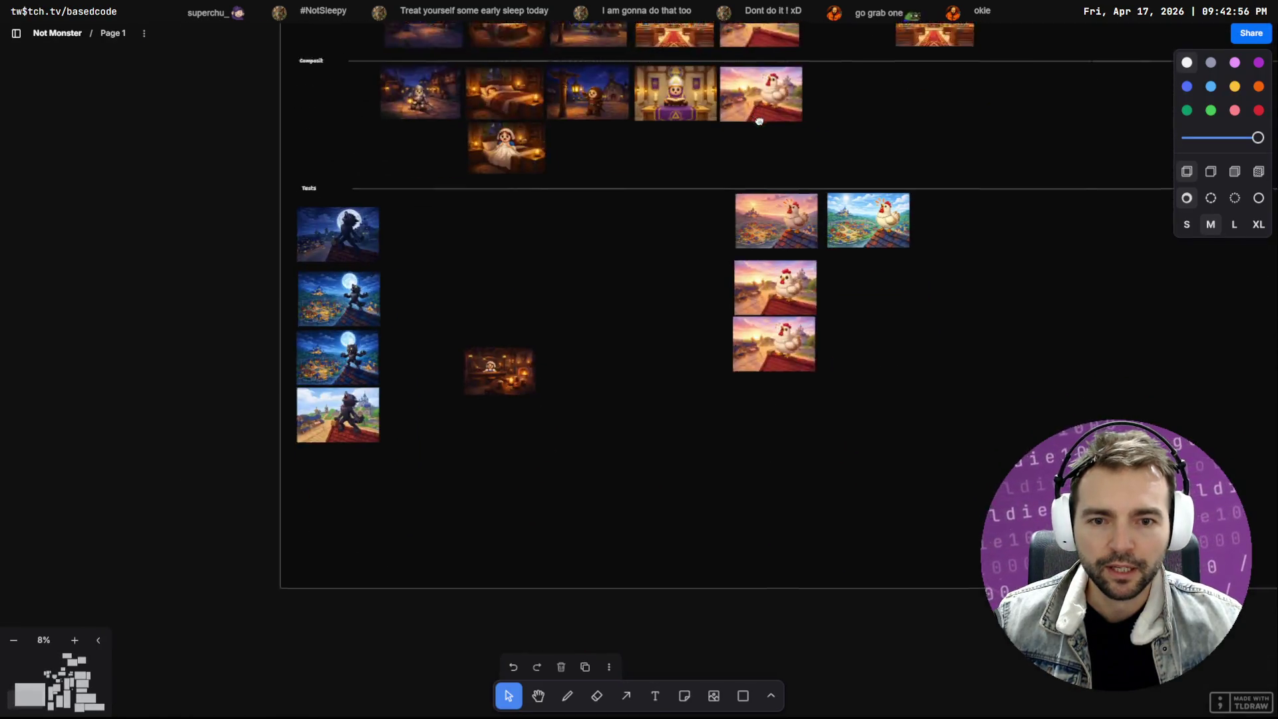
scroll(760, 126, up, 5)
scroll(830, 288, up, 2)
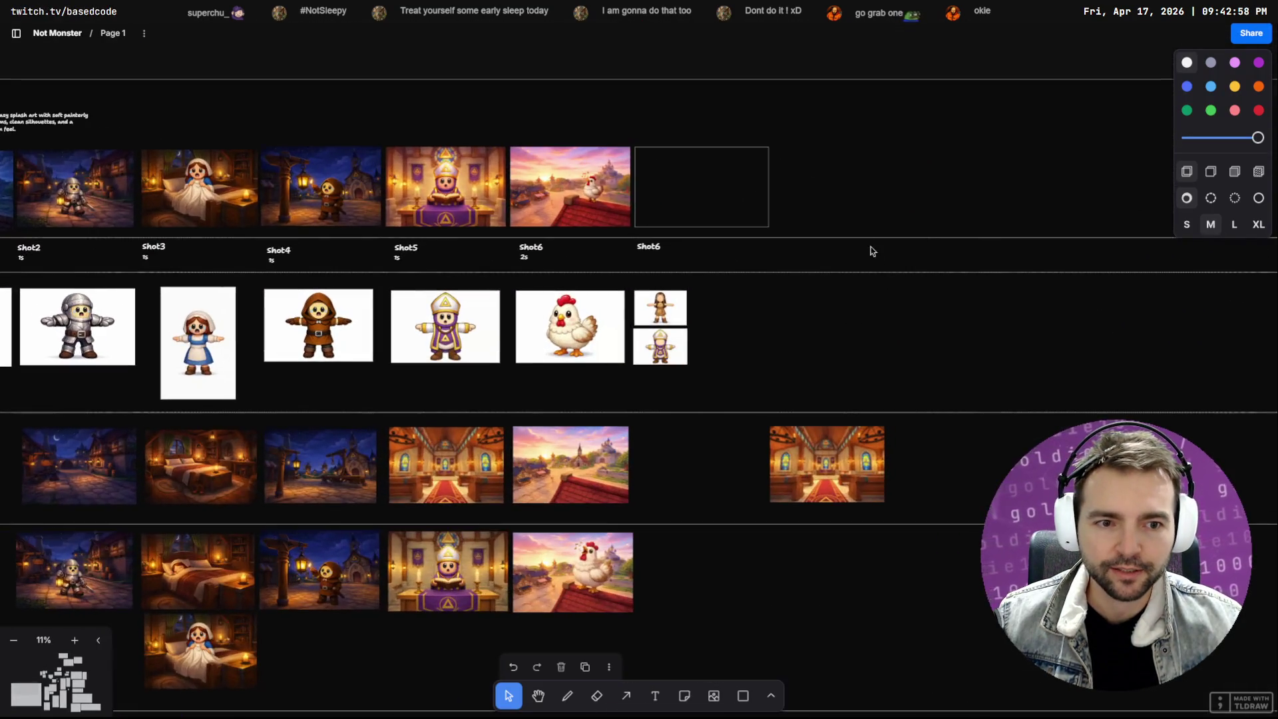
key(ctrl+v)
mouse_move(666, 346)
mouse_down()
mouse_move(731, 310)
mouse_move(830, 174)
mouse_up()
scroll(871, 179, up, 5)
key(alt+Tab)
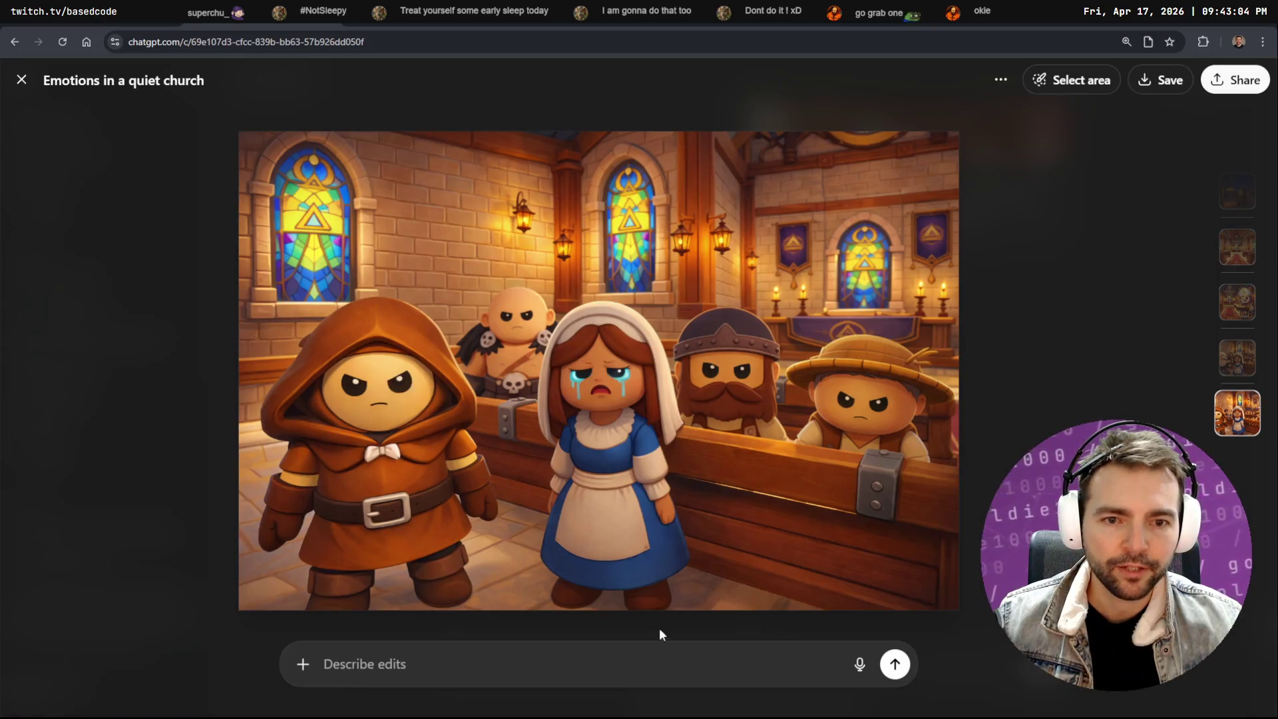
Close the ChatGPT viewer and cycle the left Codex session from Build to Plan mode
key(Escape)
scroll(1010, 416, down, 10)
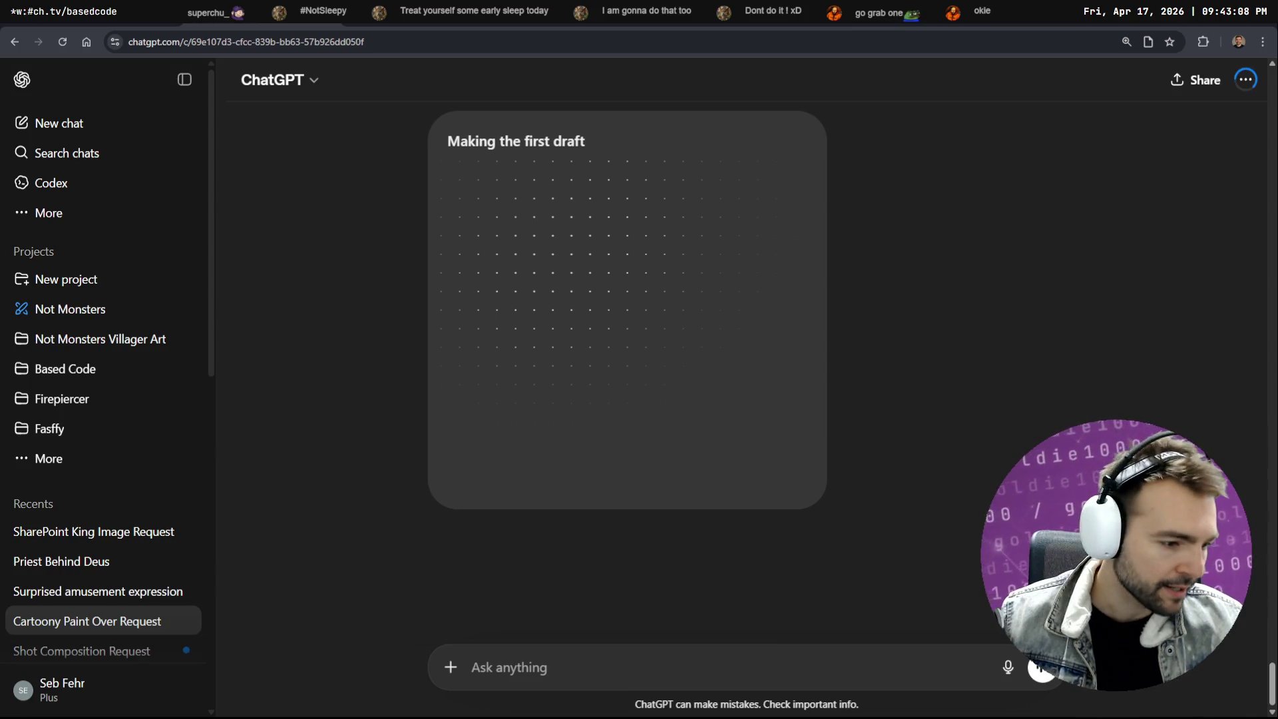
key(alt+Tab)
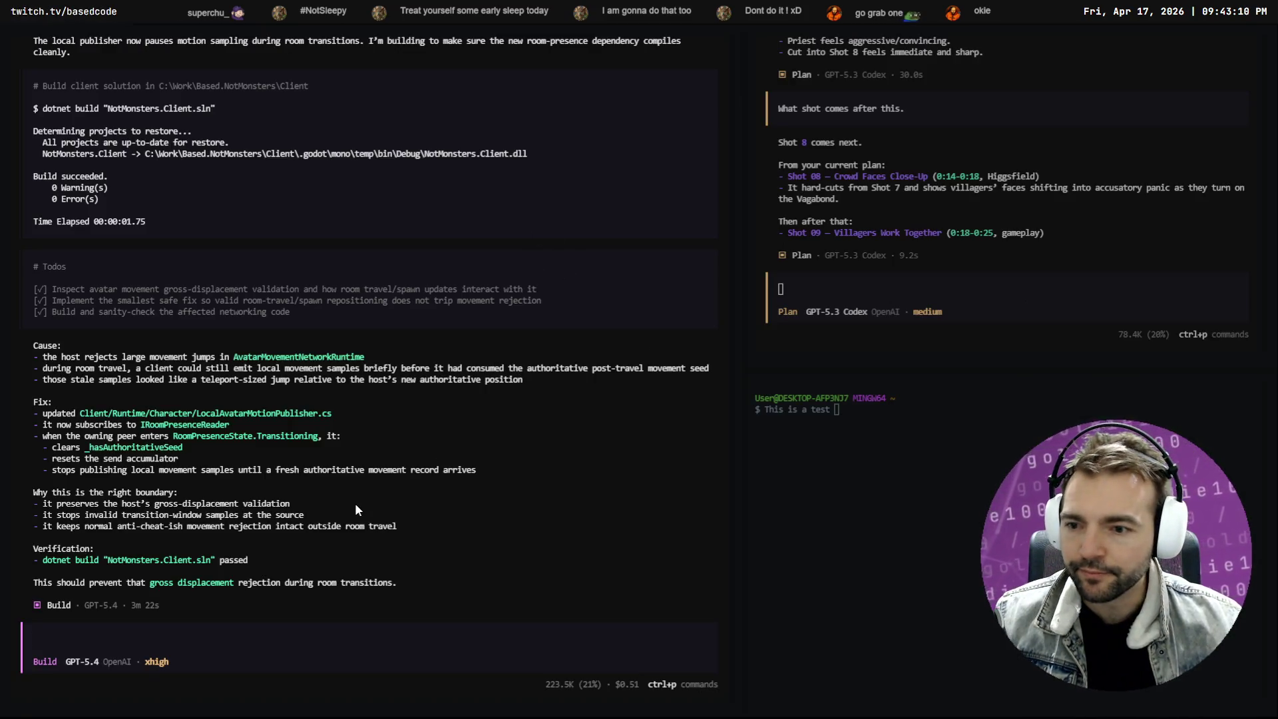
click(266, 640)
key(Tab)
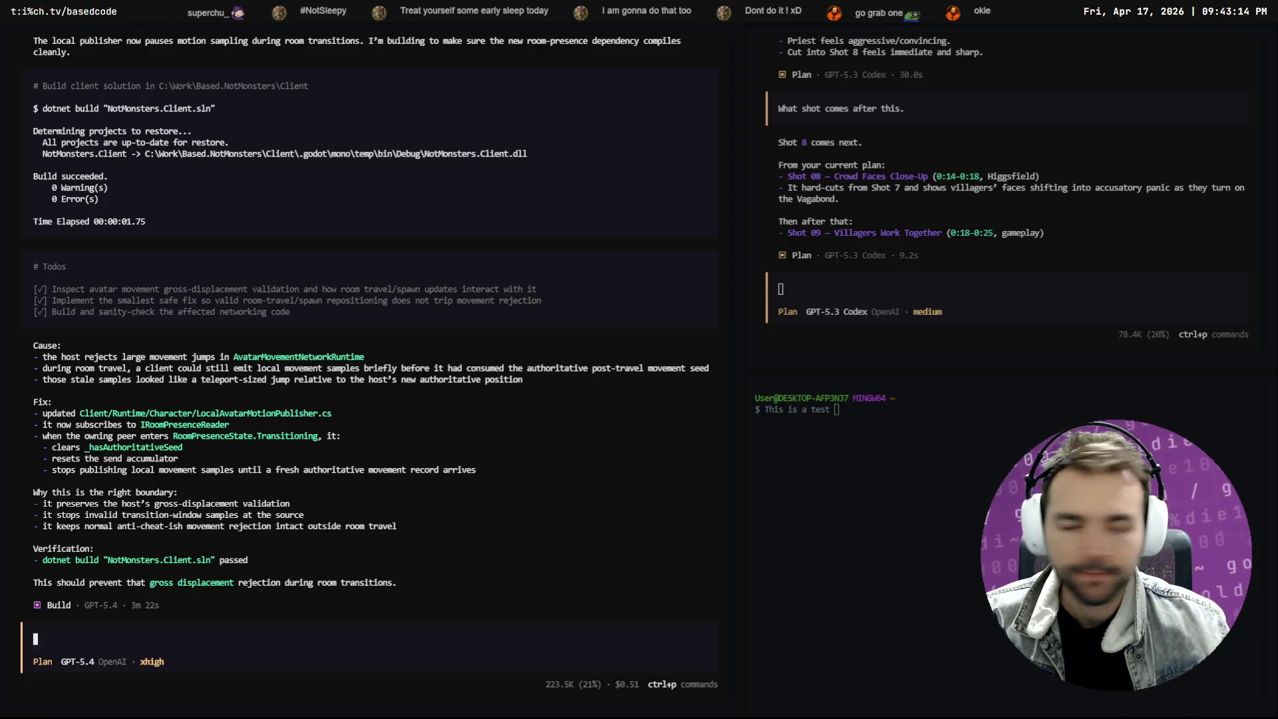
key(alt+Tab)
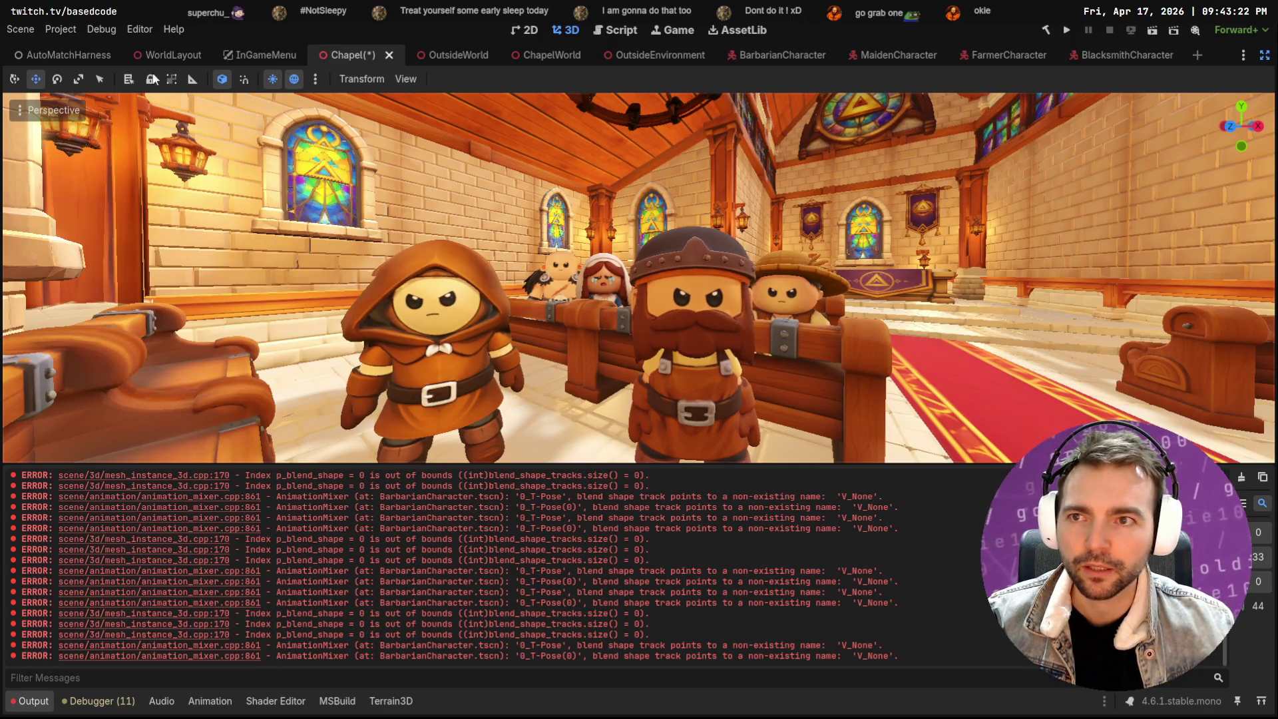
Turn on View Gizmos and shift BarbarianCharacter and FarmerCharacter (0.29 units) sideways along X
click(1265, 54)
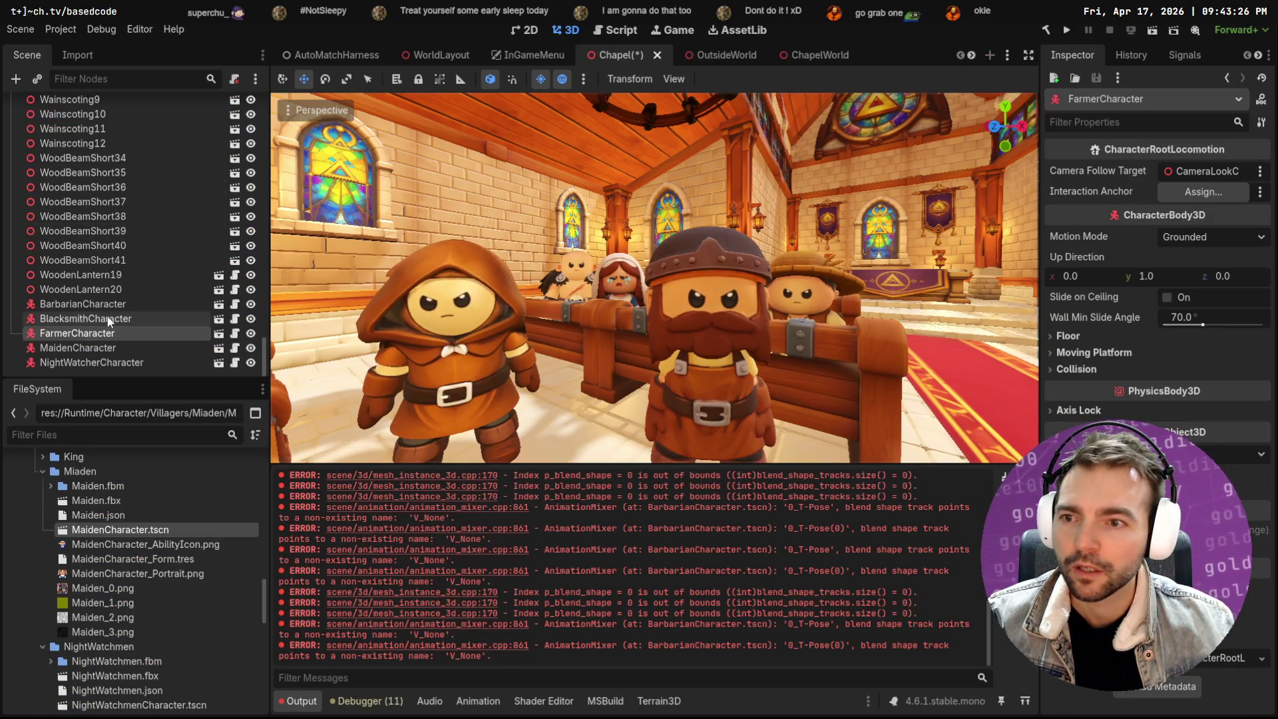
click(82, 304)
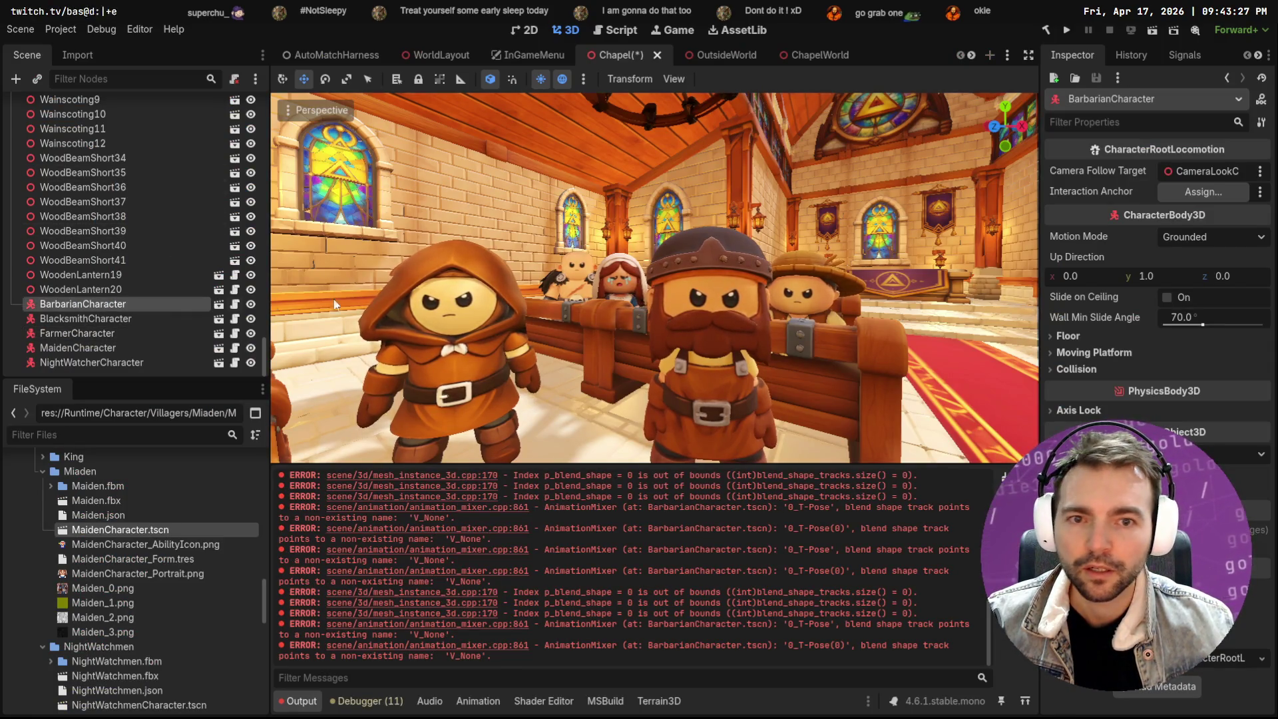
click(293, 112)
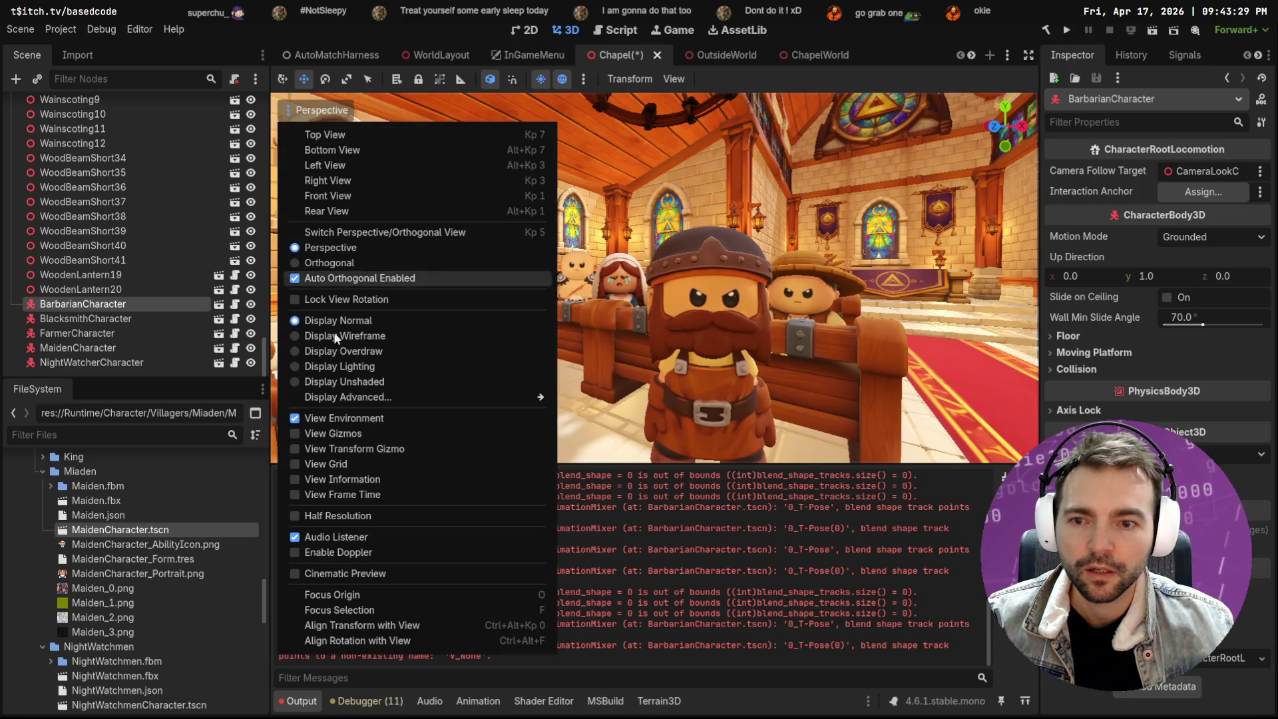
click(361, 450)
click(646, 337)
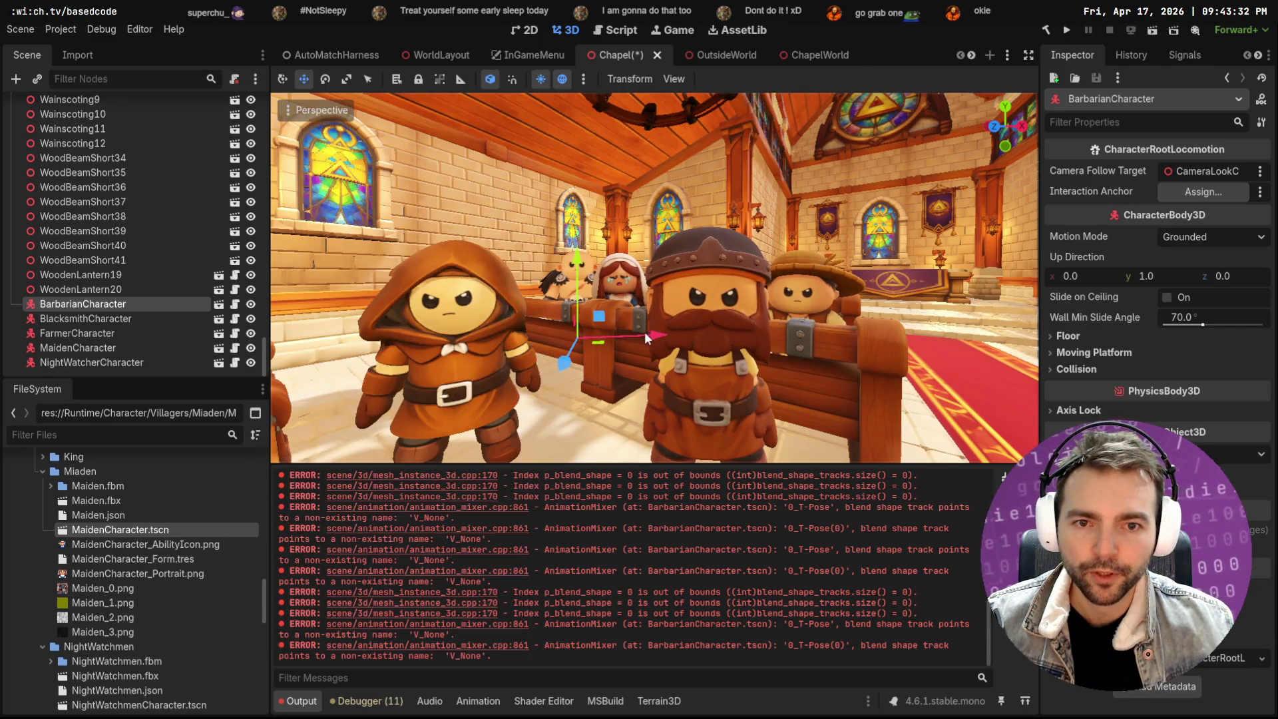
drag(646, 337, 632, 338)
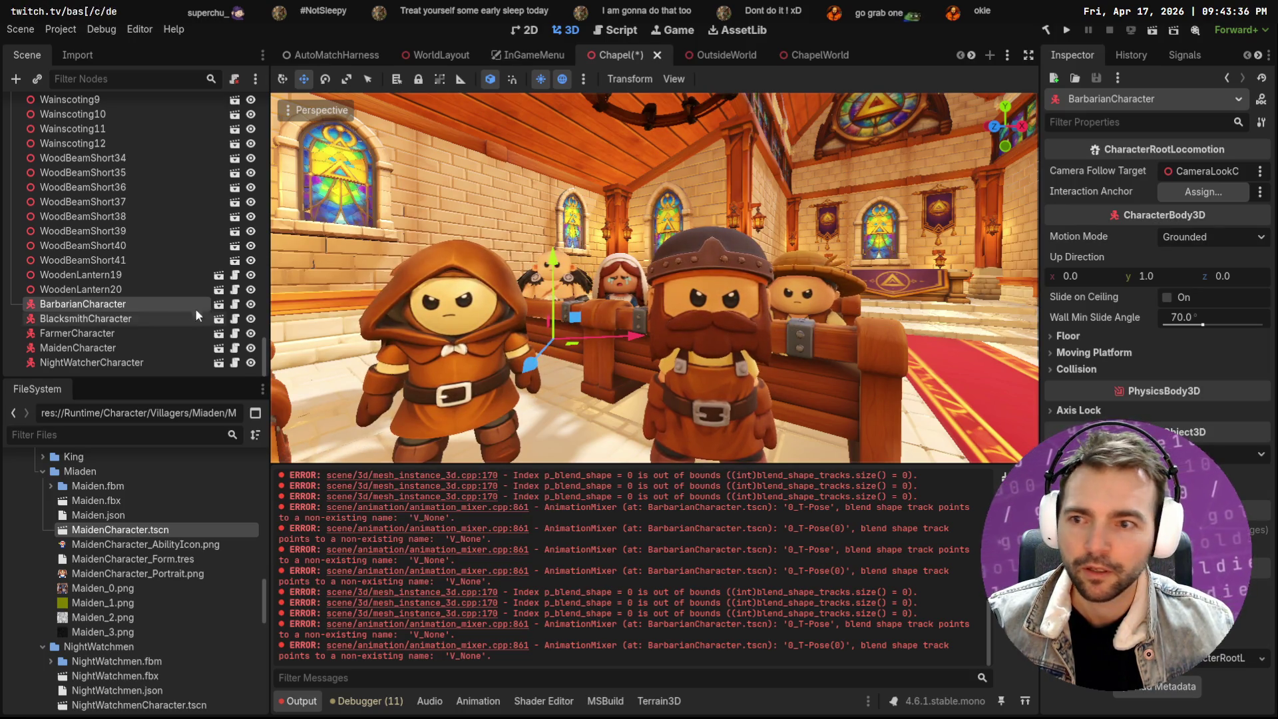
click(79, 336)
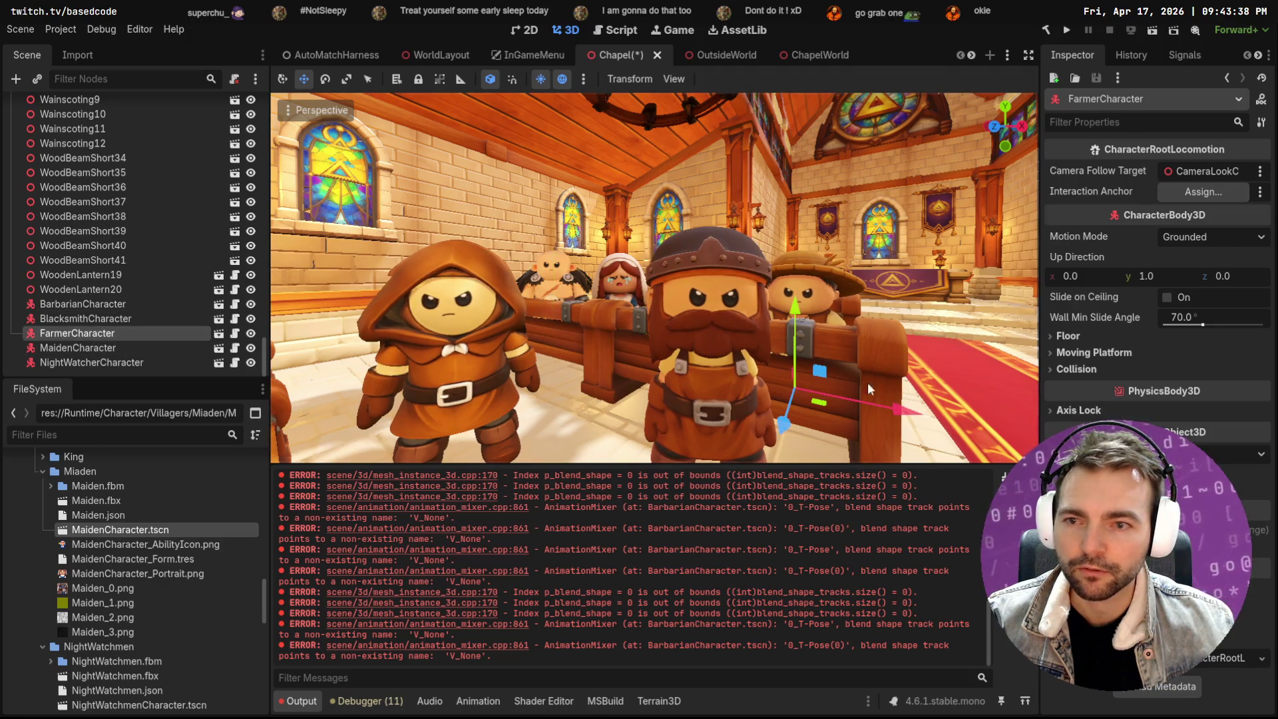
drag(898, 413, 937, 419)
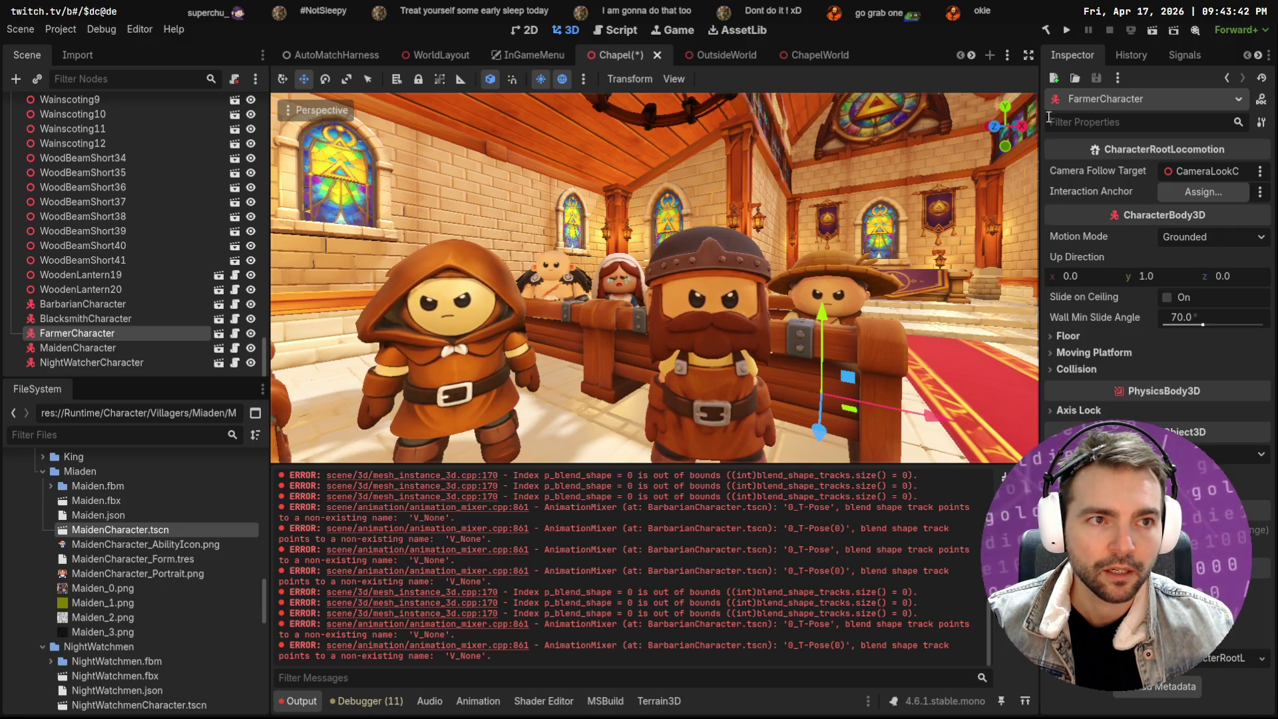
Hide the side panels and take a region screenshot of the chapel viewport
click(1029, 55)
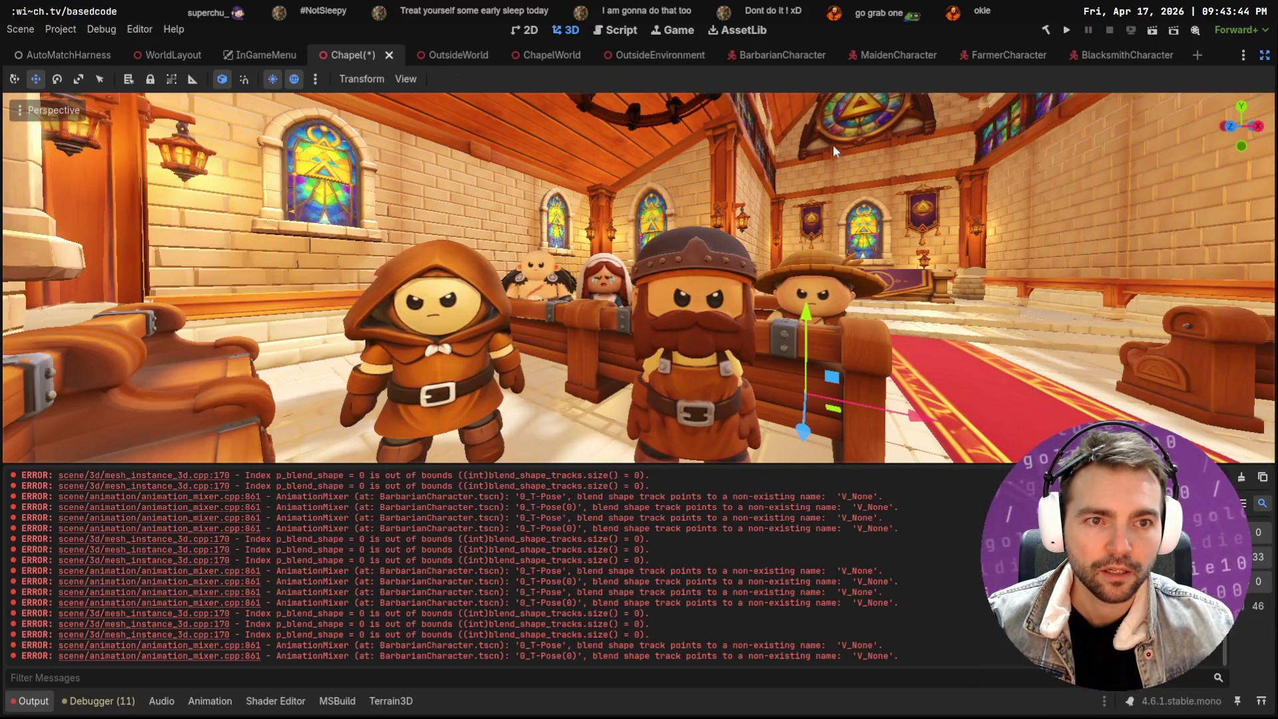
click(382, 80)
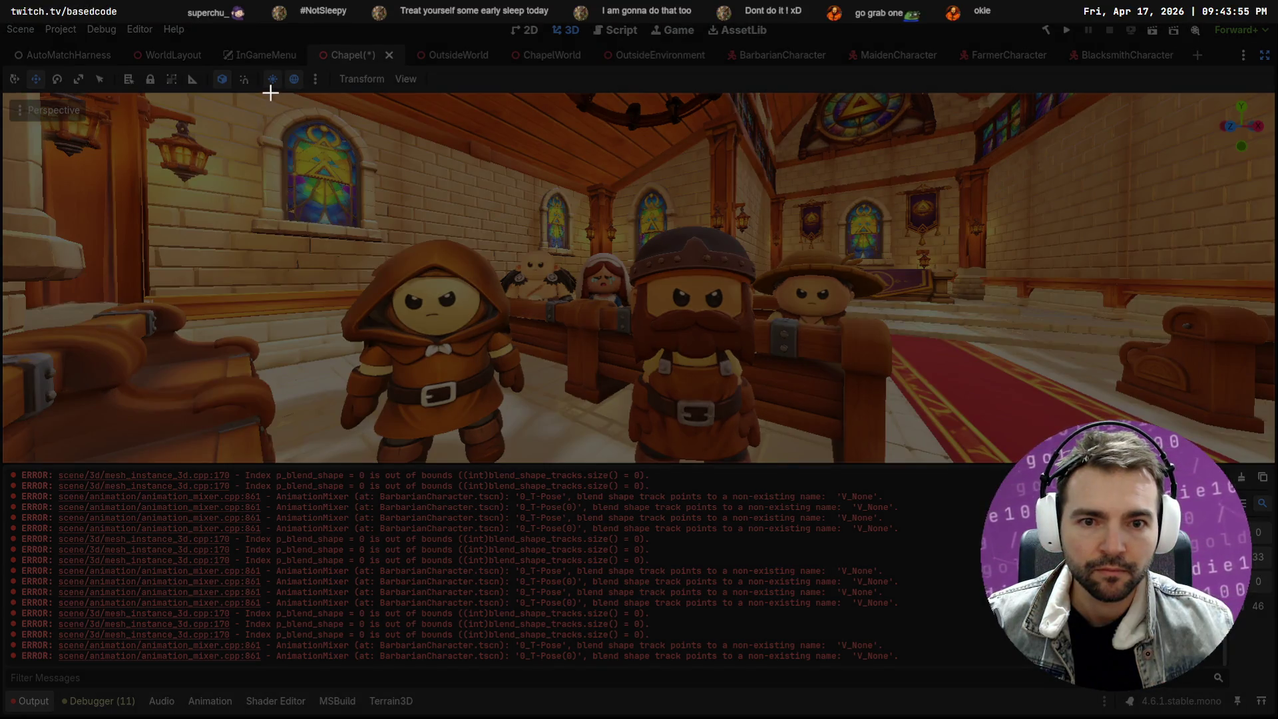
drag(270, 94, 927, 461)
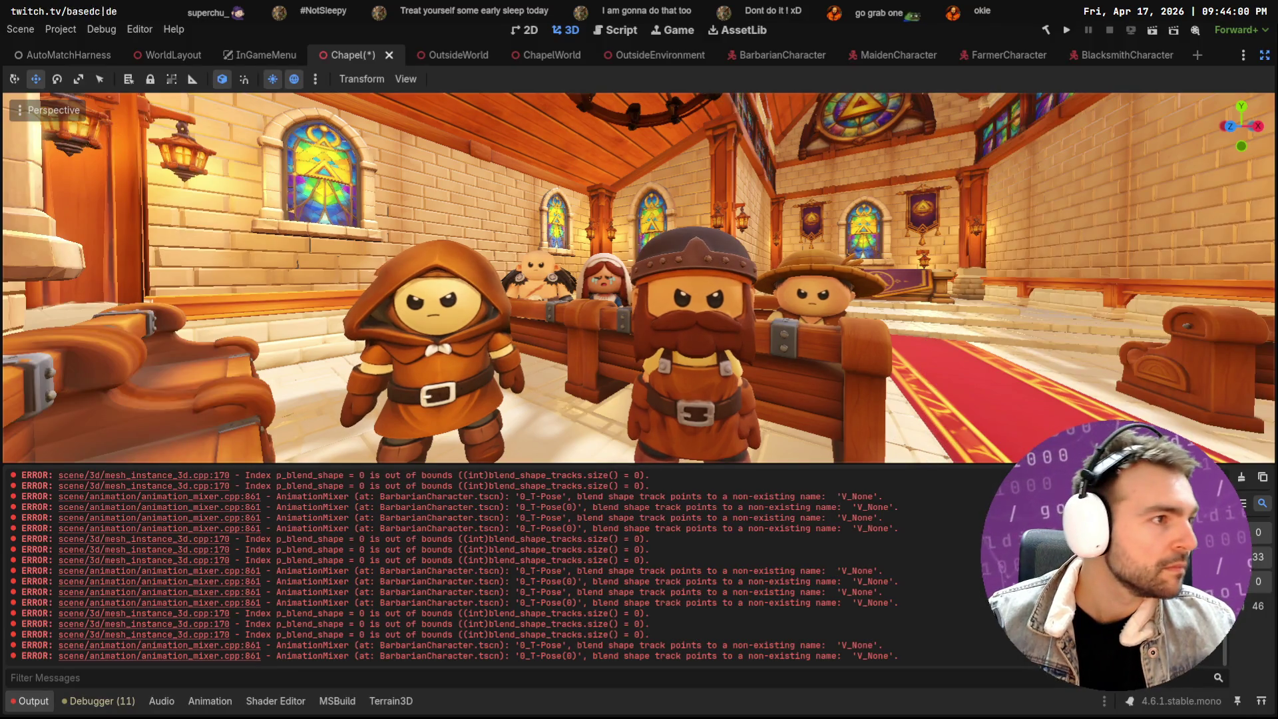
key(alt+Tab)
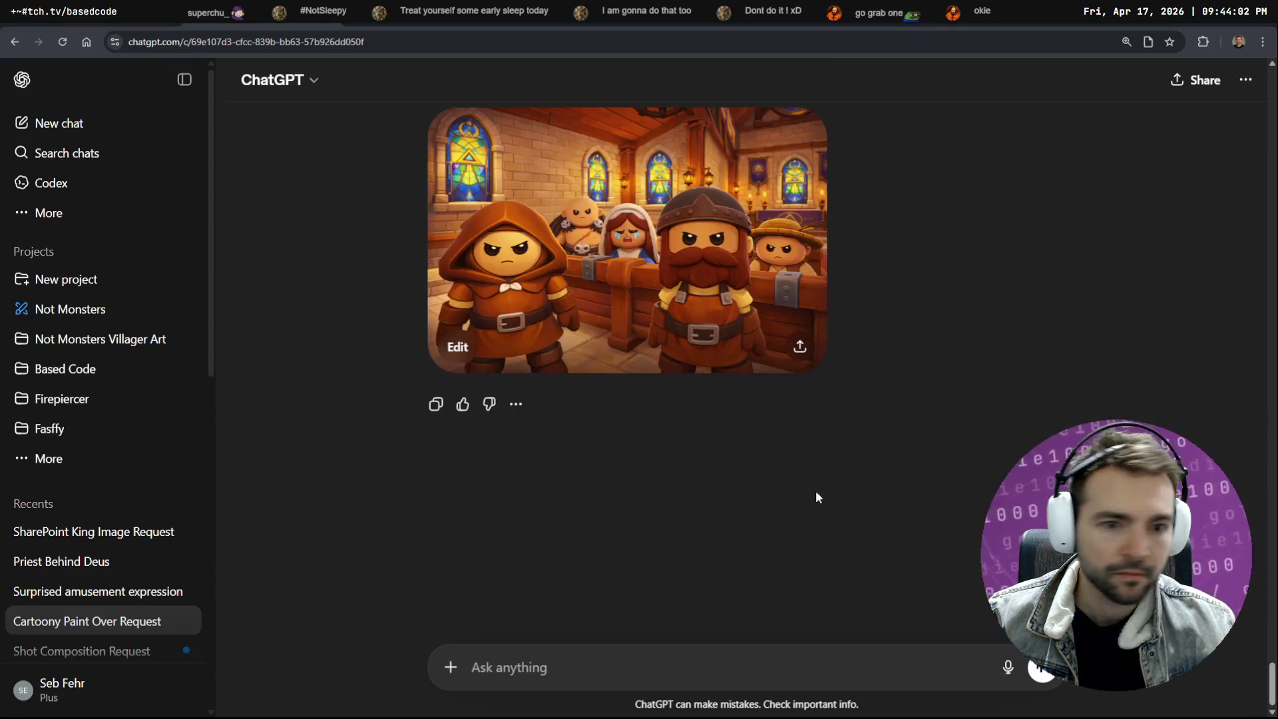
Send the pasted church screenshot with the earlier storybook paint-over prompt
key(ctrl+v)
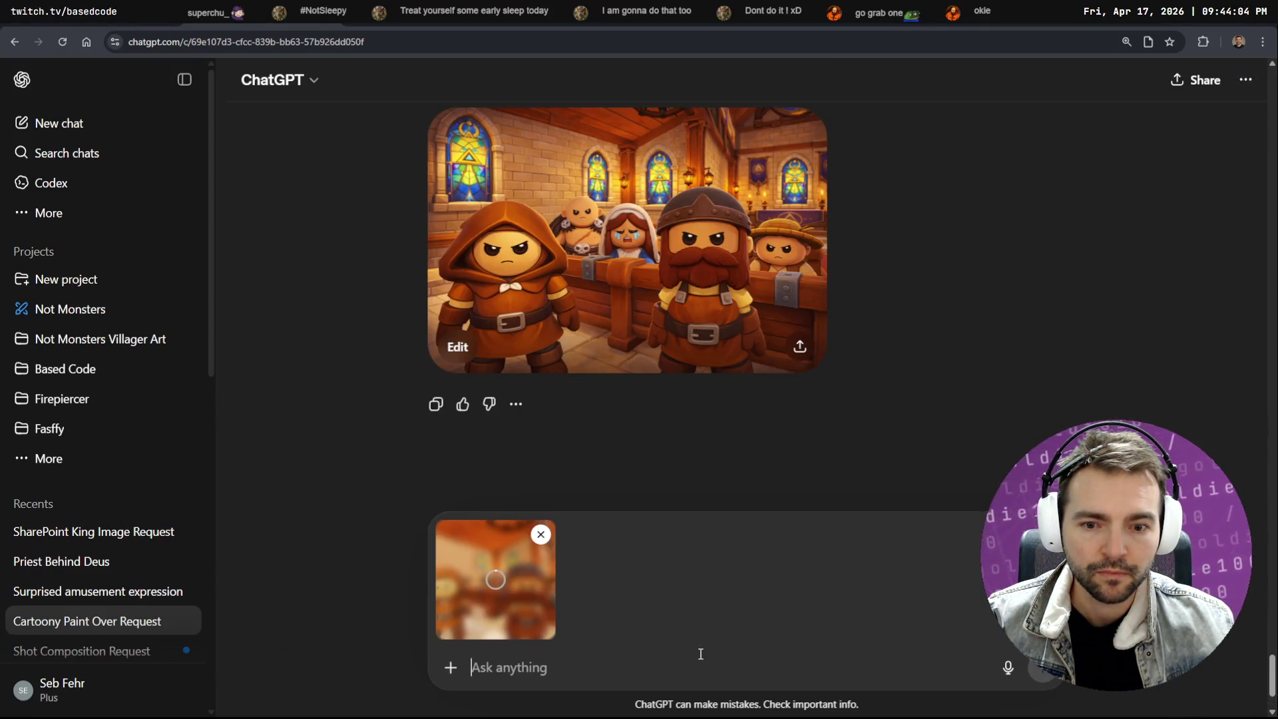
scroll(798, 445, up, 3)
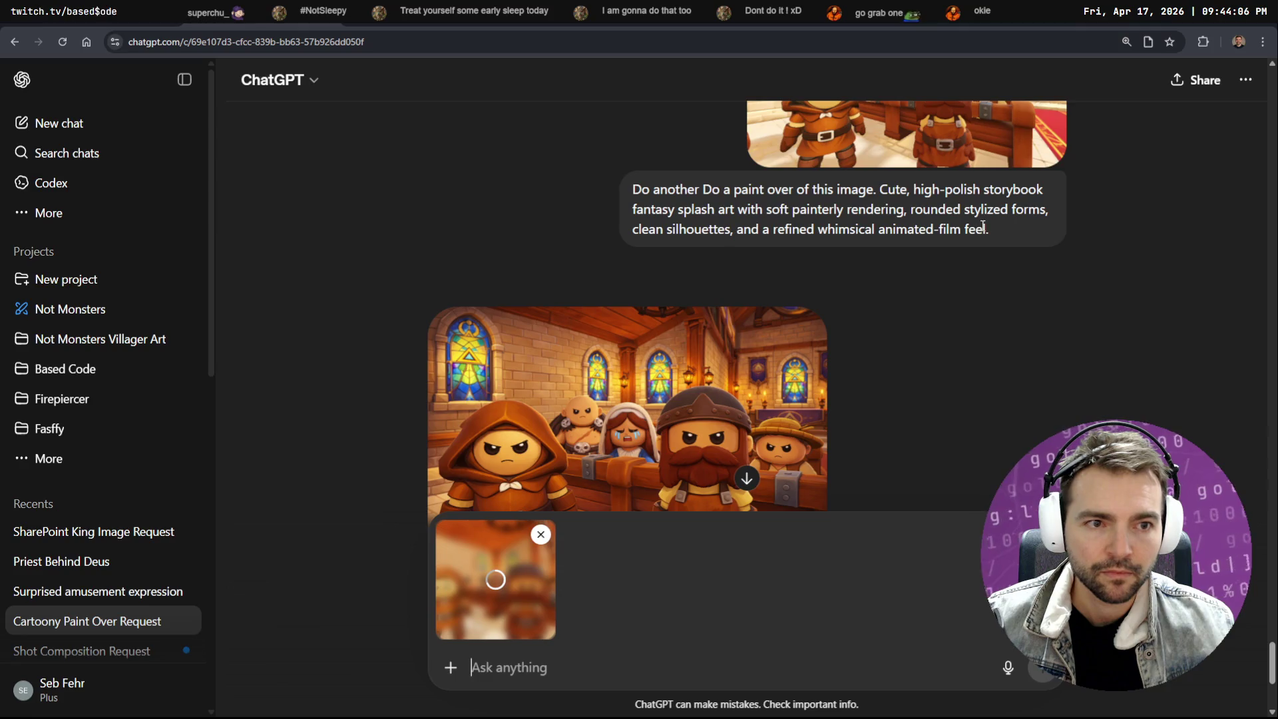
drag(983, 226, 704, 185)
click(492, 666)
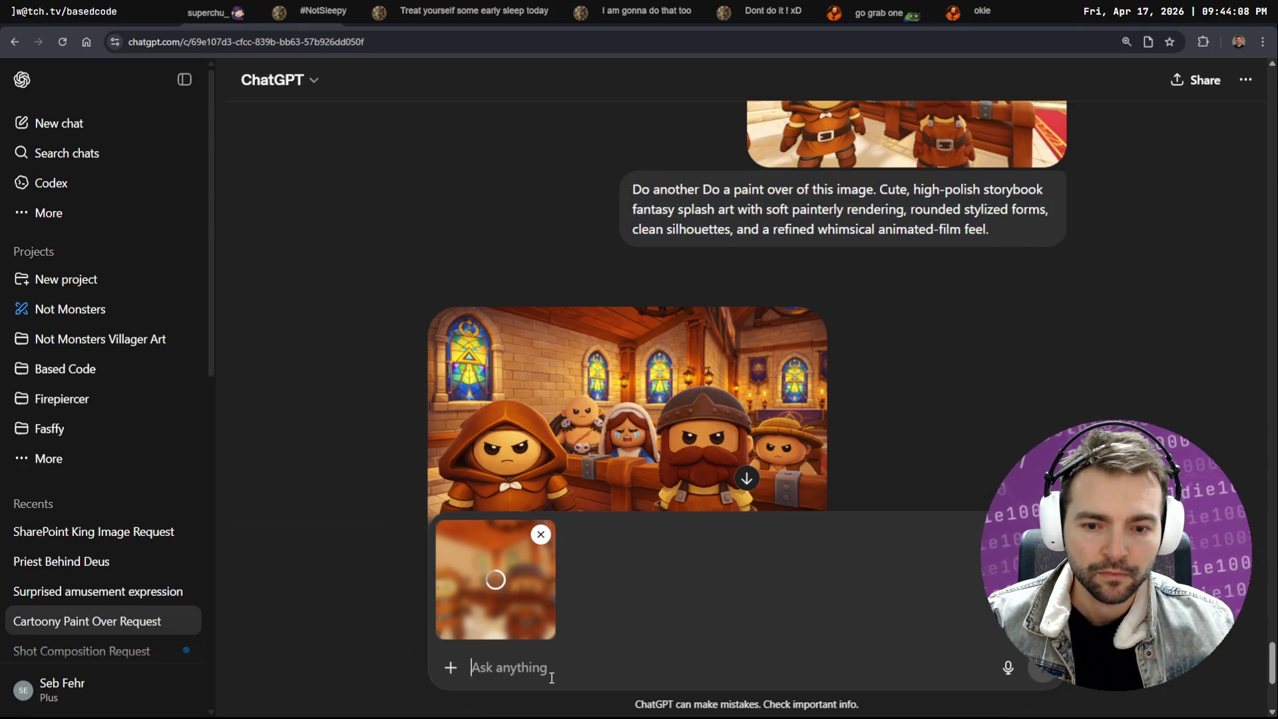
text(Do another Do a paint over of this image. Cute, high-polish storybook fantasy splash art with soft painterly rendering, rounded stylized forms, clean silhouettes, and a refined whimsical animated-film feel.)
click(1042, 667)
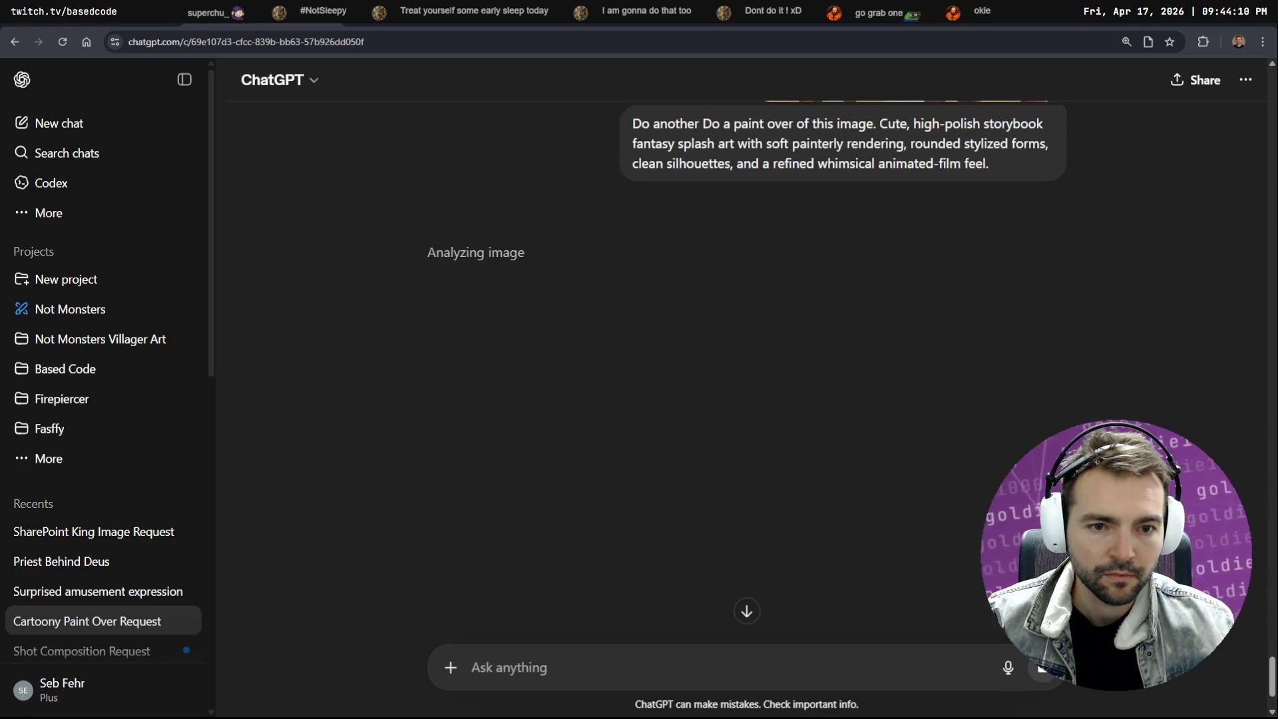
Copy the 'Medieval gathering in a church' paint-over and paste it into tldraw
scroll(745, 366, up, 8)
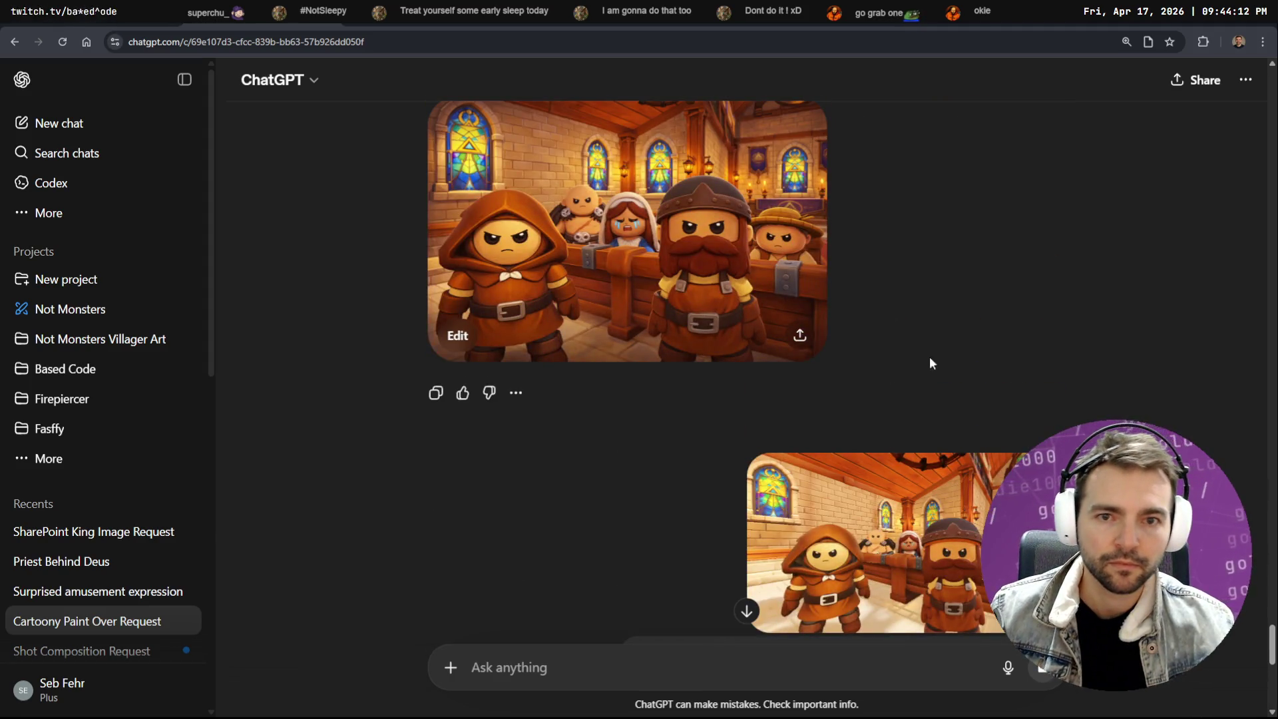
click(715, 252)
right_click(704, 284)
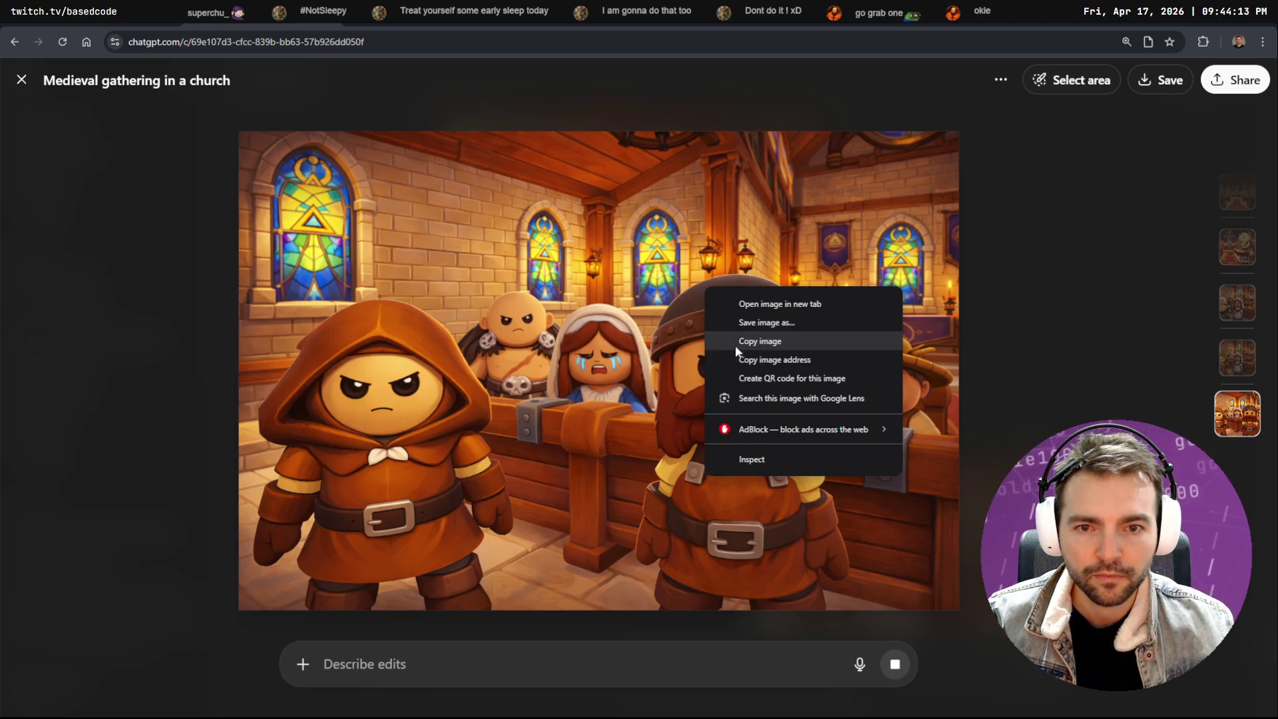
click(806, 342)
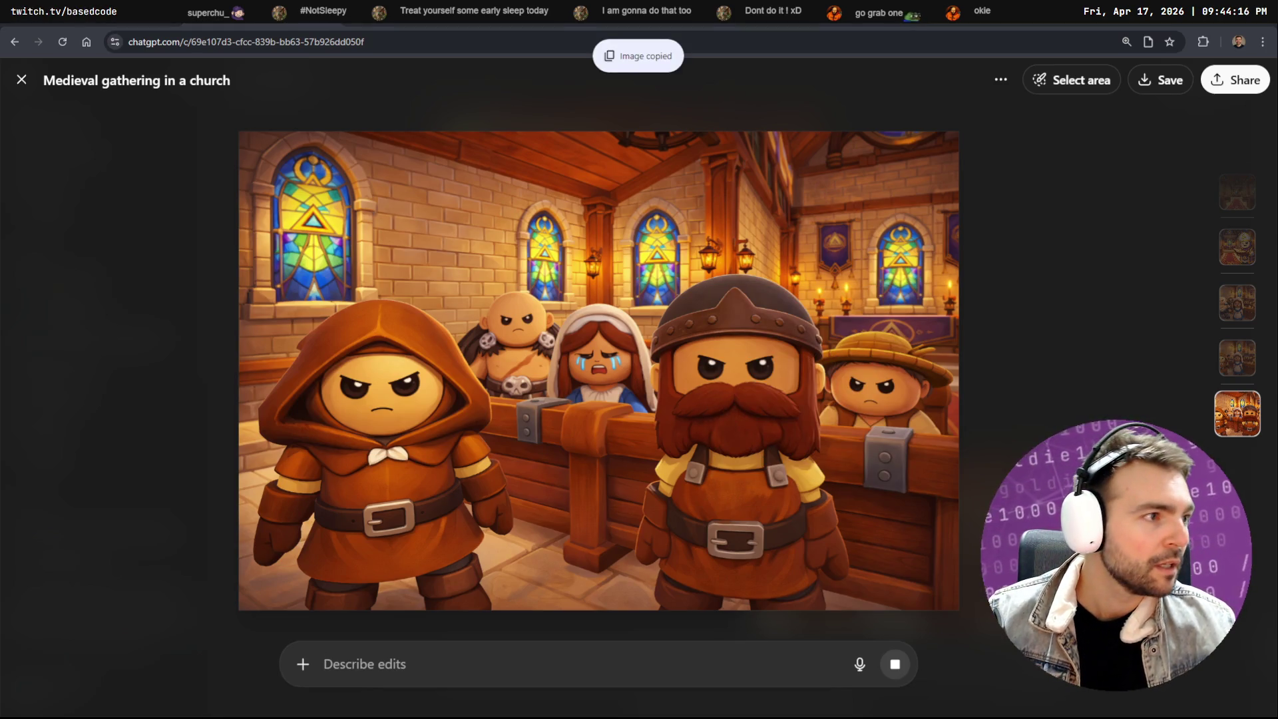
key(alt+Tab)
key(ctrl+v)
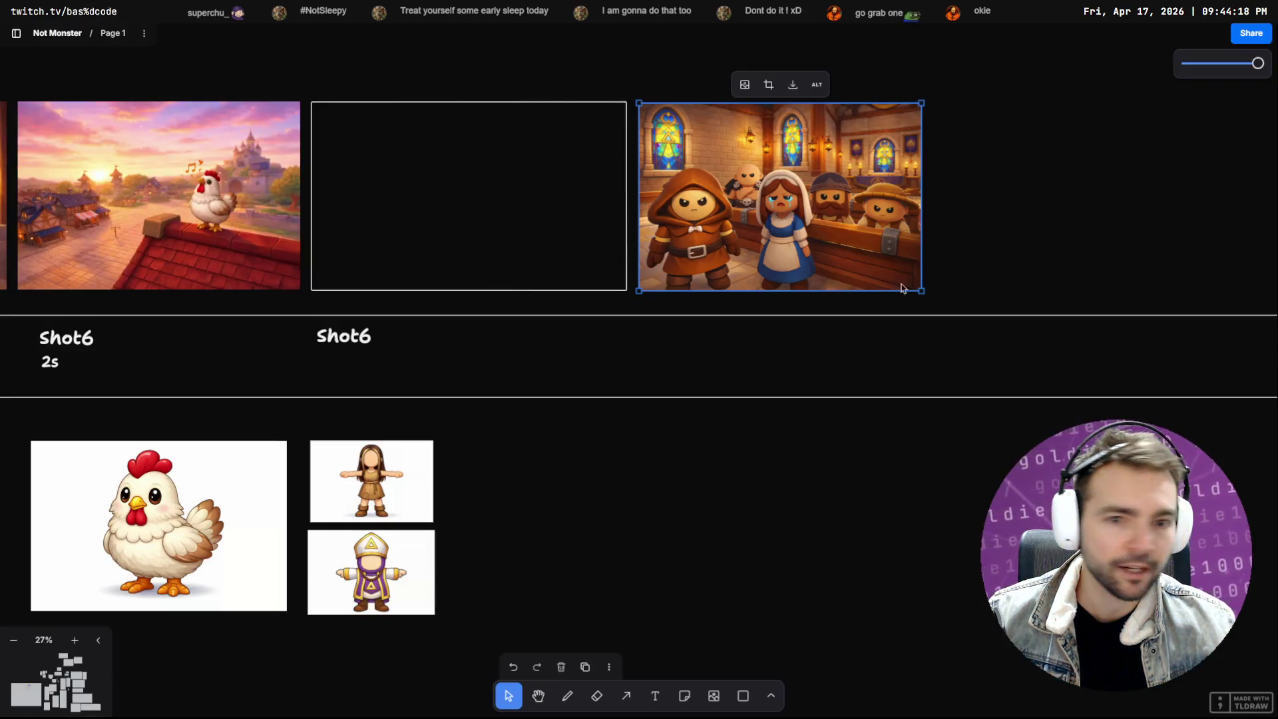
Paste the dwarf church image into the Tests row, moving the blue chicken image lower
click(953, 447)
key(ctrl+v)
mouse_move(671, 392)
mouse_down()
mouse_move(852, 401)
mouse_move(830, 416)
mouse_up()
click(889, 279)
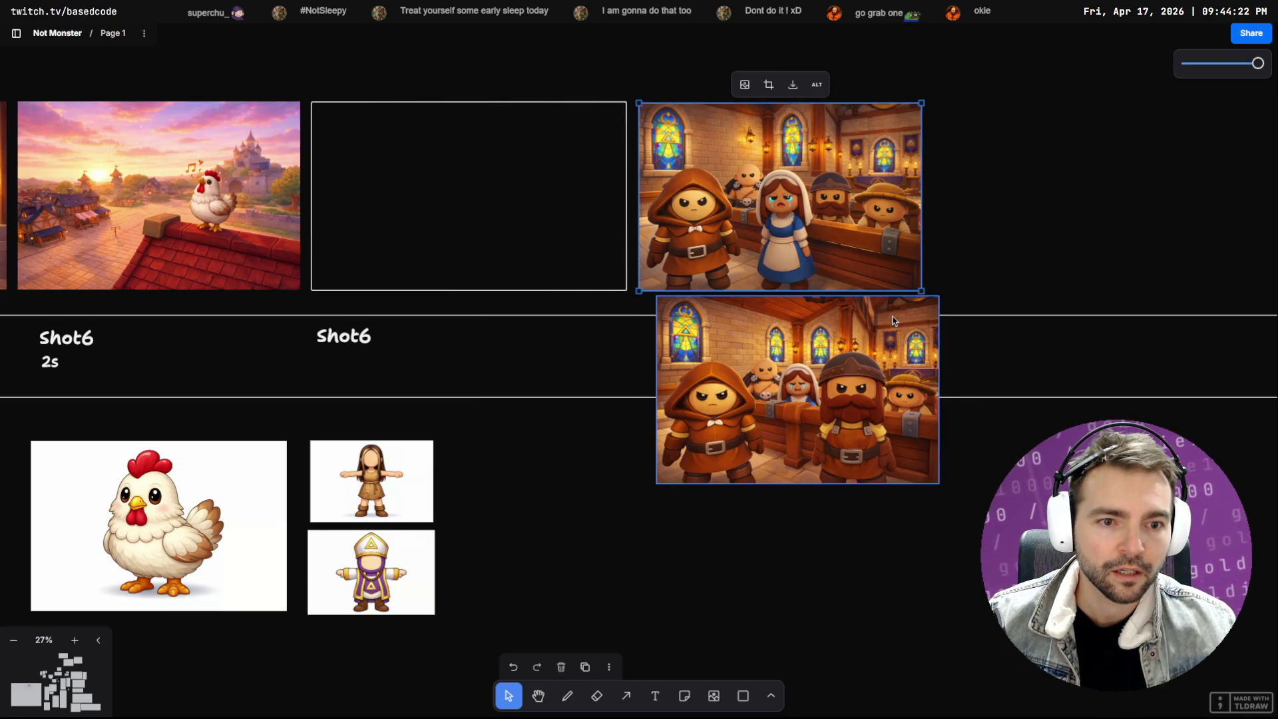
scroll(848, 320, down, 5)
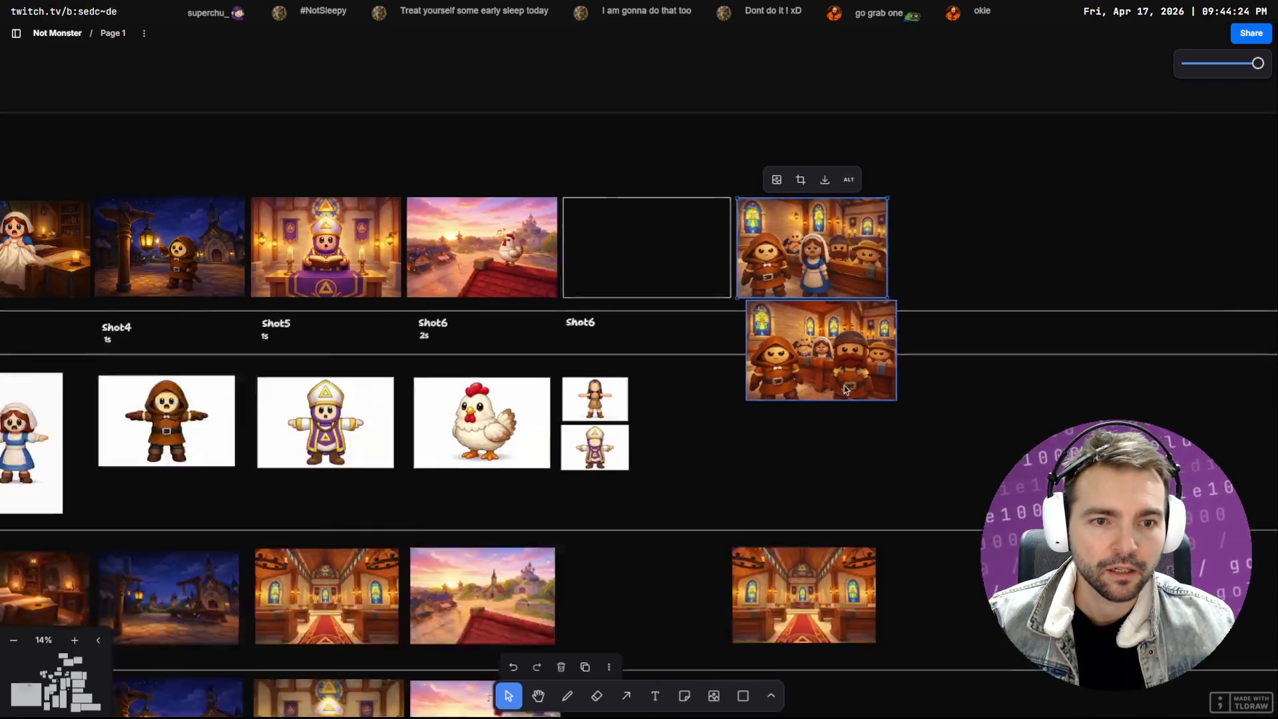
scroll(845, 388, down, 3)
mouse_move(833, 353)
mouse_down()
mouse_move(830, 468)
mouse_move(812, 335)
mouse_move(839, 346)
mouse_move(839, 323)
mouse_up()
scroll(832, 413, down, 5)
drag(759, 275, 657, 475)
drag(827, 339, 823, 268)
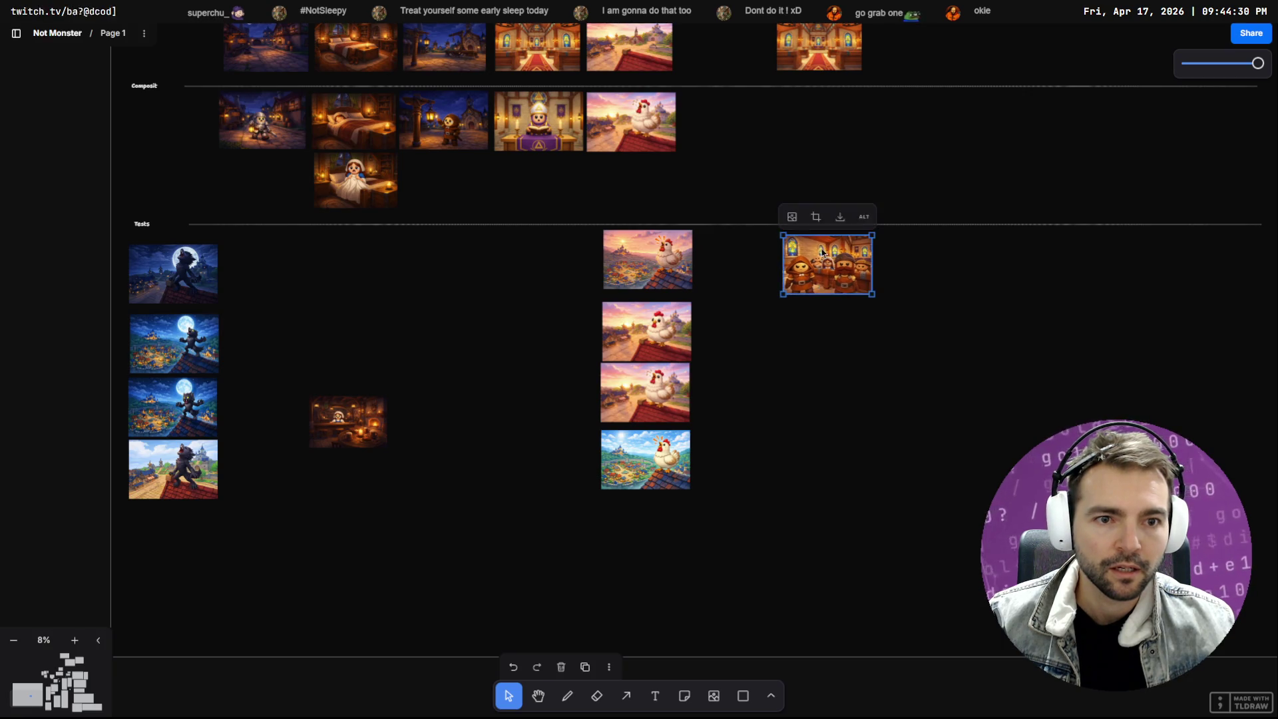
Scroll around the storyboard and drag an image down within its column
scroll(808, 167, up, 3)
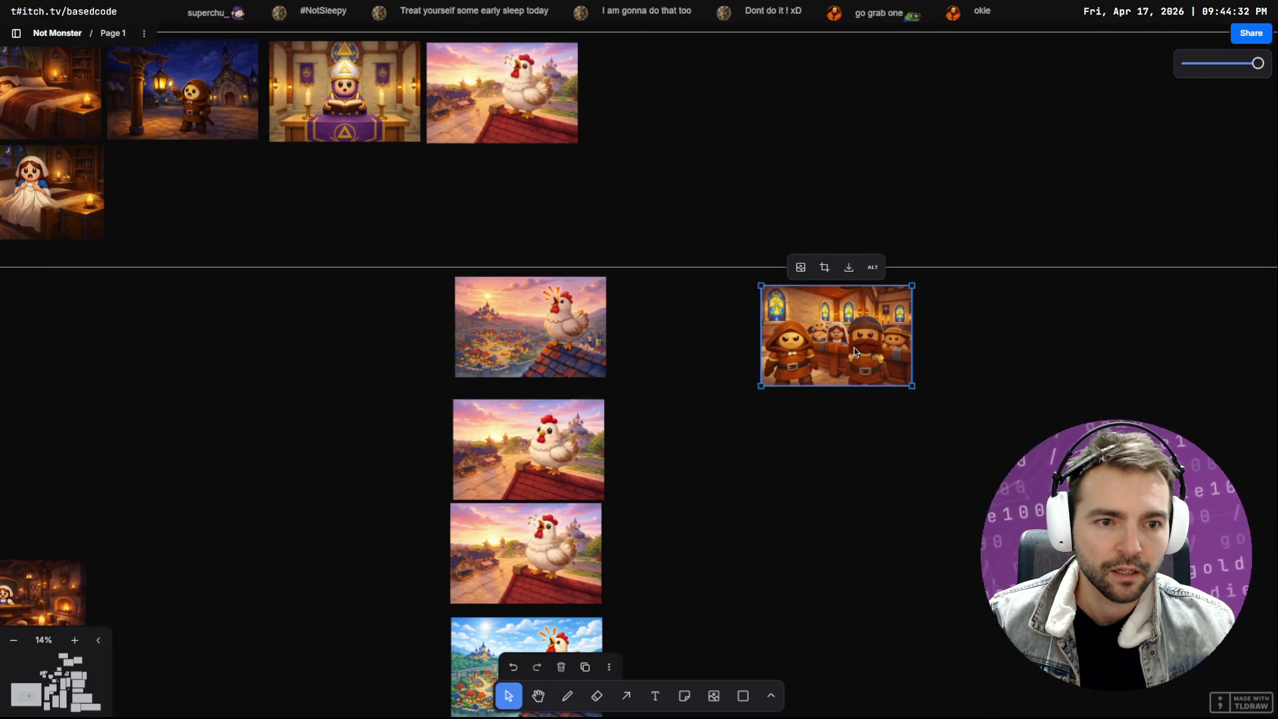
scroll(853, 346, up, 2)
scroll(828, 402, up, 5)
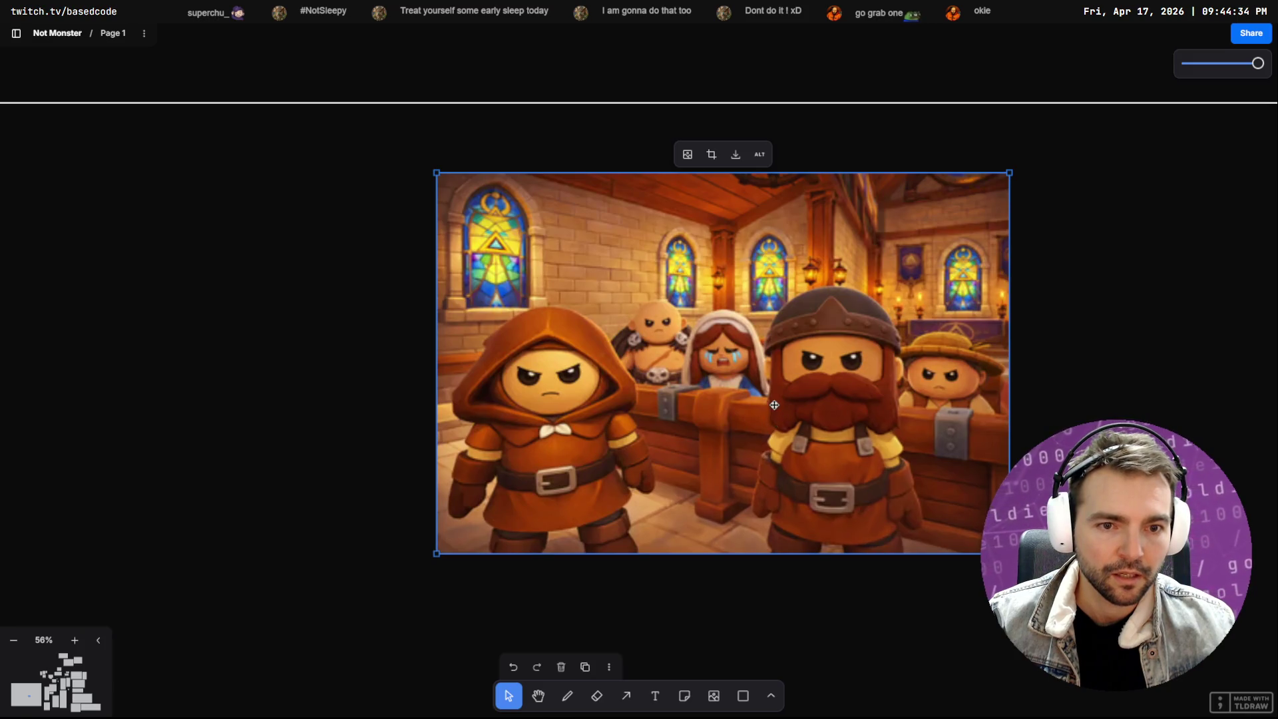
scroll(760, 393, down, 3)
scroll(703, 193, up, 5)
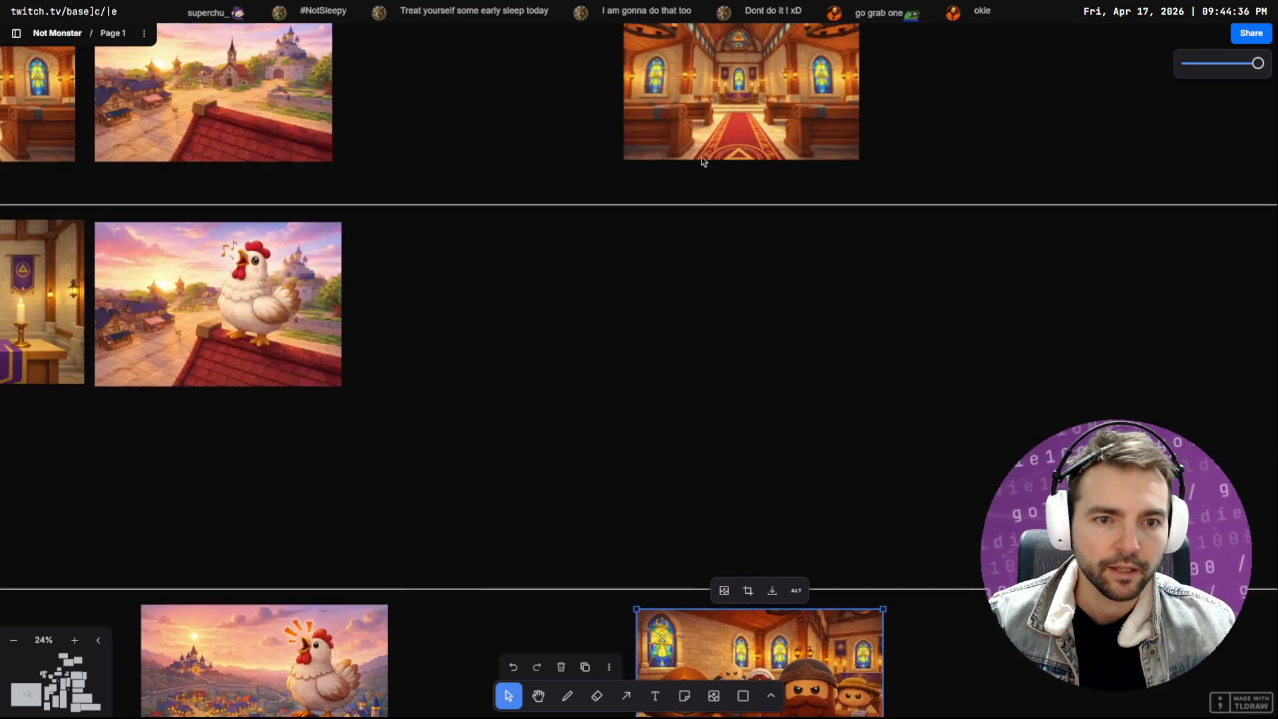
scroll(711, 323, up, 5)
scroll(742, 438, down, 5)
scroll(814, 343, up, 4)
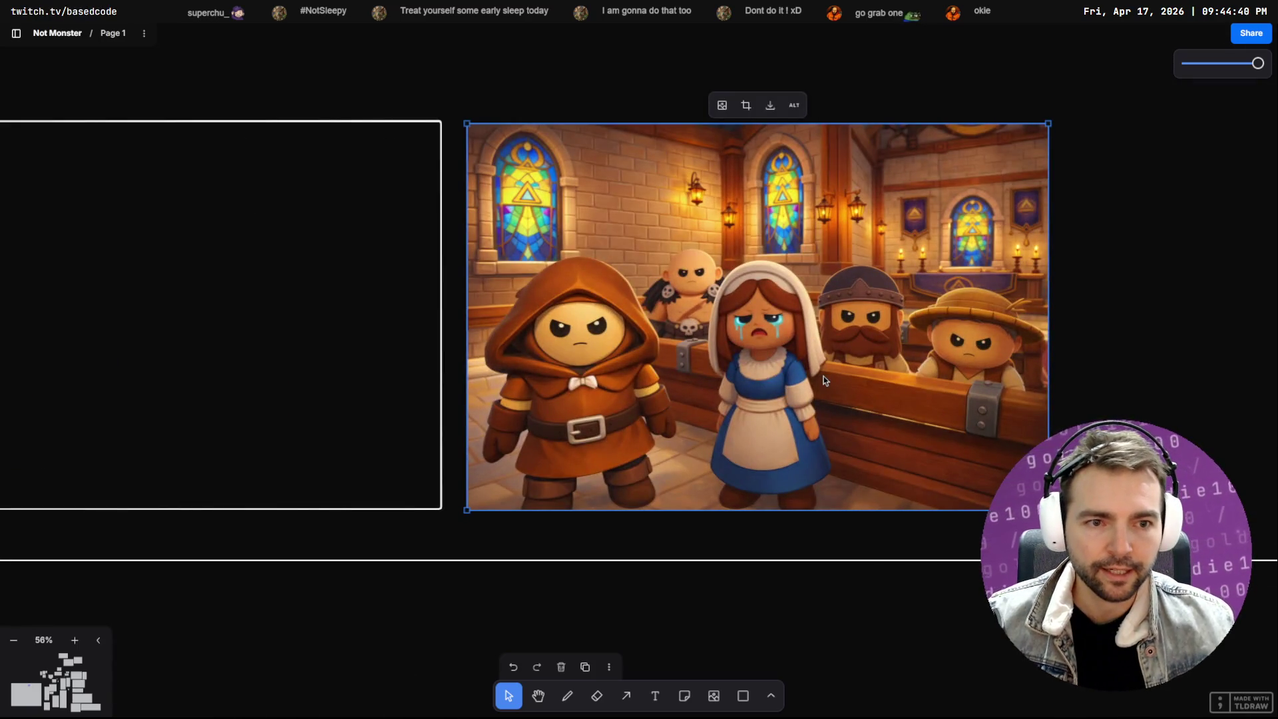
mouse_move(813, 293)
mouse_down()
mouse_move(817, 497)
mouse_move(838, 399)
mouse_move(827, 436)
mouse_move(805, 439)
mouse_up()
scroll(813, 485, down, 10)
scroll(828, 423, down, 5)
scroll(805, 439, down, 5)
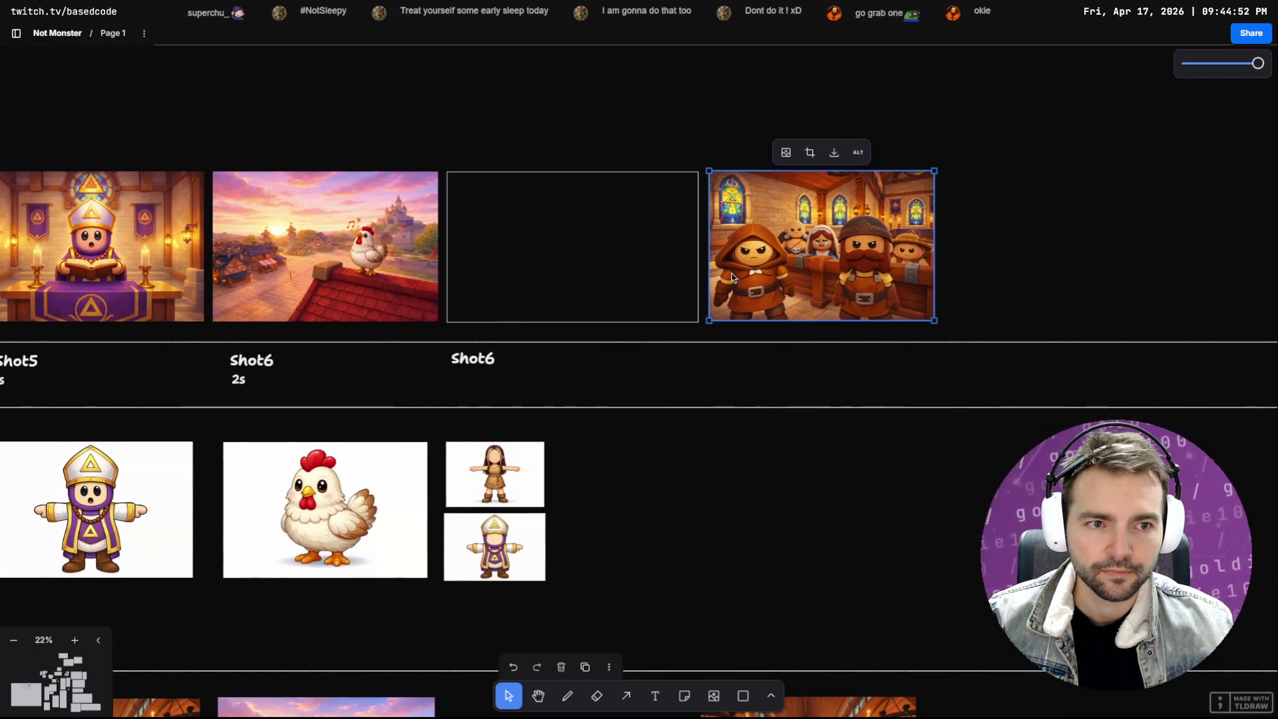
scroll(951, 248, left, 4)
scroll(1045, 247, left, 10)
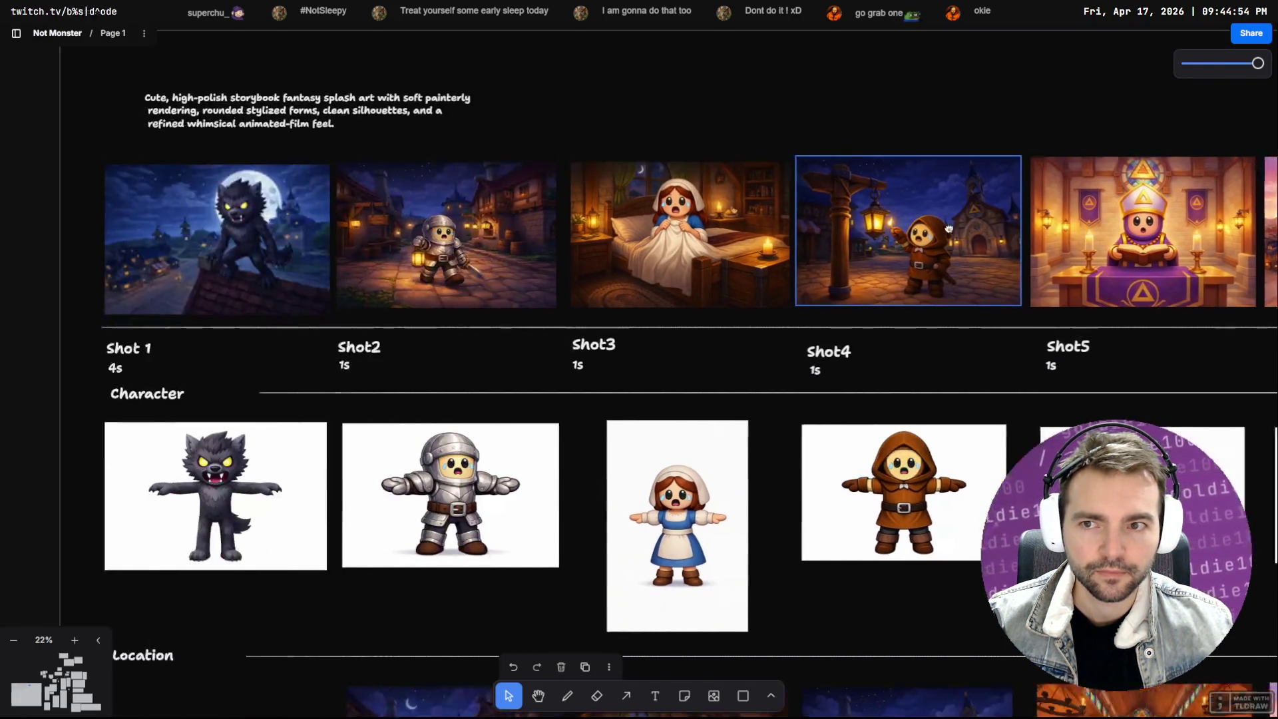
scroll(843, 251, right, 14)
Pan between the first shots and Shot6, then select the dwarves church image
mouse_move(843, 251)
mouse_down()
mouse_move(322, 260)
mouse_move(1118, 257)
mouse_up()
drag(342, 266, 971, 280)
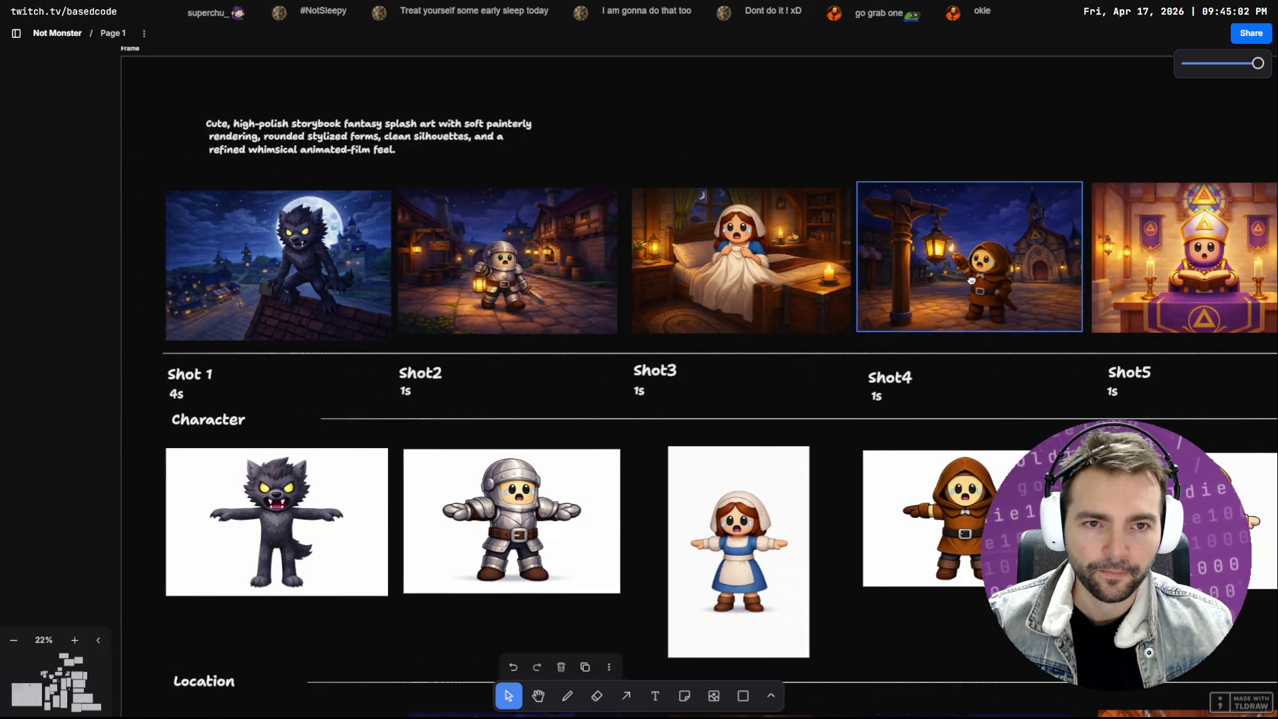
drag(971, 280, 381, 280)
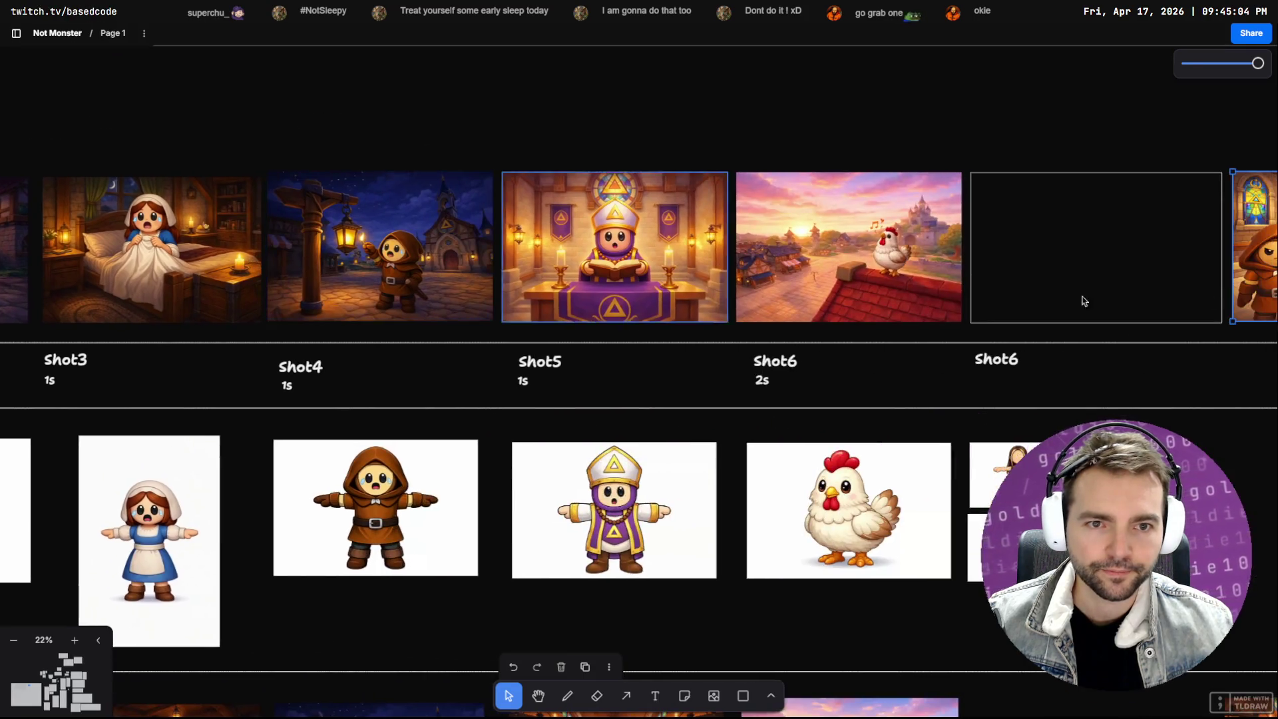
drag(1212, 280, 539, 280)
click(640, 277)
key(alt+Tab)
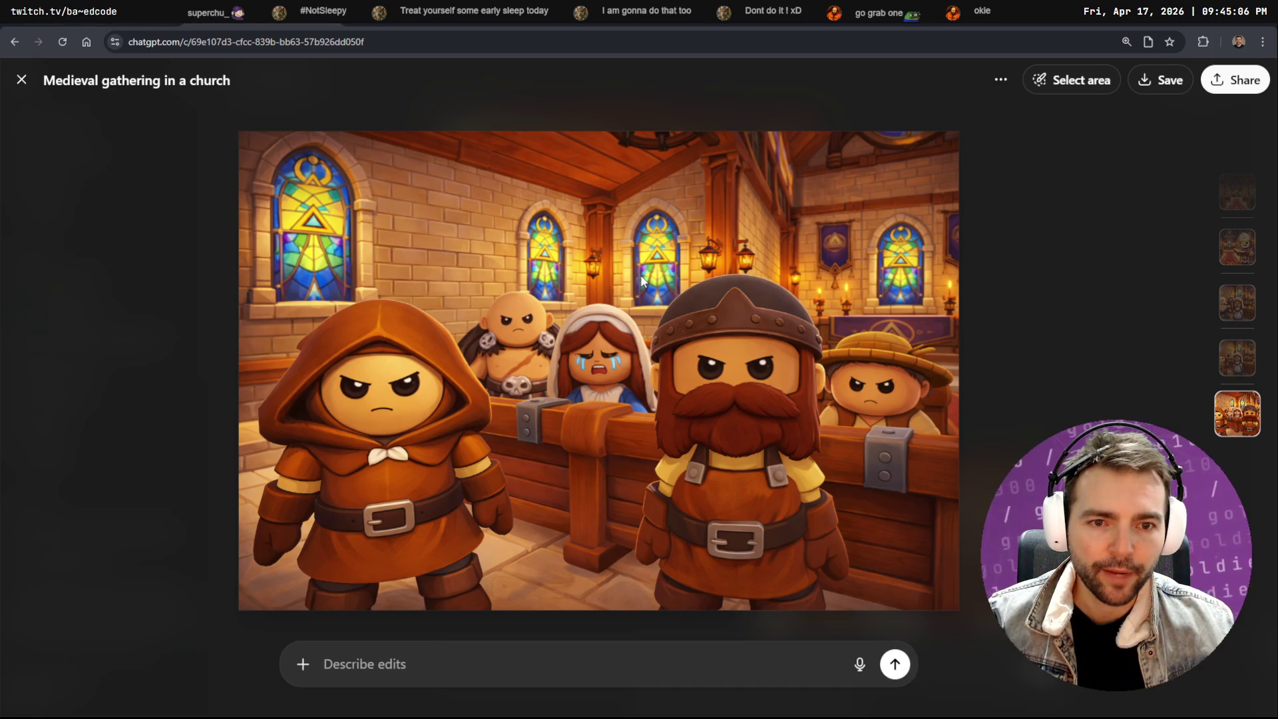
View the newly generated church paint-over full size, then close the viewer
key(Escape)
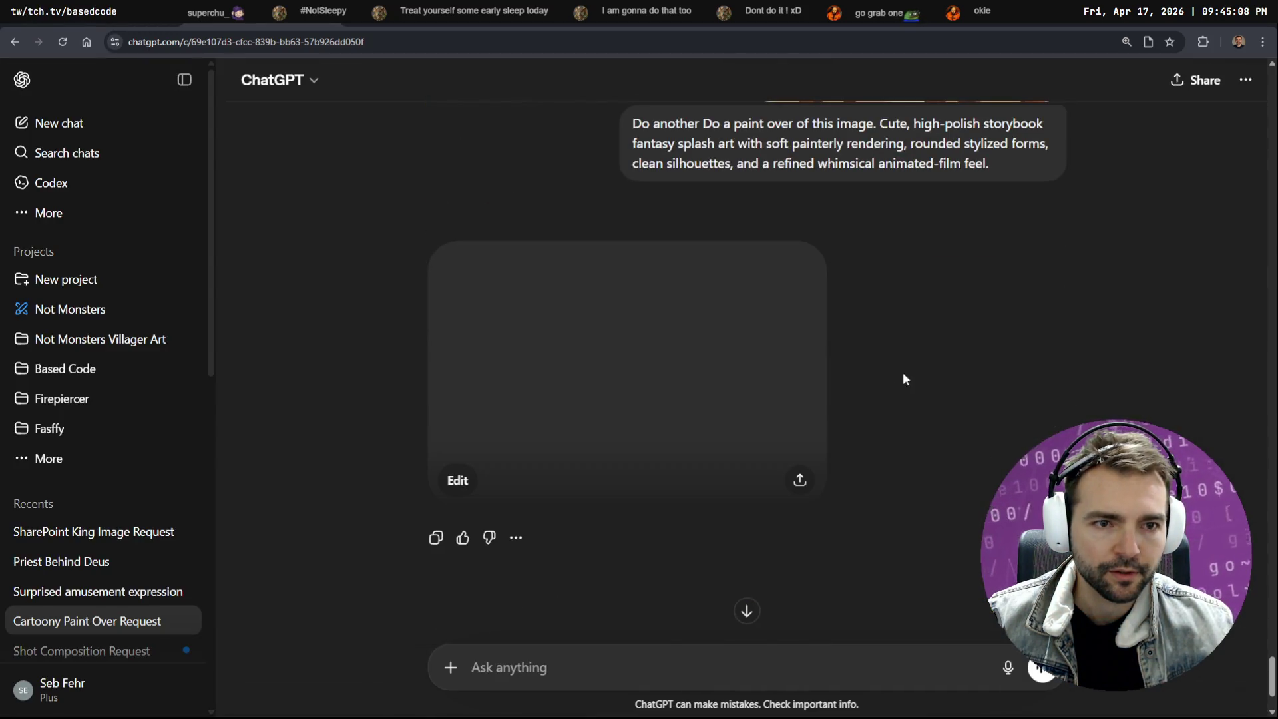
click(451, 667)
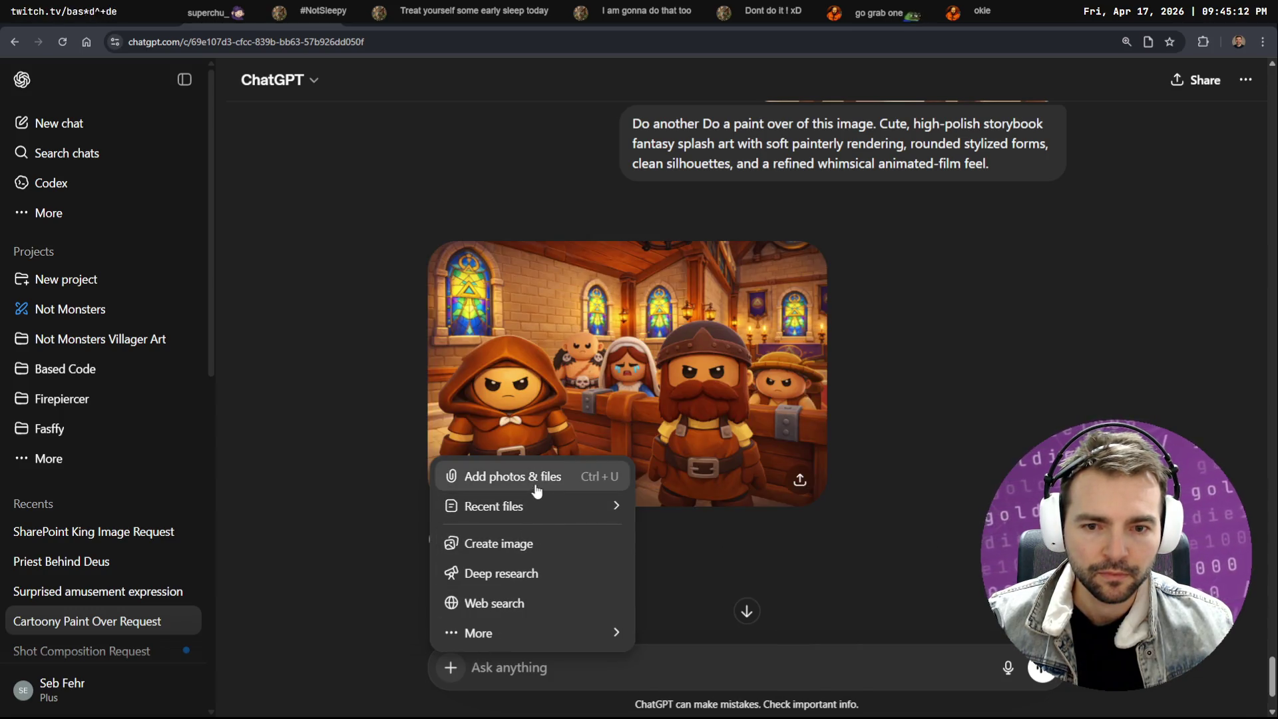
click(666, 373)
click(666, 372)
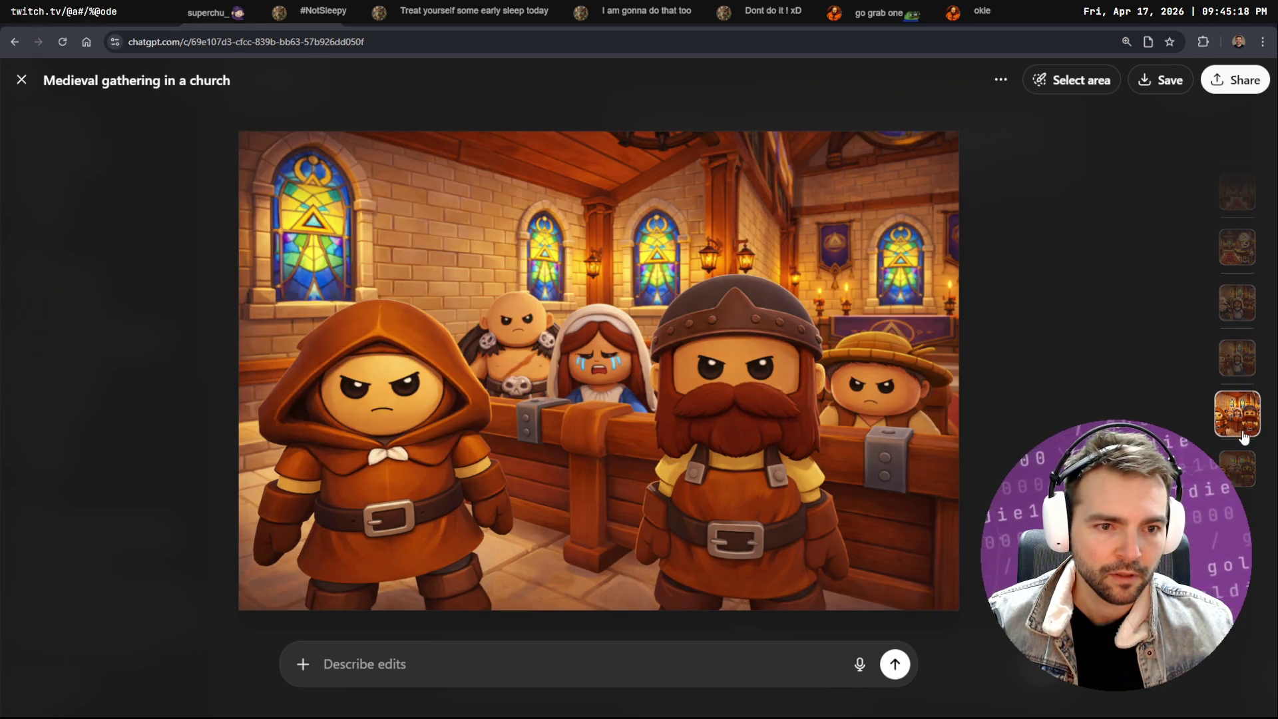
click(1242, 478)
Scroll through the chat and open File Explorer on the Screenshots folder
scroll(921, 428, up, 6)
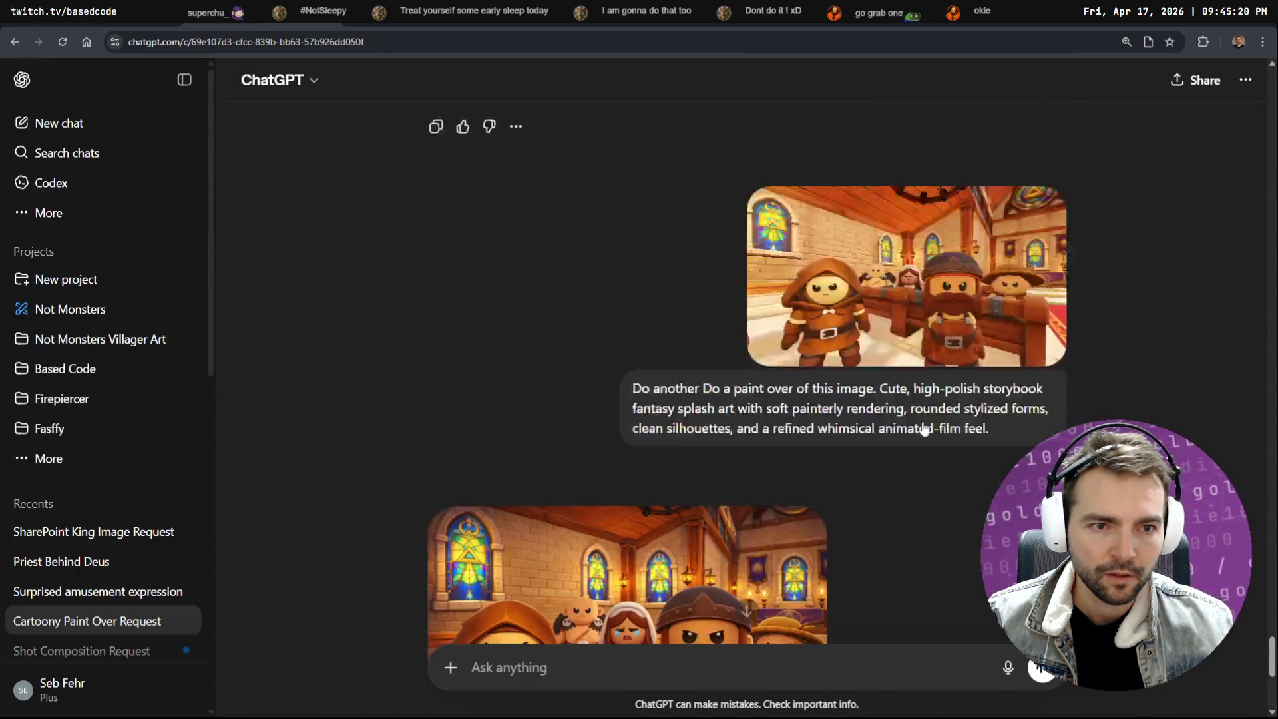
scroll(925, 436, up, 3)
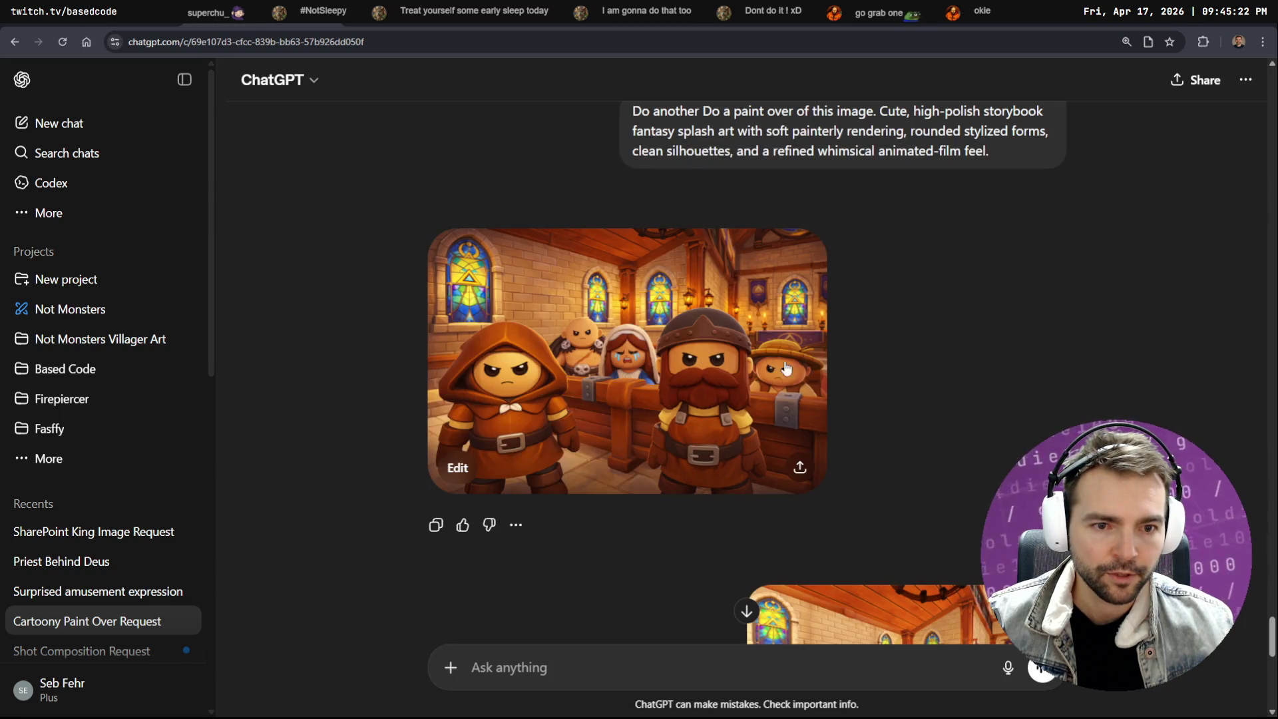
scroll(876, 392, up, 2)
scroll(921, 358, down, 2)
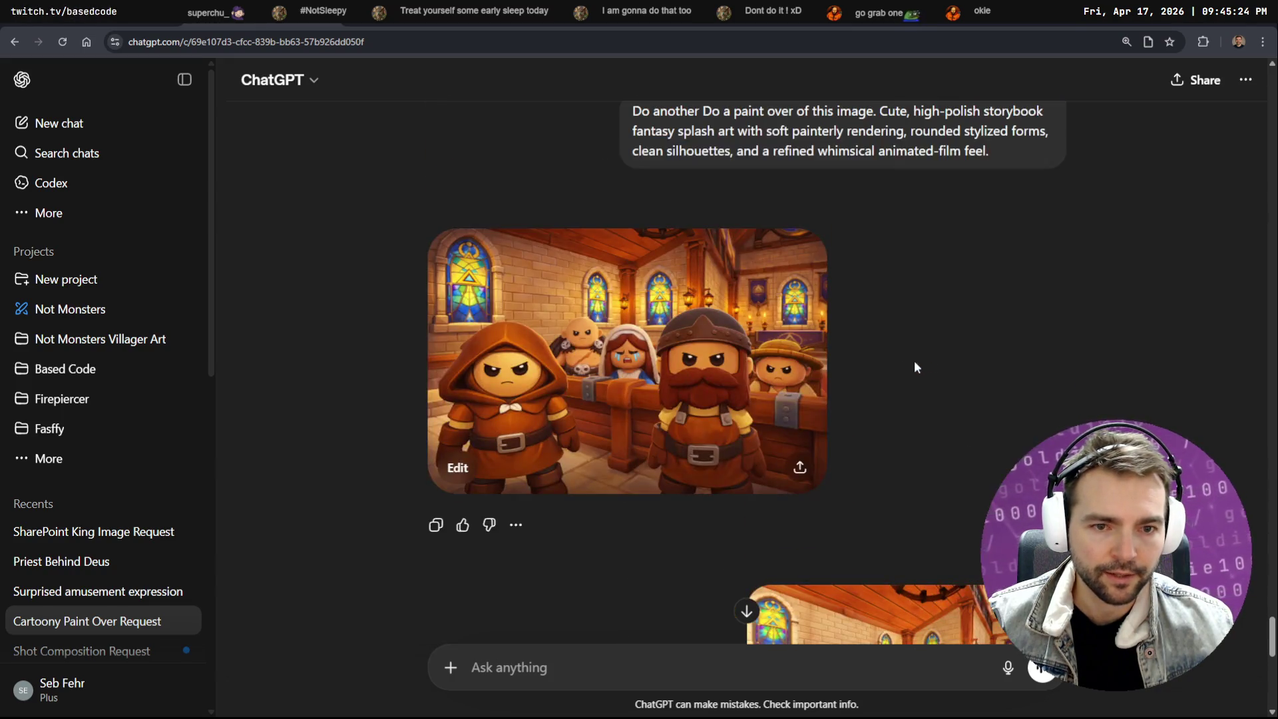
scroll(866, 379, up, 2)
scroll(732, 412, down, 4)
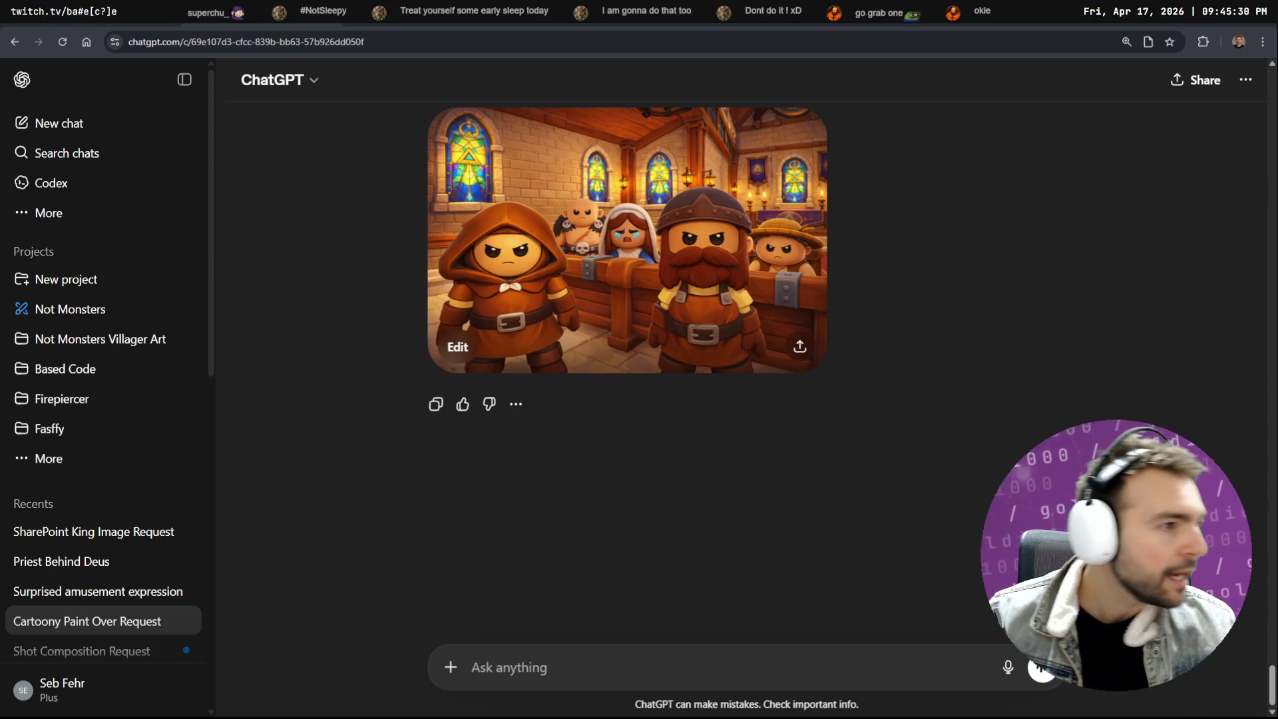
key(super+e)
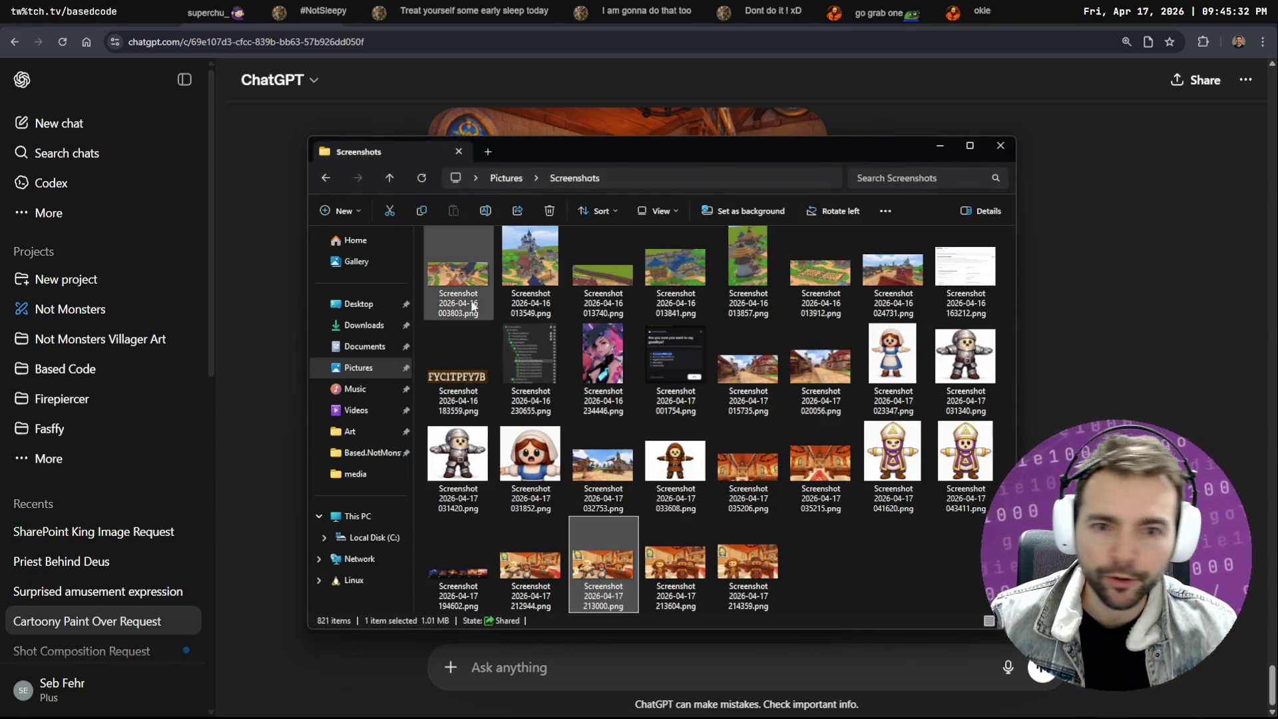
Select tldrawFile (68).png in the Downloads folder, then leave the Explorer window
click(363, 326)
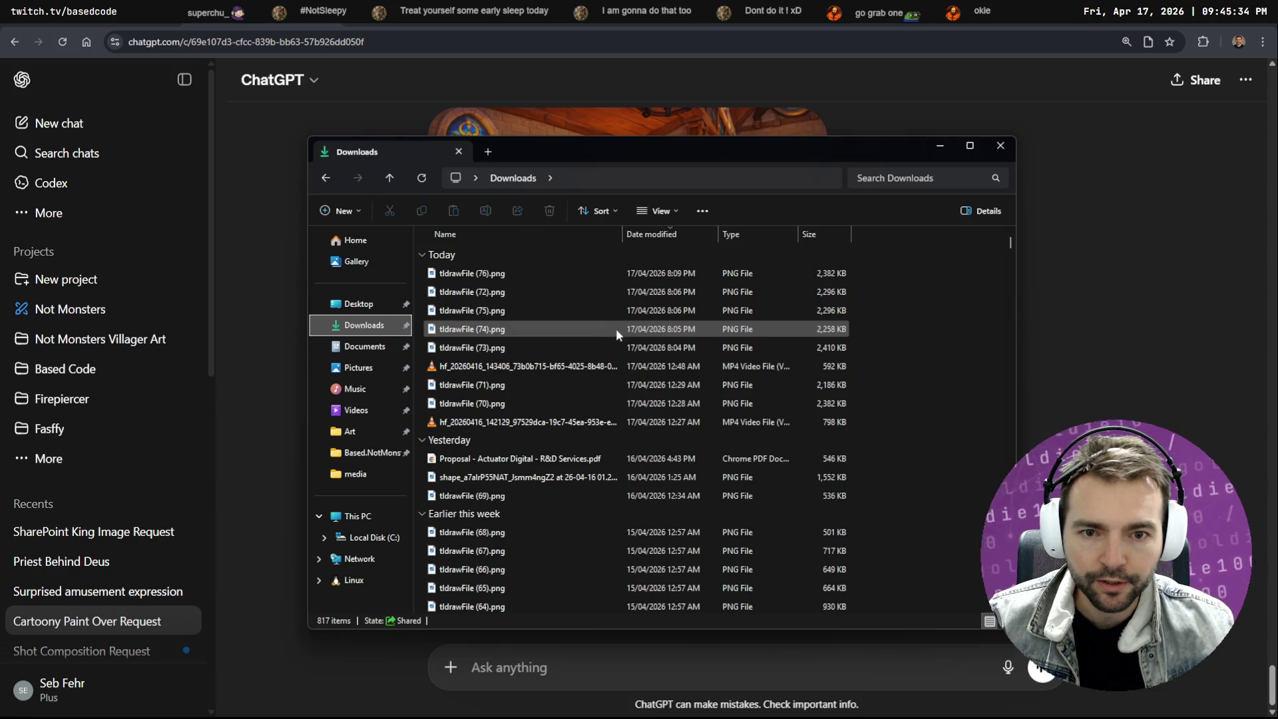
click(929, 294)
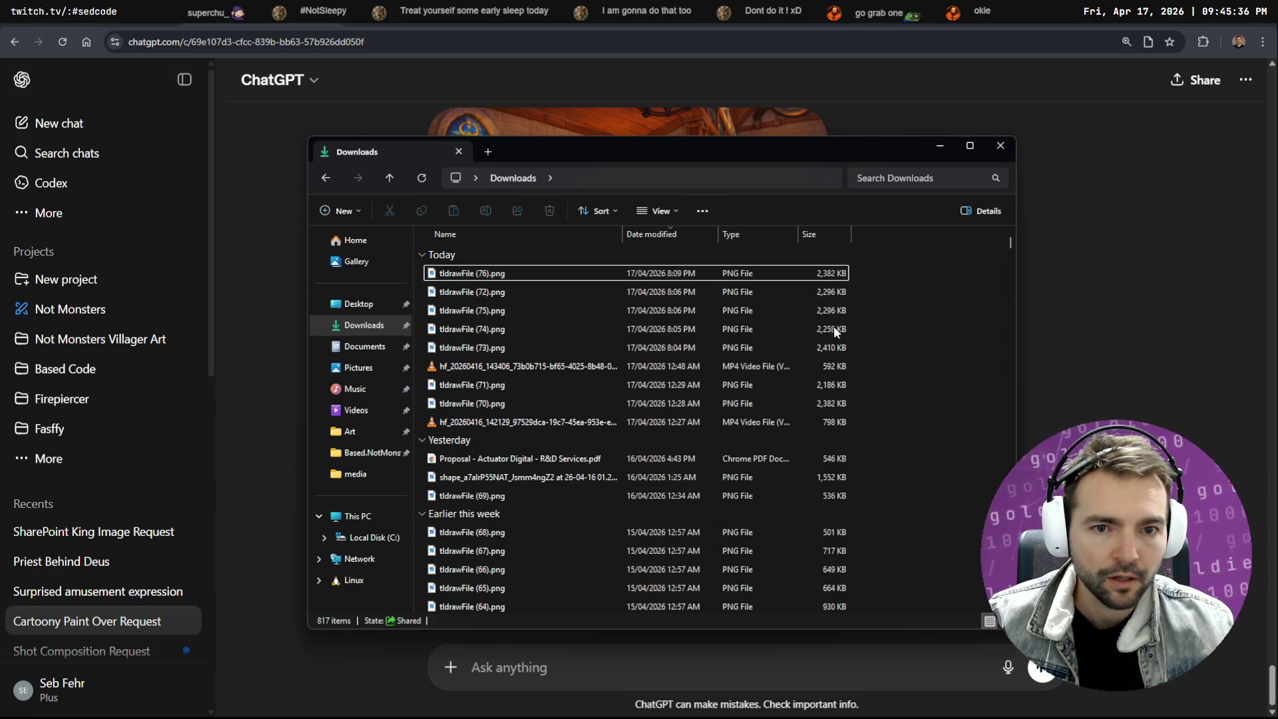
scroll(766, 353, down, 4)
click(493, 331)
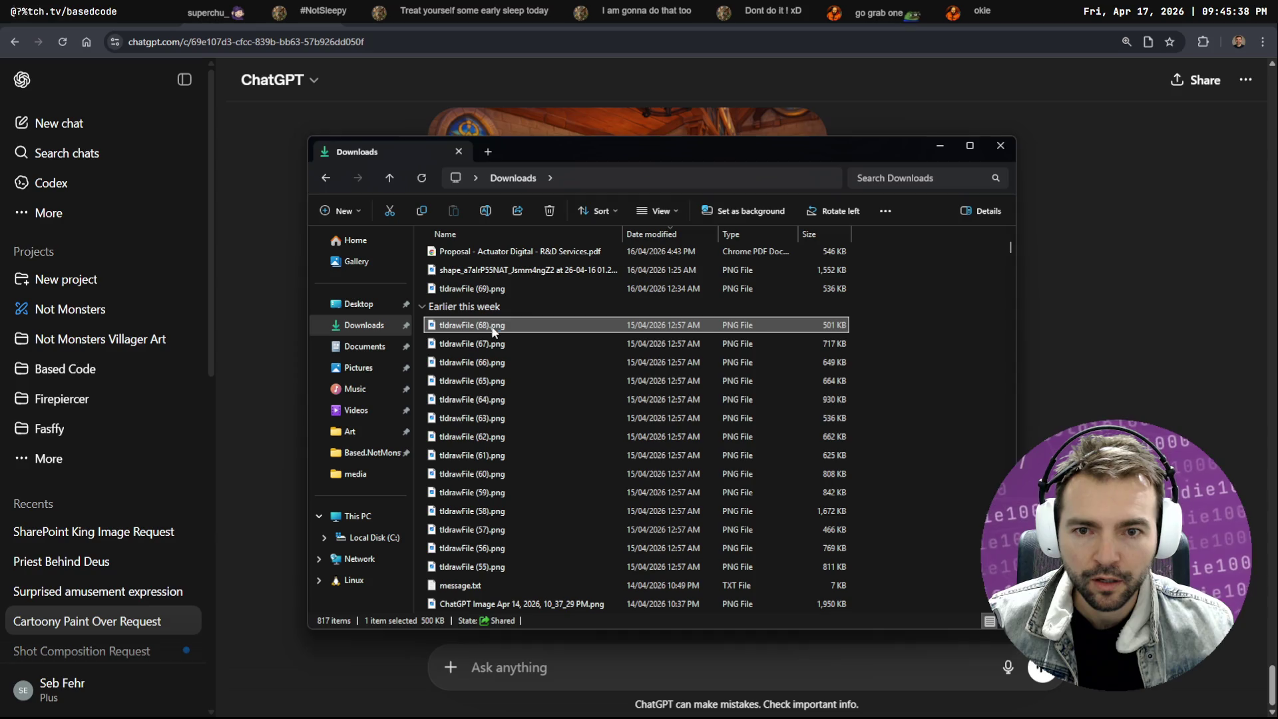
key(alt+Tab)
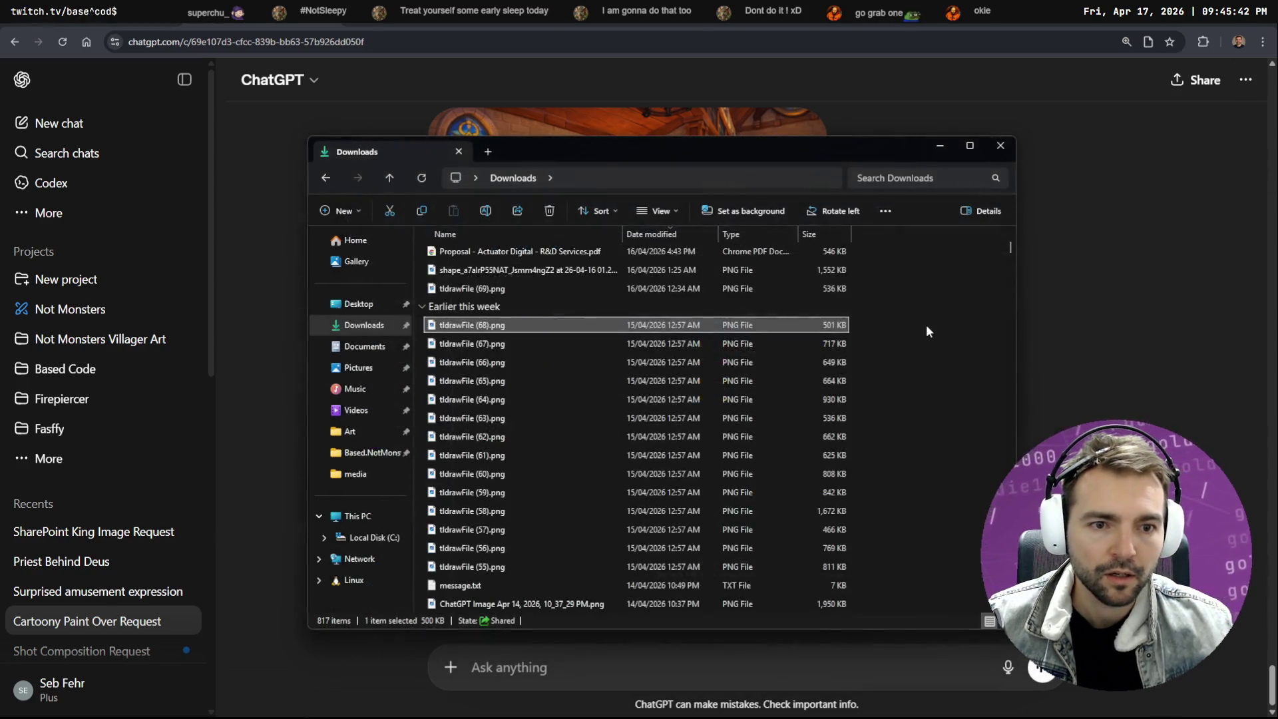
key(alt+Tab)
key(alt+Tab)
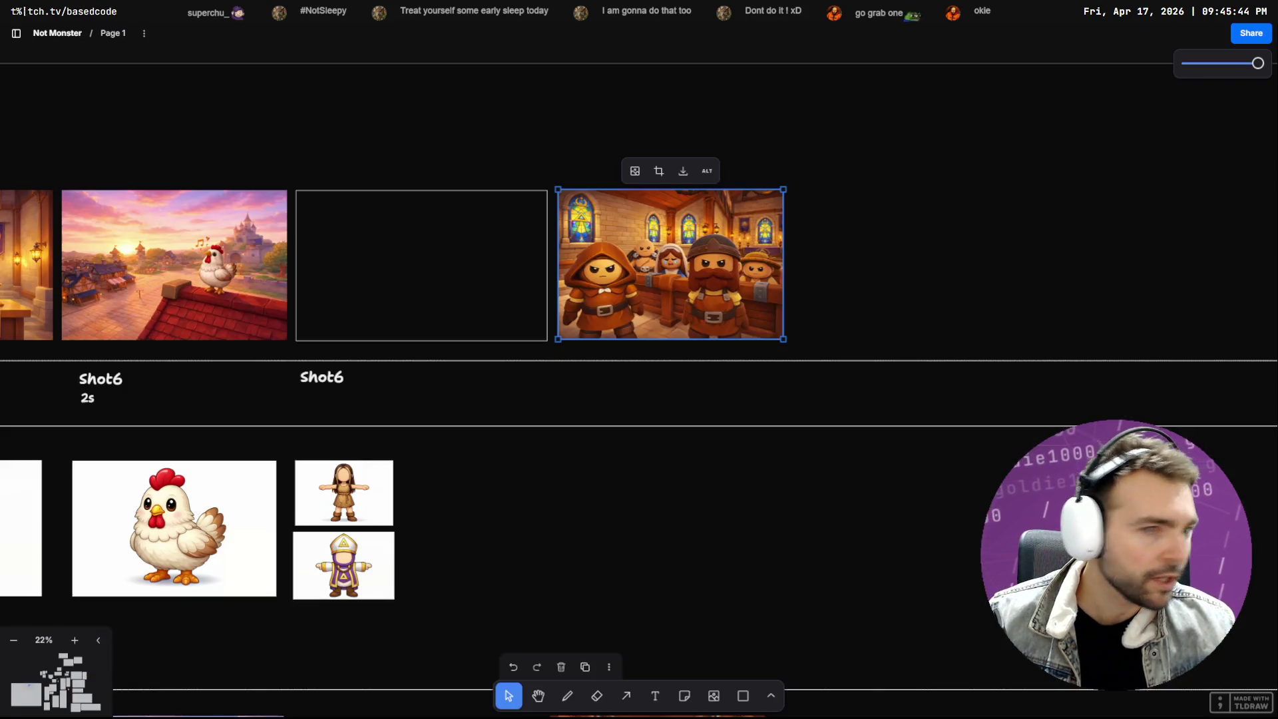
Copy the maid image as PNG from tldraw and paste it into the ChatGPT chat
scroll(748, 412, down, 5)
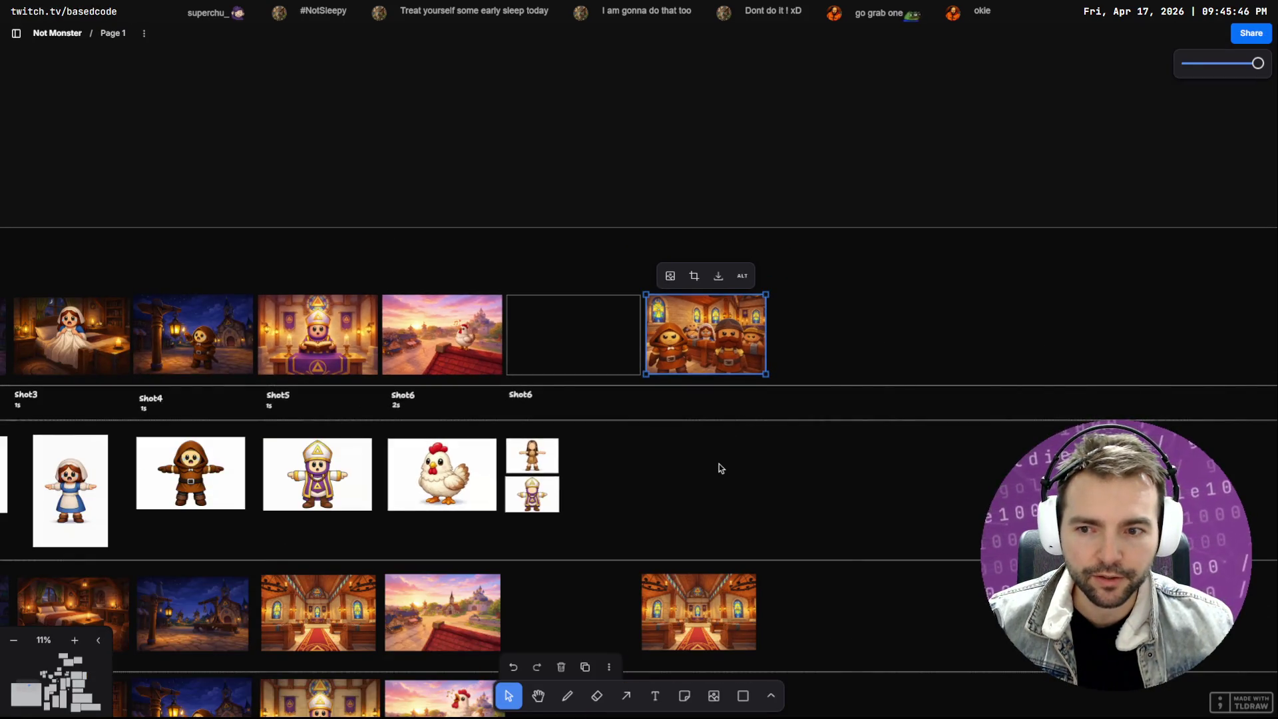
scroll(863, 408, down, 5)
scroll(540, 370, up, 3)
scroll(239, 426, up, 2)
scroll(238, 426, up, 3)
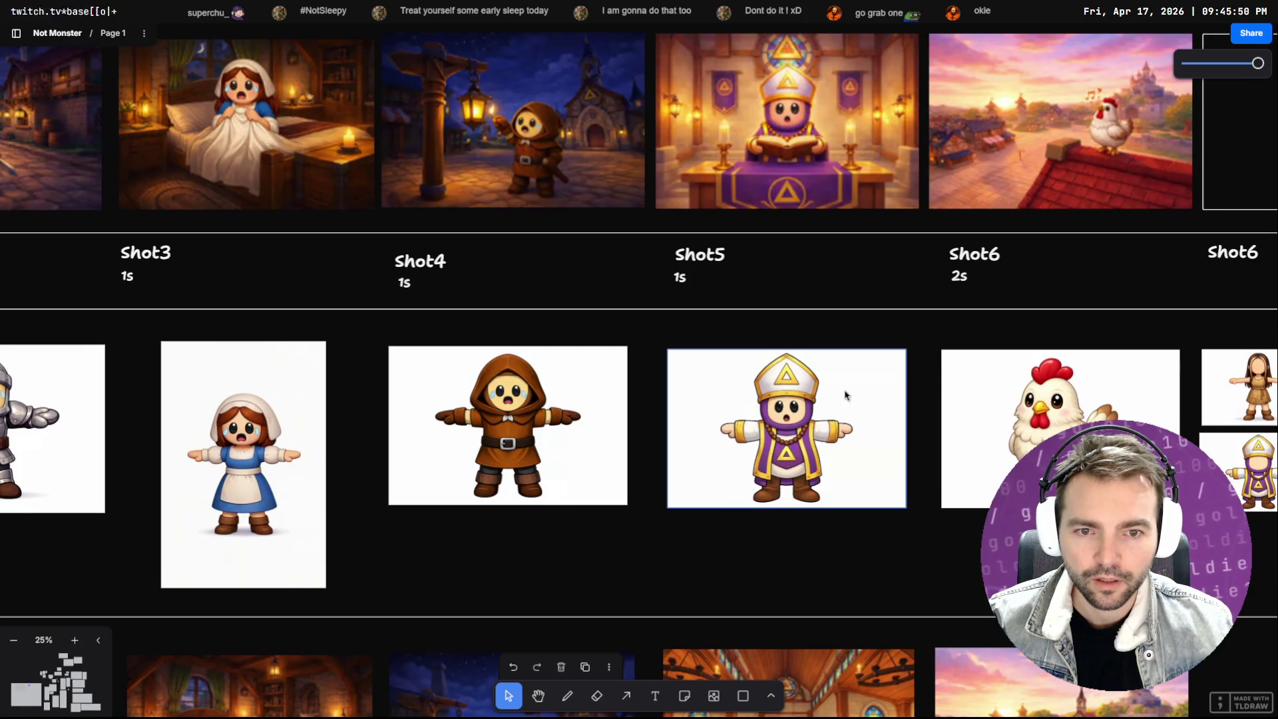
scroll(290, 412, up, 2)
right_click(291, 412)
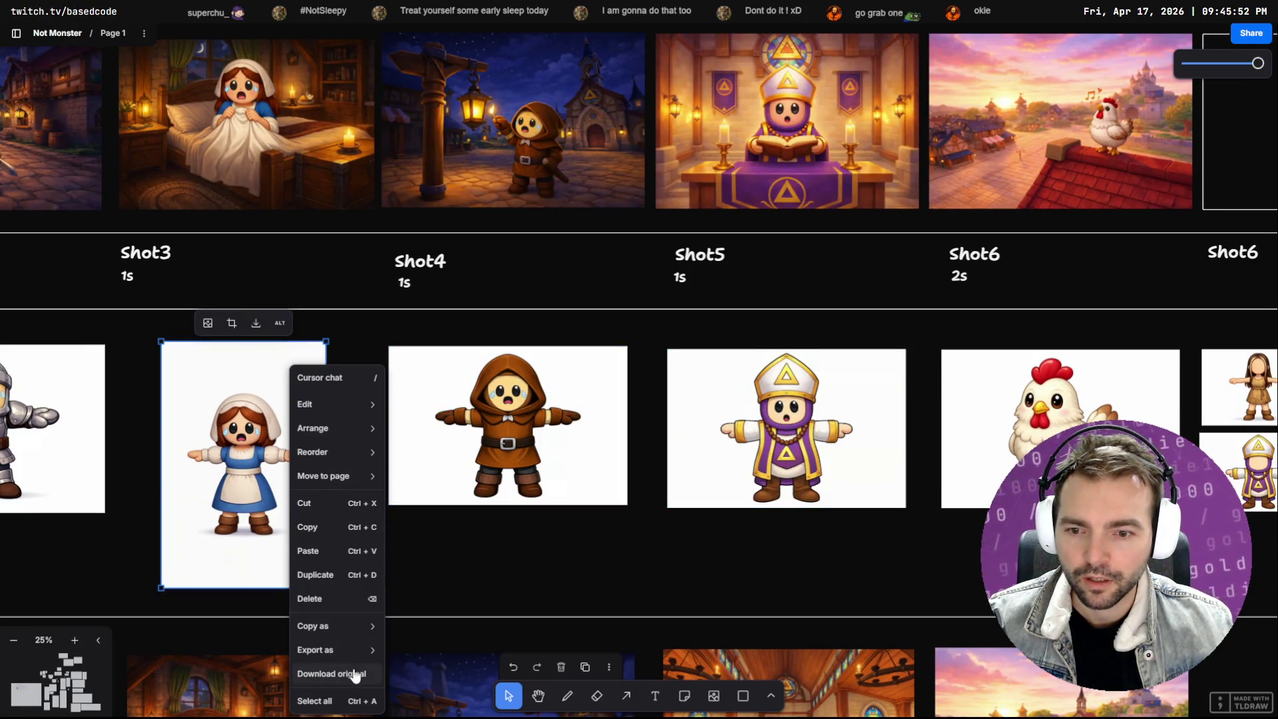
mouse_move(357, 631)
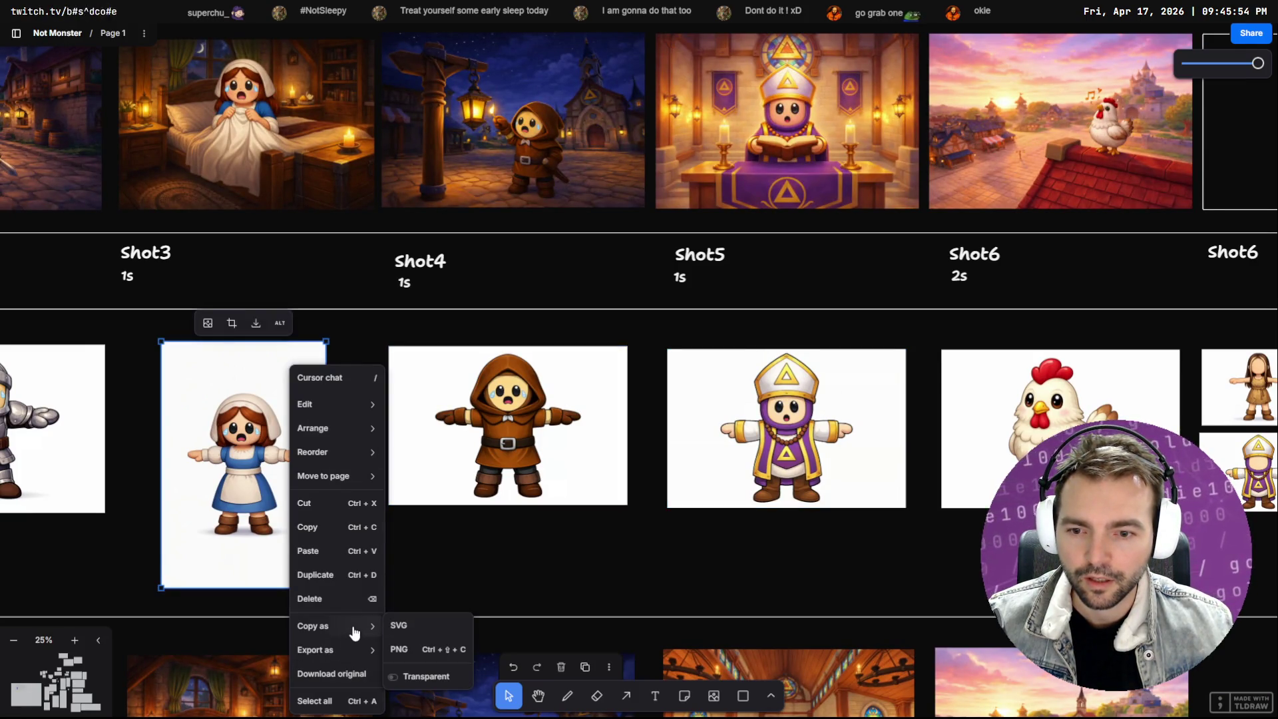
click(457, 646)
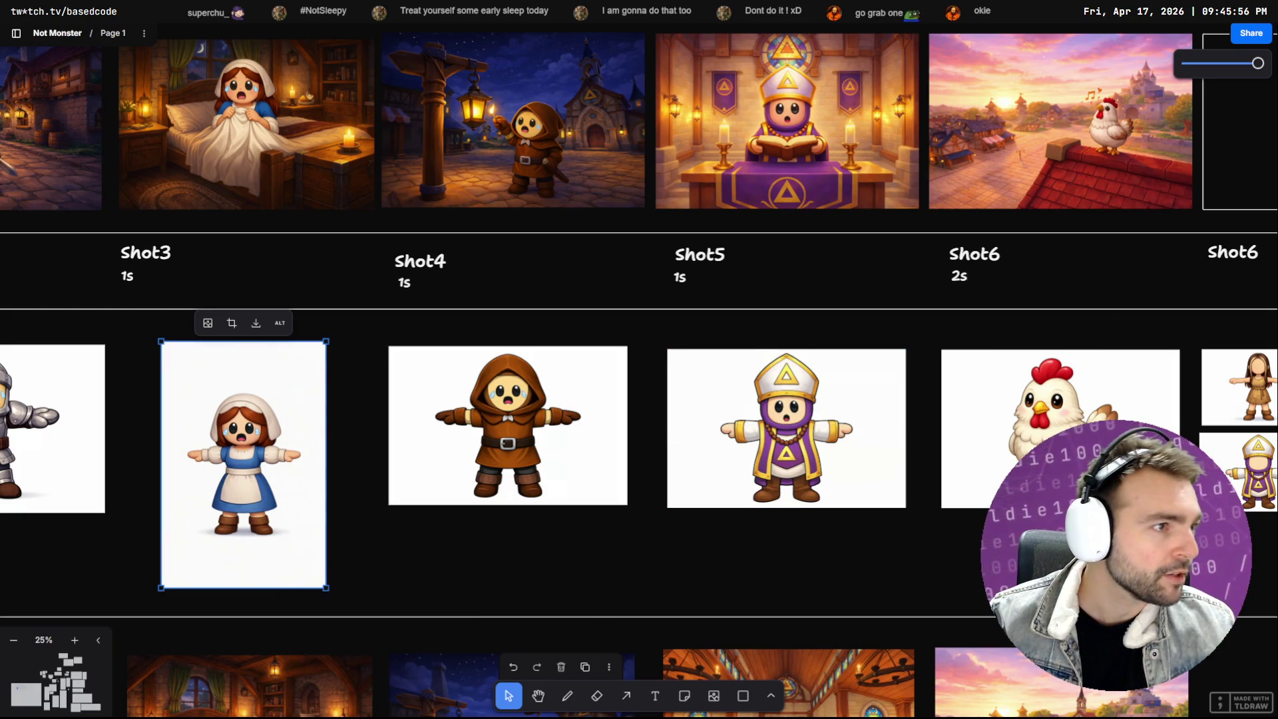
key(alt+Tab)
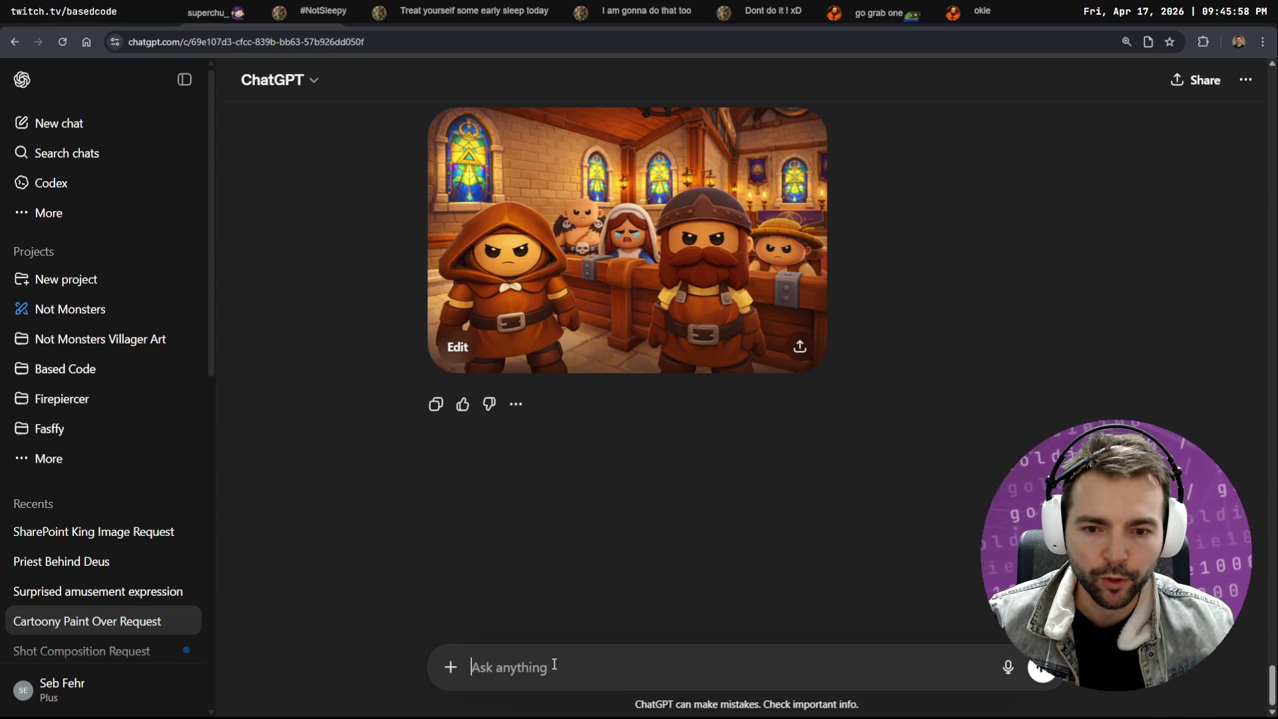
key(ctrl+v)
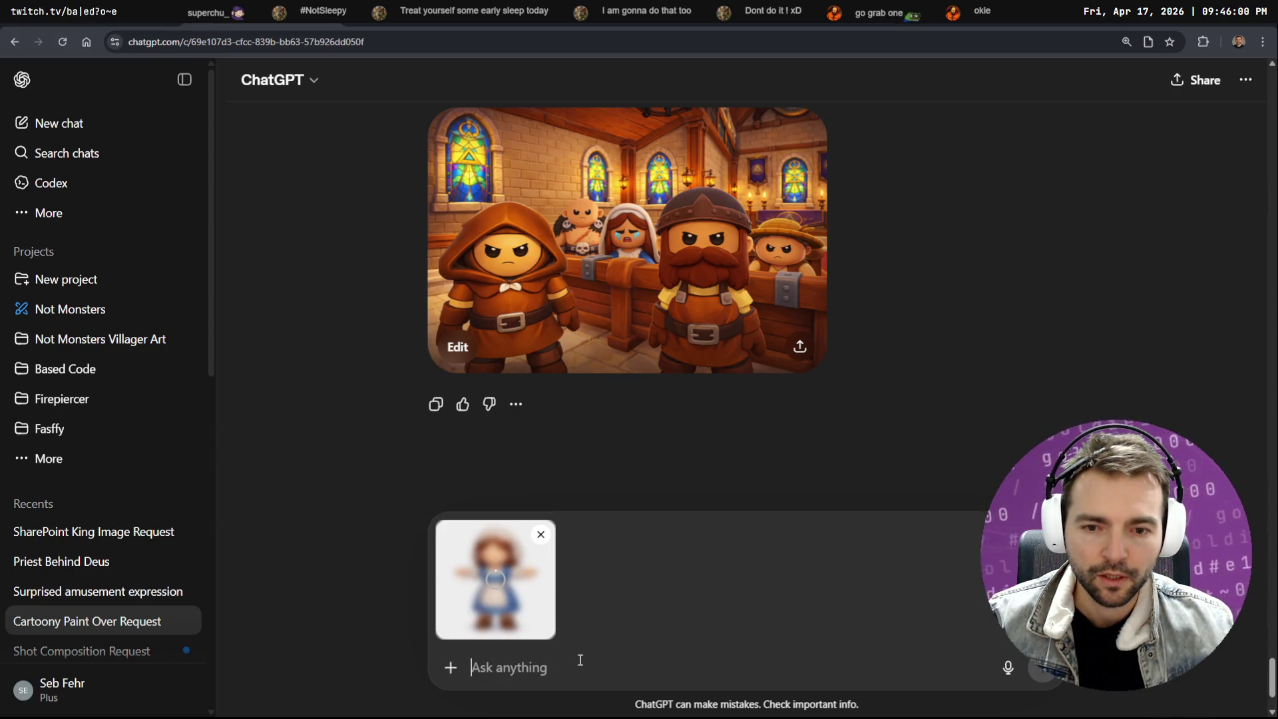
key(alt+Tab)
Pan the storyboard across Shot2–Shot5, selecting the hooded character's and bishop's face shapes
right_click(275, 430)
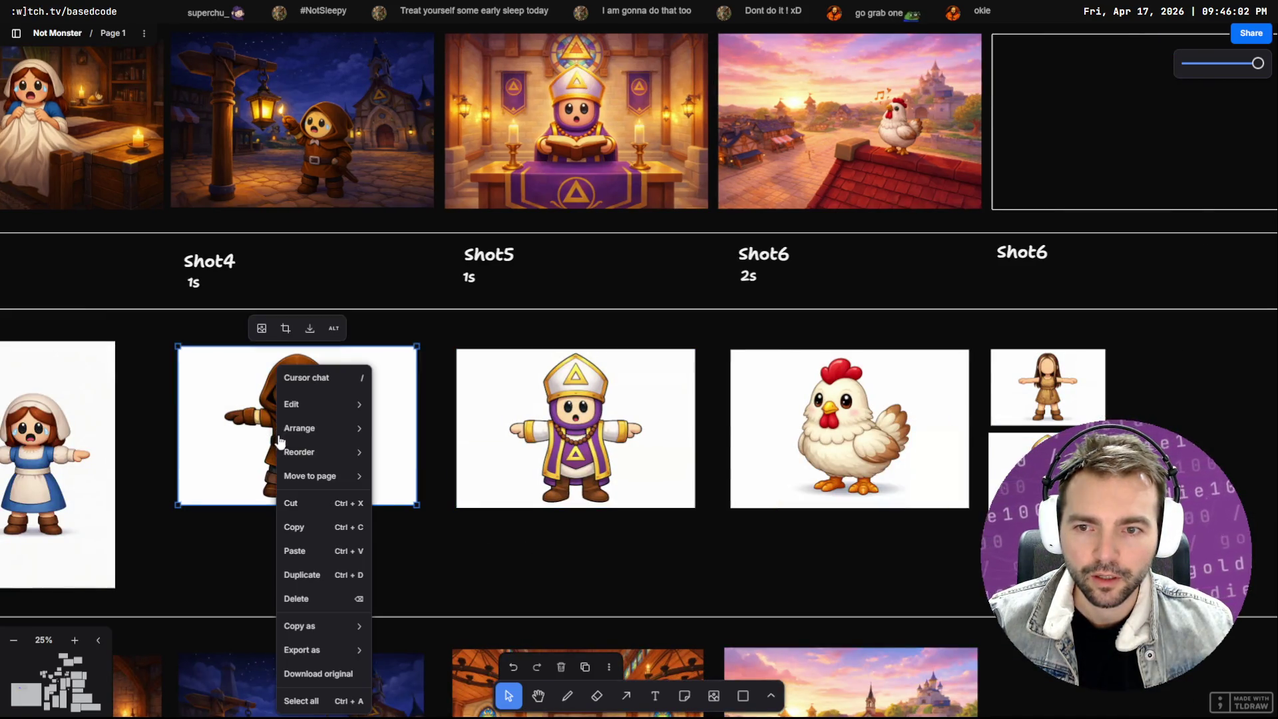
click(220, 547)
drag(220, 547, 577, 530)
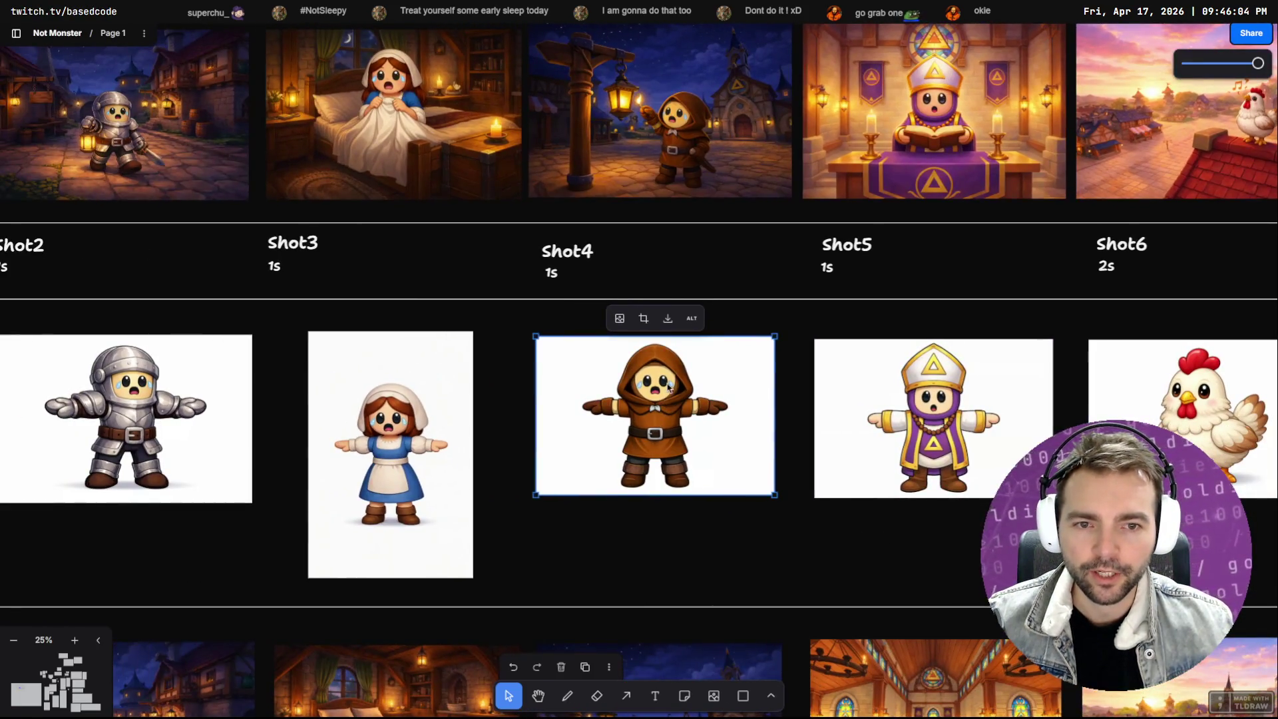
click(653, 392)
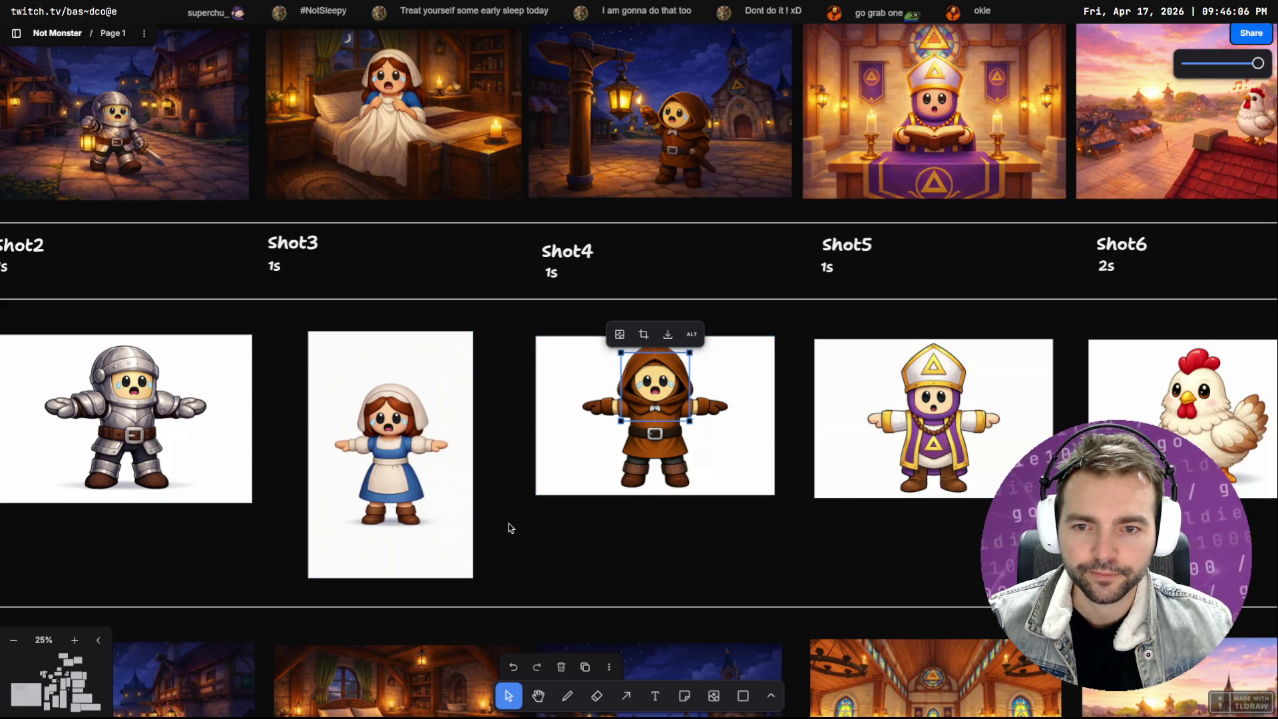
key(alt+Tab)
key(alt+Tab)
key(Tab)
scroll(746, 509, left, 3)
scroll(746, 509, down, 3)
scroll(256, 404, right, 2)
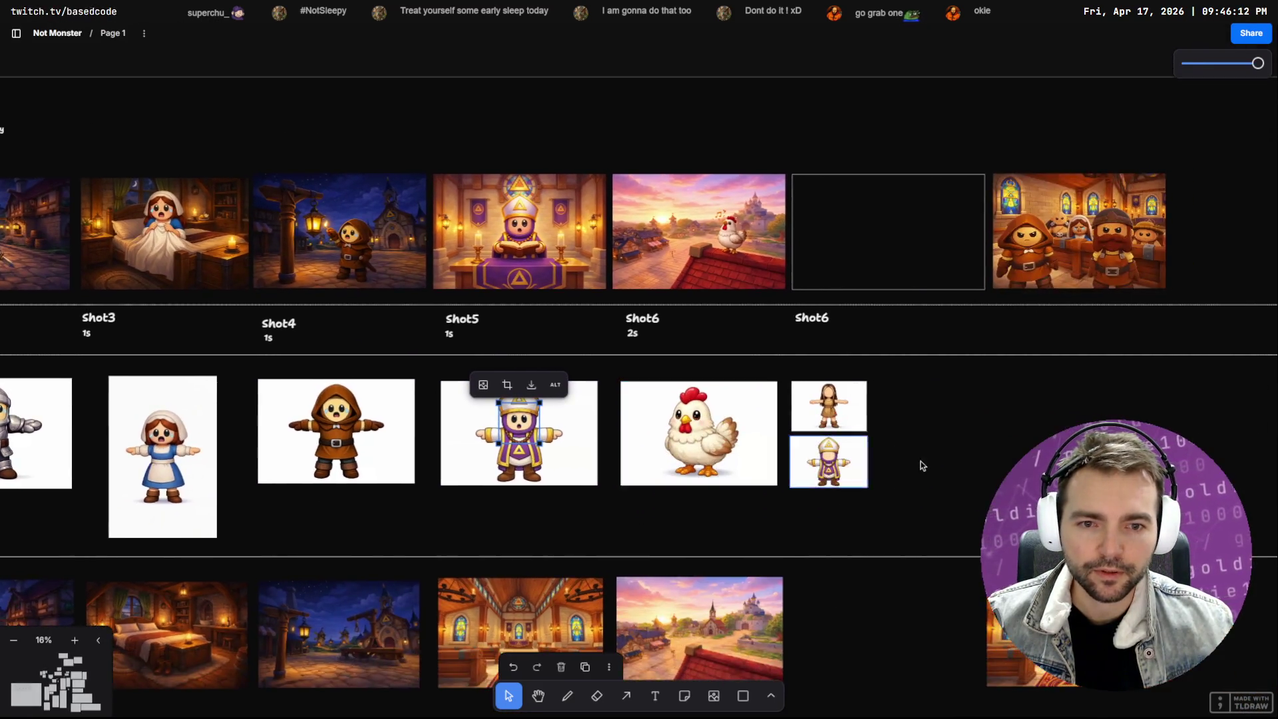
scroll(255, 404, down, 5)
scroll(255, 404, right, 5)
scroll(255, 404, left, 5)
scroll(256, 403, up, 3)
scroll(595, 384, up, 3)
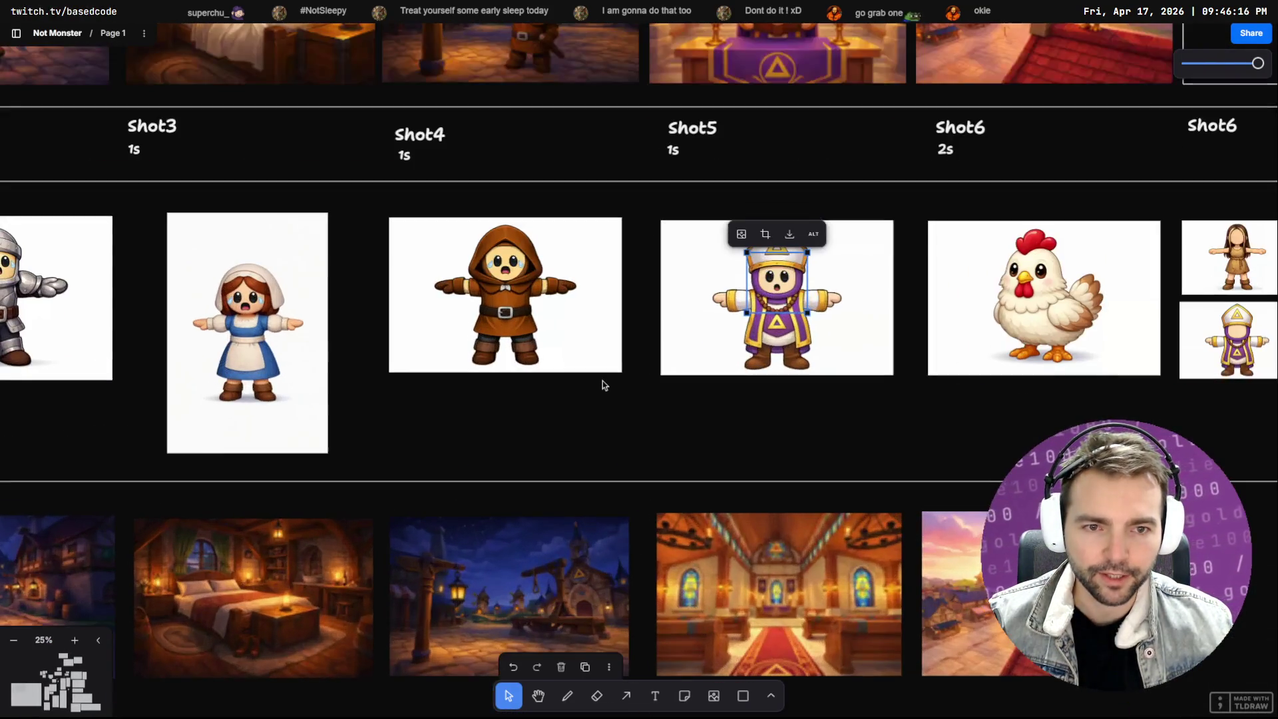
Check the ChatGPT chat, then reselect the maid character image in the storyboard
key(alt+Tab)
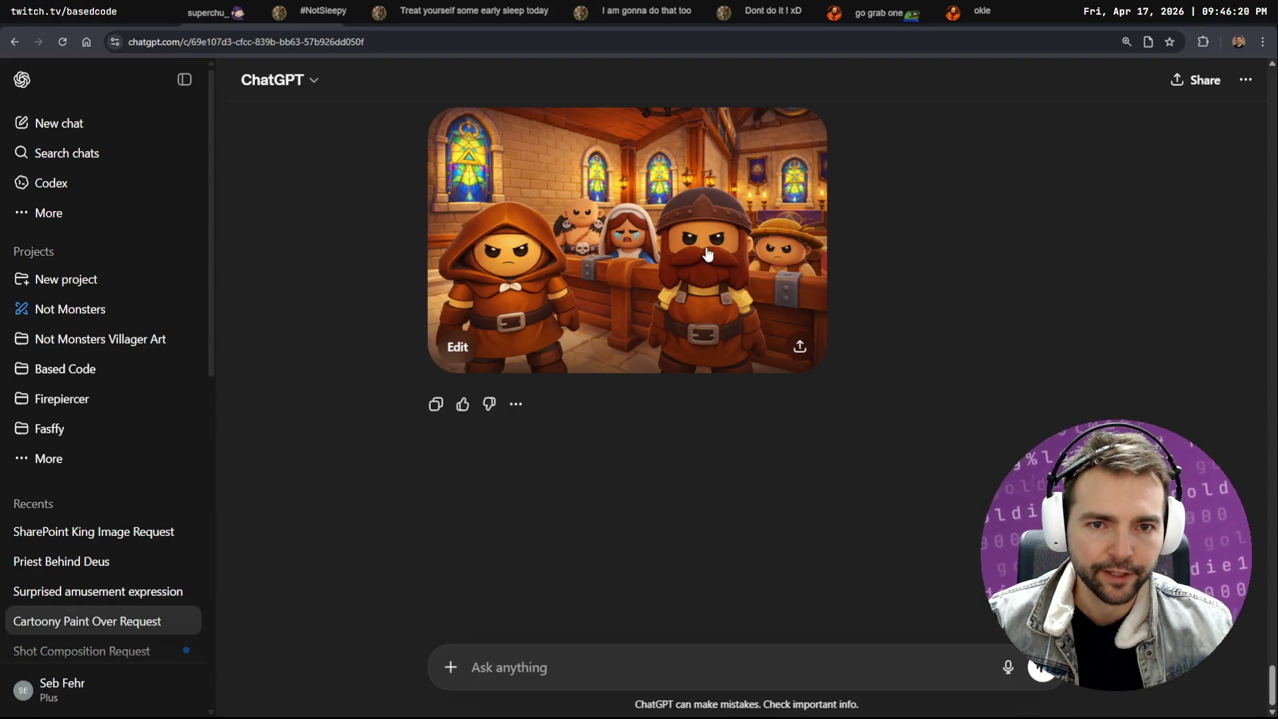
key(alt+Tab)
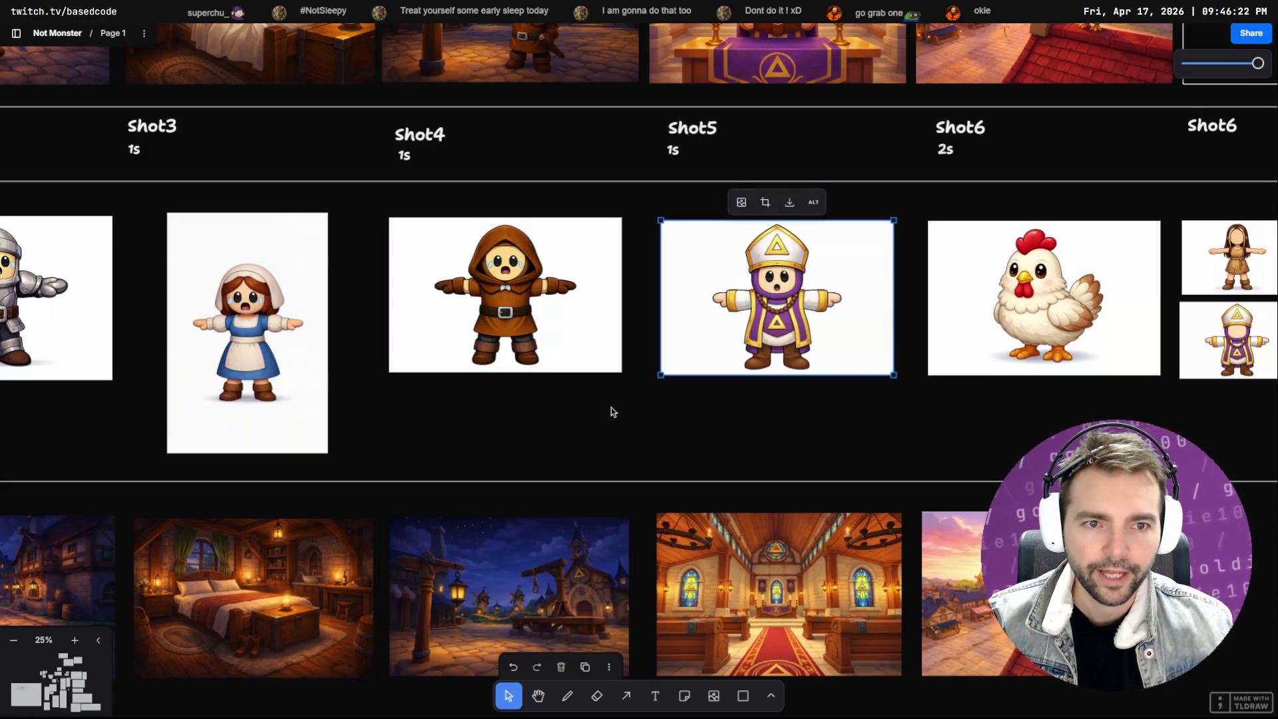
click(270, 306)
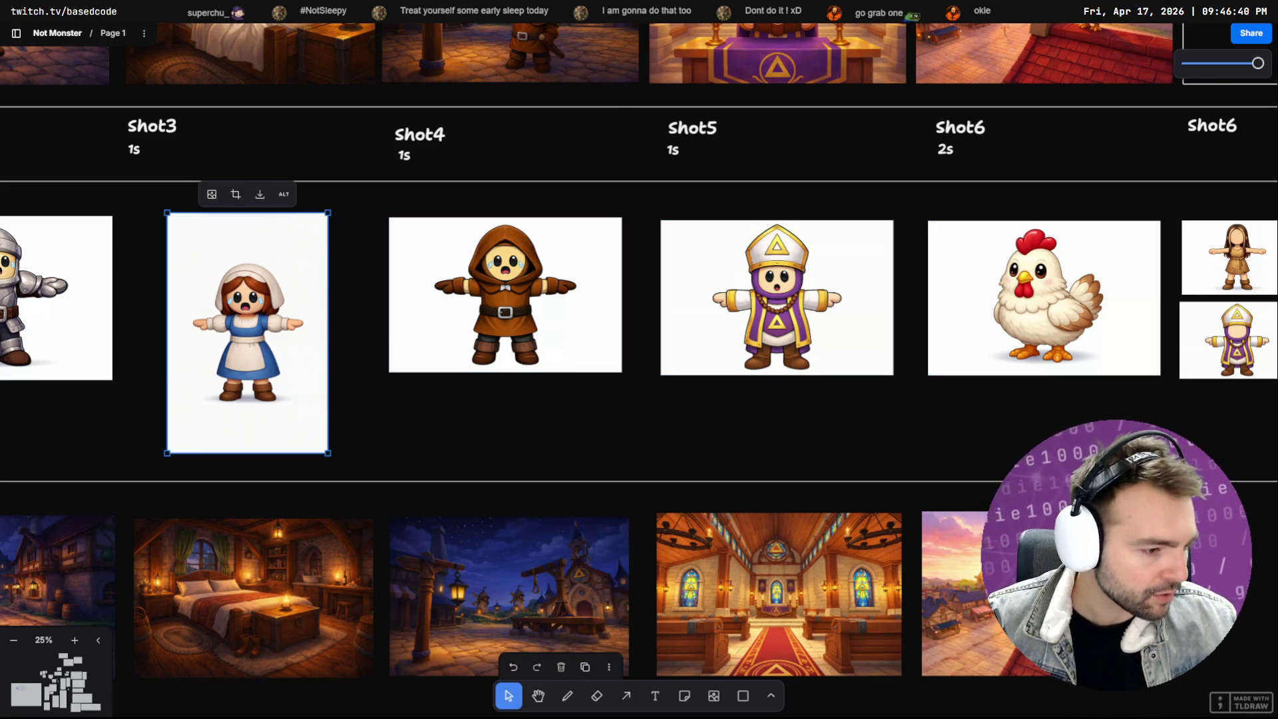
key(alt+Tab)
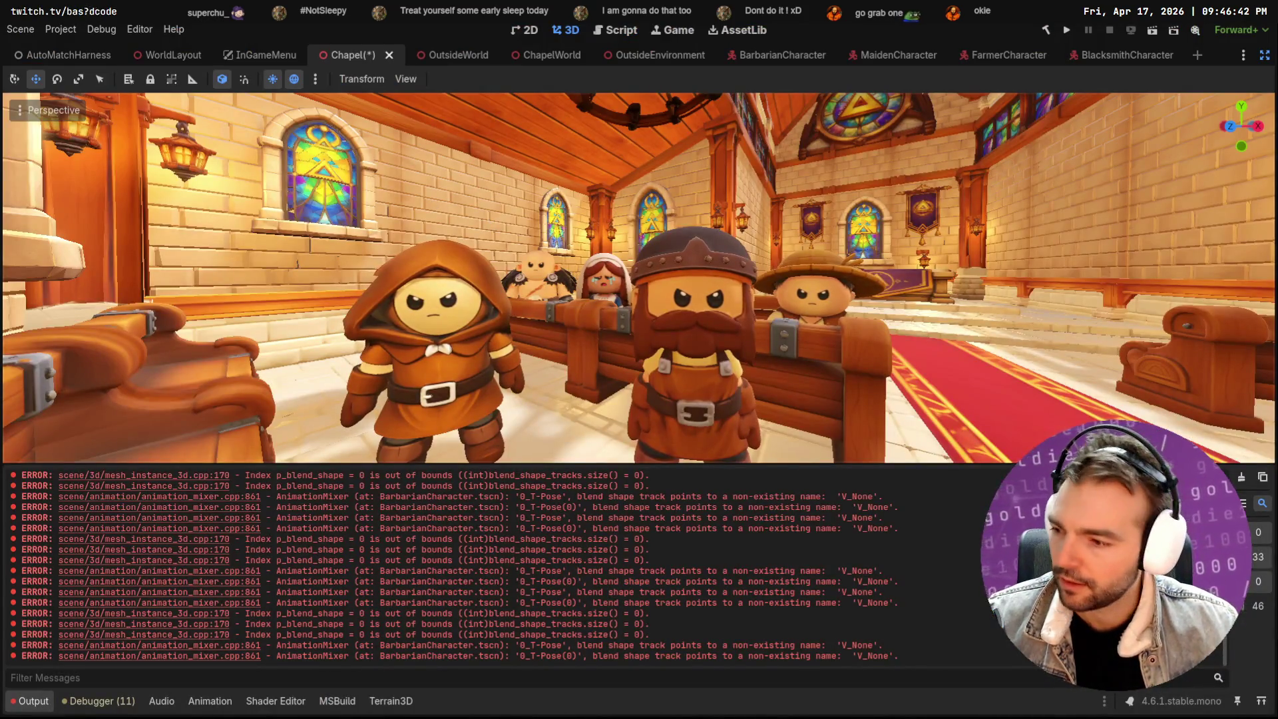
Clear the error log, restore the side panels and inspect the FarmerCharacter face material override
click(1245, 479)
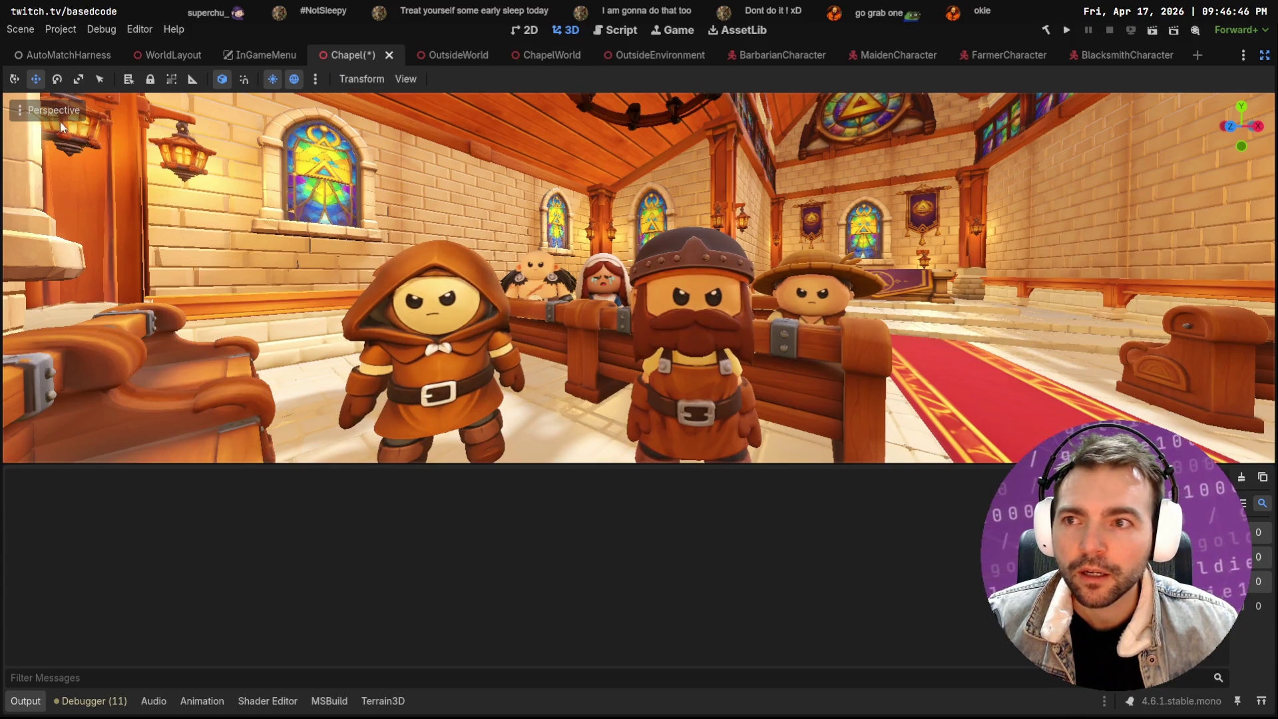
click(1260, 58)
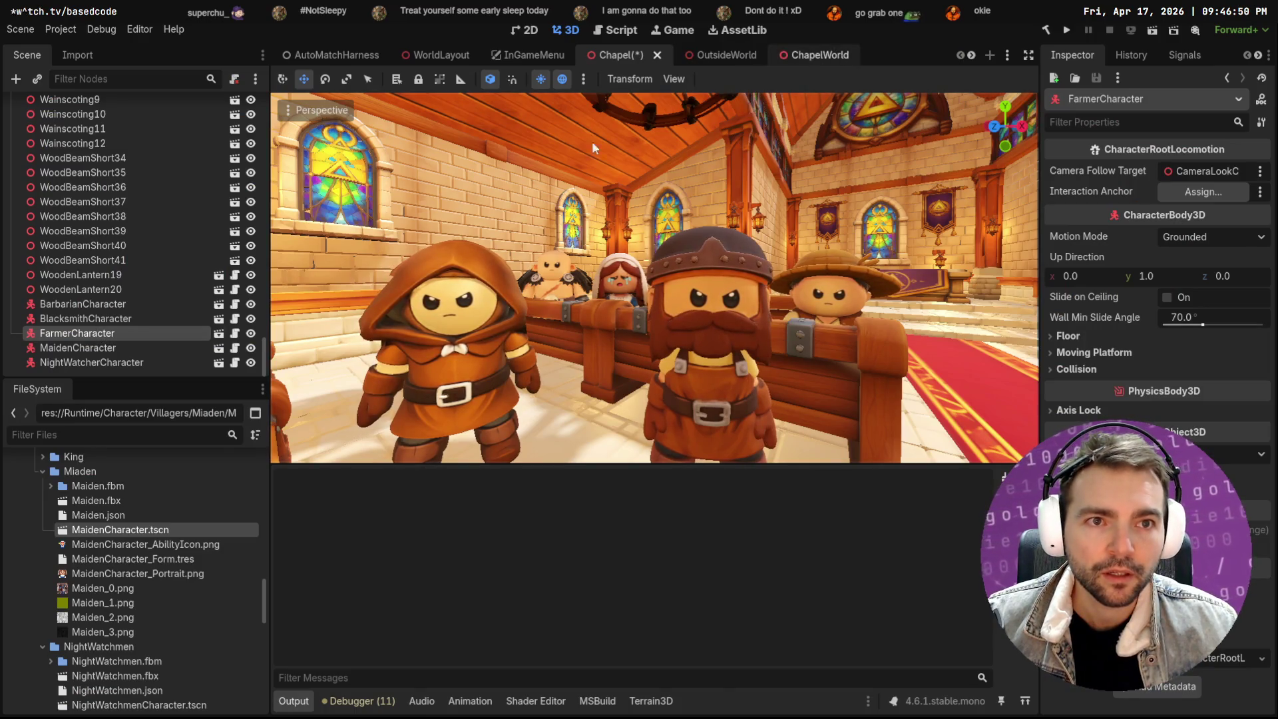
click(218, 333)
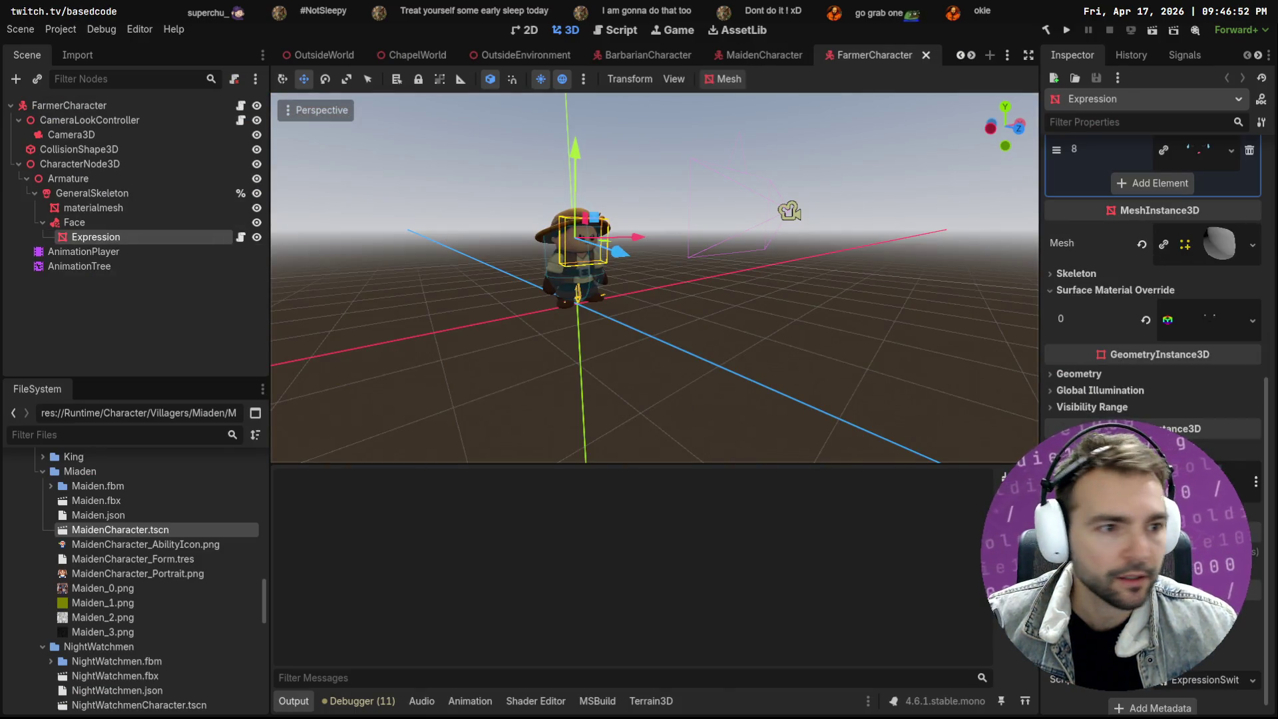
click(1211, 316)
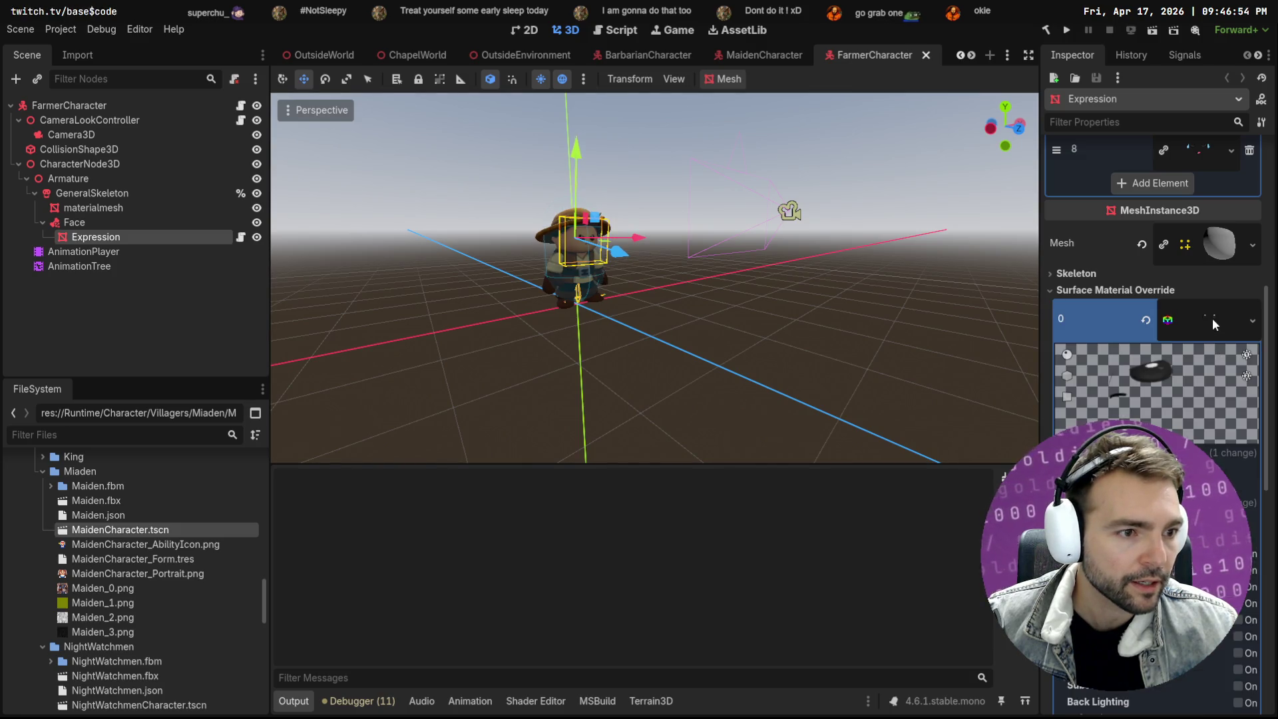
click(1206, 317)
right_click(1200, 316)
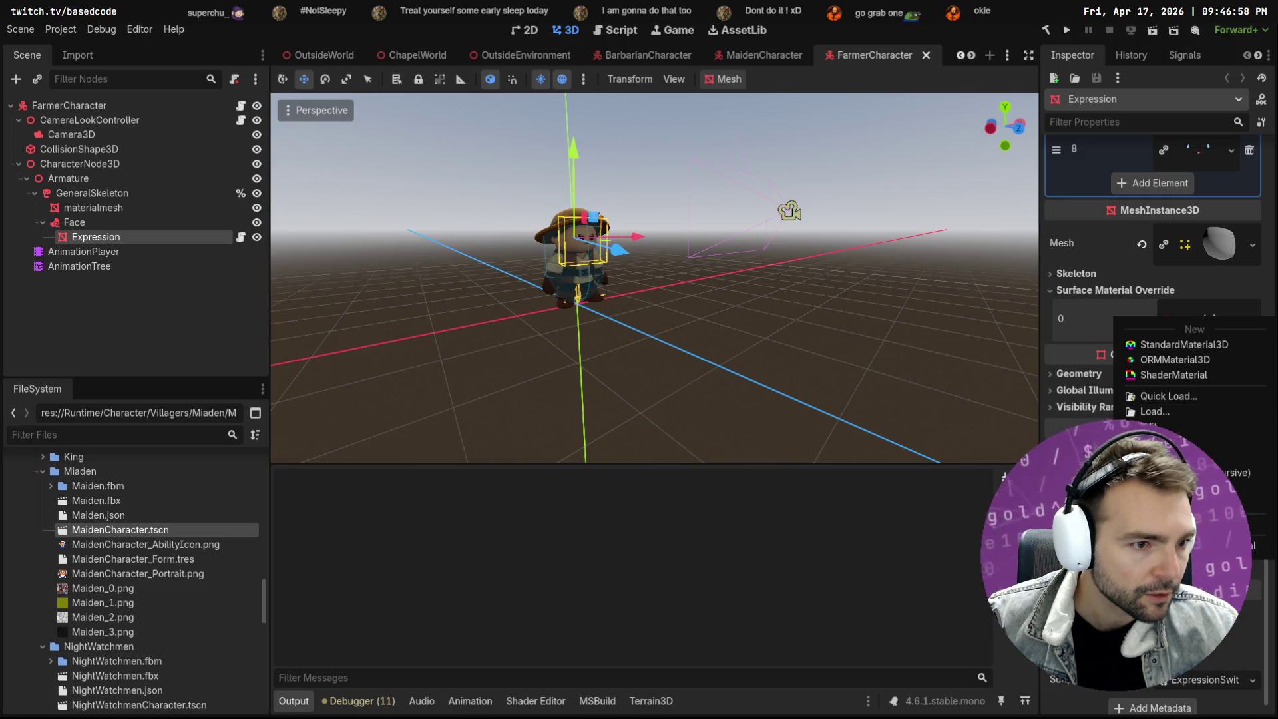
click(1121, 261)
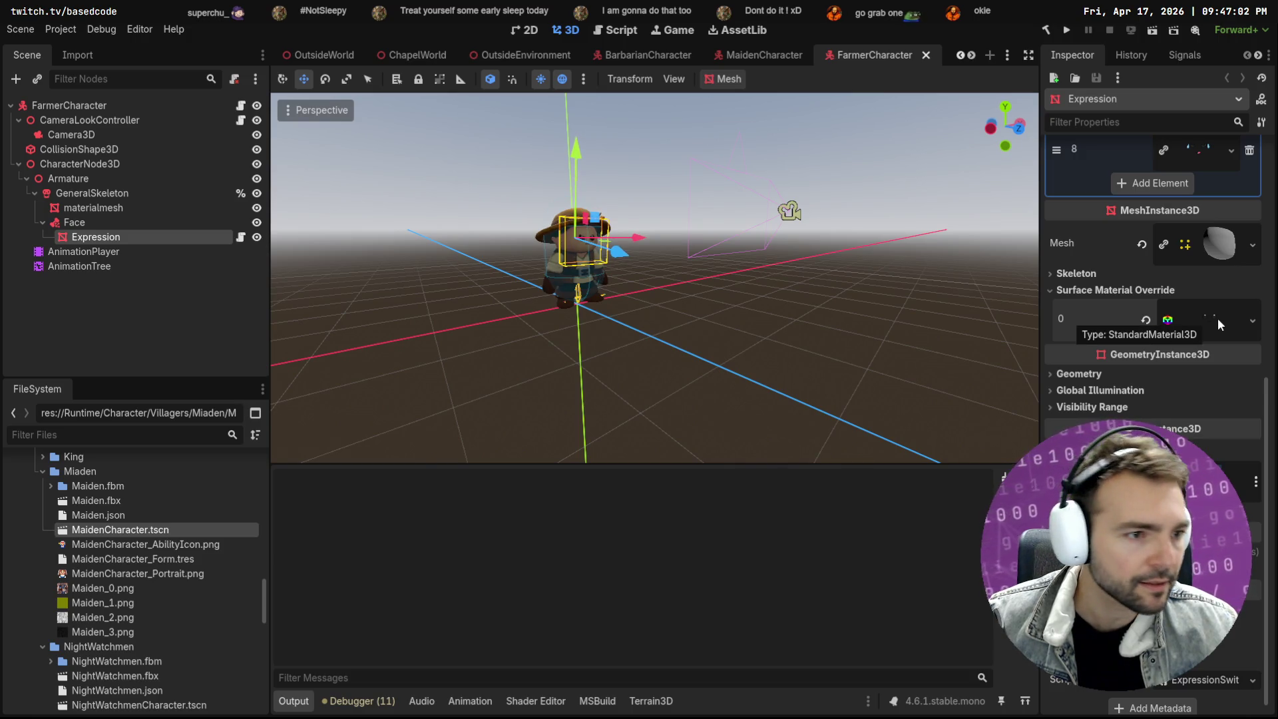
click(1218, 324)
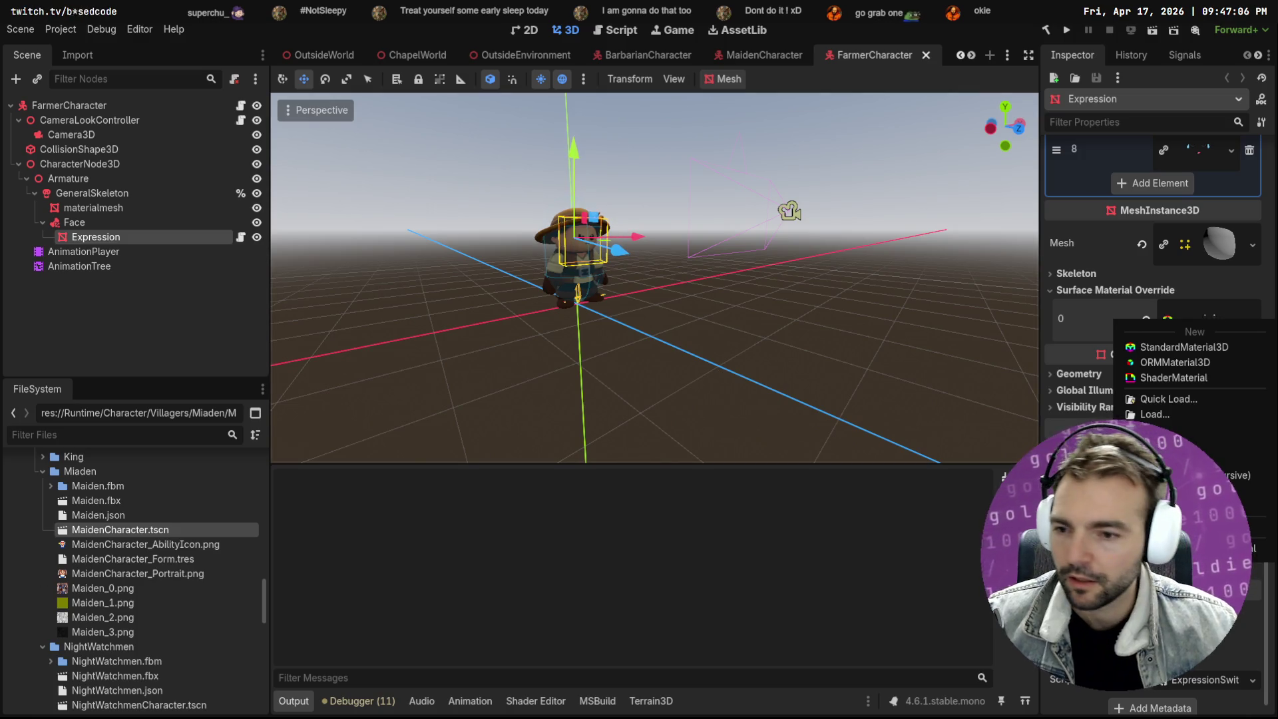
click(96, 431)
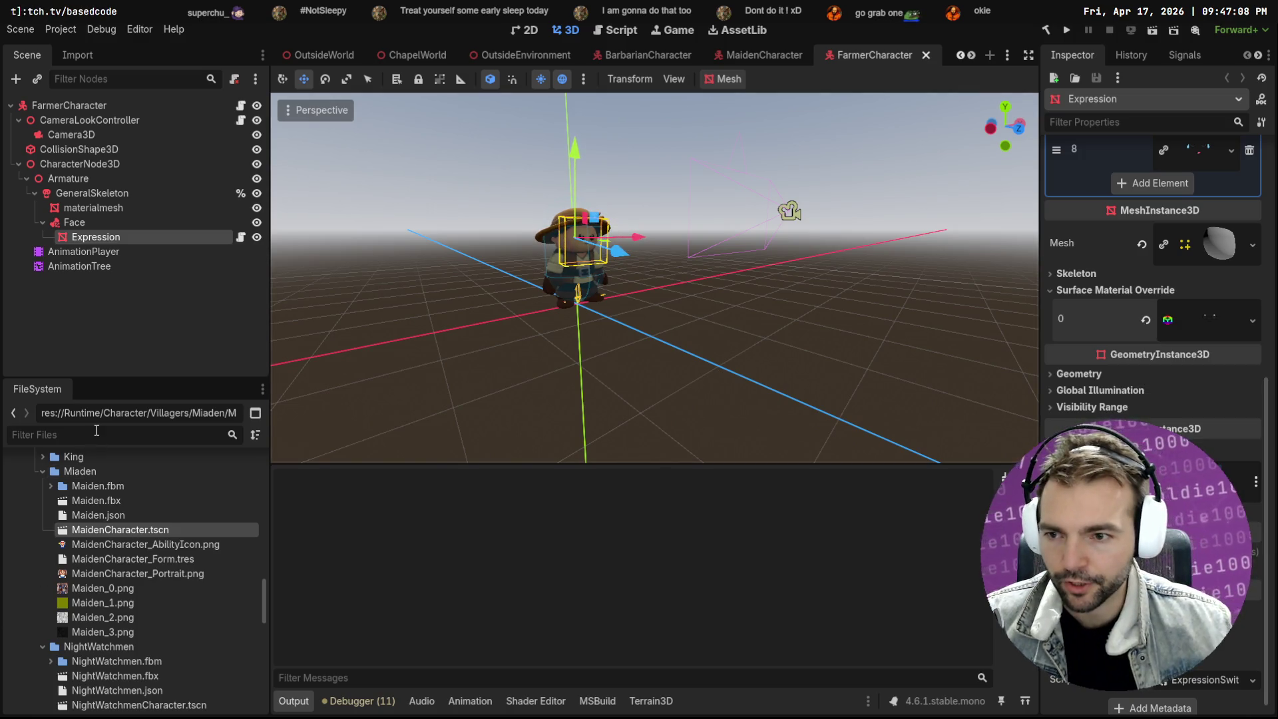
Filter the FileSystem to the Expressions folder and show Crying.png in the system file manager
text(Express)
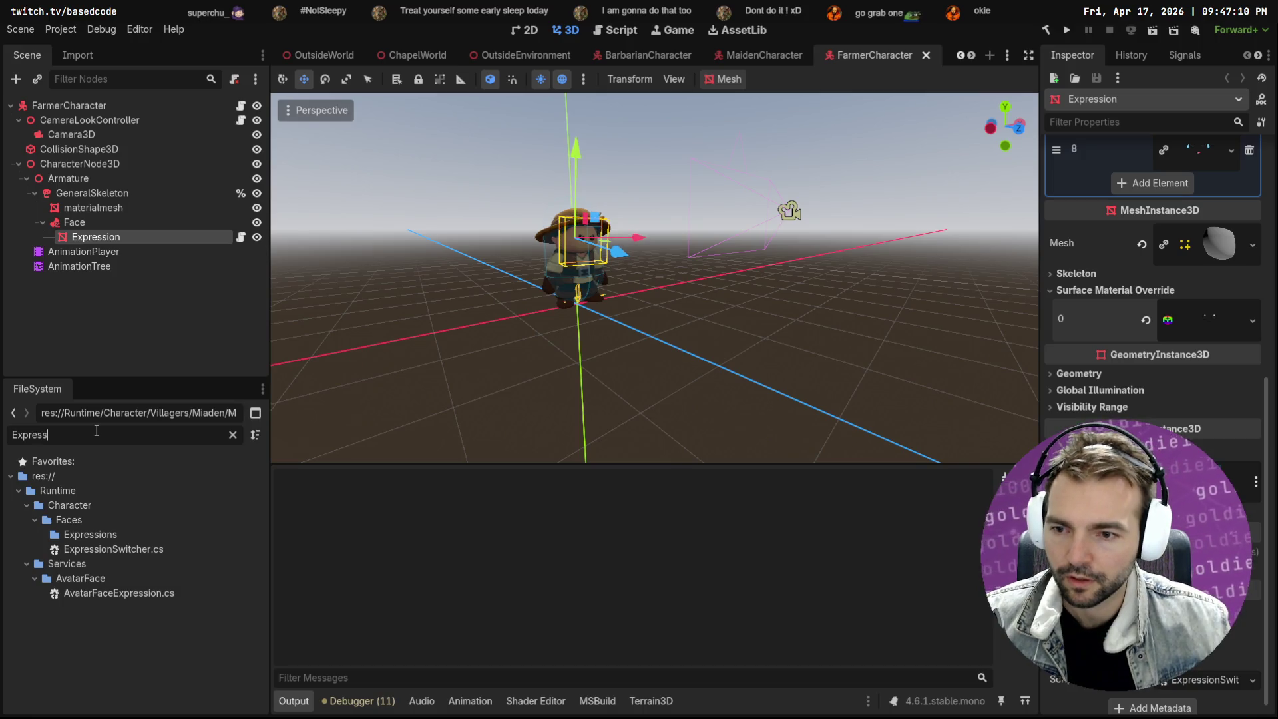
click(90, 535)
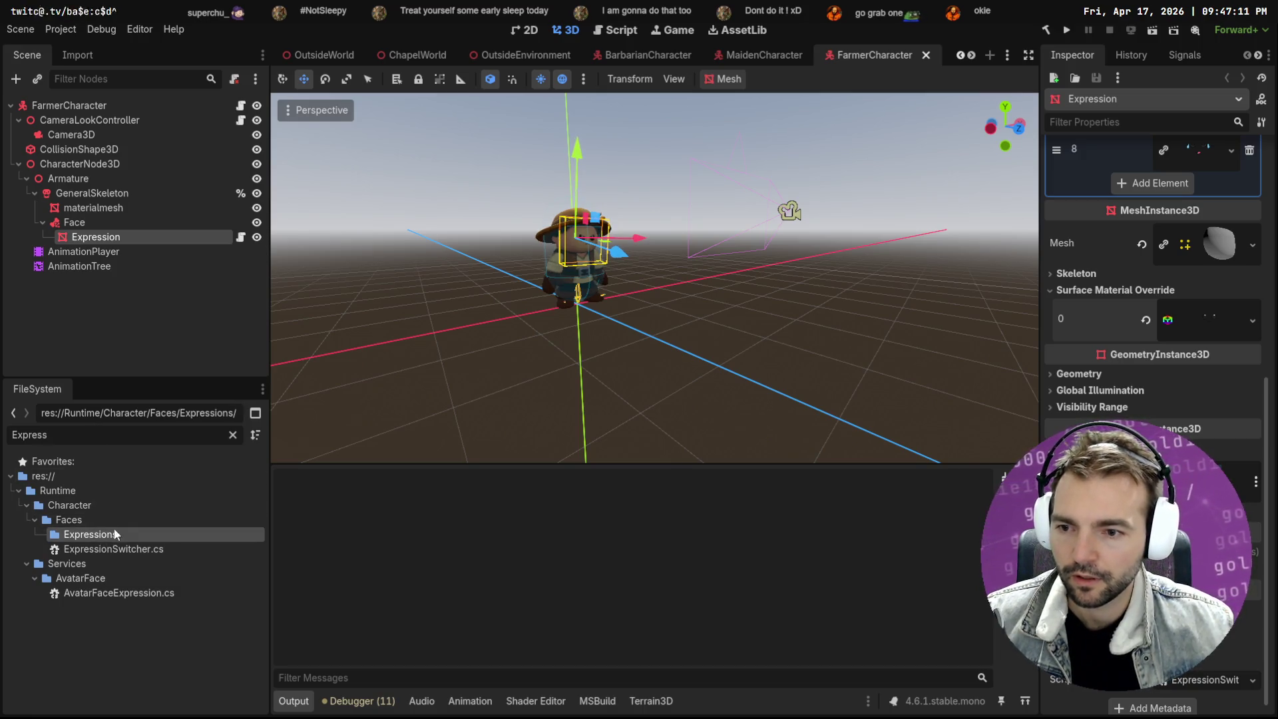
click(232, 435)
scroll(173, 552, down, 5)
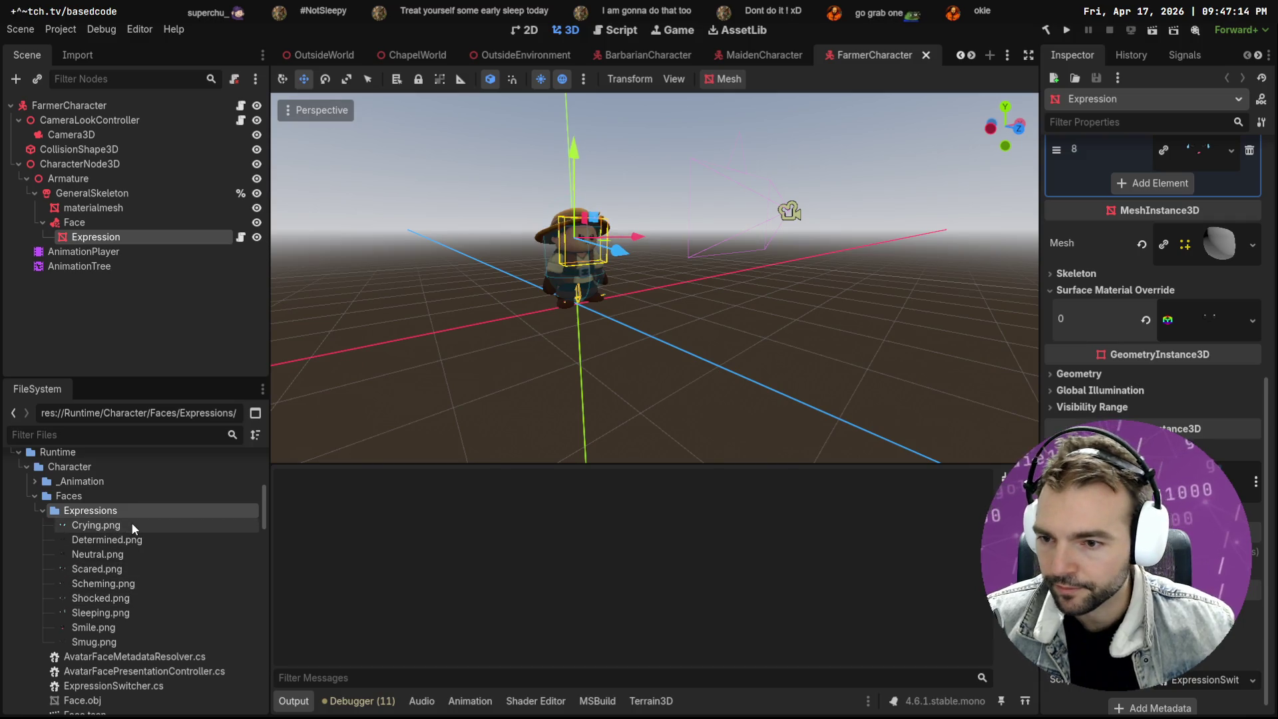
click(133, 526)
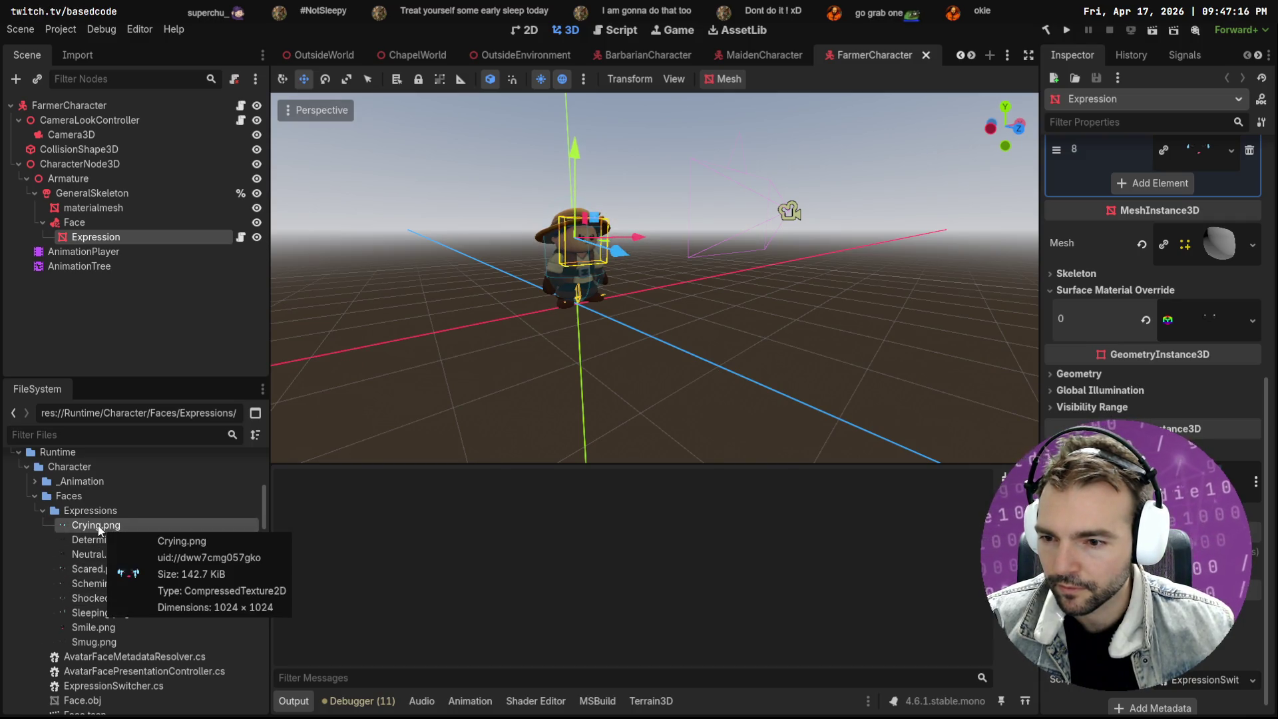
right_click(98, 526)
click(231, 711)
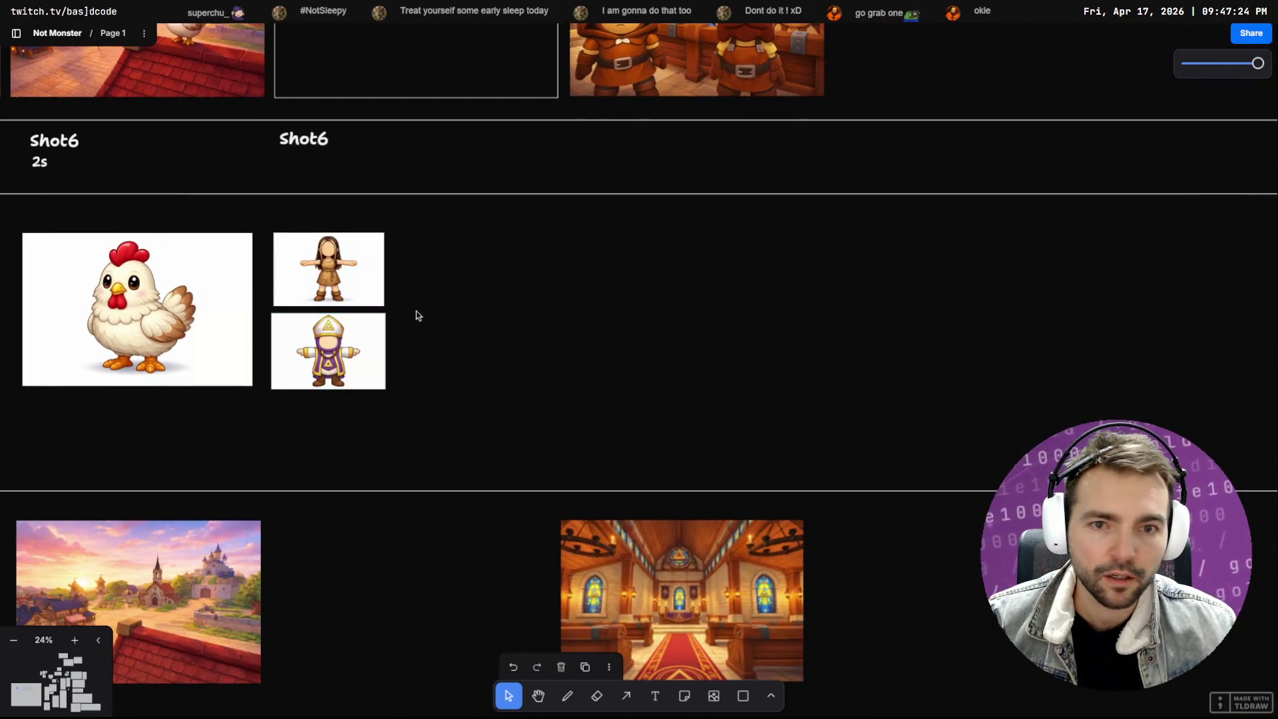
Paste the crying face image, shrink it and place it in the Shot6 row
key(ctrl+v)
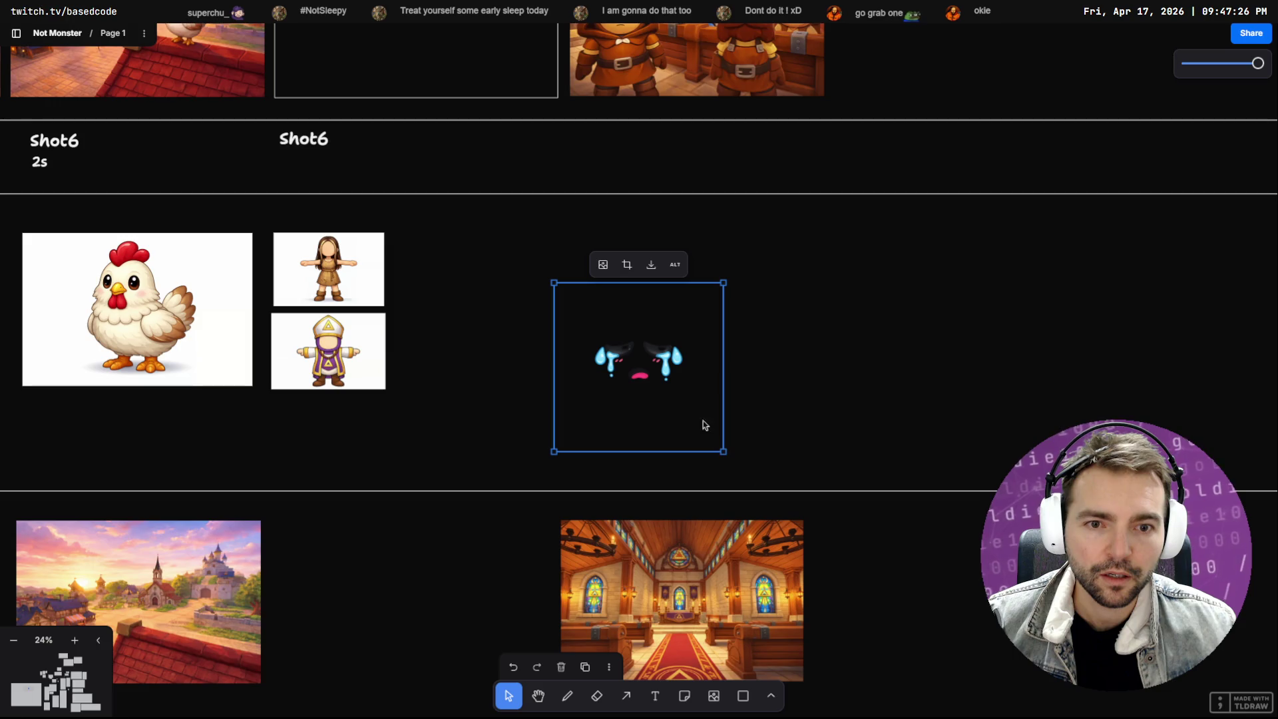
mouse_move(720, 448)
mouse_down()
mouse_move(642, 357)
mouse_move(645, 373)
mouse_up()
drag(606, 328, 628, 181)
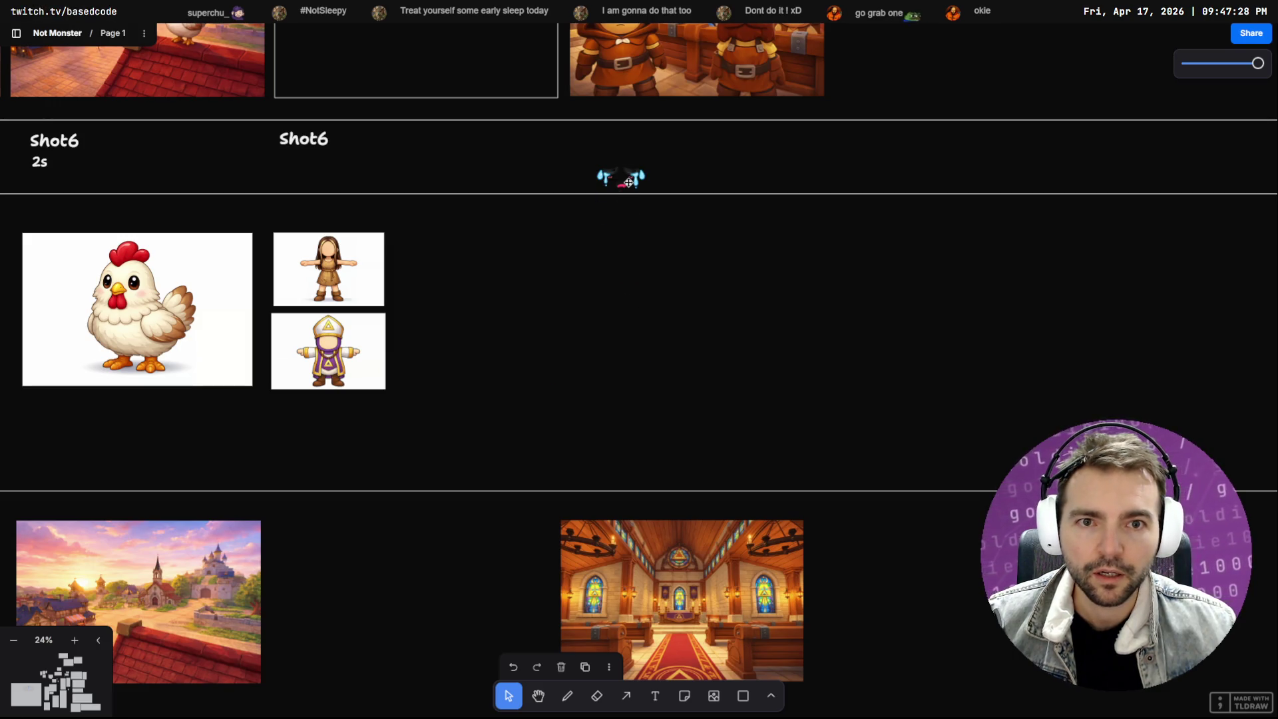
click(617, 230)
scroll(629, 299, up, 3)
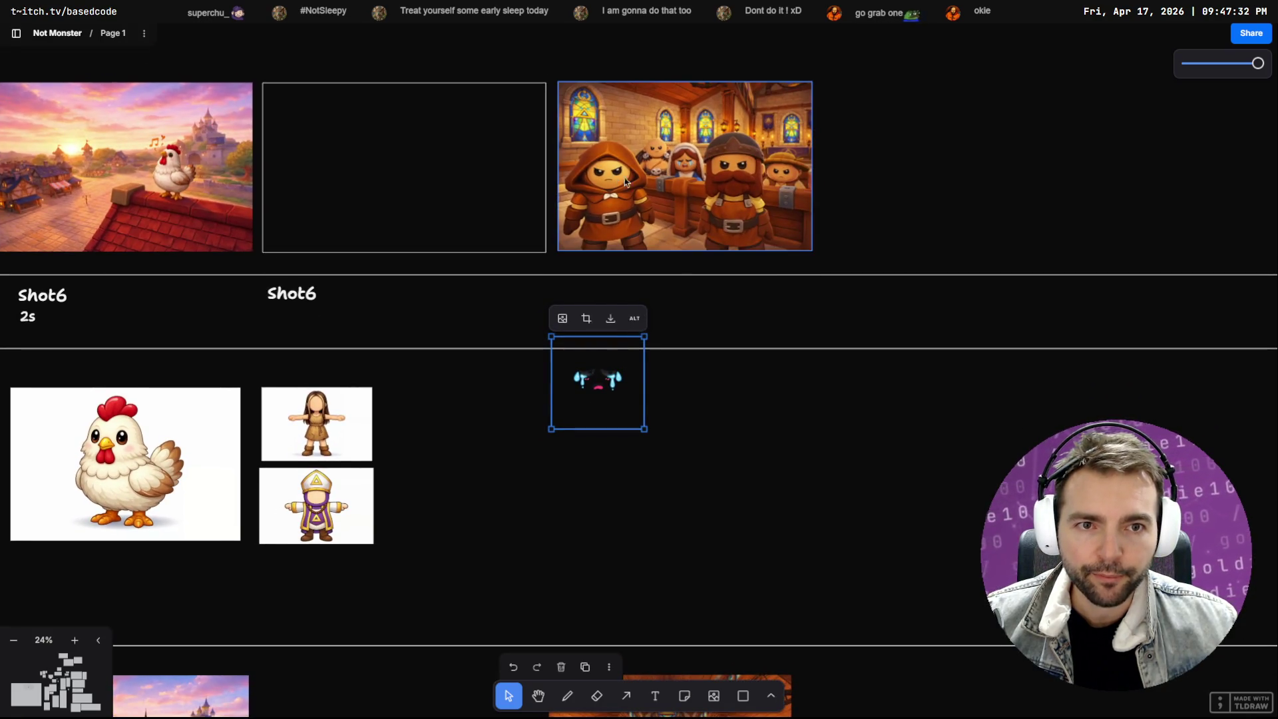
Place a copy of the Shot4 hooded villager image right of Shot6
drag(315, 286, 1248, 268)
click(635, 406)
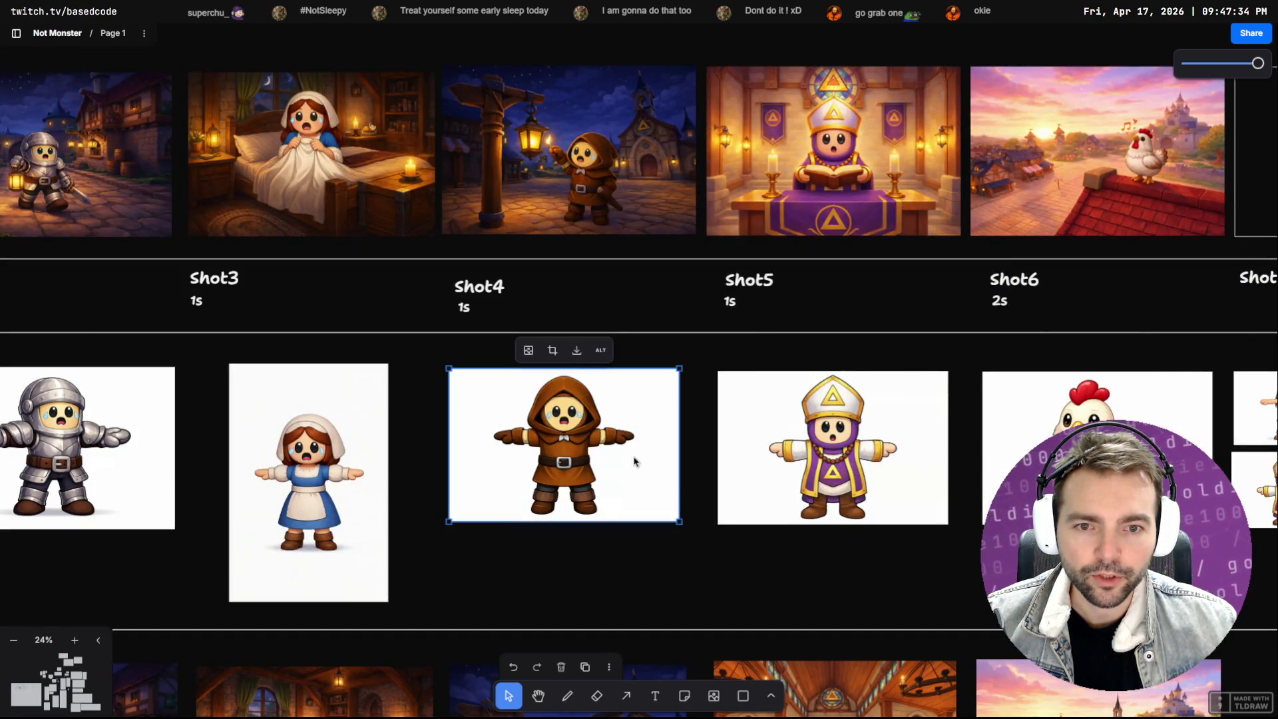
mouse_move(642, 470)
mouse_down()
mouse_move(1255, 444)
mouse_move(1274, 339)
mouse_move(1208, 231)
mouse_move(1112, 266)
mouse_up()
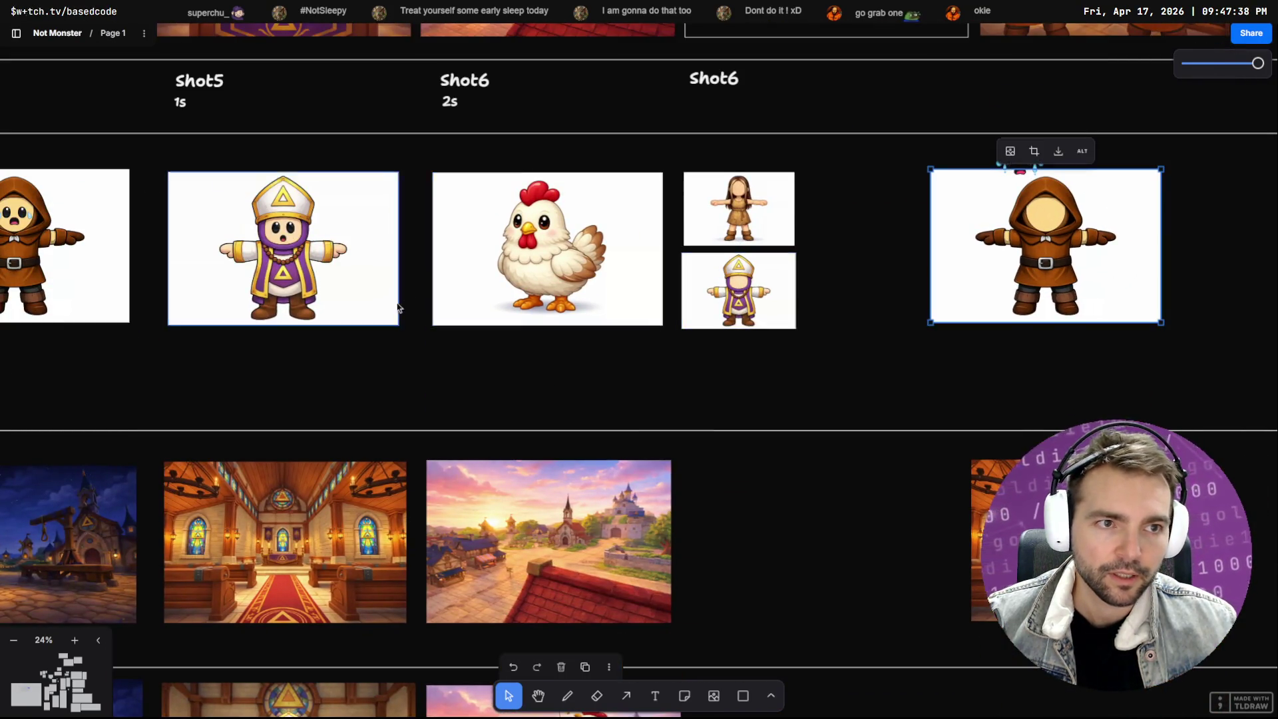
scroll(960, 296, left, 10)
Copy the Shot3 maid image beside the hooded villager and shrink it
click(778, 327)
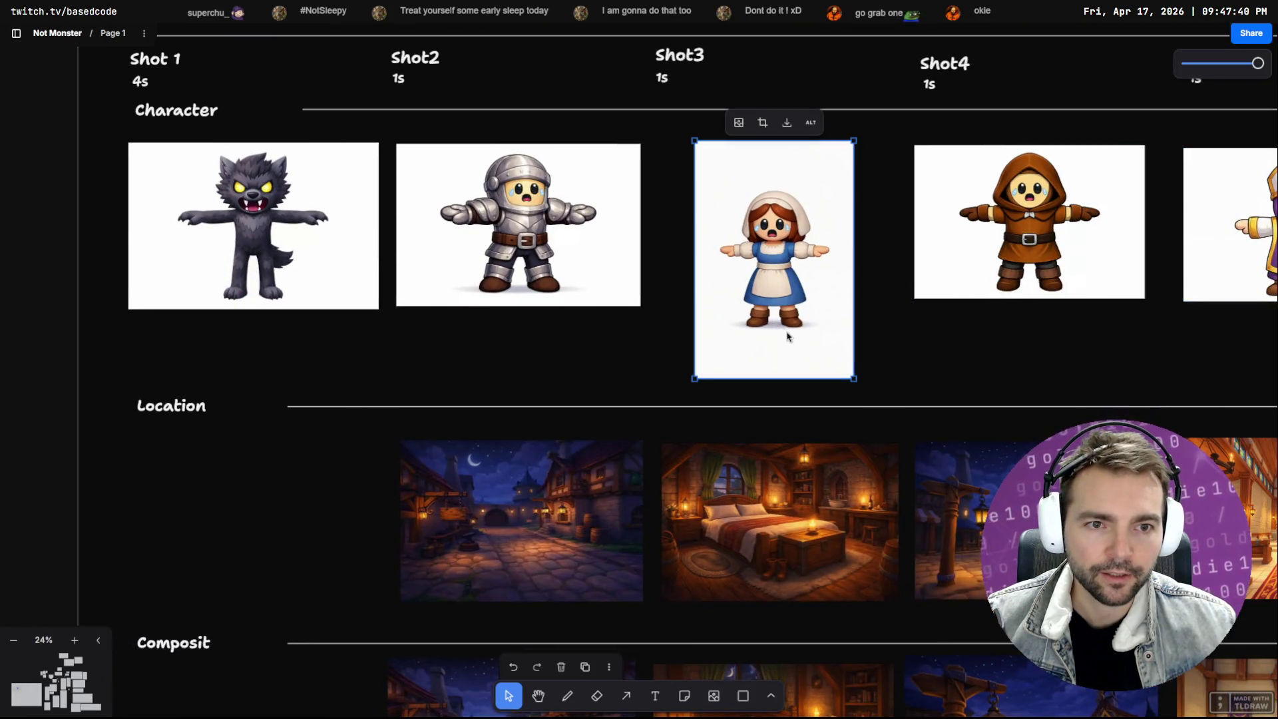
scroll(786, 328, down, 3)
scroll(785, 328, right, 8)
mouse_move(214, 146)
mouse_down()
mouse_move(1275, 276)
mouse_move(1171, 275)
mouse_move(938, 162)
mouse_up()
scroll(797, 144, up, 5)
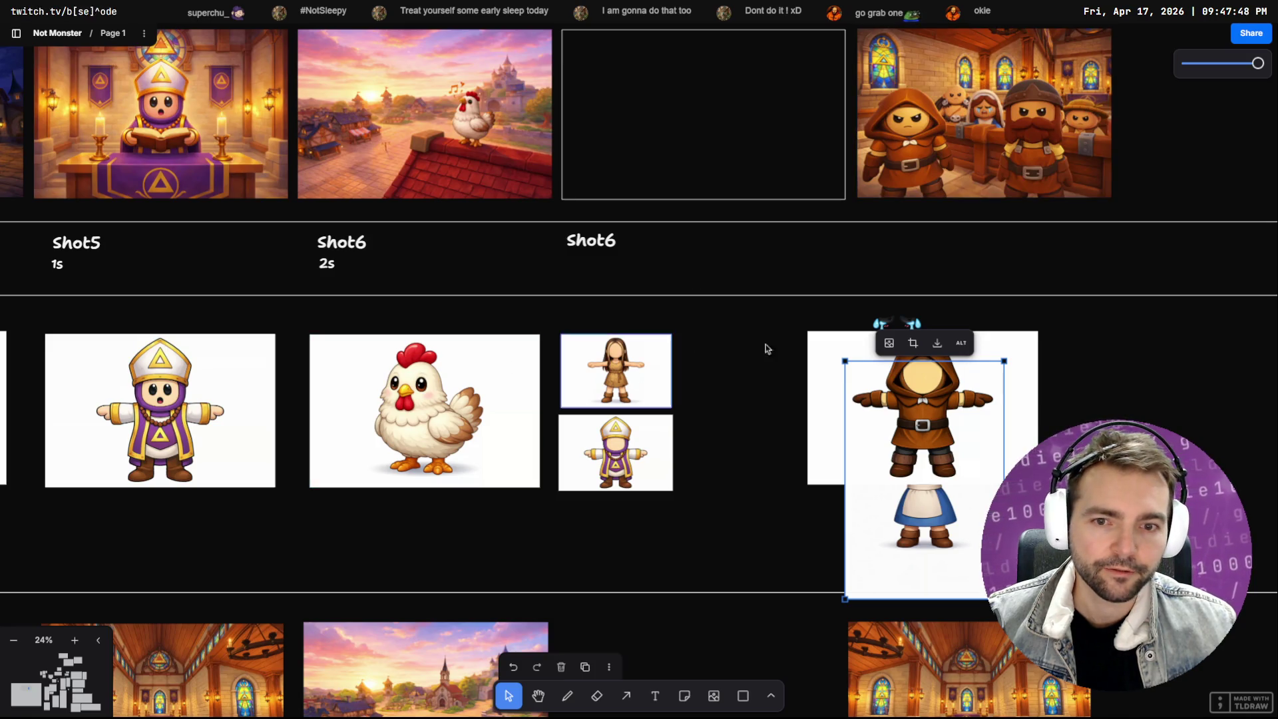
scroll(925, 343, down, 5)
mouse_move(952, 376)
mouse_down()
mouse_move(1054, 392)
mouse_move(1044, 370)
mouse_move(1000, 367)
mouse_move(1005, 343)
mouse_up()
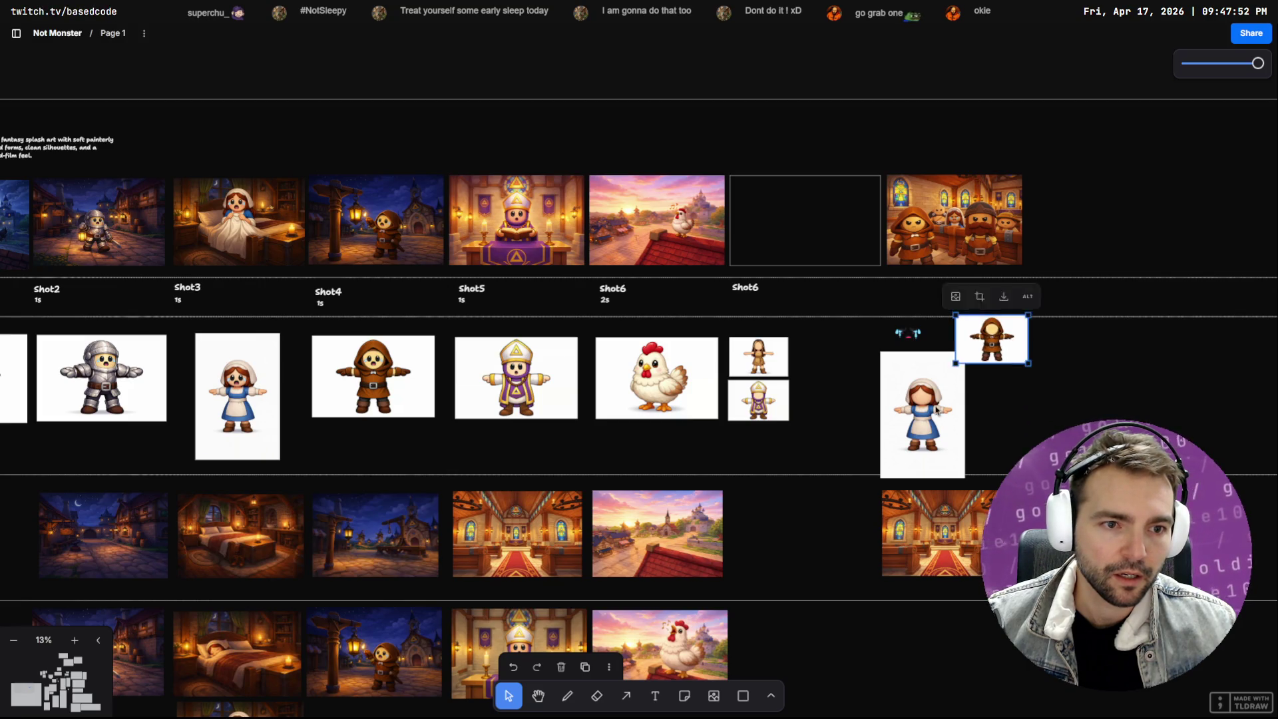
click(956, 474)
drag(963, 478, 941, 439)
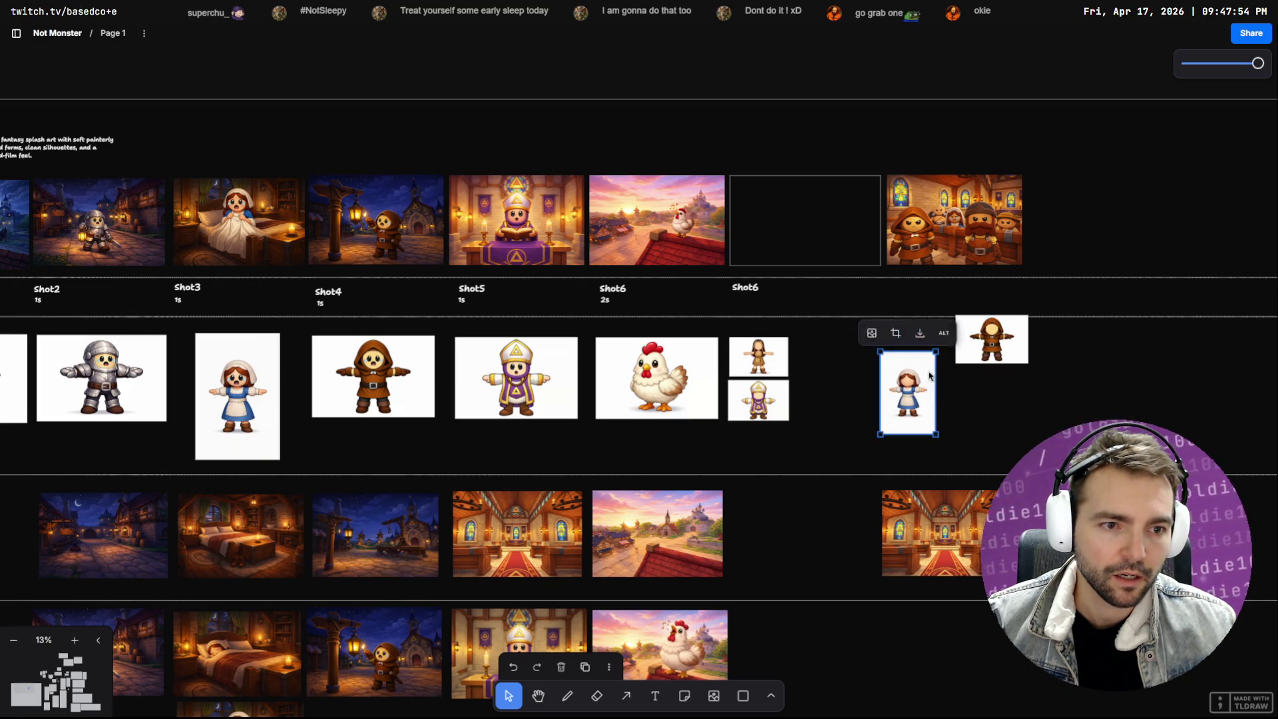
scroll(990, 345, down, 3)
scroll(994, 347, down, 2)
scroll(605, 379, up, 10)
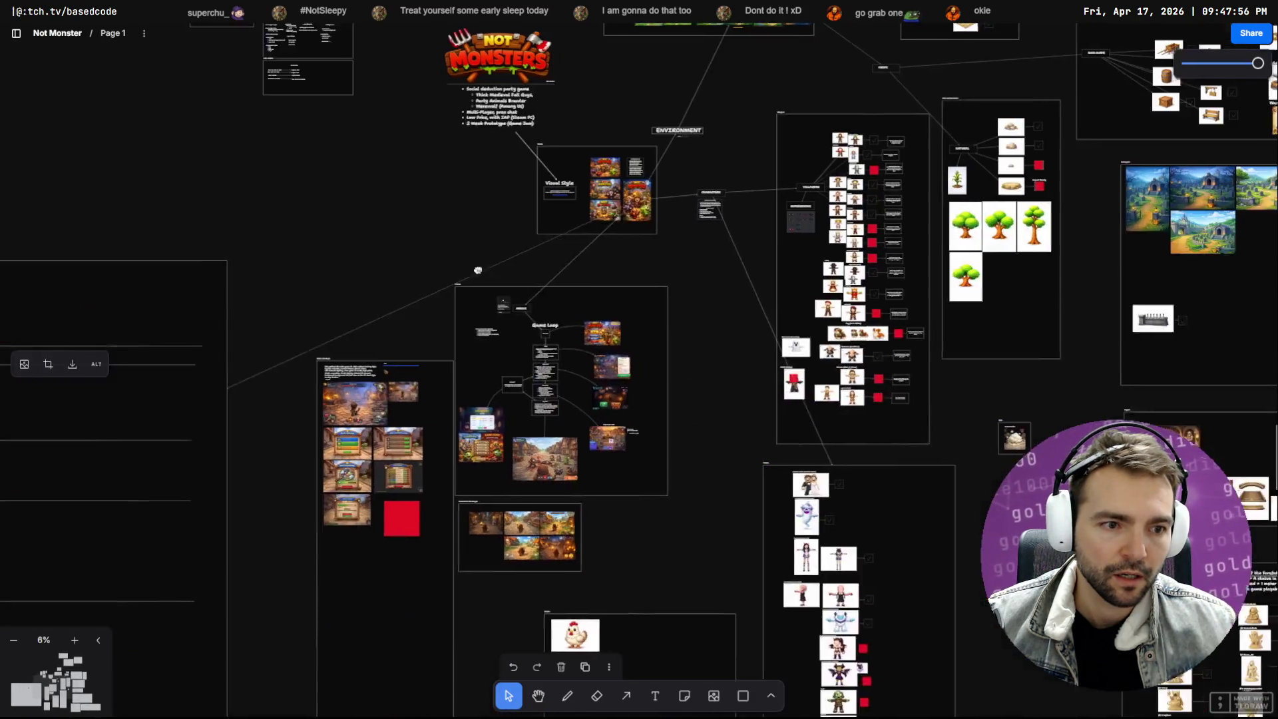
Select the farmer villager image group in the Villagers list for copying
scroll(499, 271, right, 5)
scroll(608, 272, up, 6)
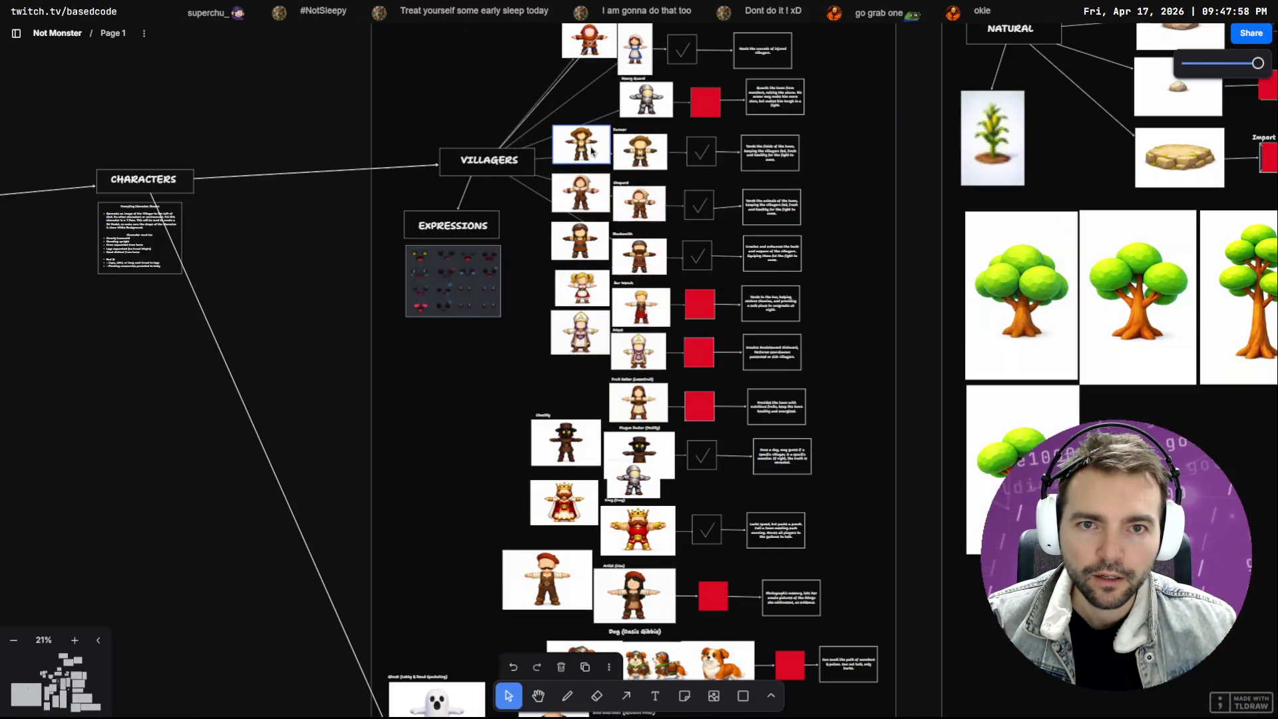
click(643, 157)
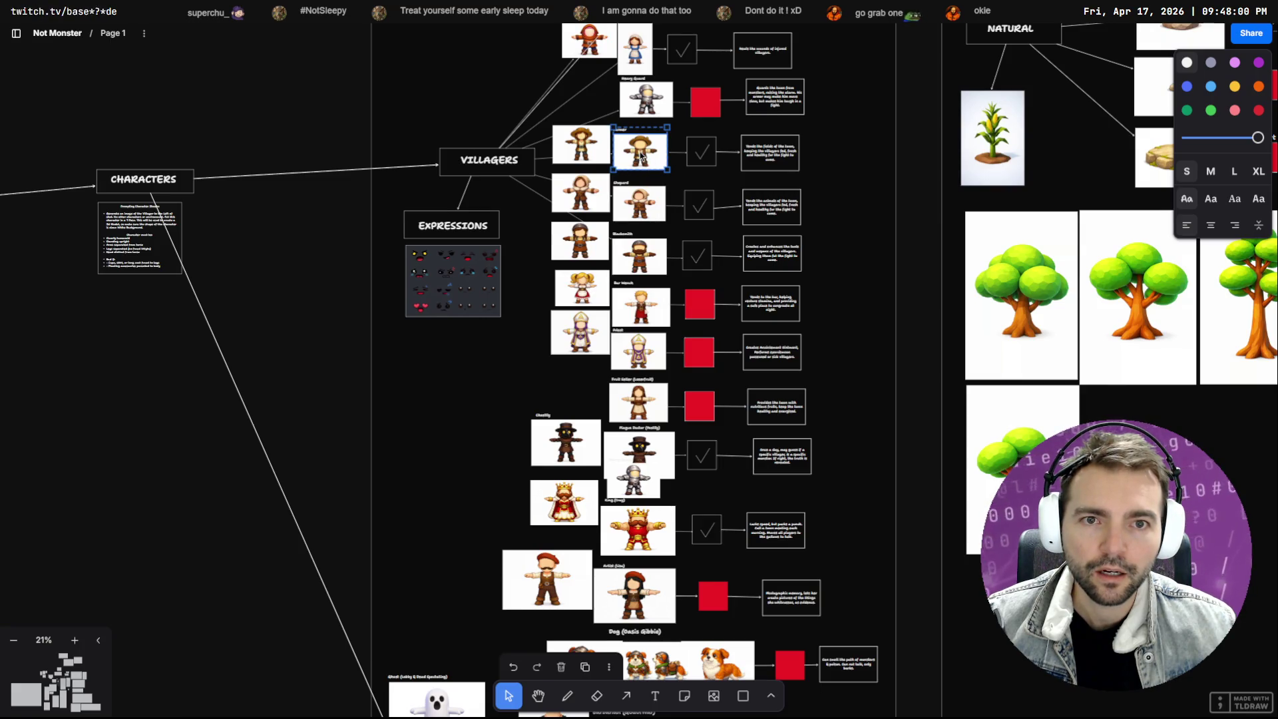
click(641, 154)
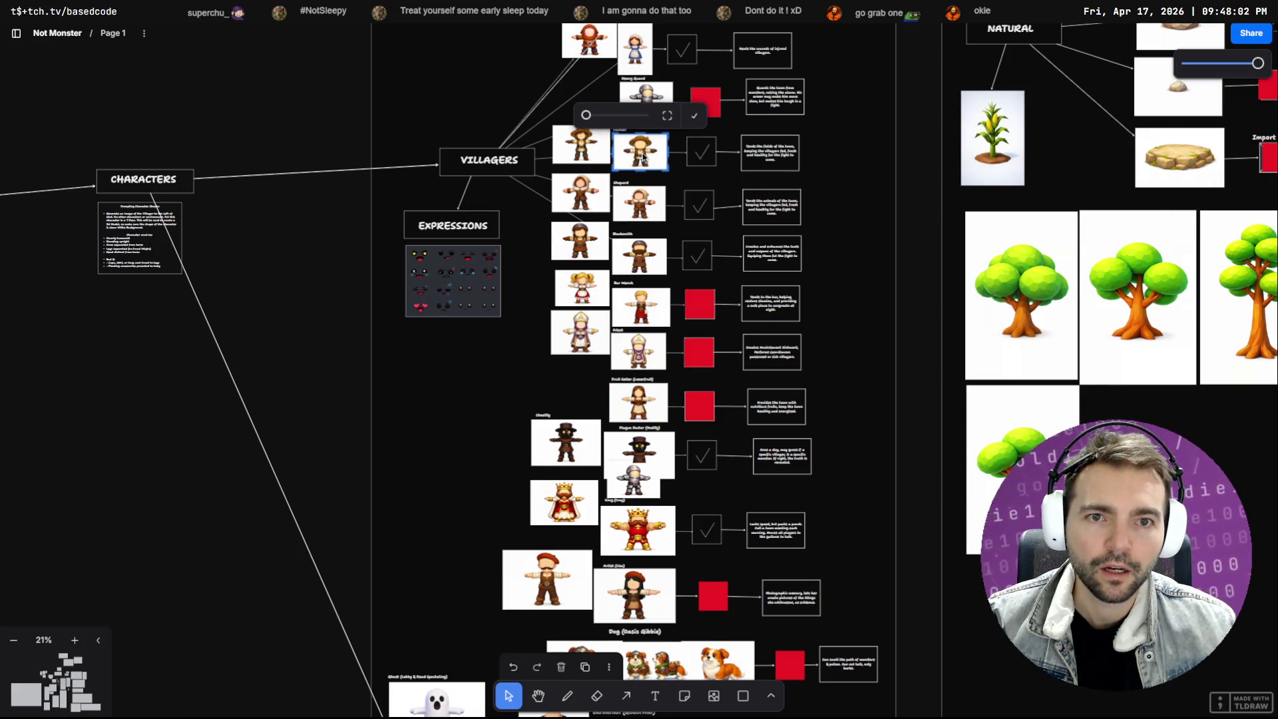
click(642, 158)
click(640, 158)
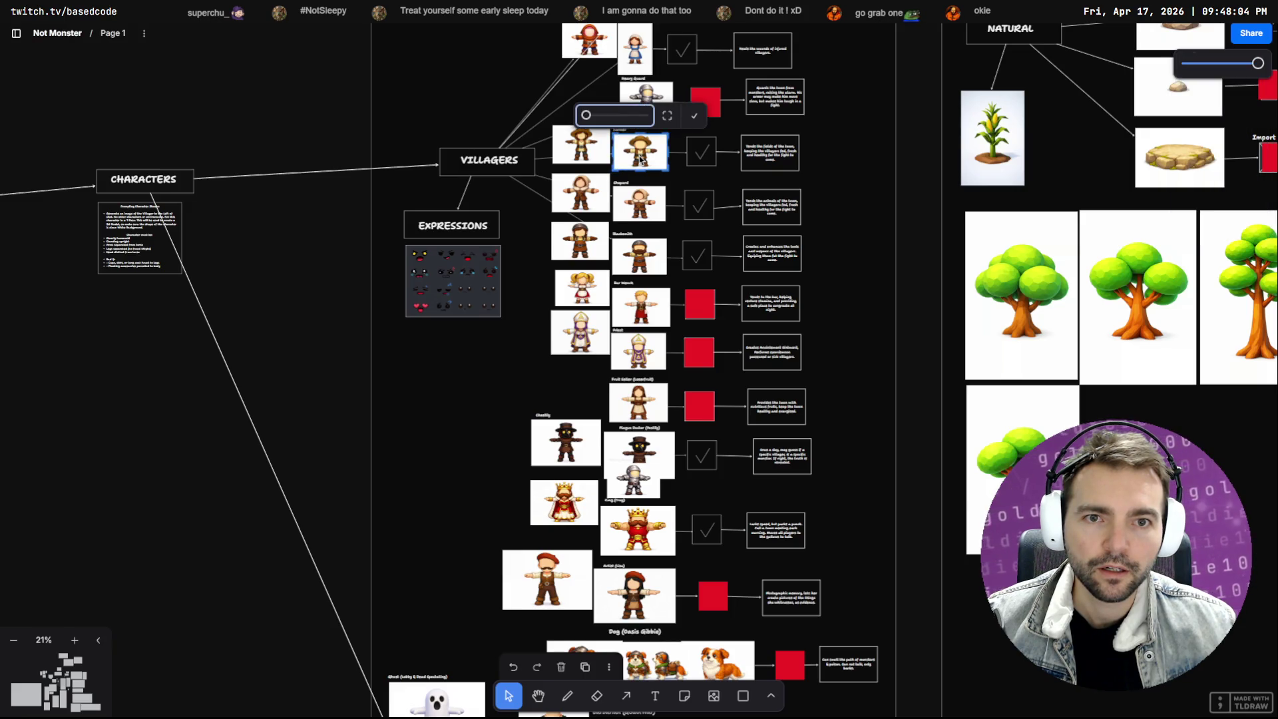
click(657, 173)
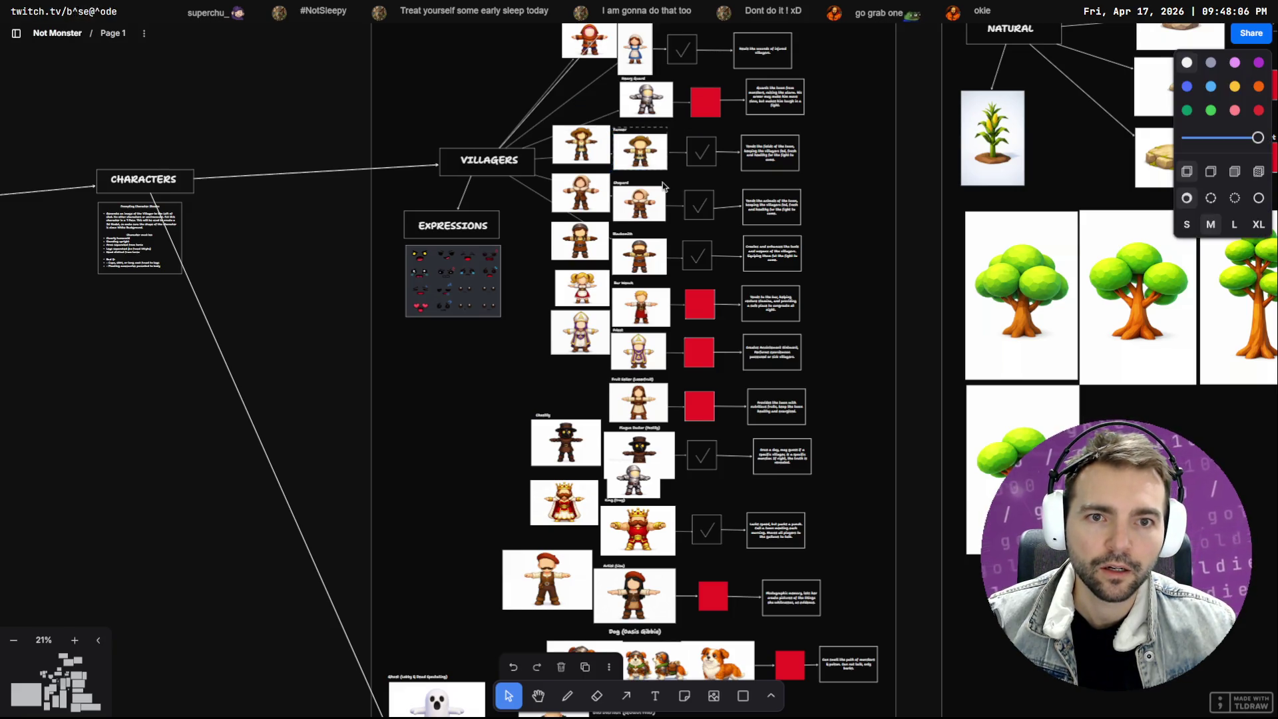
scroll(468, 193, down, 5)
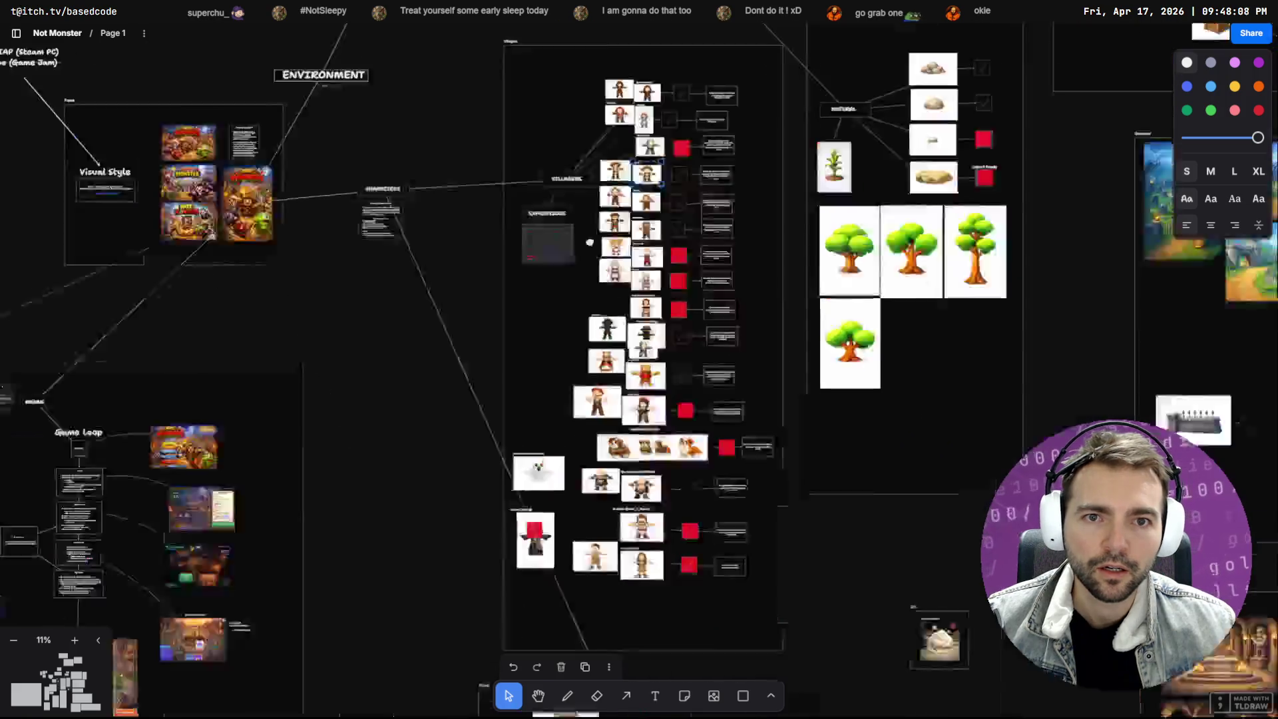
scroll(679, 191, left, 10)
scroll(847, 197, up, 5)
Paste the farmer copy beside the maid and delete its stray Farmer label
key(ctrl+v)
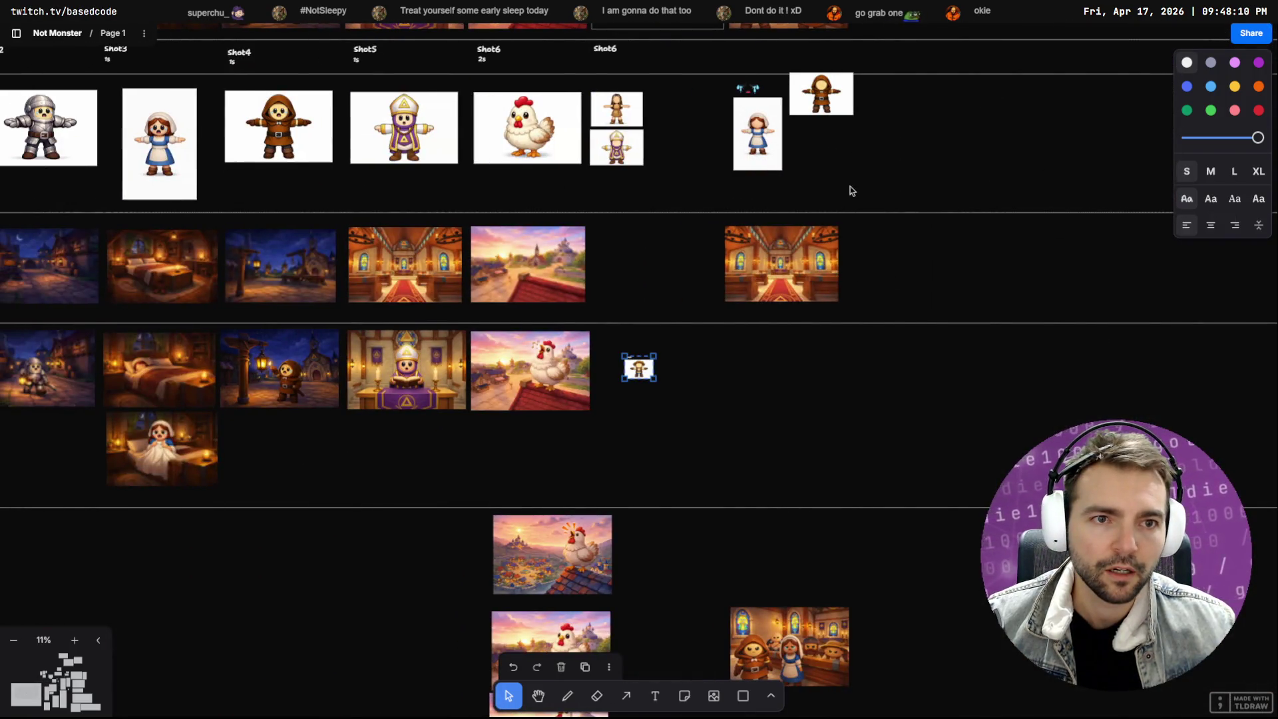
drag(808, 174, 826, 143)
scroll(826, 143, up, 8)
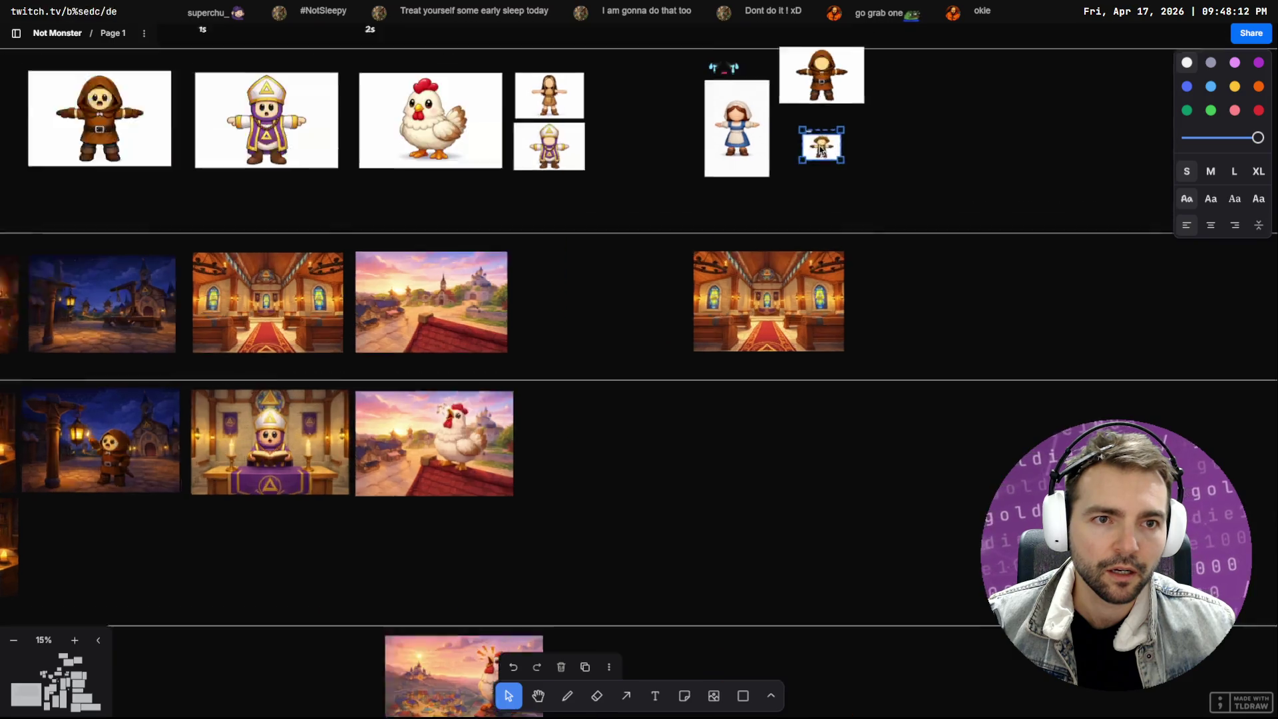
double_click(800, 154)
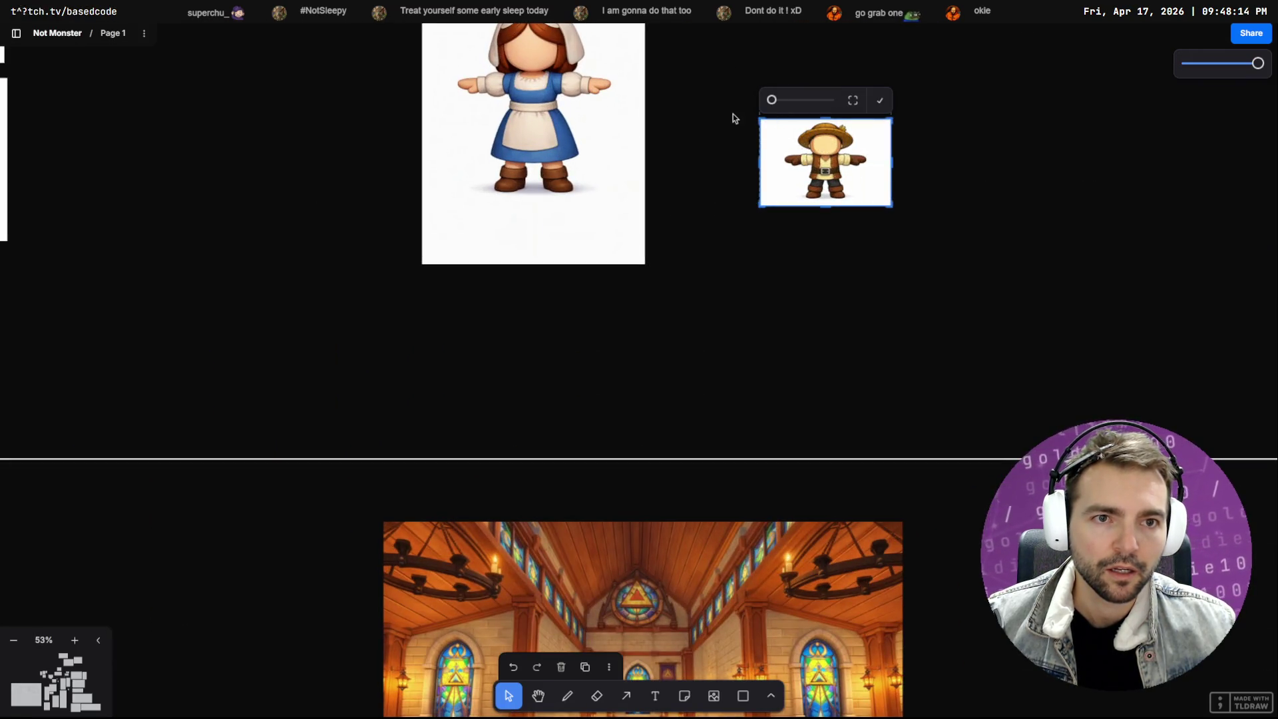
double_click(772, 107)
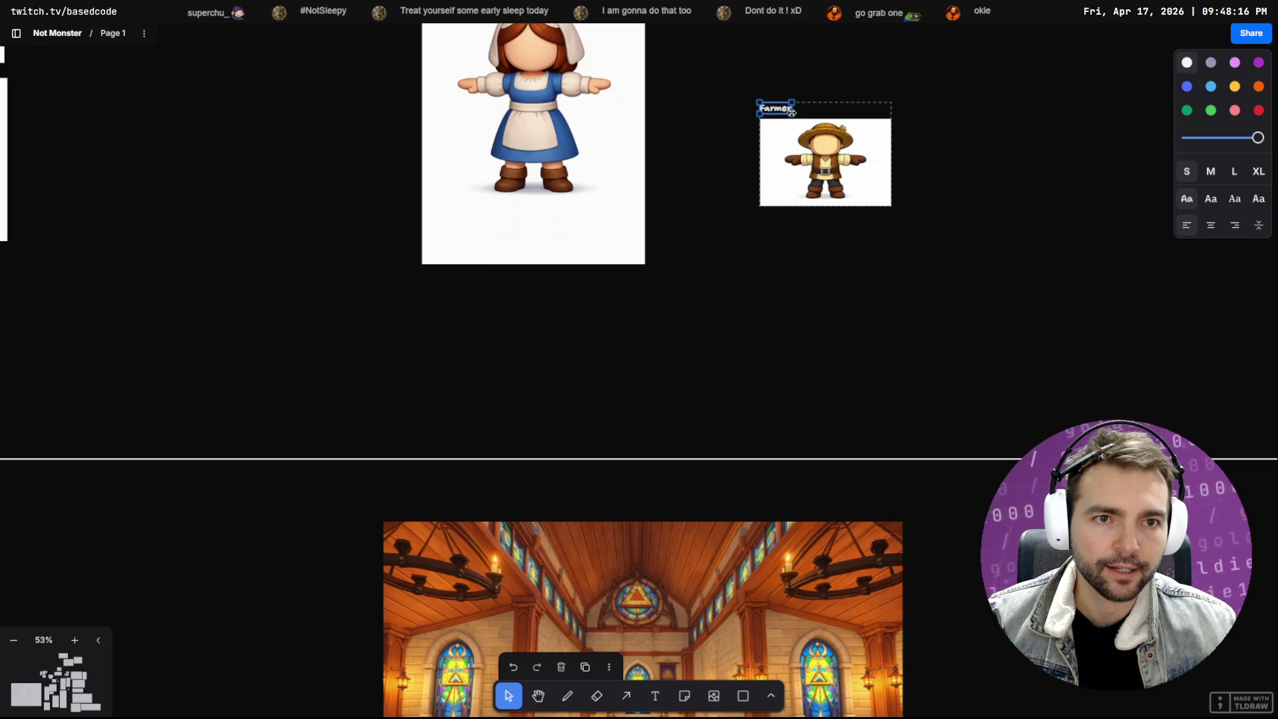
key(BackSpace)
key(Escape)
Enlarge the farmer copy and place it beneath the hooded villager
click(850, 148)
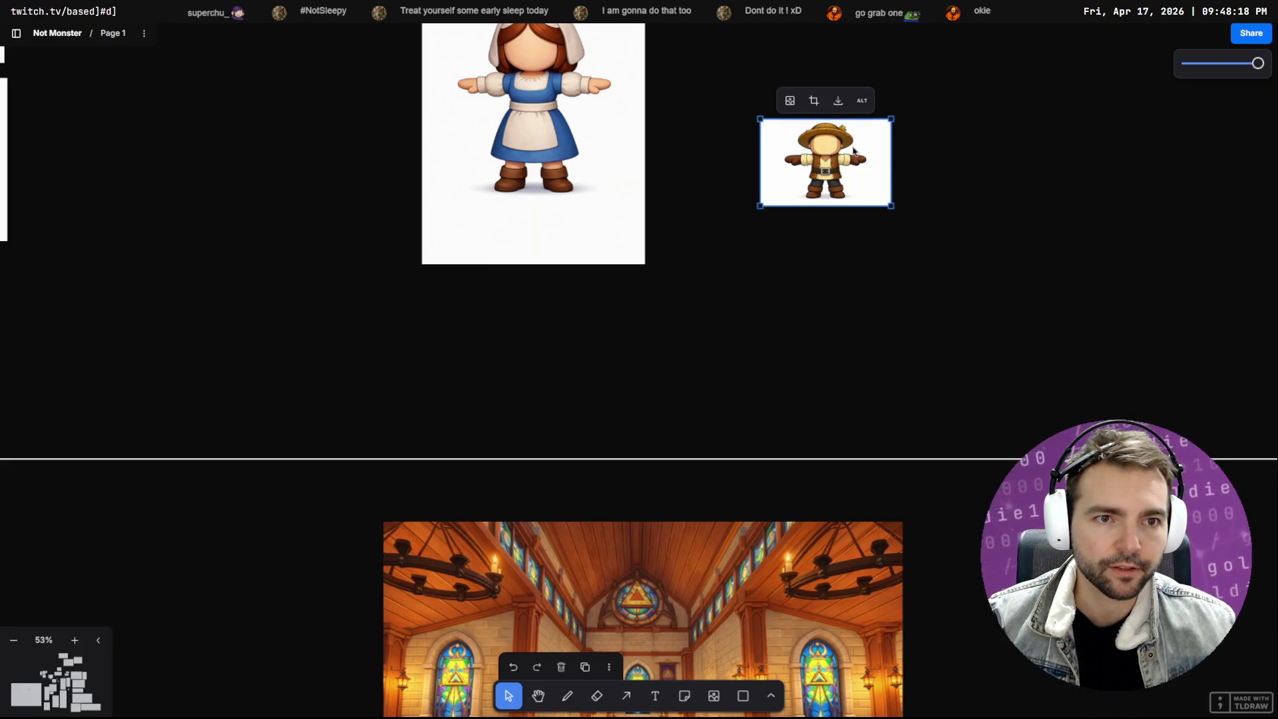
drag(891, 119, 962, 41)
scroll(732, 266, right, 5)
drag(682, 266, 603, 268)
scroll(712, 275, down, 10)
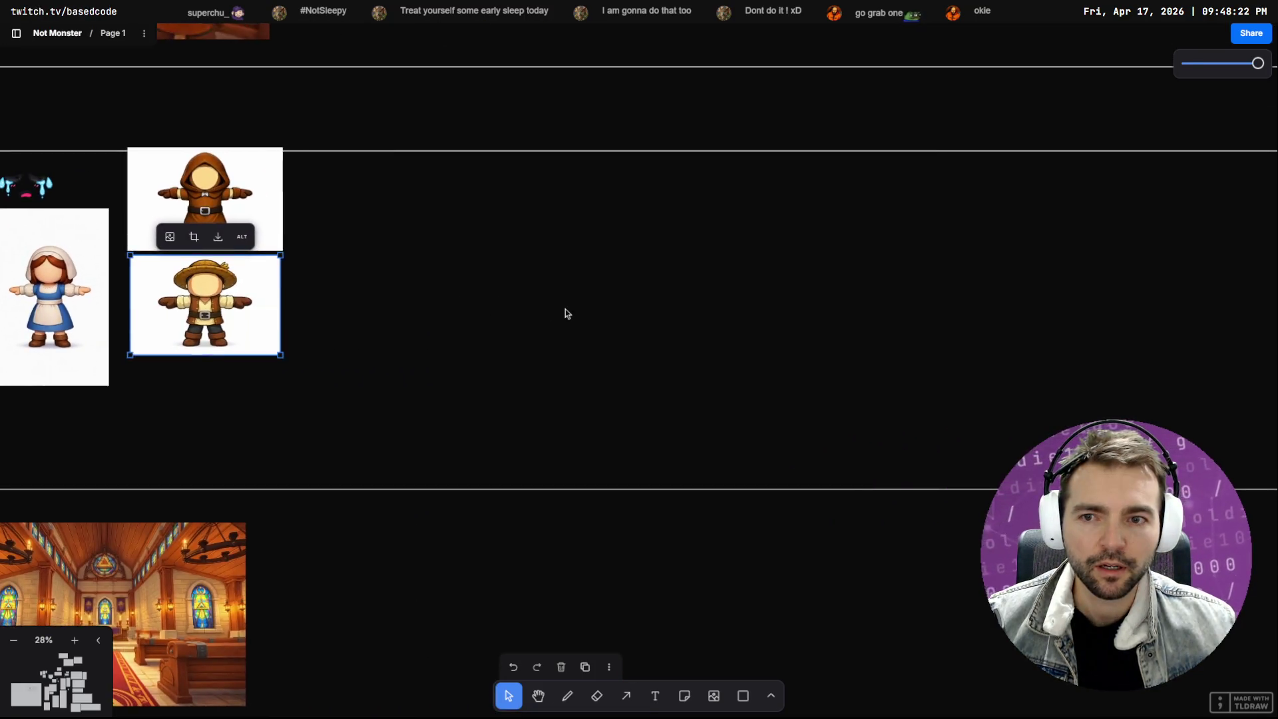
scroll(732, 300, right, 10)
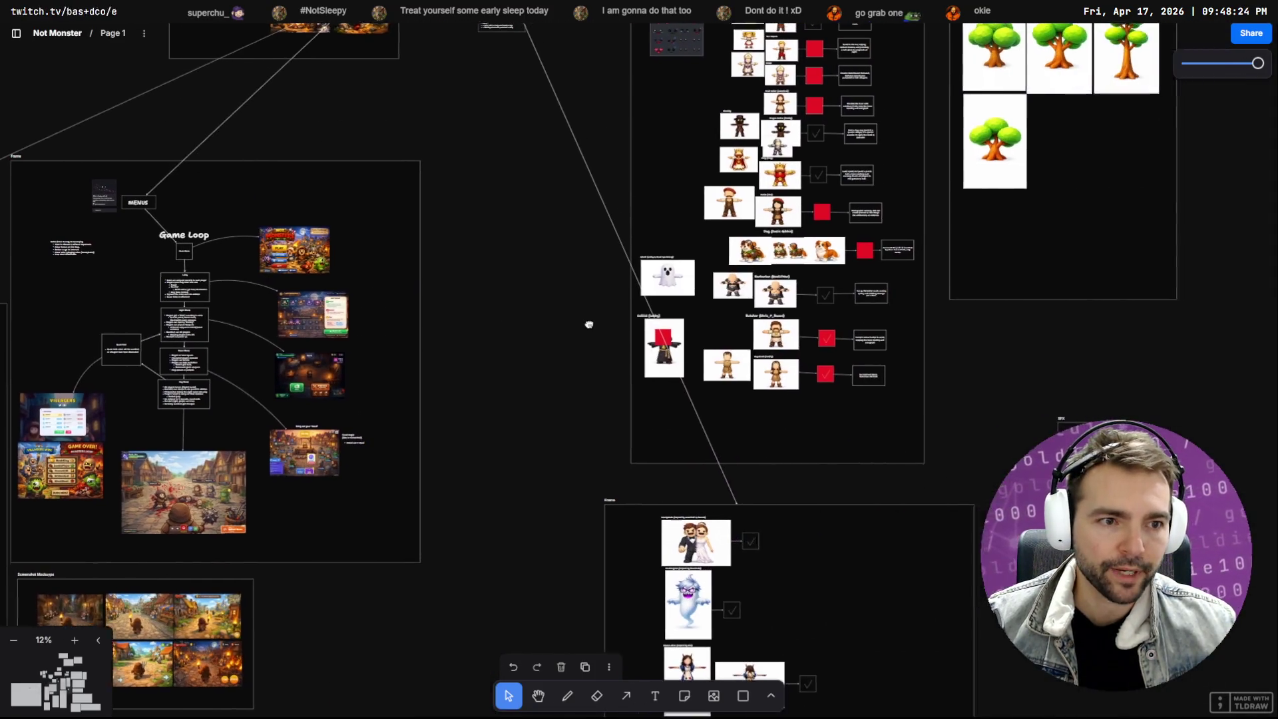
scroll(721, 298, up, 8)
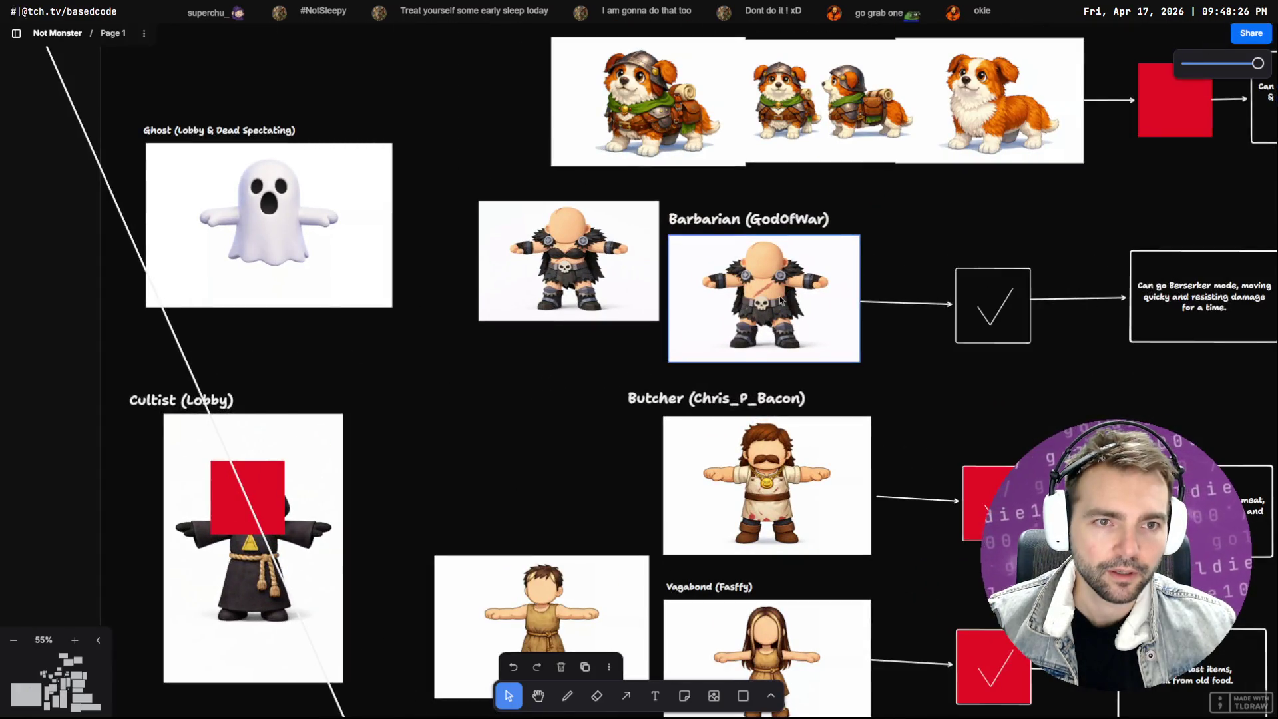
click(782, 306)
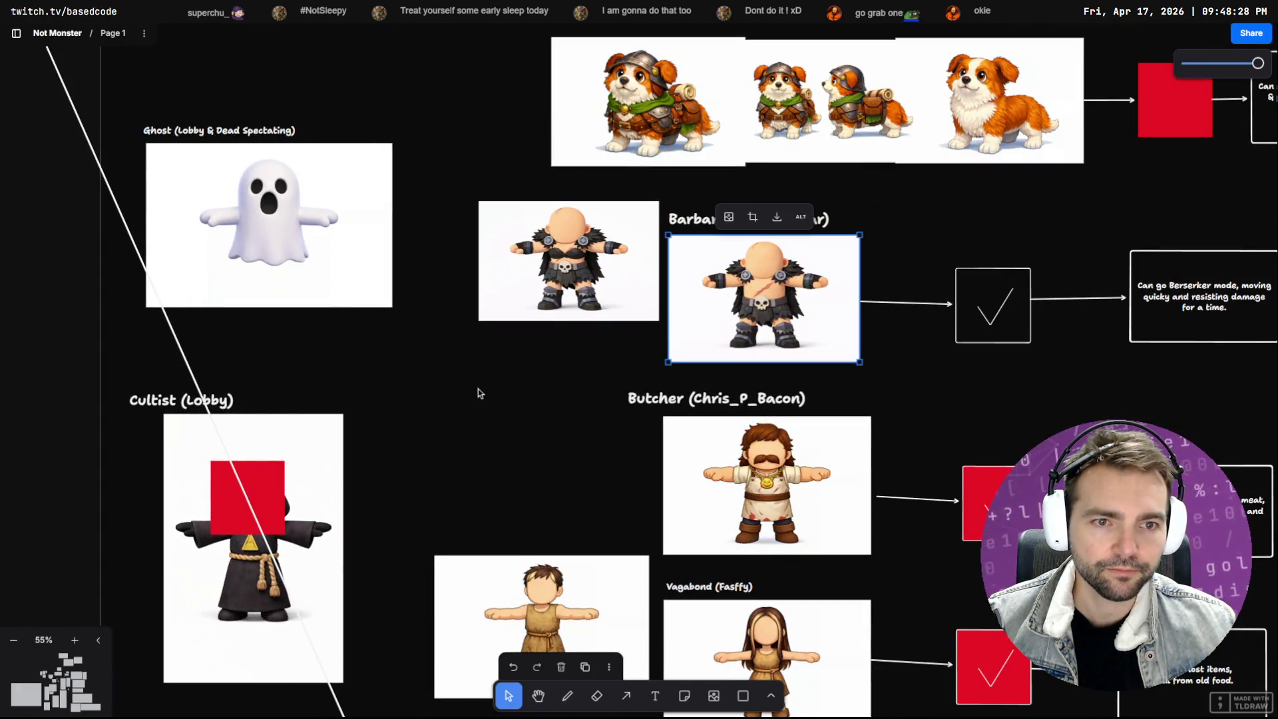
scroll(489, 386, down, 5)
scroll(373, 387, left, 15)
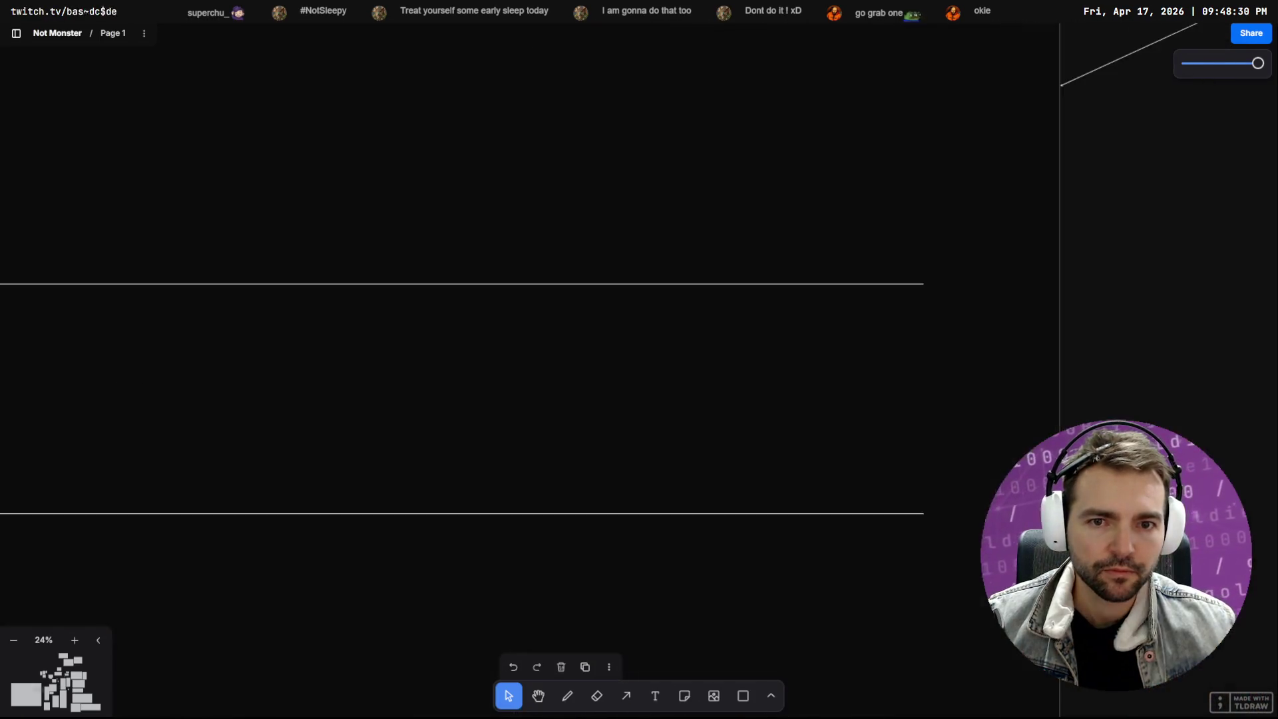
Paste the barbarian image and move it beside the Shot6 characters
scroll(792, 226, down, 3)
key(ctrl+v)
mouse_move(628, 368)
mouse_down()
mouse_move(765, 212)
mouse_move(712, 216)
mouse_up()
scroll(663, 186, up, 5)
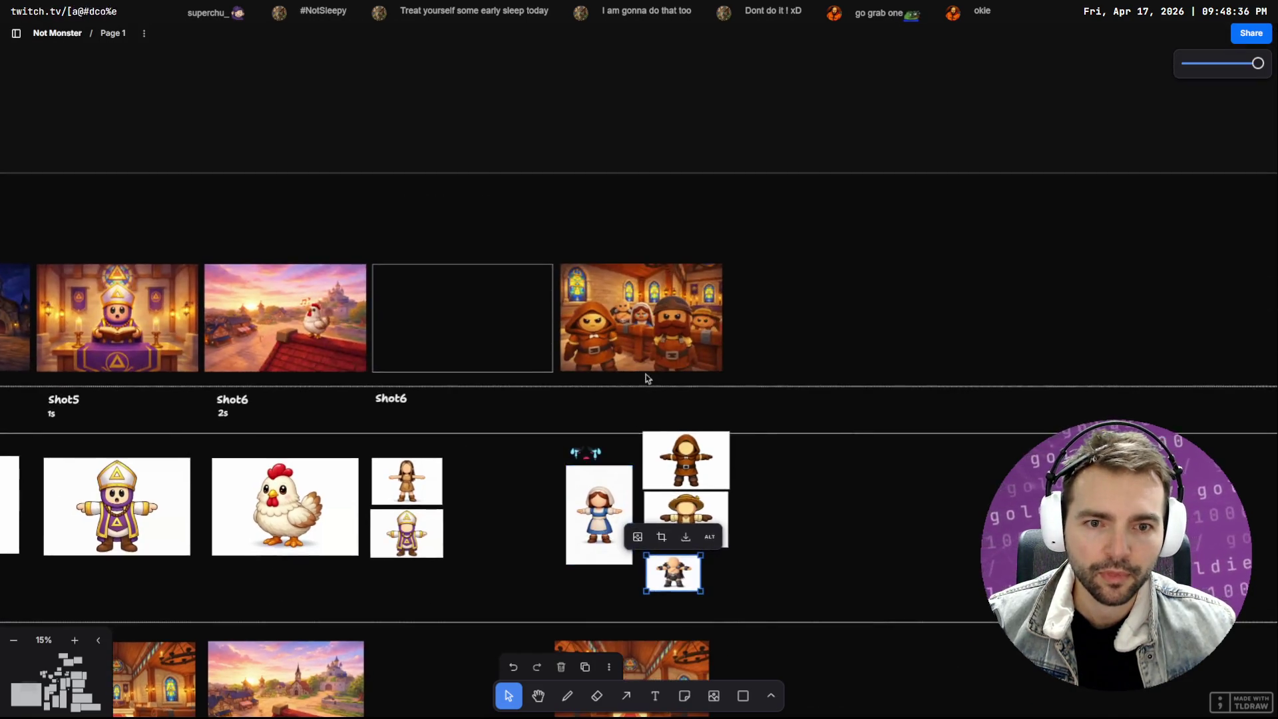
scroll(645, 355, up, 5)
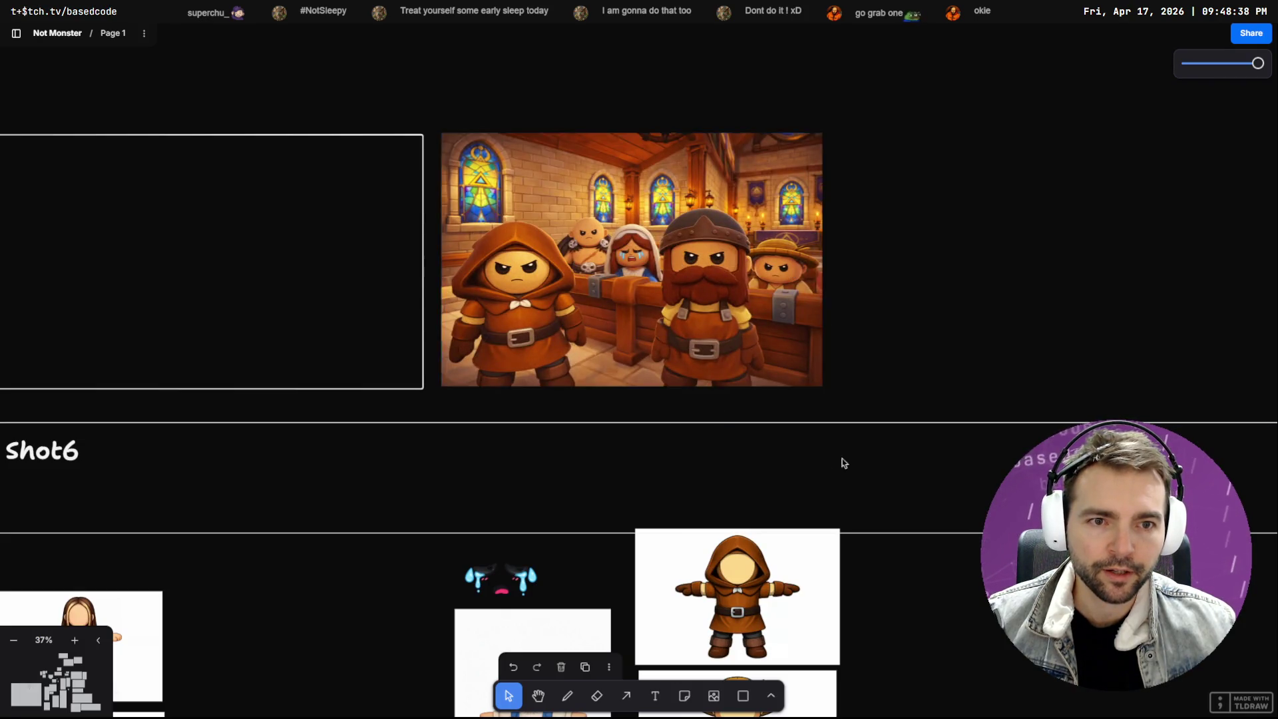
scroll(838, 476, down, 5)
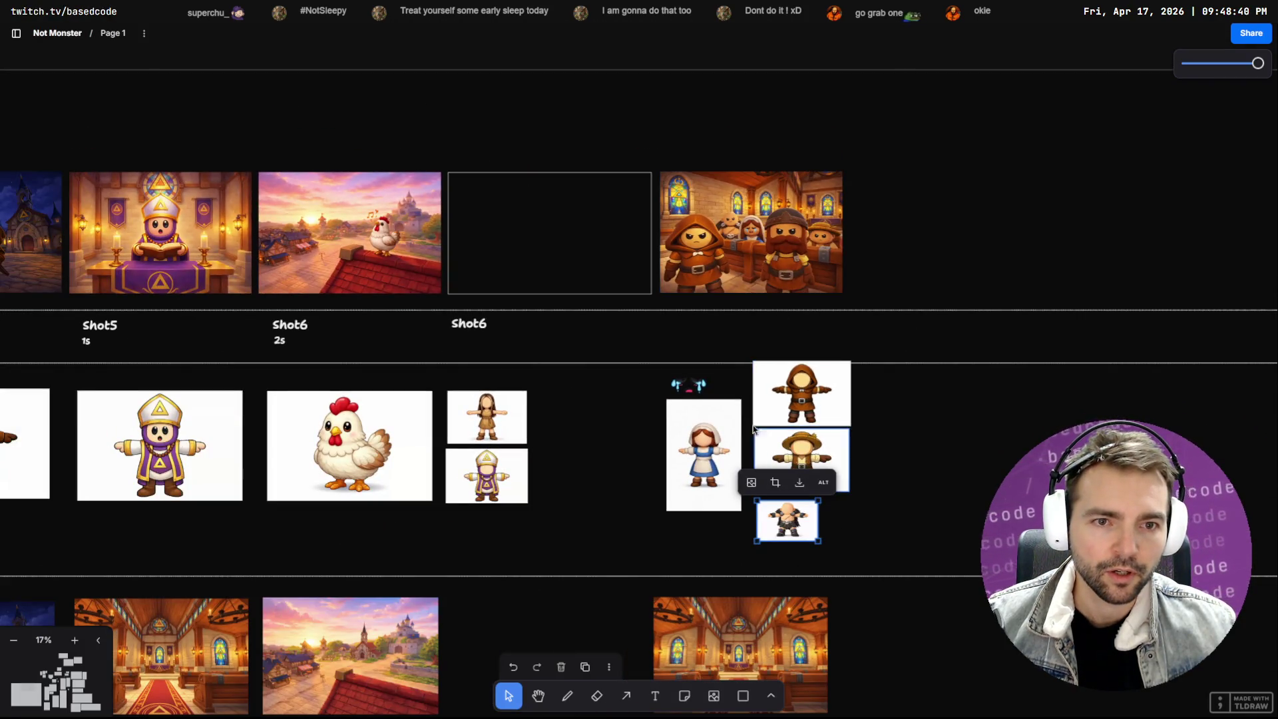
scroll(1038, 419, down, 5)
scroll(430, 368, left, 5)
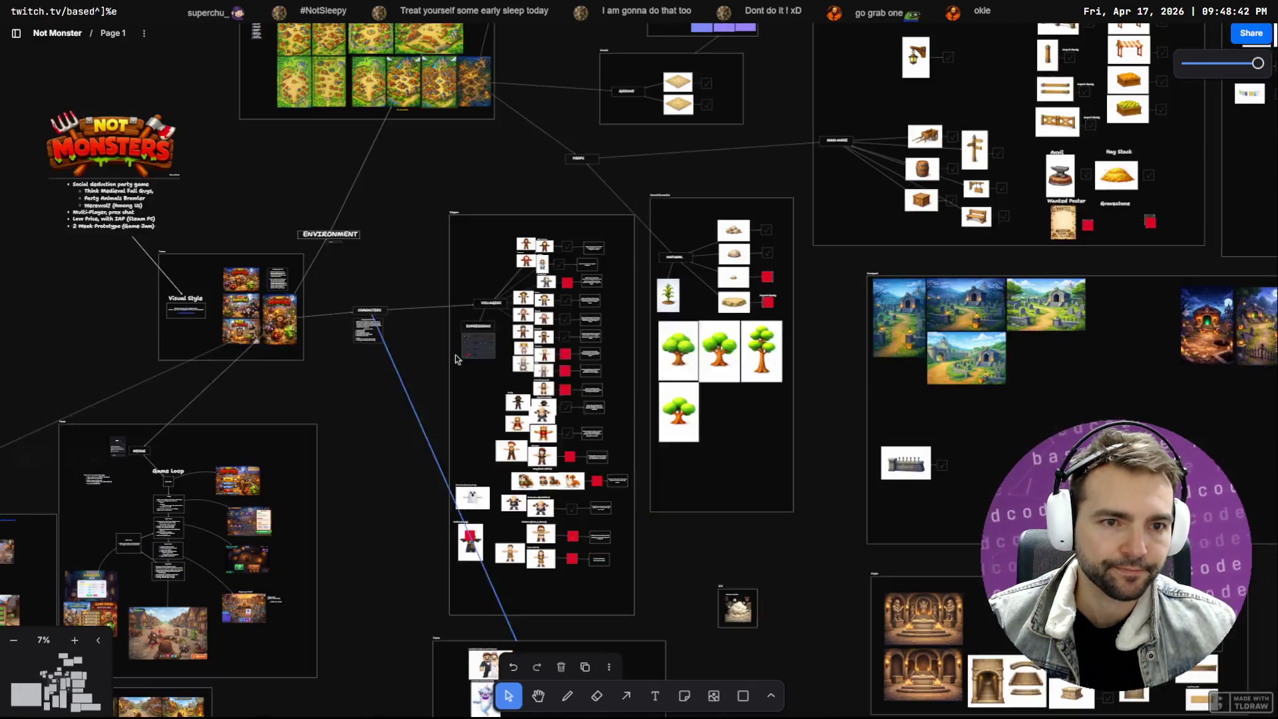
scroll(526, 297, up, 10)
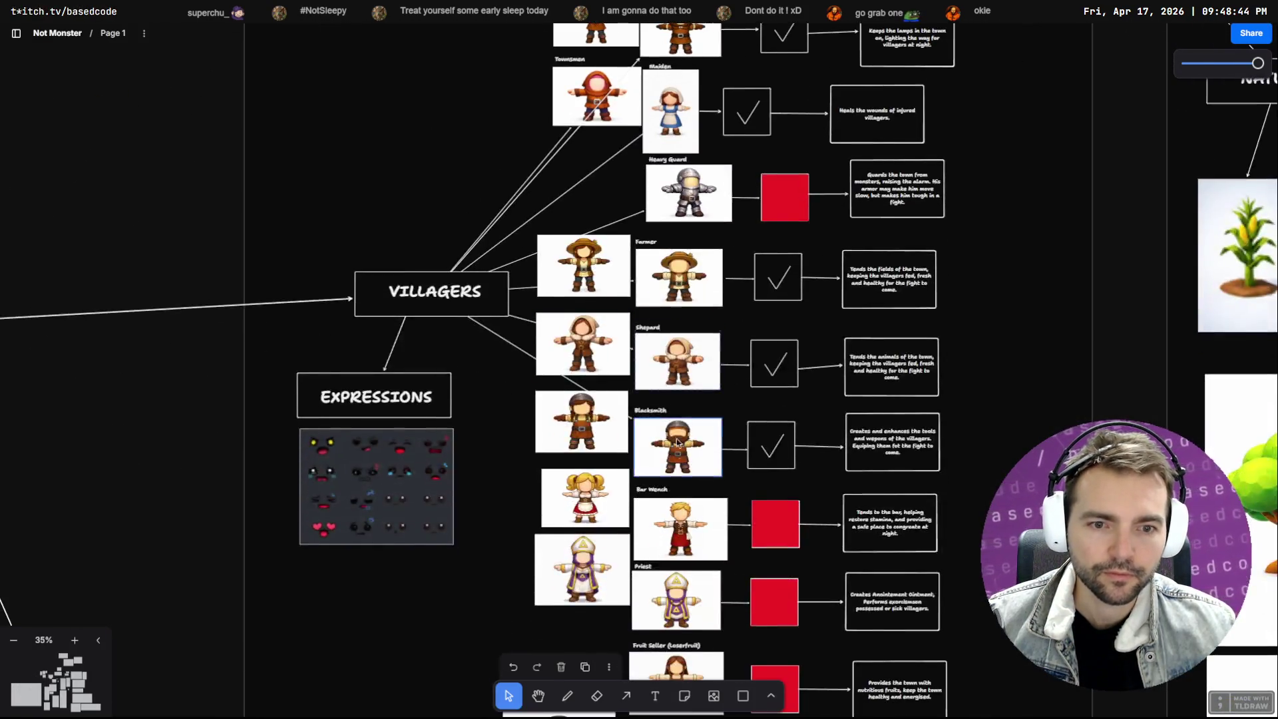
scroll(678, 437, up, 4)
Copy the Blacksmith villager image and paste it into the Shot6 group
click(692, 435)
scroll(701, 432, up, 4)
scroll(333, 440, down, 4)
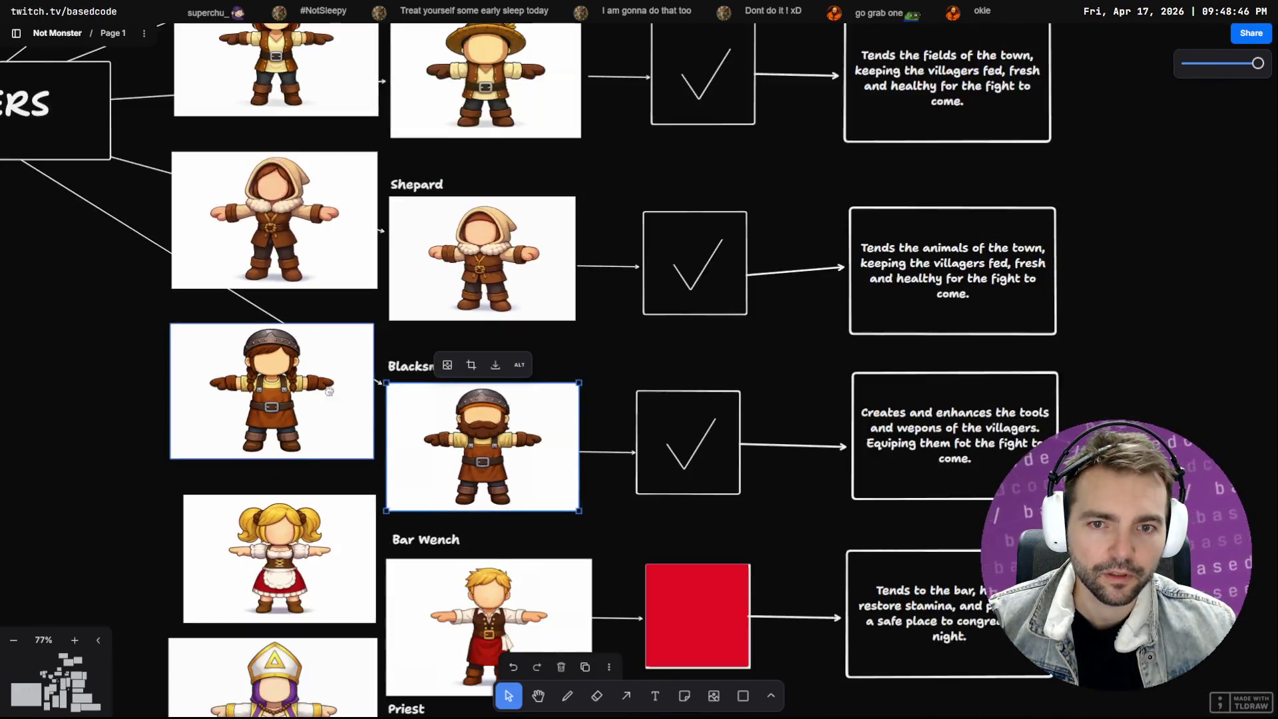
scroll(570, 354, down, 10)
scroll(773, 360, up, 5)
scroll(482, 343, up, 5)
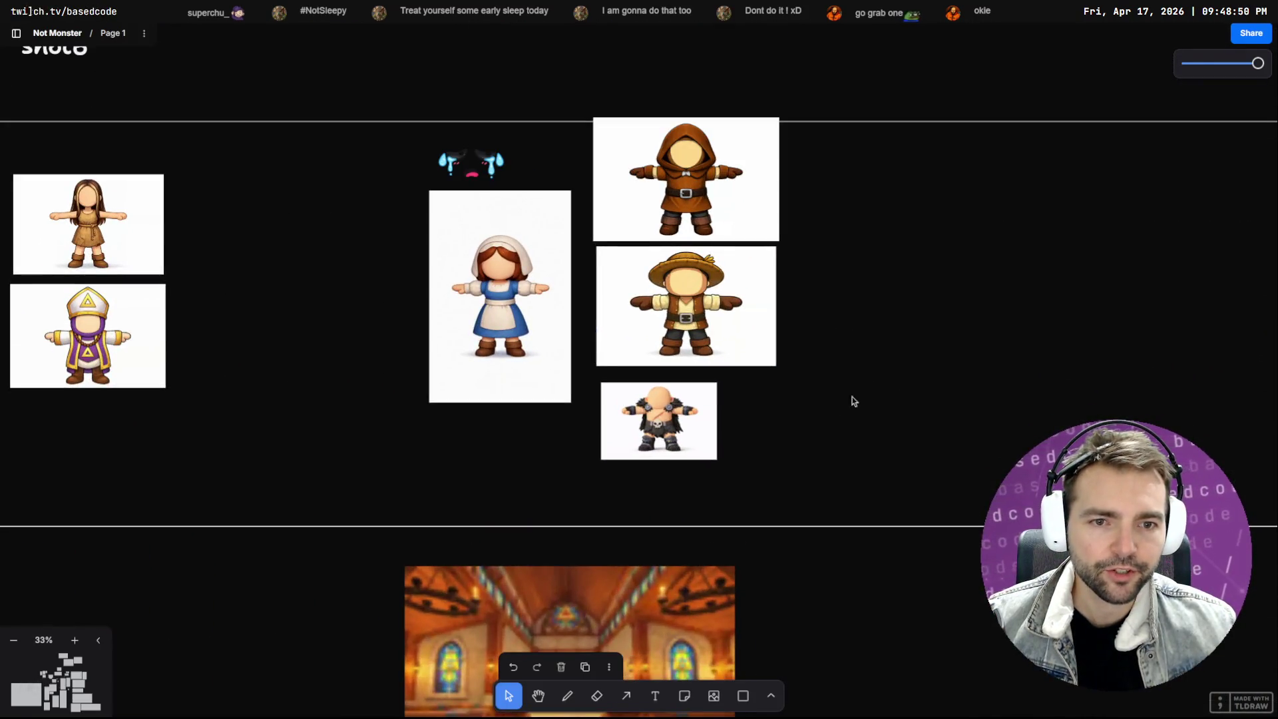
key(ctrl+v)
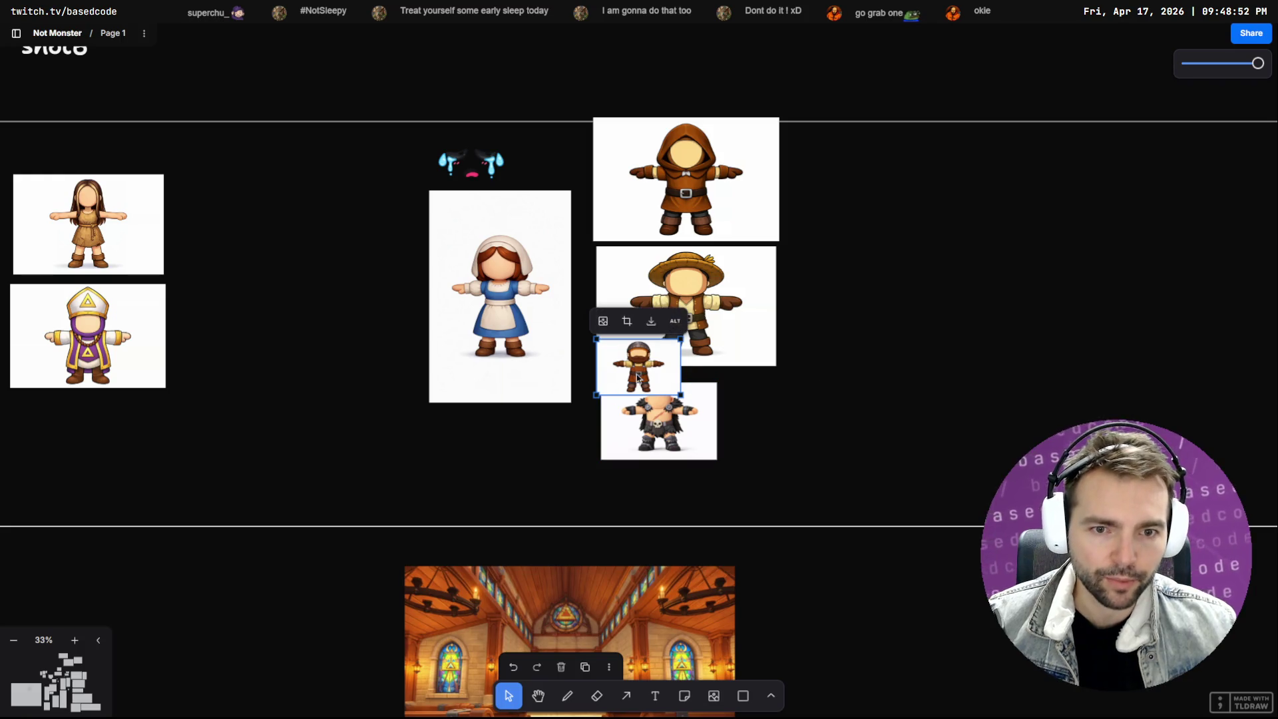
Resize the blacksmith and barbarian images to match and set them side by side
mouse_move(681, 395)
mouse_down()
mouse_move(764, 451)
mouse_move(750, 438)
mouse_move(844, 426)
mouse_up()
mouse_move(640, 402)
mouse_down()
mouse_move(460, 431)
mouse_move(471, 430)
mouse_up()
drag(547, 486, 563, 501)
drag(871, 442, 689, 448)
drag(602, 396, 619, 406)
mouse_move(699, 433)
mouse_down()
mouse_move(648, 433)
mouse_move(662, 434)
mouse_up()
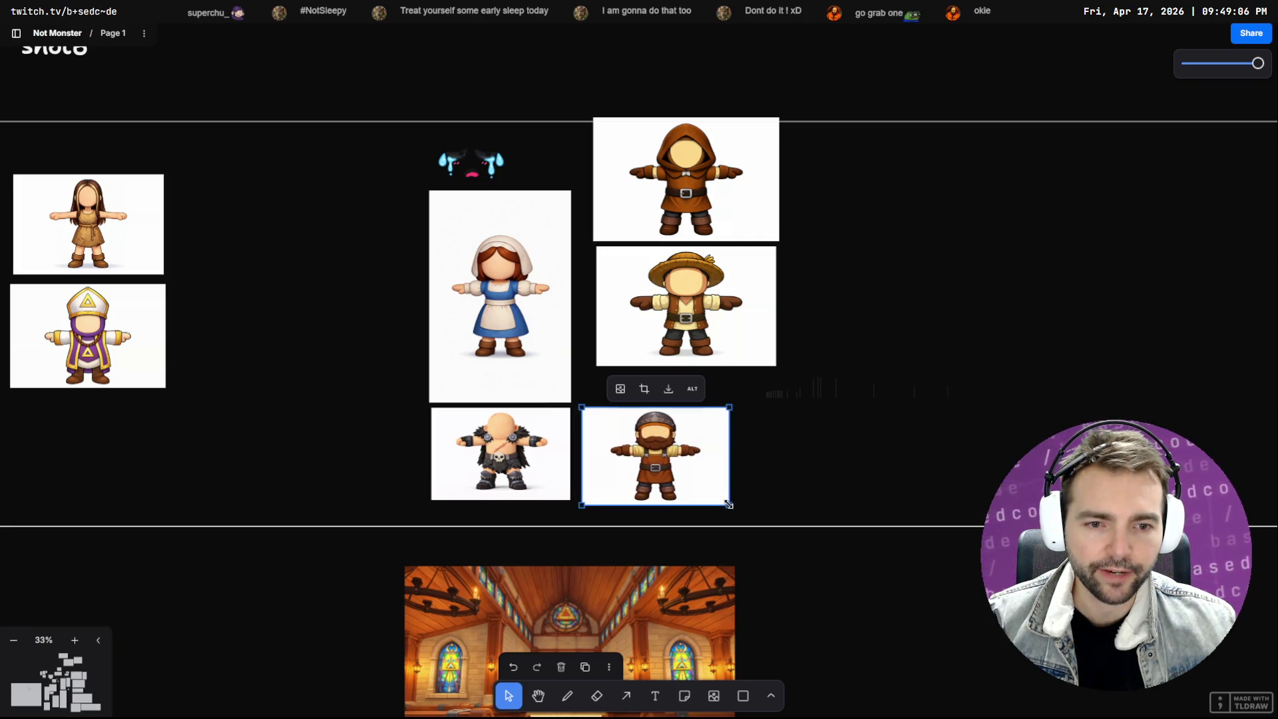
drag(727, 504, 720, 499)
Shrink and stack the farmer, hooded villager and maid images into the grid
drag(689, 291, 674, 329)
mouse_move(762, 280)
mouse_down()
mouse_move(693, 308)
mouse_move(710, 312)
mouse_up()
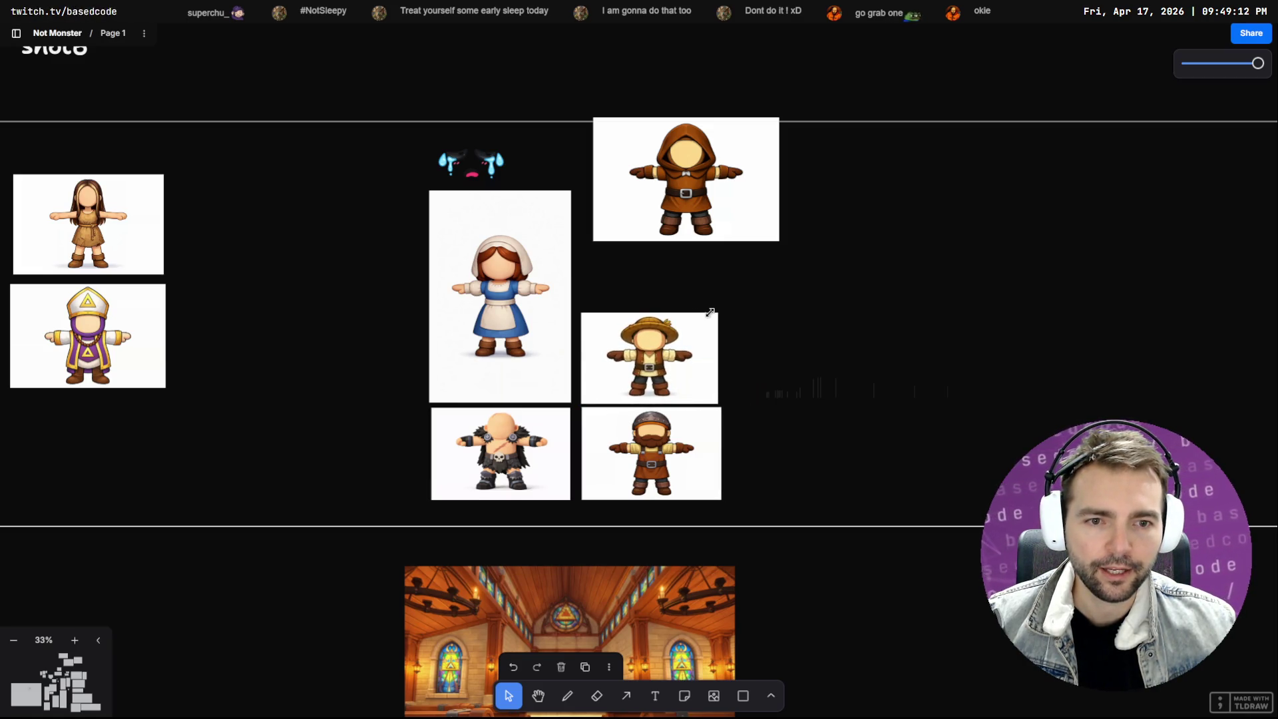
drag(681, 145, 669, 211)
mouse_move(769, 309)
mouse_down()
mouse_move(693, 279)
mouse_move(688, 257)
mouse_up()
click(550, 253)
drag(567, 401, 542, 362)
drag(525, 304, 532, 318)
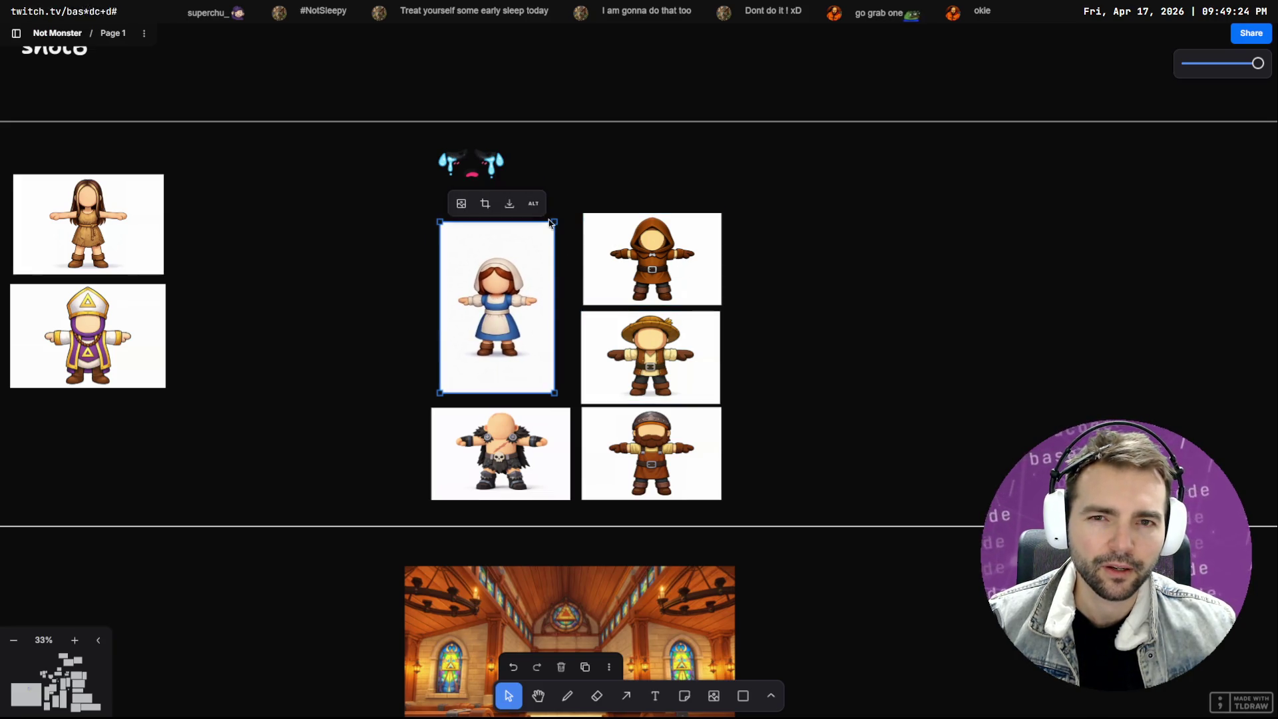
Drag the tears expression image onto the maid's face
click(477, 166)
mouse_move(474, 159)
mouse_down()
mouse_move(474, 266)
mouse_move(561, 356)
mouse_move(463, 267)
mouse_up()
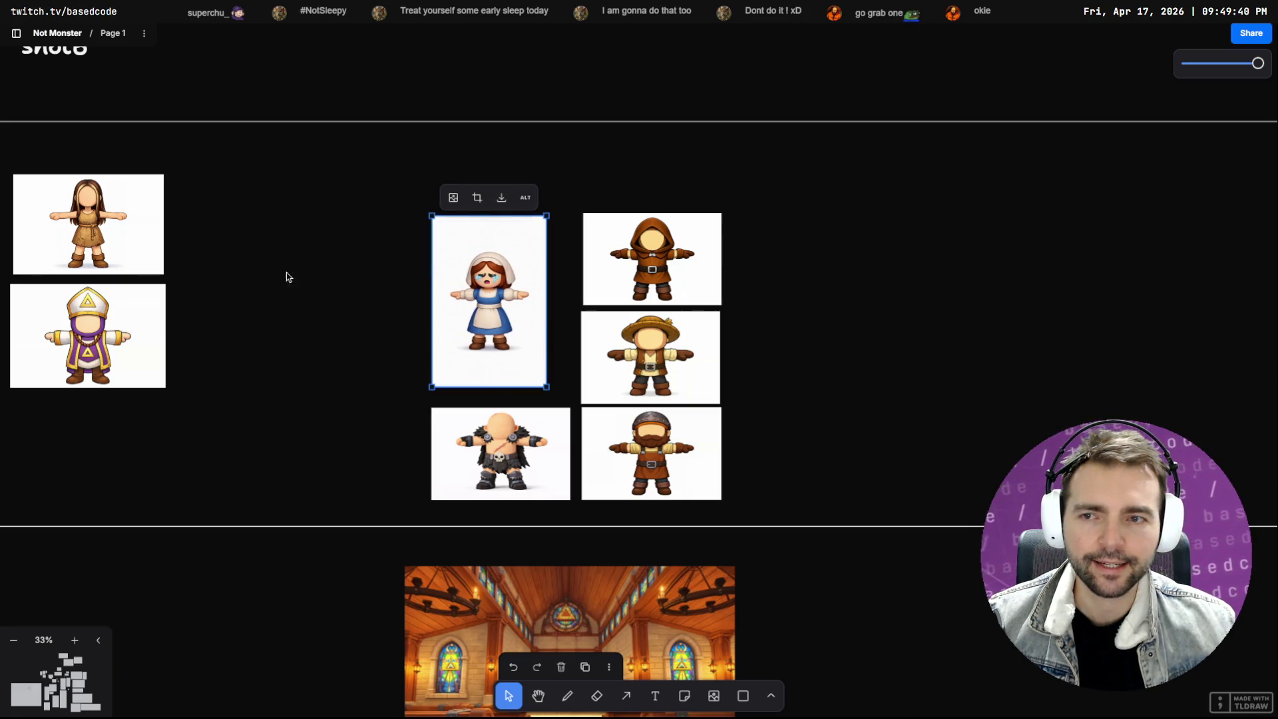
drag(268, 297, 522, 265)
scroll(533, 272, down, 3)
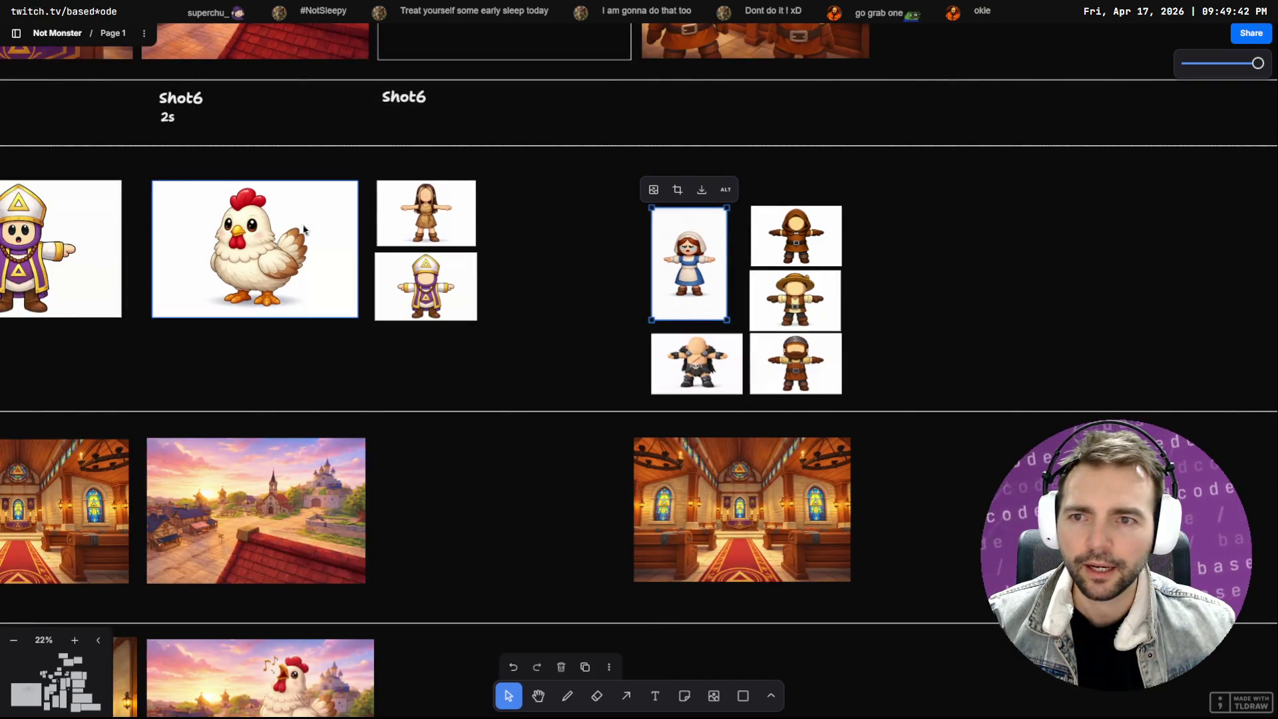
scroll(301, 224, left, 5)
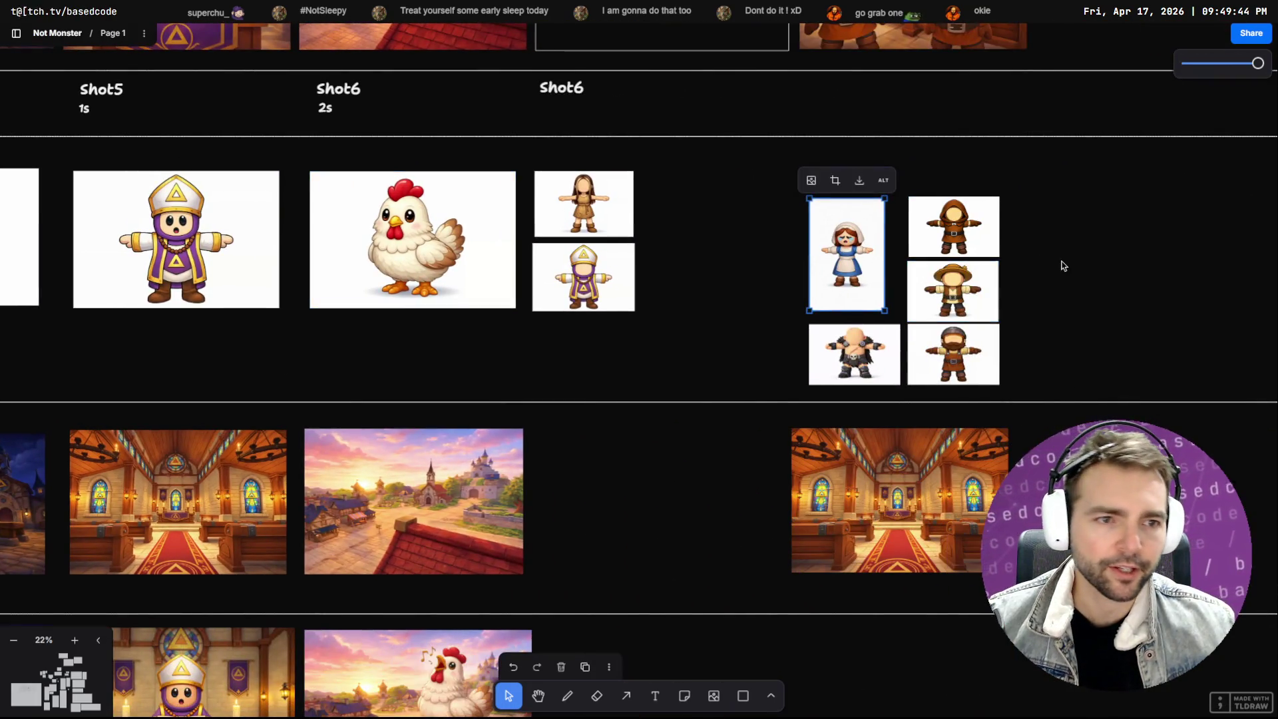
scroll(932, 273, right, 5)
scroll(496, 274, down, 5)
scroll(526, 266, right, 3)
scroll(537, 261, up, 5)
scroll(638, 219, up, 5)
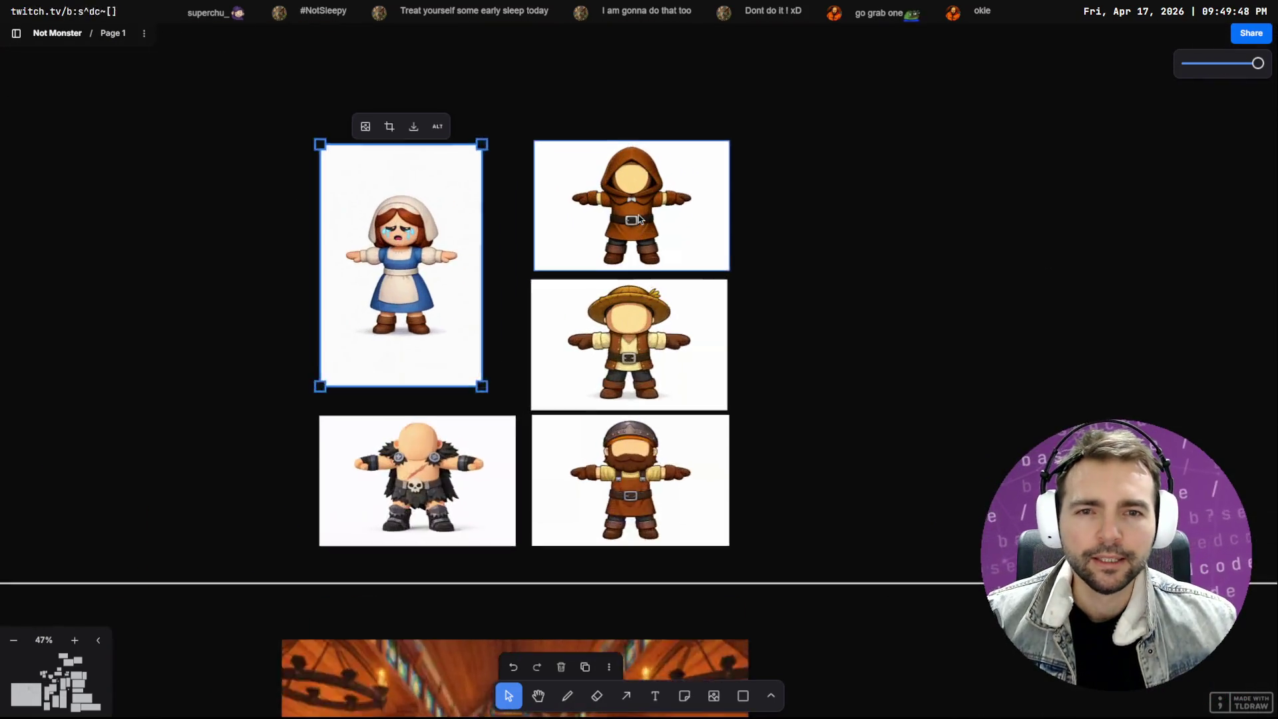
scroll(639, 218, up, 3)
key(alt+Tab)
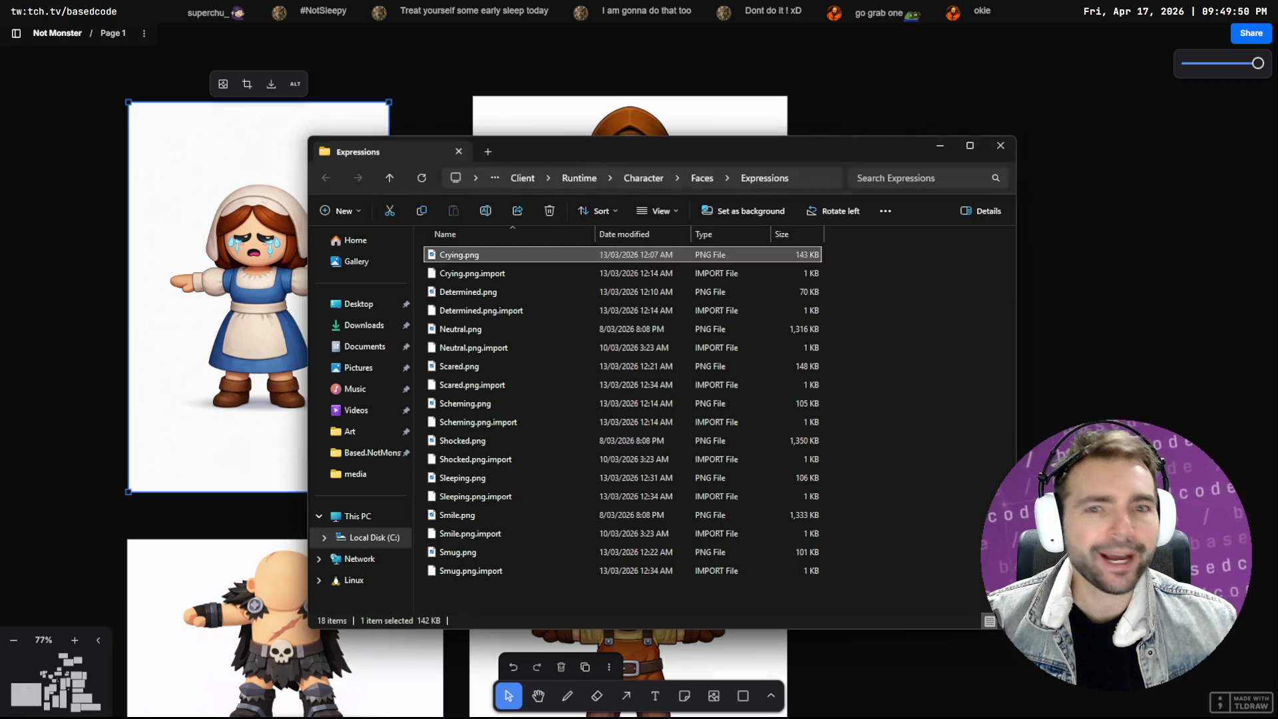
Review the existing Determined.png and Shocked.png expressions, then return to ChatGPT
click(509, 296)
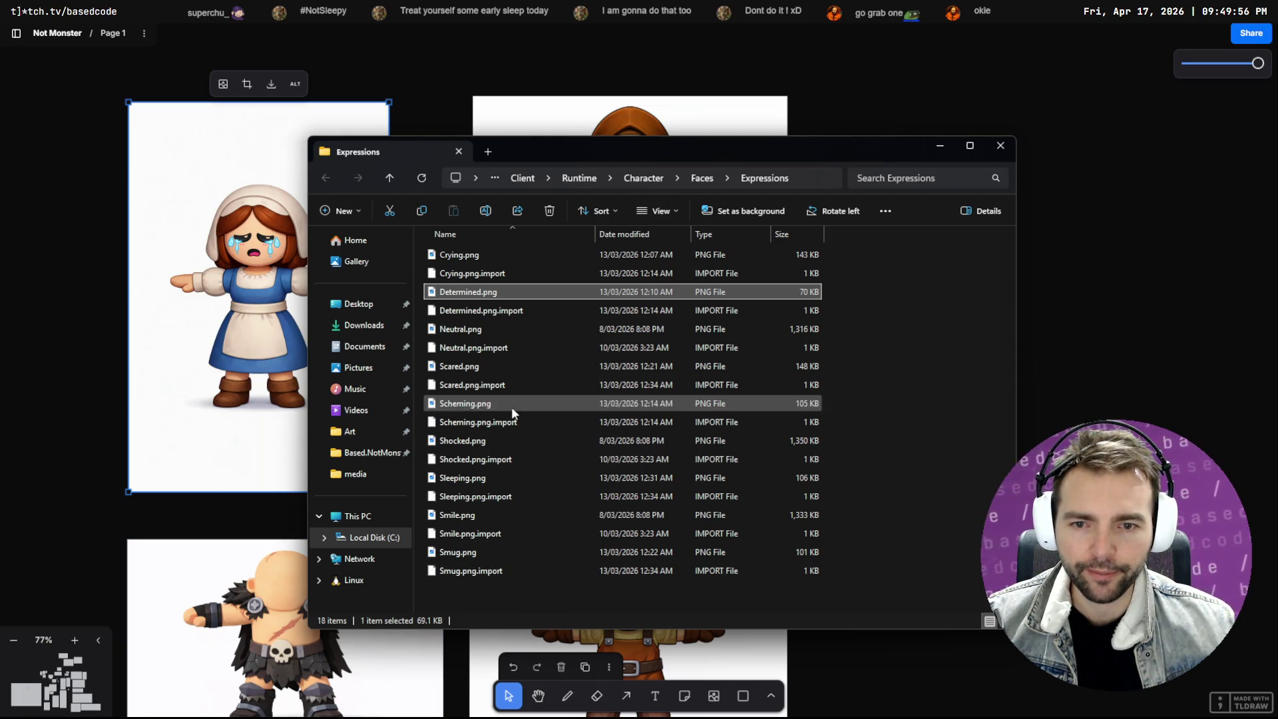
click(475, 441)
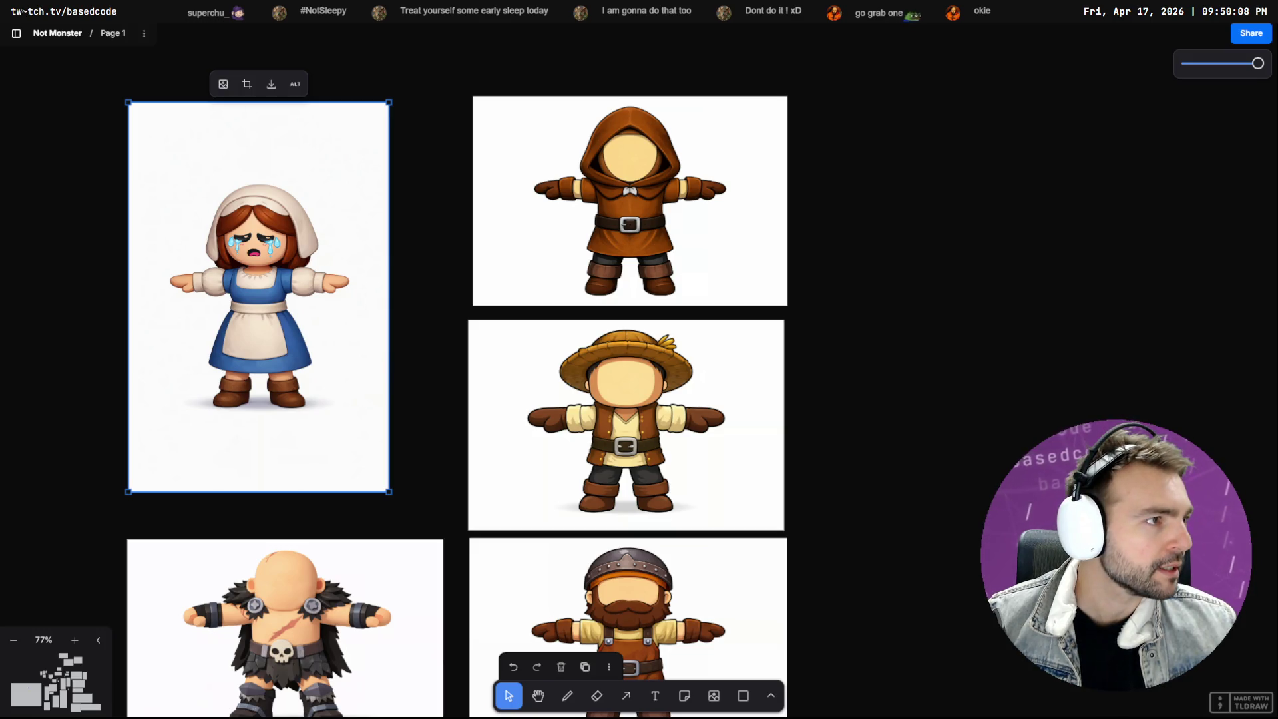
key(alt+Tab)
key(alt+Tab)
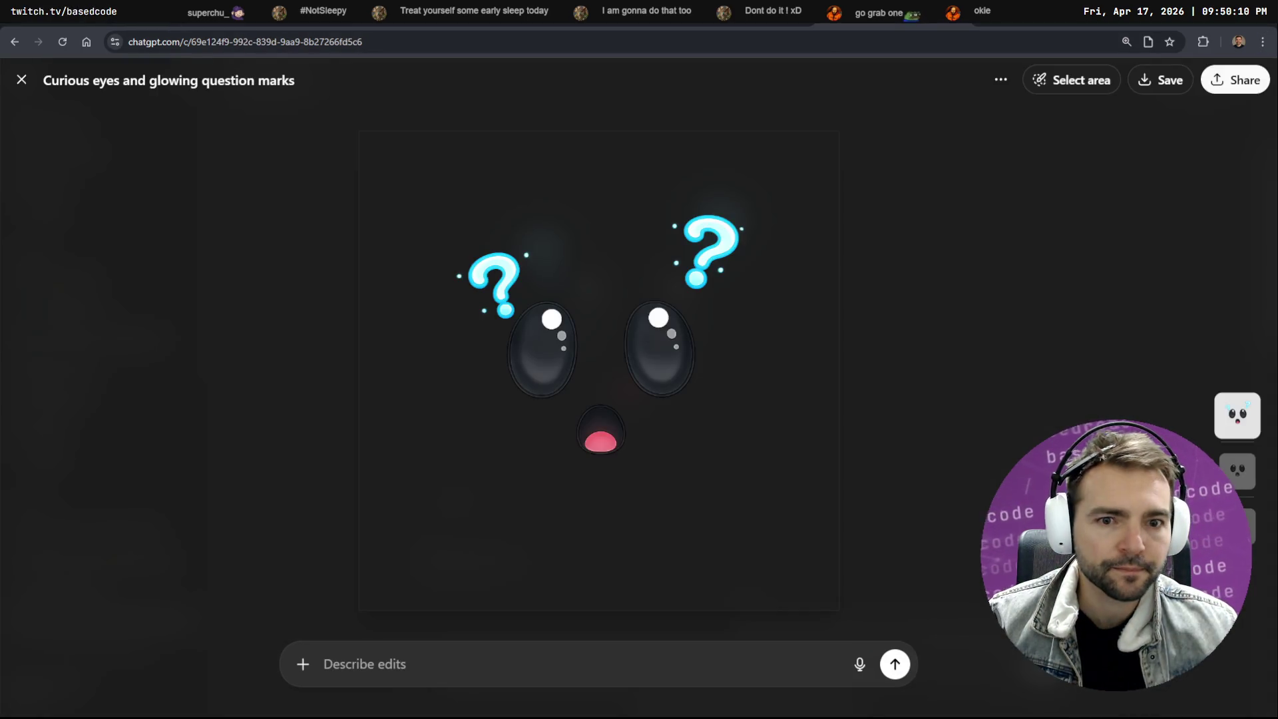
Change the curious prompt to 'Really angry and outraged', add a line break, and resend
key(Escape)
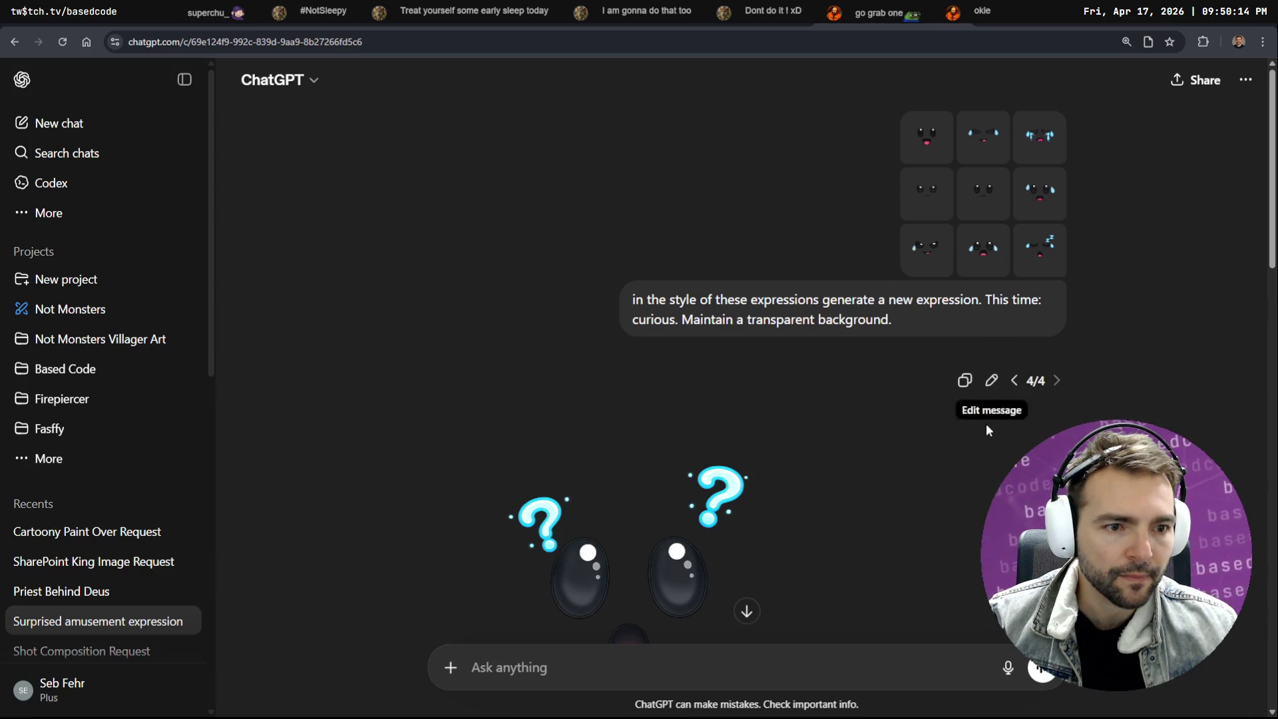
scroll(997, 415, down, 5)
scroll(952, 437, up, 4)
click(993, 317)
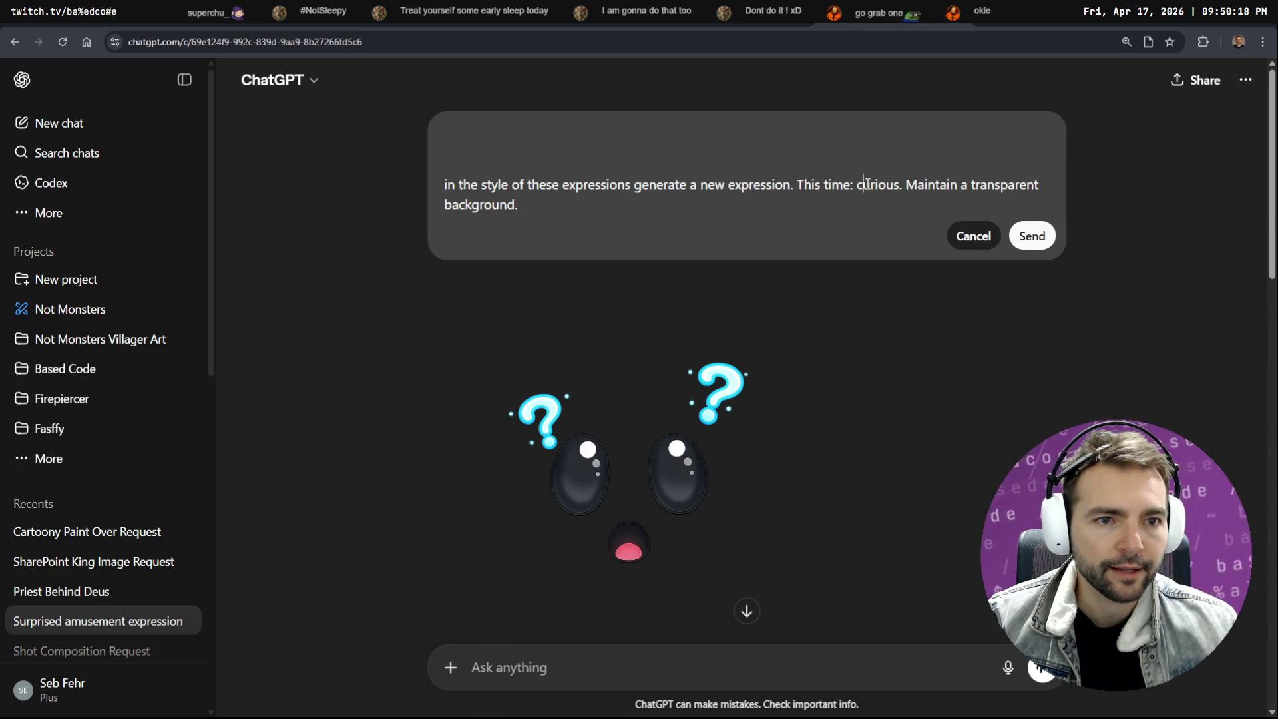
text(Really an)
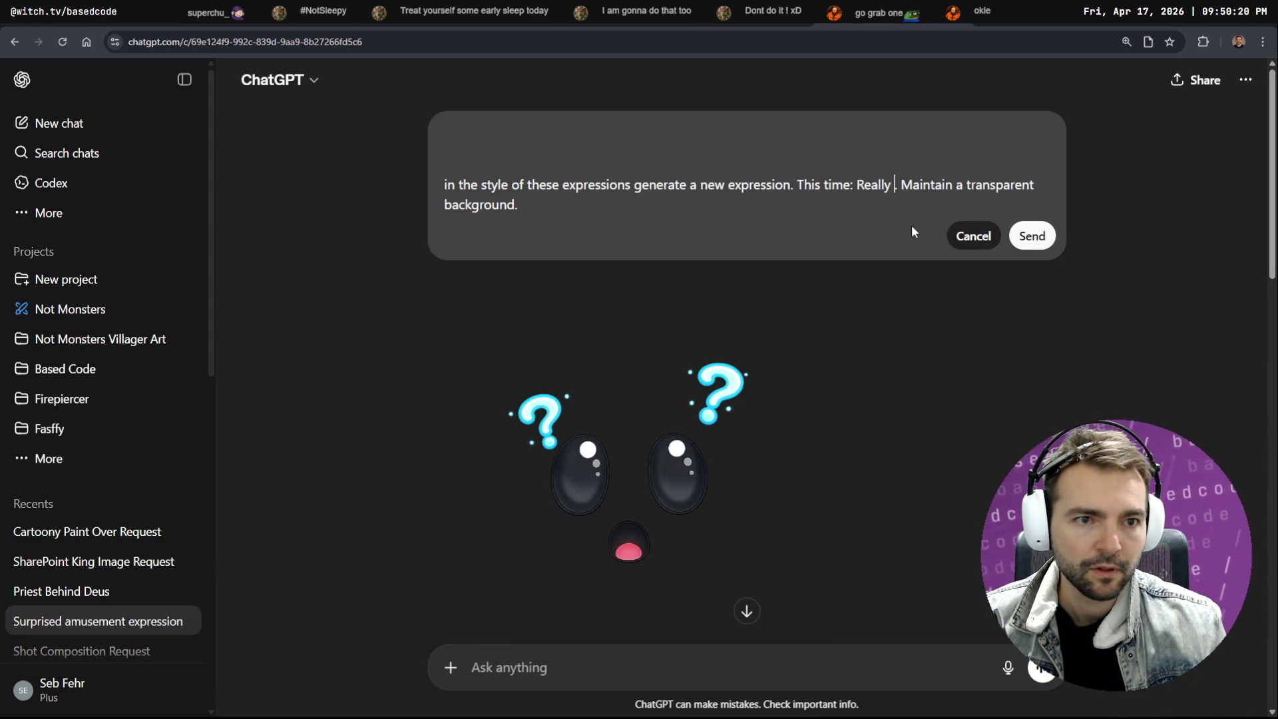
text(gry and outrafge)
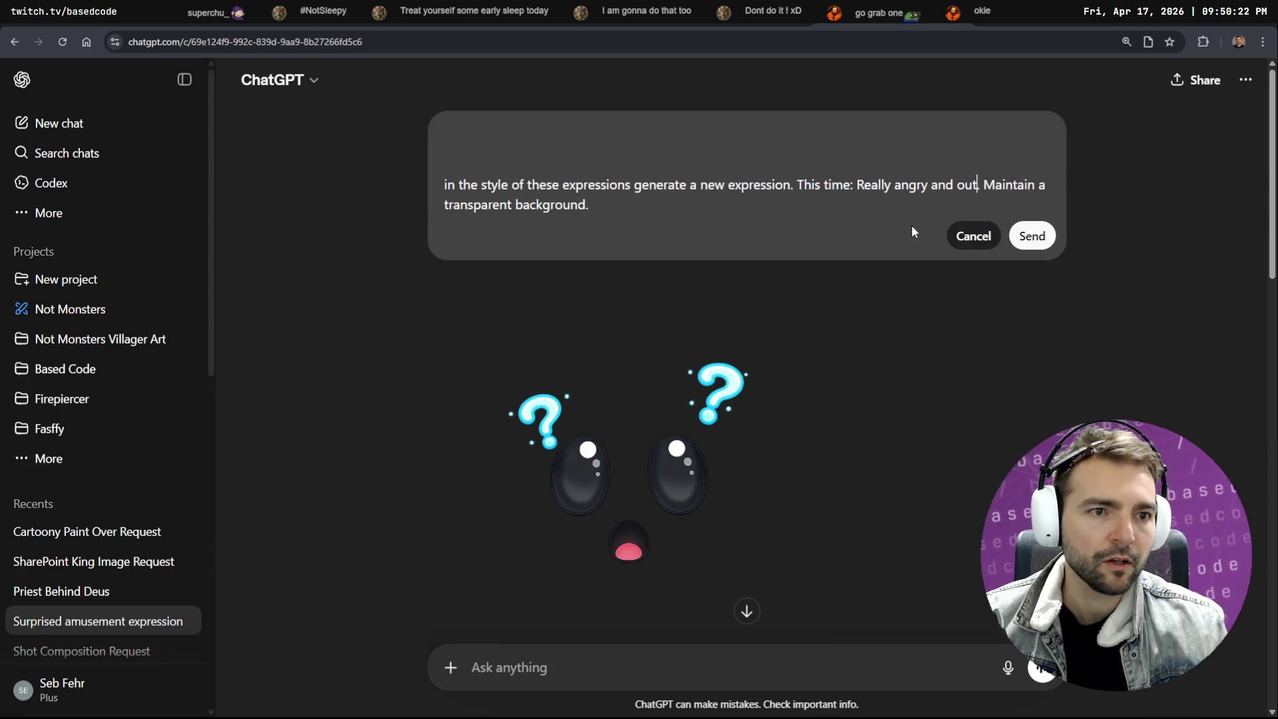
text(d)
text(outraged)
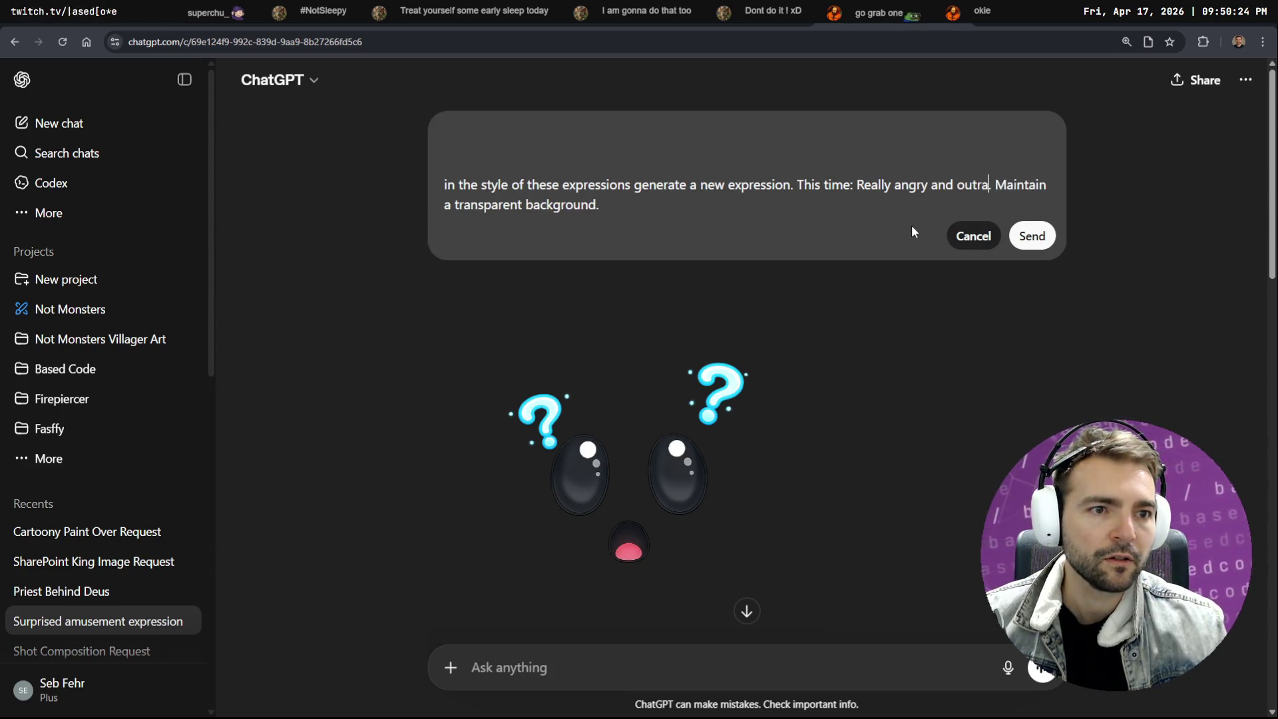
click(822, 211)
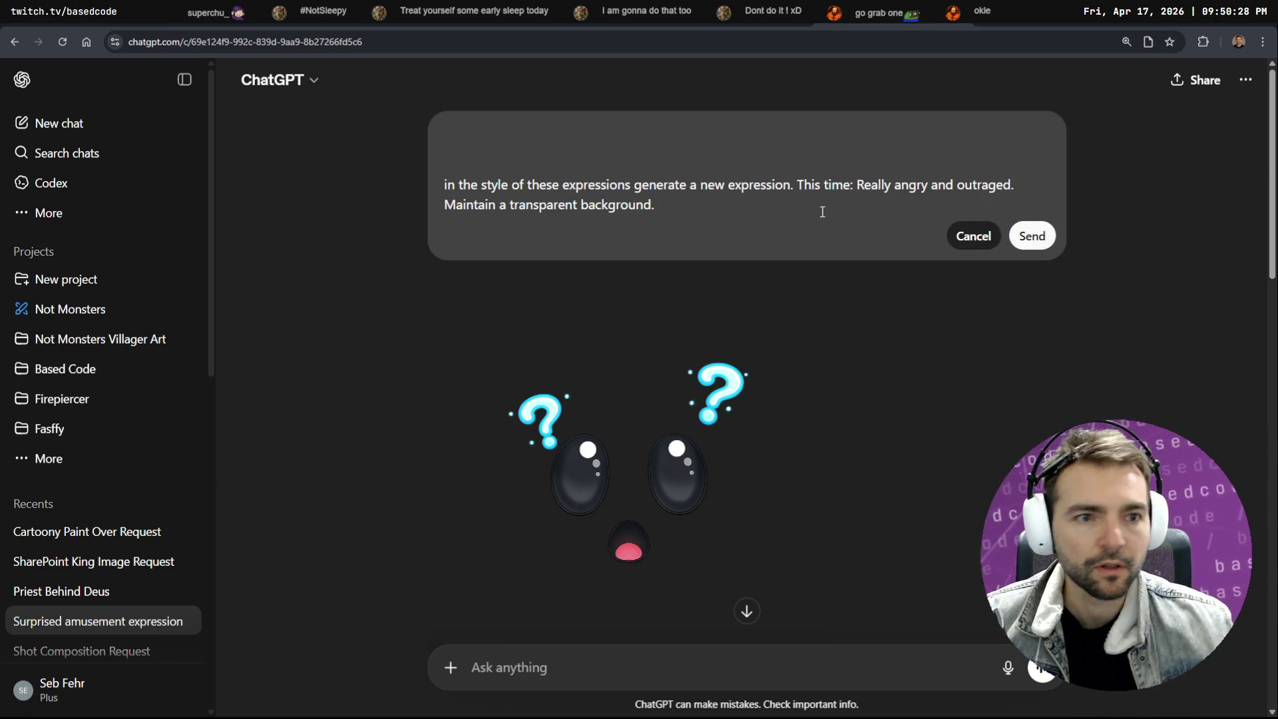
key(Home)
key(shift+Return)
click(1031, 256)
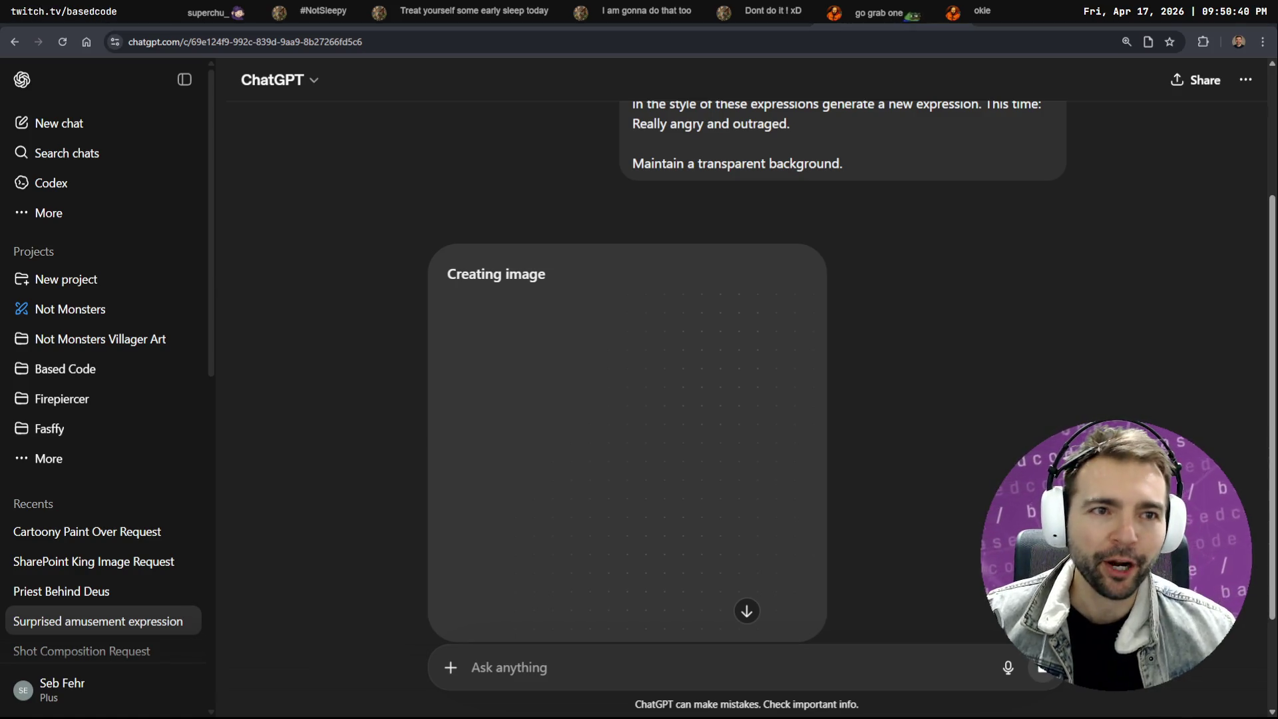
Return to the angry-expression chat, view the generating image, then switch to DaVinci Resolve
key(Tab)
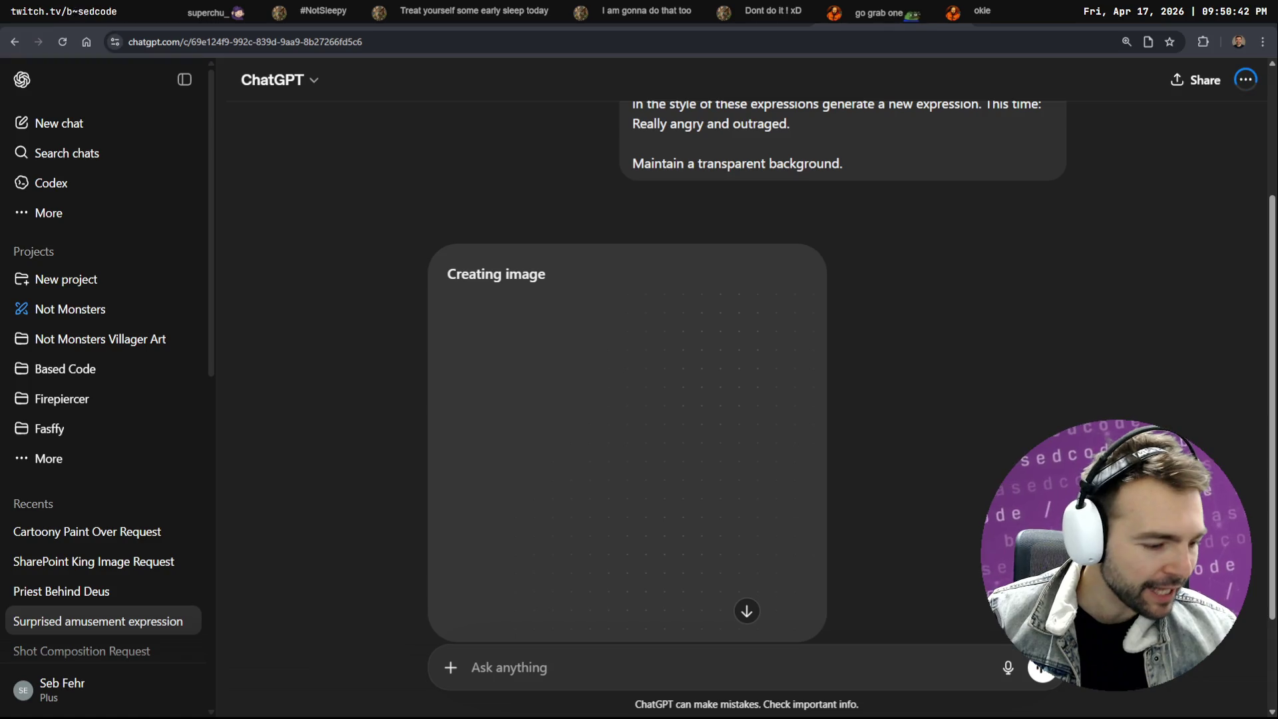
key(alt+Left)
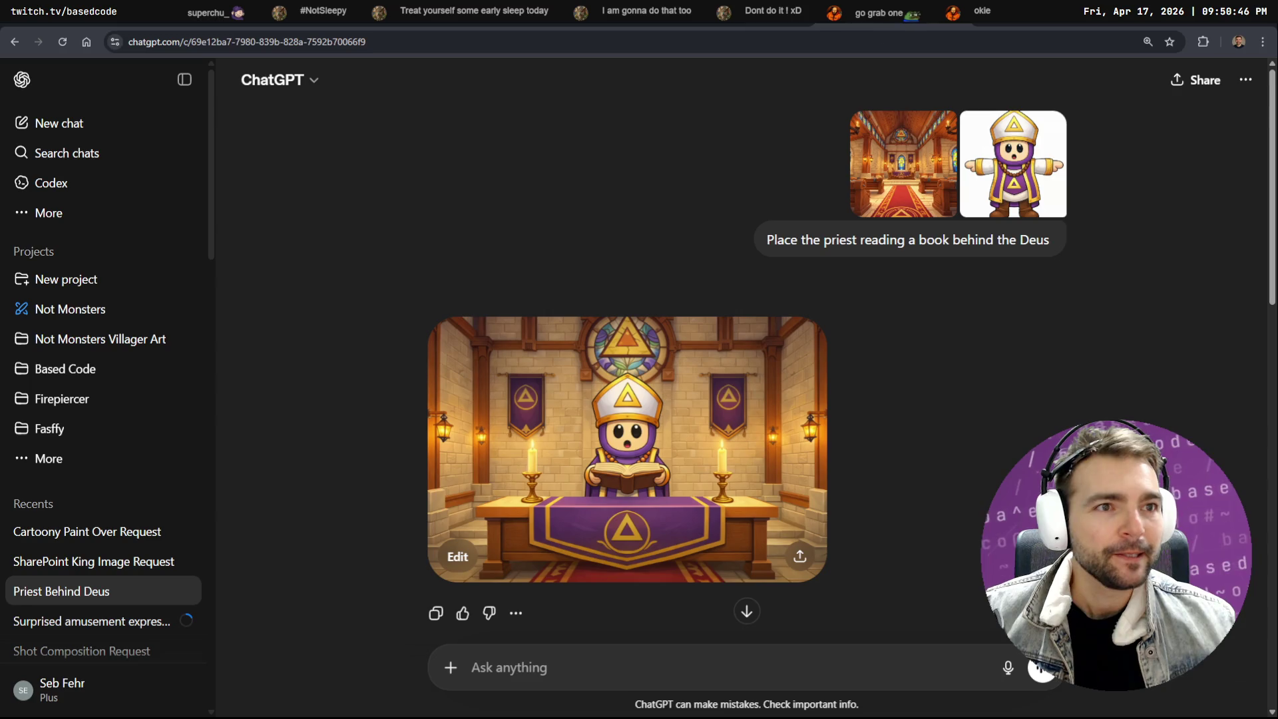
key(alt+Left)
key(alt+Left)
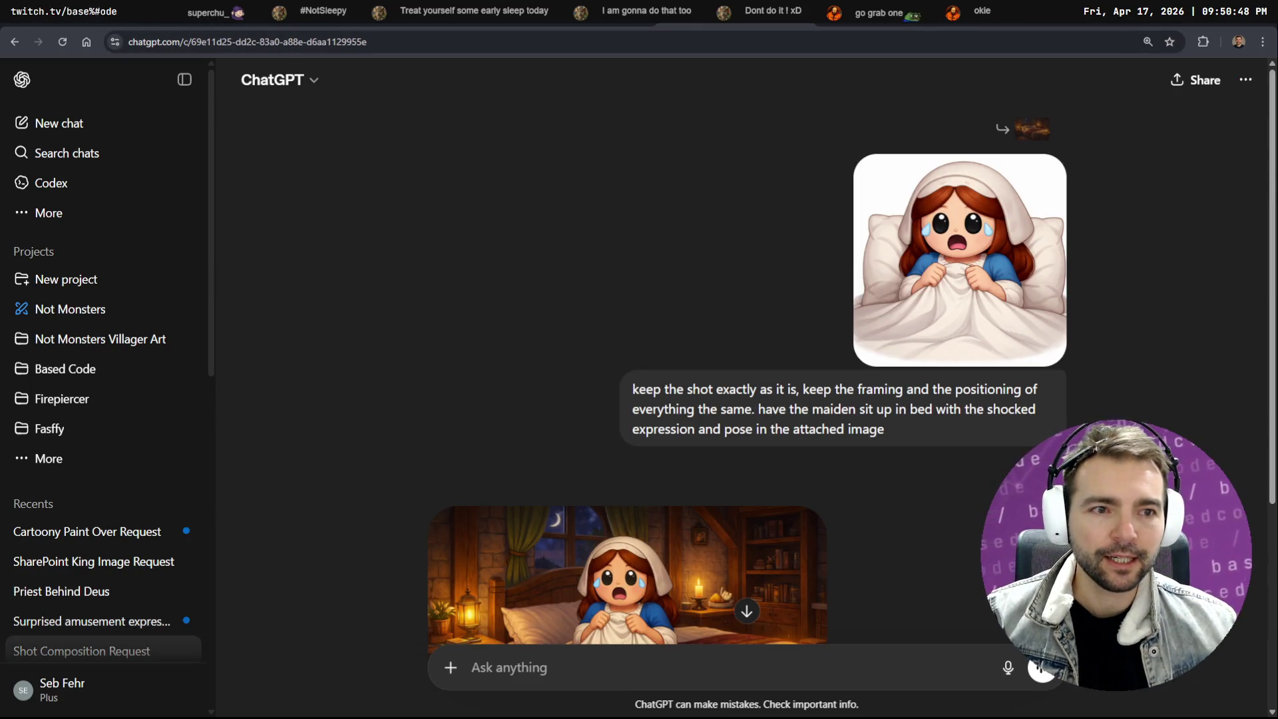
key(alt+Right)
key(alt+Right)
key(alt+Left)
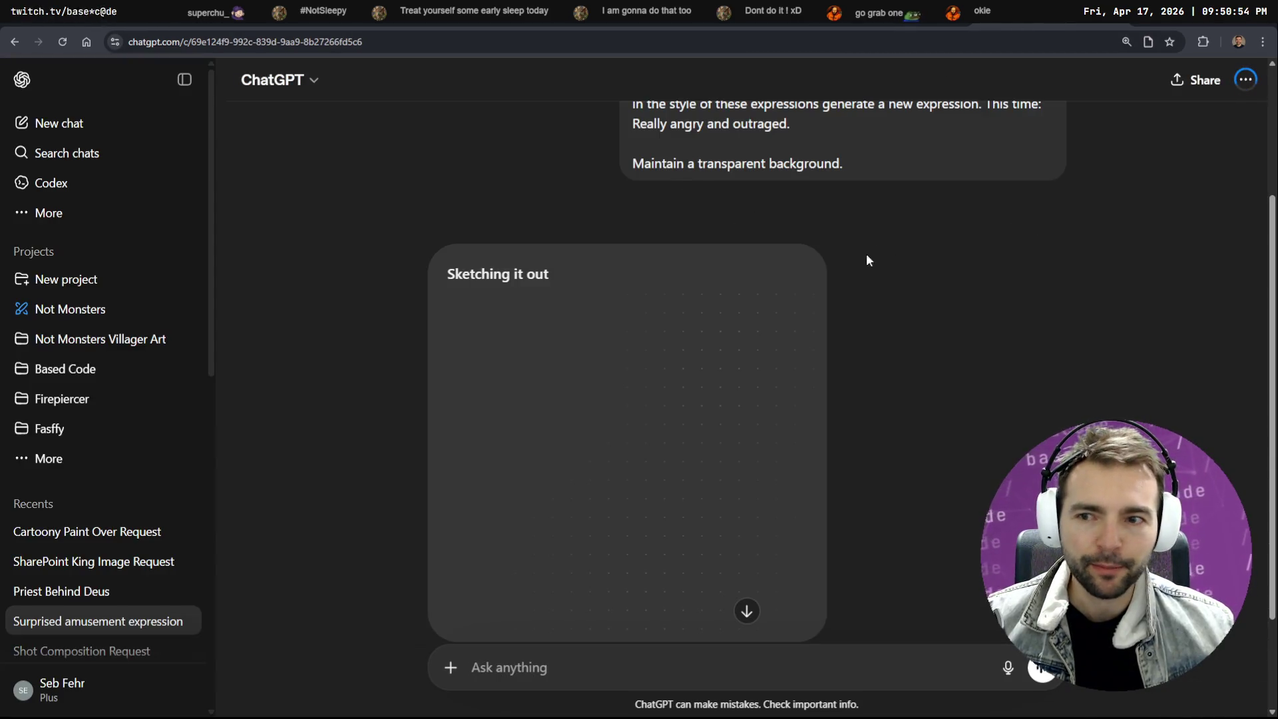
click(184, 79)
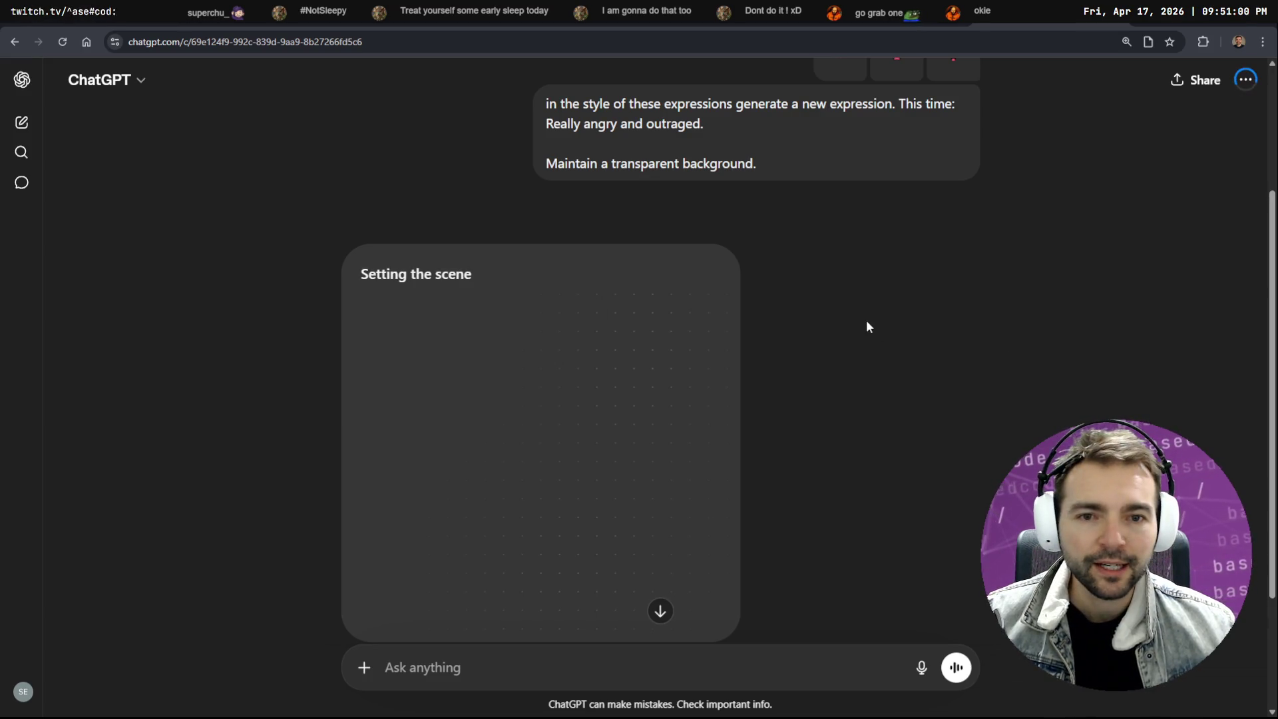
scroll(865, 326, down, 2)
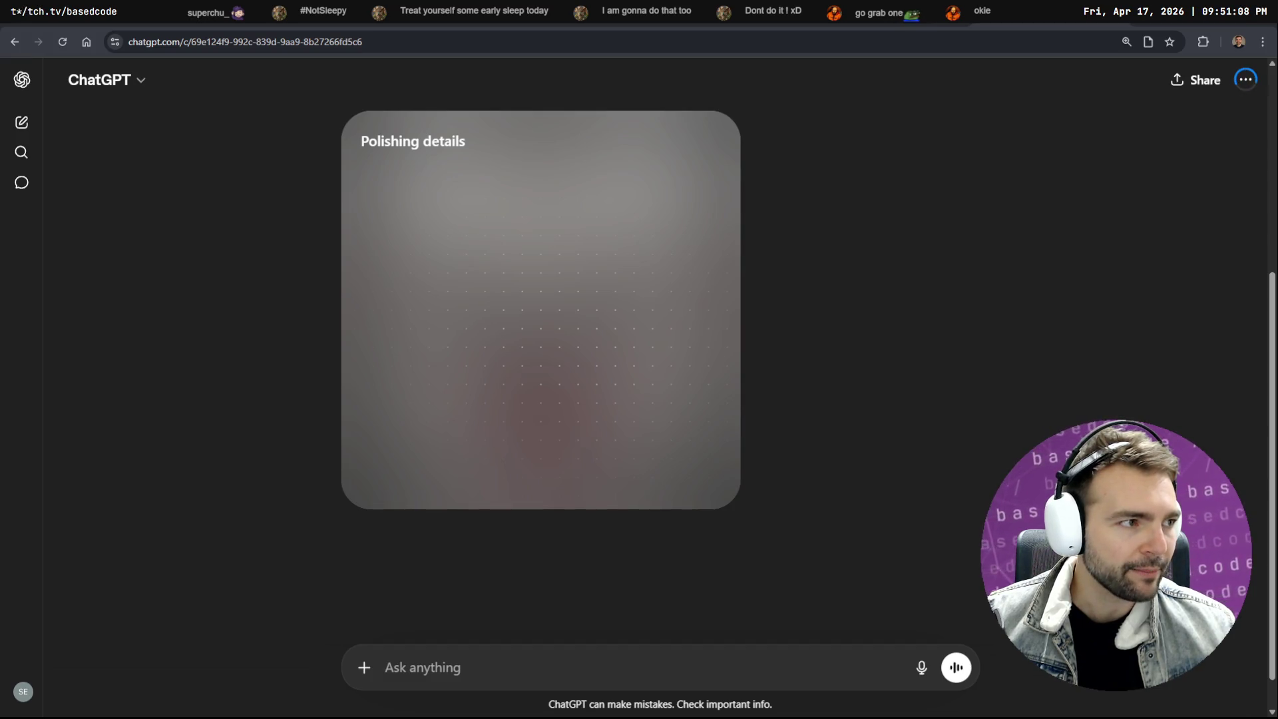
key(alt+Tab)
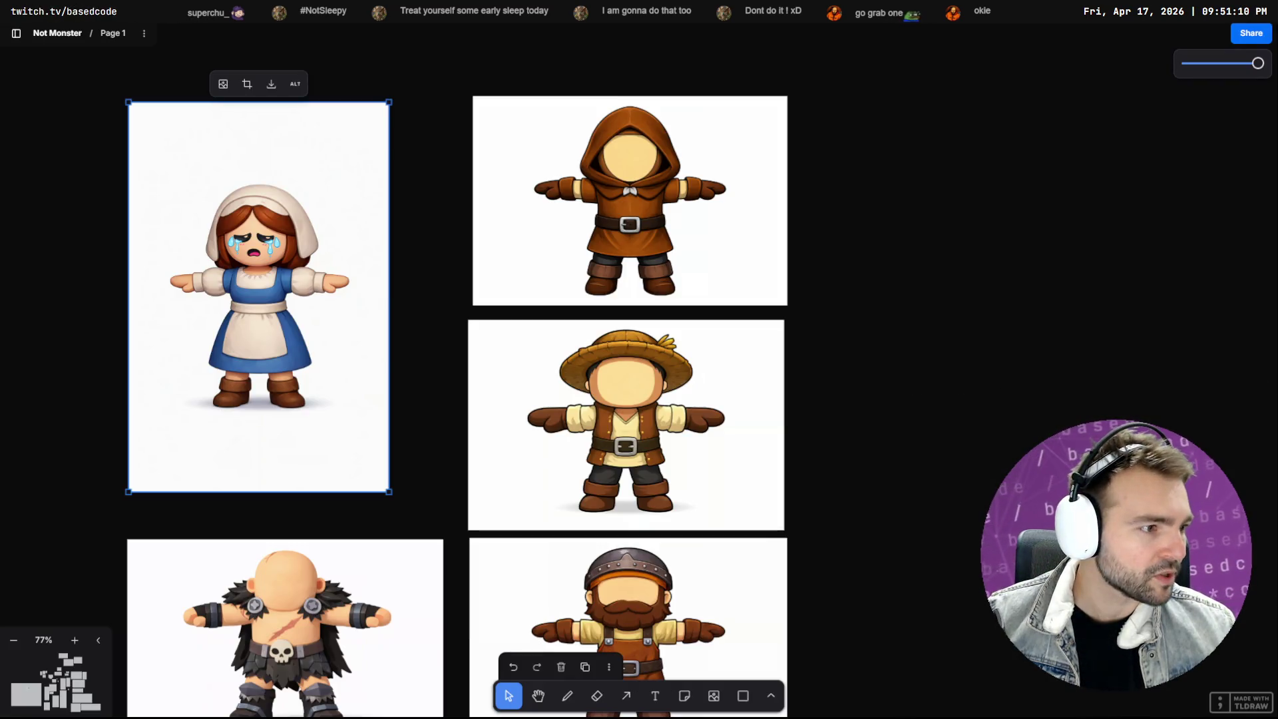
key(alt+Tab)
drag(337, 519, 150, 516)
key(space)
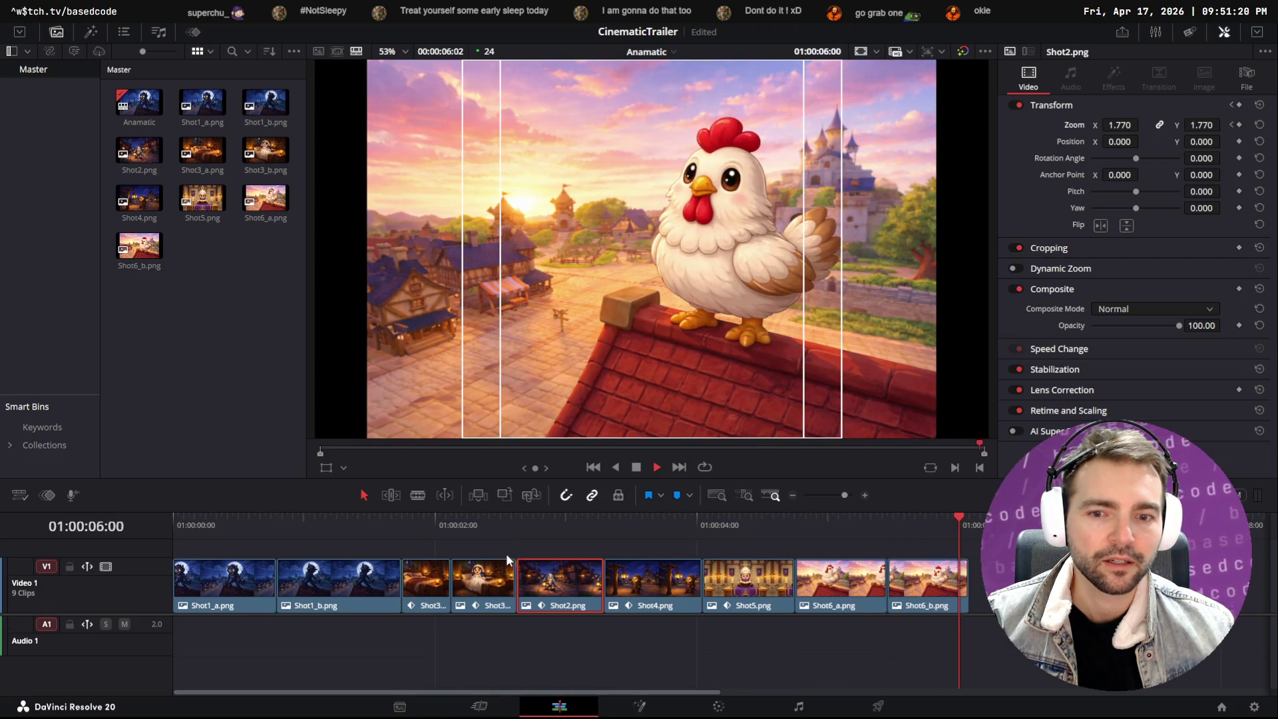
click(517, 524)
click(306, 529)
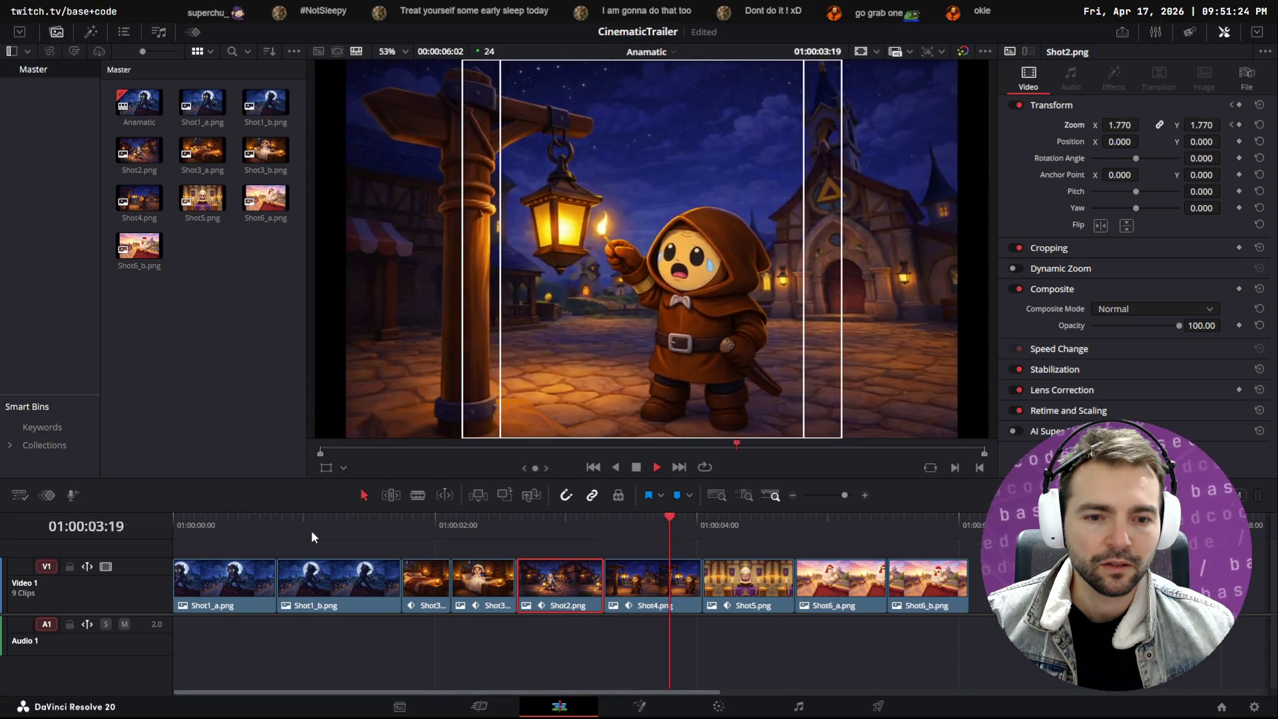
click(531, 529)
click(341, 529)
click(325, 531)
key(space)
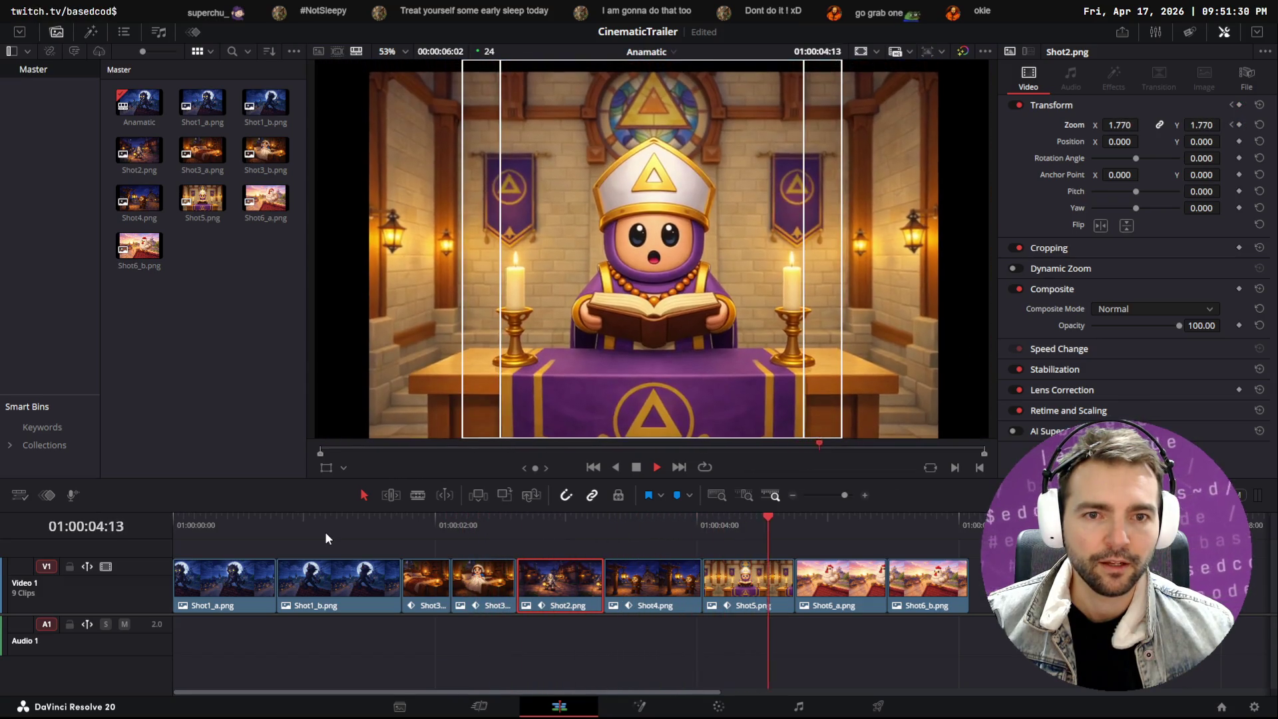
click(439, 527)
drag(438, 531, 174, 523)
key(space)
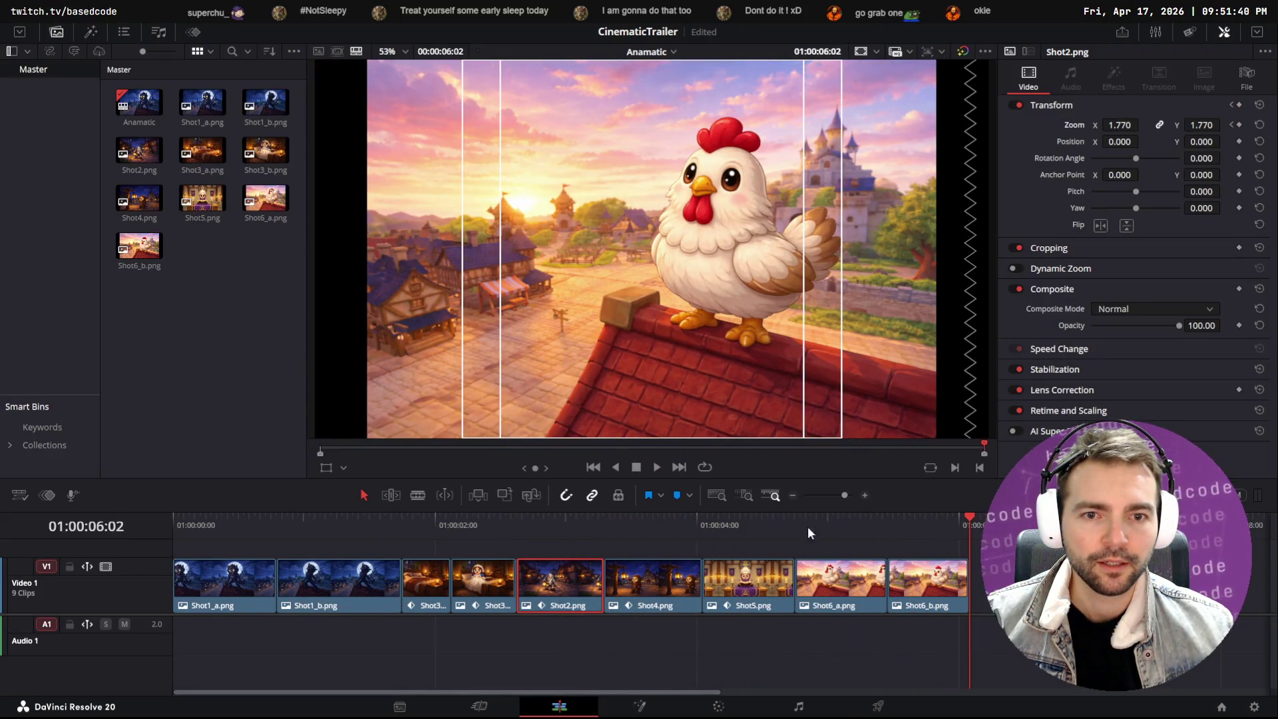
key(space)
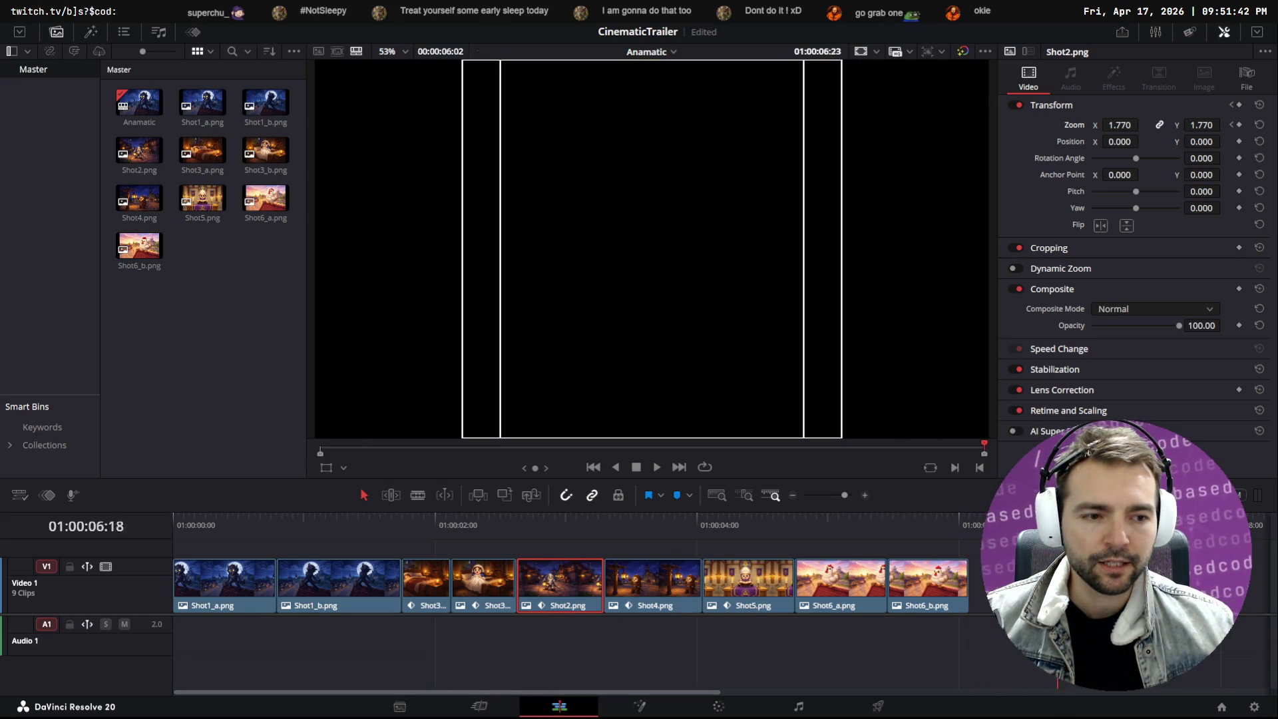
key(alt+Tab)
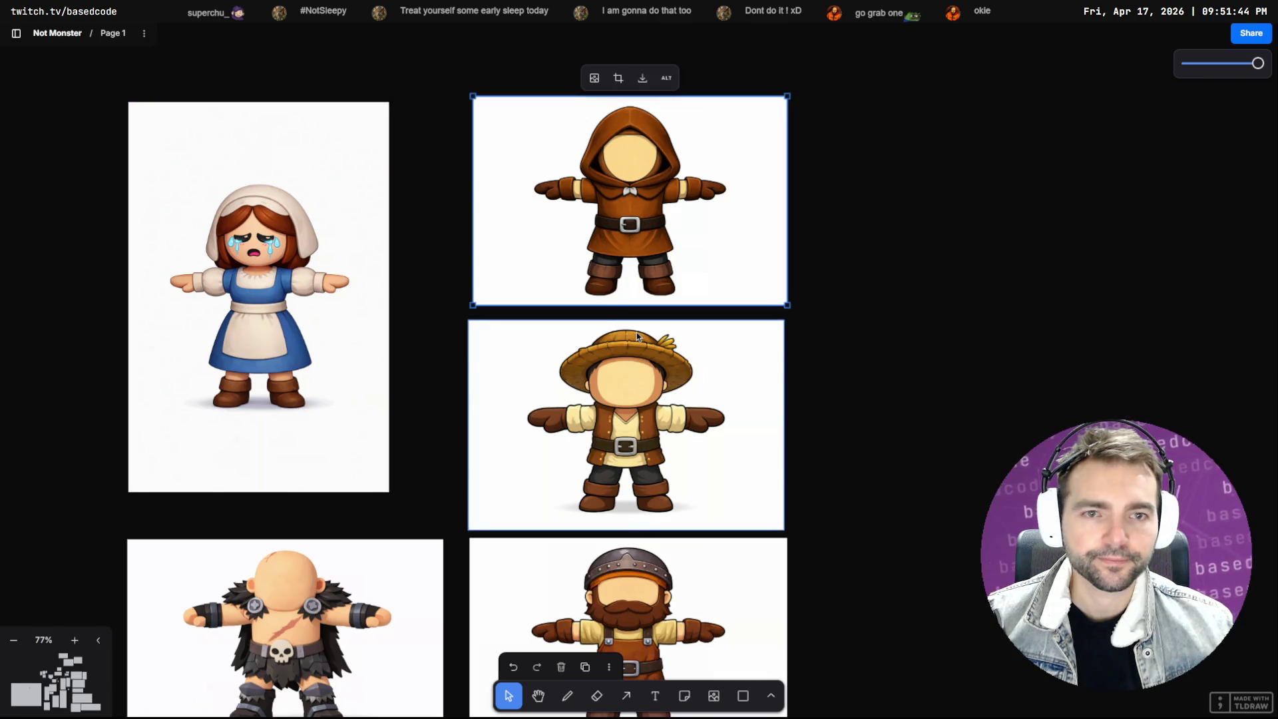
Edit the angry-expression prompt to read just 'Angry' and resubmit it for a new image
key(alt+Tab)
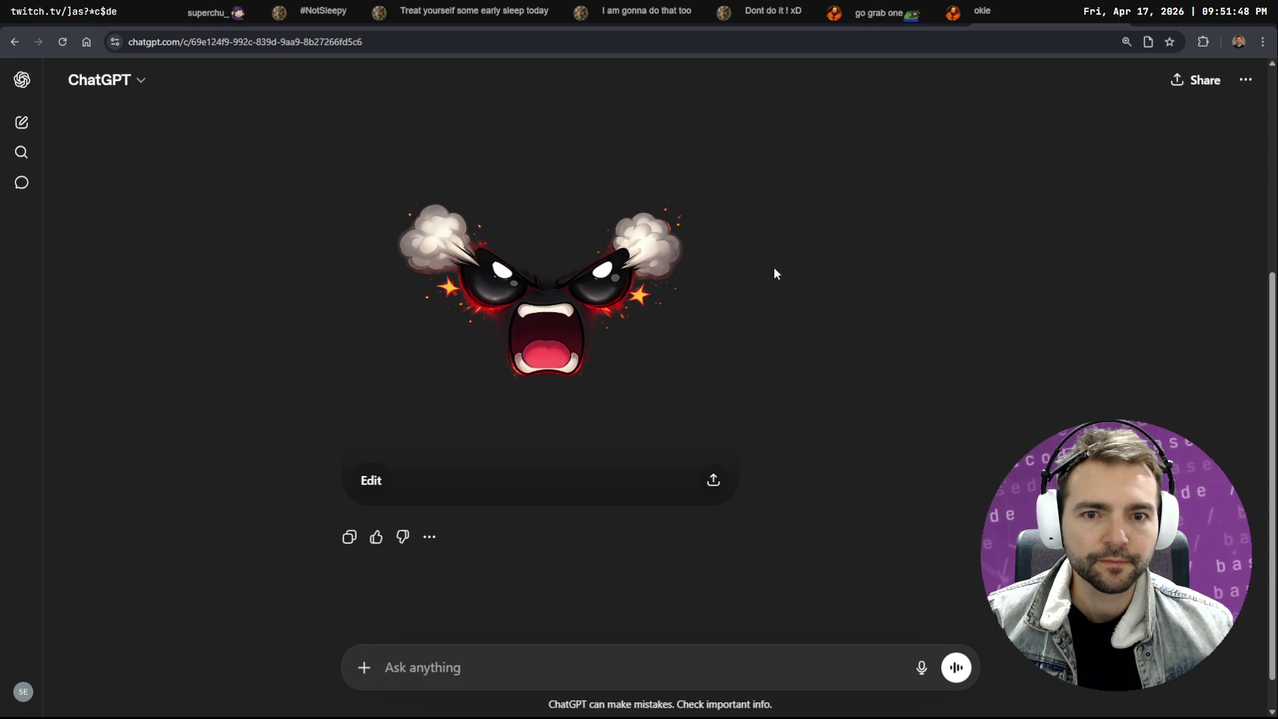
scroll(952, 342, up, 5)
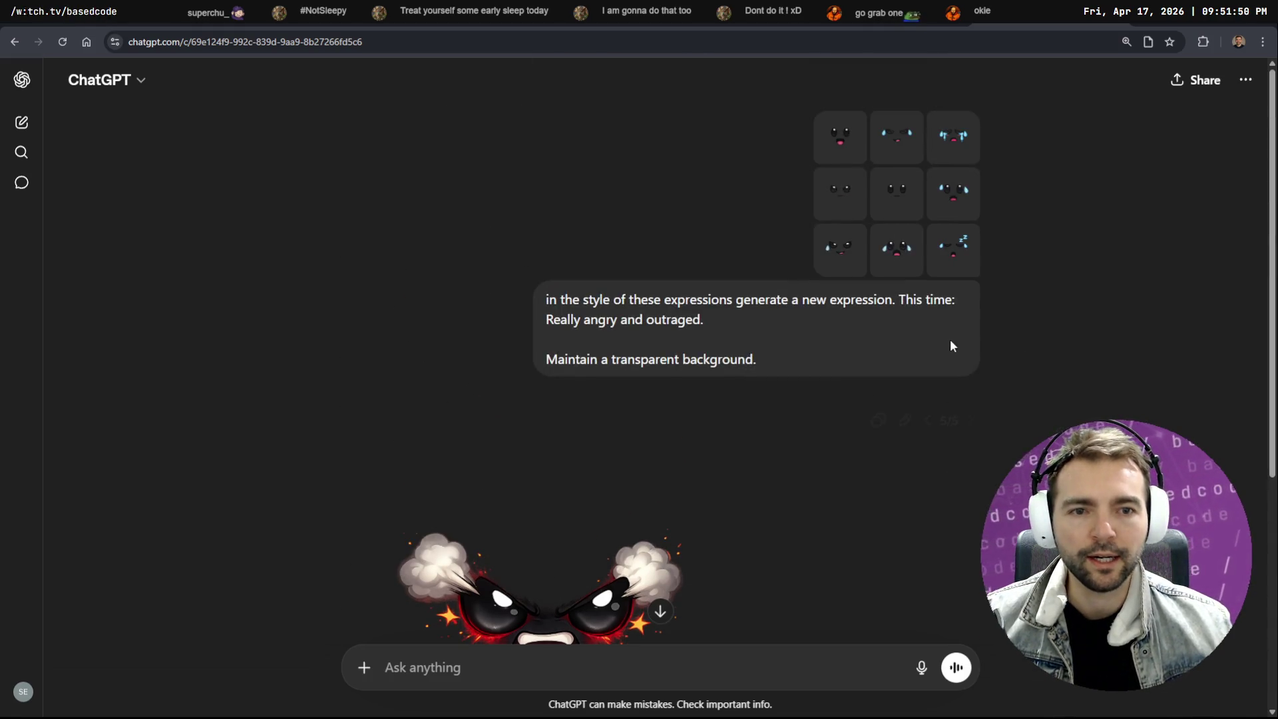
mouse_move(912, 351)
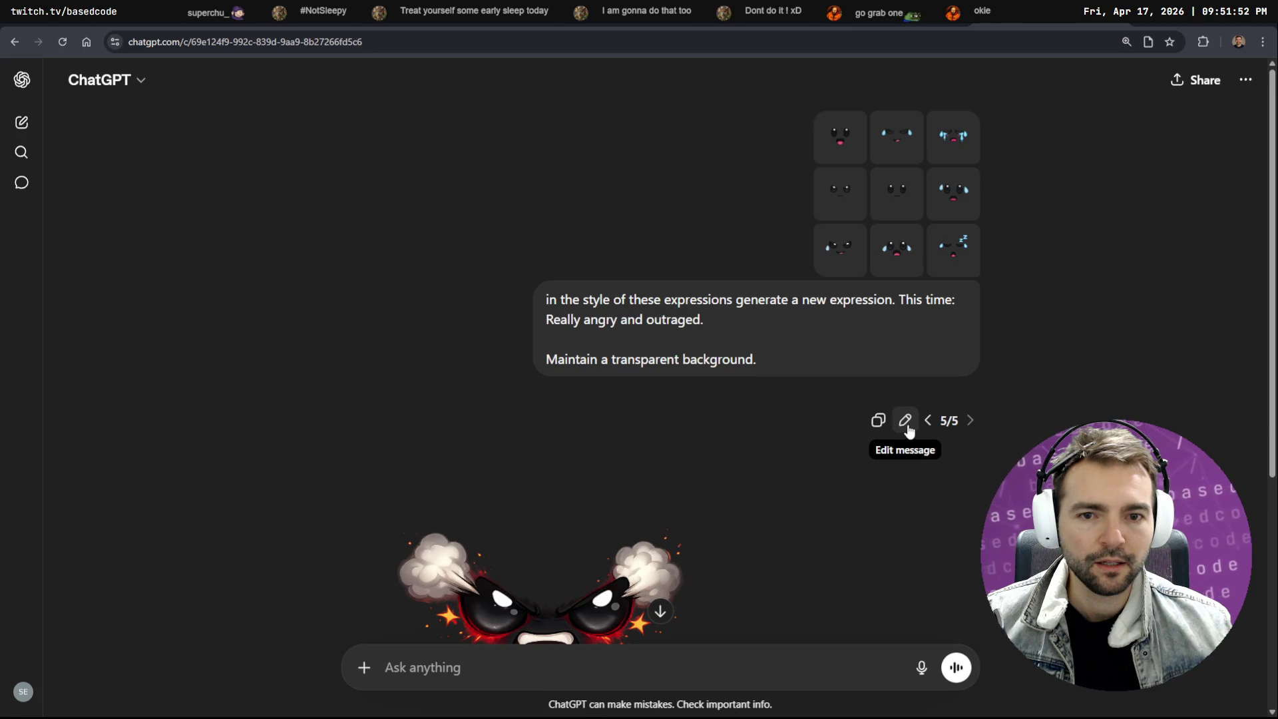
click(906, 420)
double_click(788, 184)
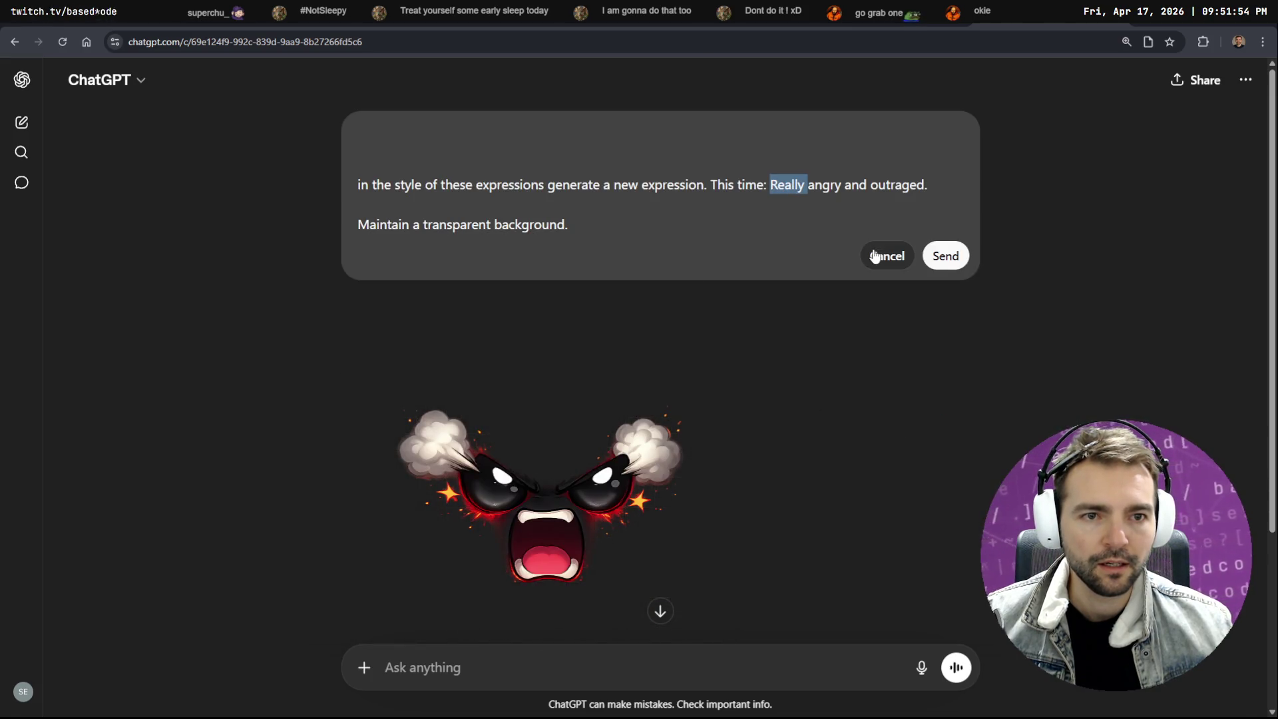
key(Delete)
key(Delete)
key(Delete)
text(A)
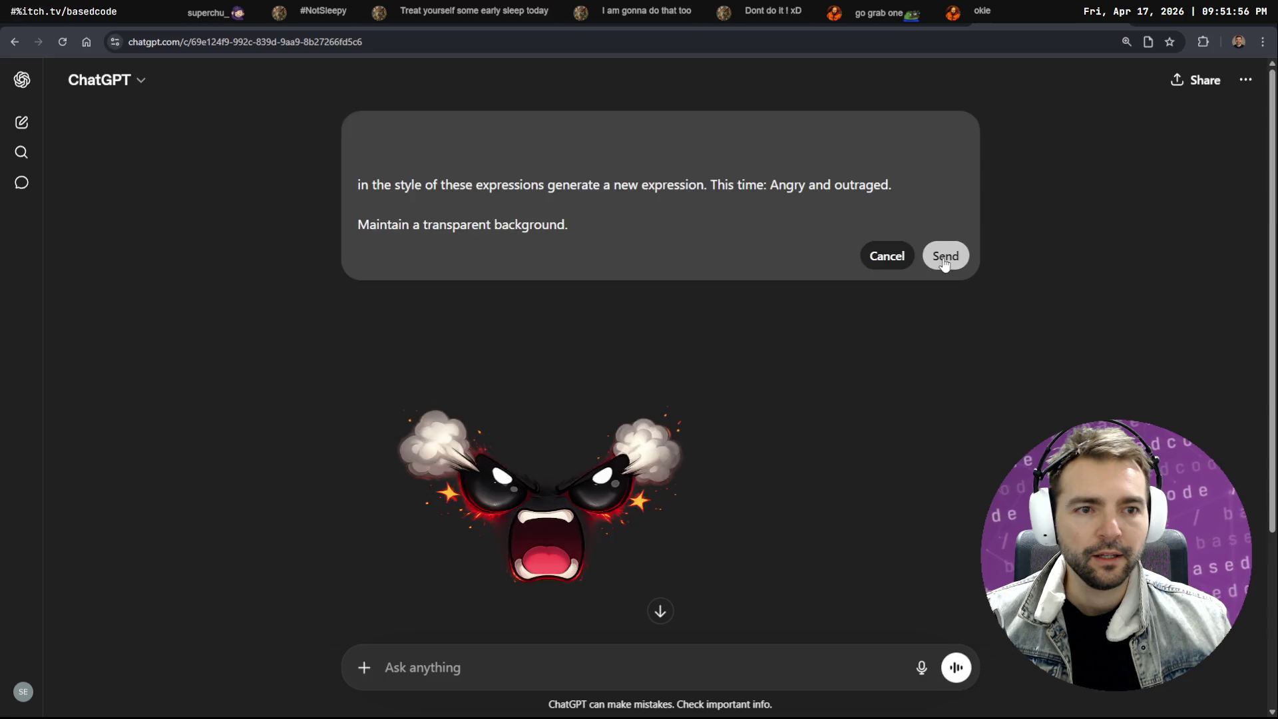
click(944, 259)
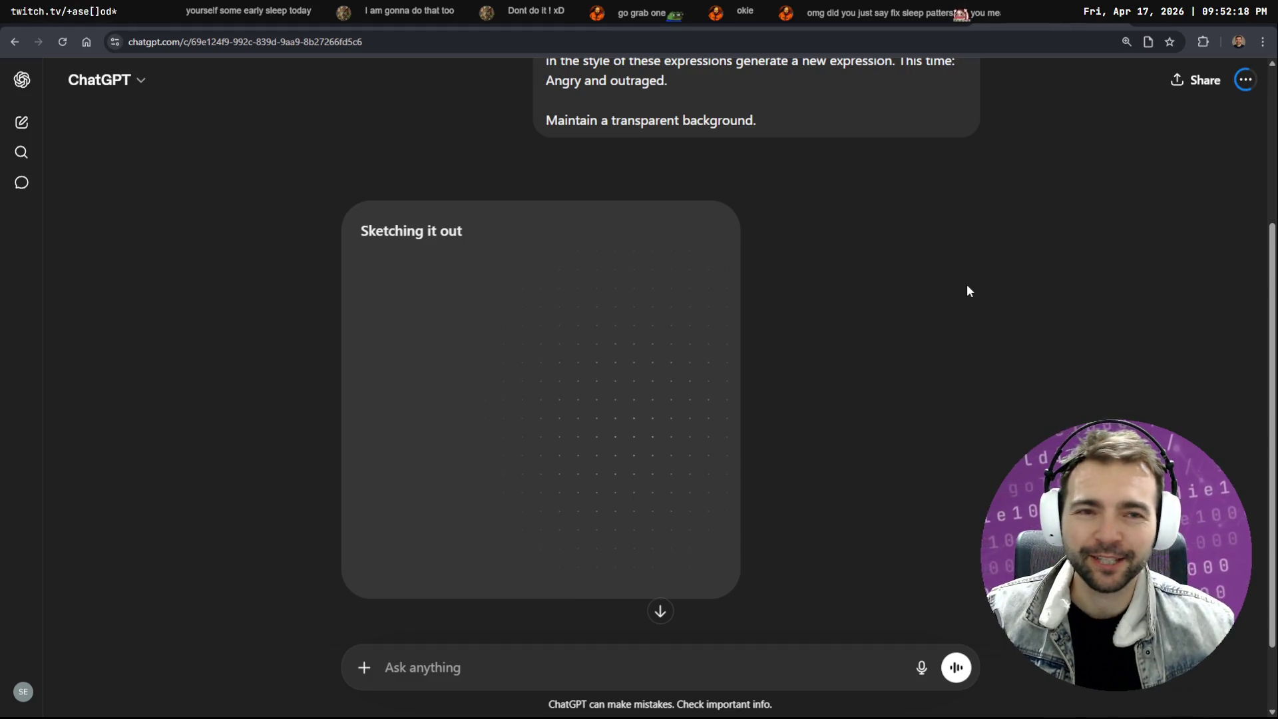
scroll(971, 285, up, 3)
scroll(969, 346, down, 5)
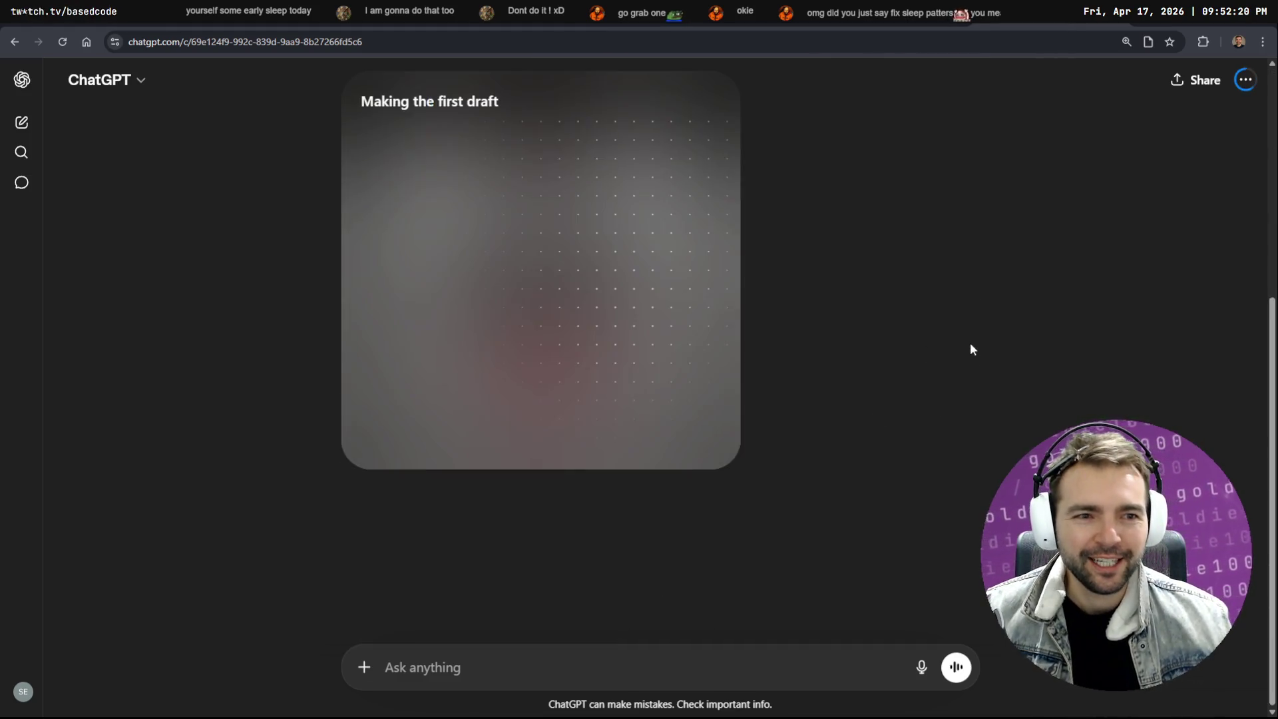
scroll(962, 335, up, 4)
scroll(960, 335, down, 3)
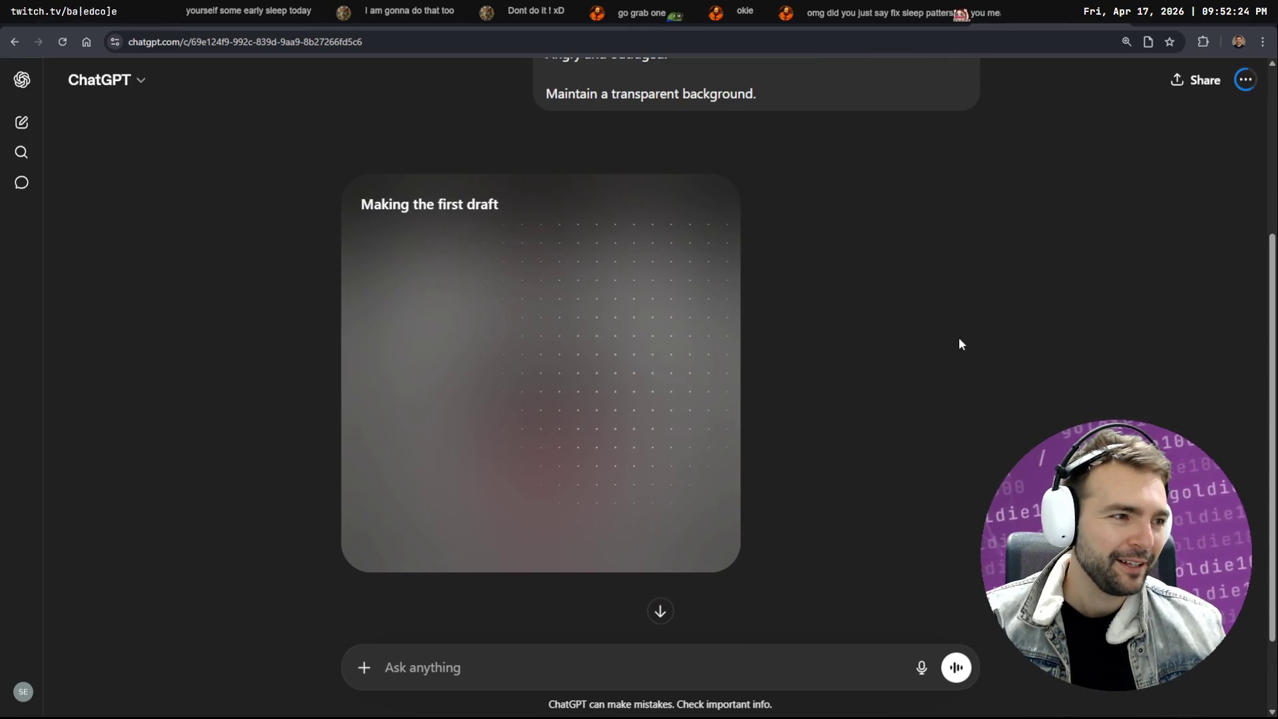
Re-edit the prompt with dictated lines asking to avoid flames and smoke and use a transparent background, then send
key(ctrl+Tab)
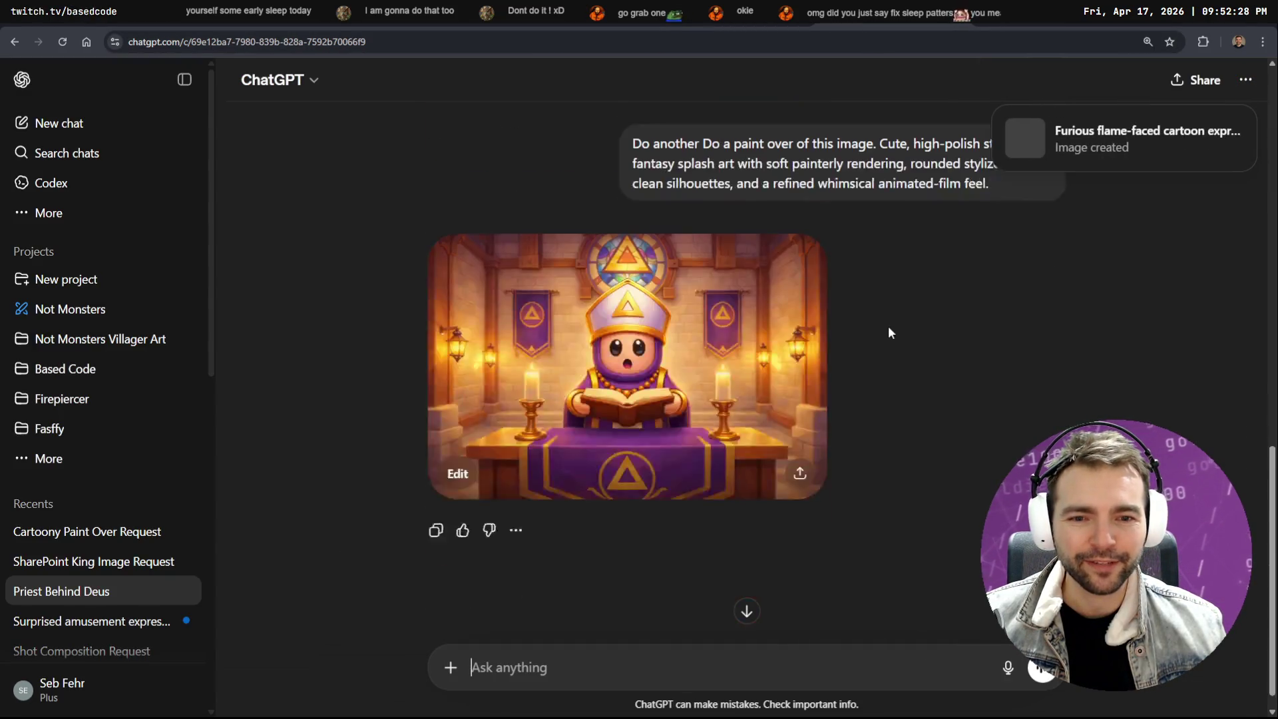
key(ctrl+Tab)
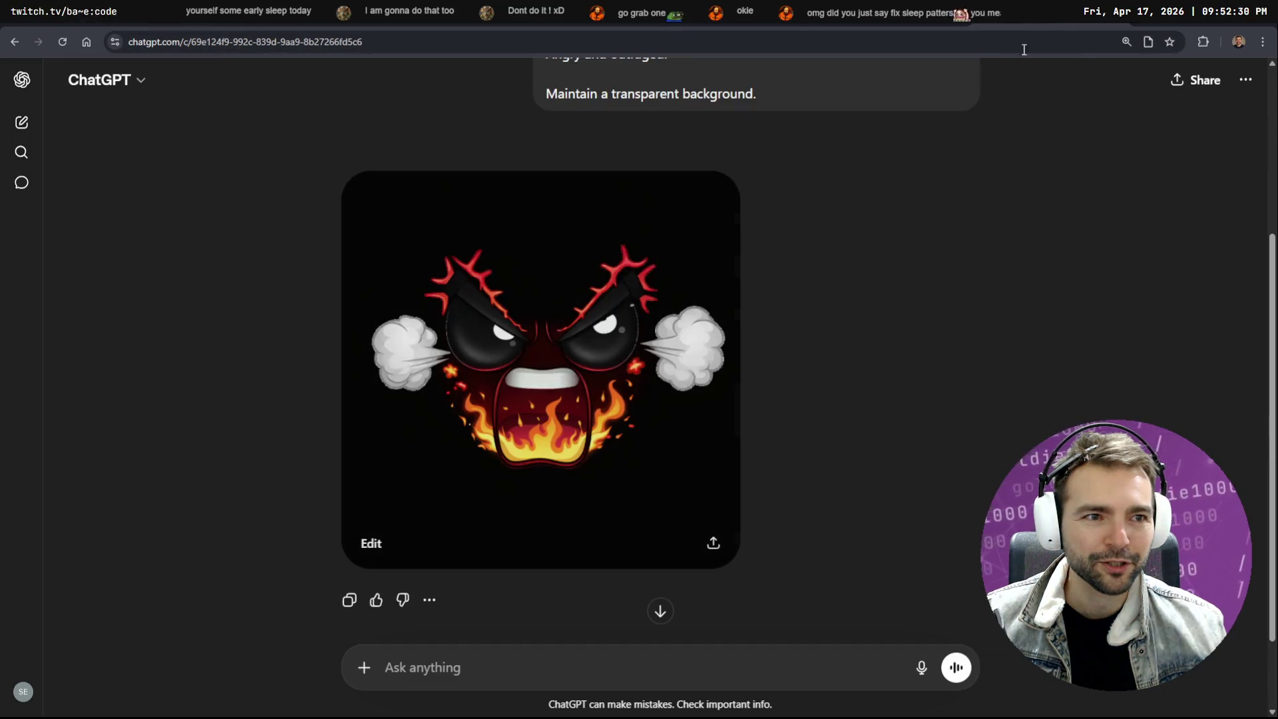
scroll(754, 247, up, 2)
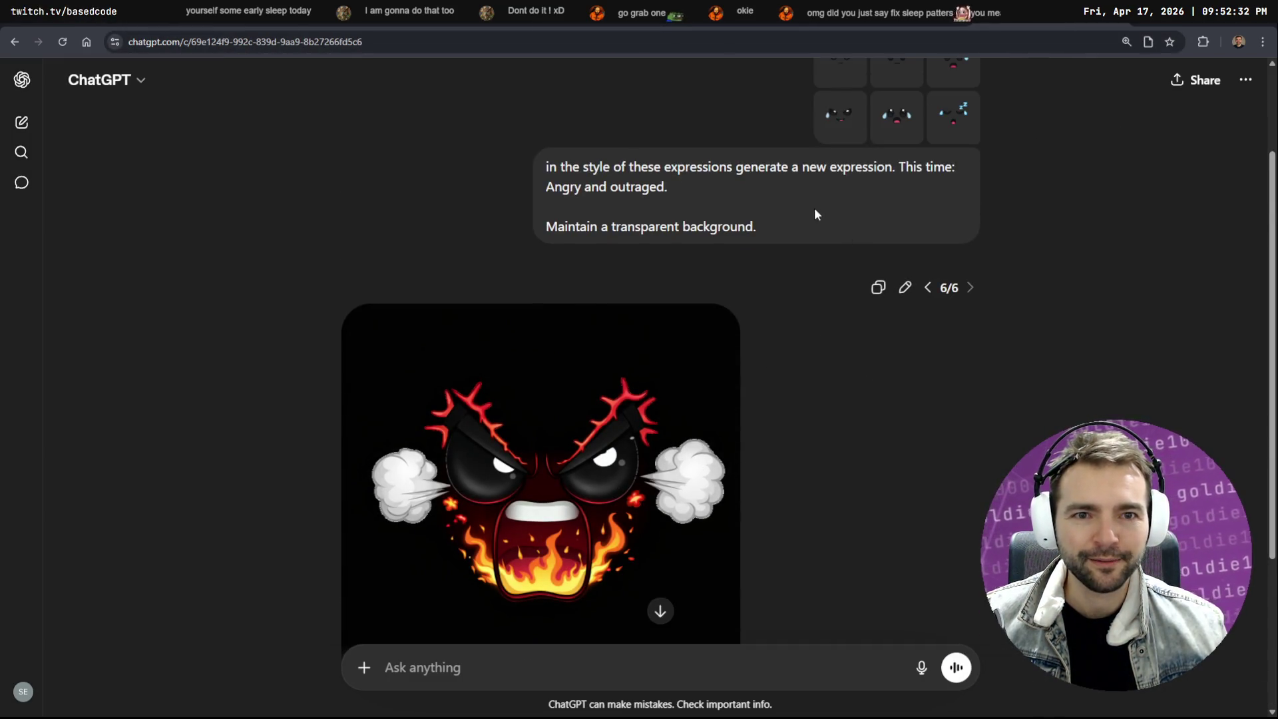
click(905, 288)
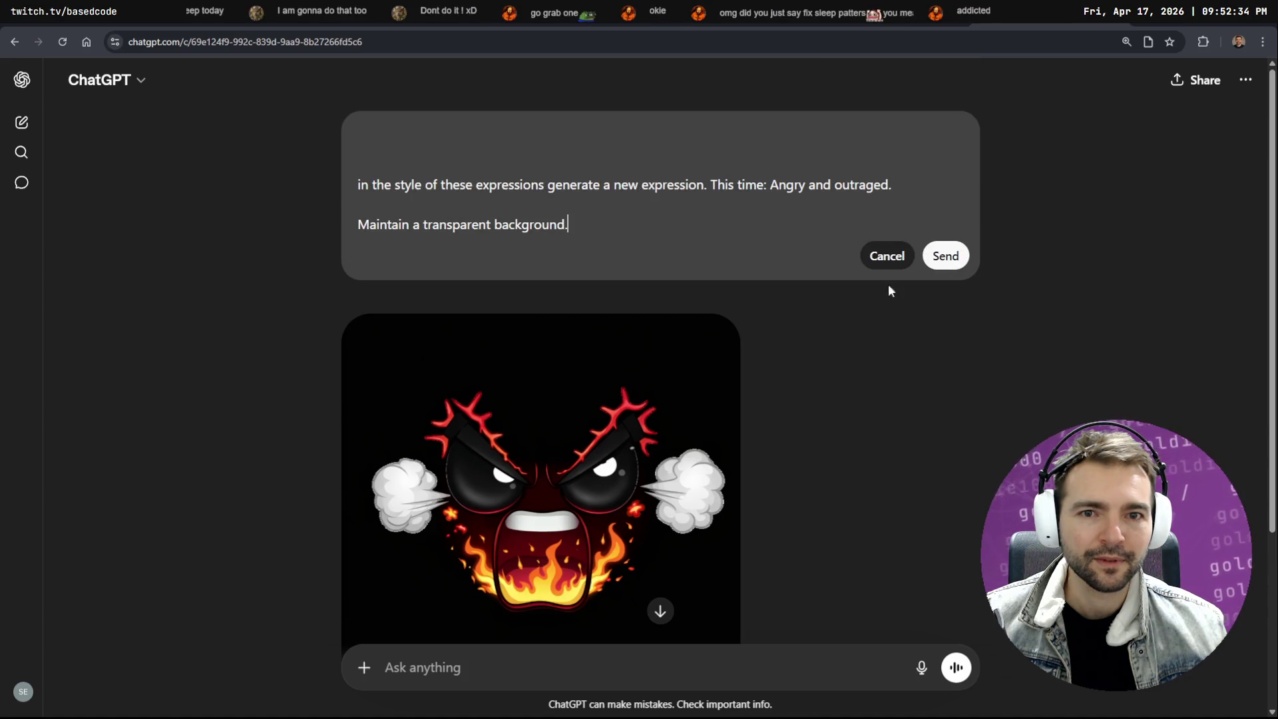
drag(836, 186, 772, 185)
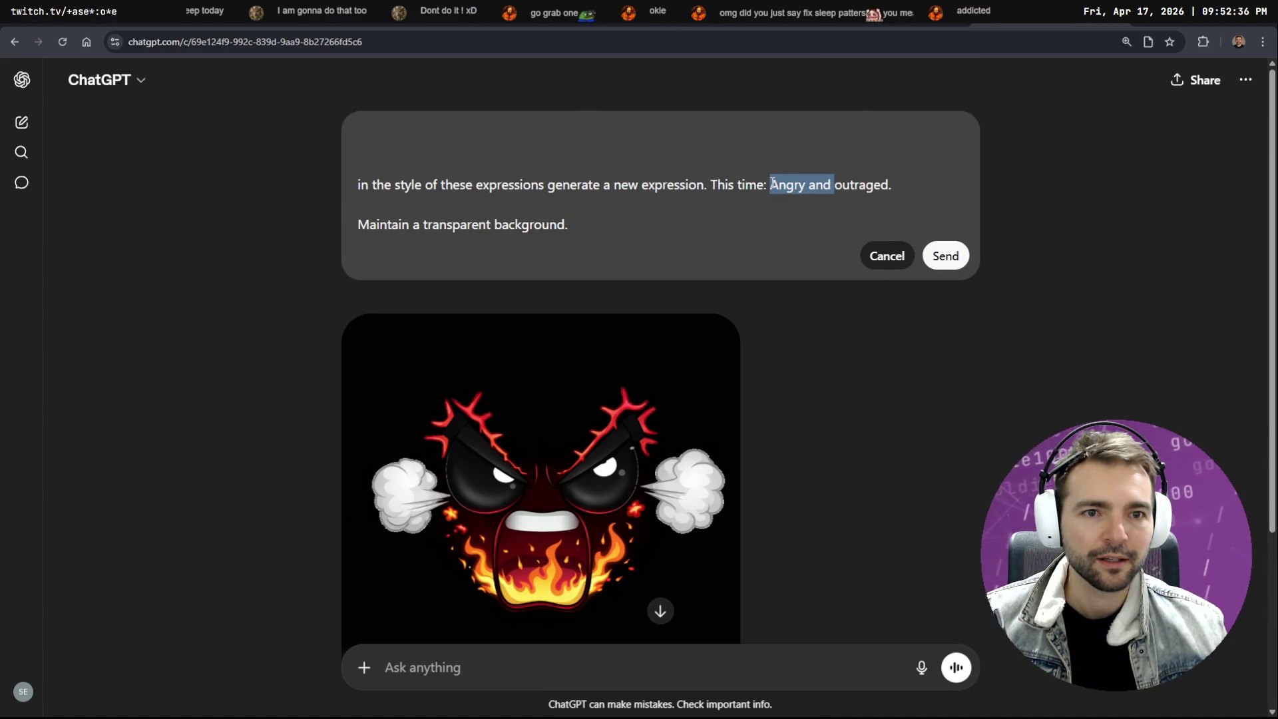
key(BackSpace)
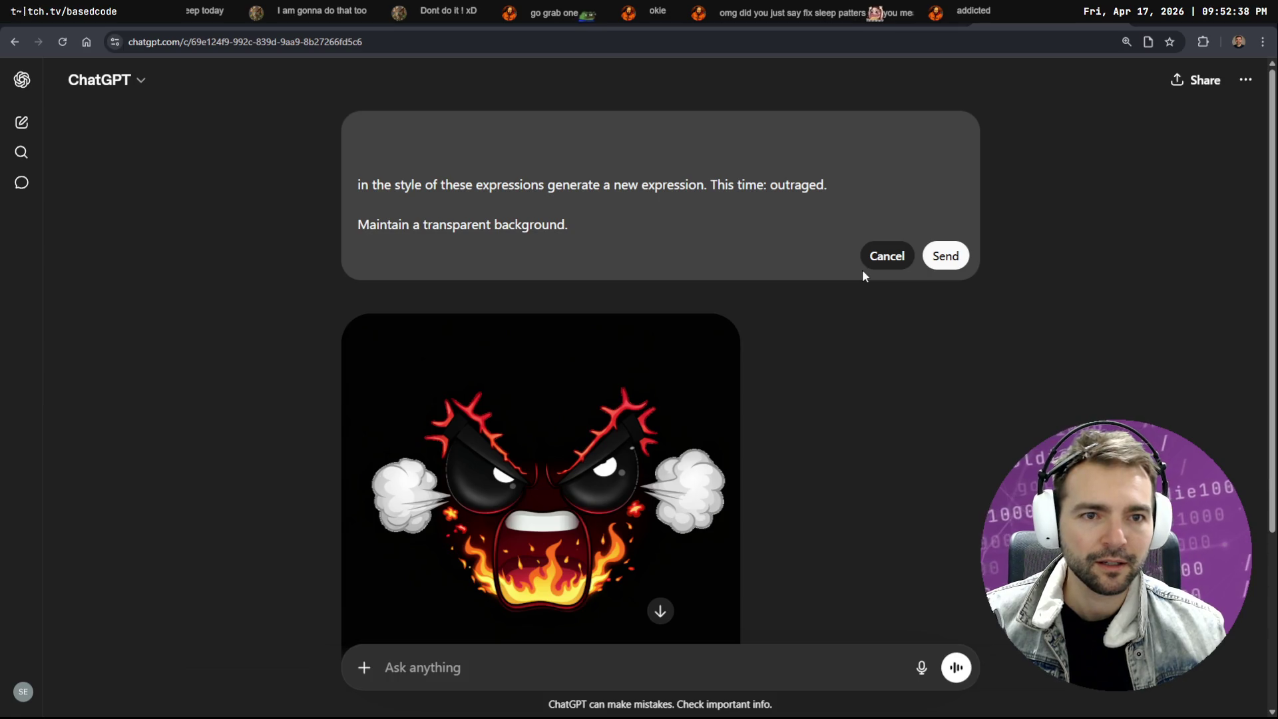
key(ctrl+z)
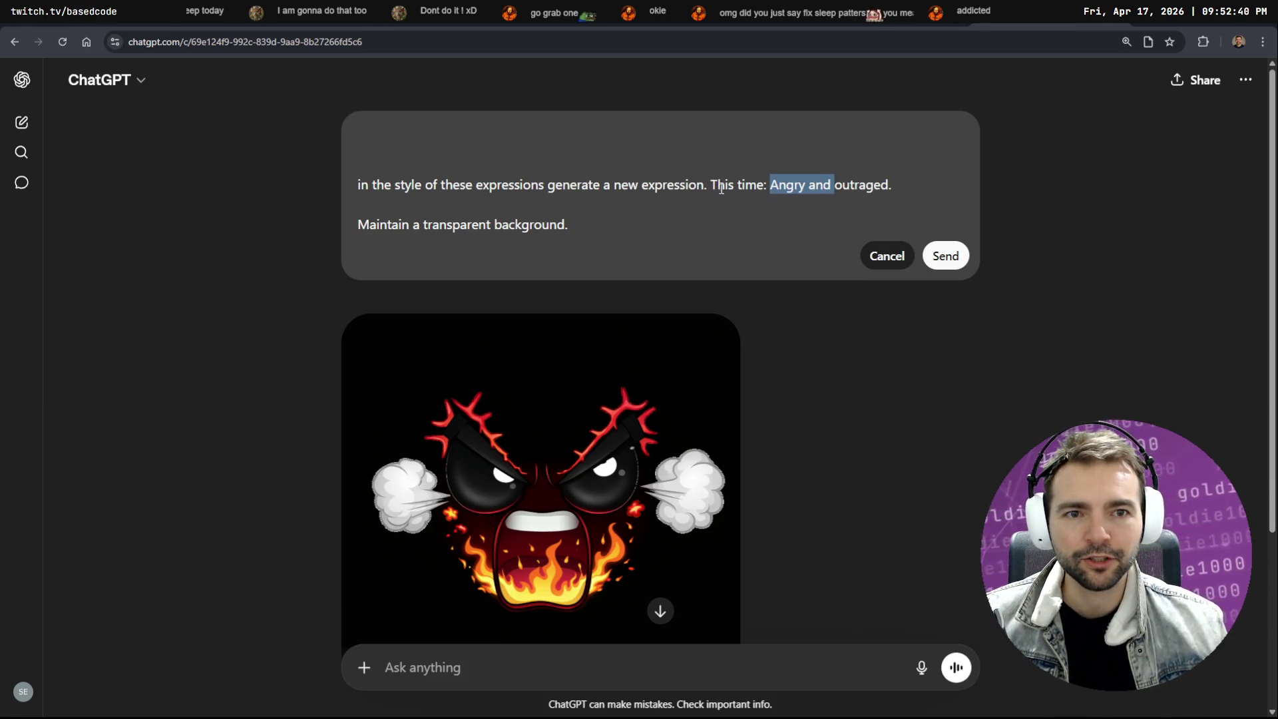
click(712, 185)
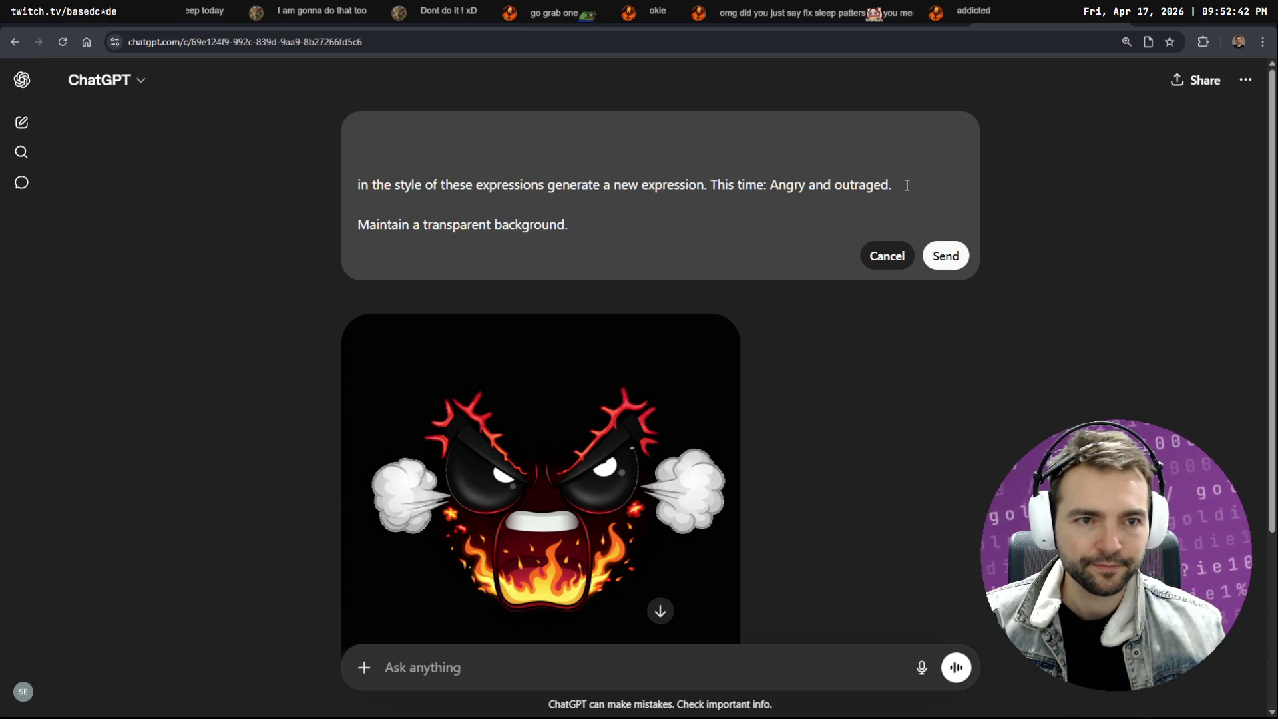
text(, but don't)
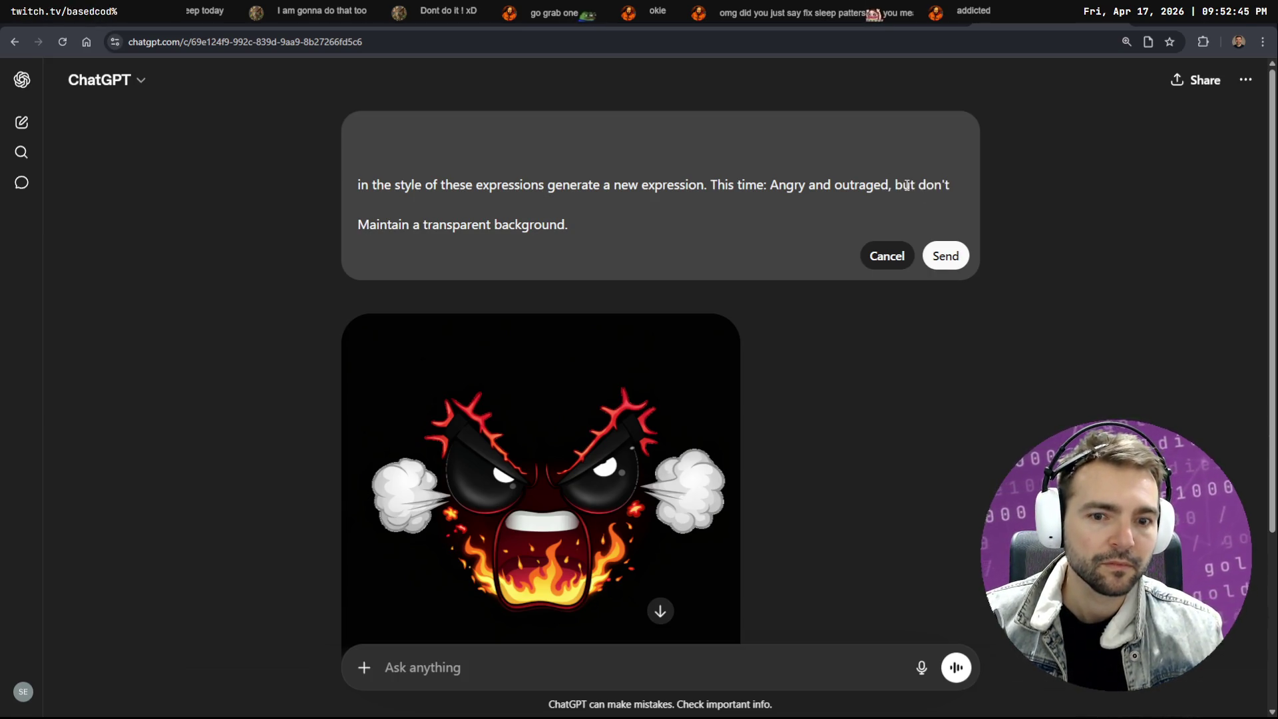
text(go overboard)
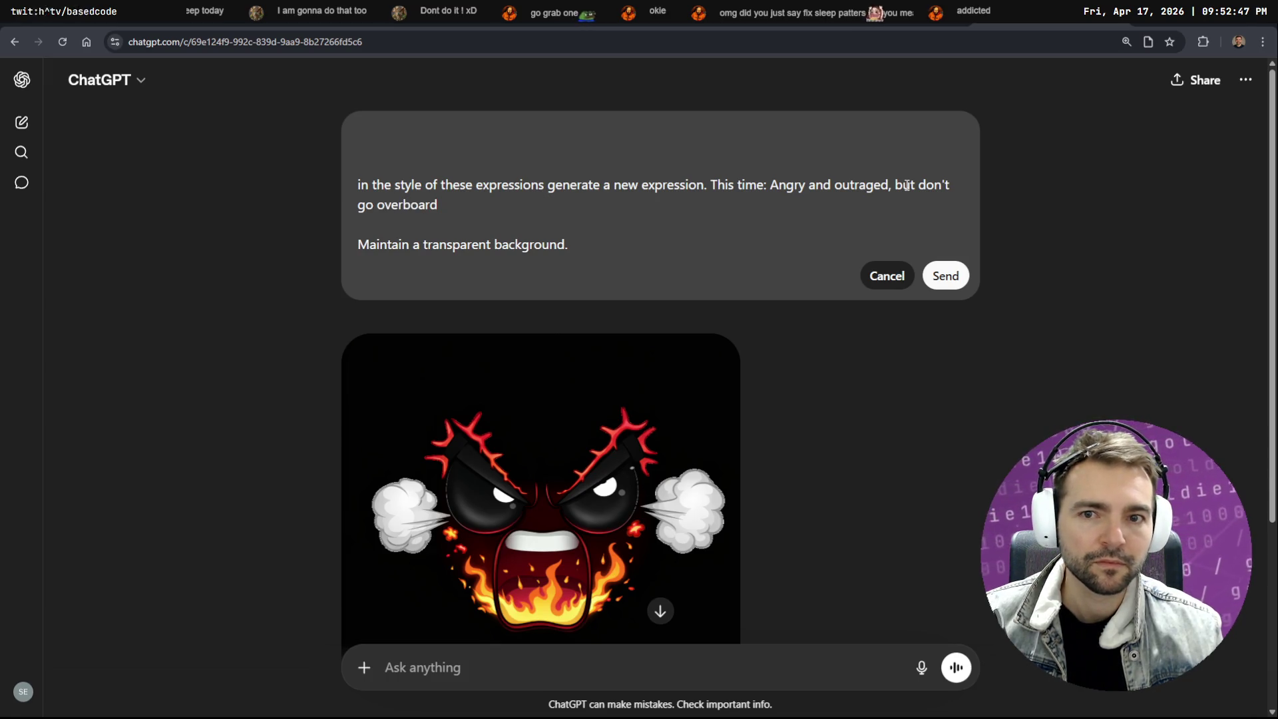
key(ctrl+BackSpace)
key(ctrl+BackSpace)
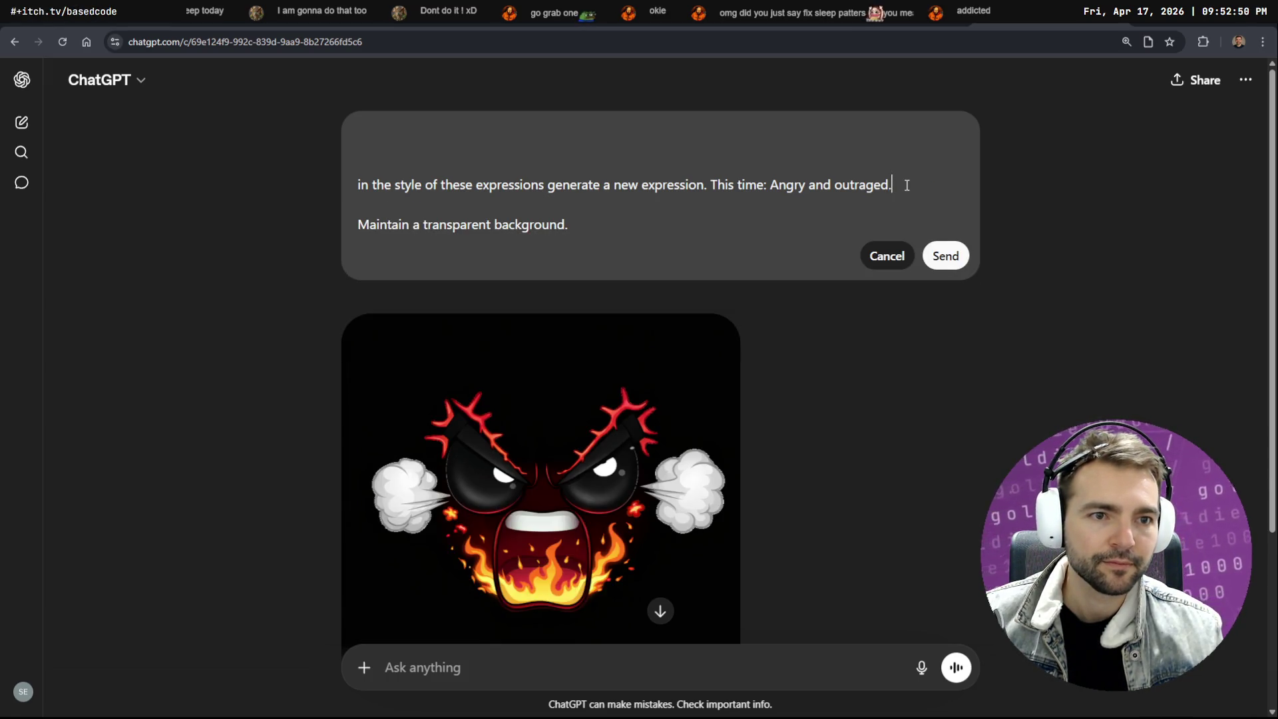
key(shift+Return)
key(shift+Return)
key(super+h)
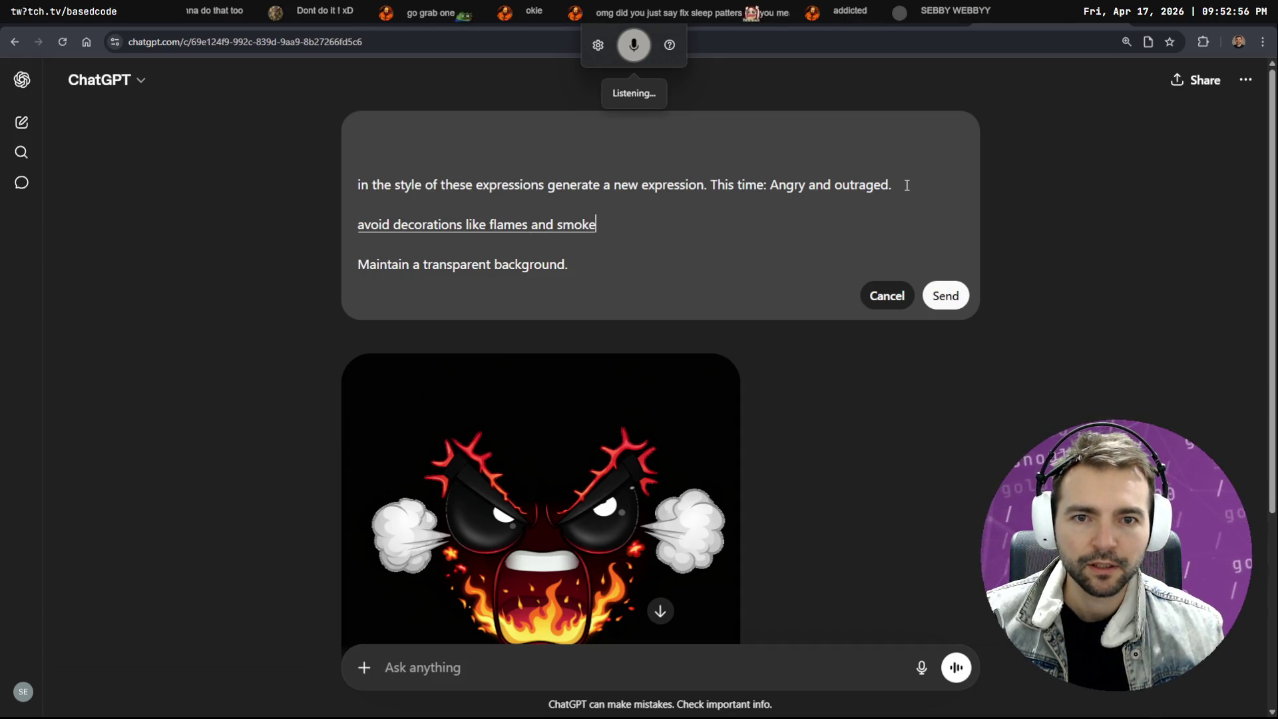
key(Return)
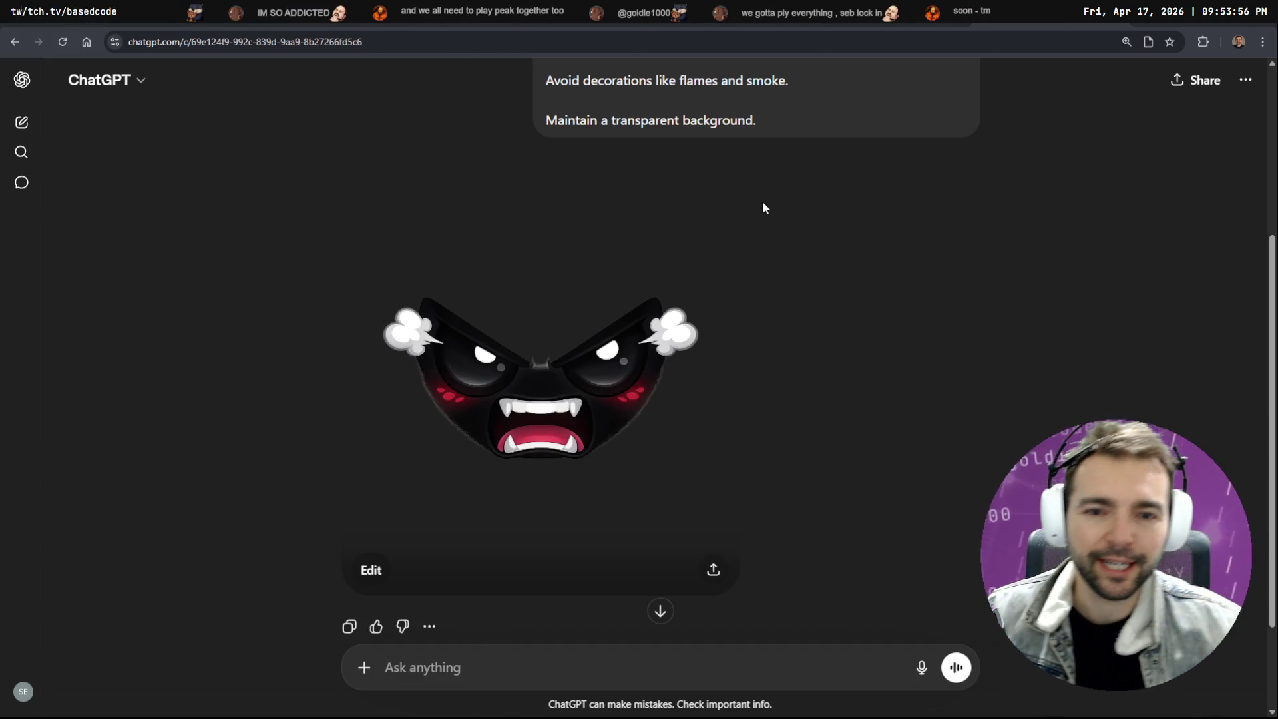
Replace the prompt with 'Angry.' plus a dictated true alpha transparent background line and resend it
click(716, 347)
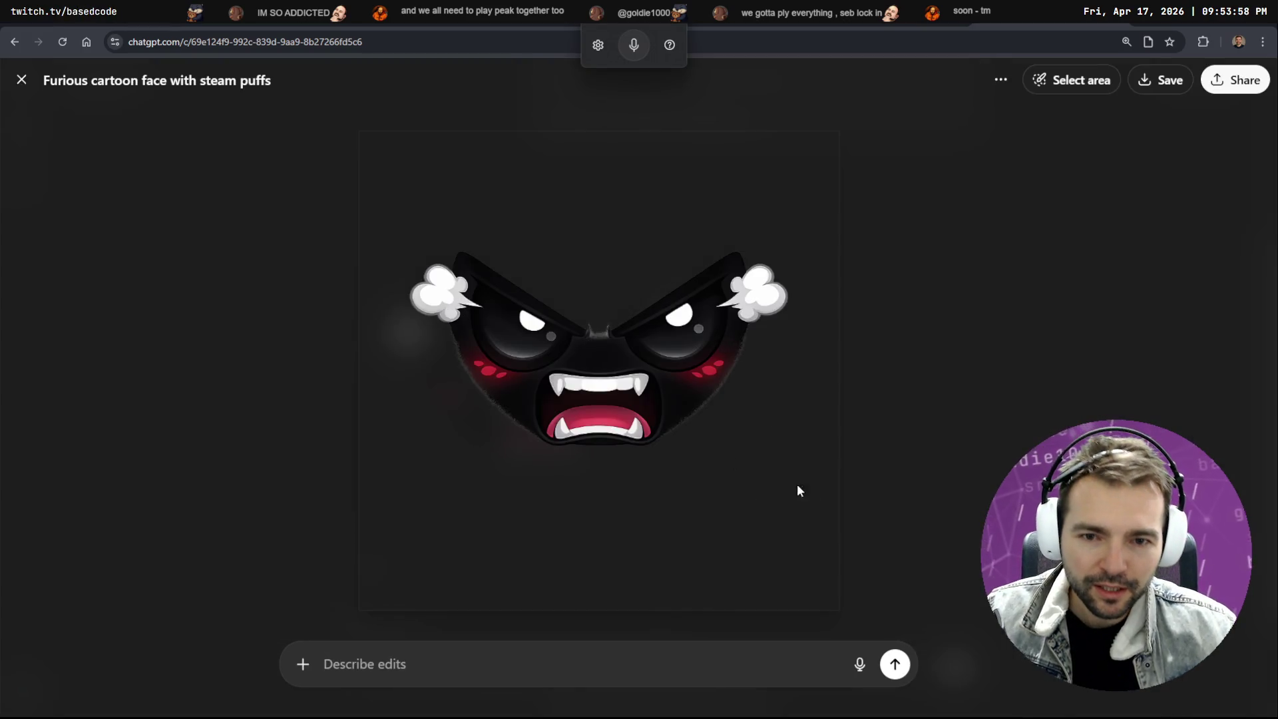
key(Escape)
scroll(800, 430, up, 3)
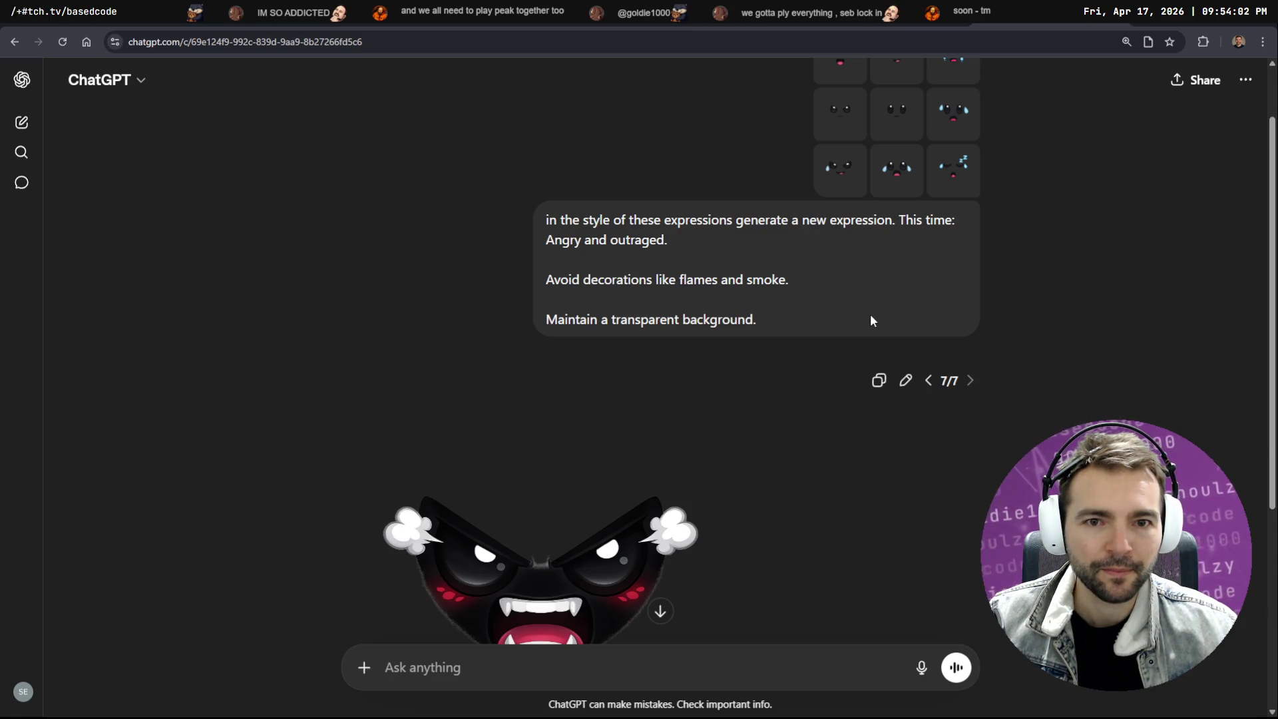
click(907, 383)
drag(768, 184, 816, 302)
text(Angry.)
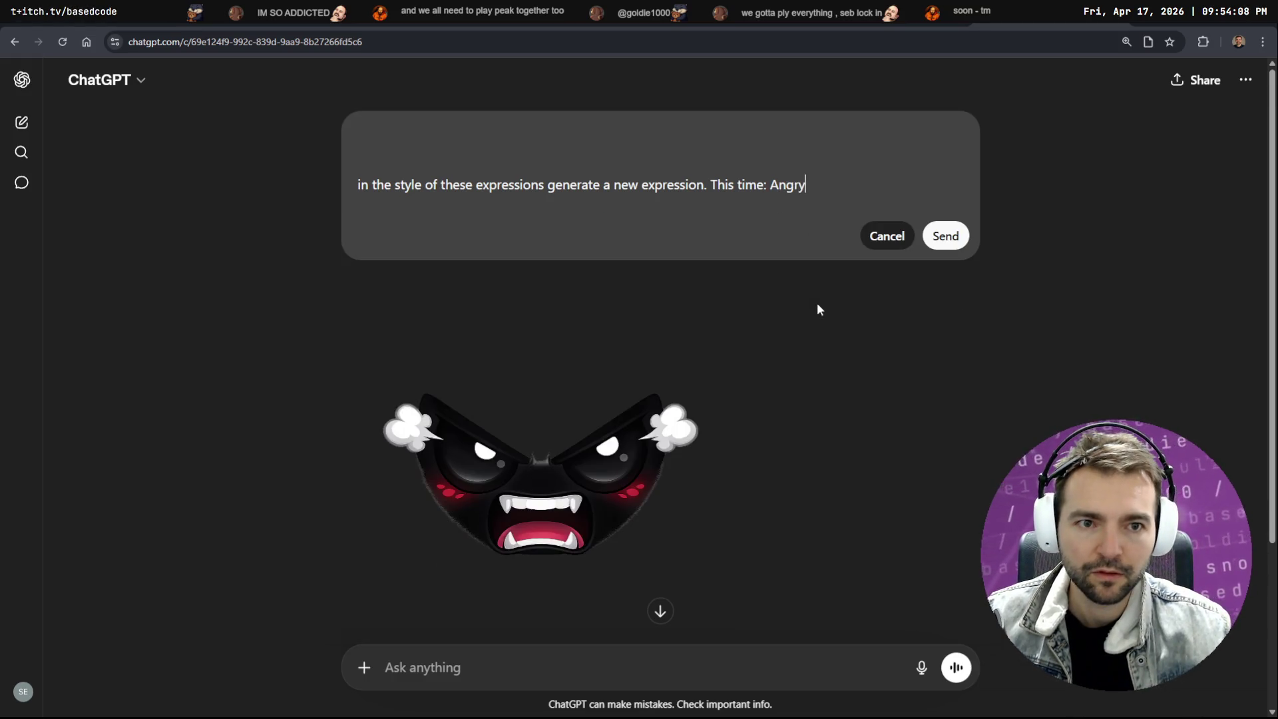
key(shift+Return)
key(super+h)
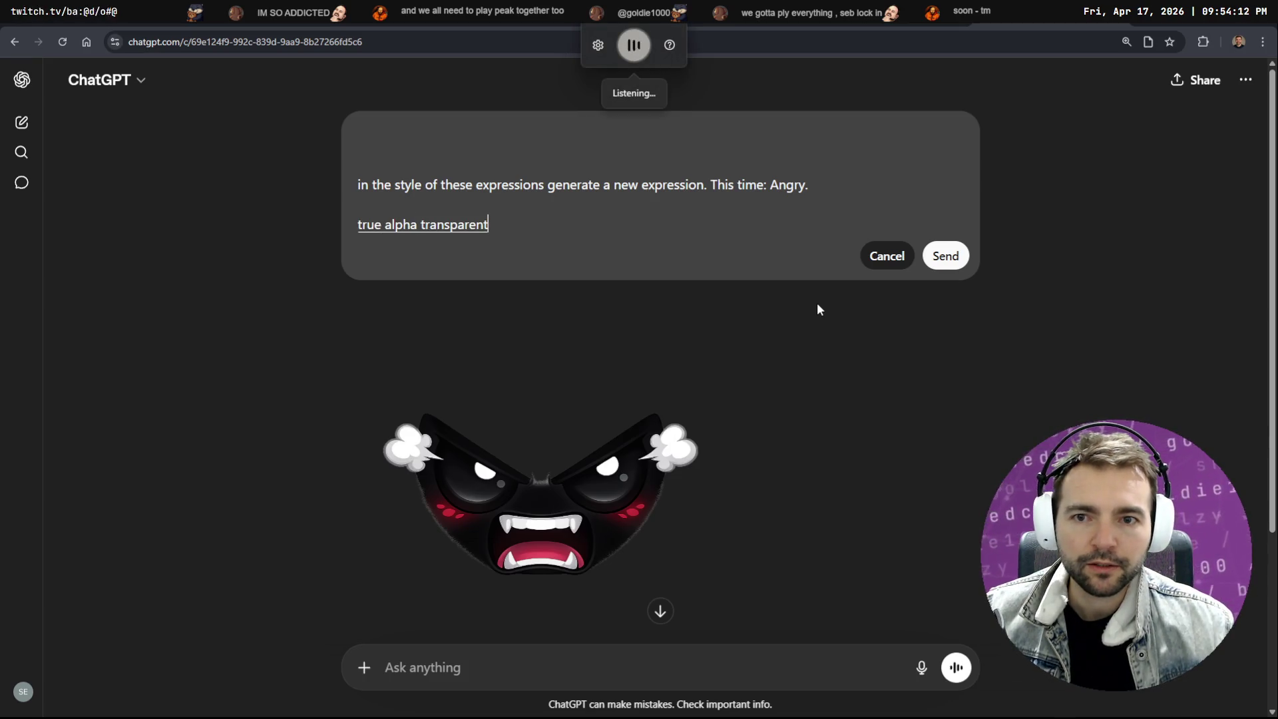
click(941, 255)
Glance at the other chat with the maiden images, then go to the coding-agent terminal
key(ctrl+Tab)
key(ctrl+Tab)
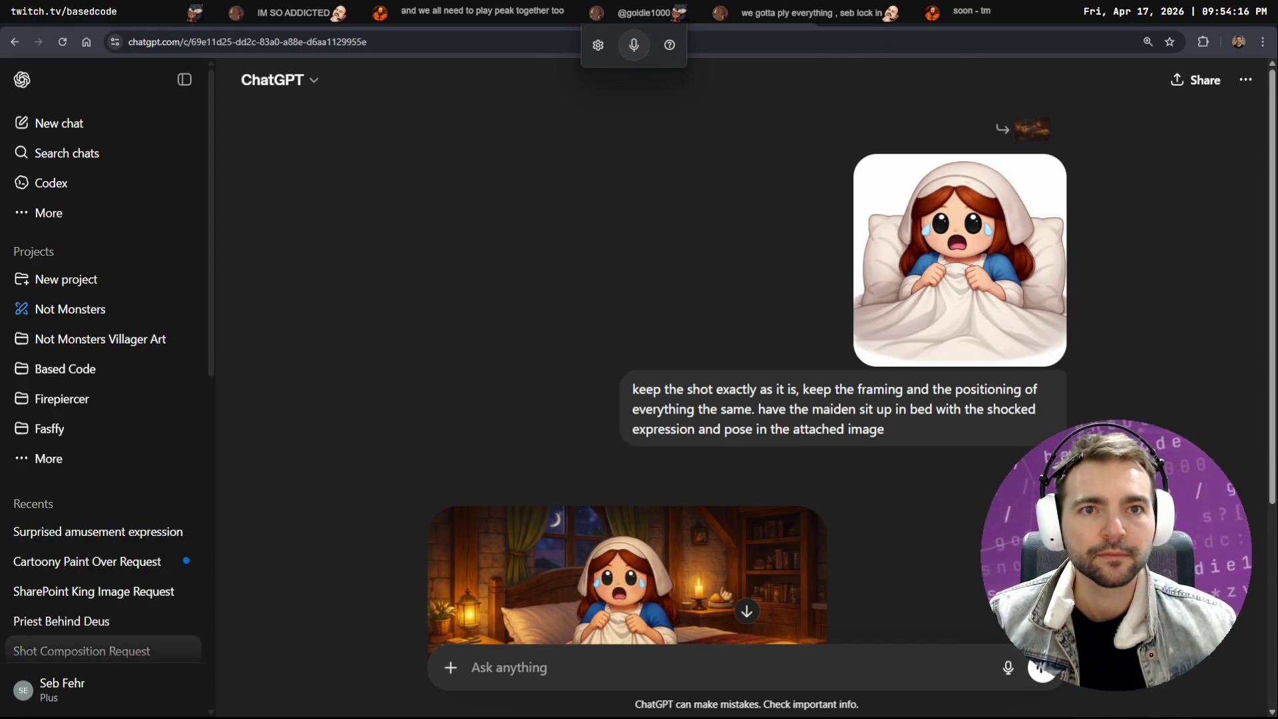
key(ctrl+Tab)
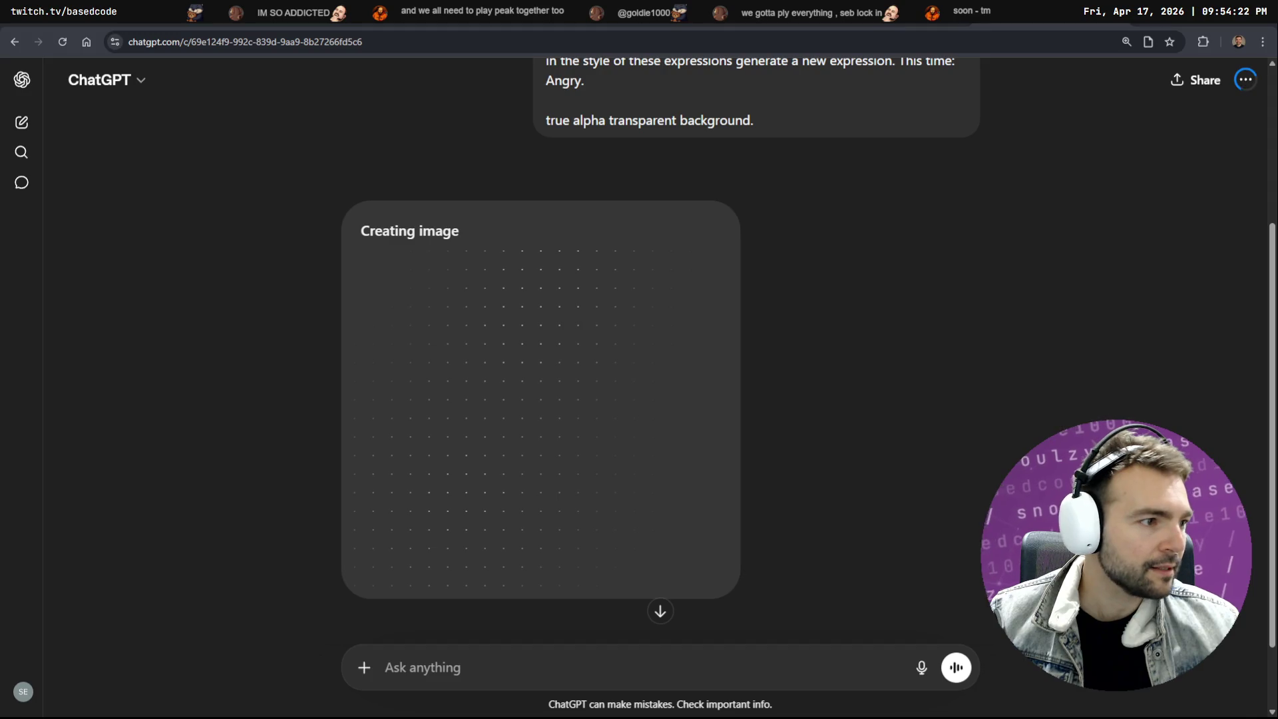
key(alt+Tab)
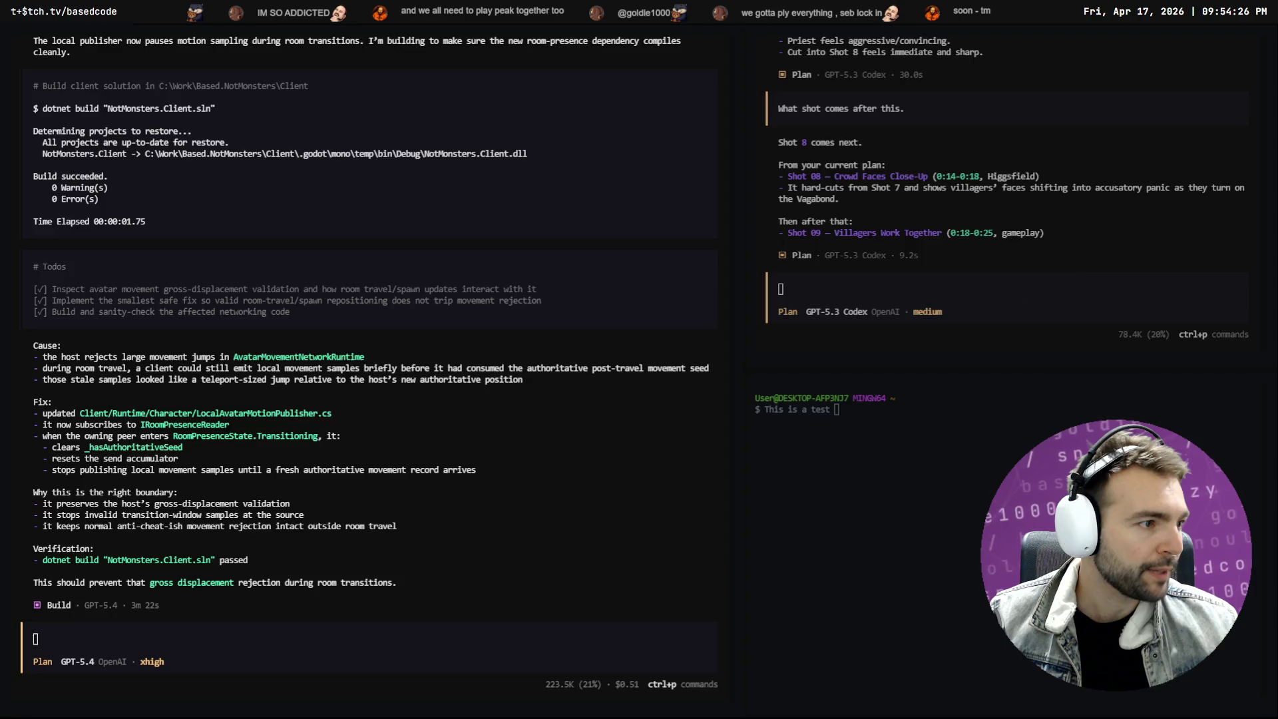
Dictate 'One thing that our project is missing is testing.' into the Plan prompt, capitalising the first letter
key(alt+Tab)
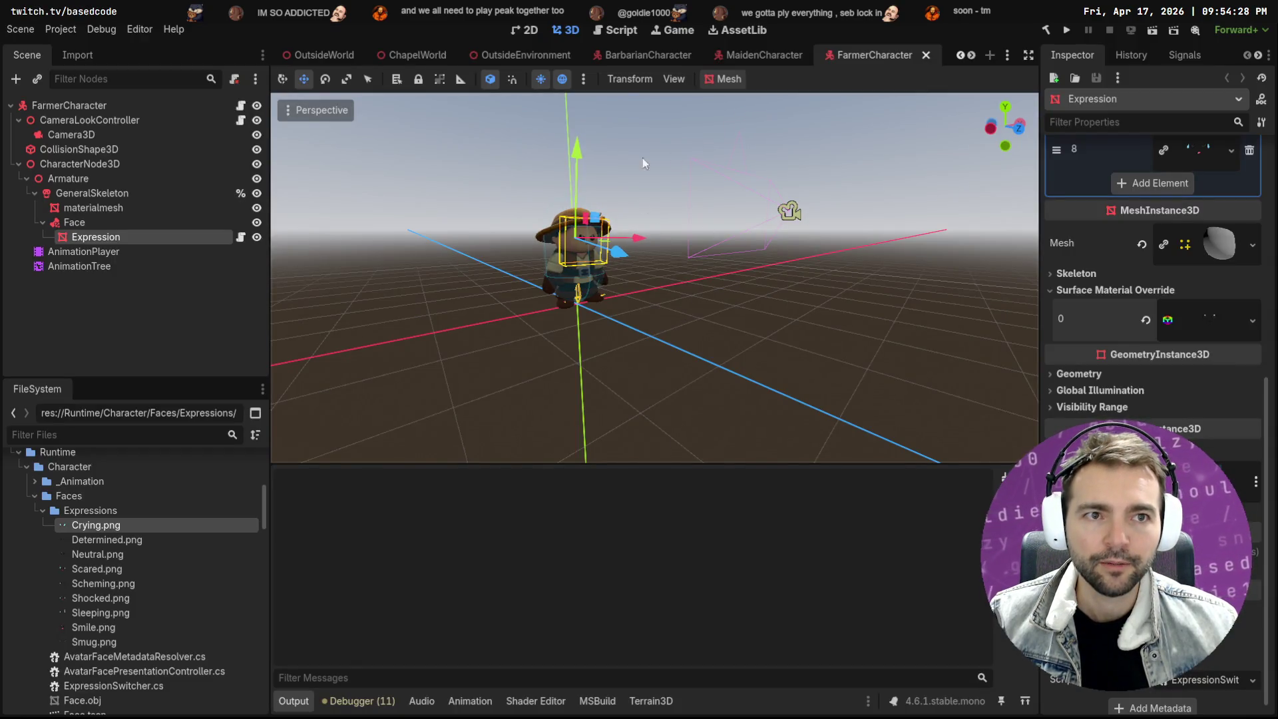
key(alt+Tab)
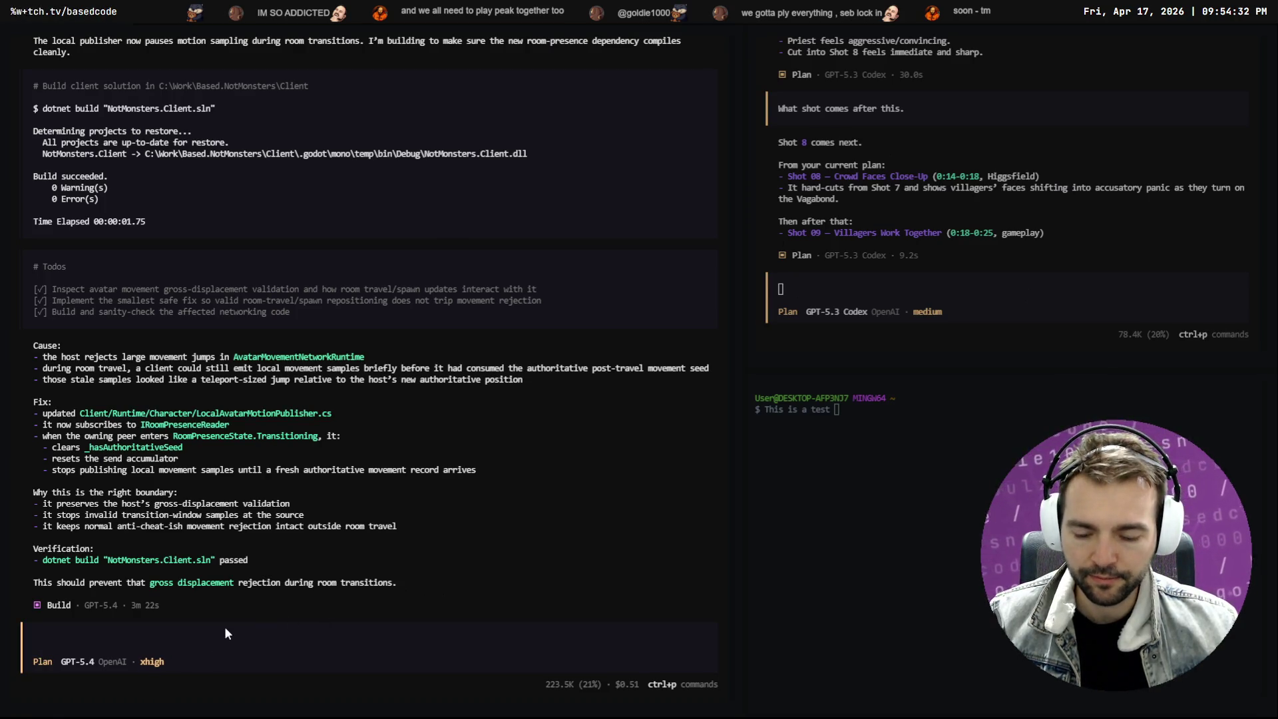
key(super+h)
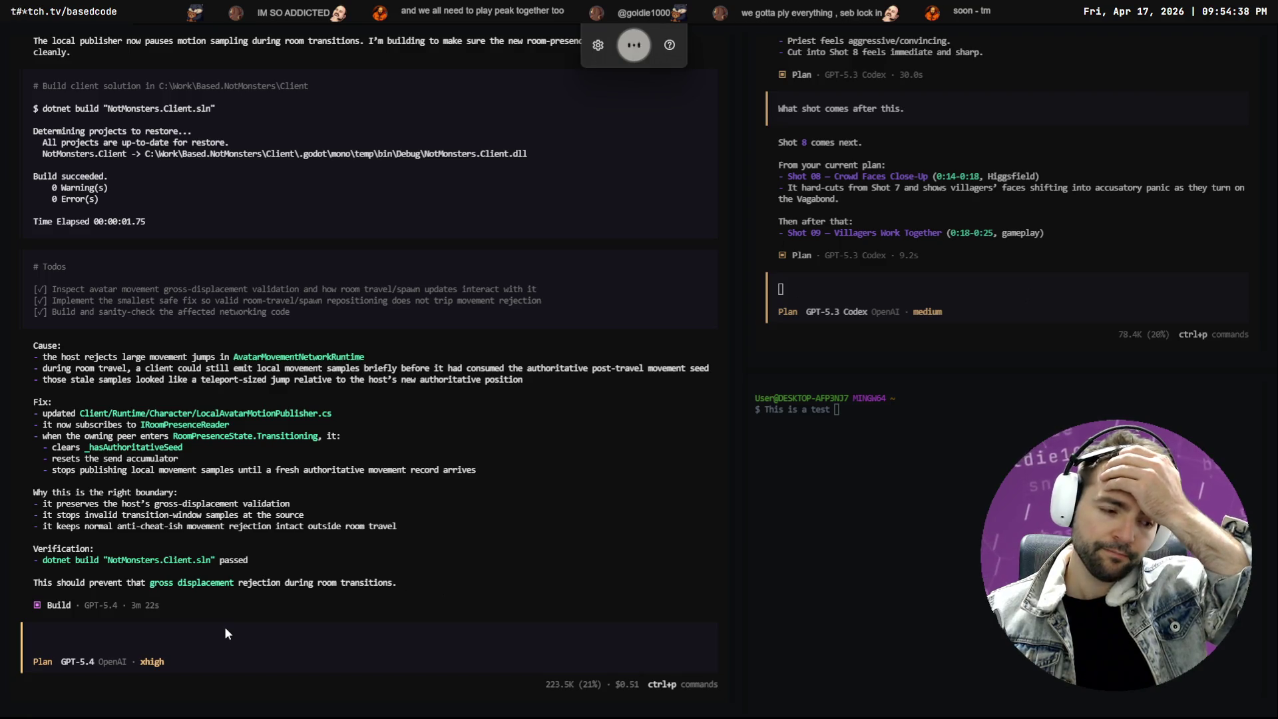
text(one thing that our project is missing)
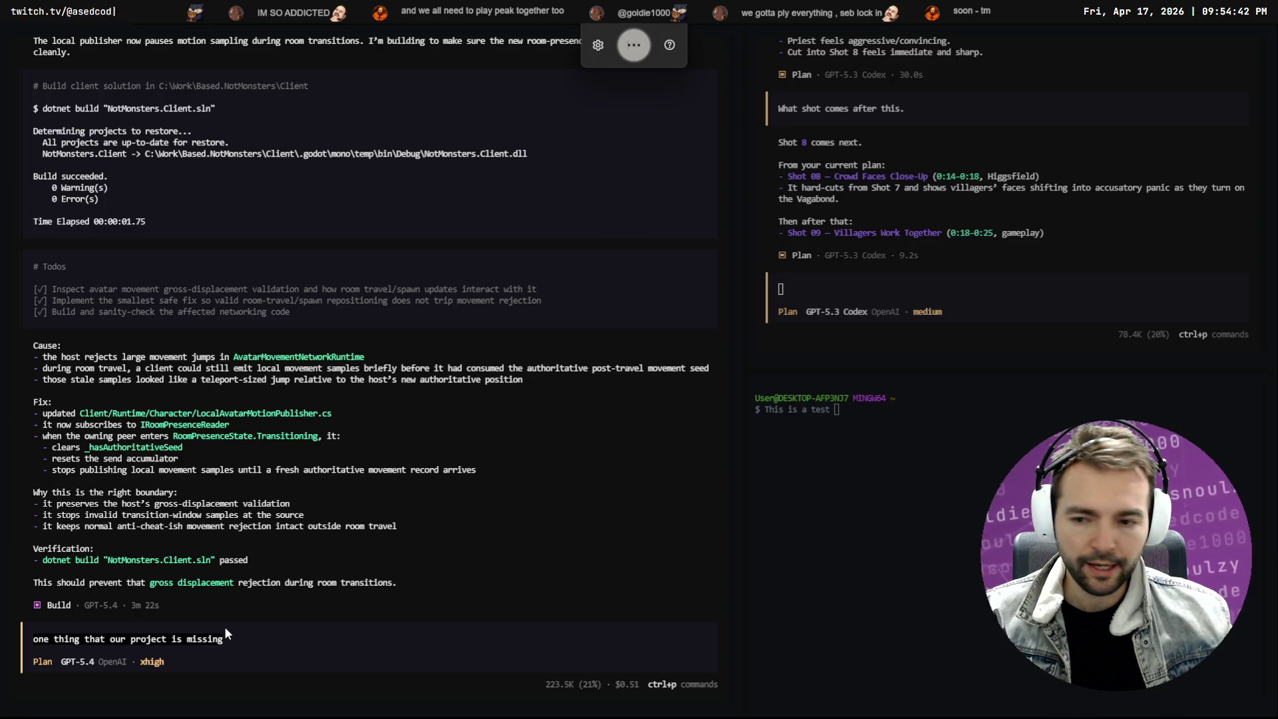
text( is testing.)
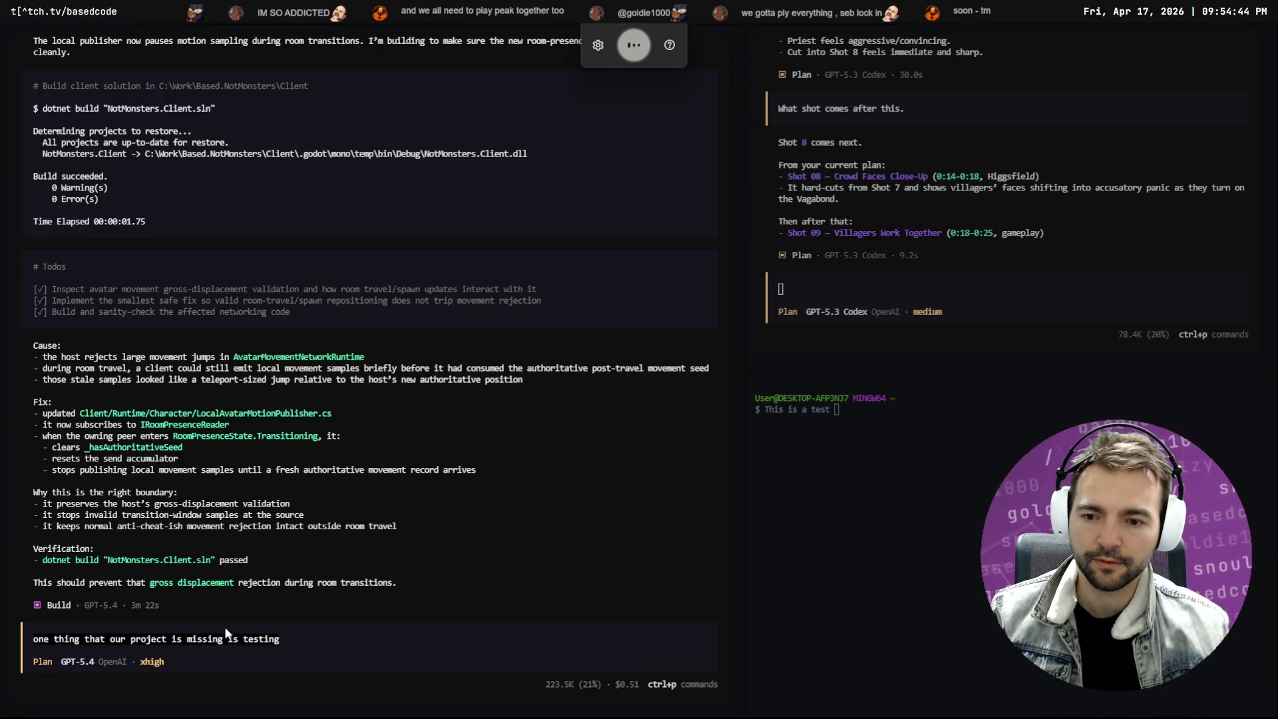
scroll(226, 633, up, 5)
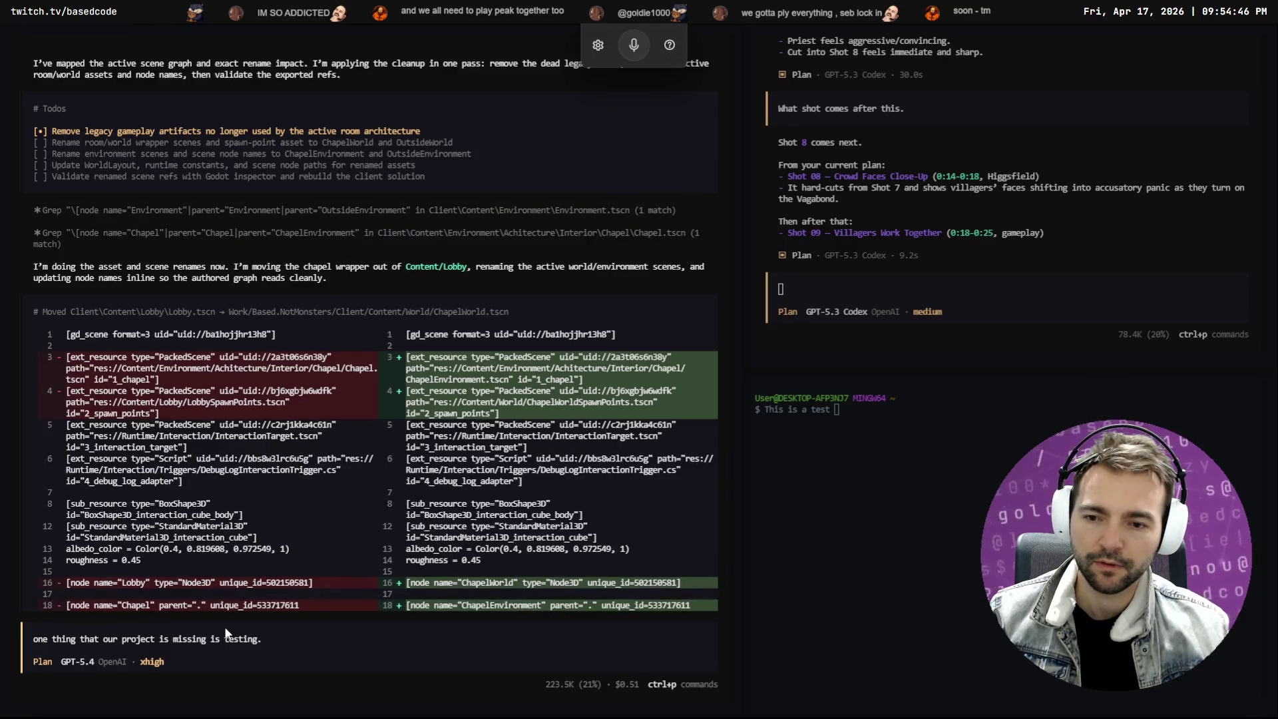
scroll(226, 633, down, 5)
key(Home)
key(Delete)
text(O)
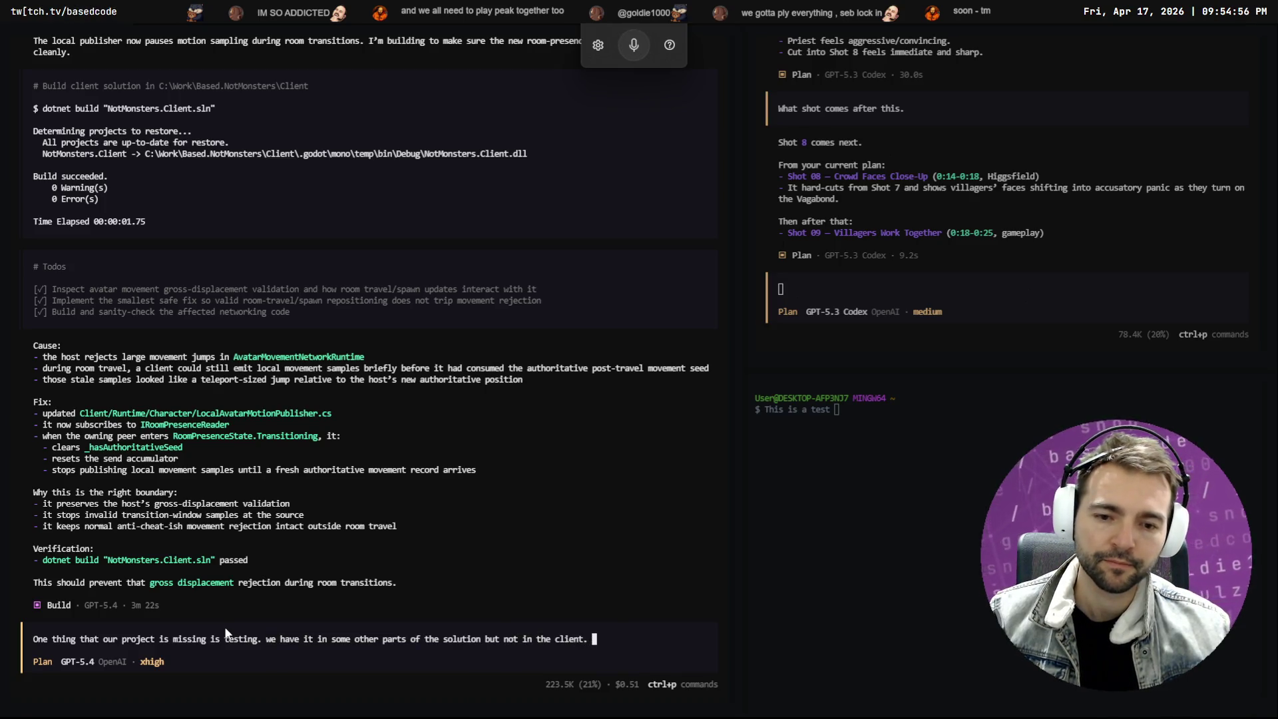
Dictate the rest about client integration tests and consistent testing methodology, correct the last word to 'pathways.', and submit
key(super+h)
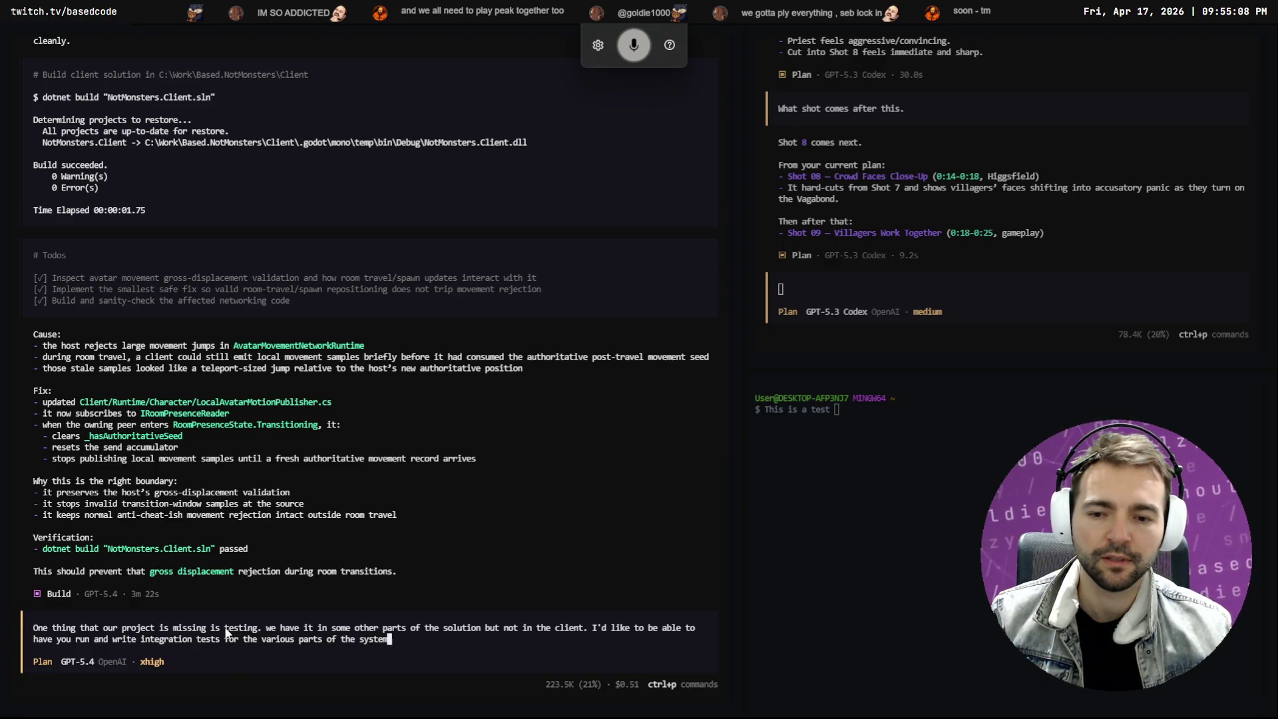
key(super+h)
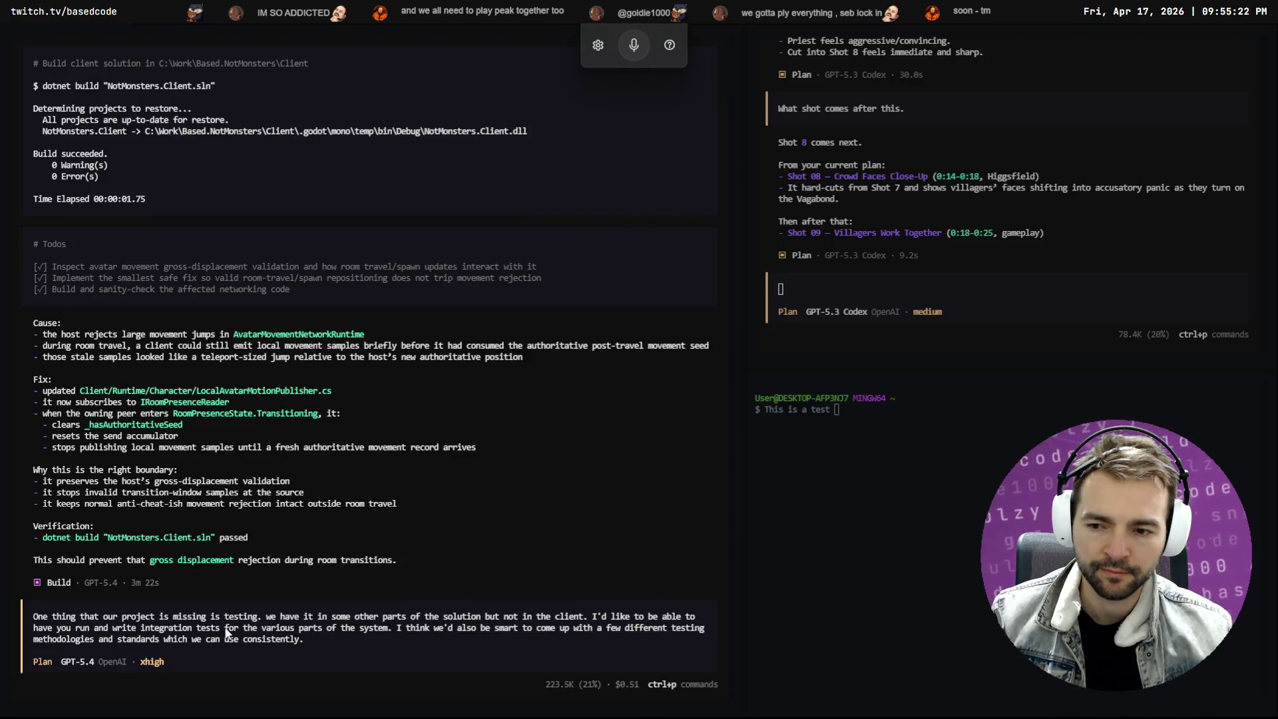
key(shift+Return)
key(shift+Return)
key(super+h)
text(let's start by discussing the concept and locking down some ideas and implementation pahways)
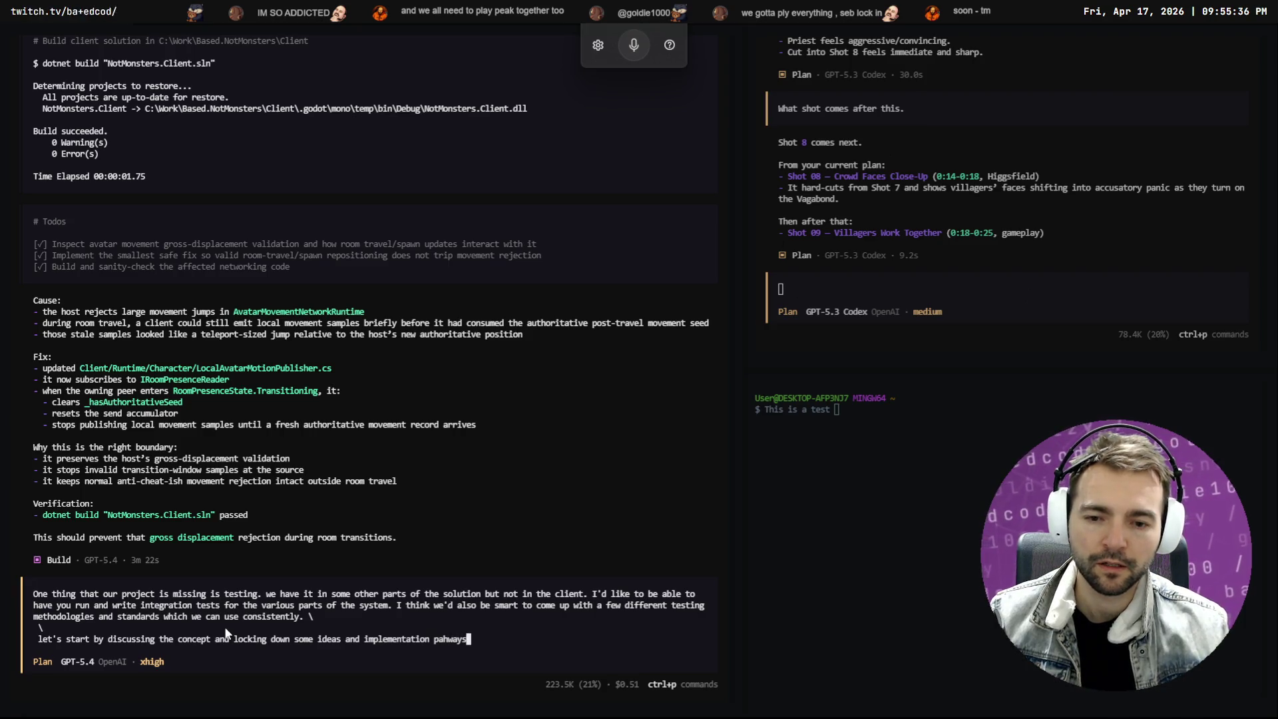
key(BackSpace)
key(BackSpace)
key(BackSpace)
text(pathways.)
key(Return)
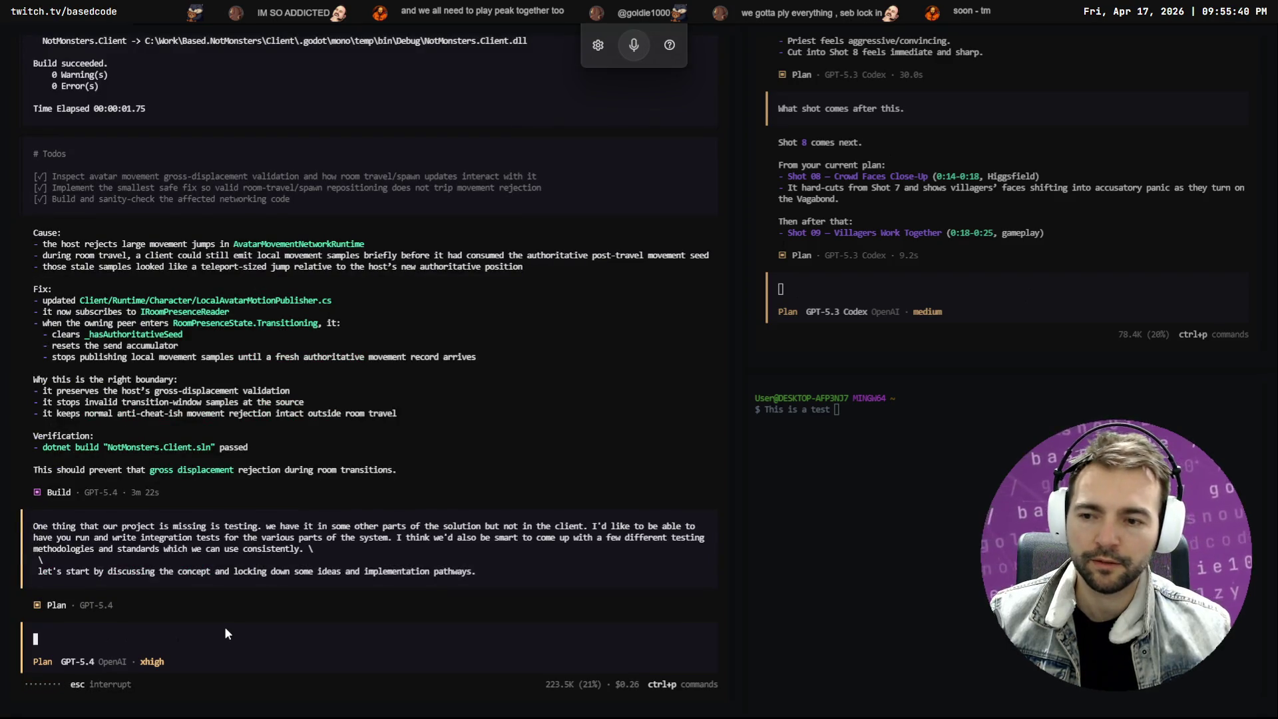
key(alt+Tab)
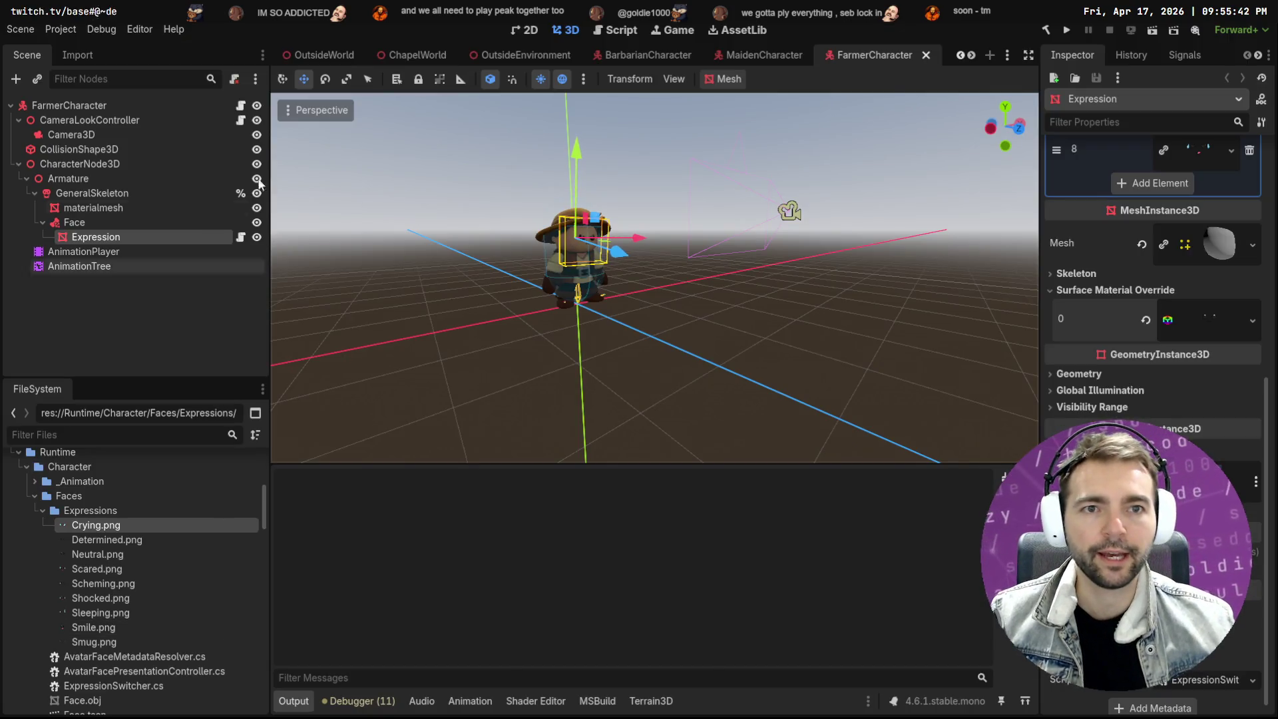
Insert a dictated line into the angry prompt asking to keep eye shape and colours close to the originals, and resend
key(alt+Tab)
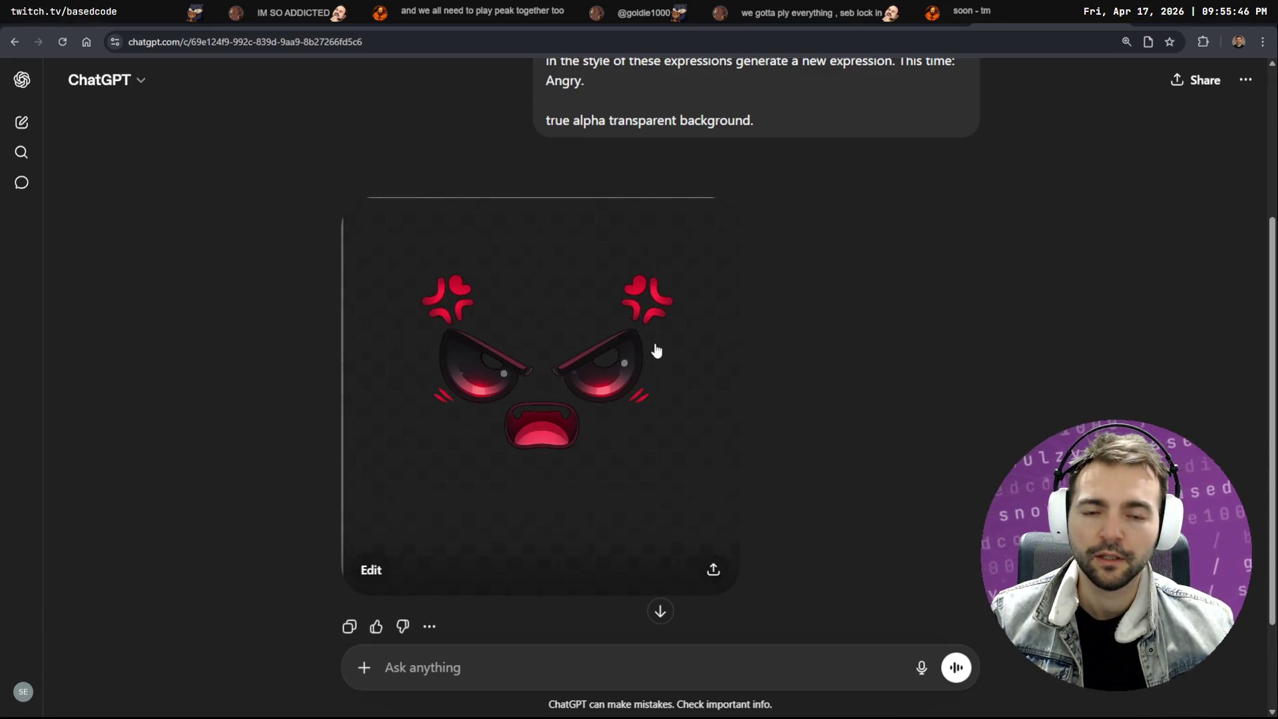
scroll(832, 342, up, 2)
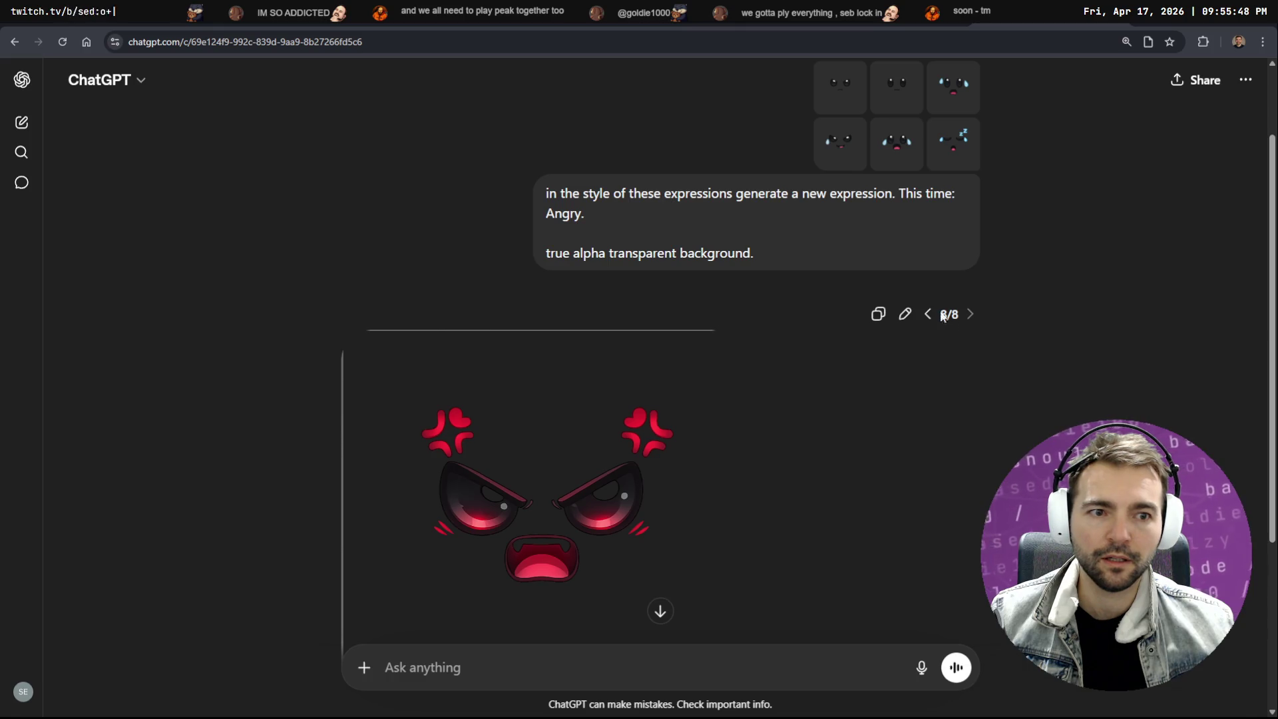
scroll(882, 296, up, 1)
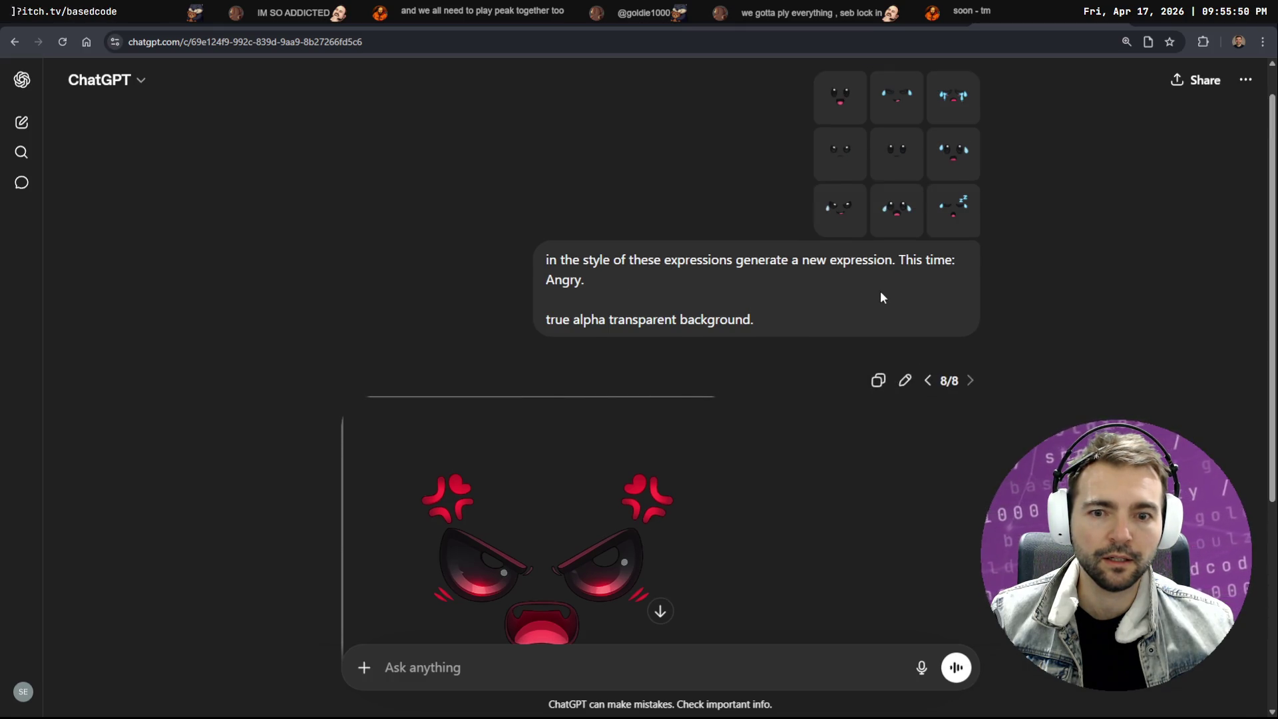
scroll(892, 320, up, 1)
click(905, 422)
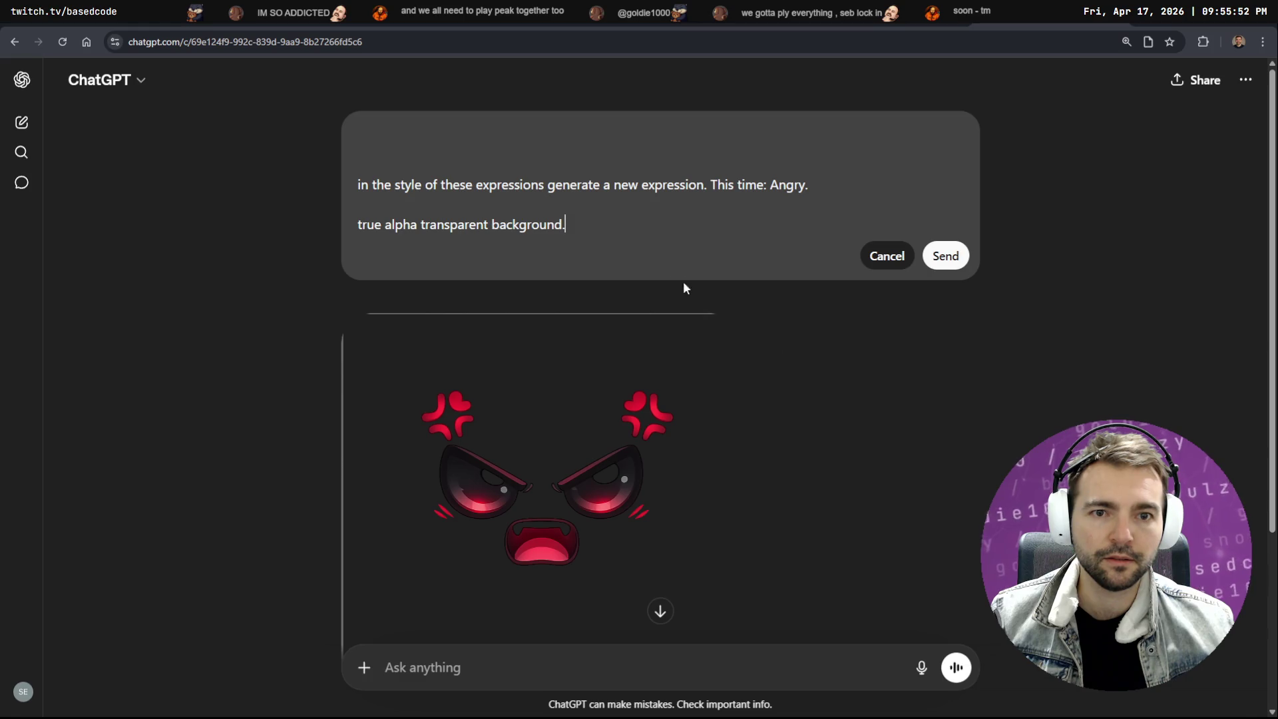
key(ctrl+Home)
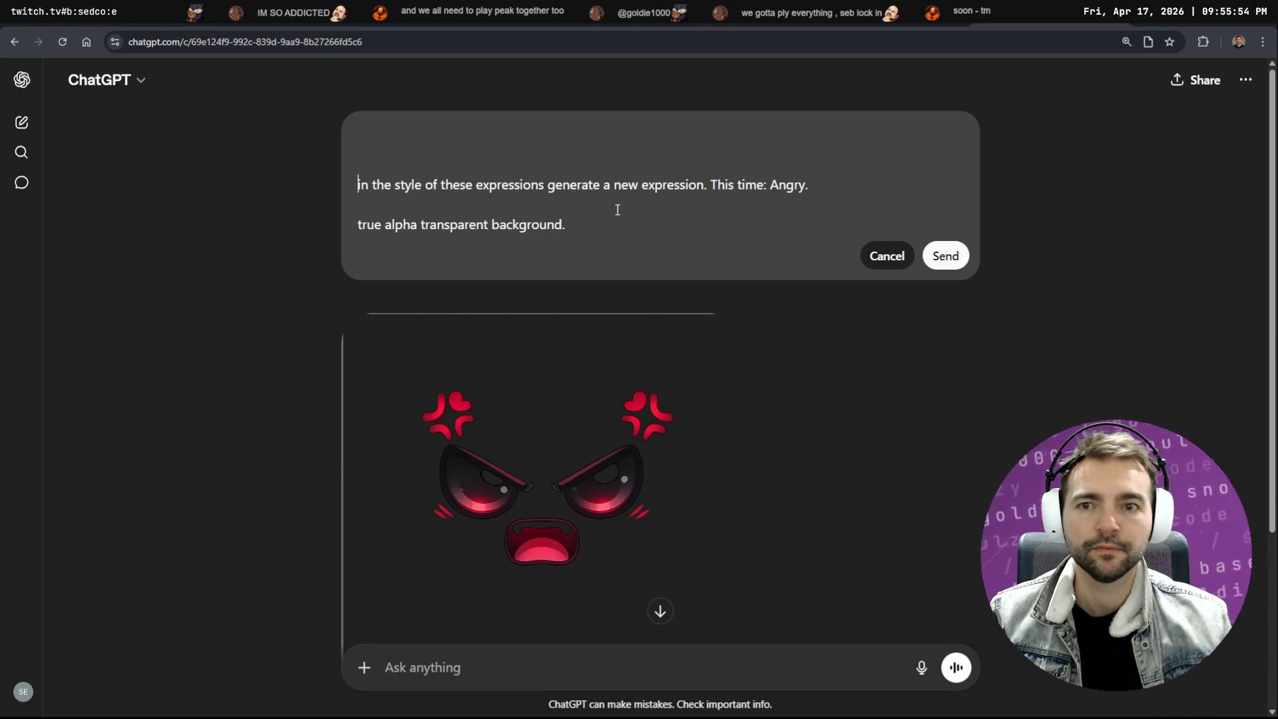
key(Down)
key(Return)
key(super+h)
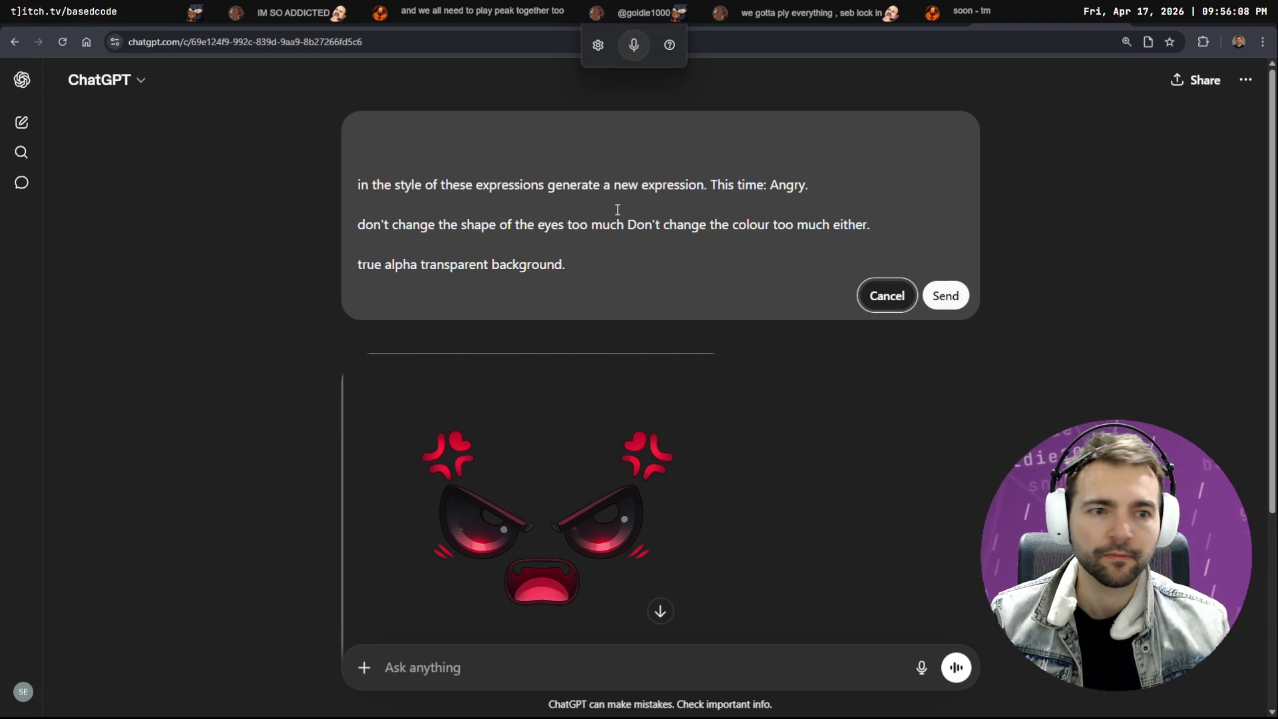
key(Return)
scroll(889, 221, up, 5)
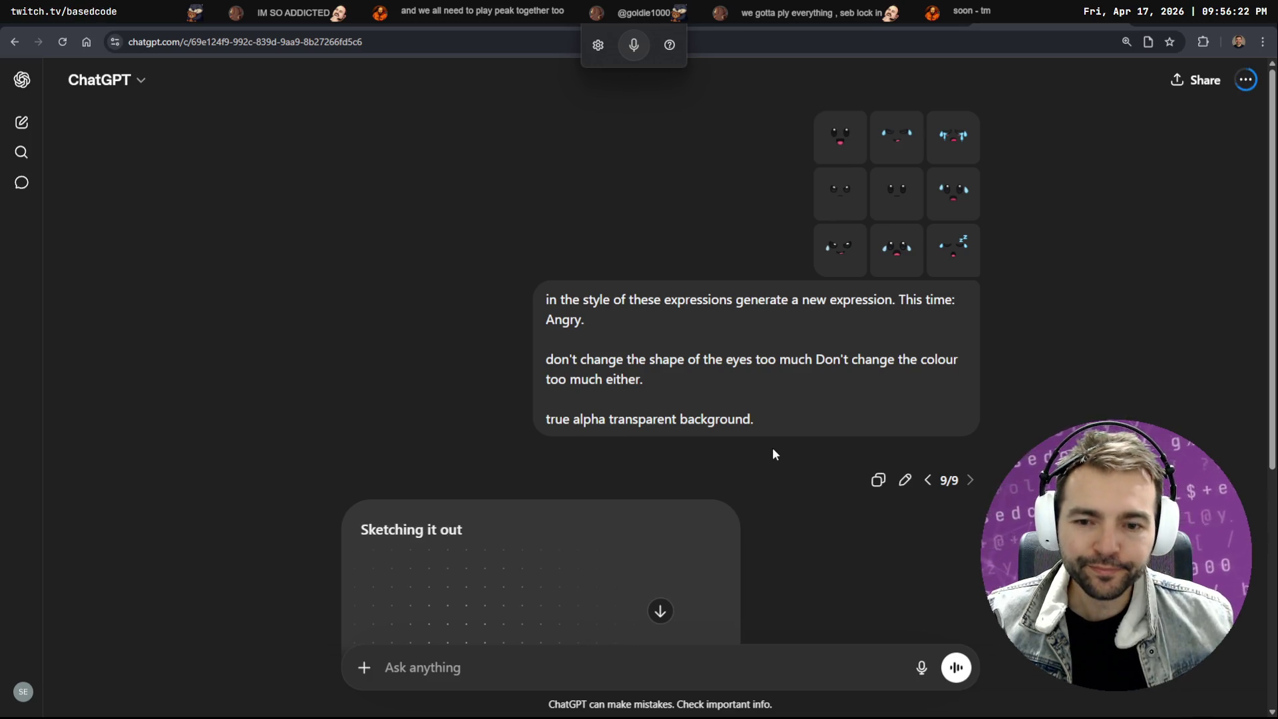
scroll(769, 399, down, 5)
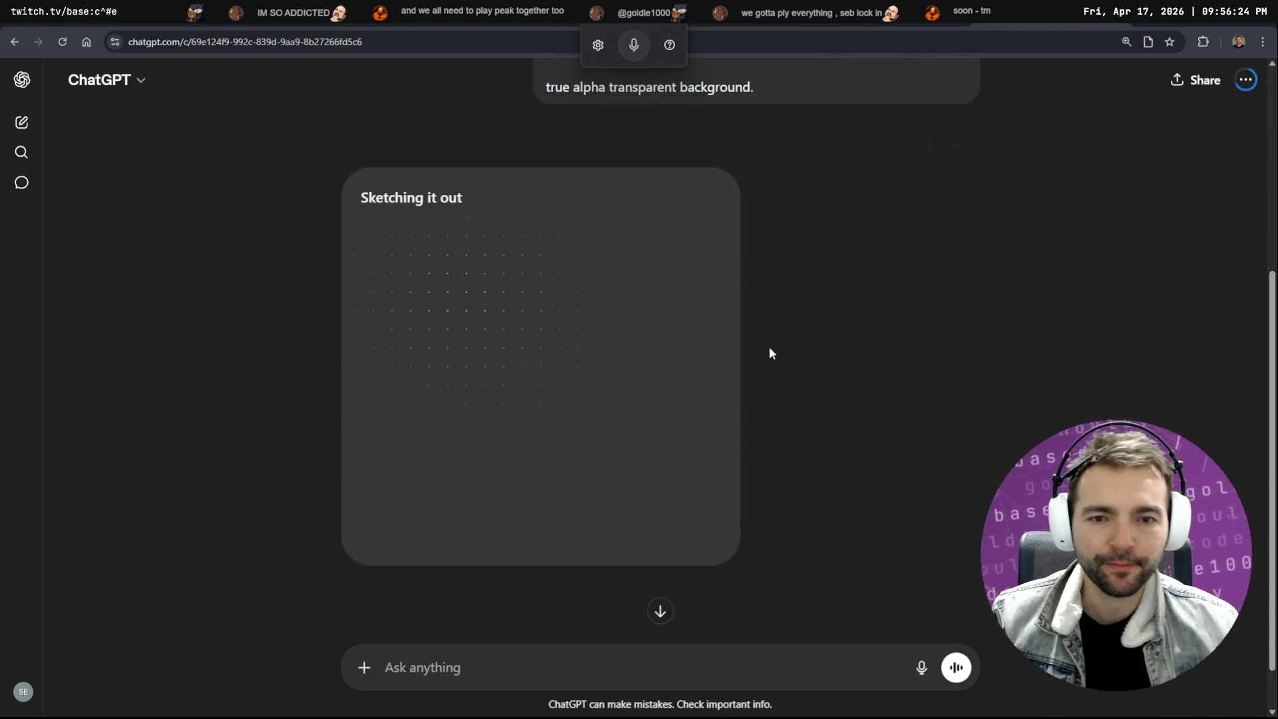